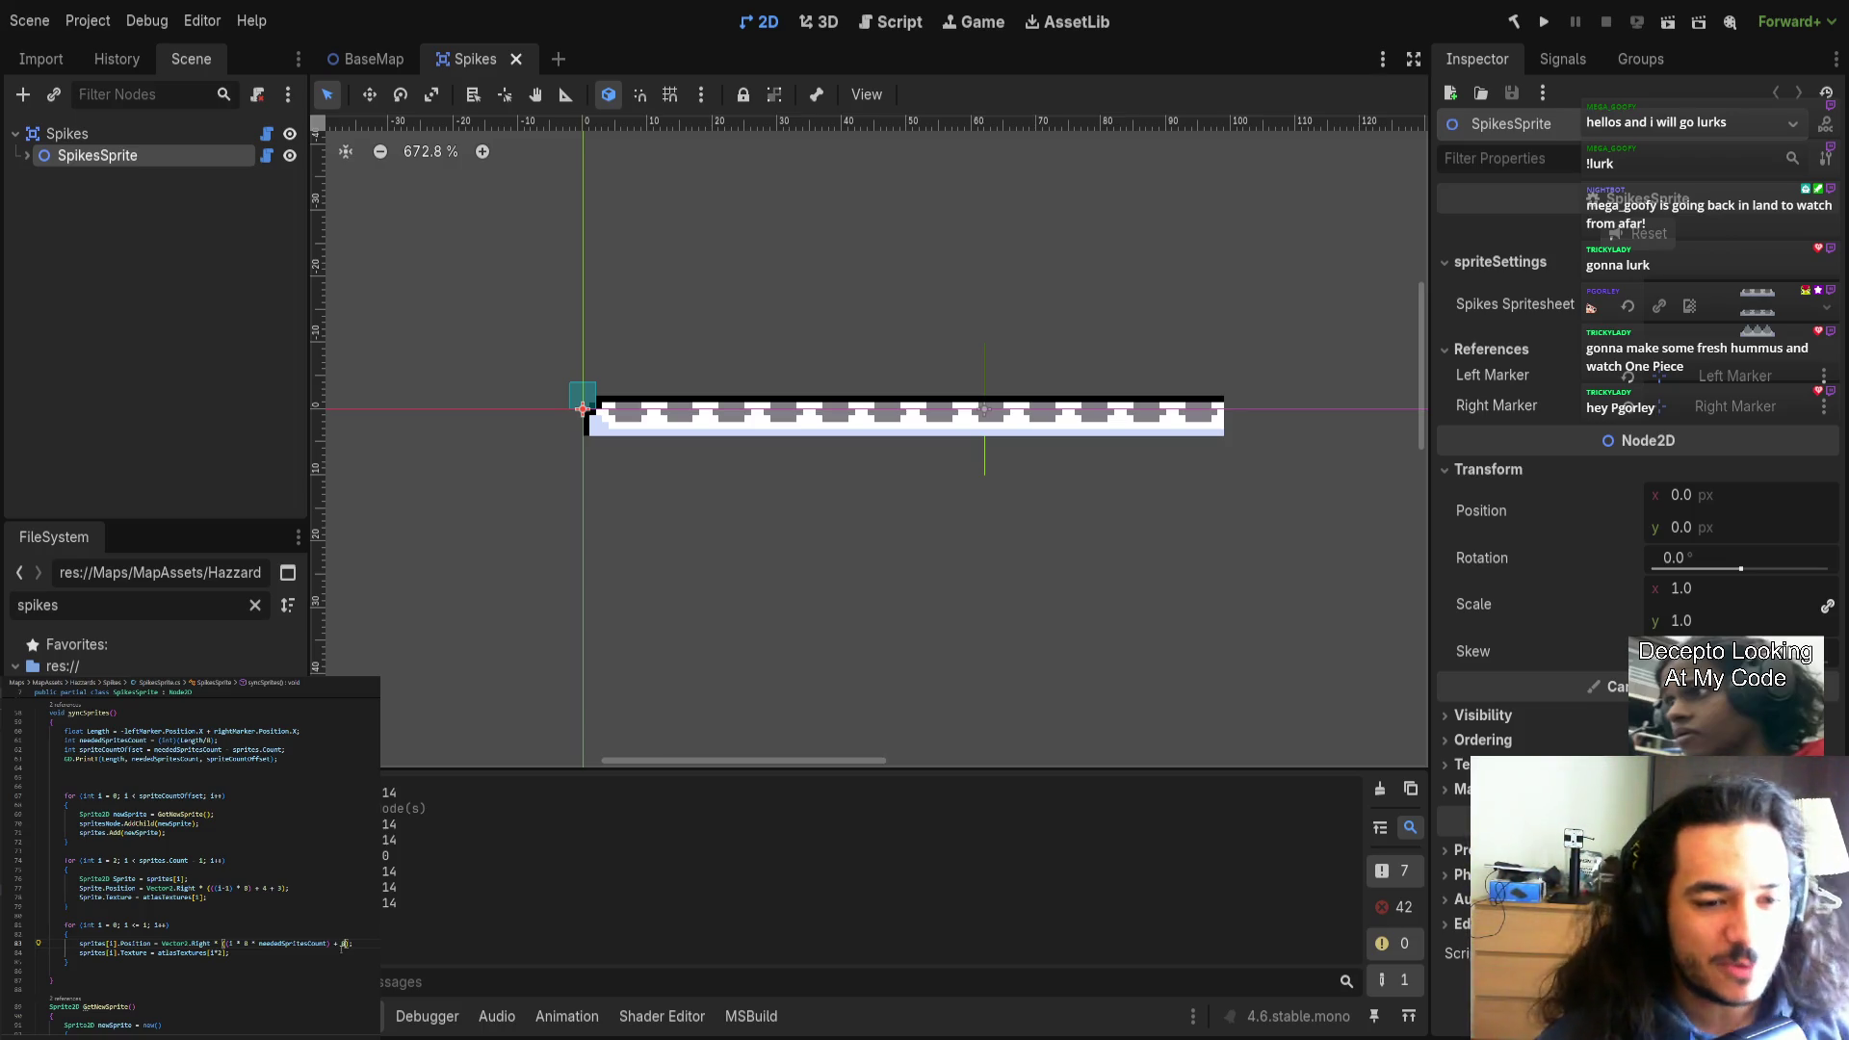
Replace the '4 + 3' offset on script line 77 with 7 and start a C# rebuild.
drag(255, 888, 283, 888)
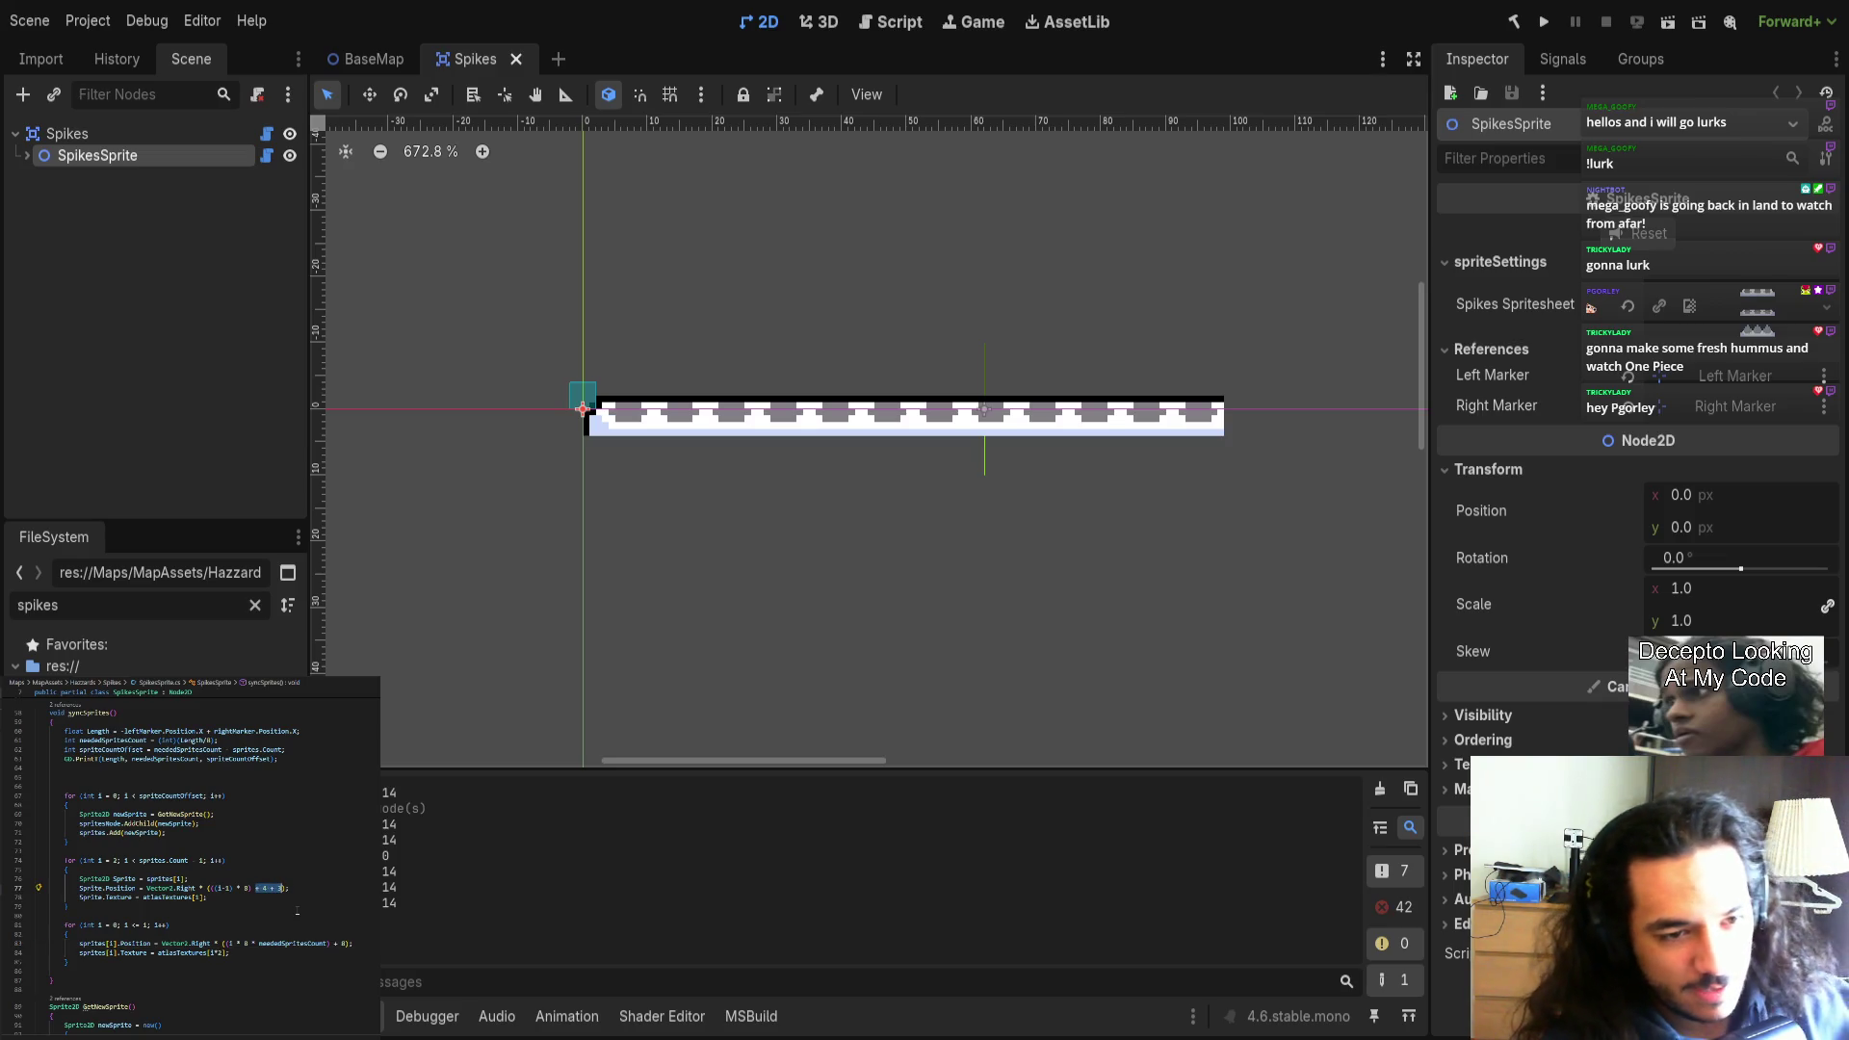
key(Right)
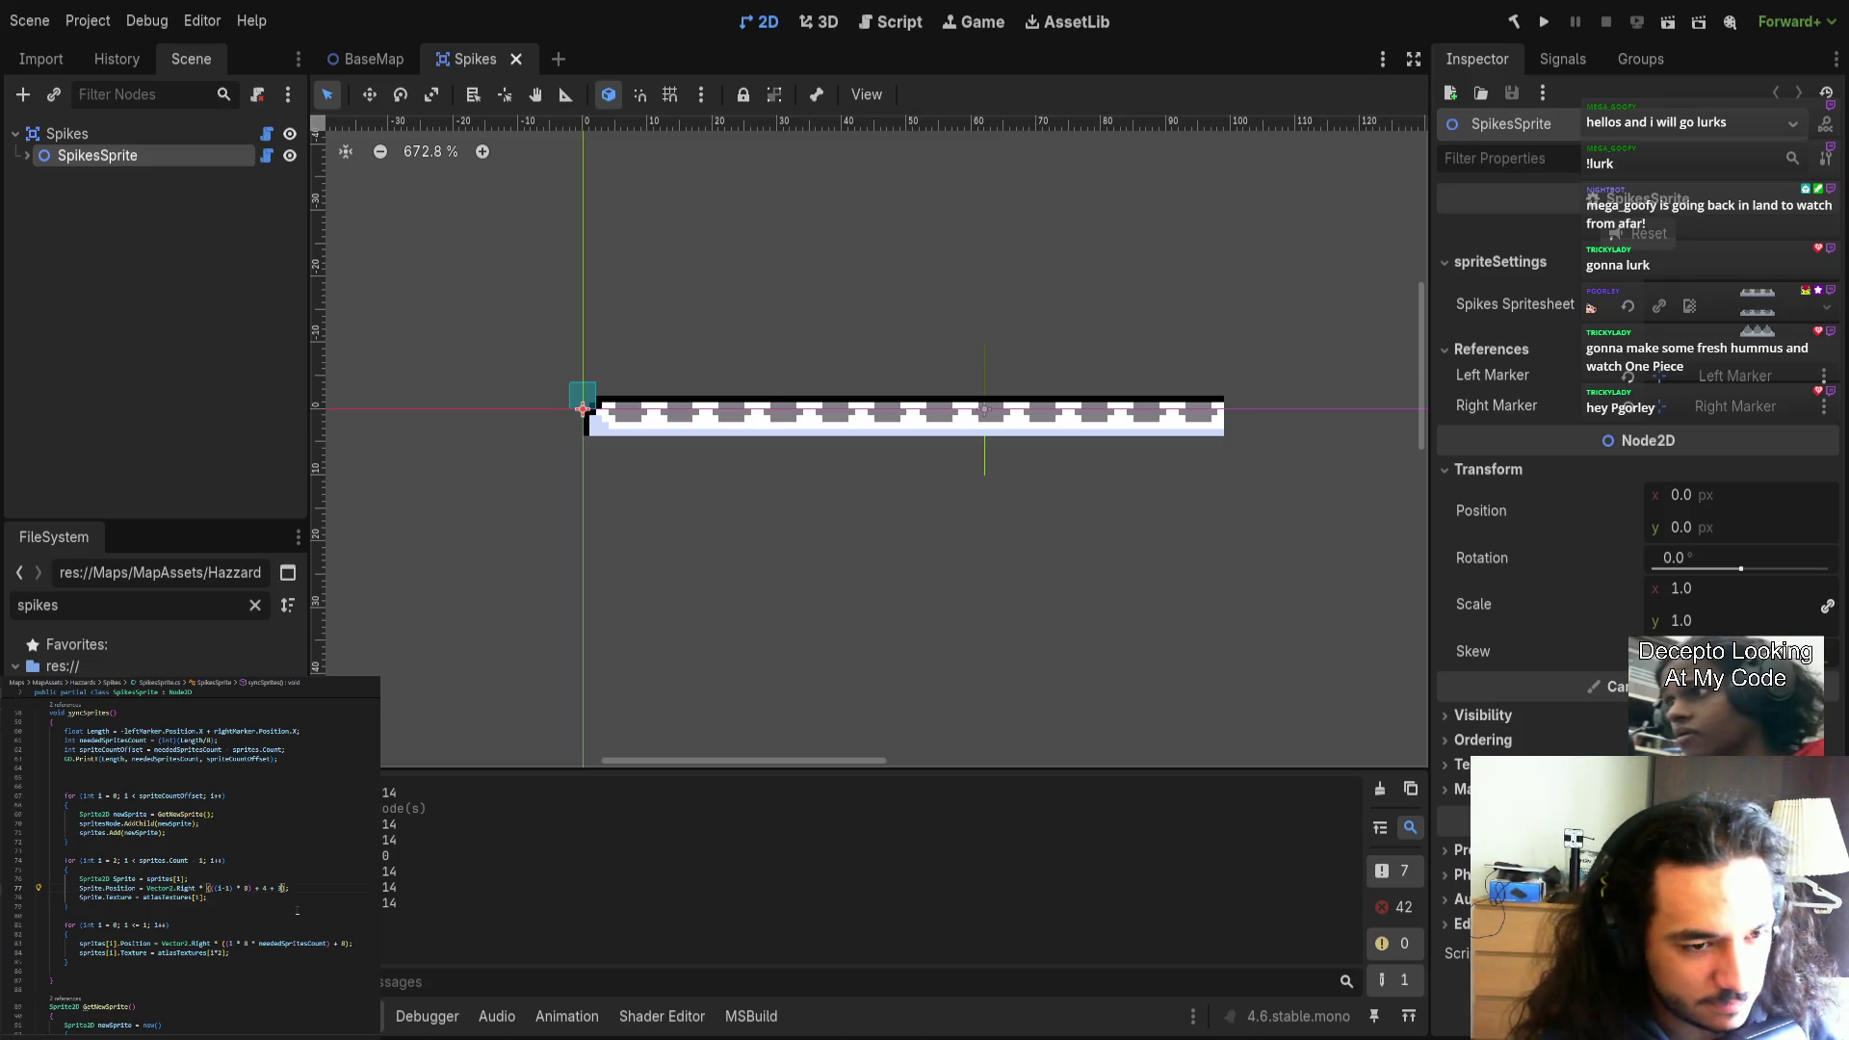
key(ctrl+shift+Left)
key(ctrl+shift+Left)
text(7)
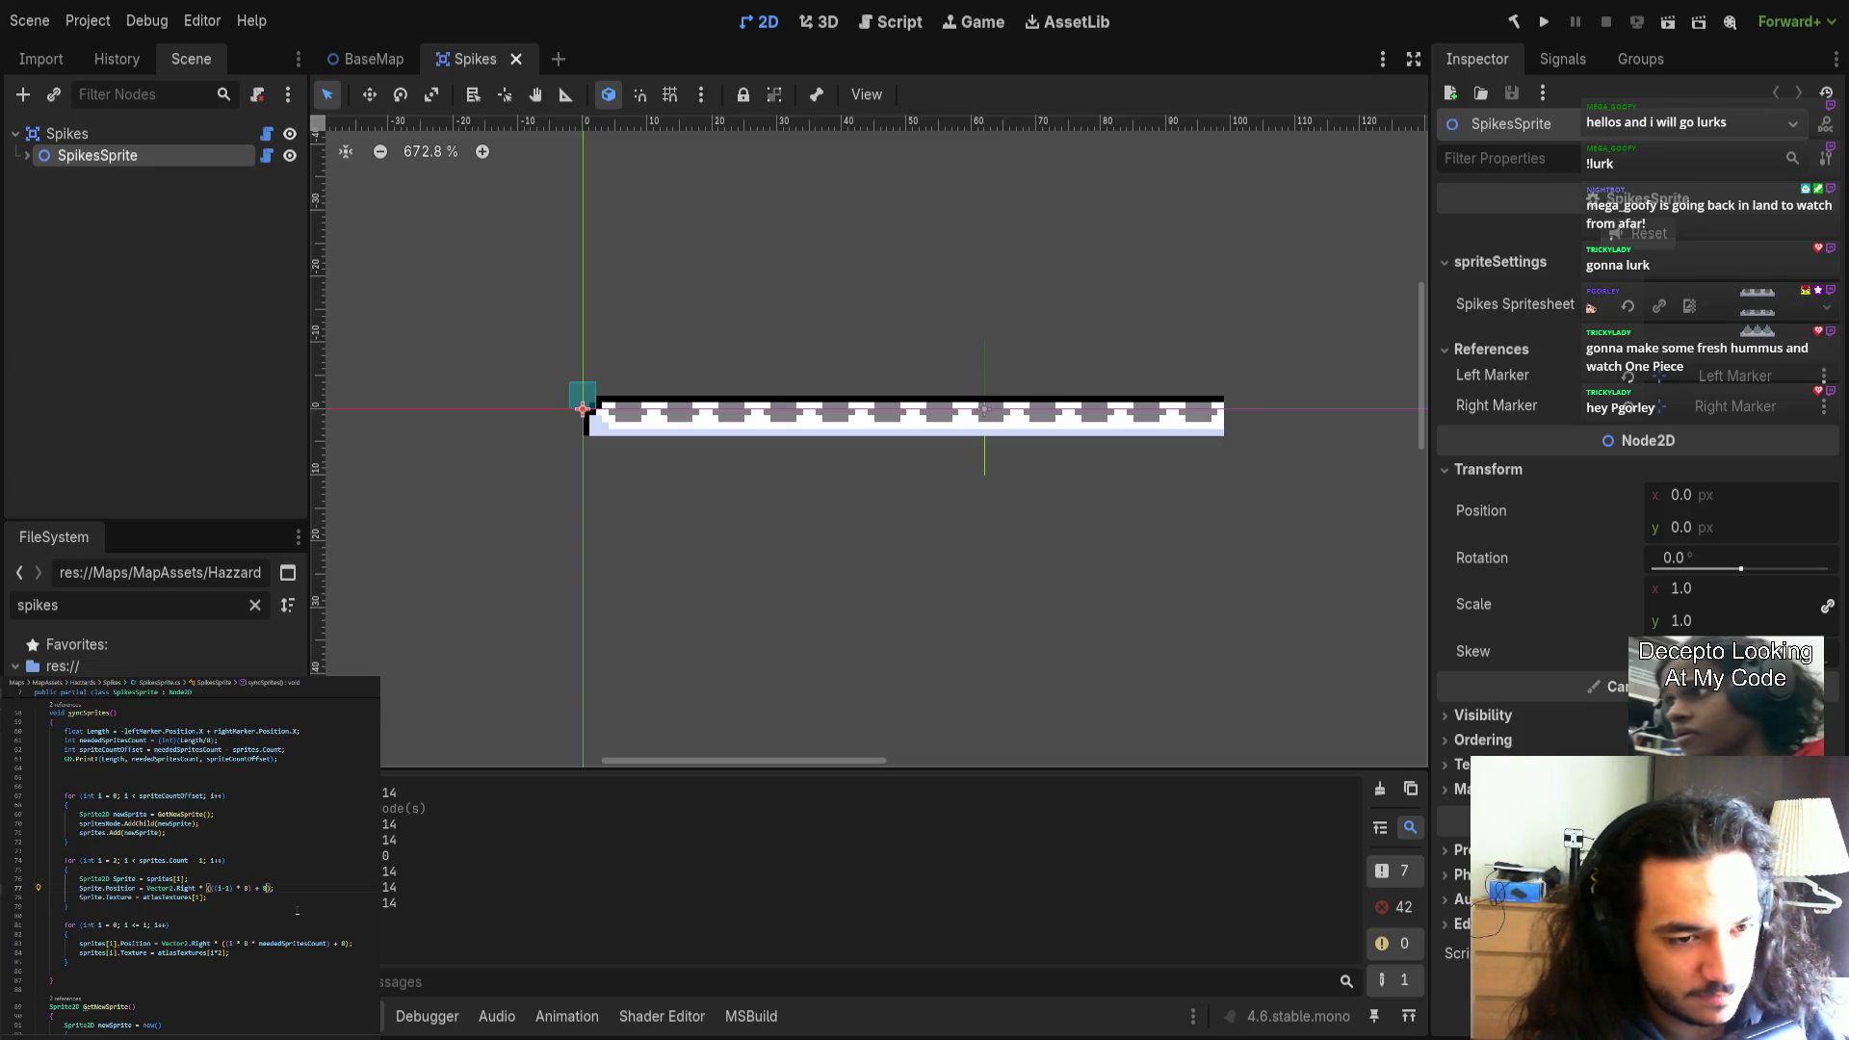
key(ctrl+a)
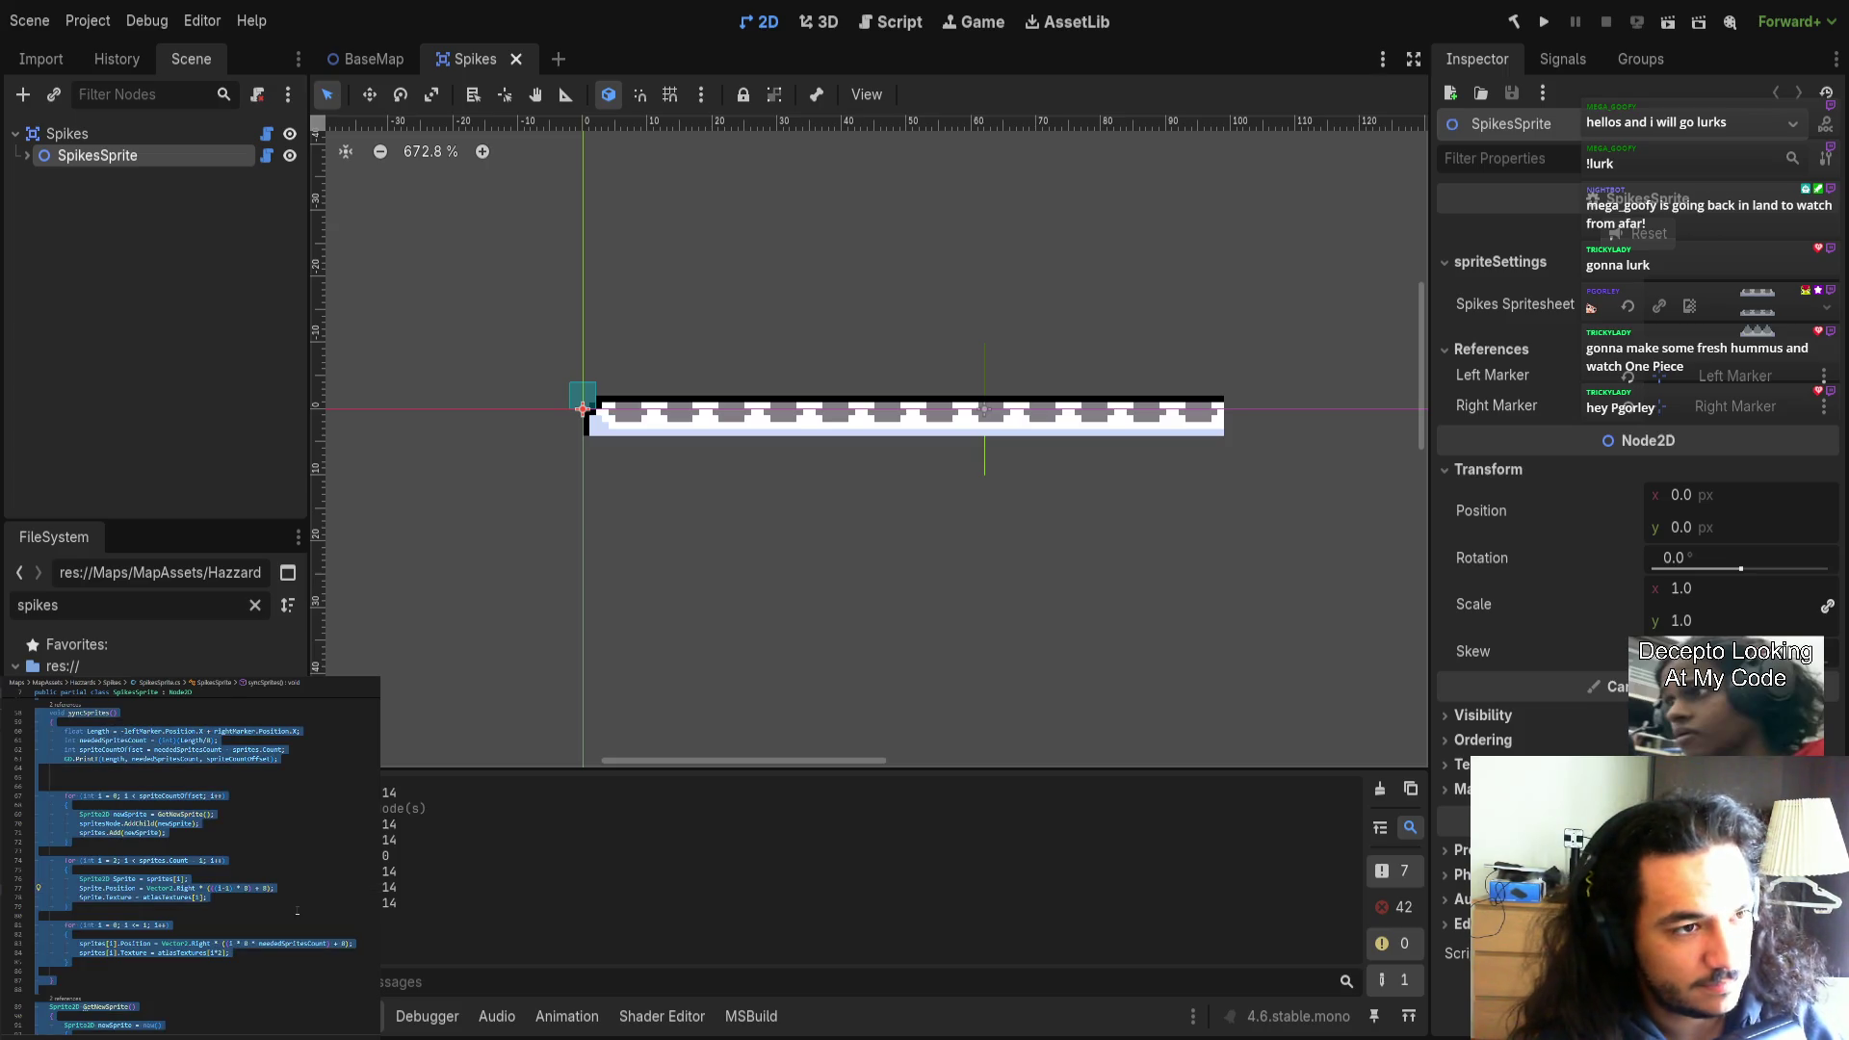
click(296, 910)
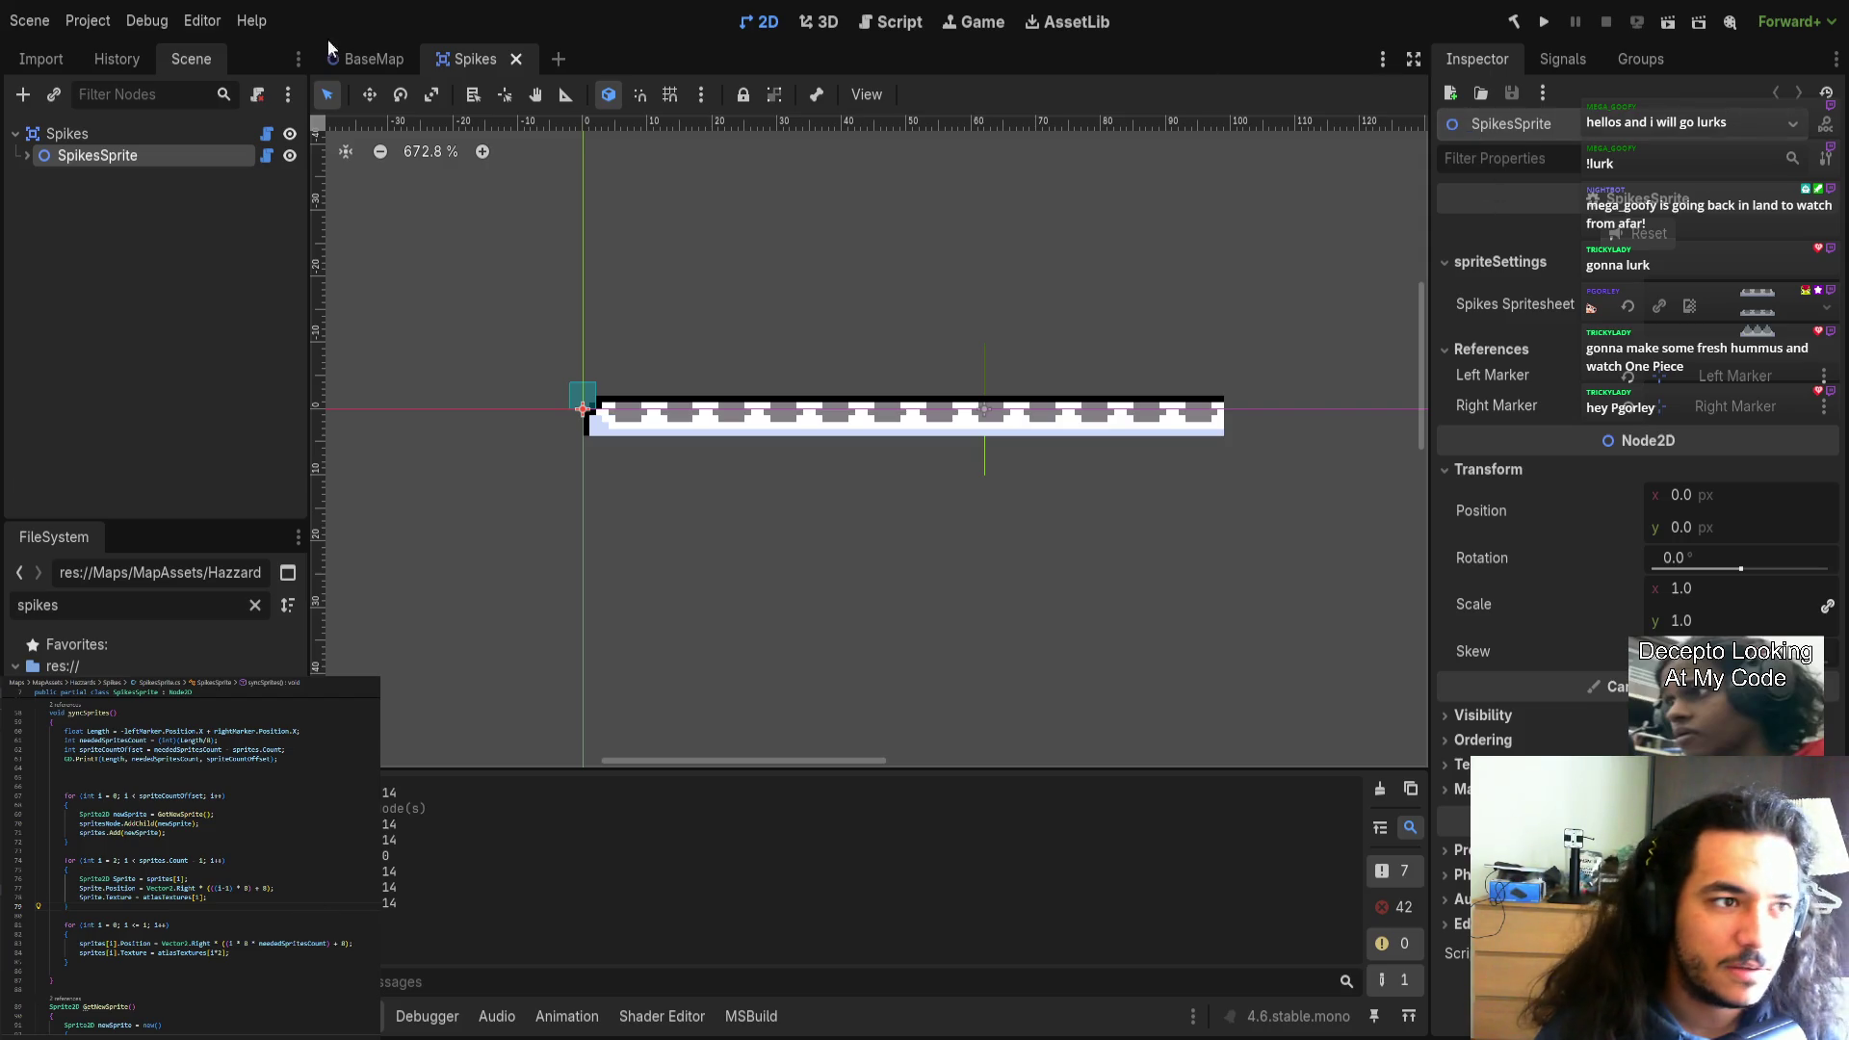
click(516, 58)
Rebuild the project, reopen the Spikes scene, select SpikesSprite and pan to the spike strip.
key(alt+b)
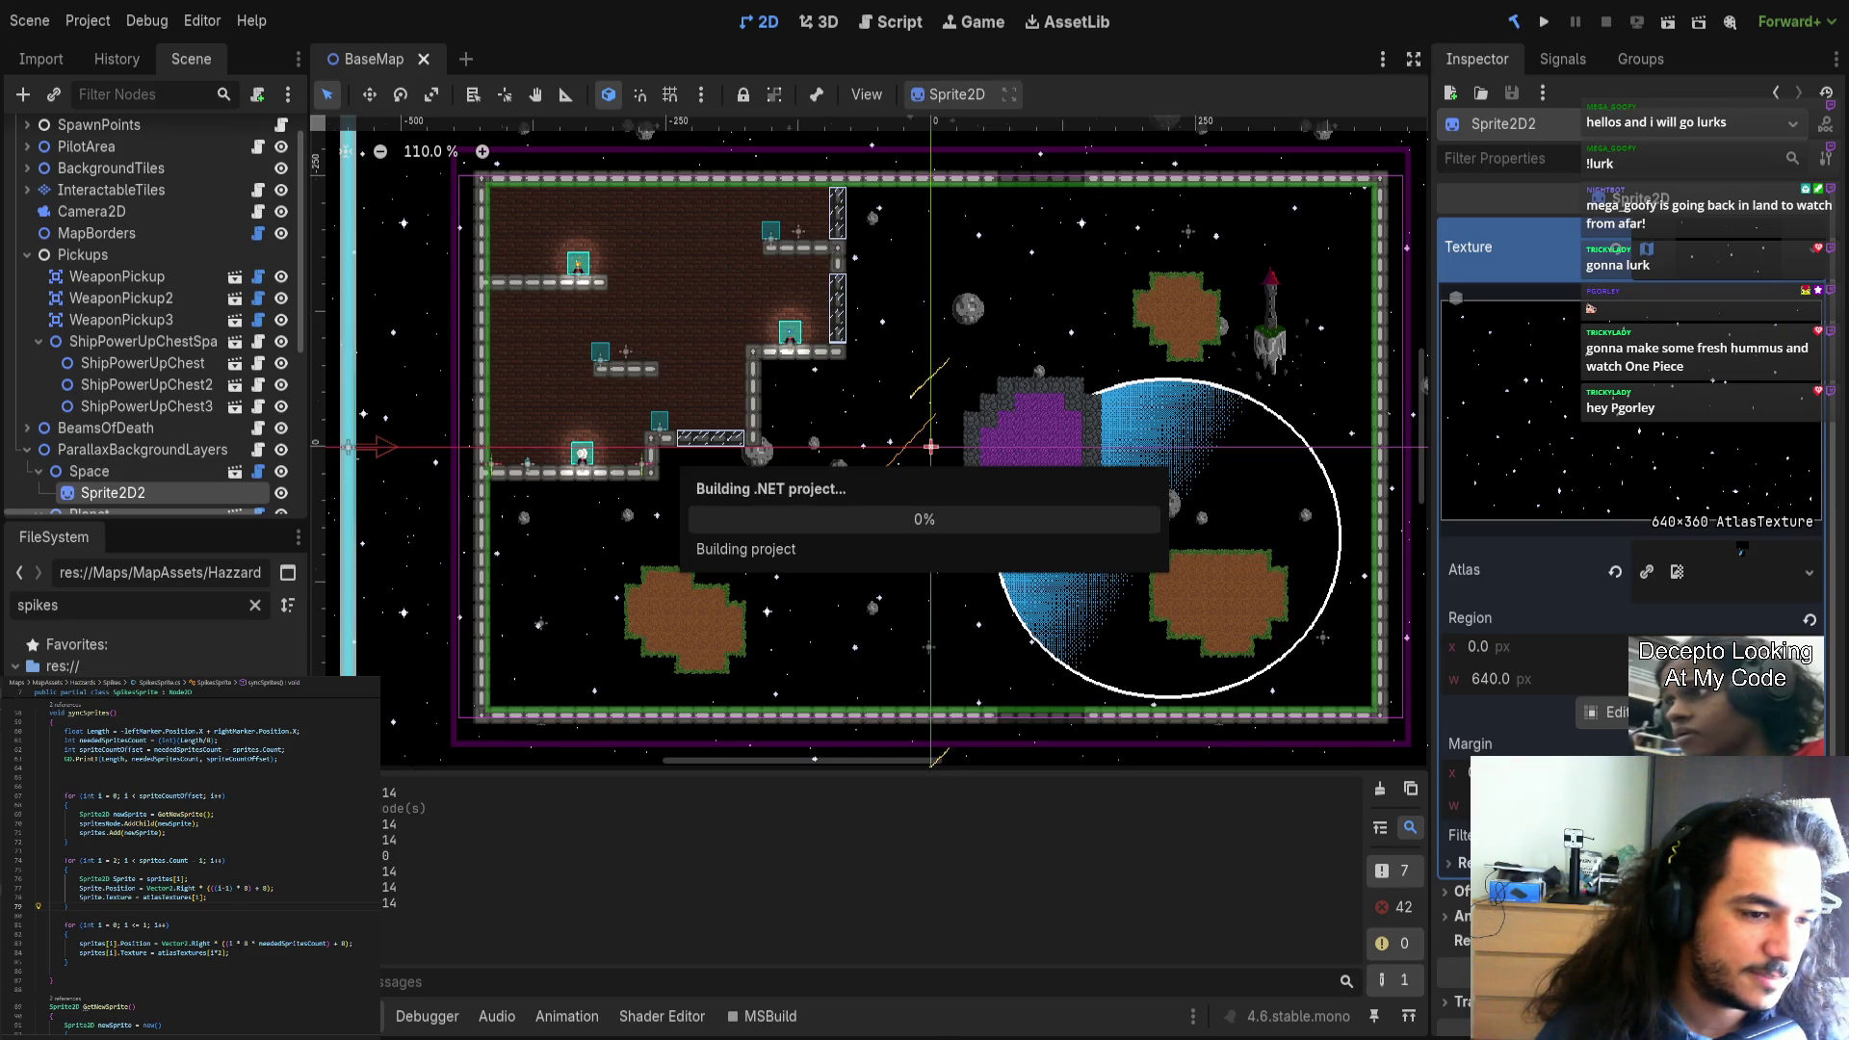
key(ctrl+shift+t)
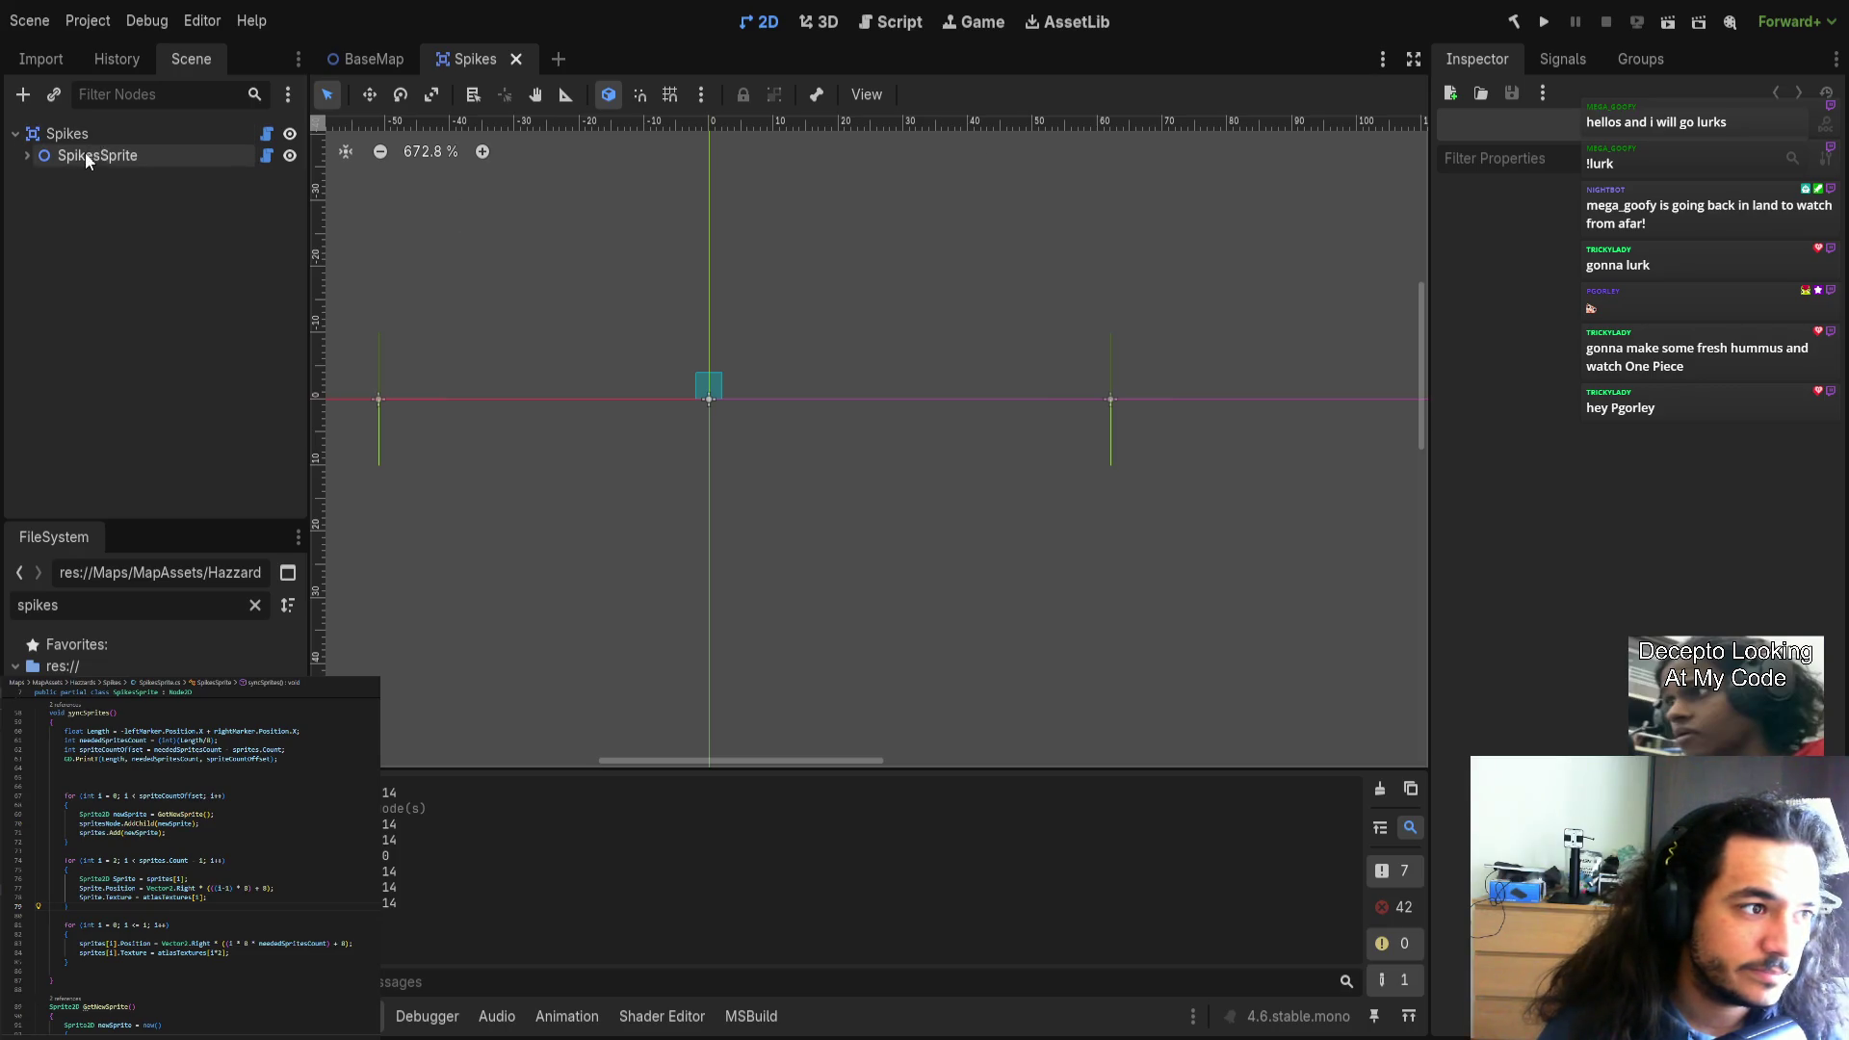
click(87, 154)
drag(1225, 493, 1086, 529)
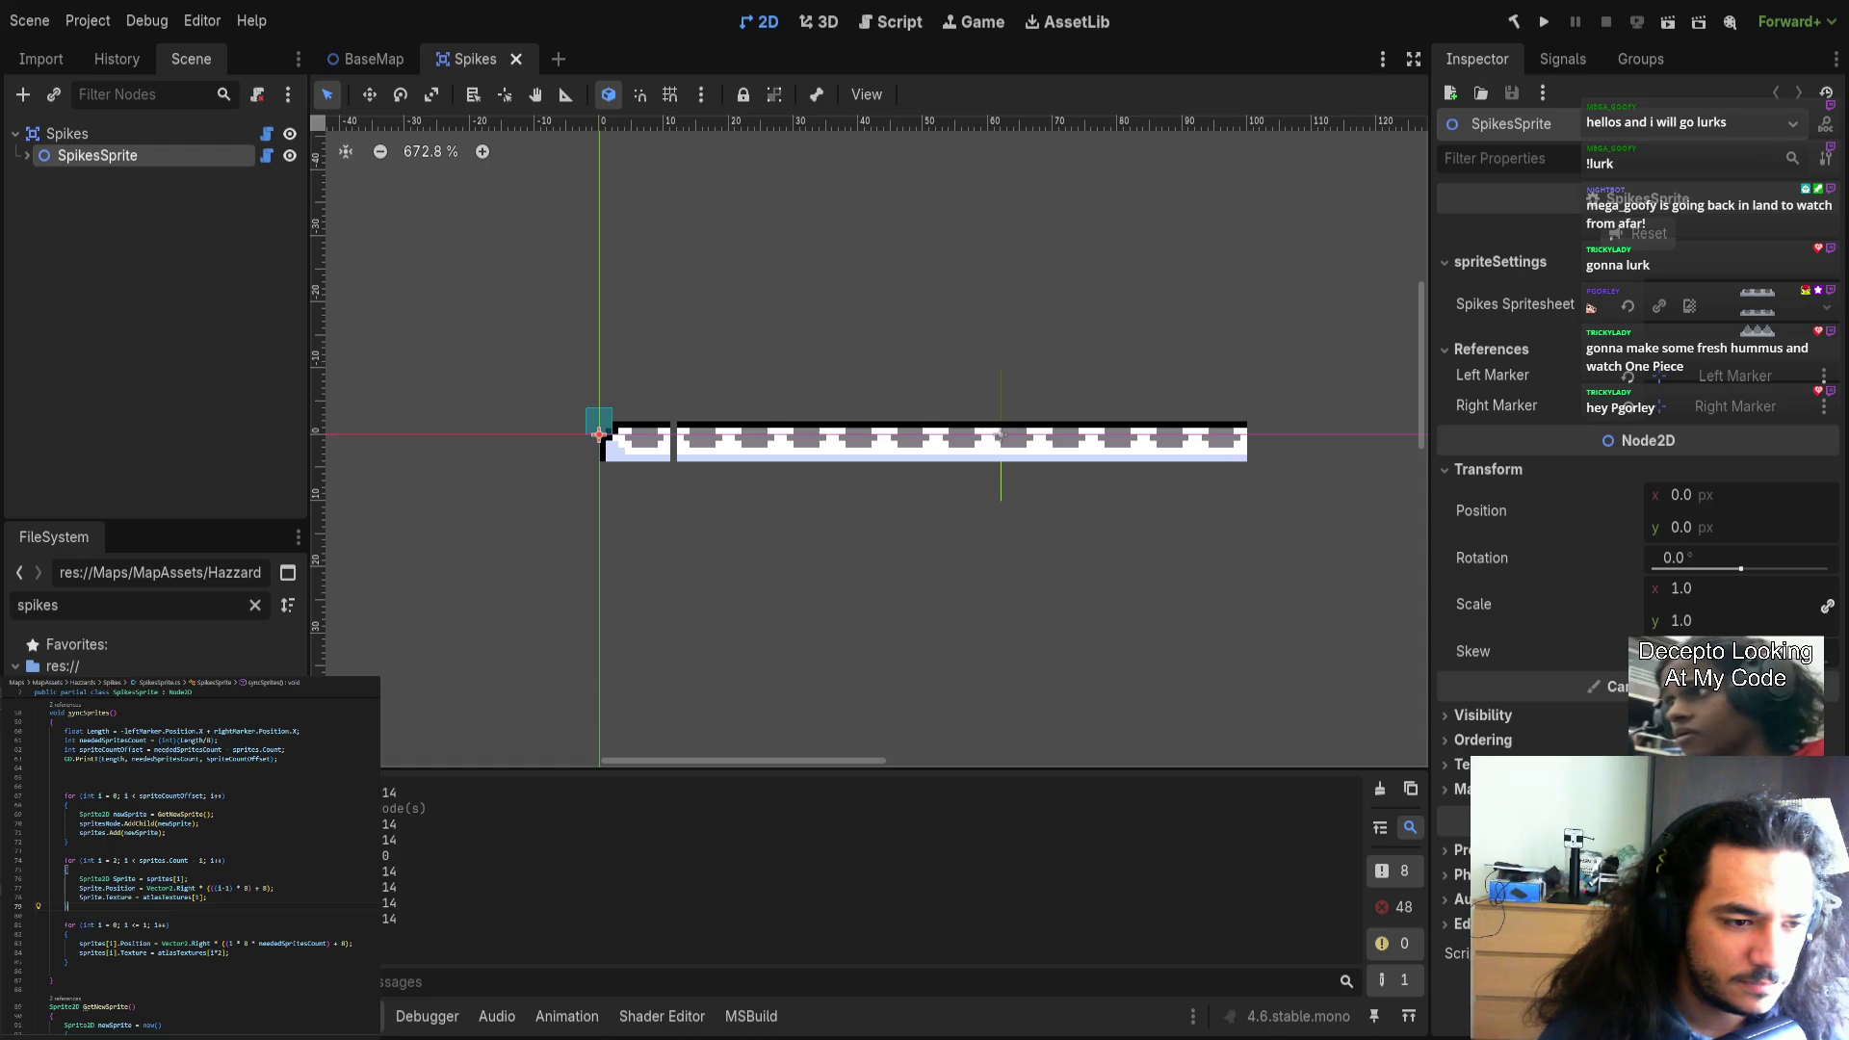
scroll(181, 974, down, 1)
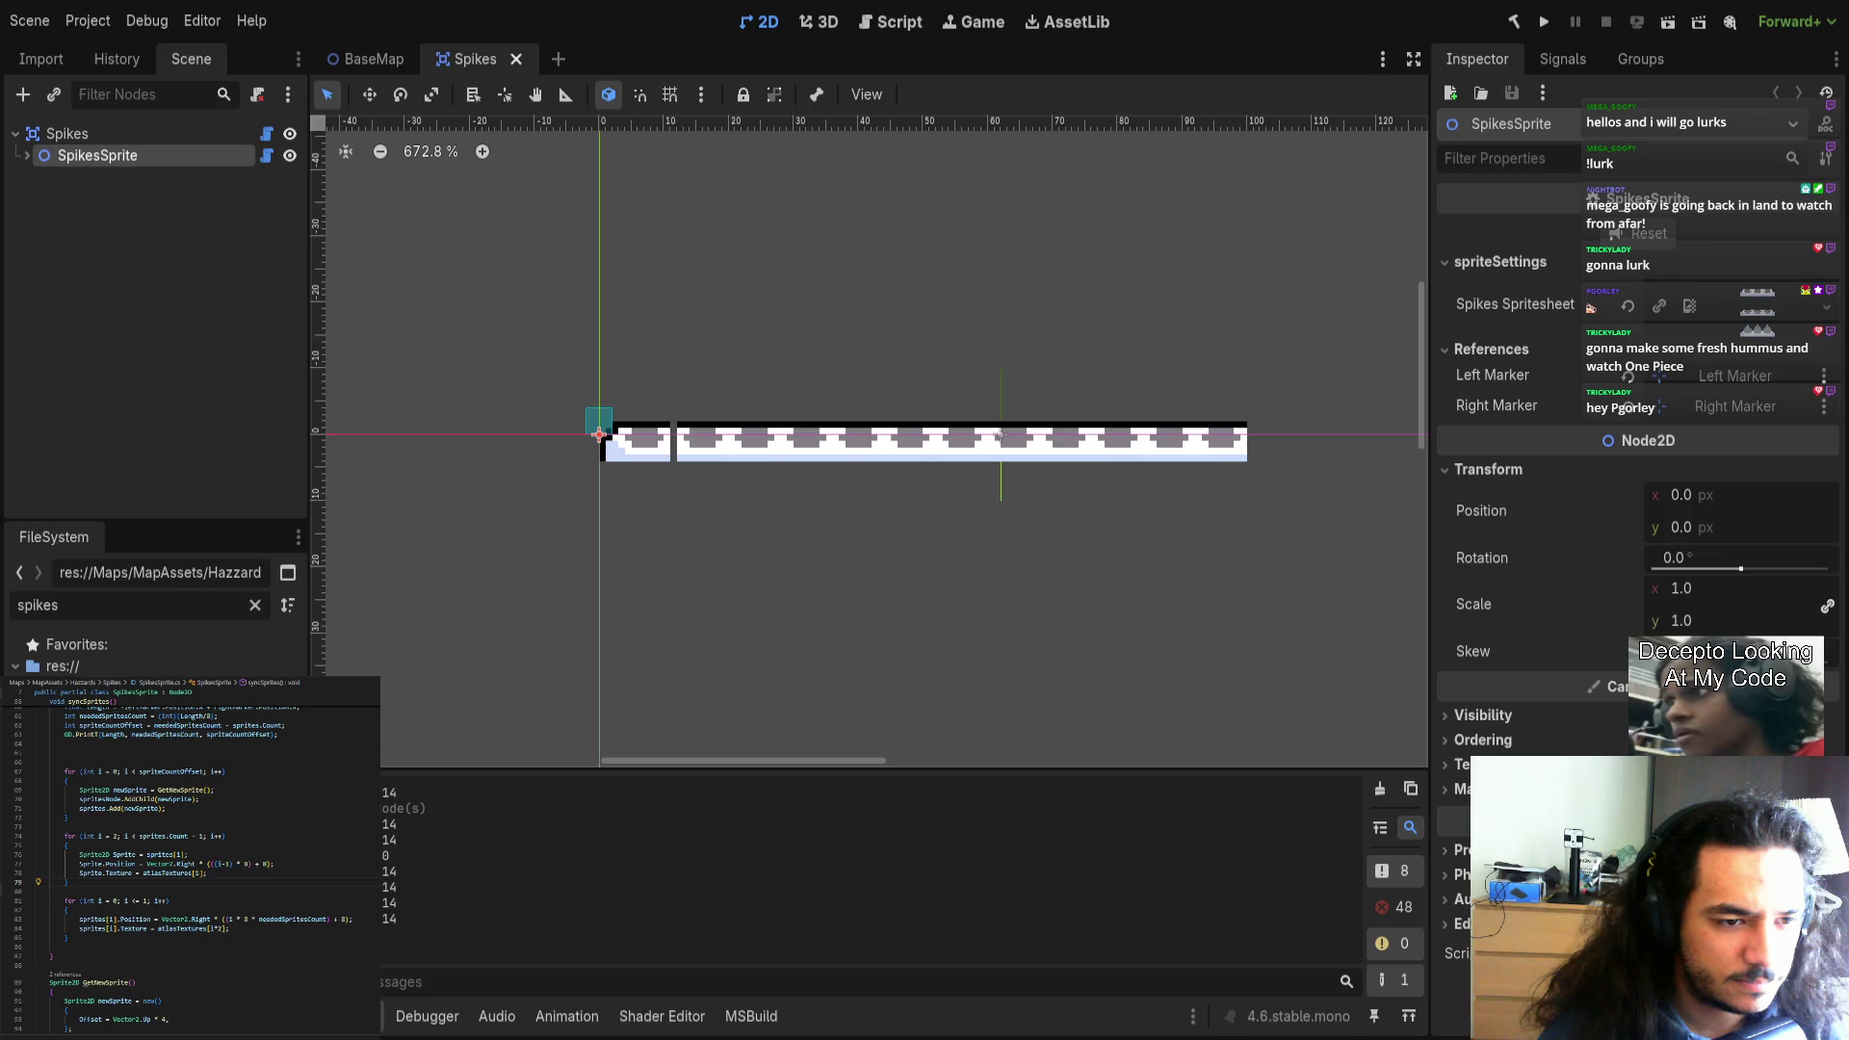
click(275, 932)
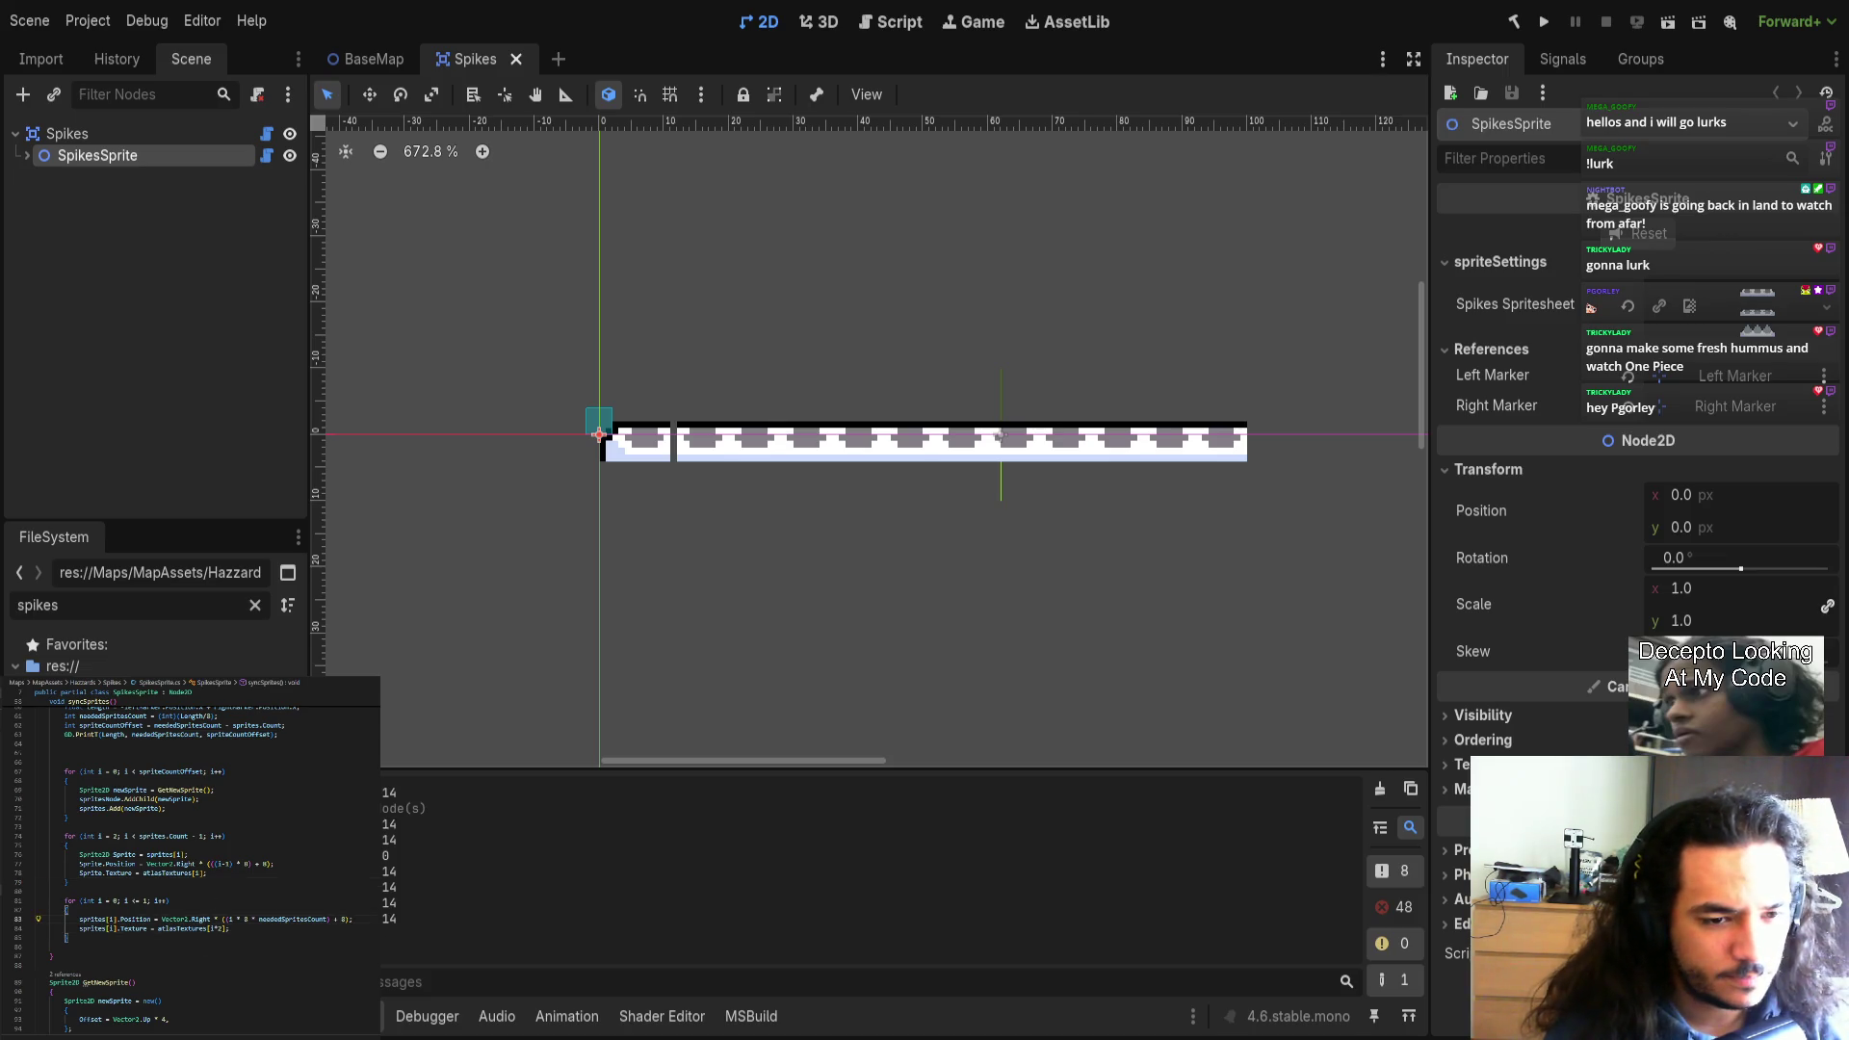
Add 'sprites[i].Position += Vector2.Down' on a new line in the end-piece loop.
key(Return)
drag(79, 918, 152, 918)
key(ctrl+c)
key(Down)
key(ctrl+v)
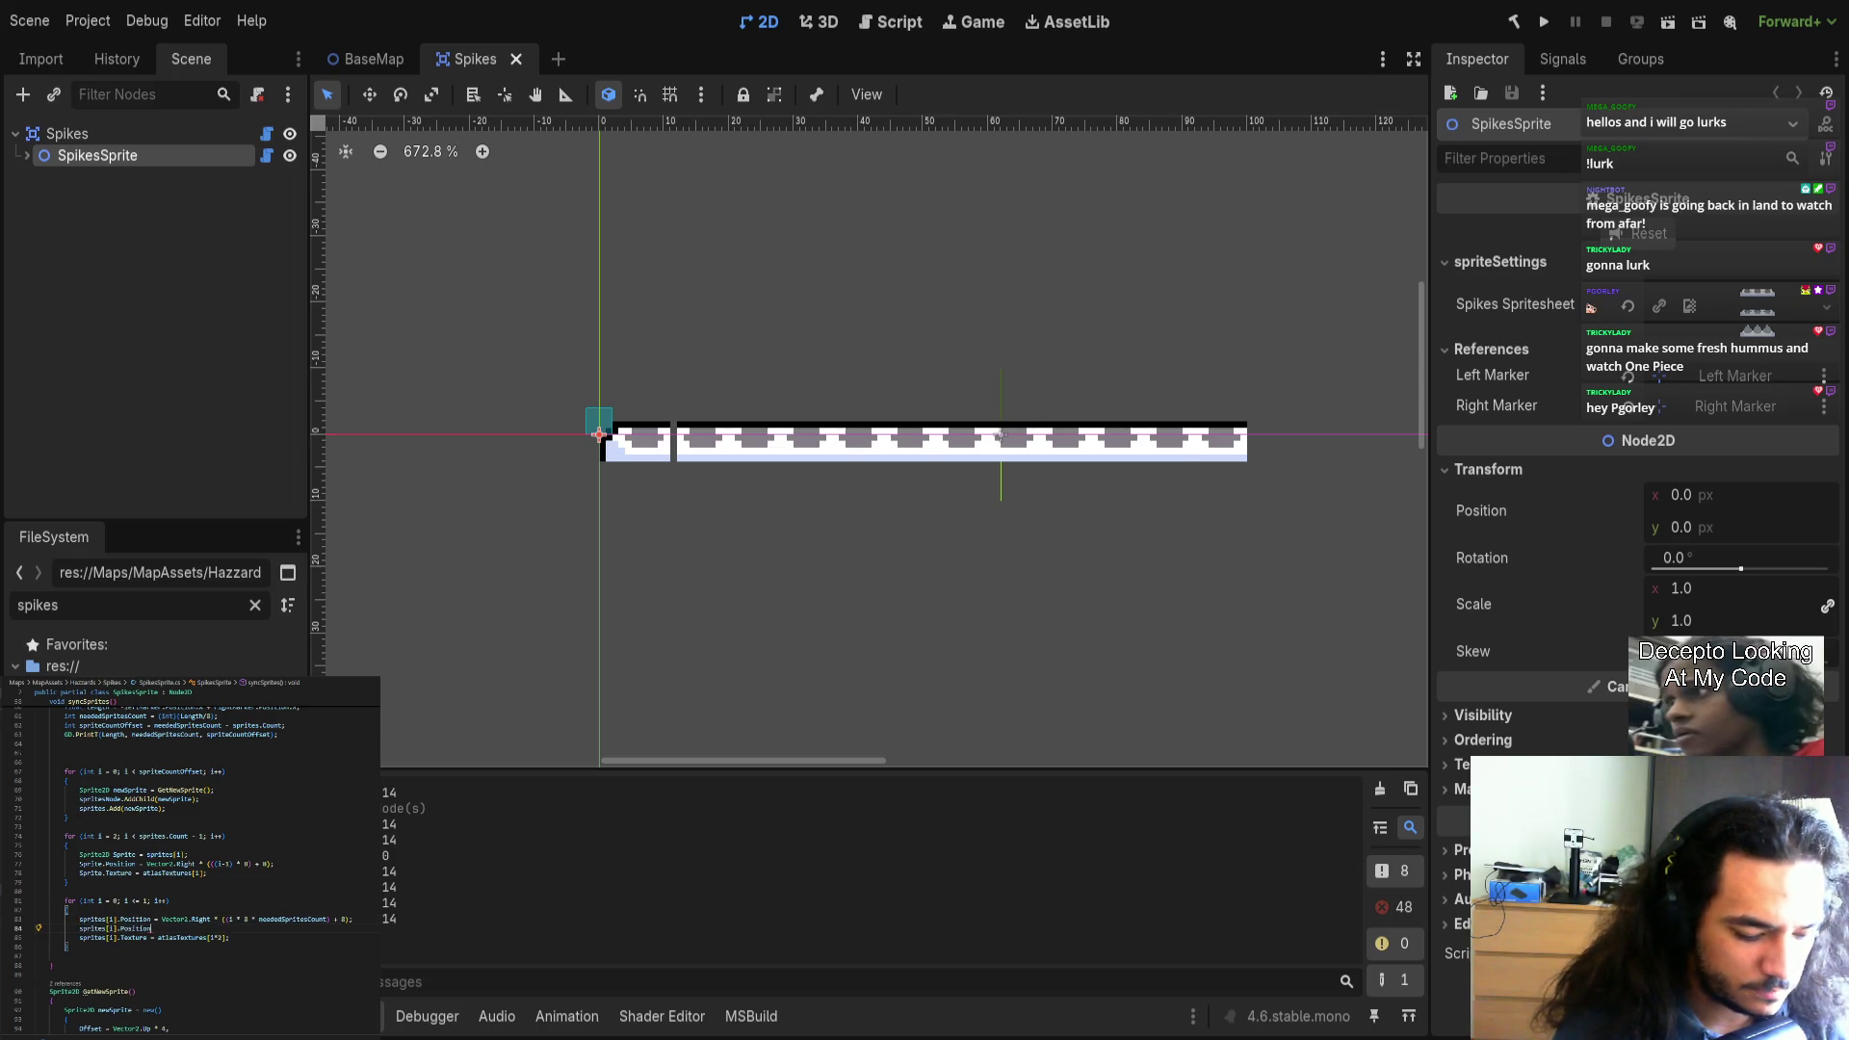
text( += Vector)
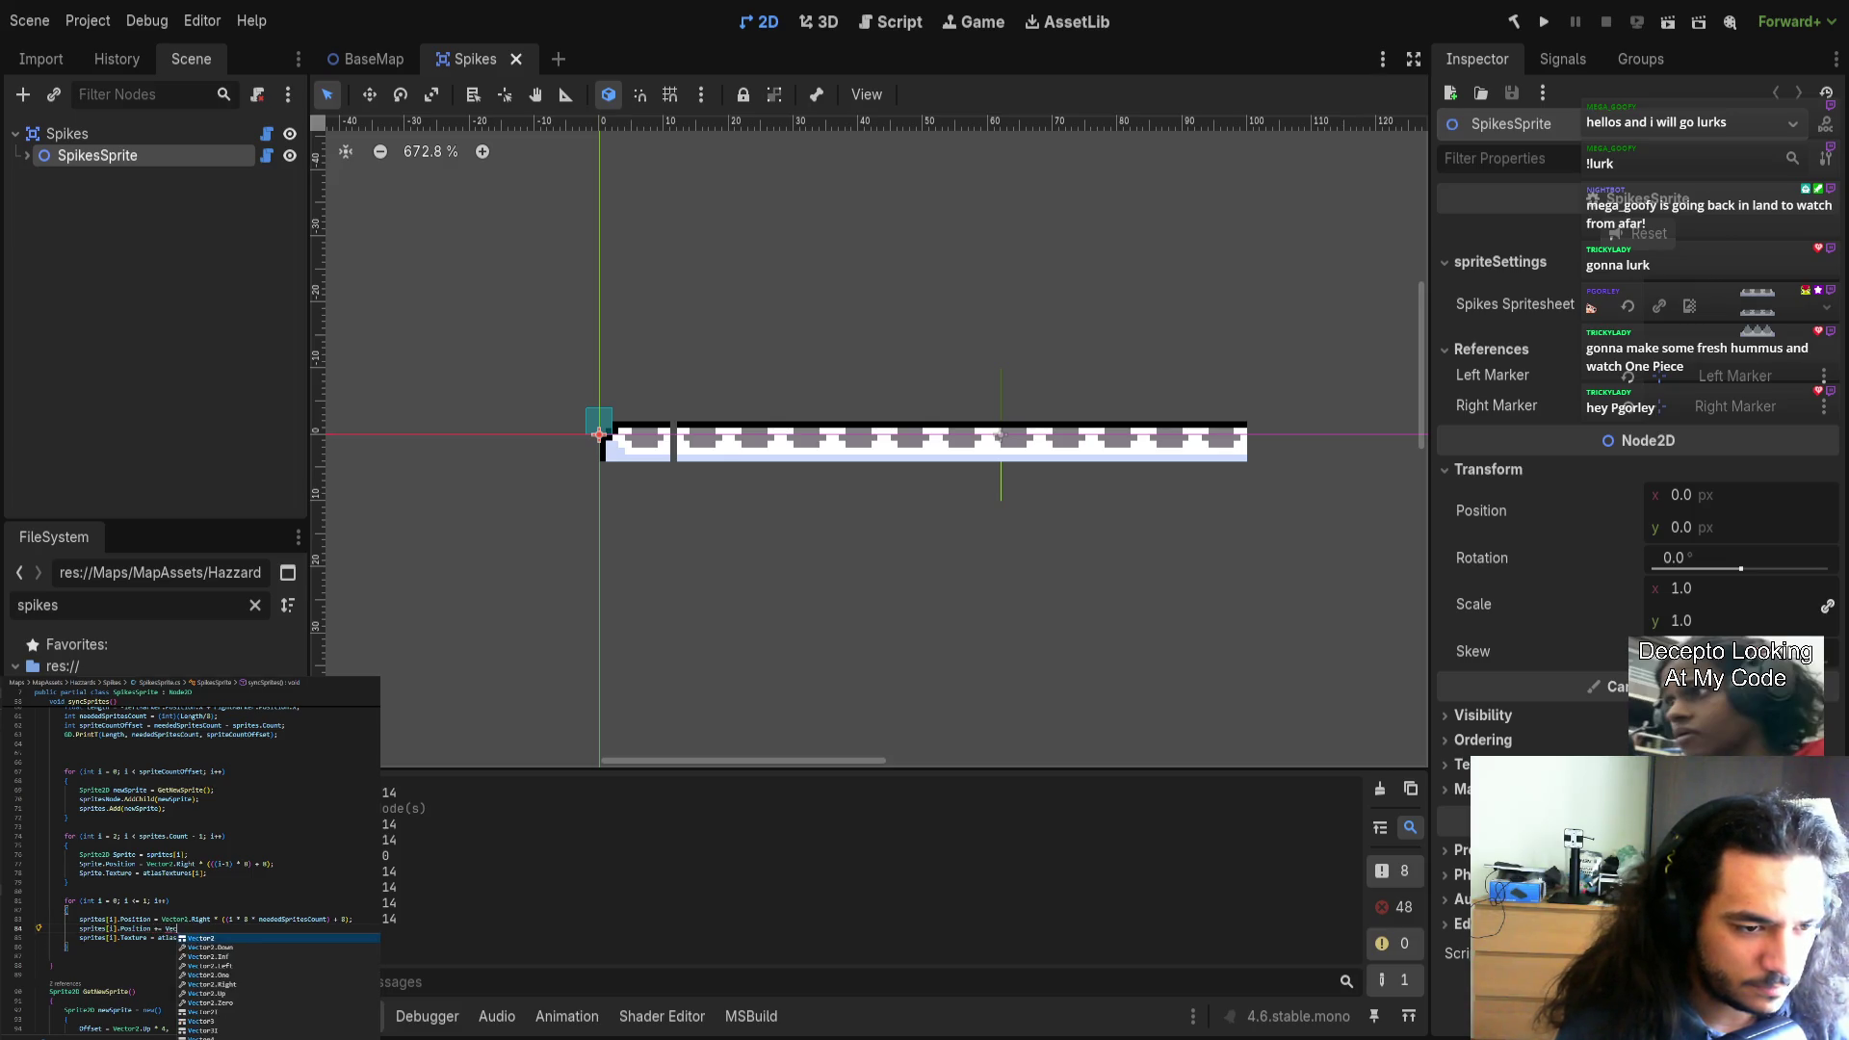
key(Escape)
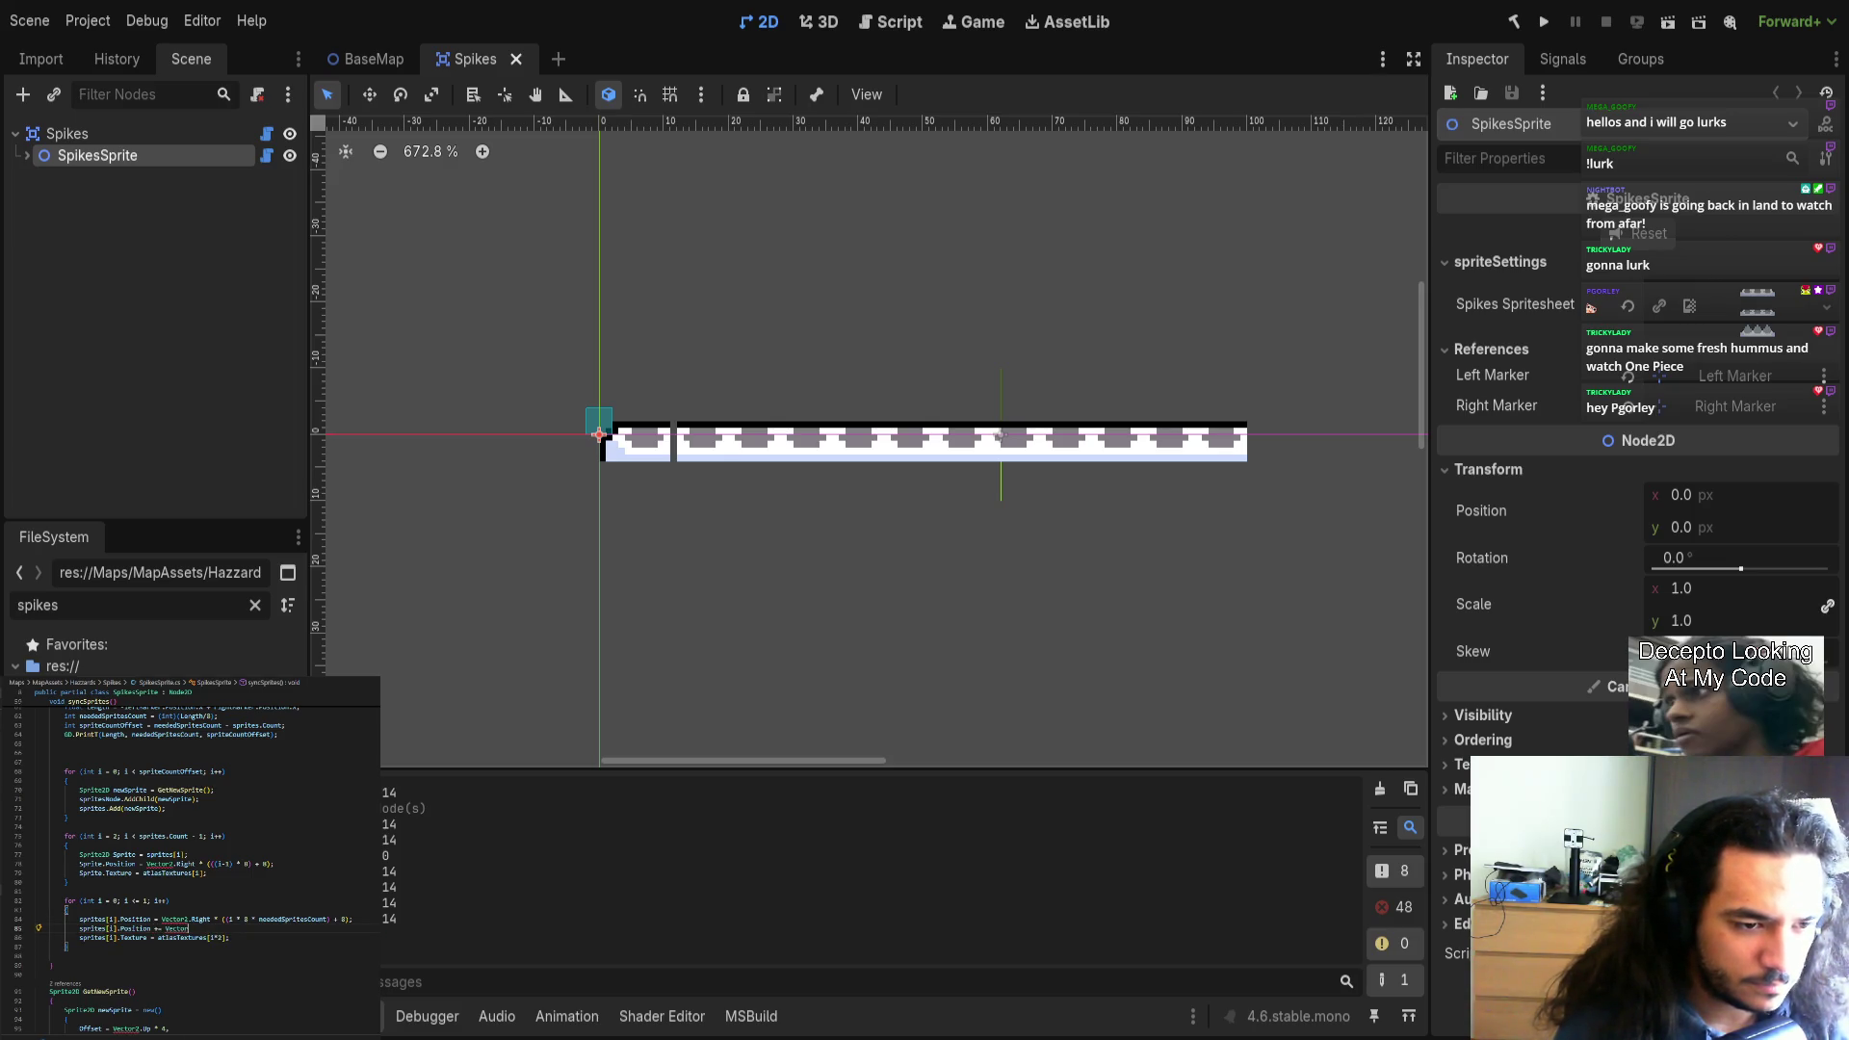
text(2.Down;)
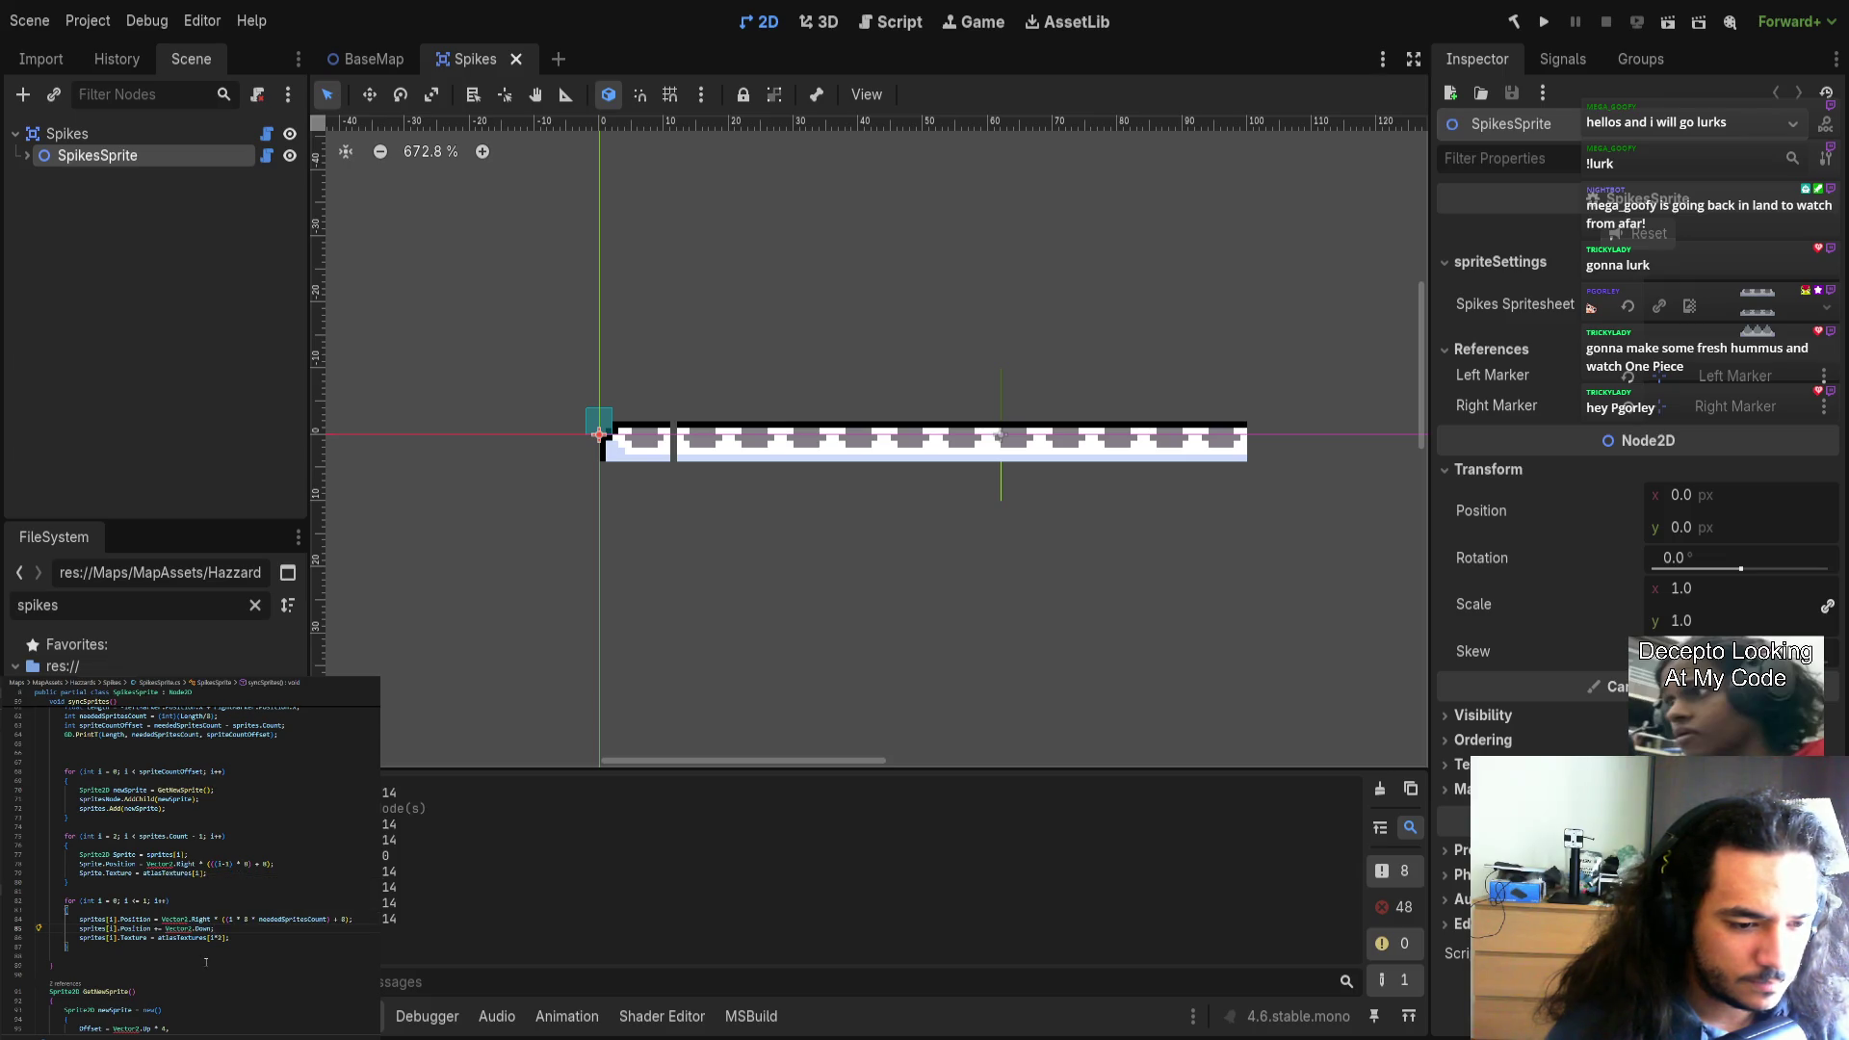
Remove the 'using System.Numerics;' import, keeping System.Collections.Generic, and rebuild the project.
scroll(226, 986, up, 15)
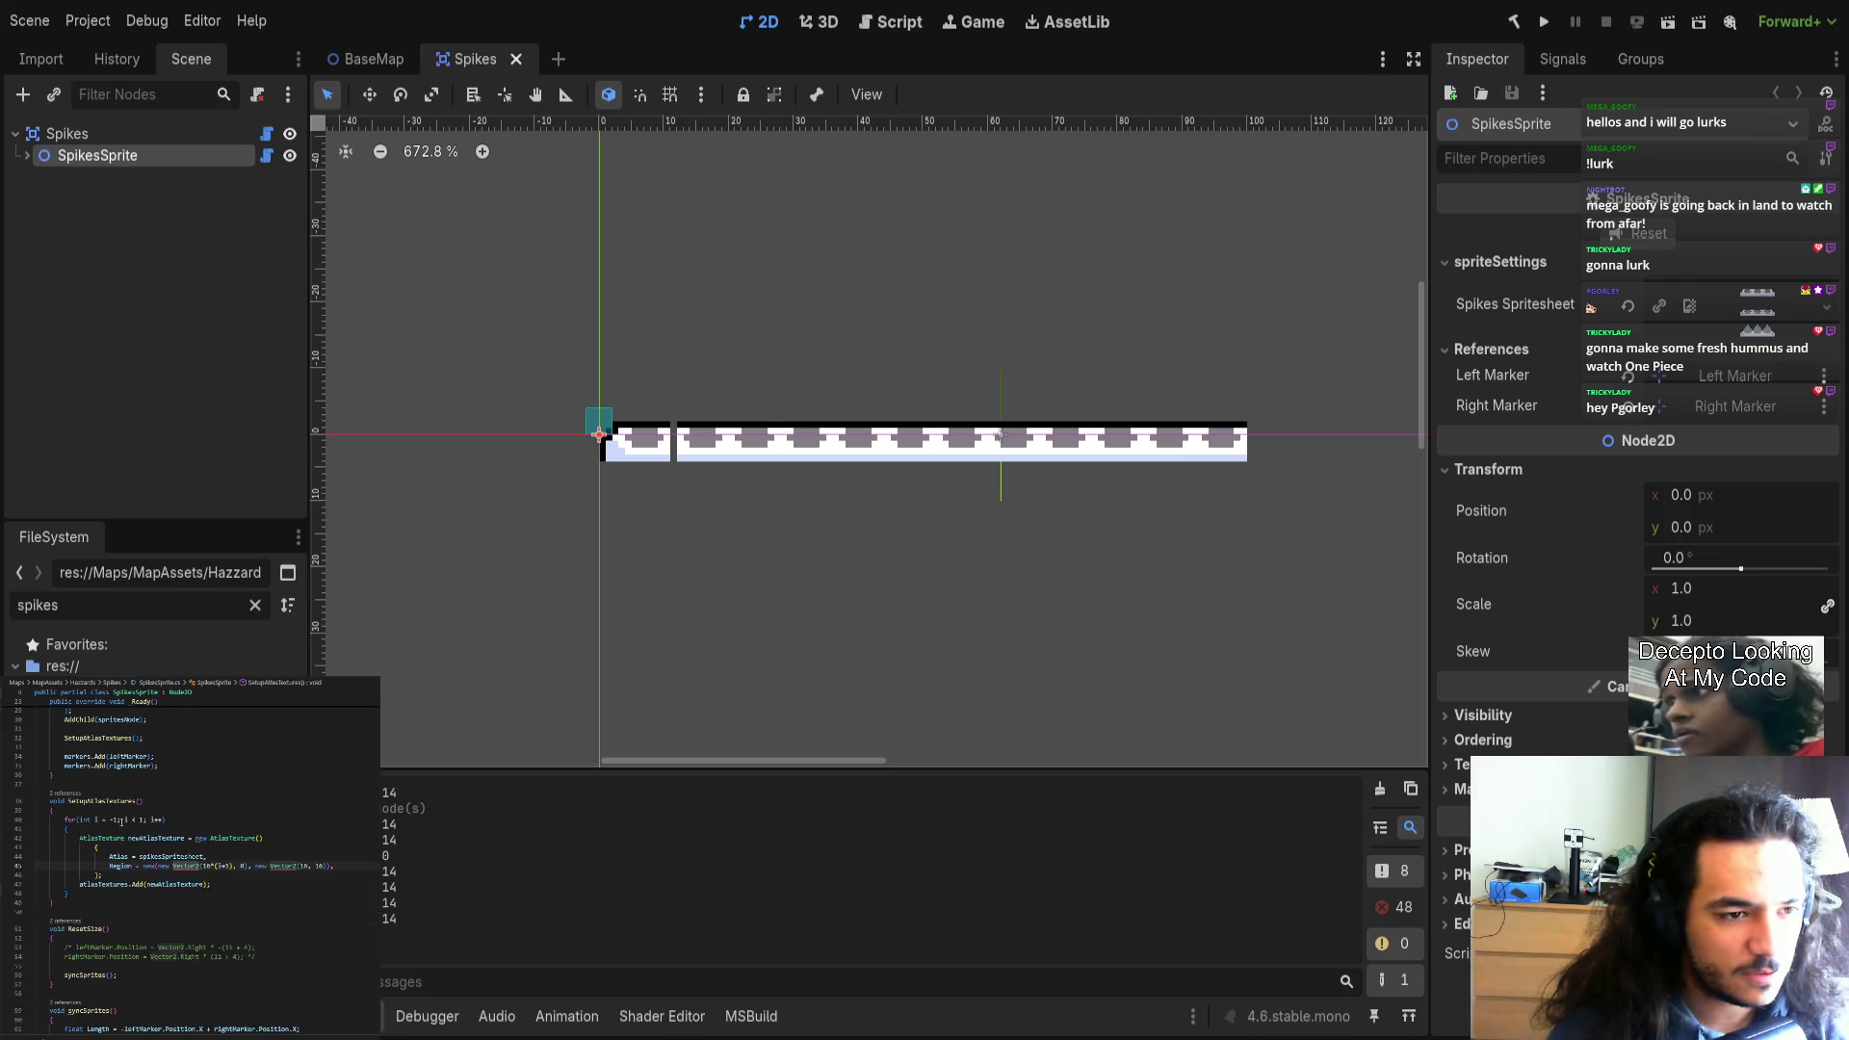
scroll(171, 941, up, 1)
shift+click(173, 719)
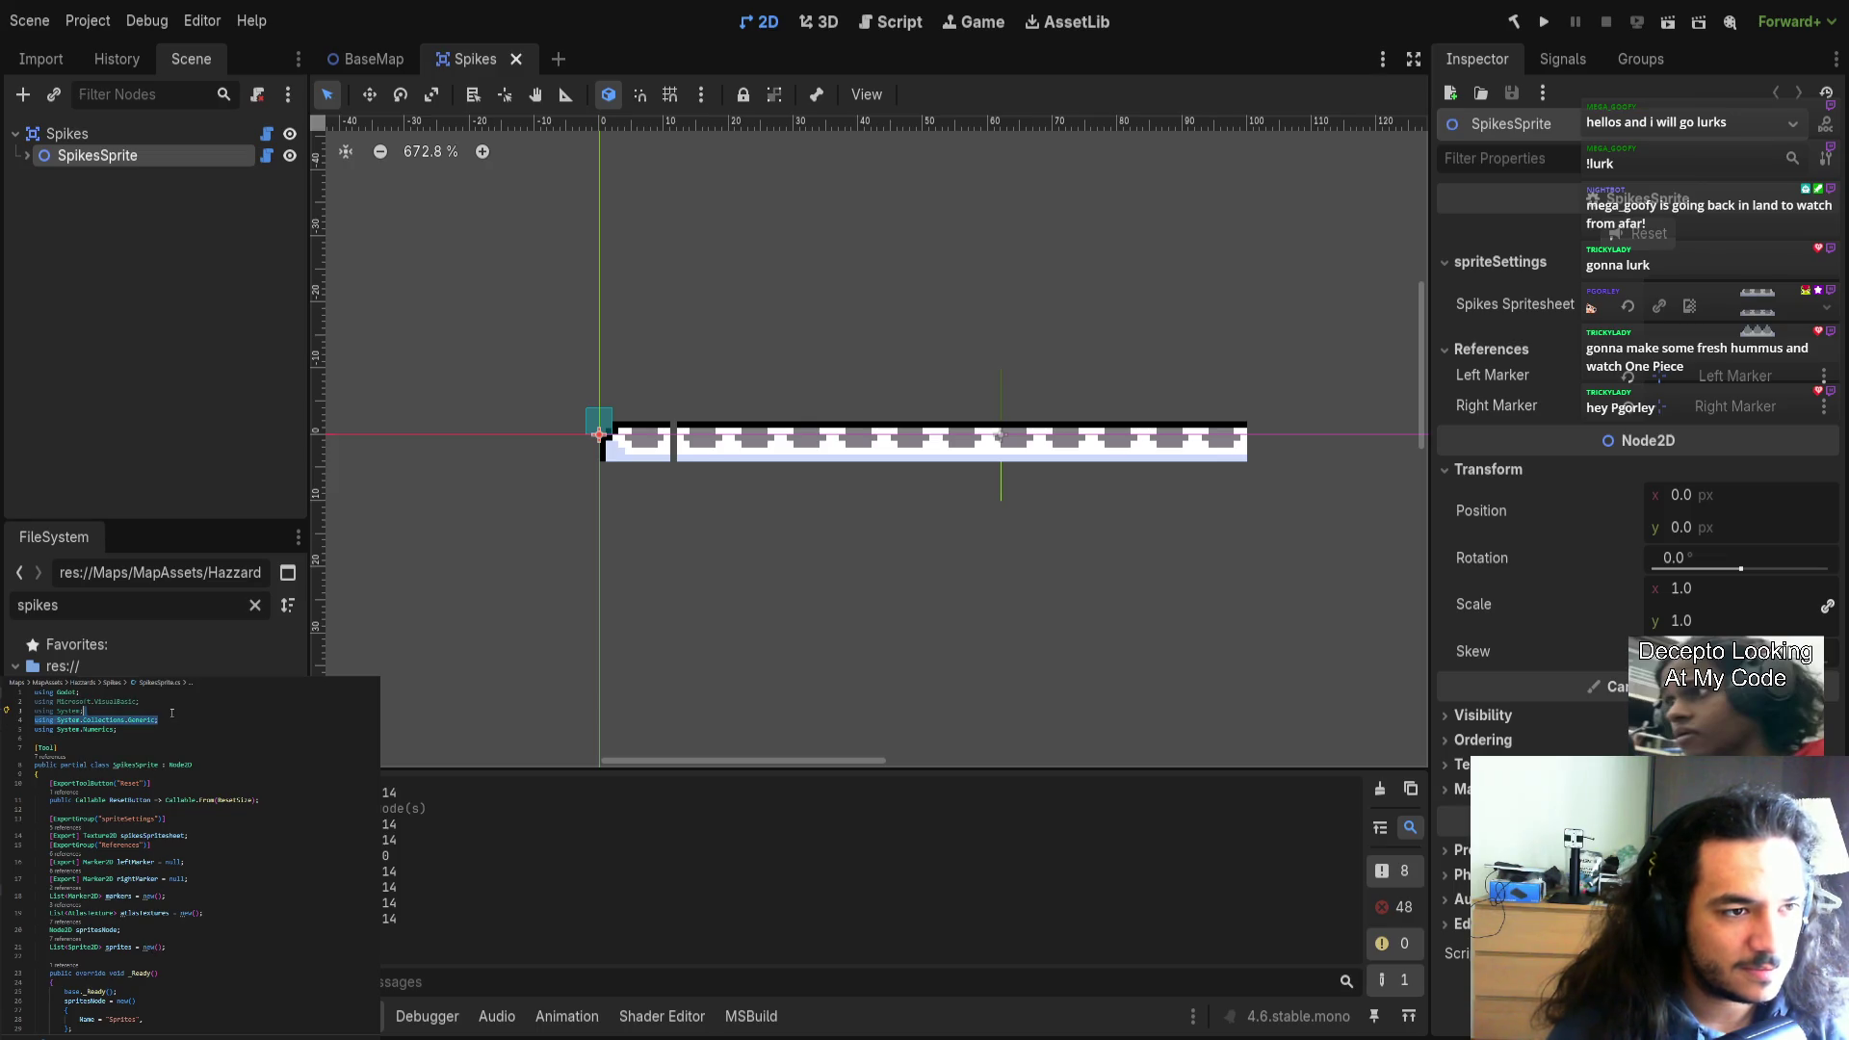
key(BackSpace)
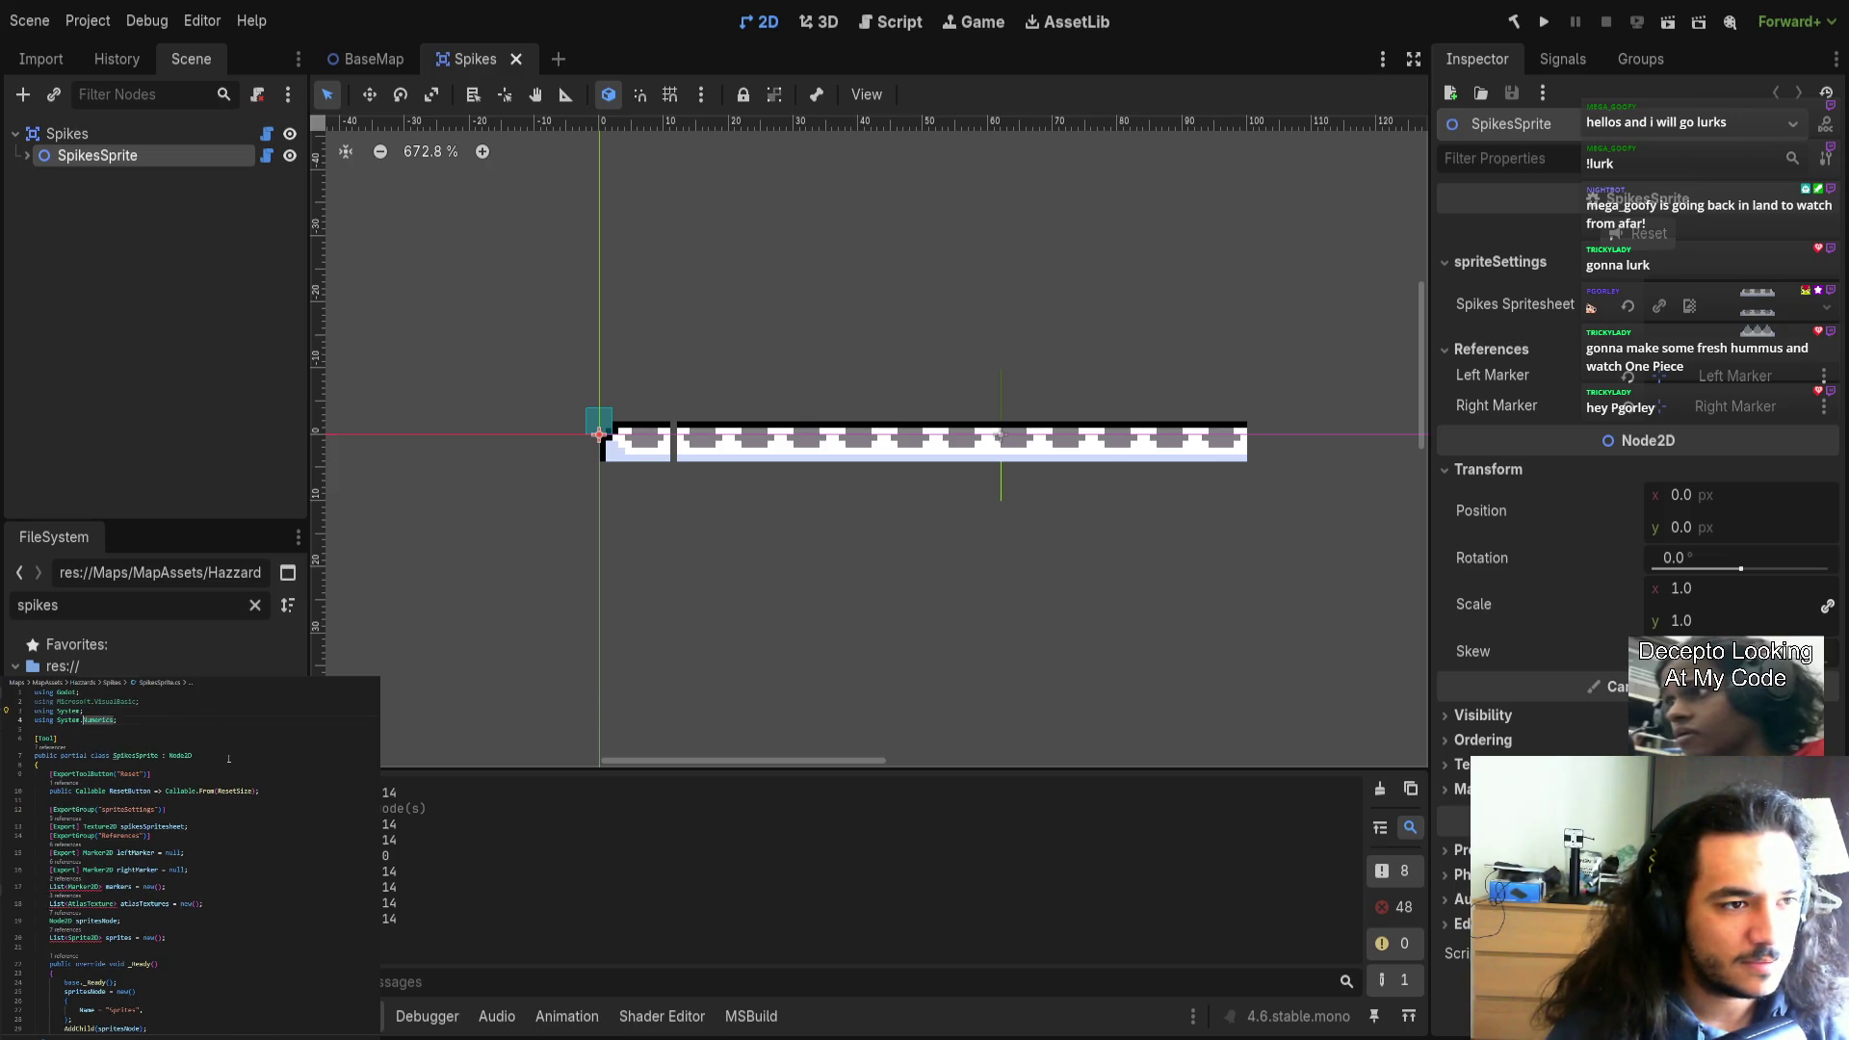
key(ctrl+z)
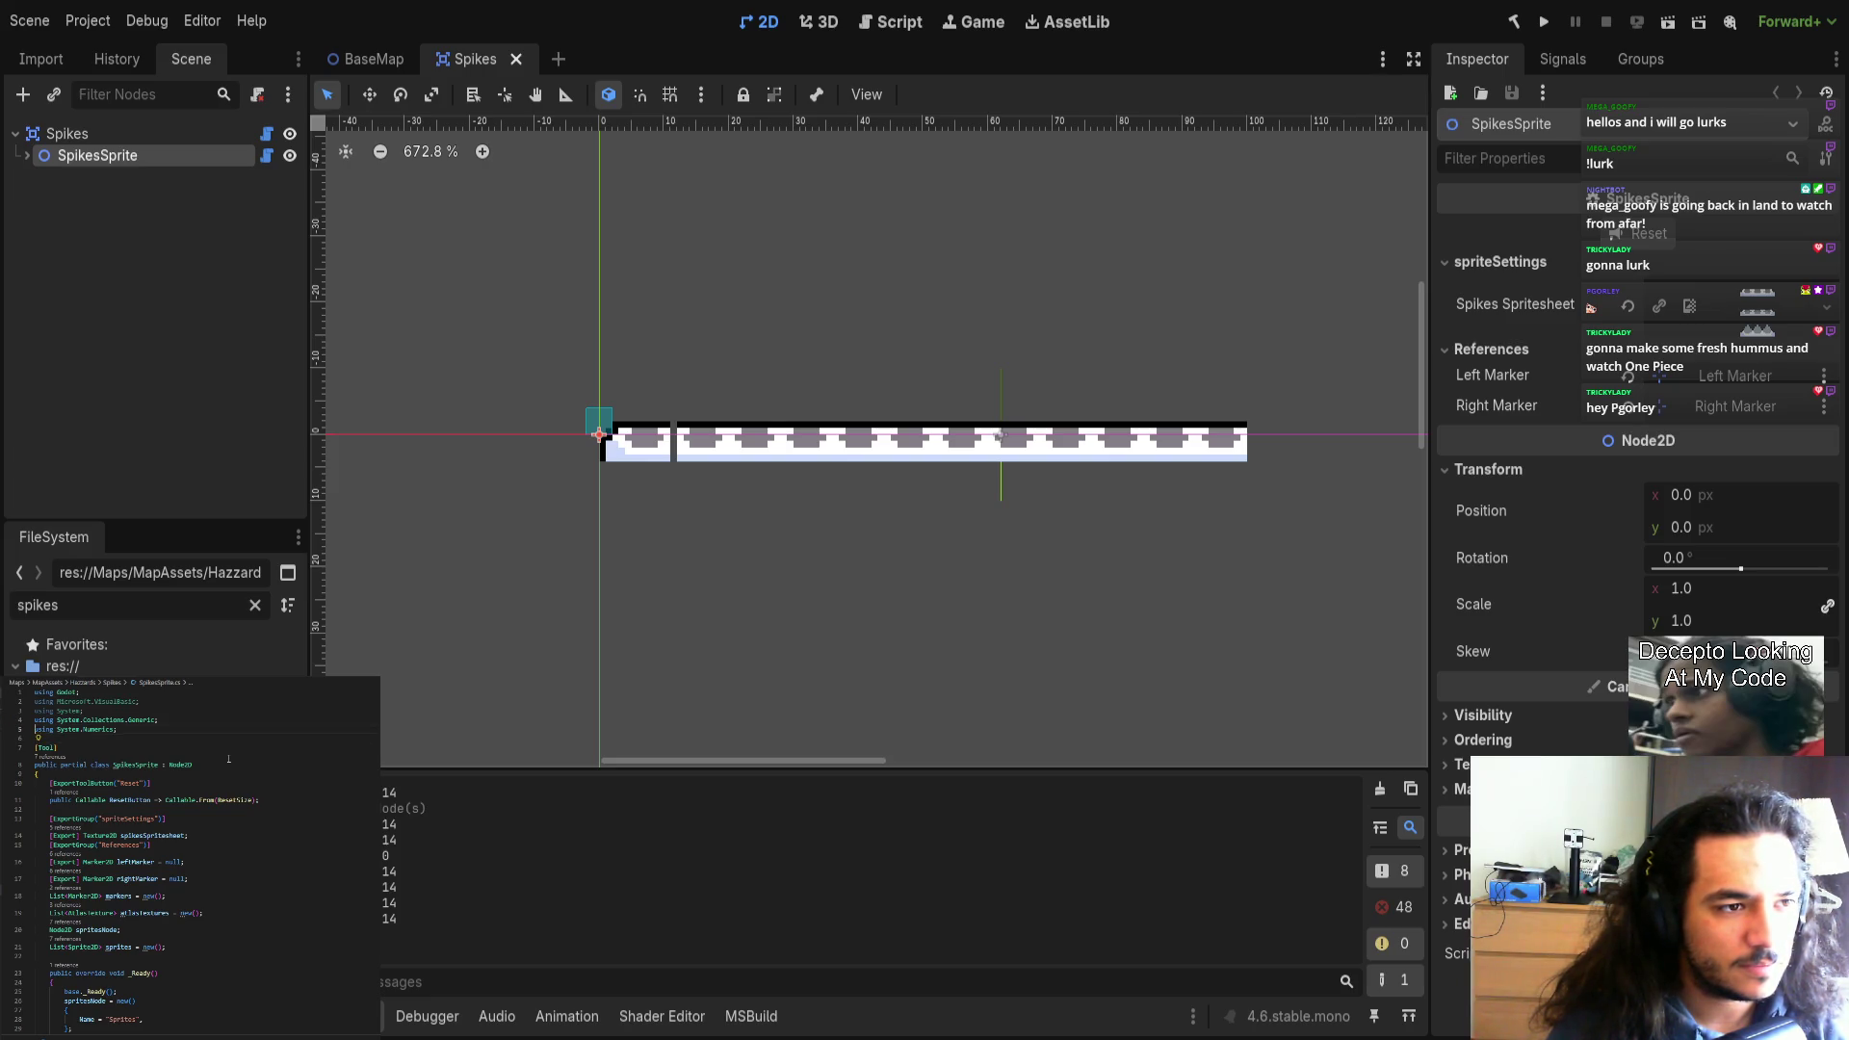
key(ctrl+x)
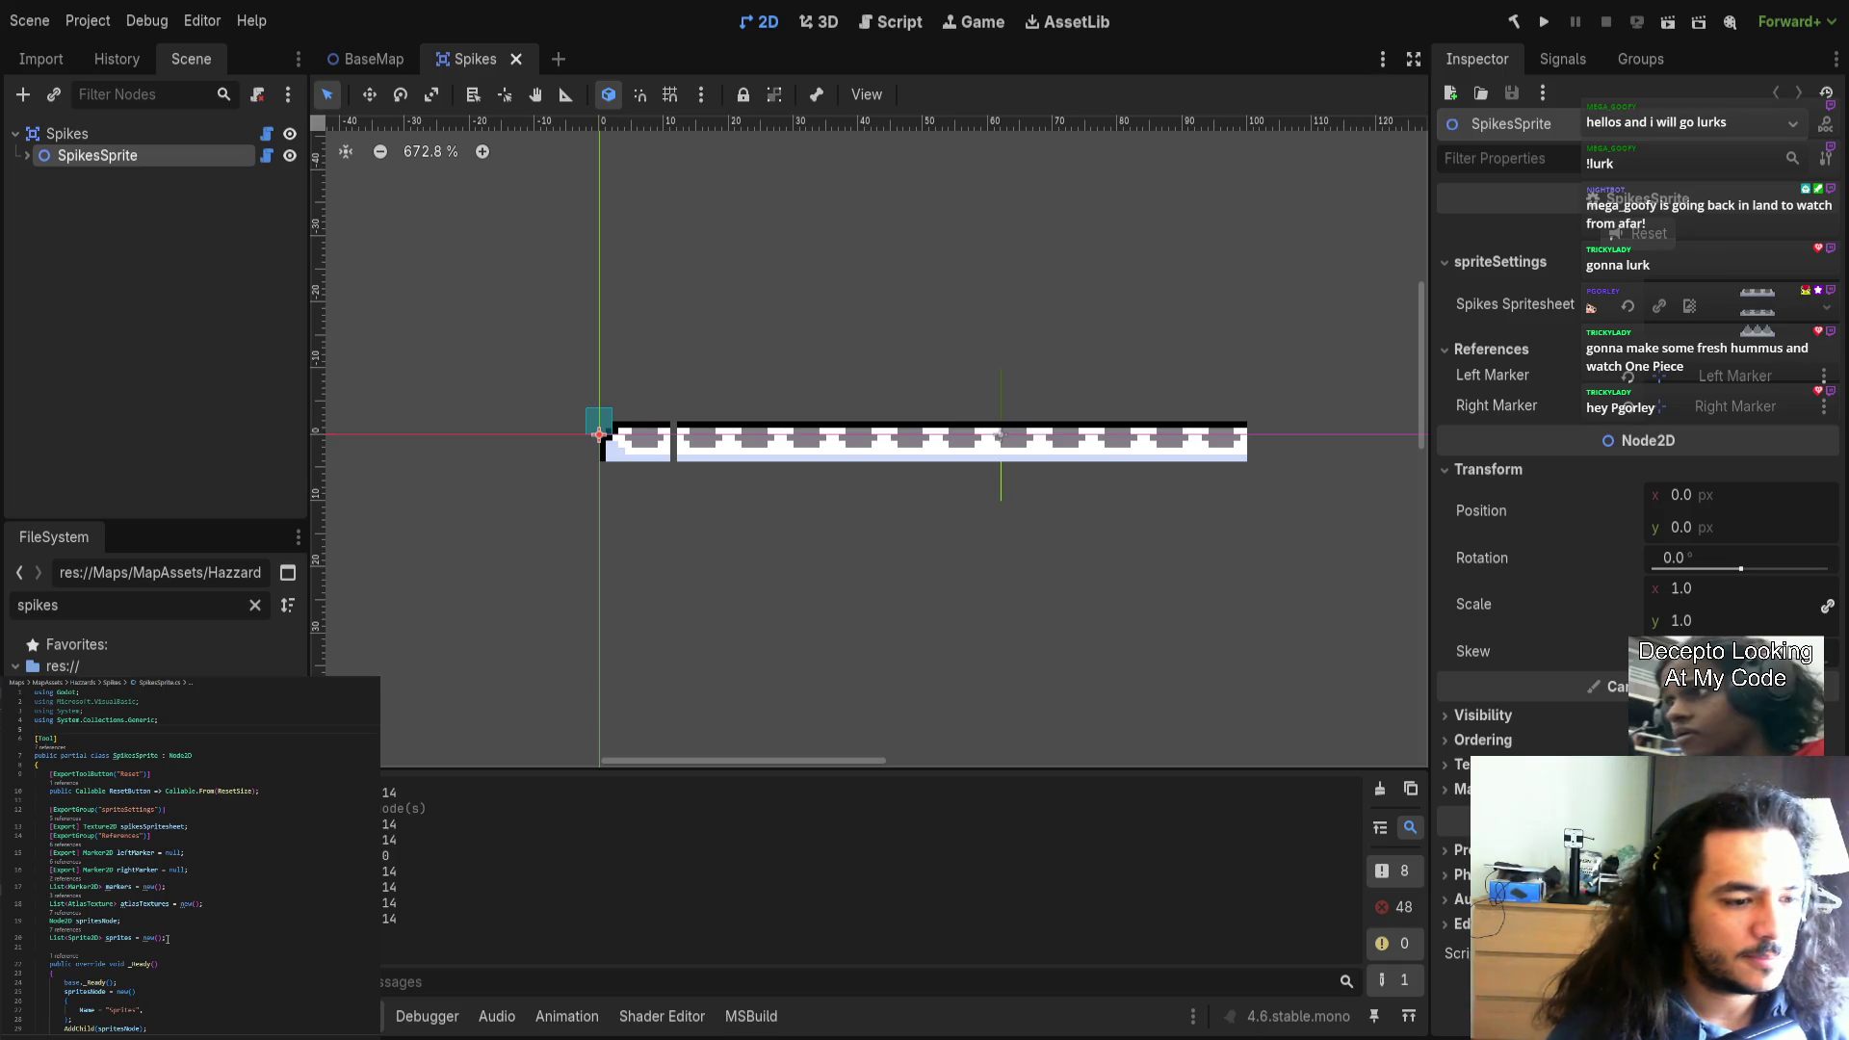
click(1514, 21)
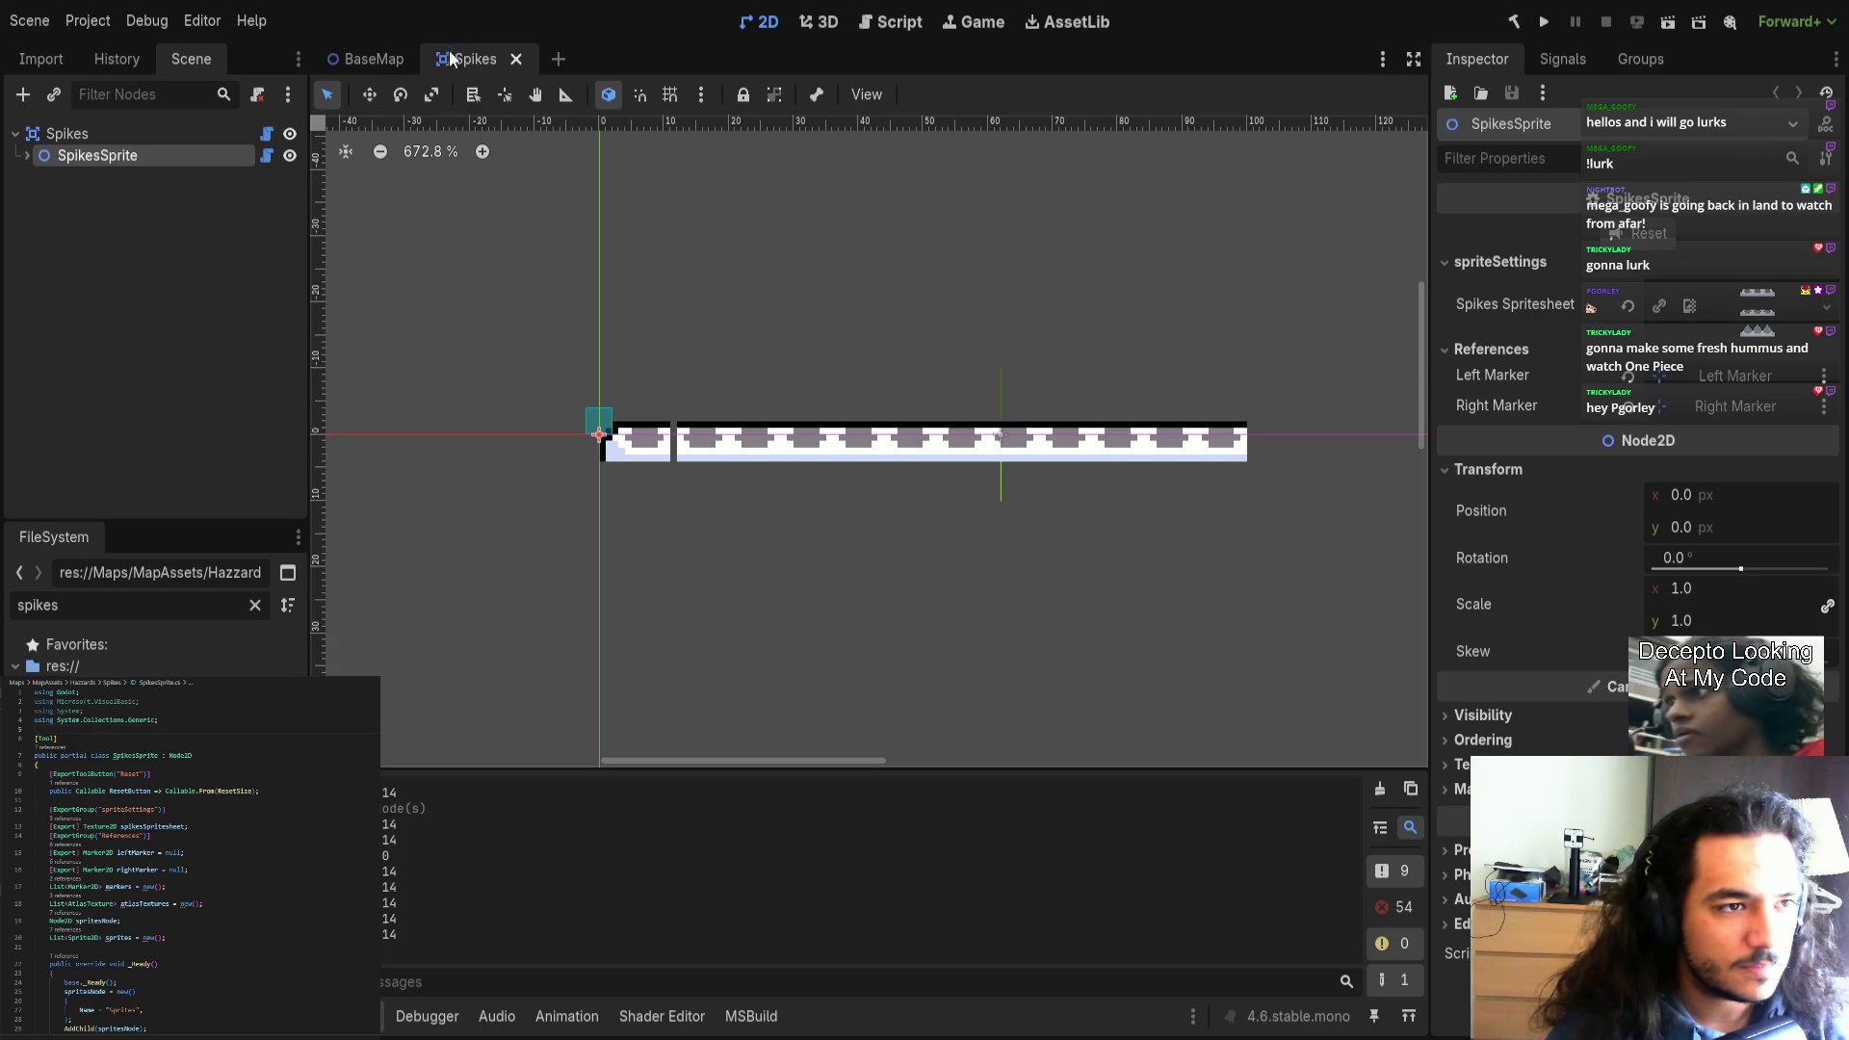
Reload the Spikes scene via BaseMap and select SpikesSprite to redraw the spikes.
click(374, 59)
click(472, 58)
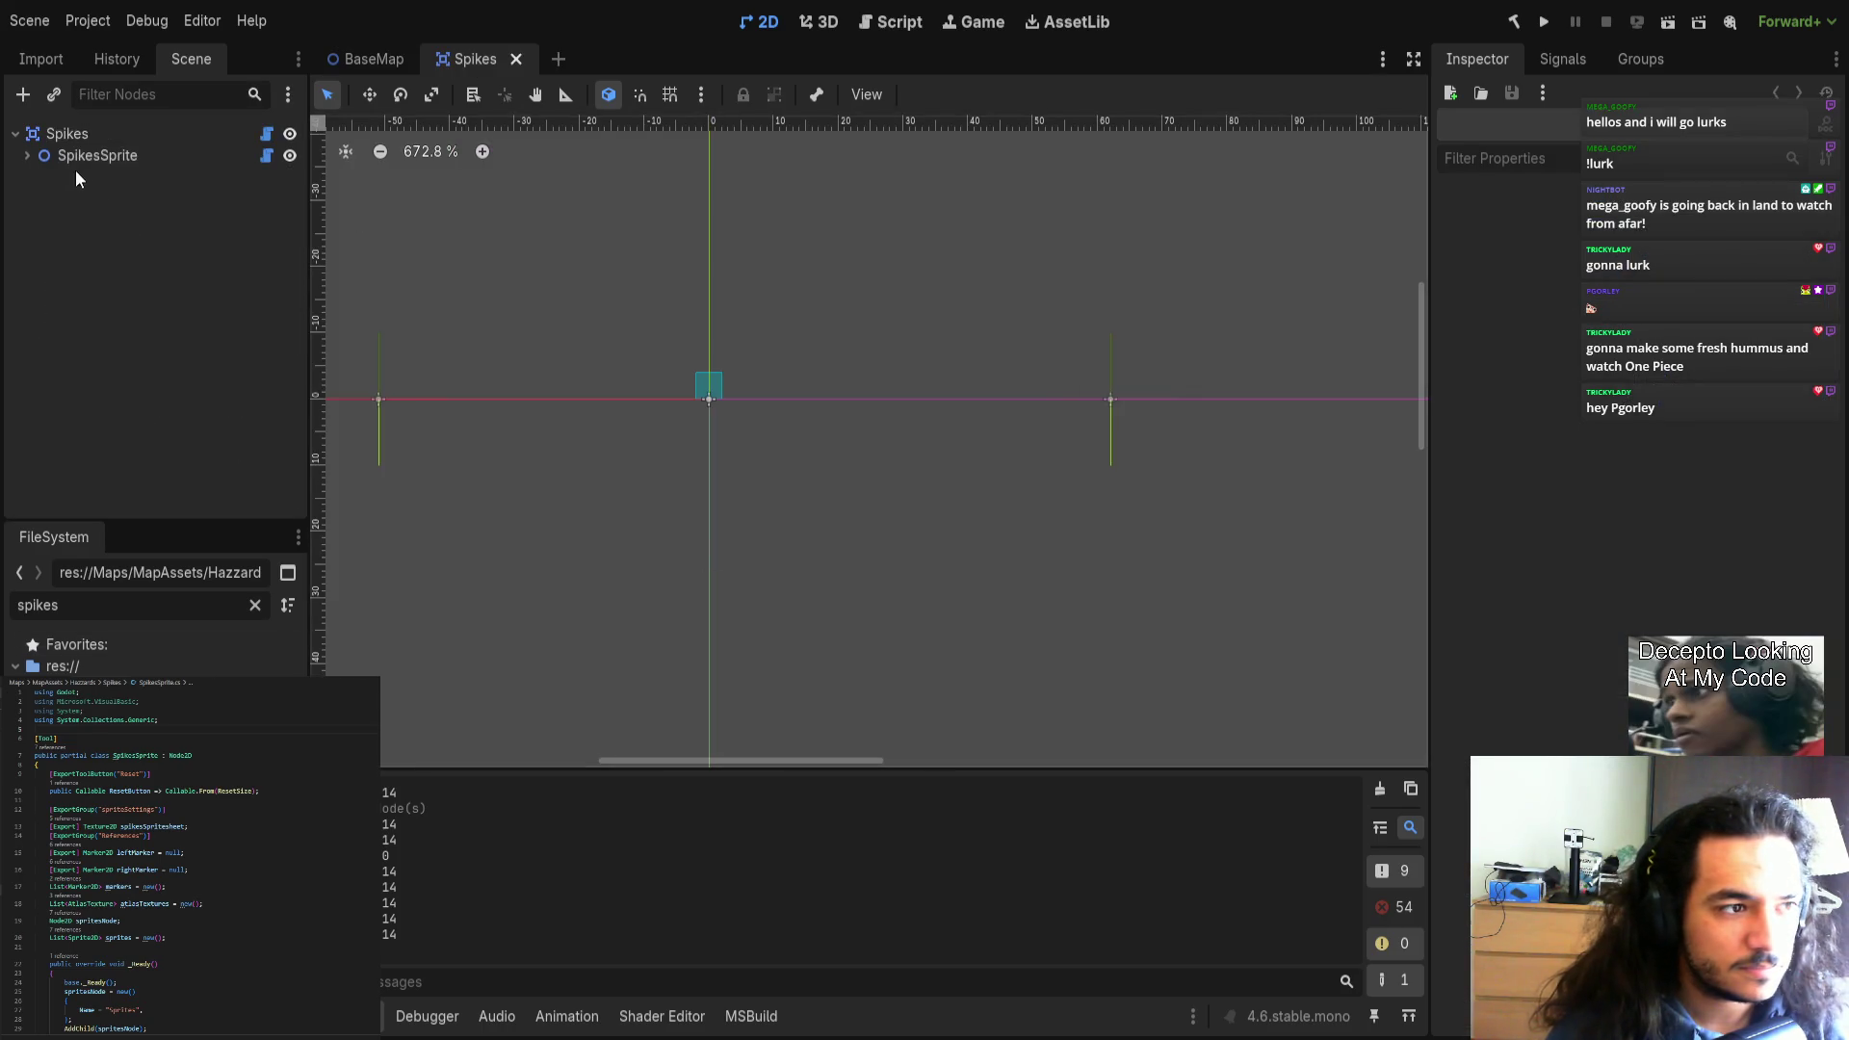
click(96, 155)
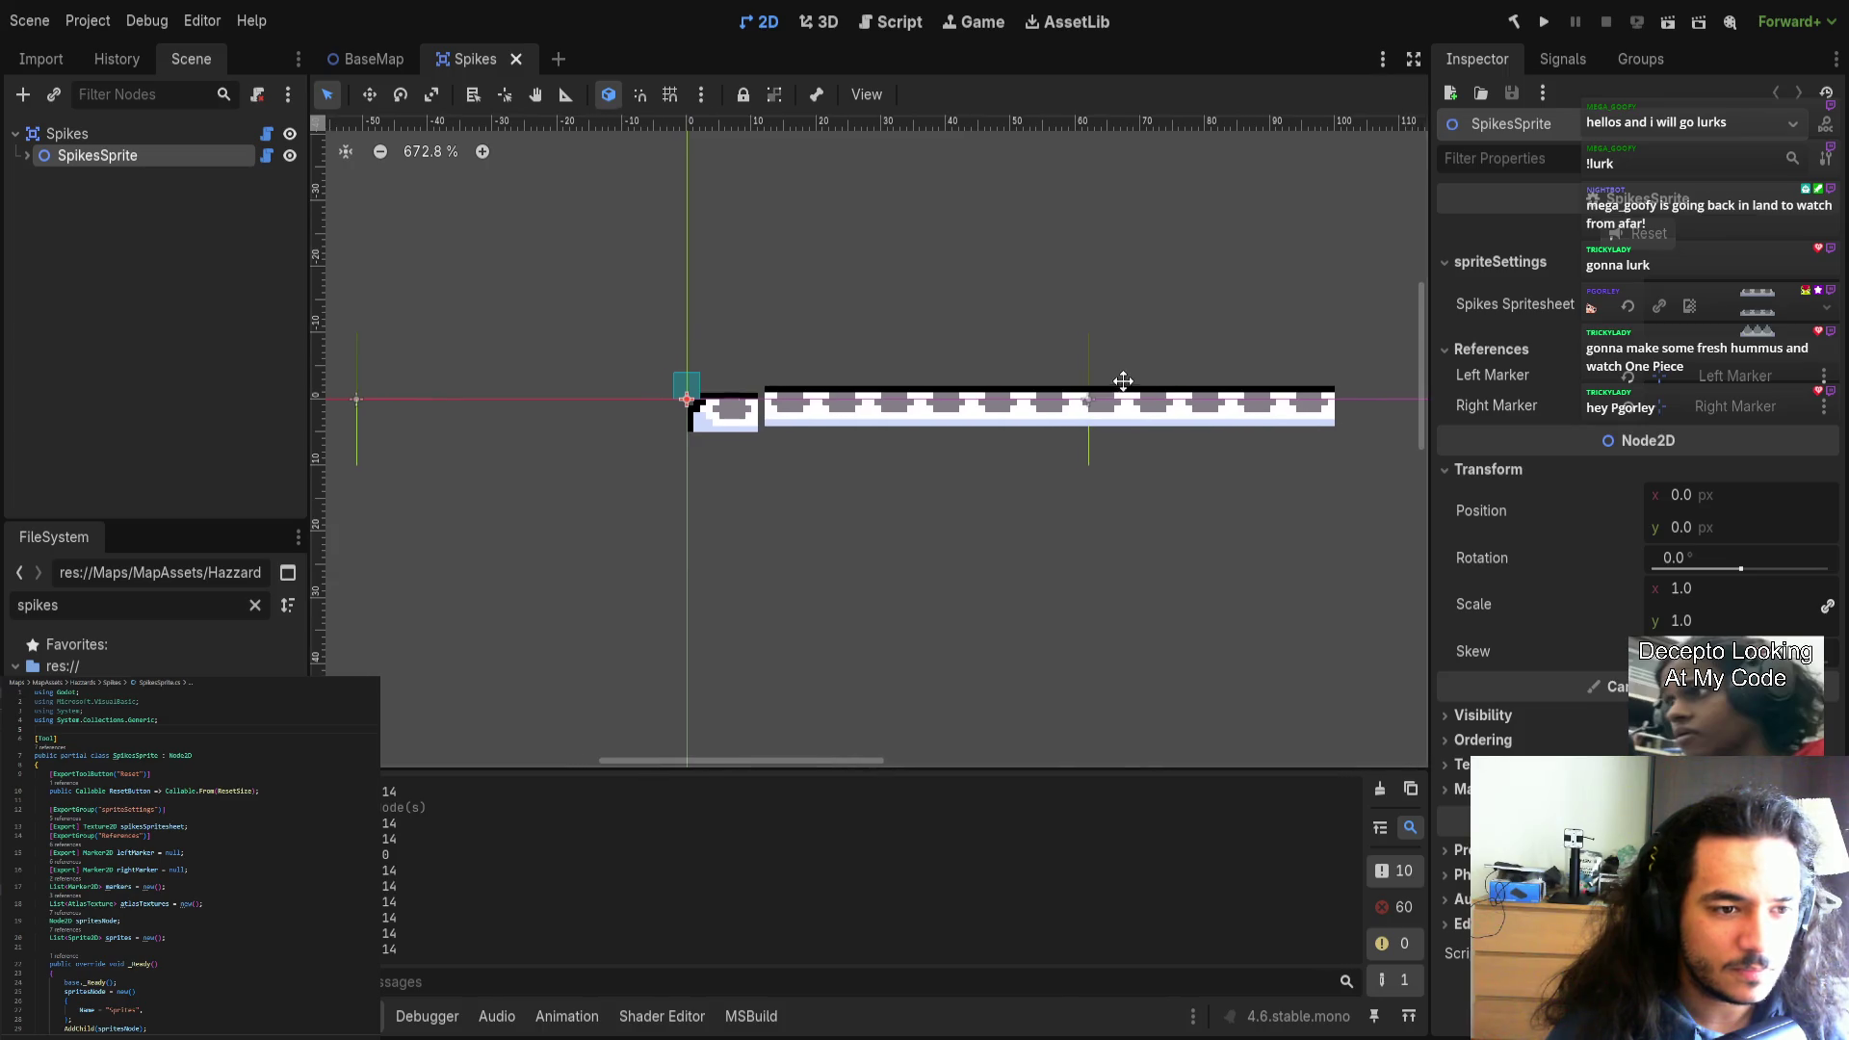
scroll(1124, 382, right, 3)
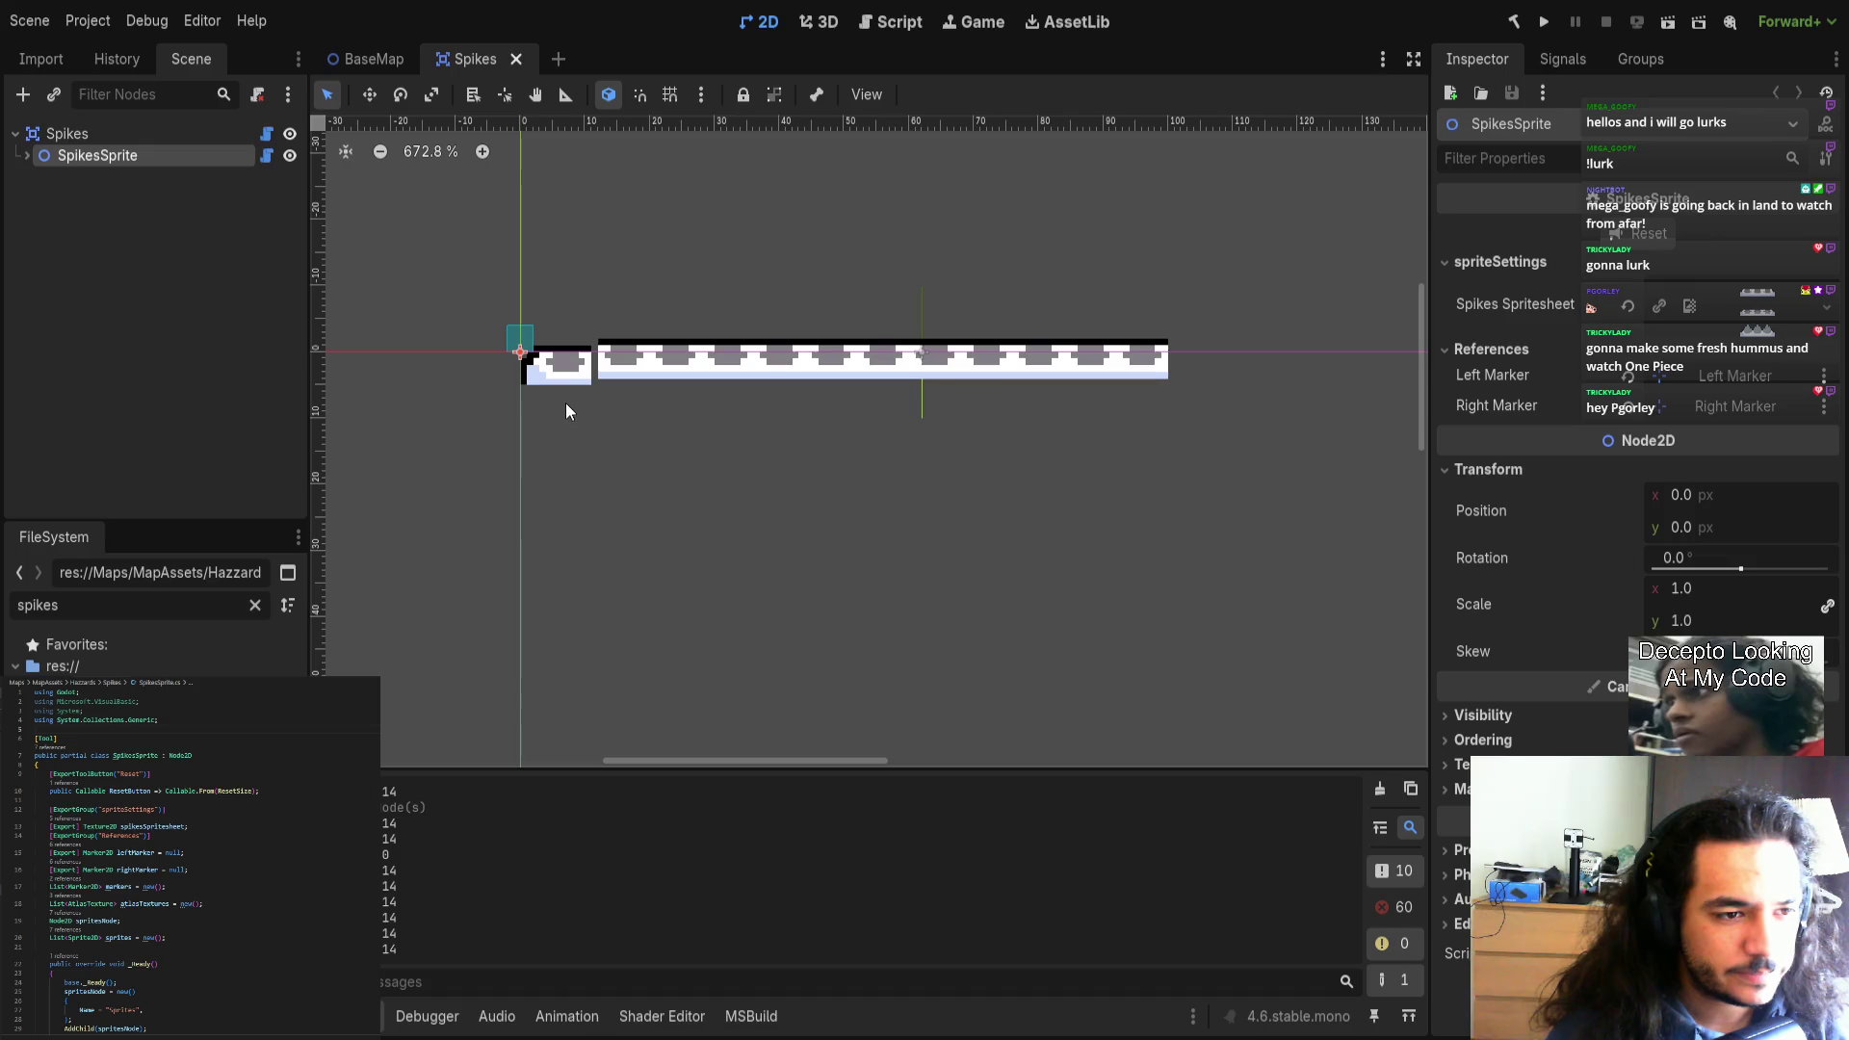
scroll(144, 857, down, 5)
scroll(153, 1014, down, 10)
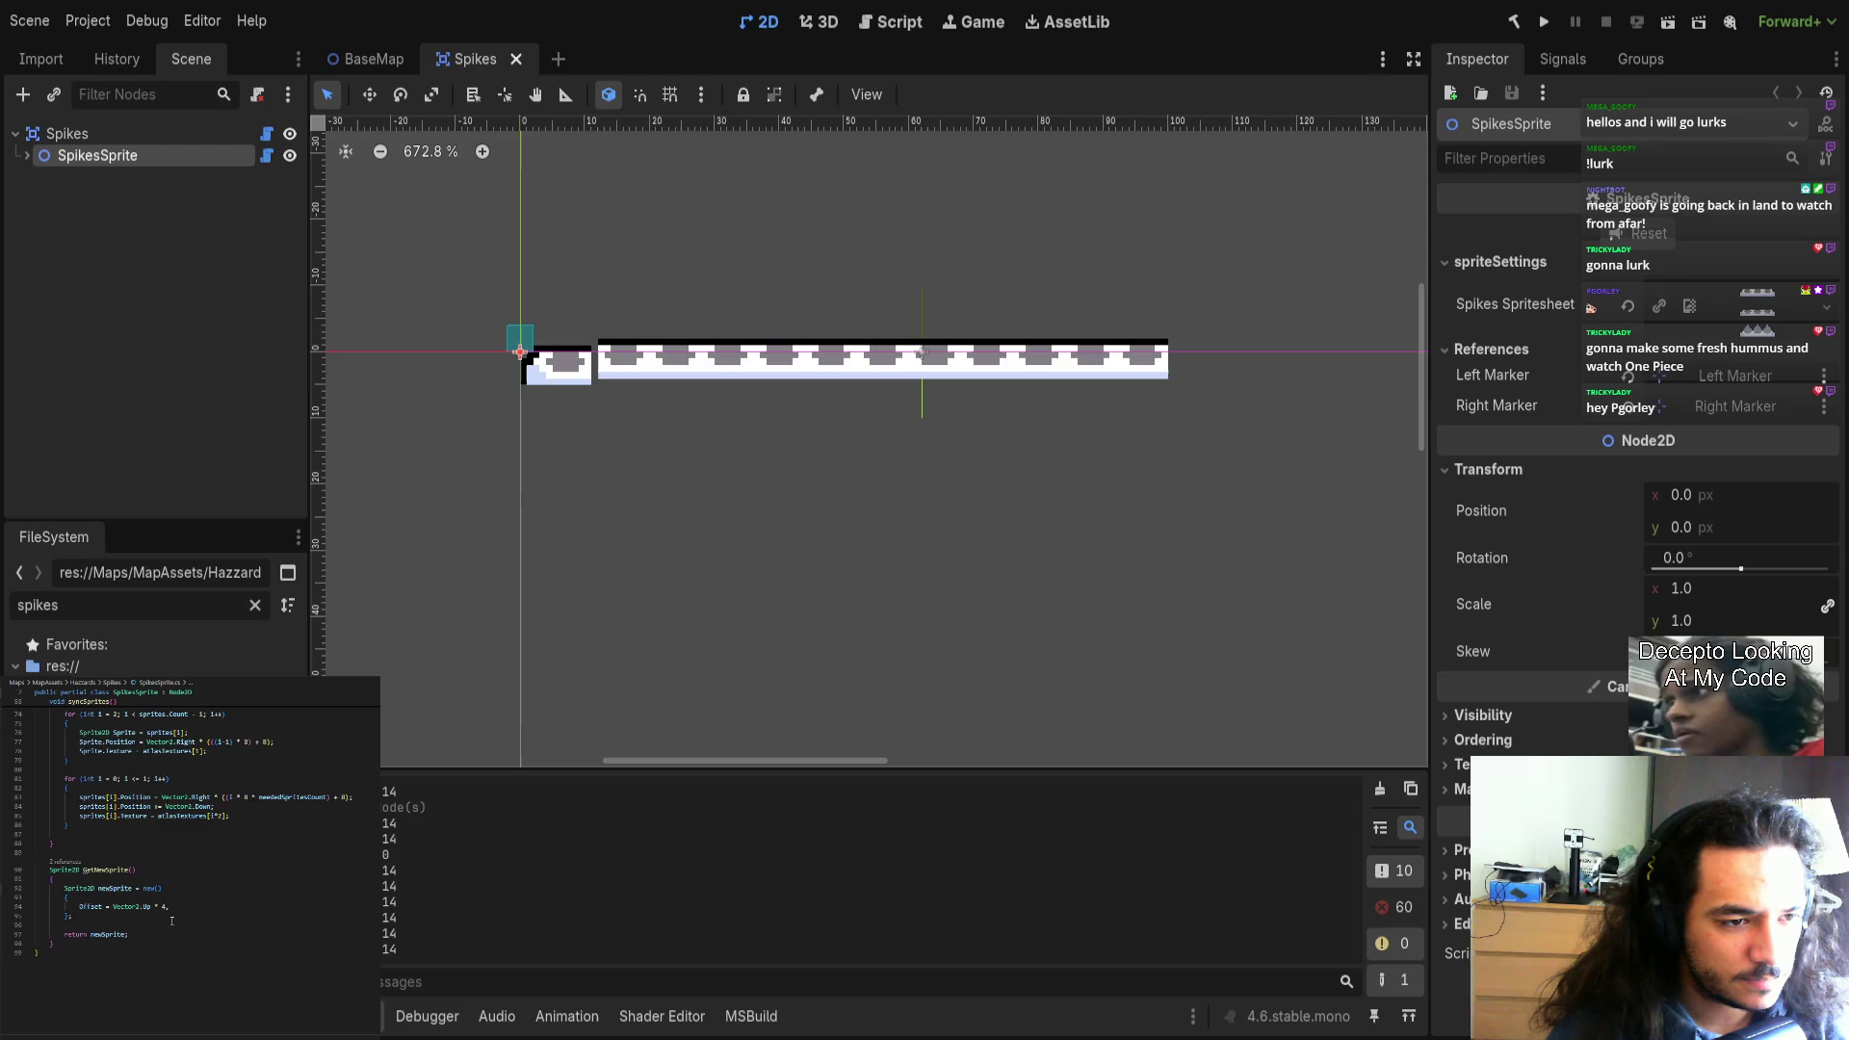
scroll(171, 920, up, 2)
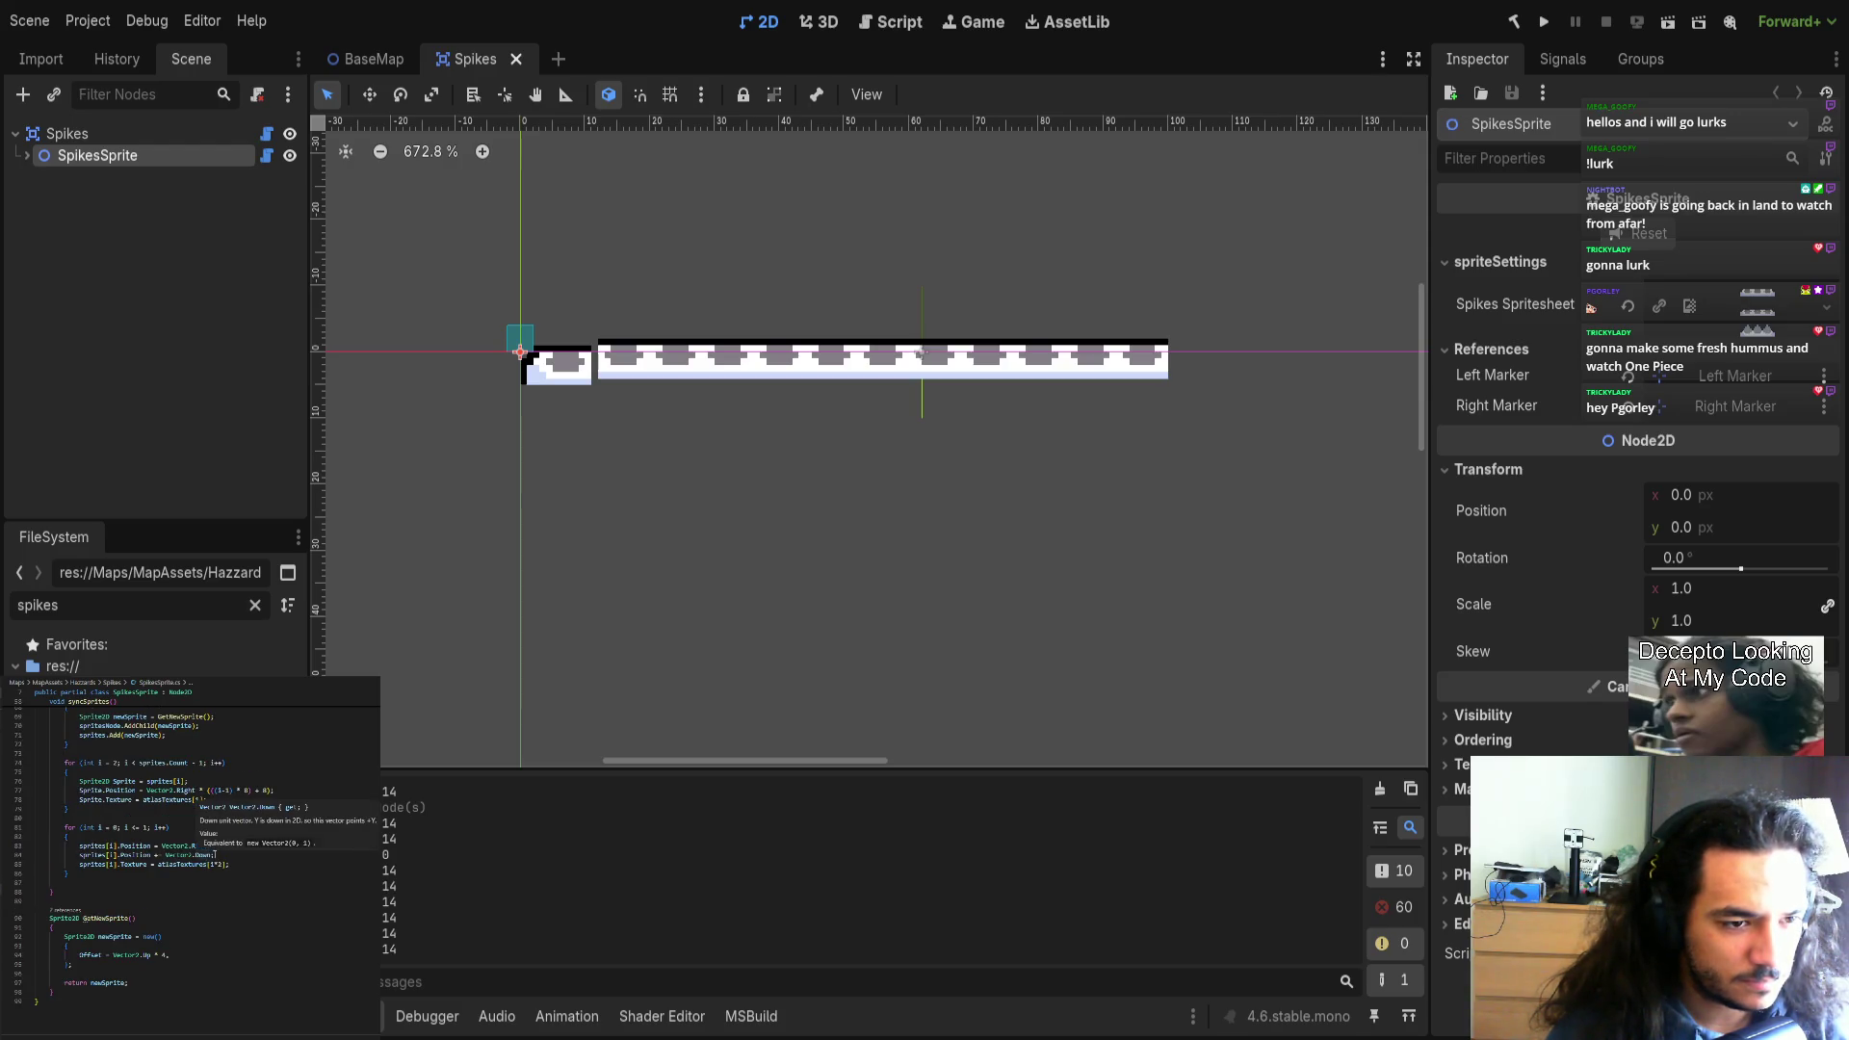
Rewrite the end-piece Vector2.Down offset expression on line 85.
click(207, 854)
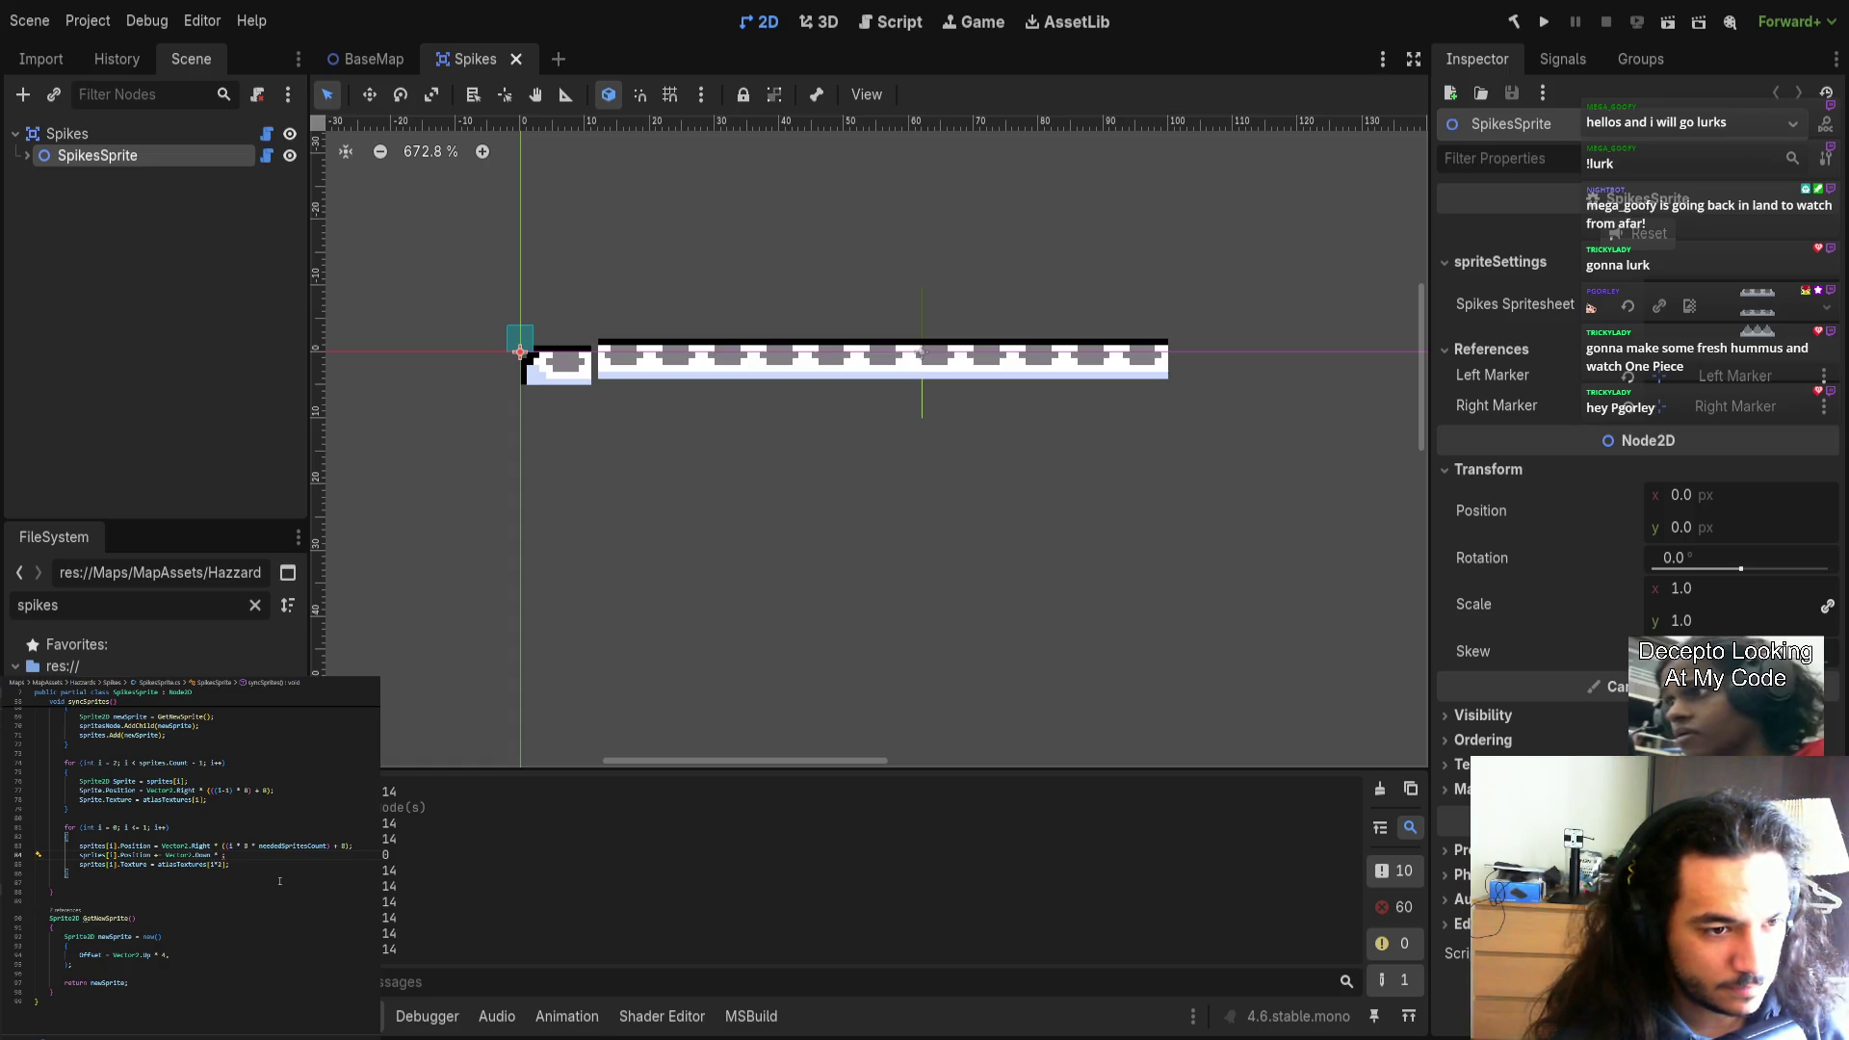
text(i)
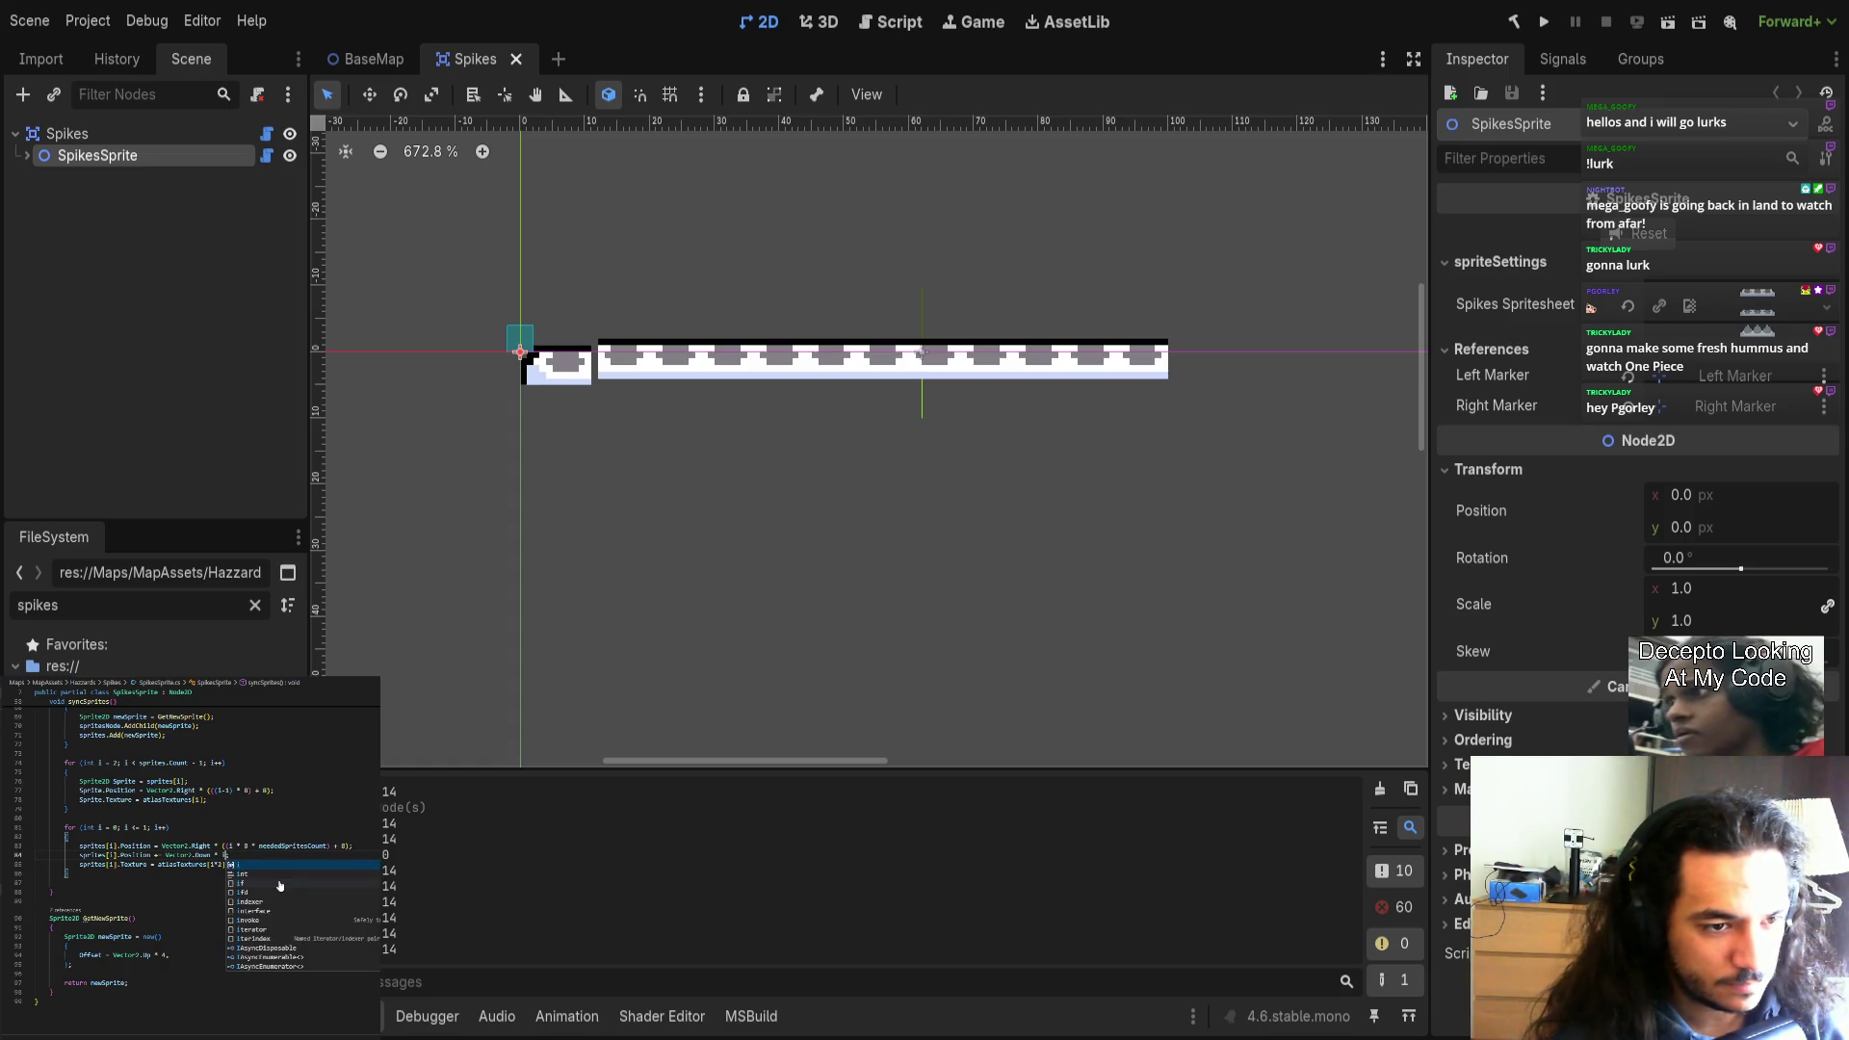
key(BackSpace)
text(;)
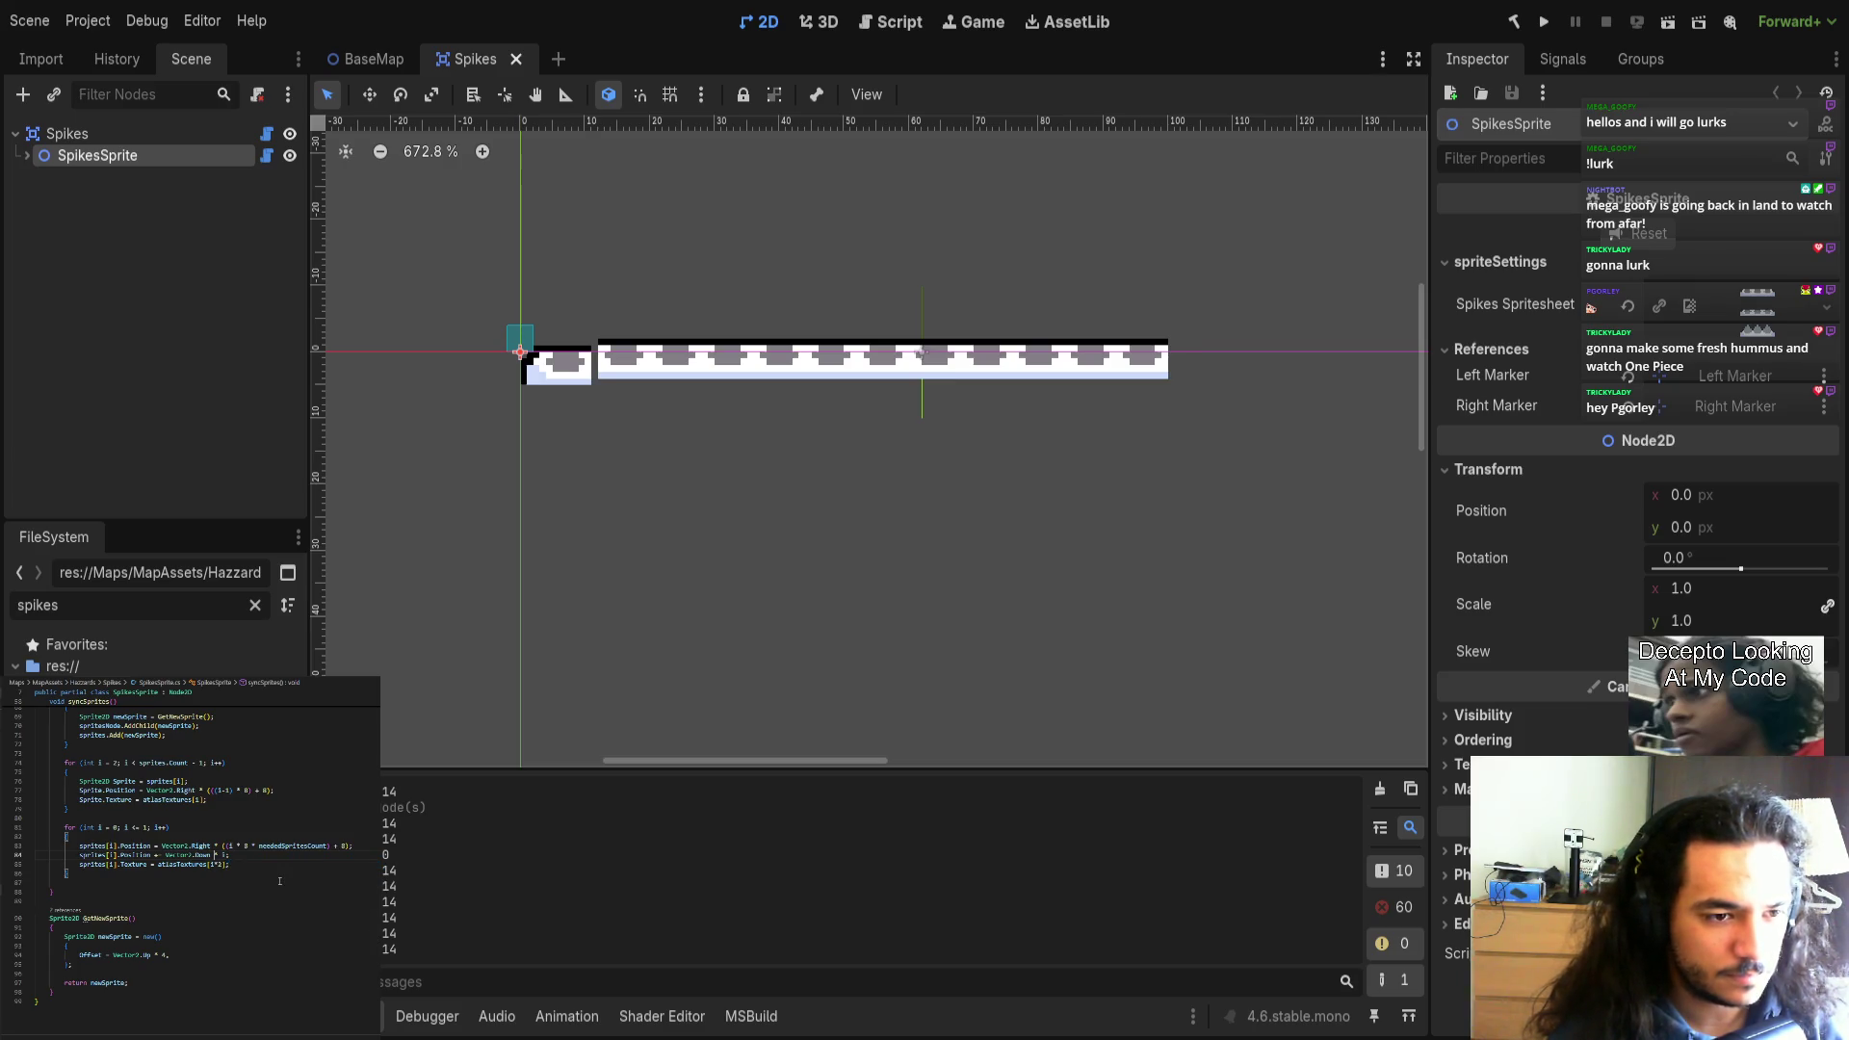
text(Vector2.Down +)
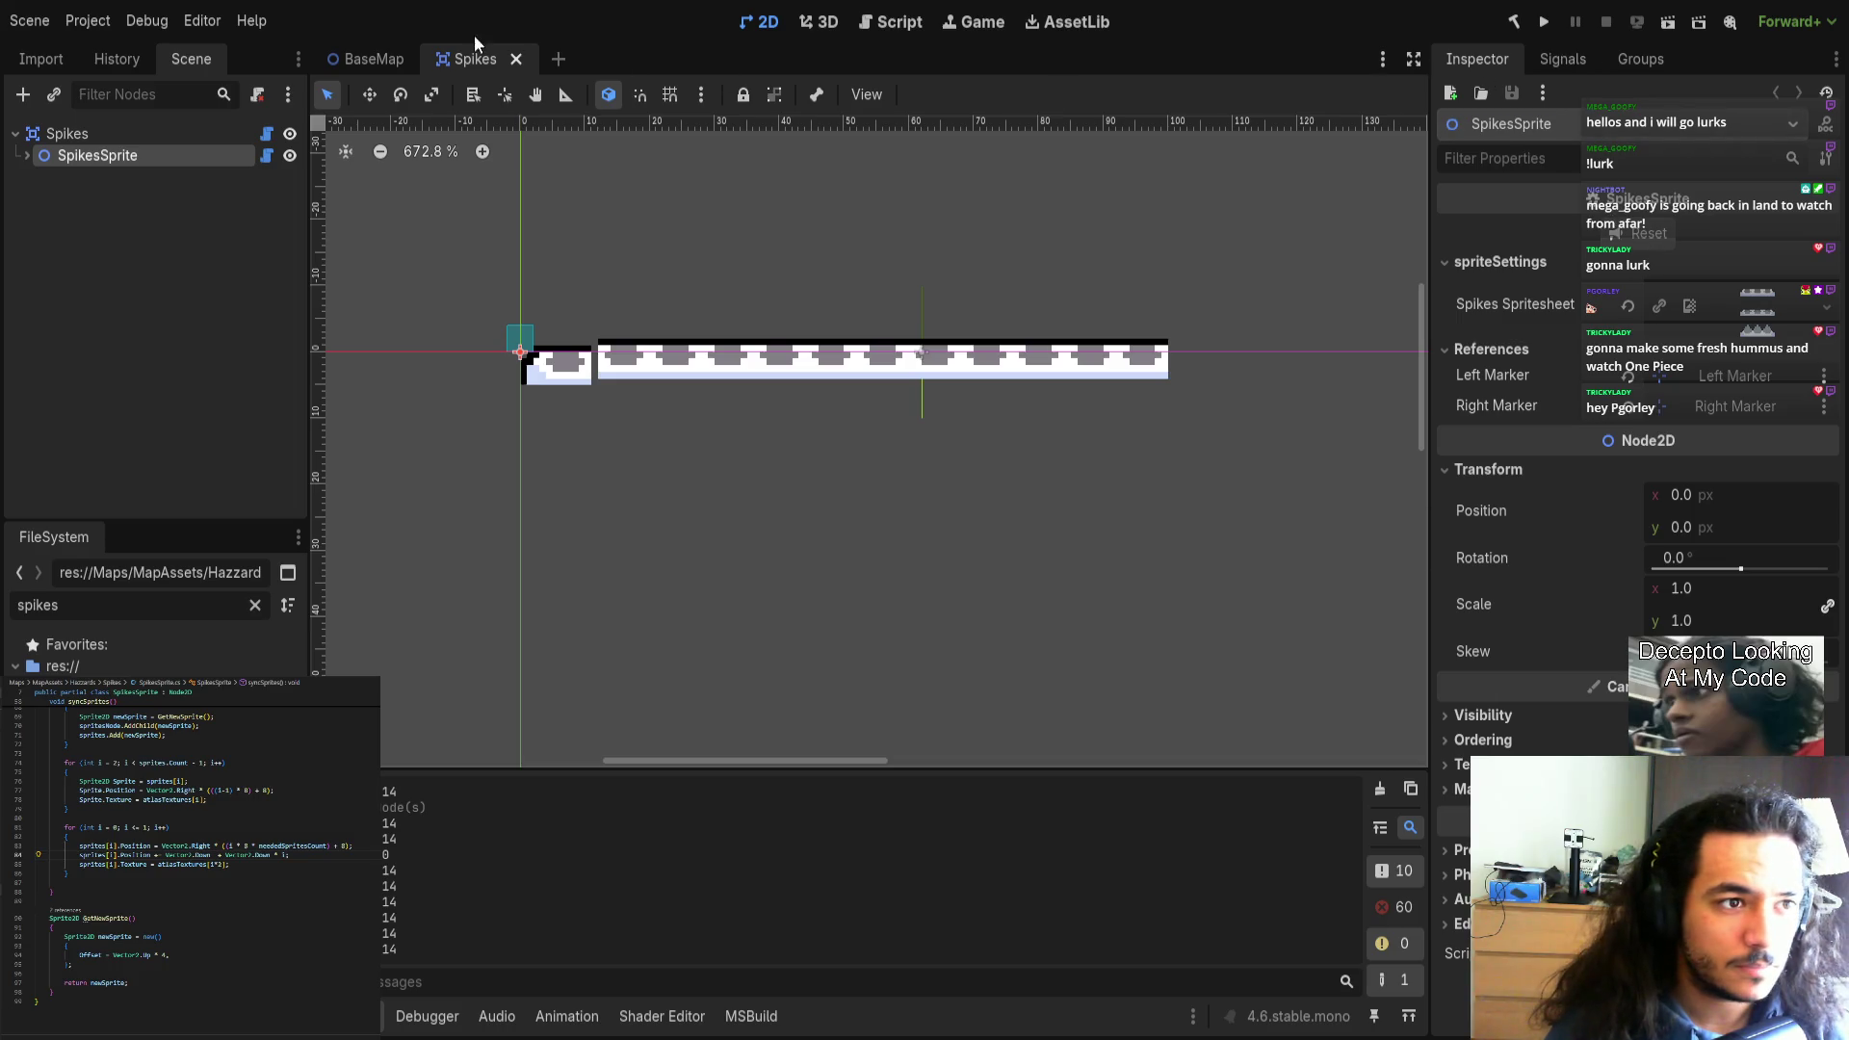
Rebuild the project, reopen Spikes, select SpikesSprite and centre the spike row.
click(516, 58)
click(1512, 21)
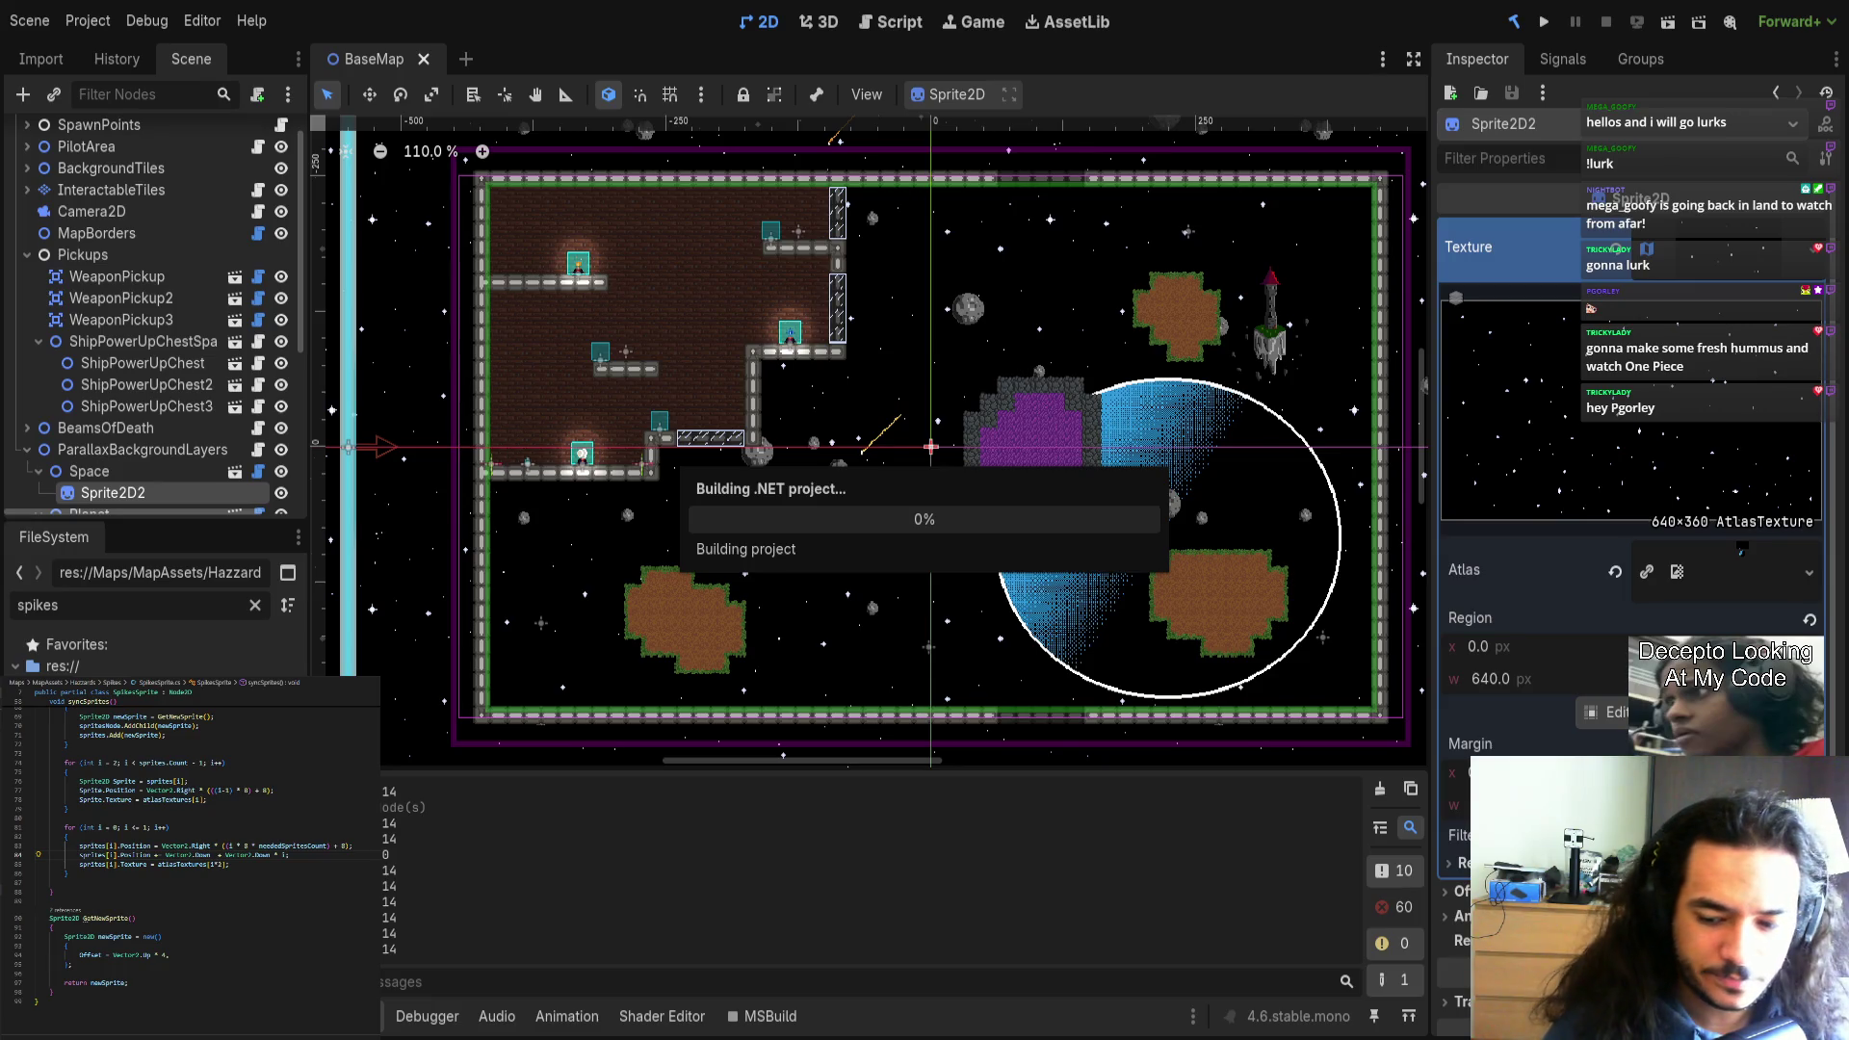
key(ctrl+shift+t)
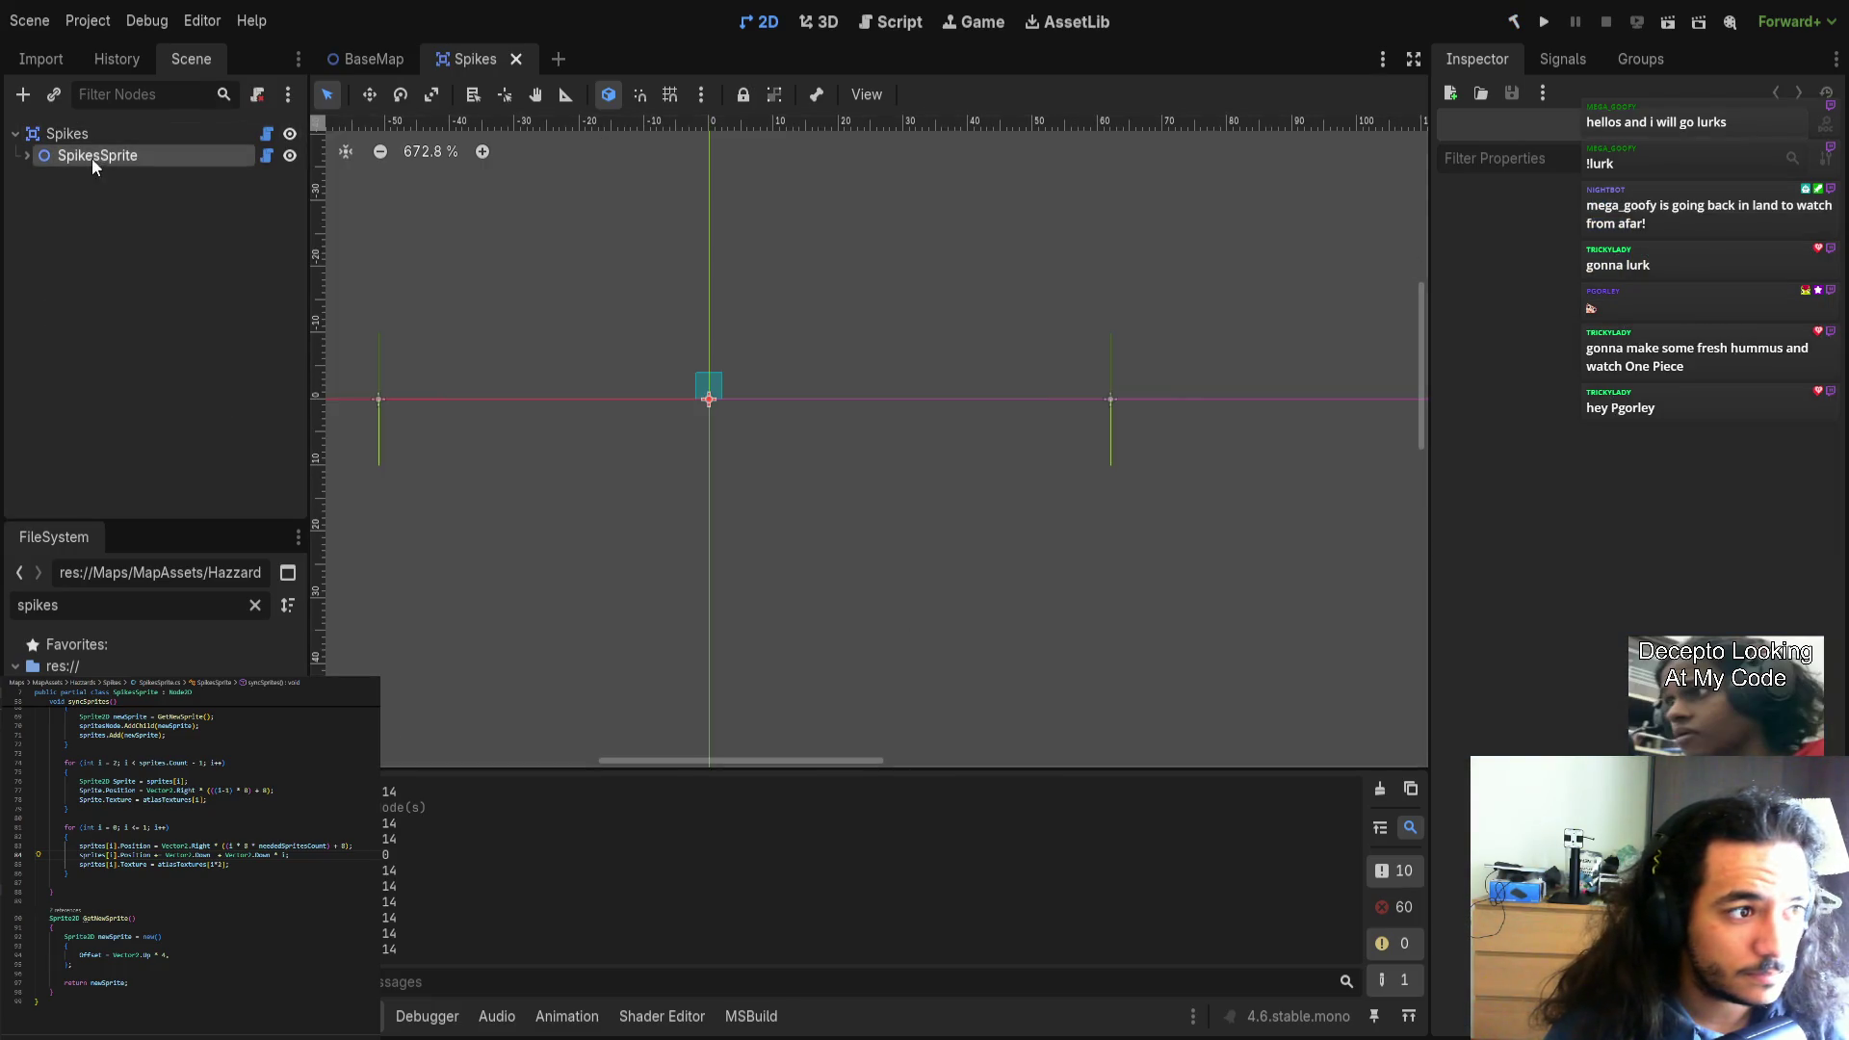
click(95, 156)
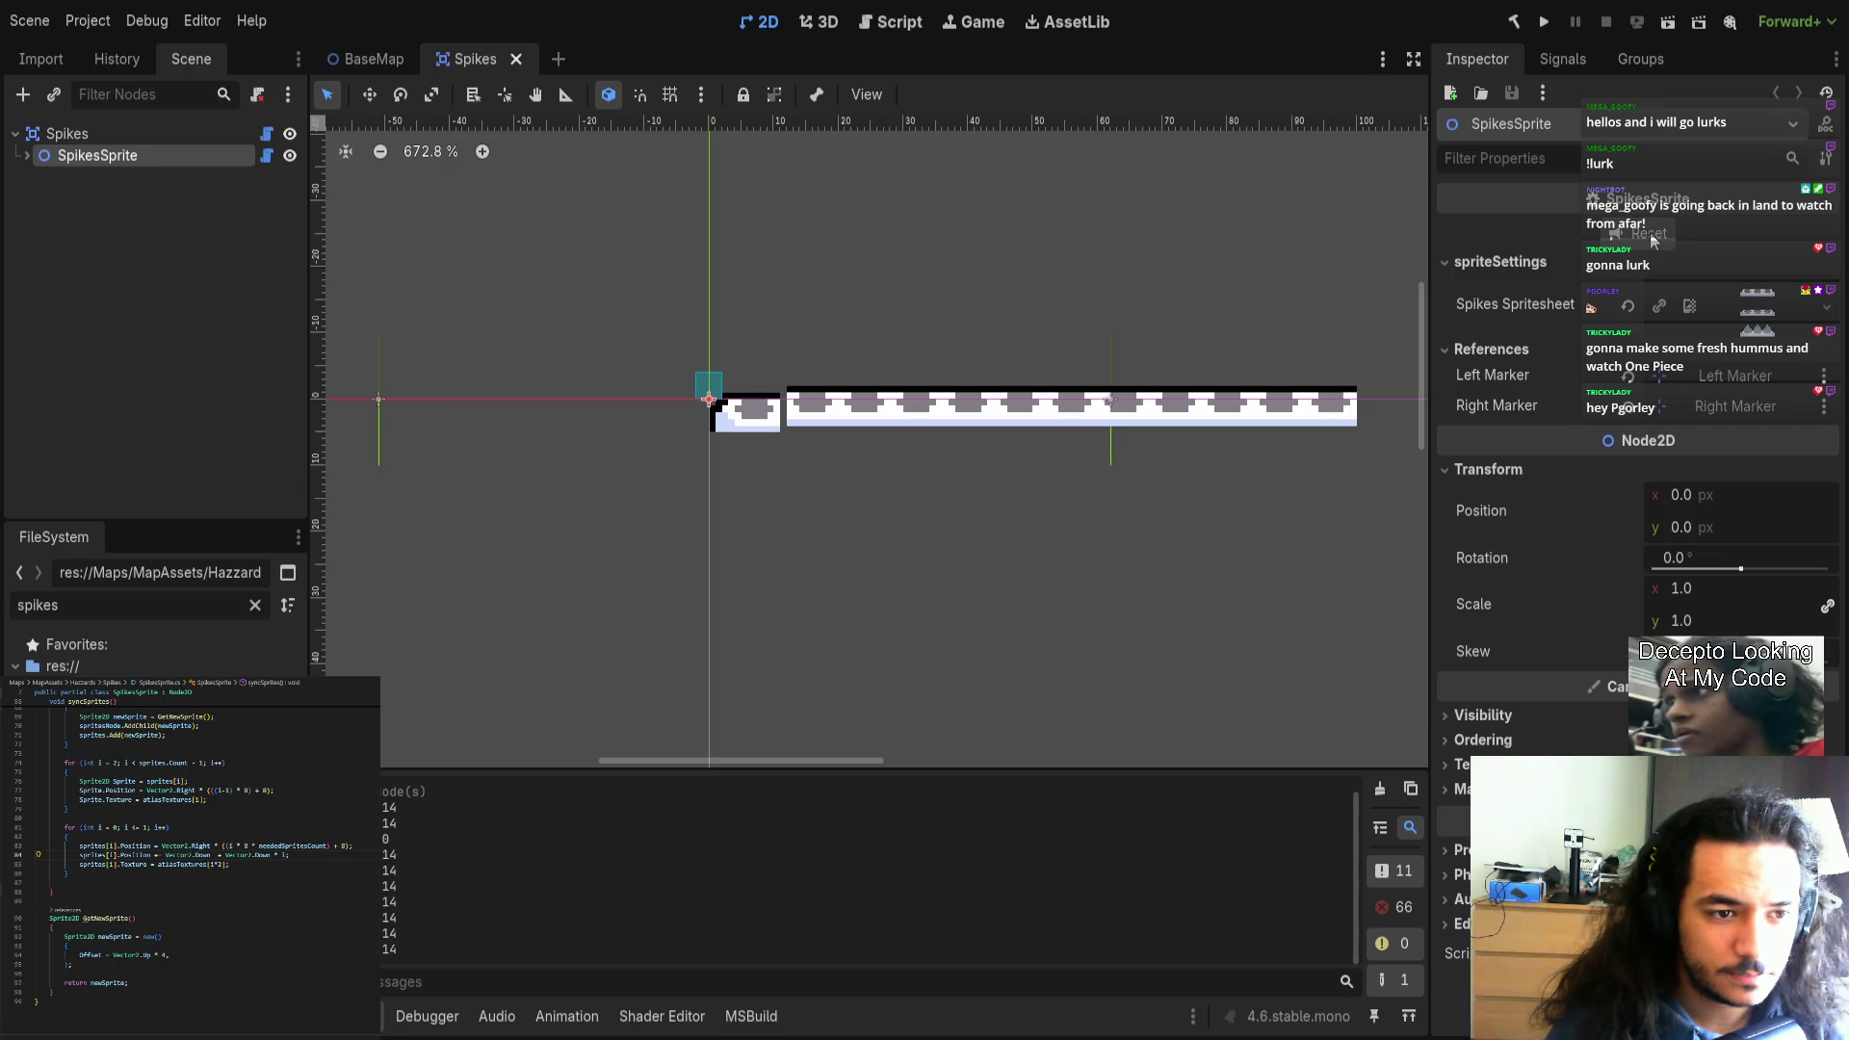
mouse_move(792, 587)
mouse_down()
mouse_move(643, 589)
mouse_move(678, 605)
mouse_up()
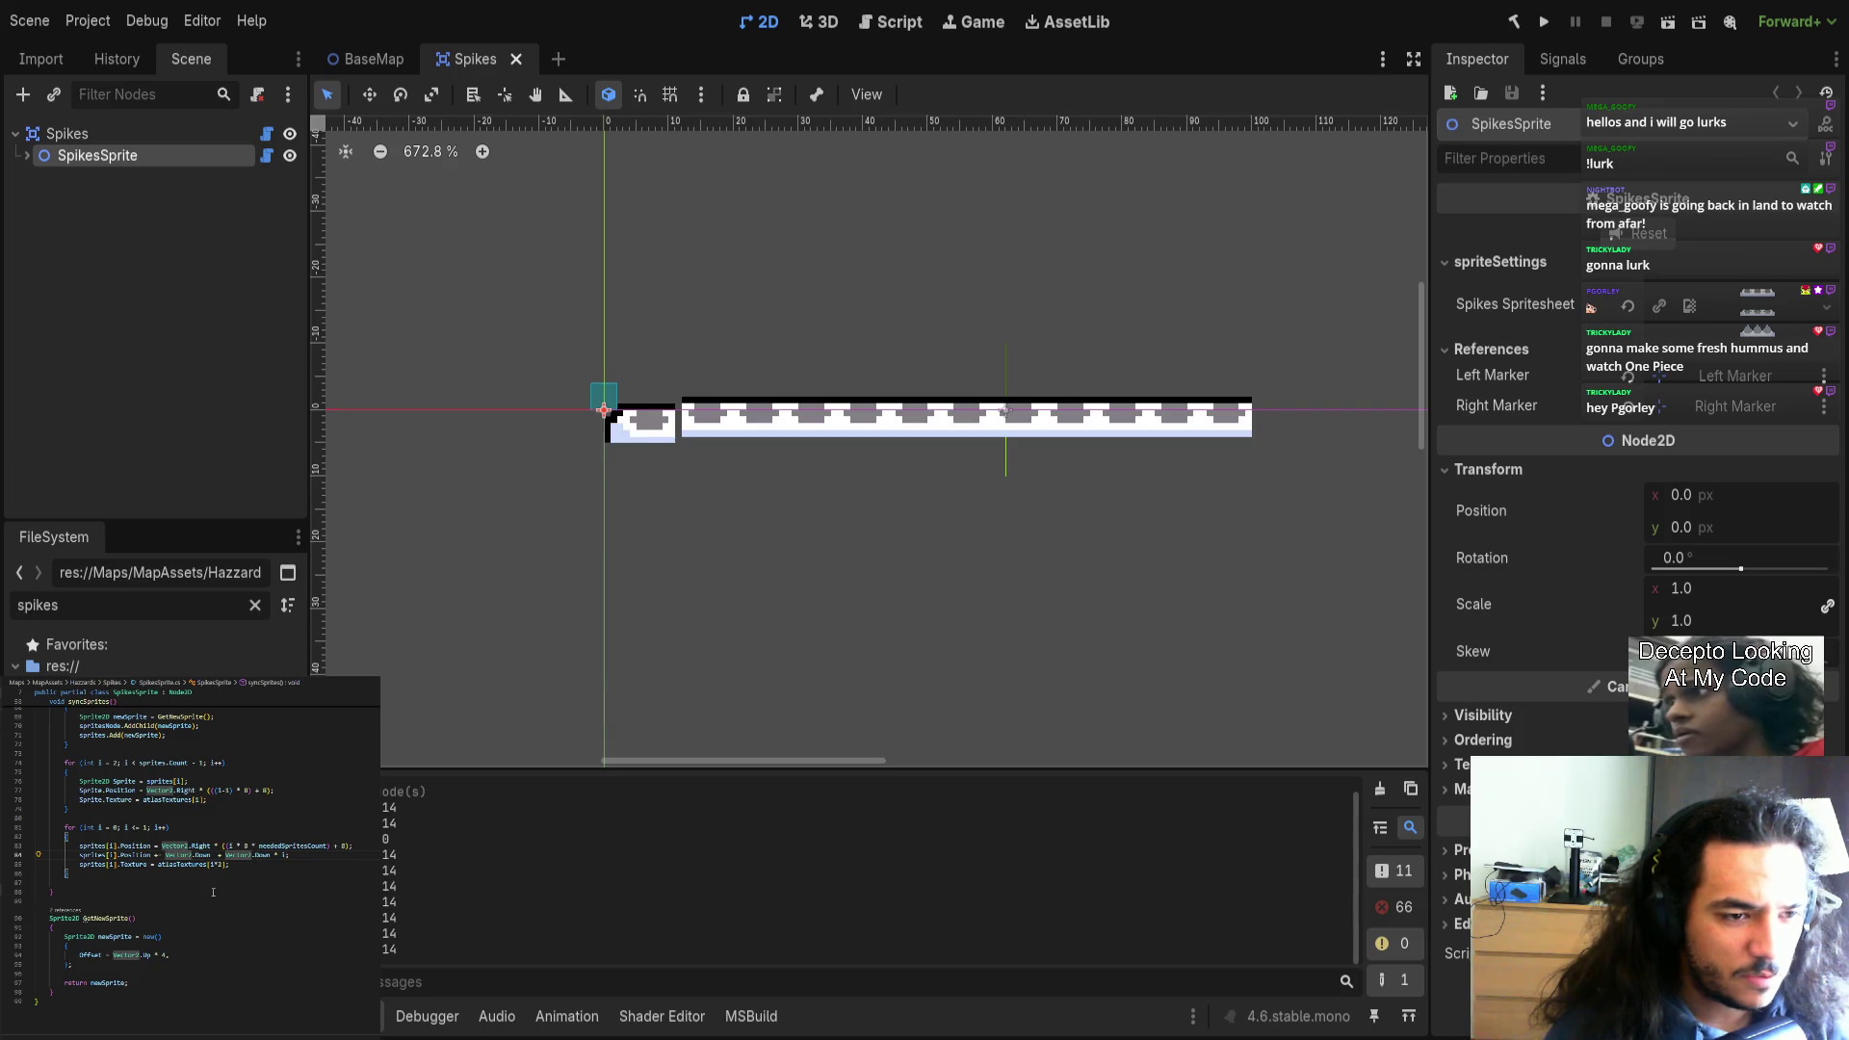
scroll(213, 894, up, 5)
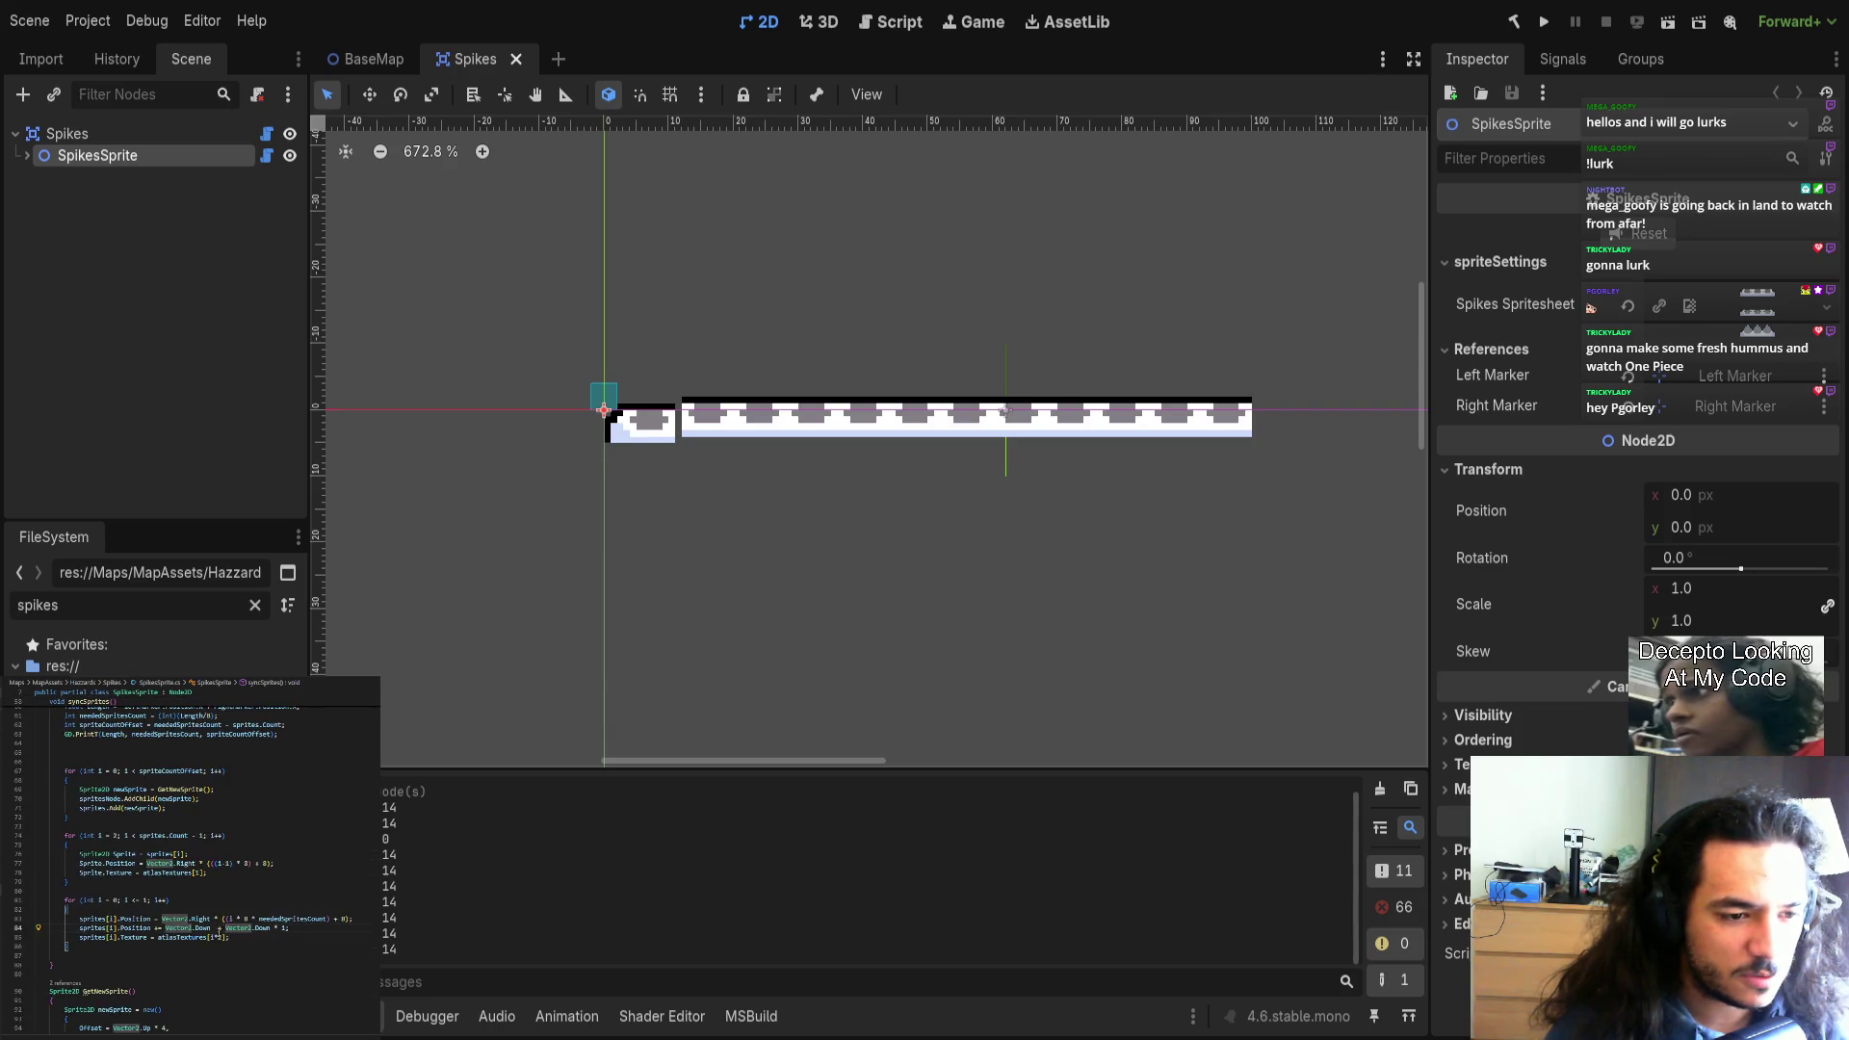
Add an empty Sprite2D child node under SpikesSprite.
click(210, 936)
drag(210, 937, 225, 936)
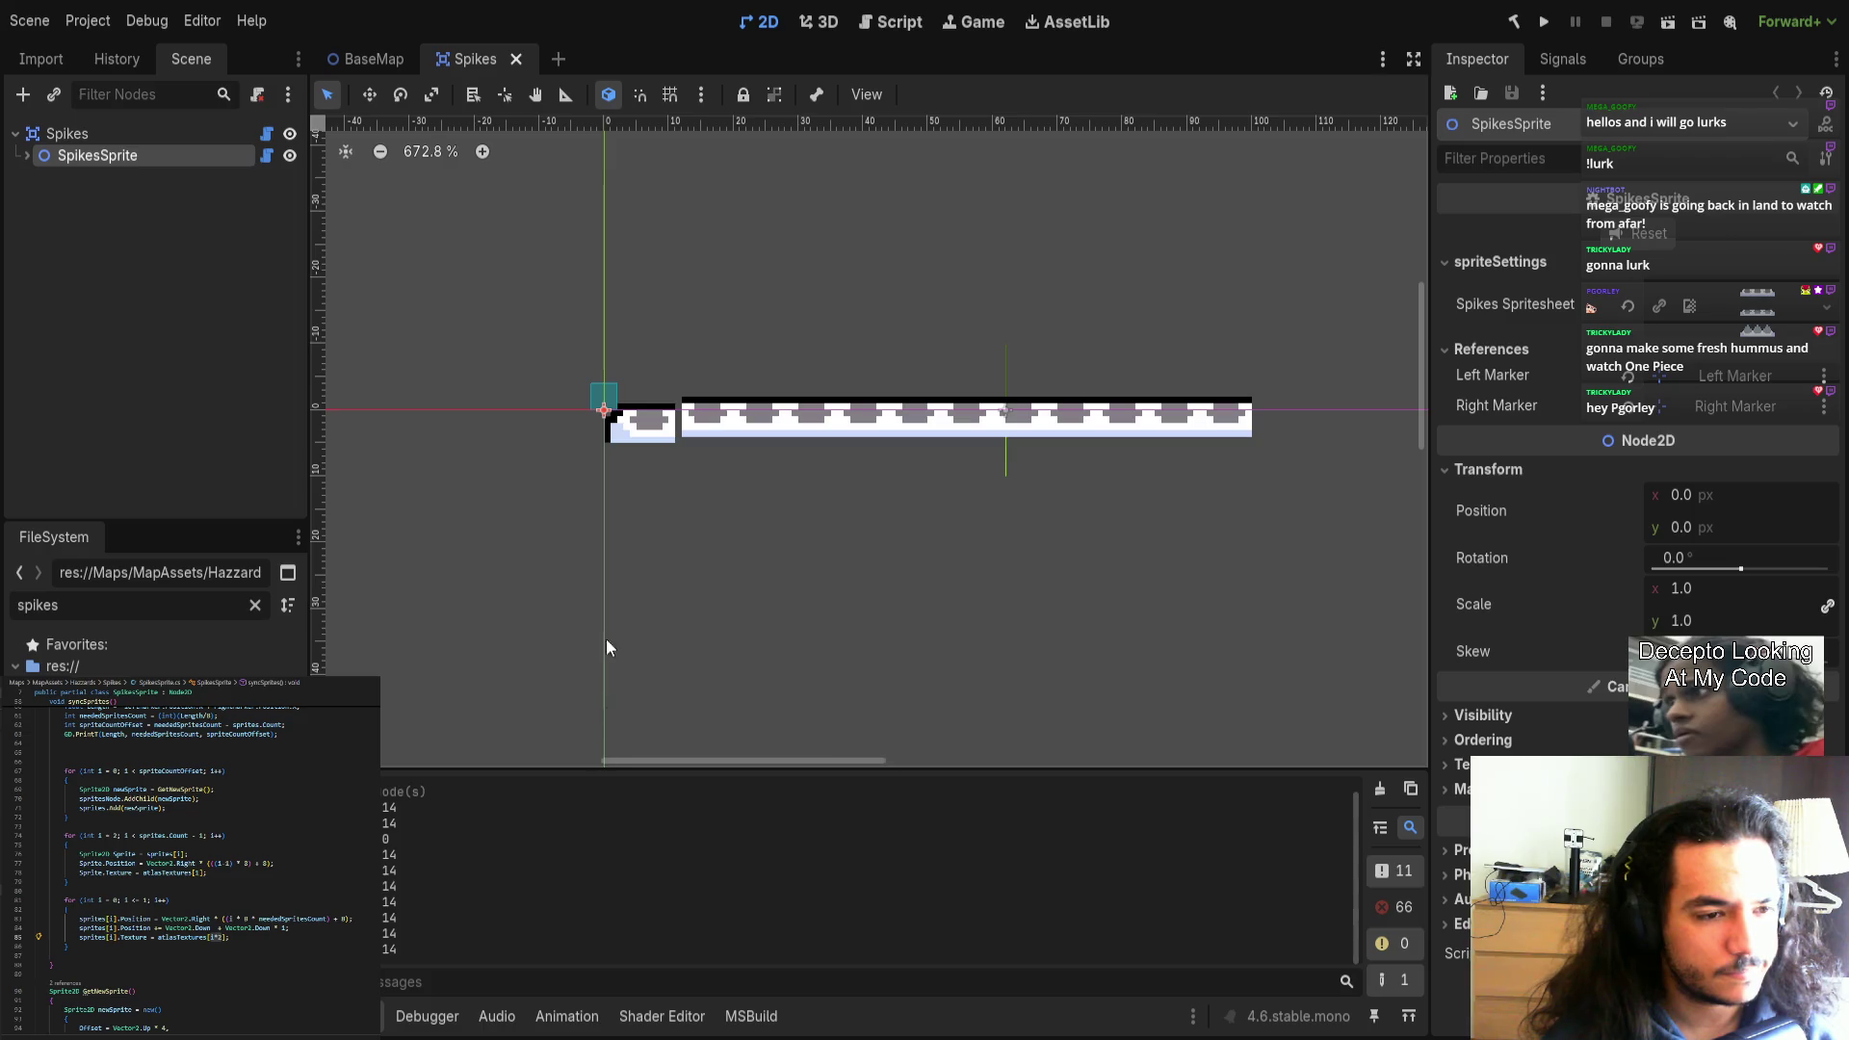
scroll(1117, 563, right, 1)
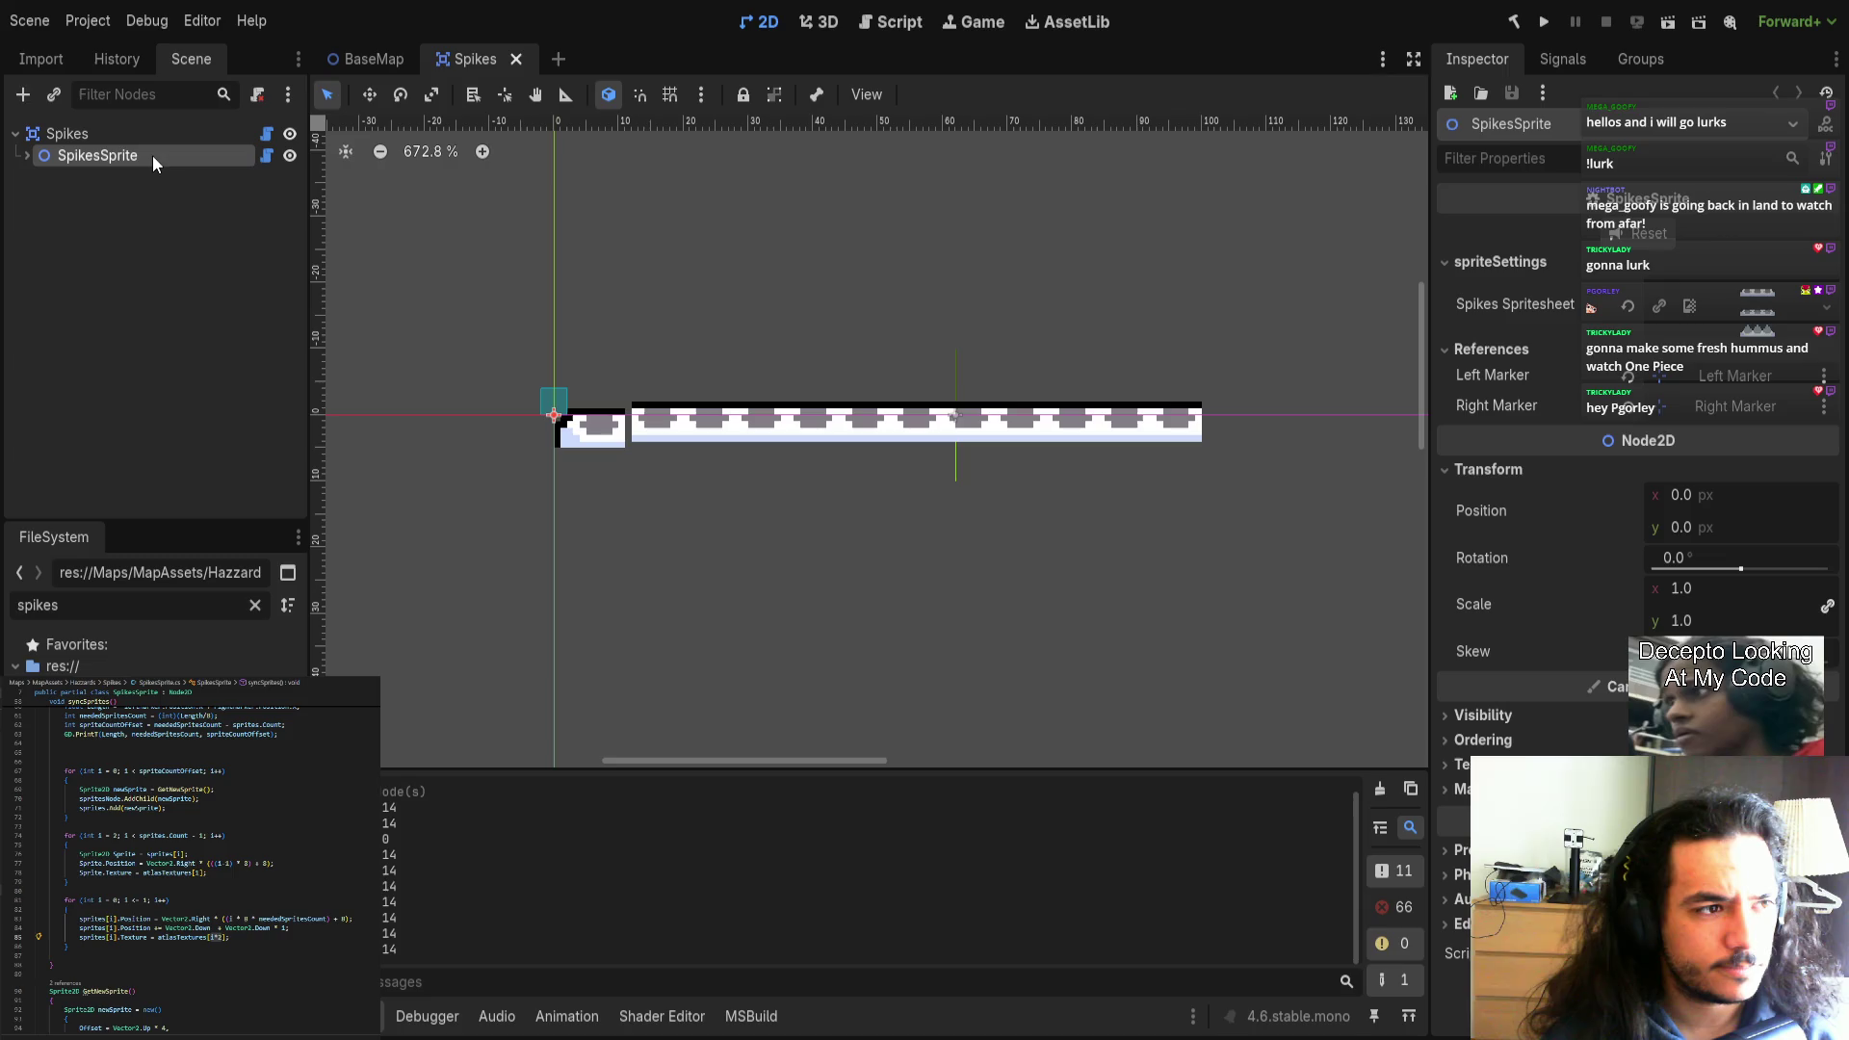
key(ctrl+v)
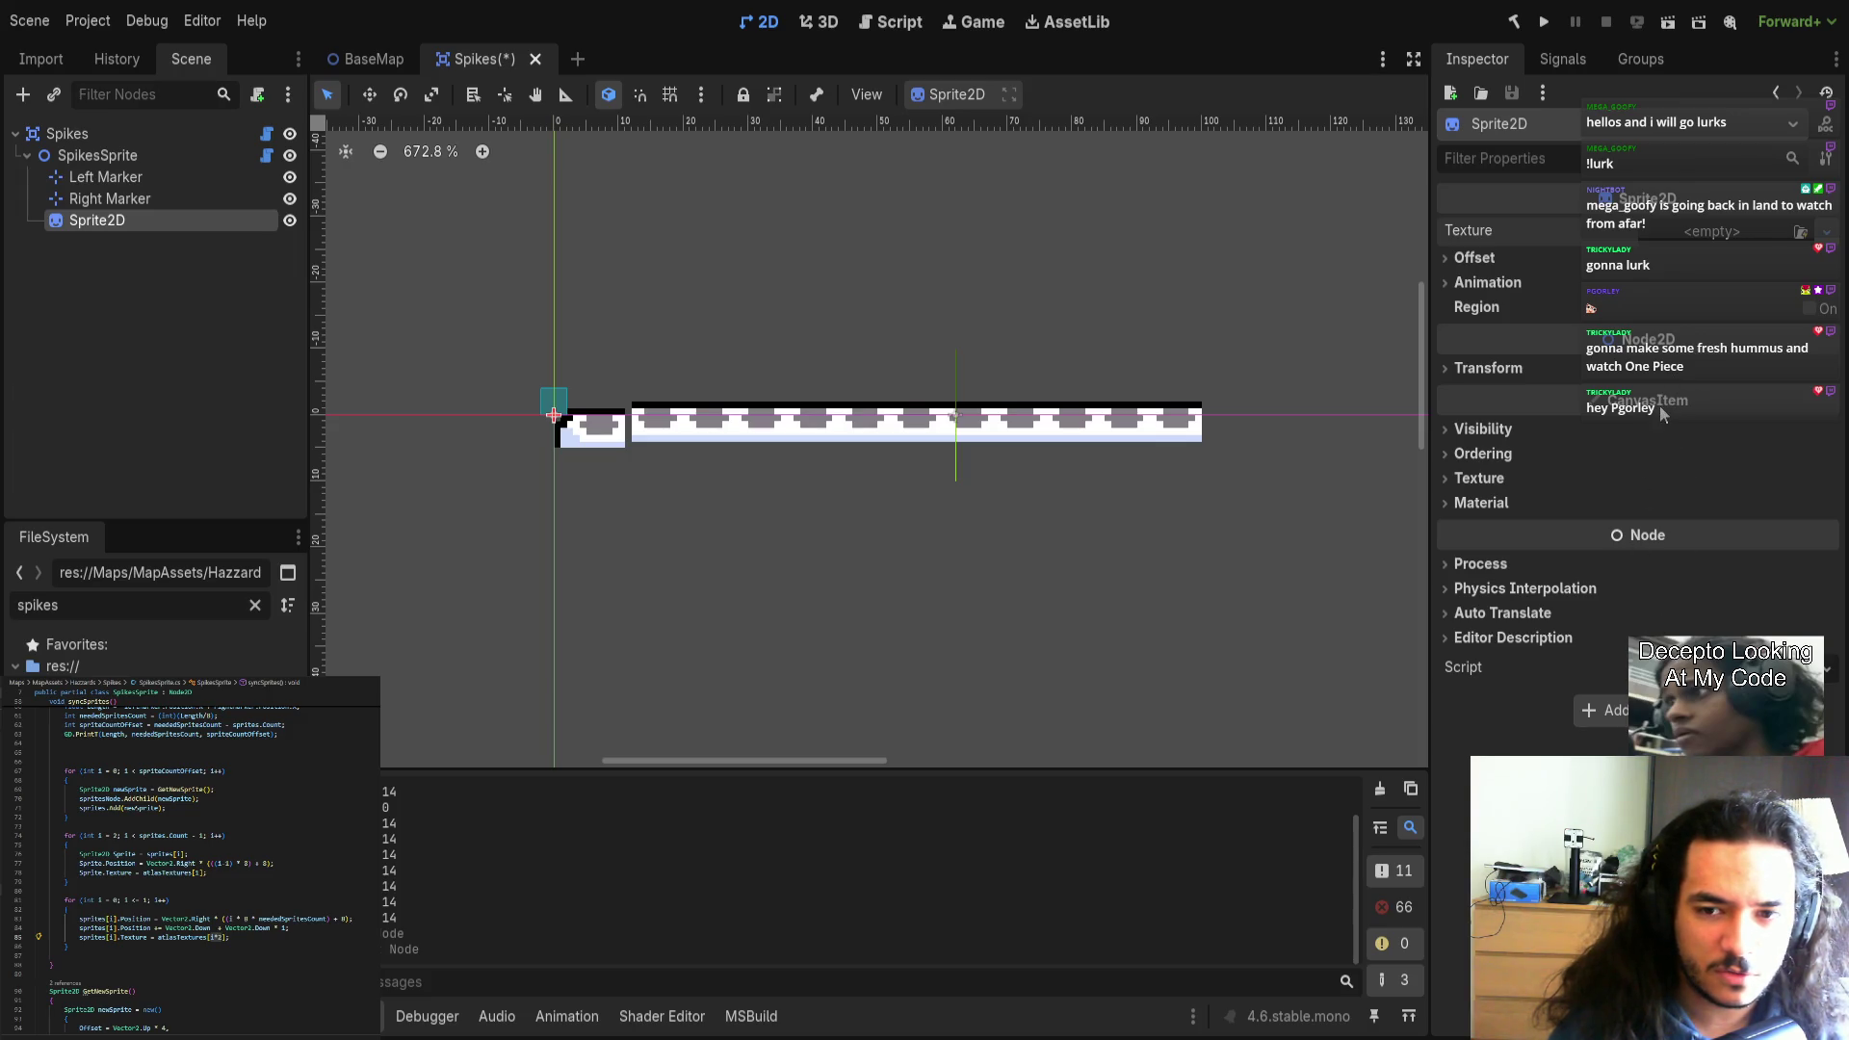
Give the Sprite2D an AtlasTexture with region x 32, width 16, and move it below the row.
click(1714, 231)
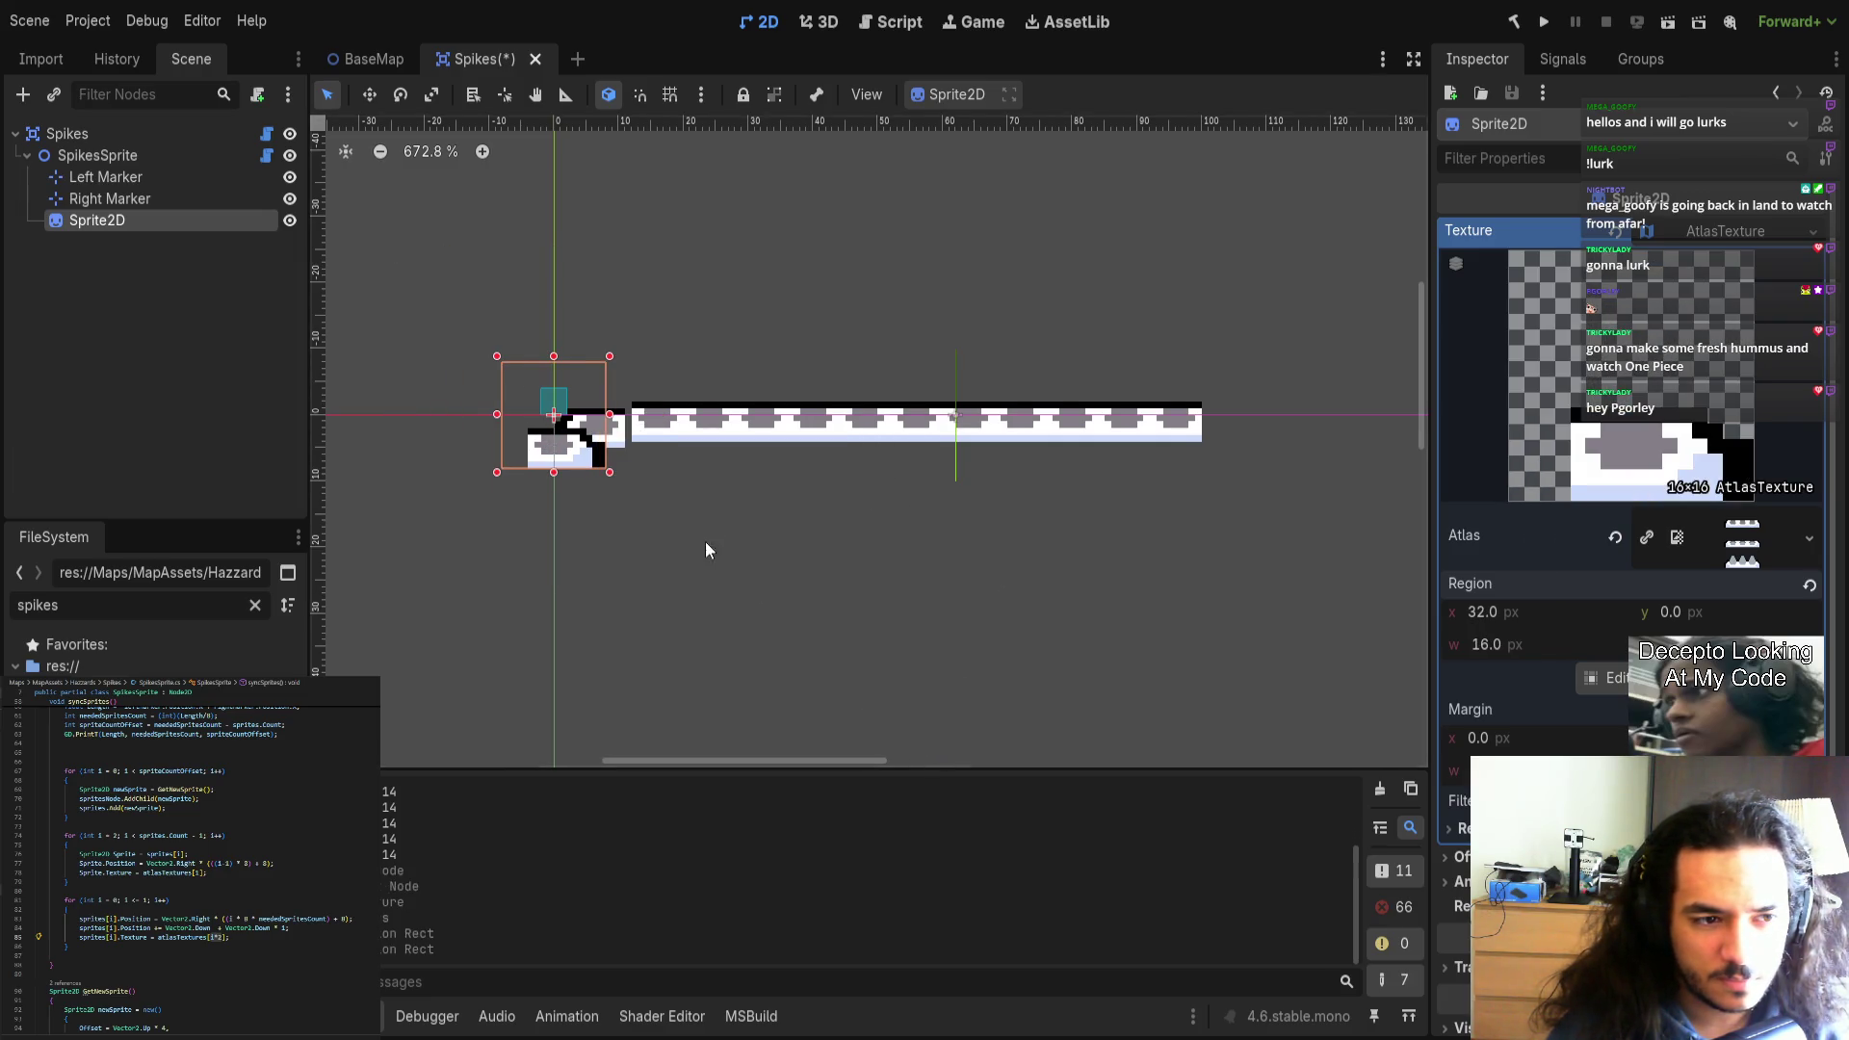
scroll(705, 541, up, 4)
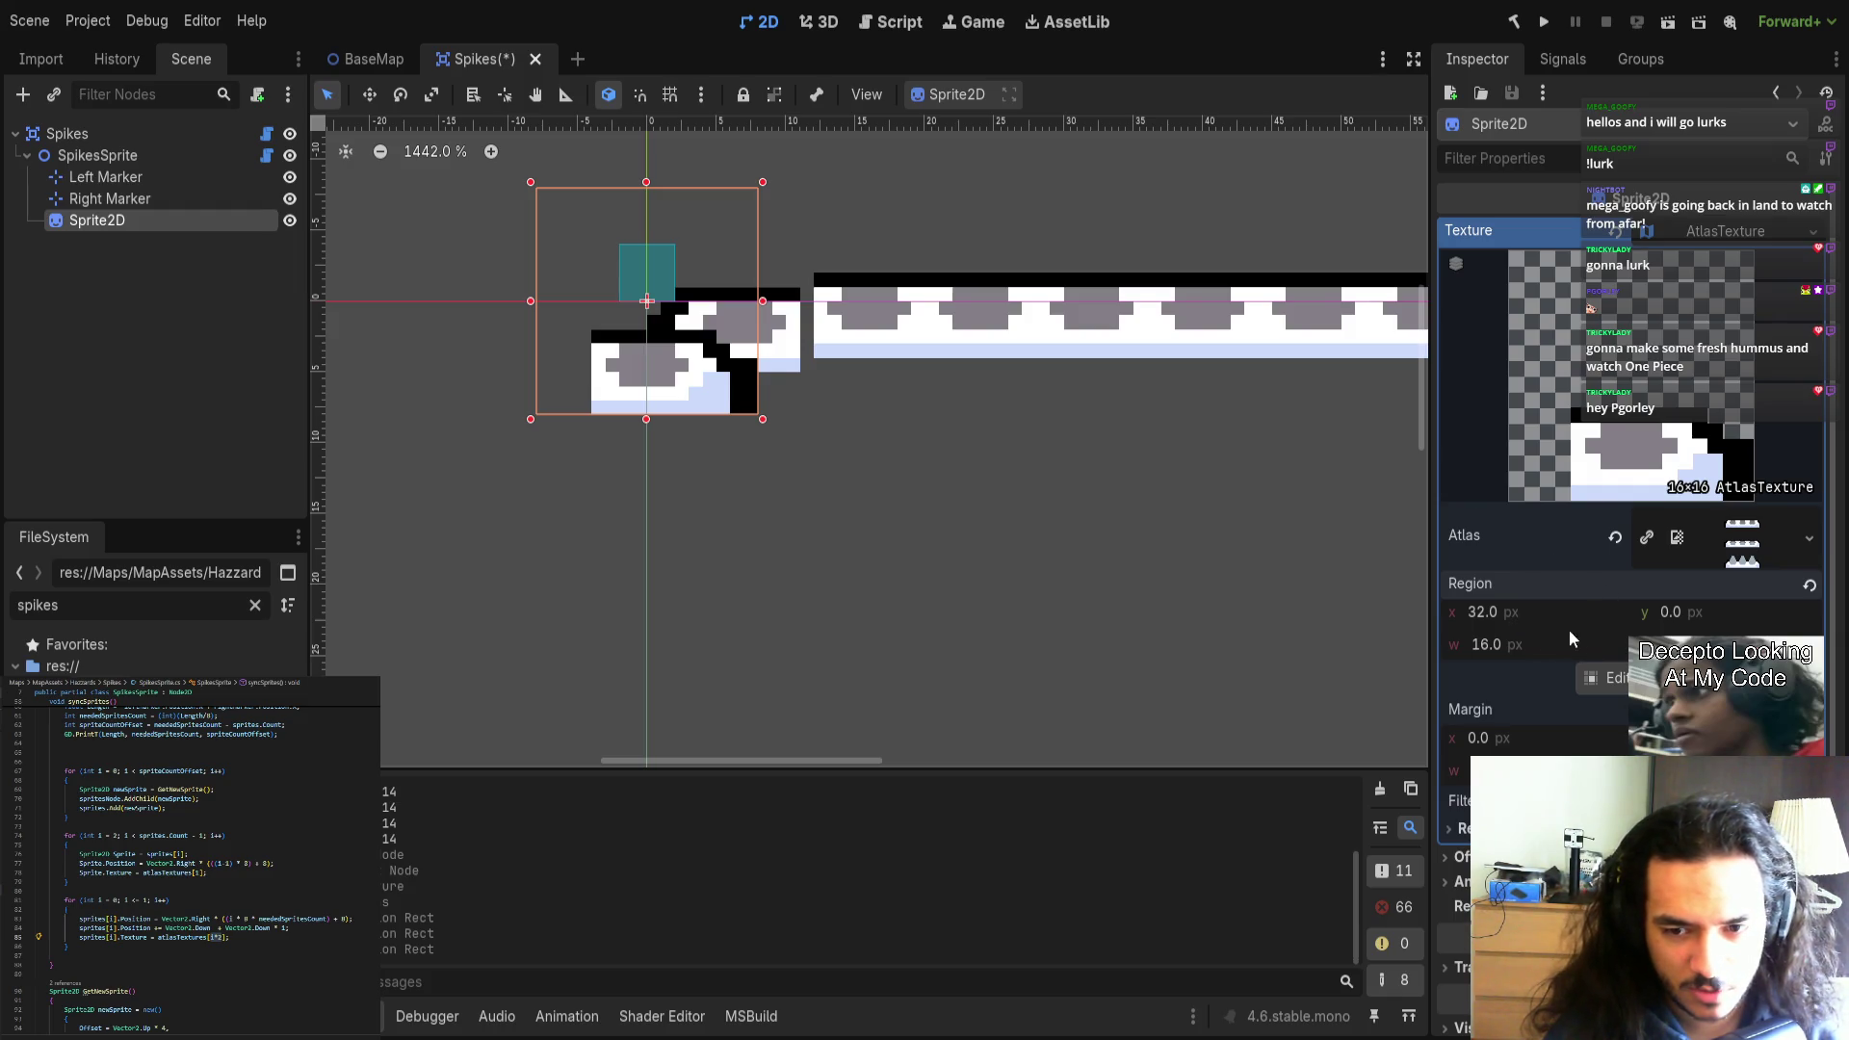
mouse_move(925, 424)
mouse_down()
mouse_move(1018, 479)
mouse_move(1088, 553)
mouse_up()
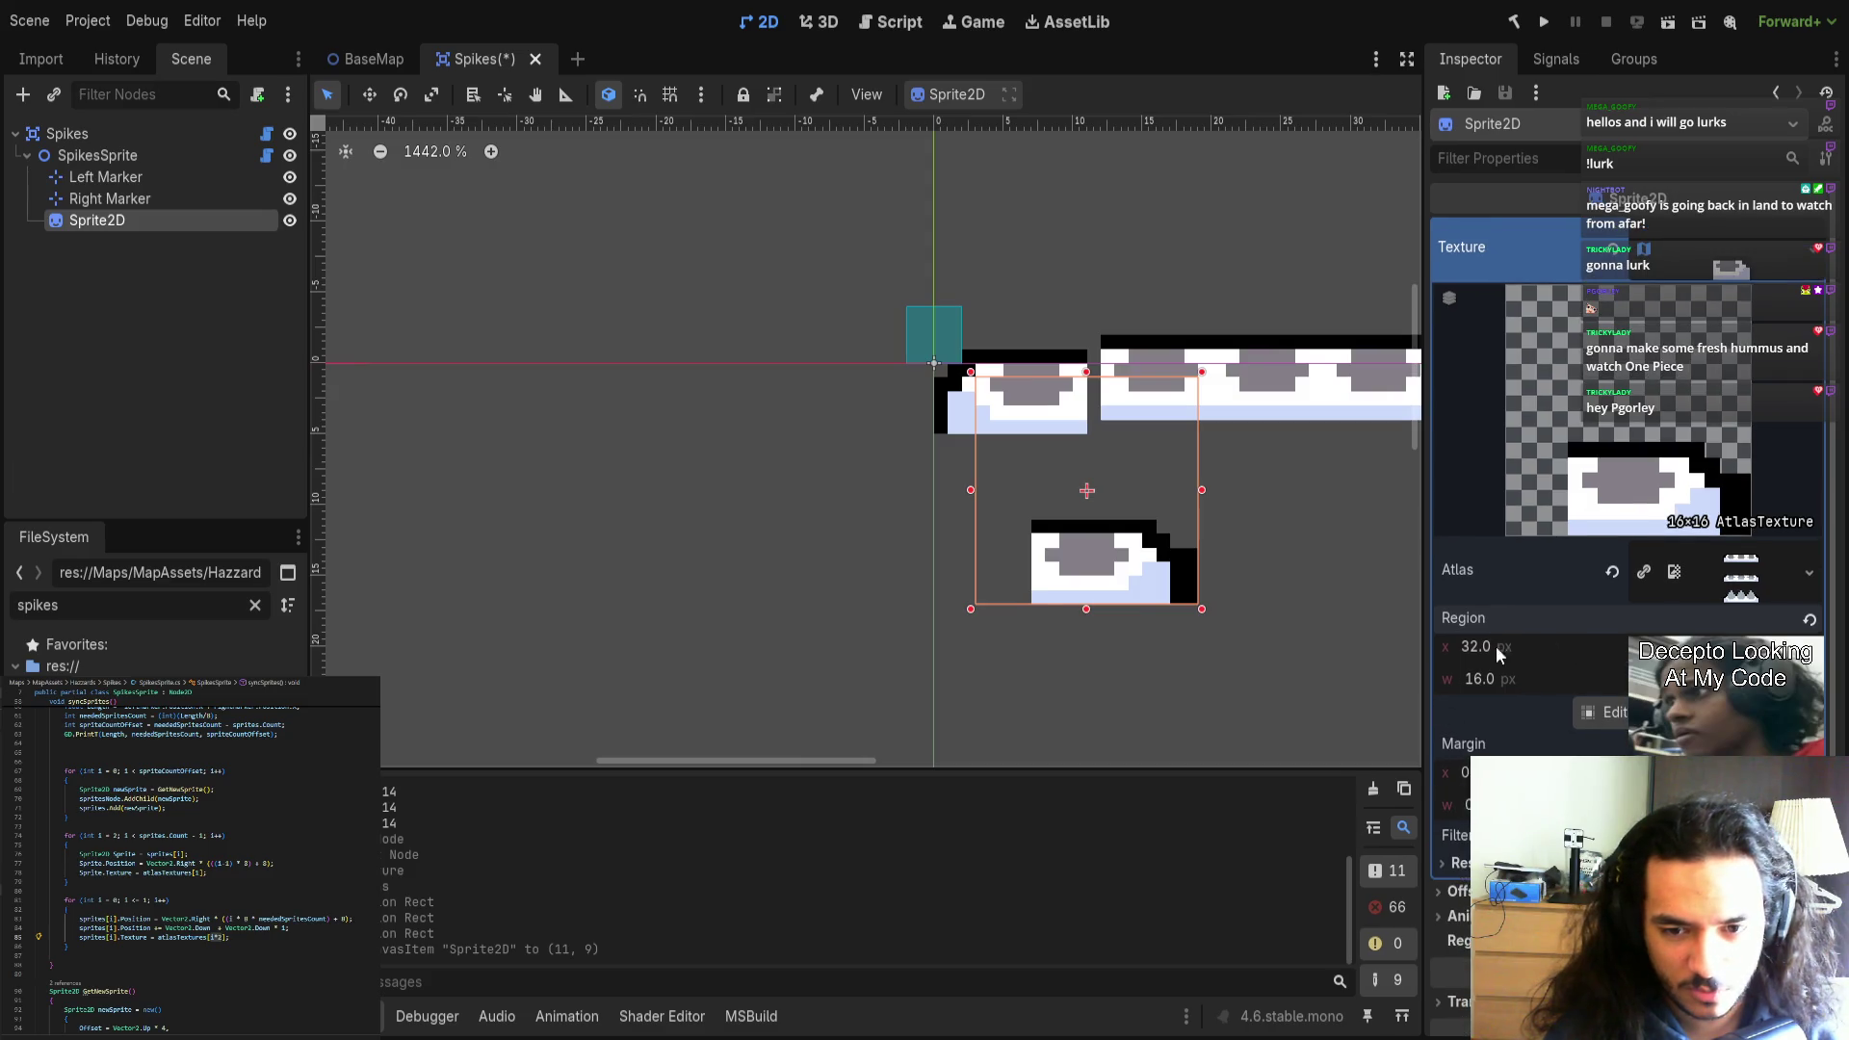
click(1502, 678)
key(shift+Tab)
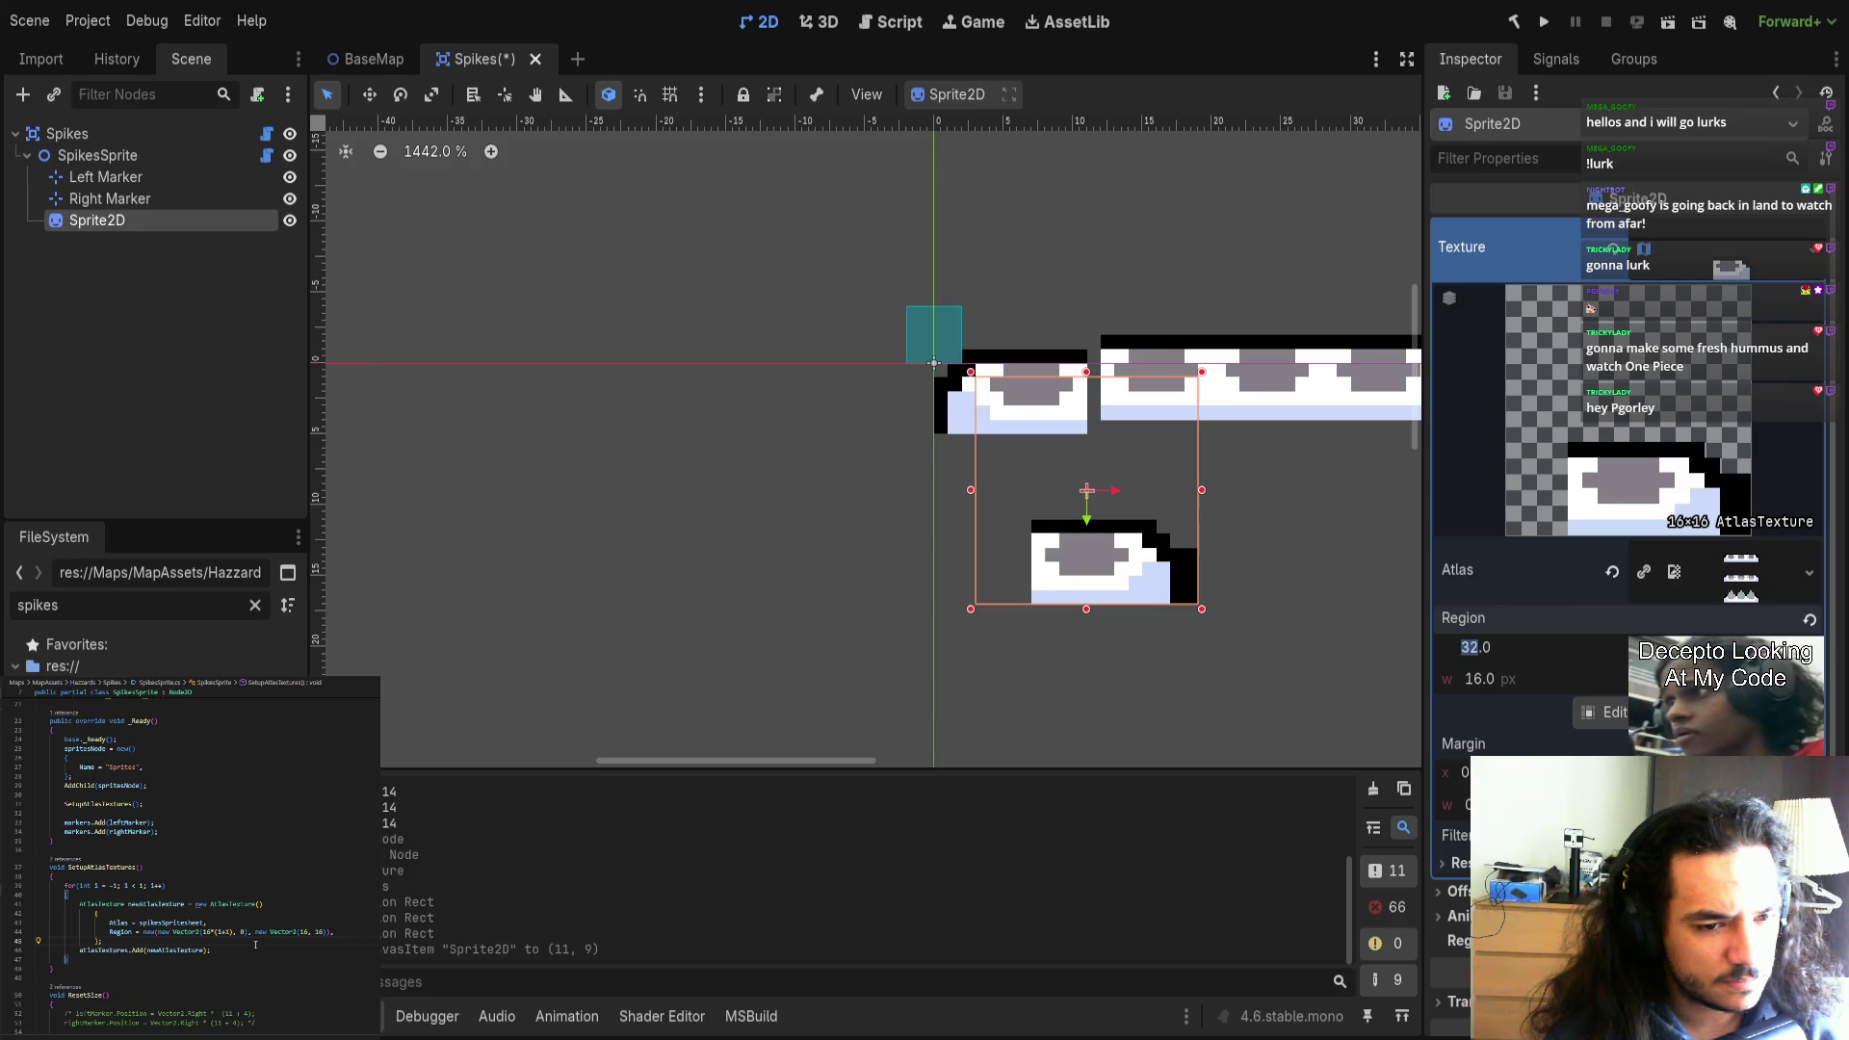
scroll(255, 947, down, 2)
scroll(255, 947, down, 1)
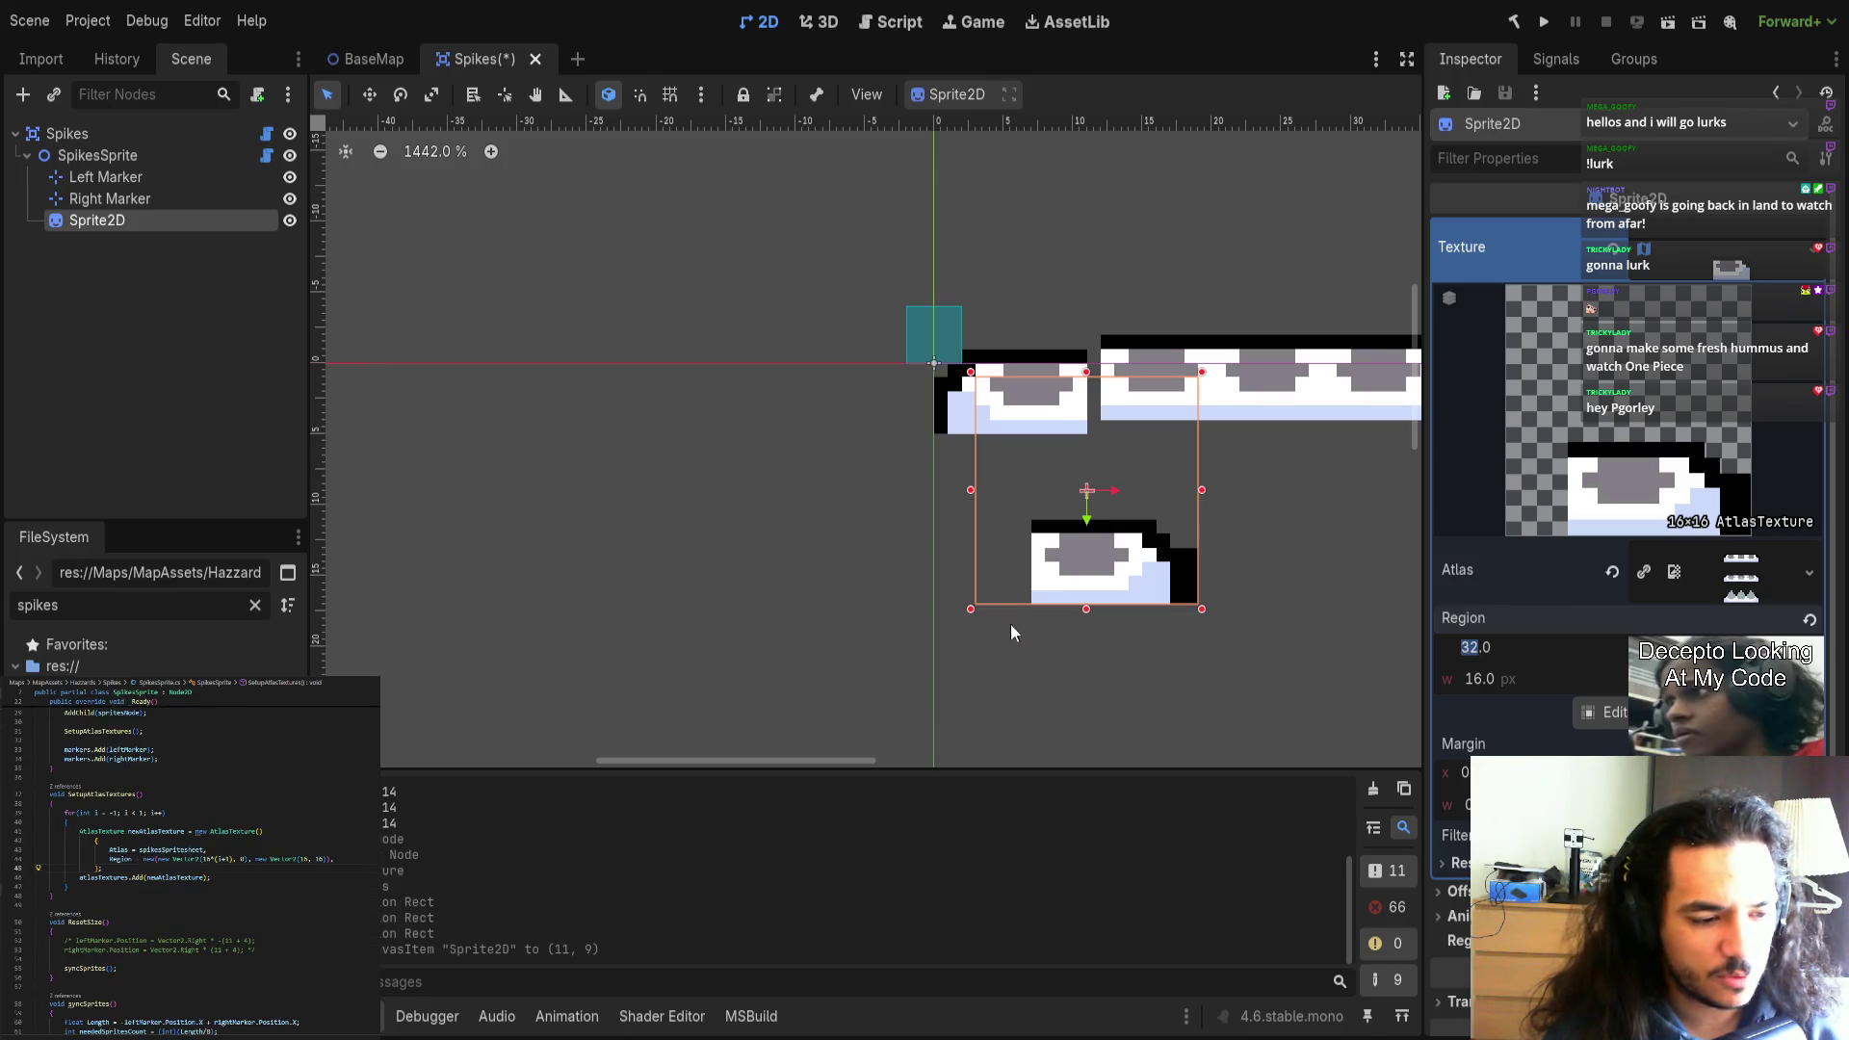
scroll(1099, 562, right, 5)
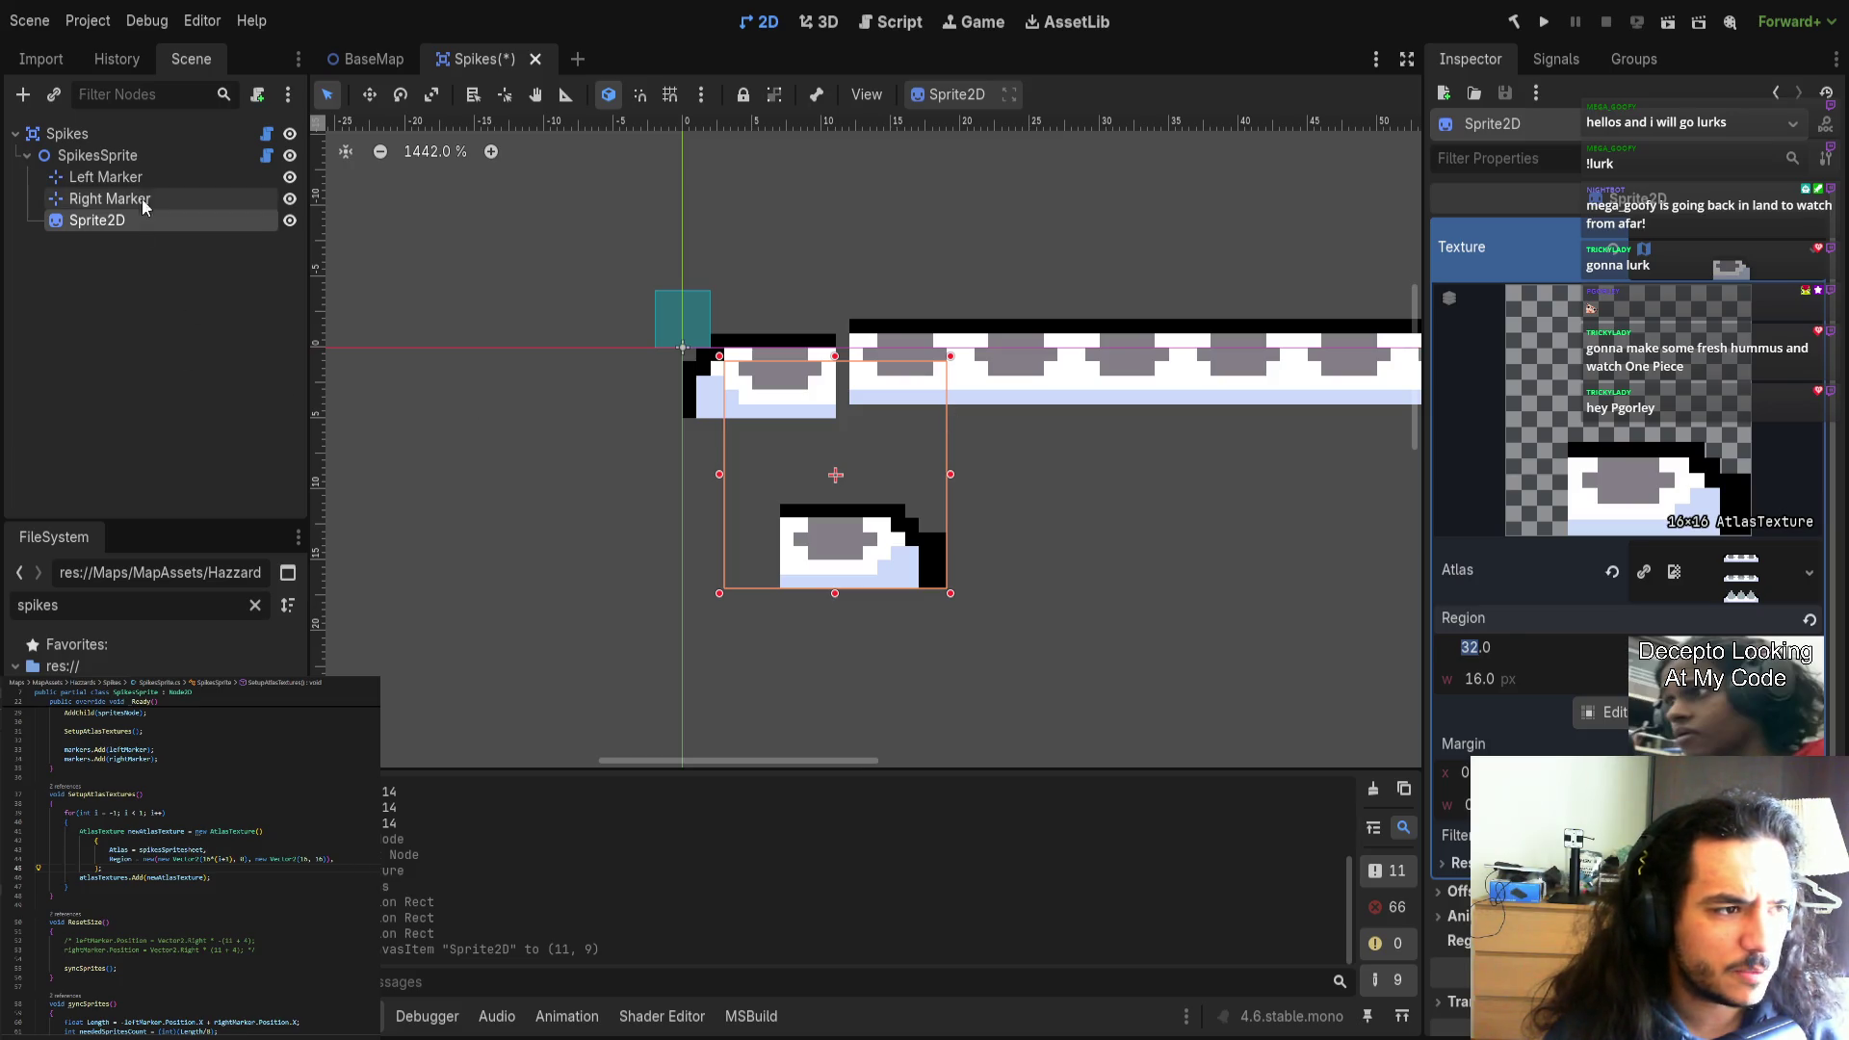
Delete the test Sprite2D, save the Spikes scene, and remove the blank line before the loop.
key(Delete)
key(ctrl+s)
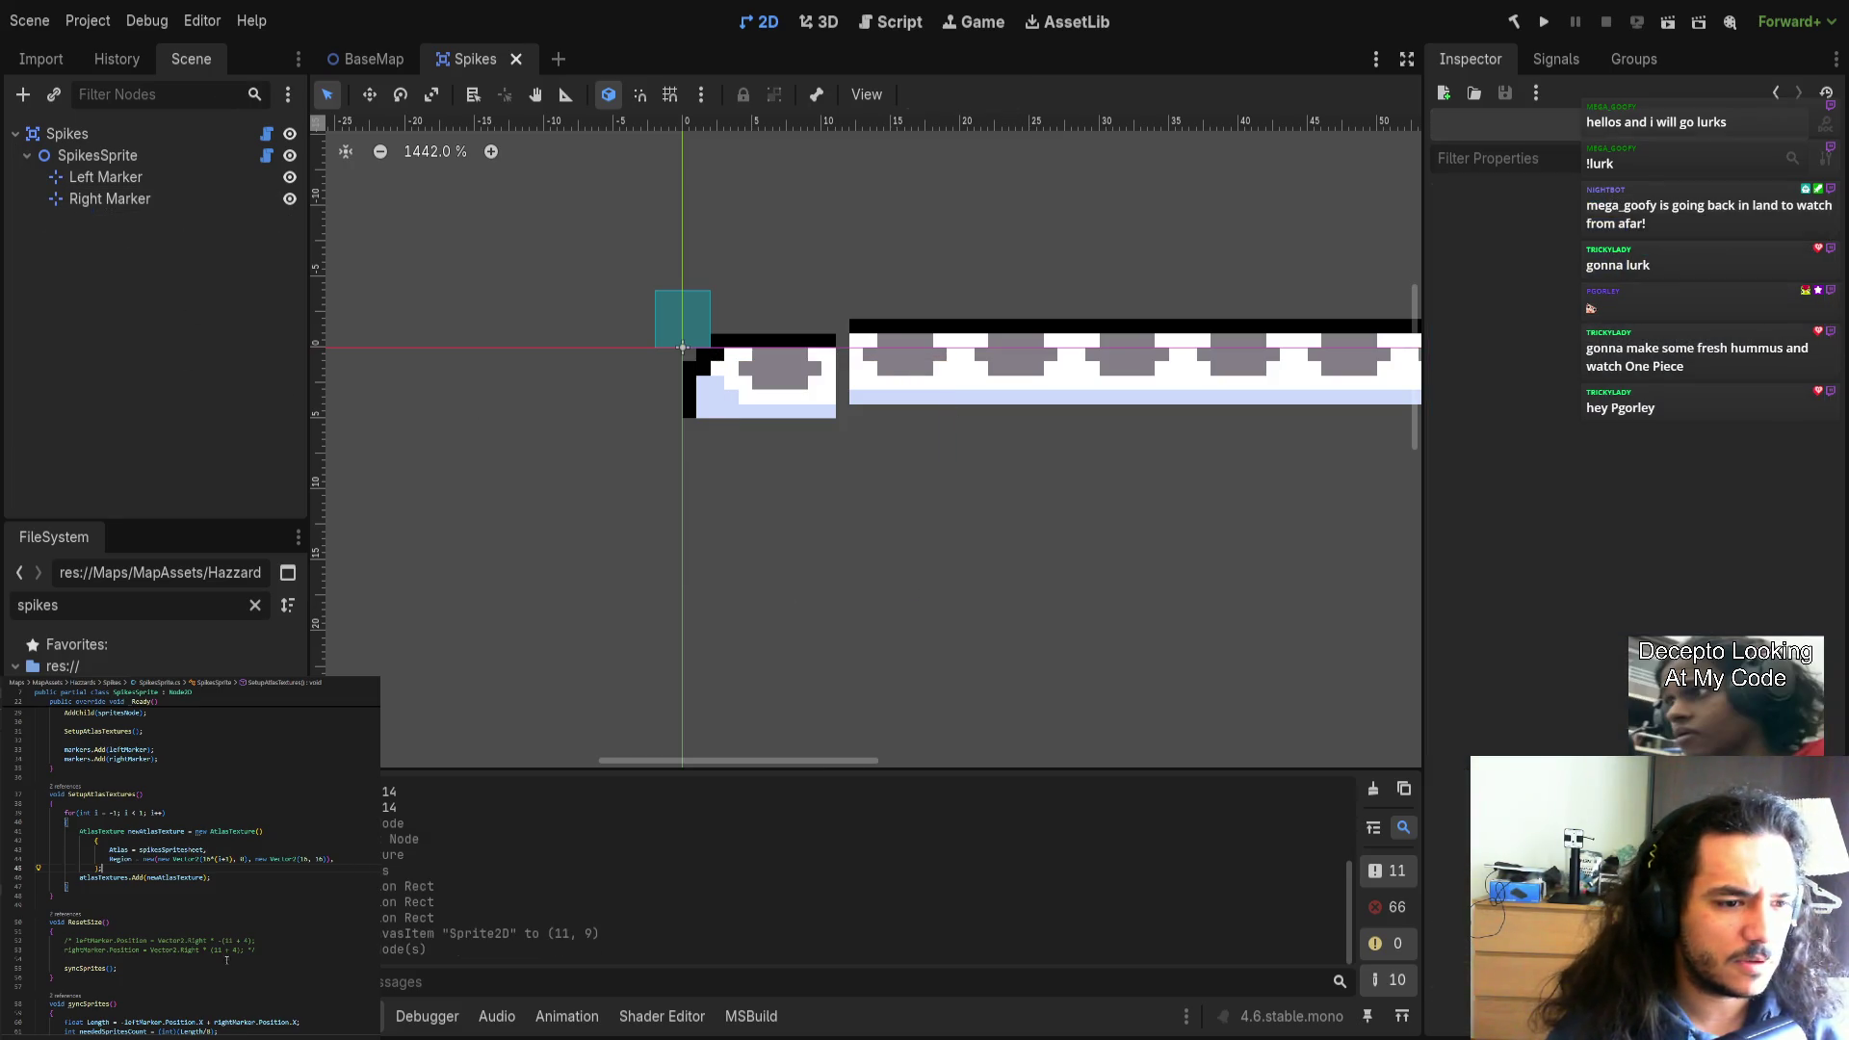
scroll(248, 967, down, 5)
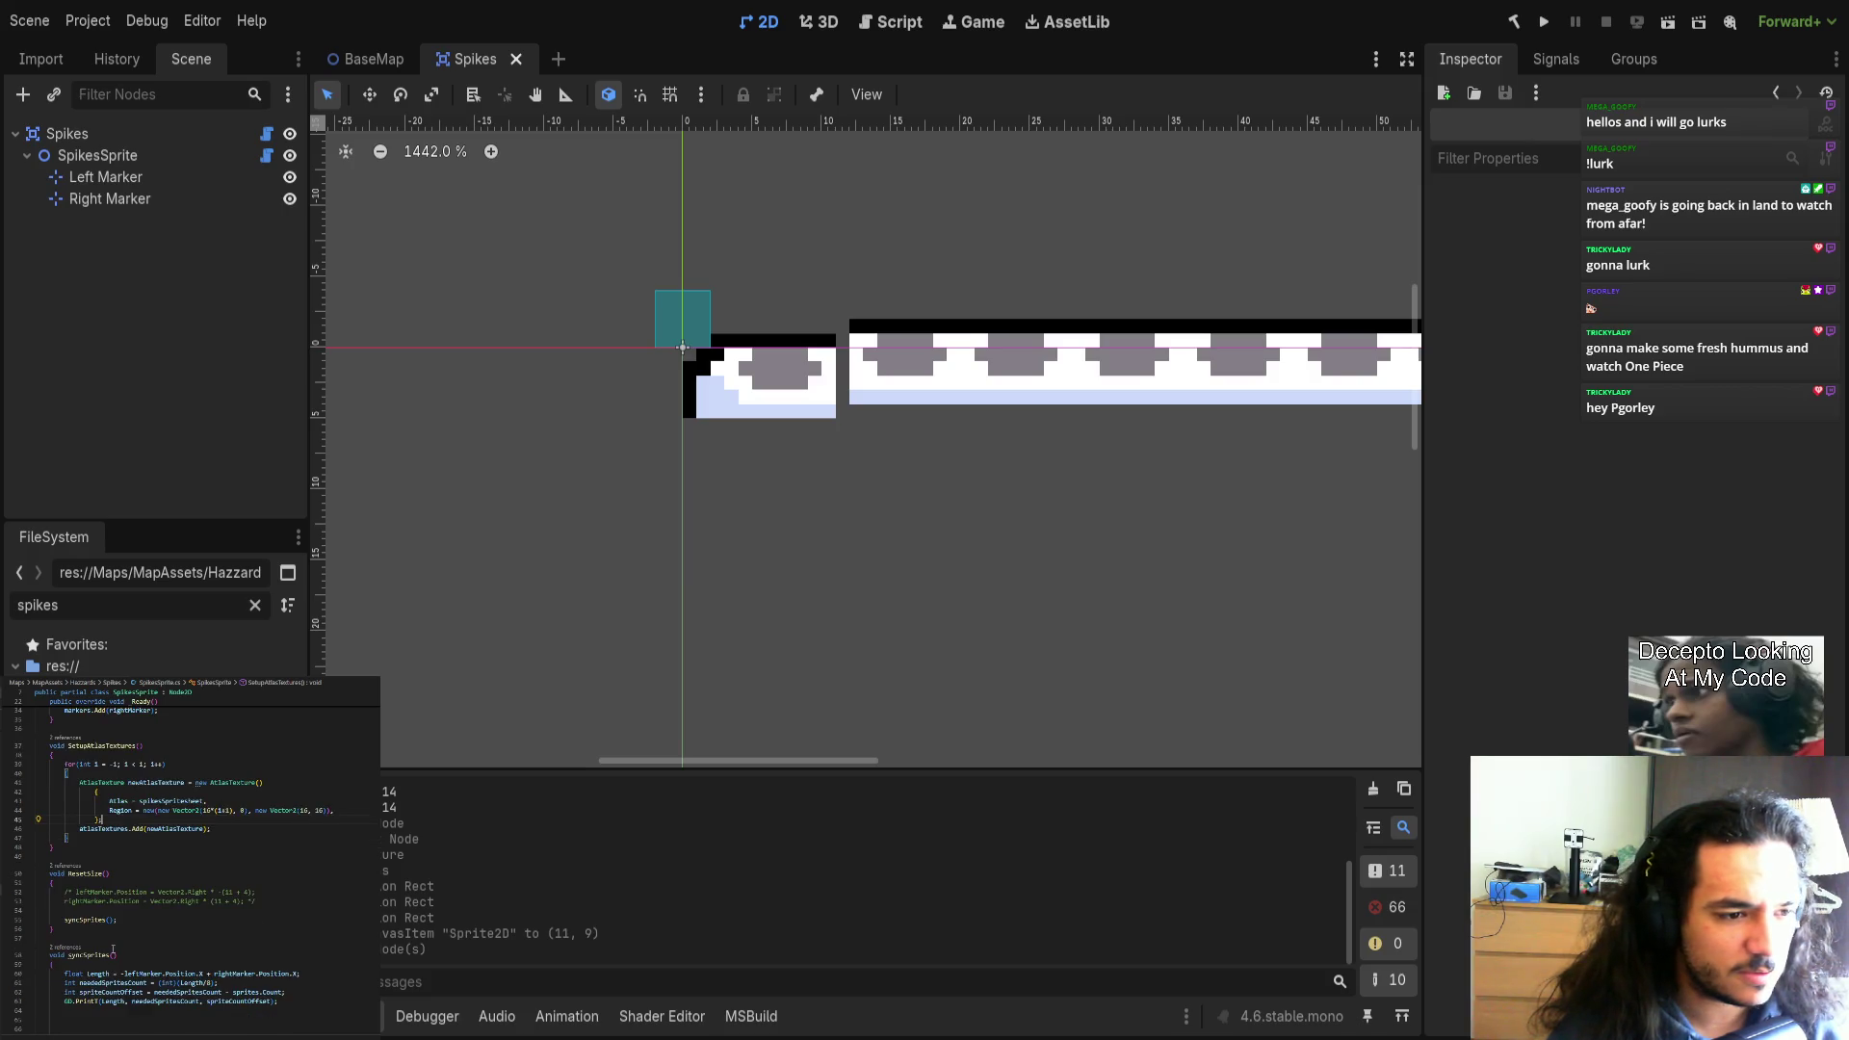
scroll(304, 982, down, 2)
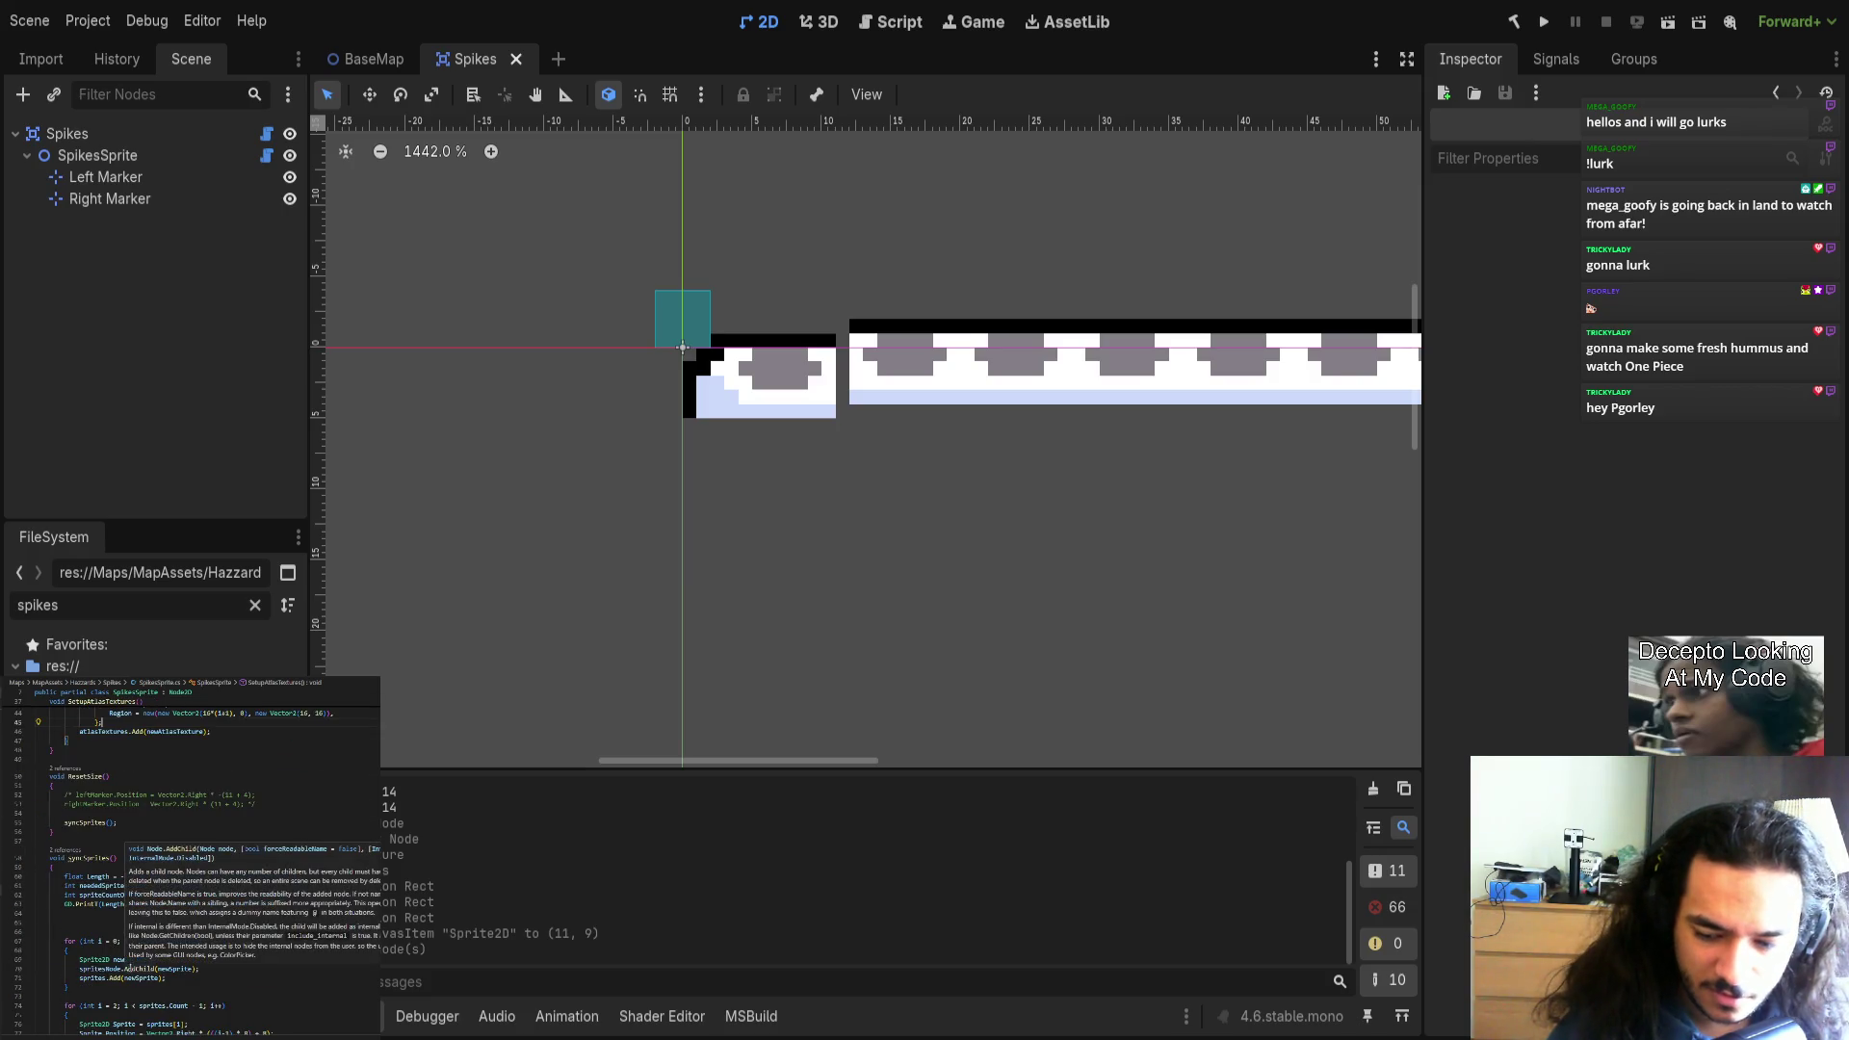
scroll(362, 942, down, 3)
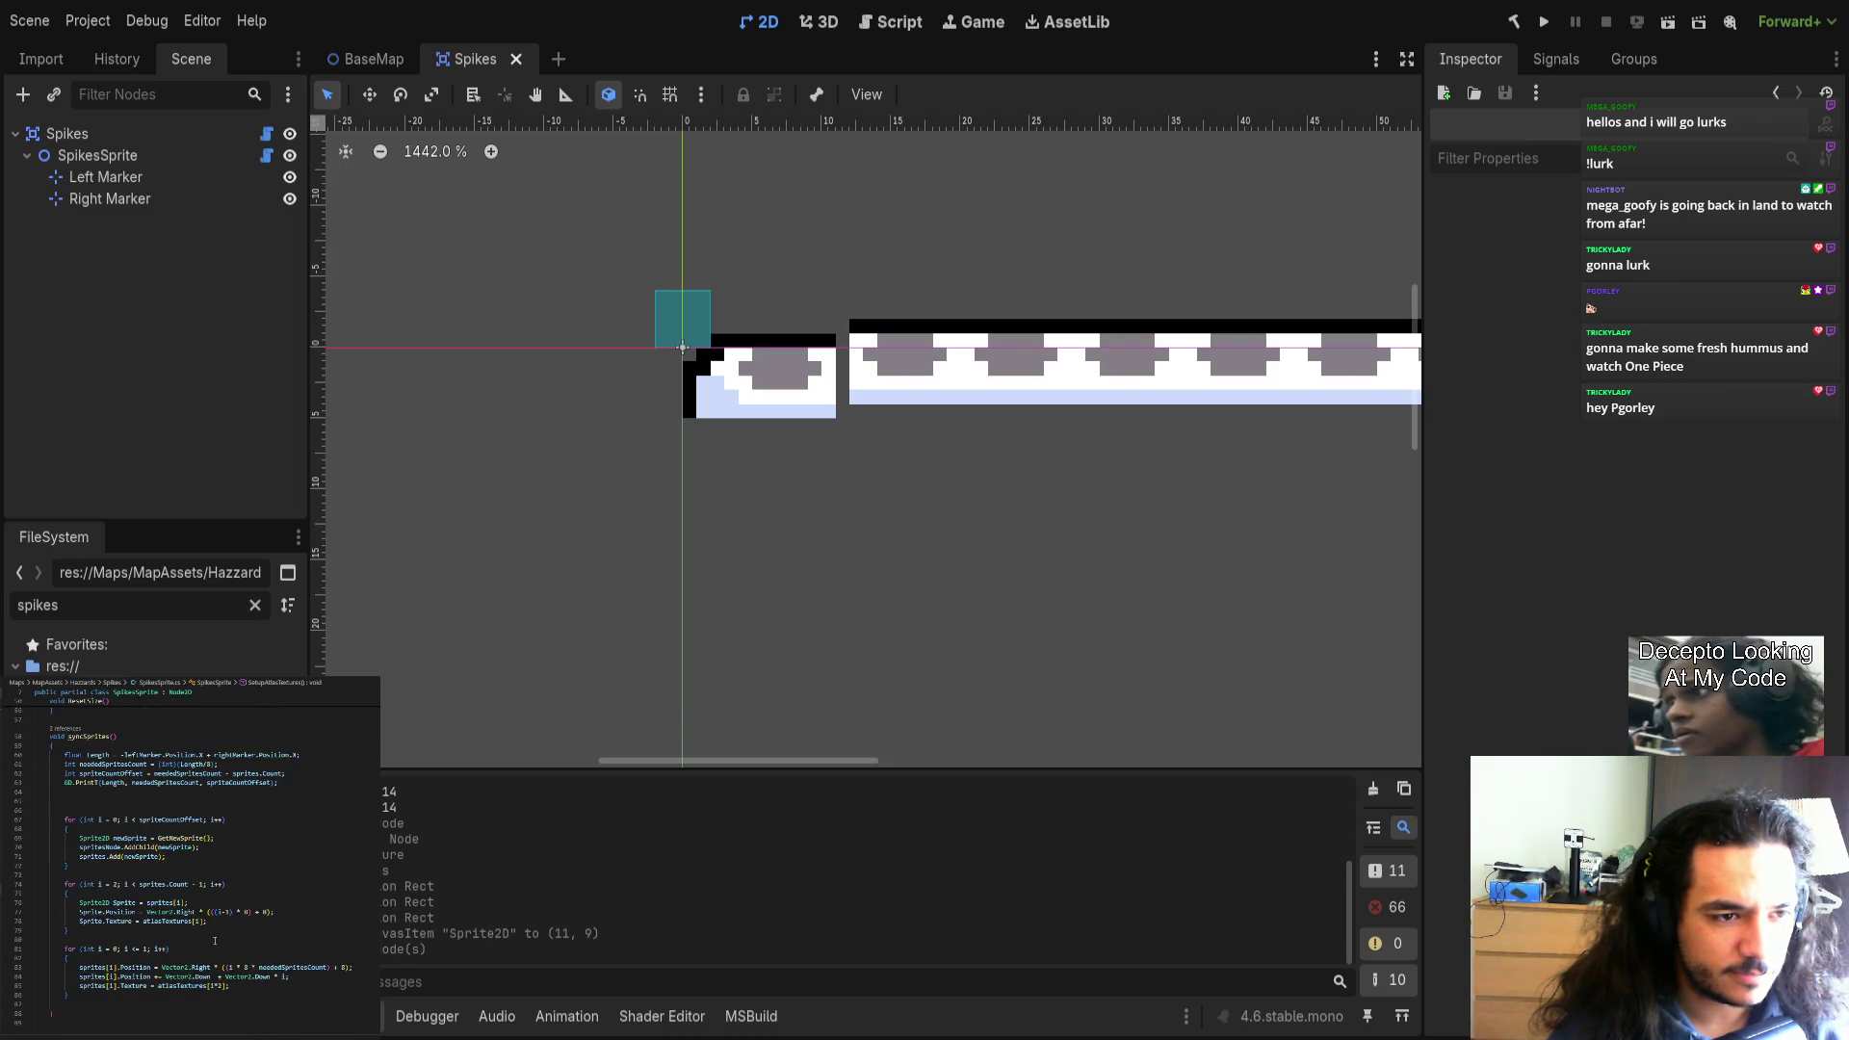
scroll(214, 940, up, 1)
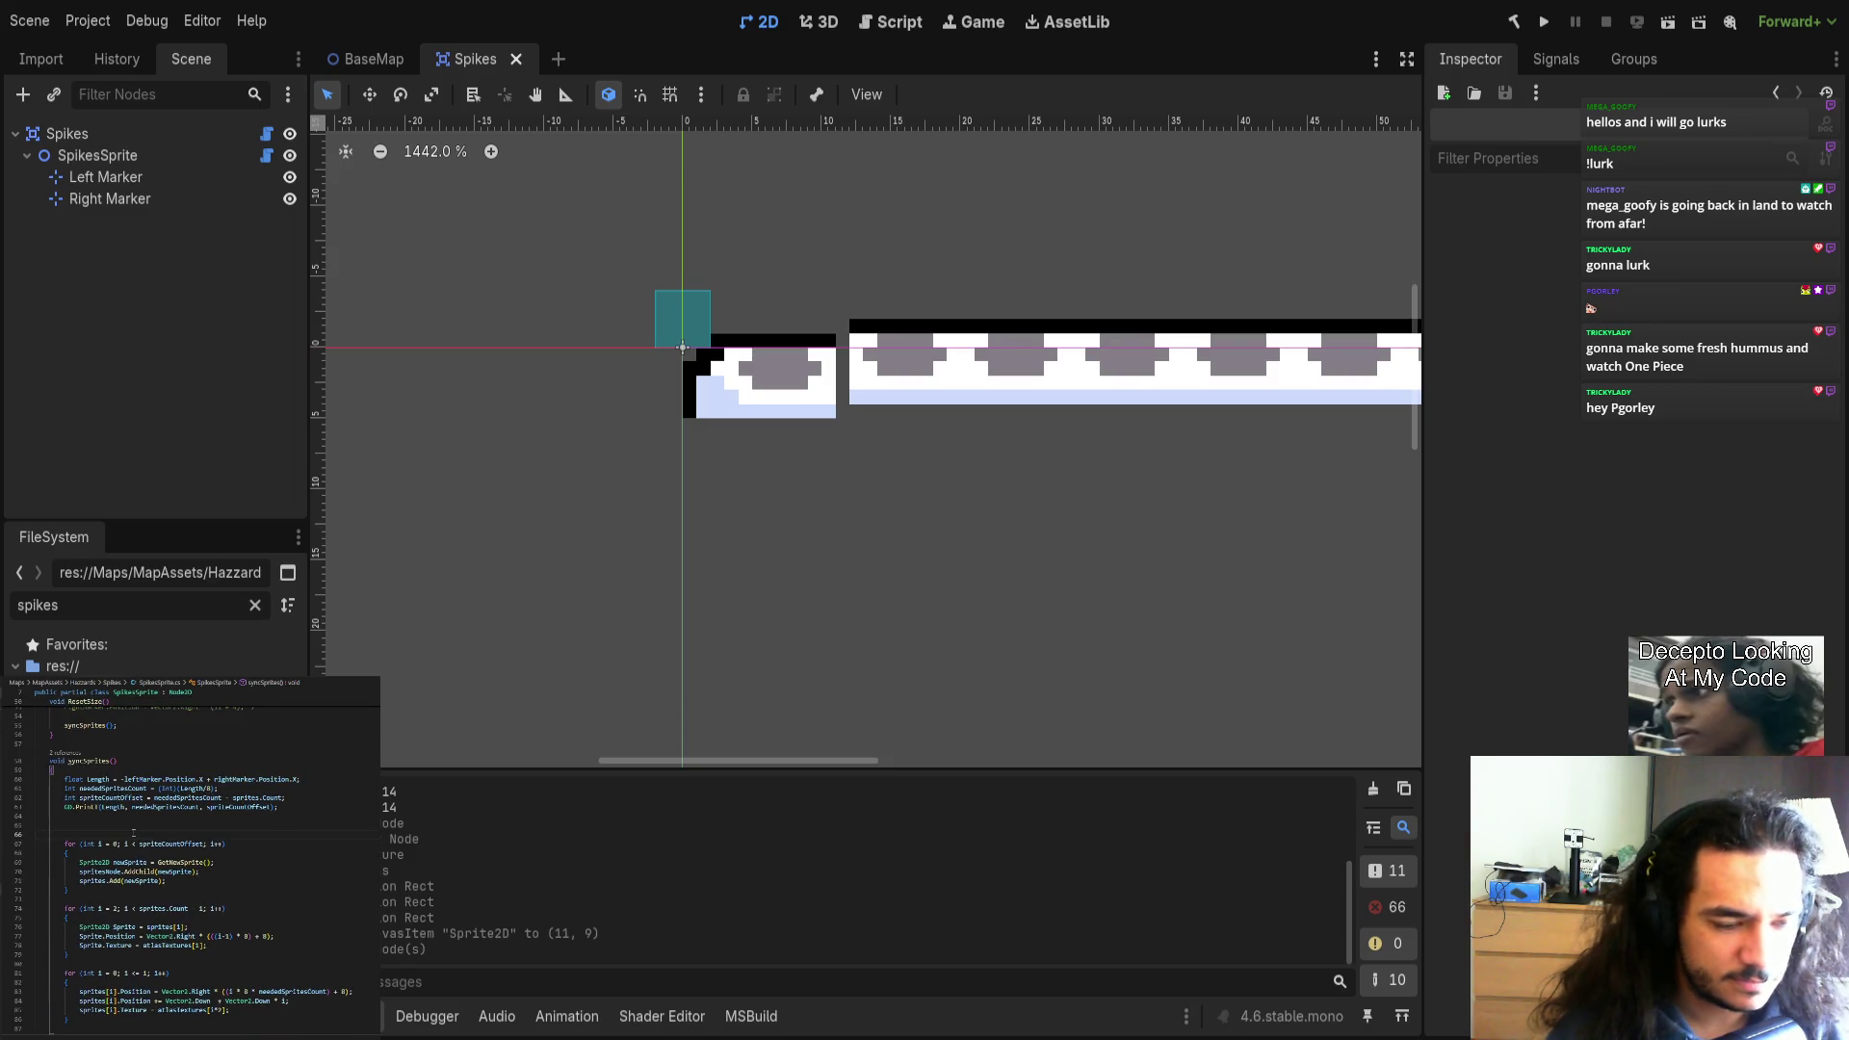
key(BackSpace)
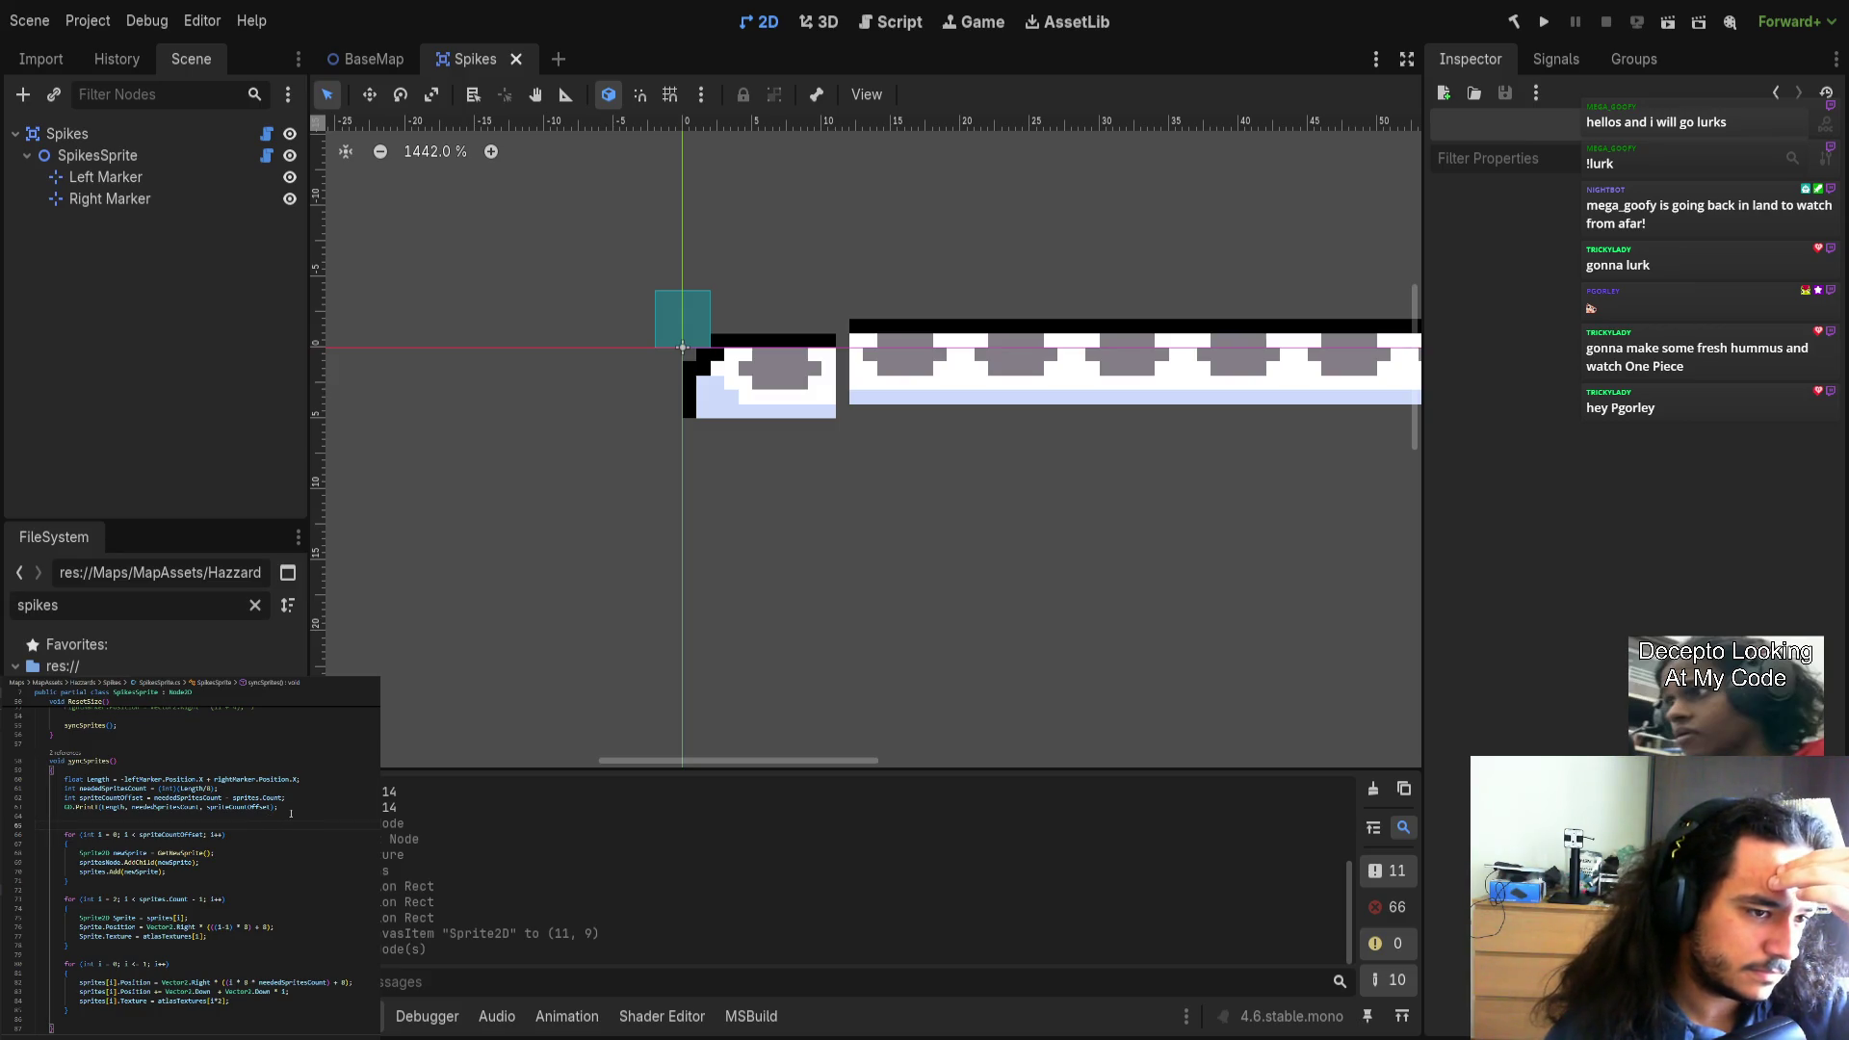
mouse_move(85, 807)
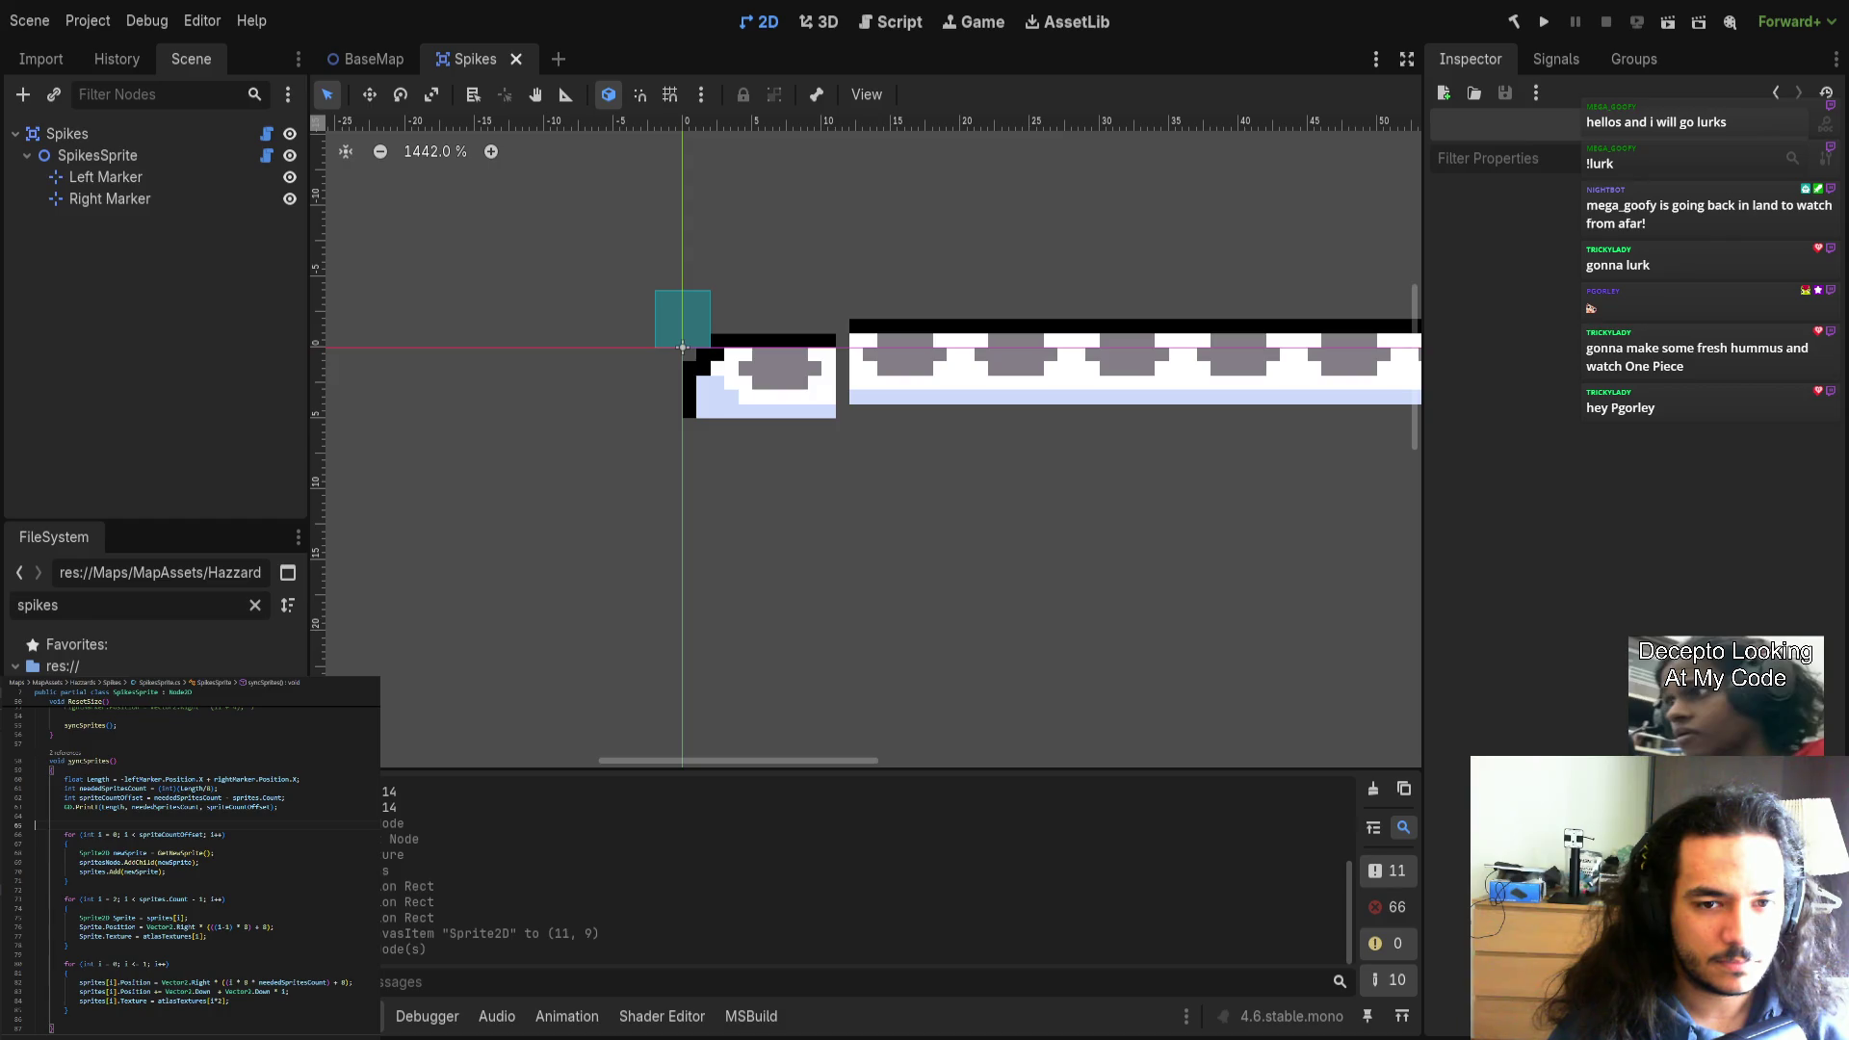
Add the missing semicolon at the end of line 83, then switch to VS Code.
scroll(193, 857, down, 5)
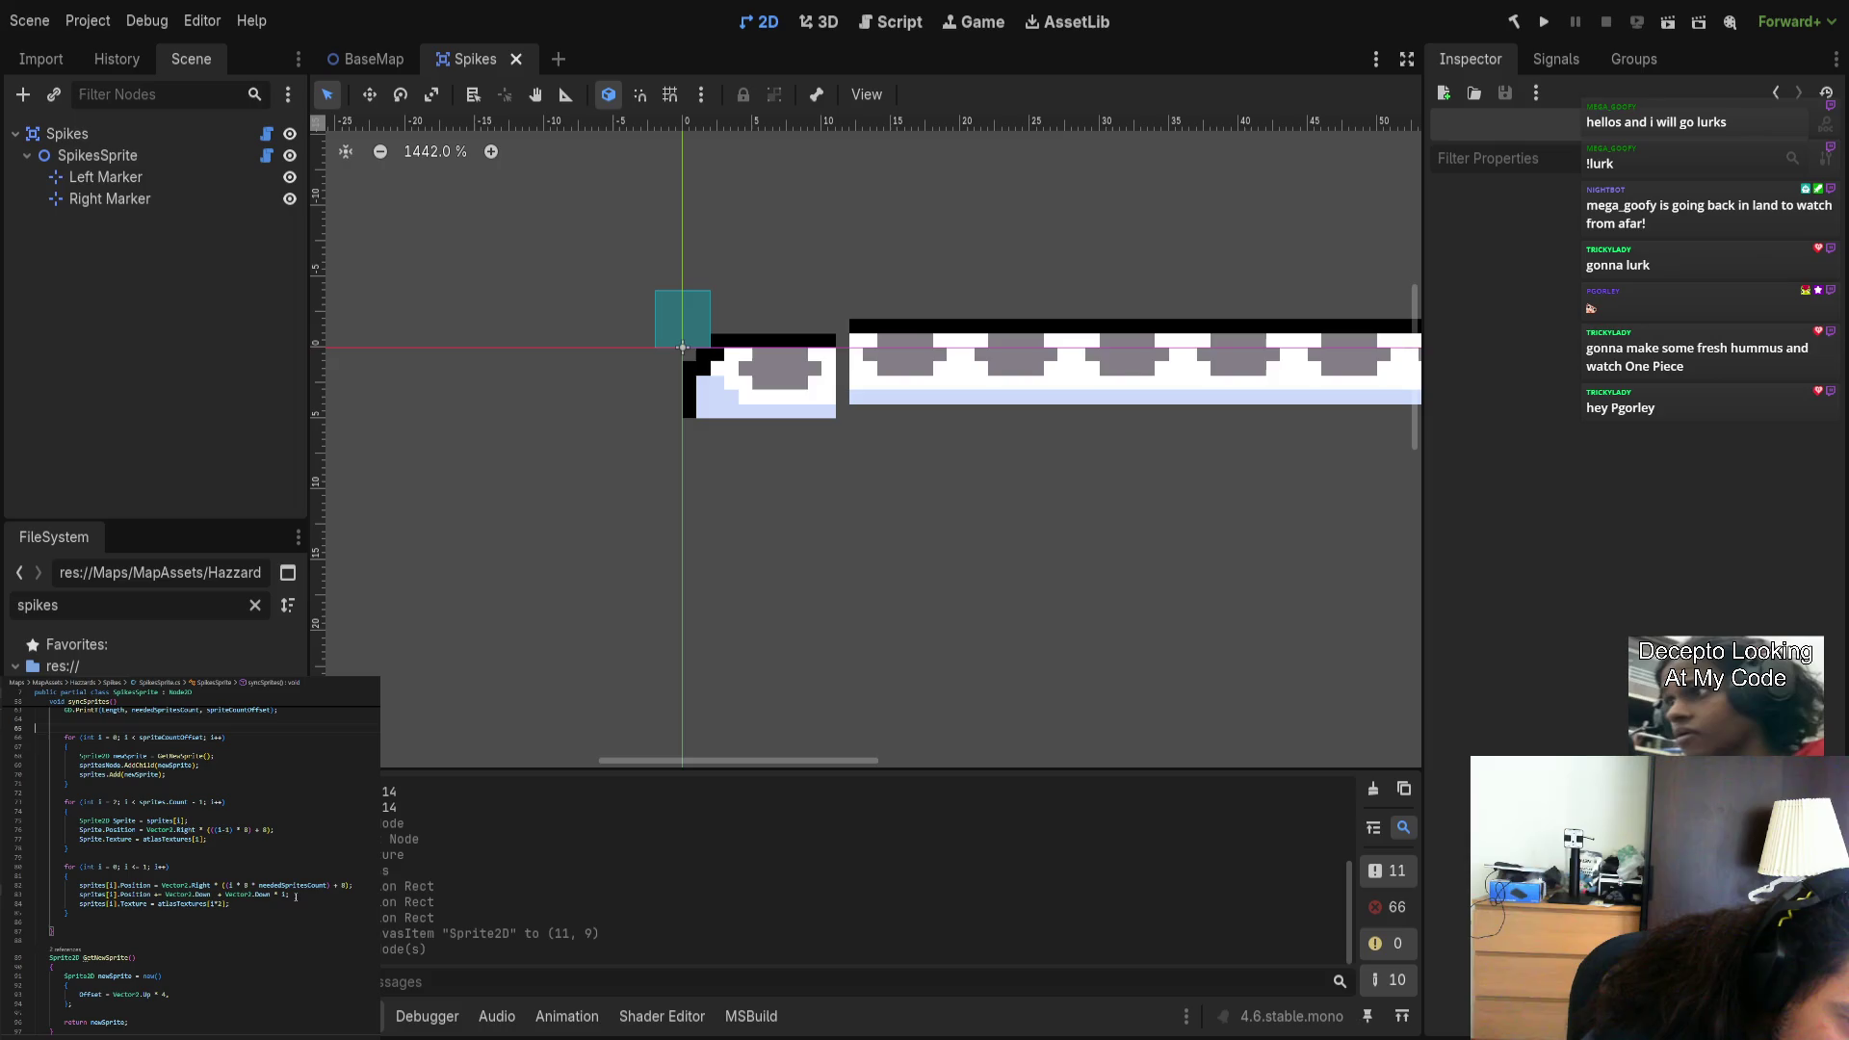
click(285, 894)
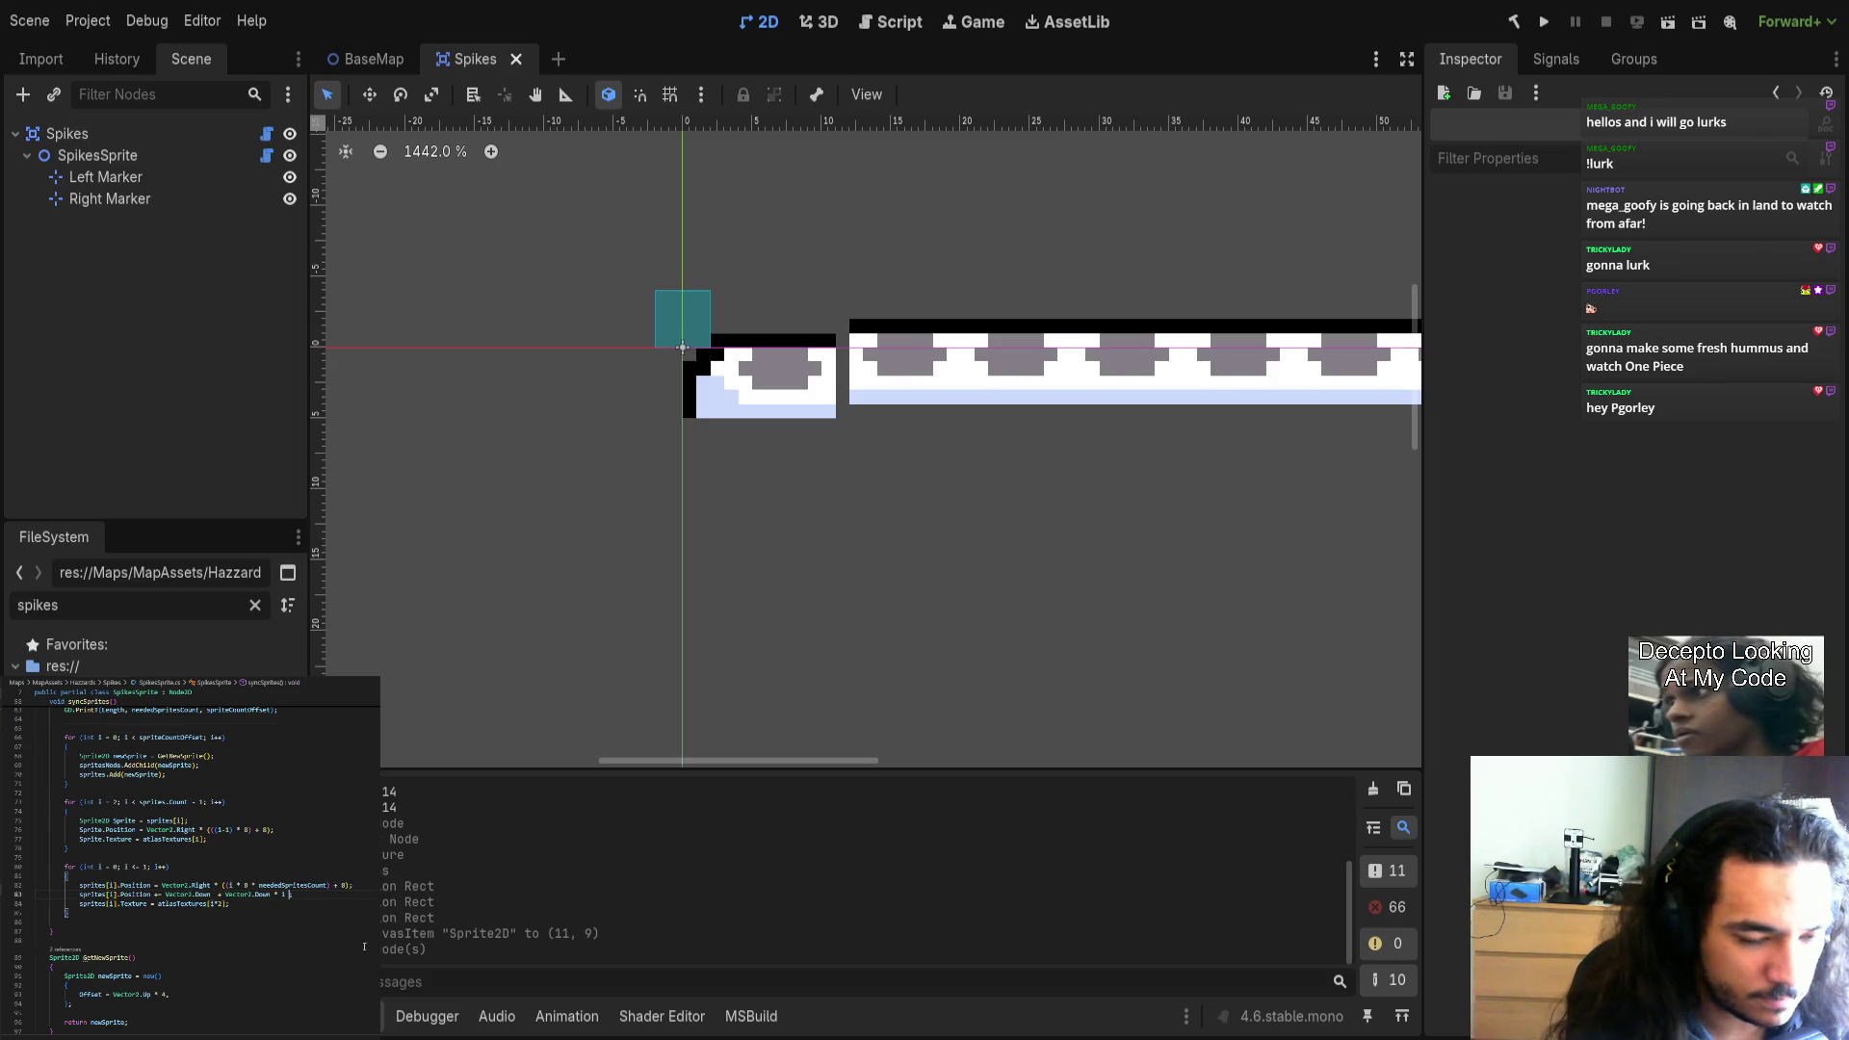
text(;)
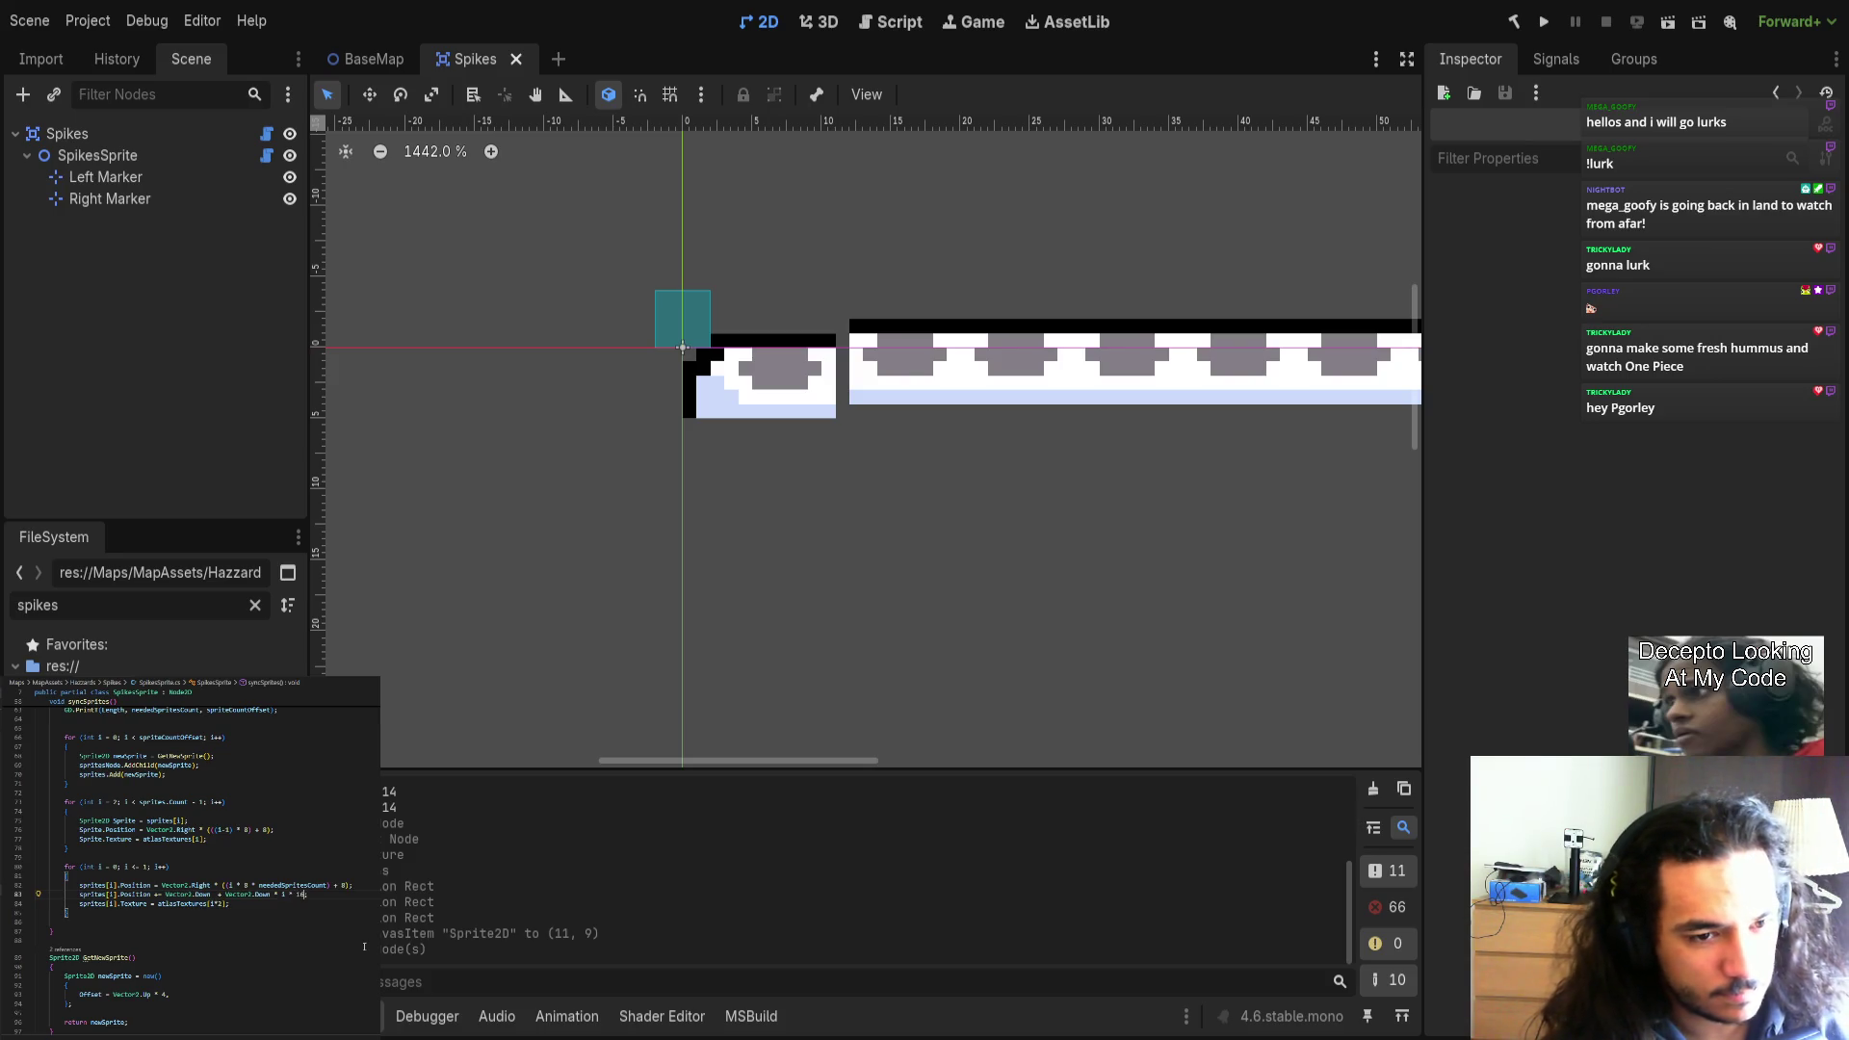
scroll(291, 875, down, 1)
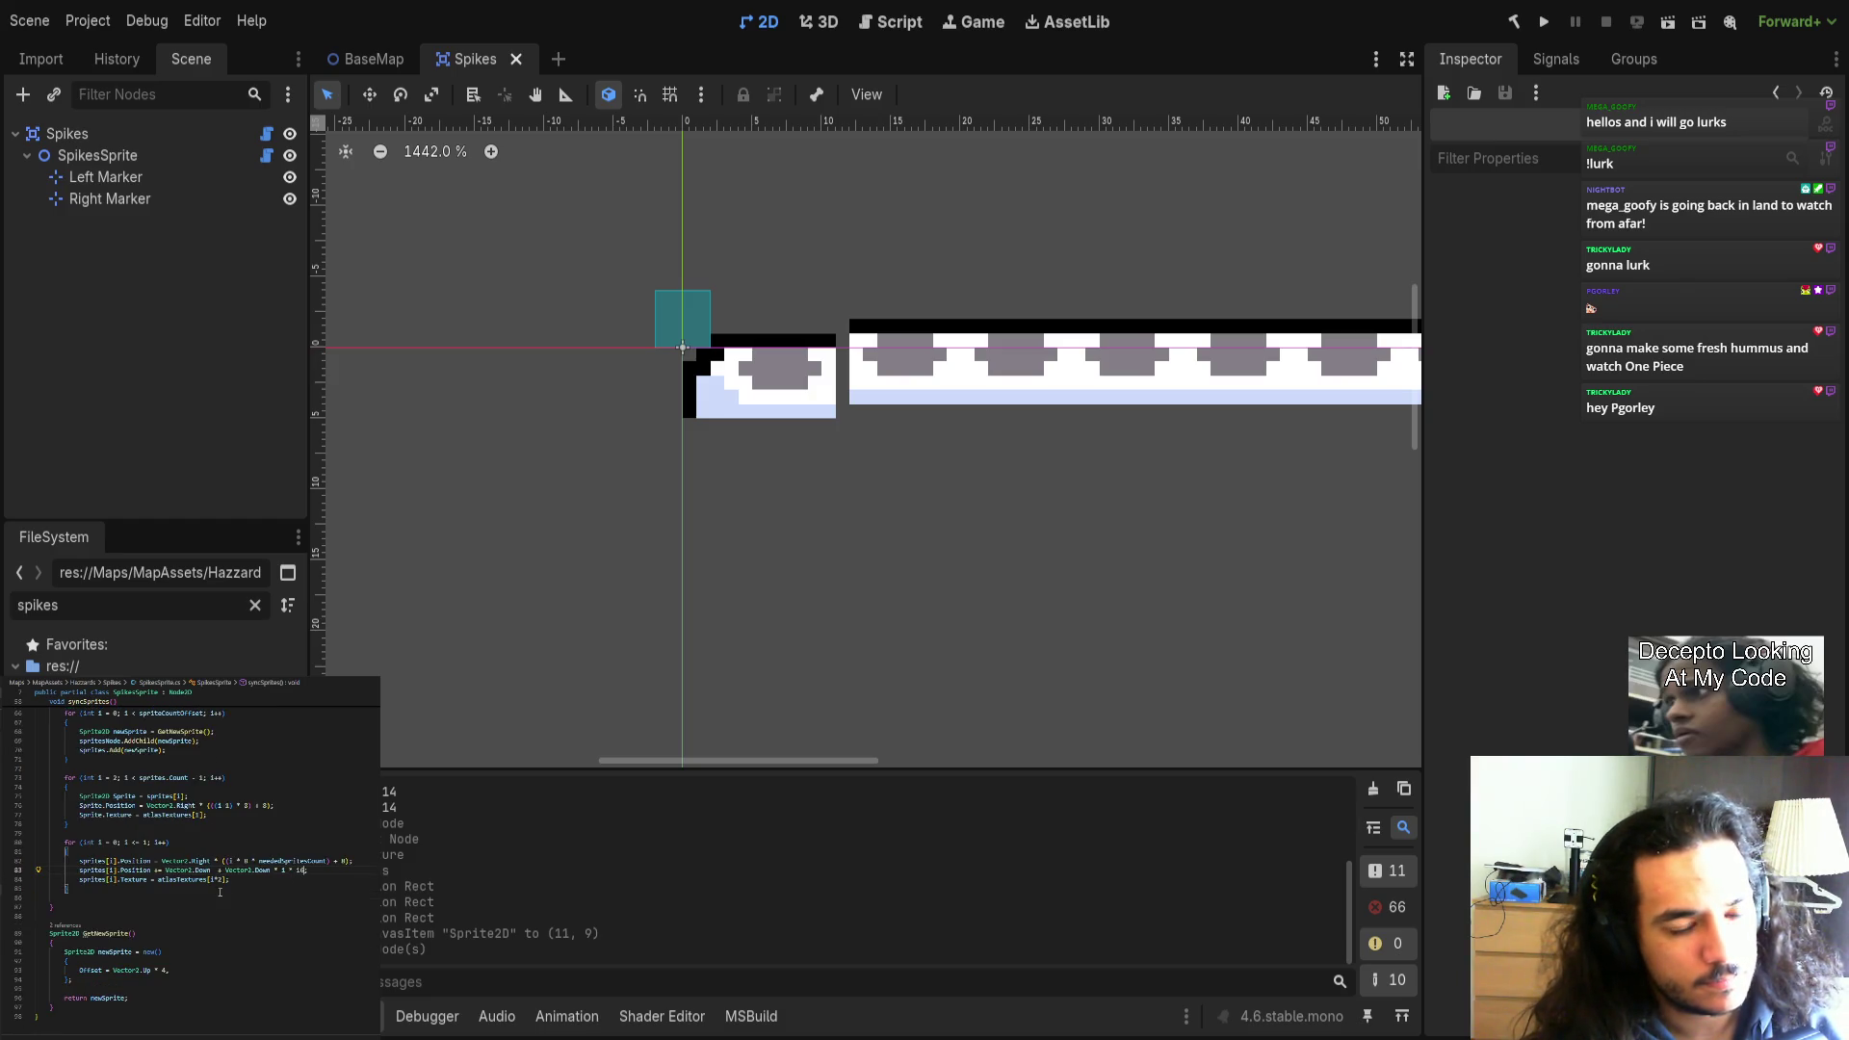
scroll(195, 896, up, 1)
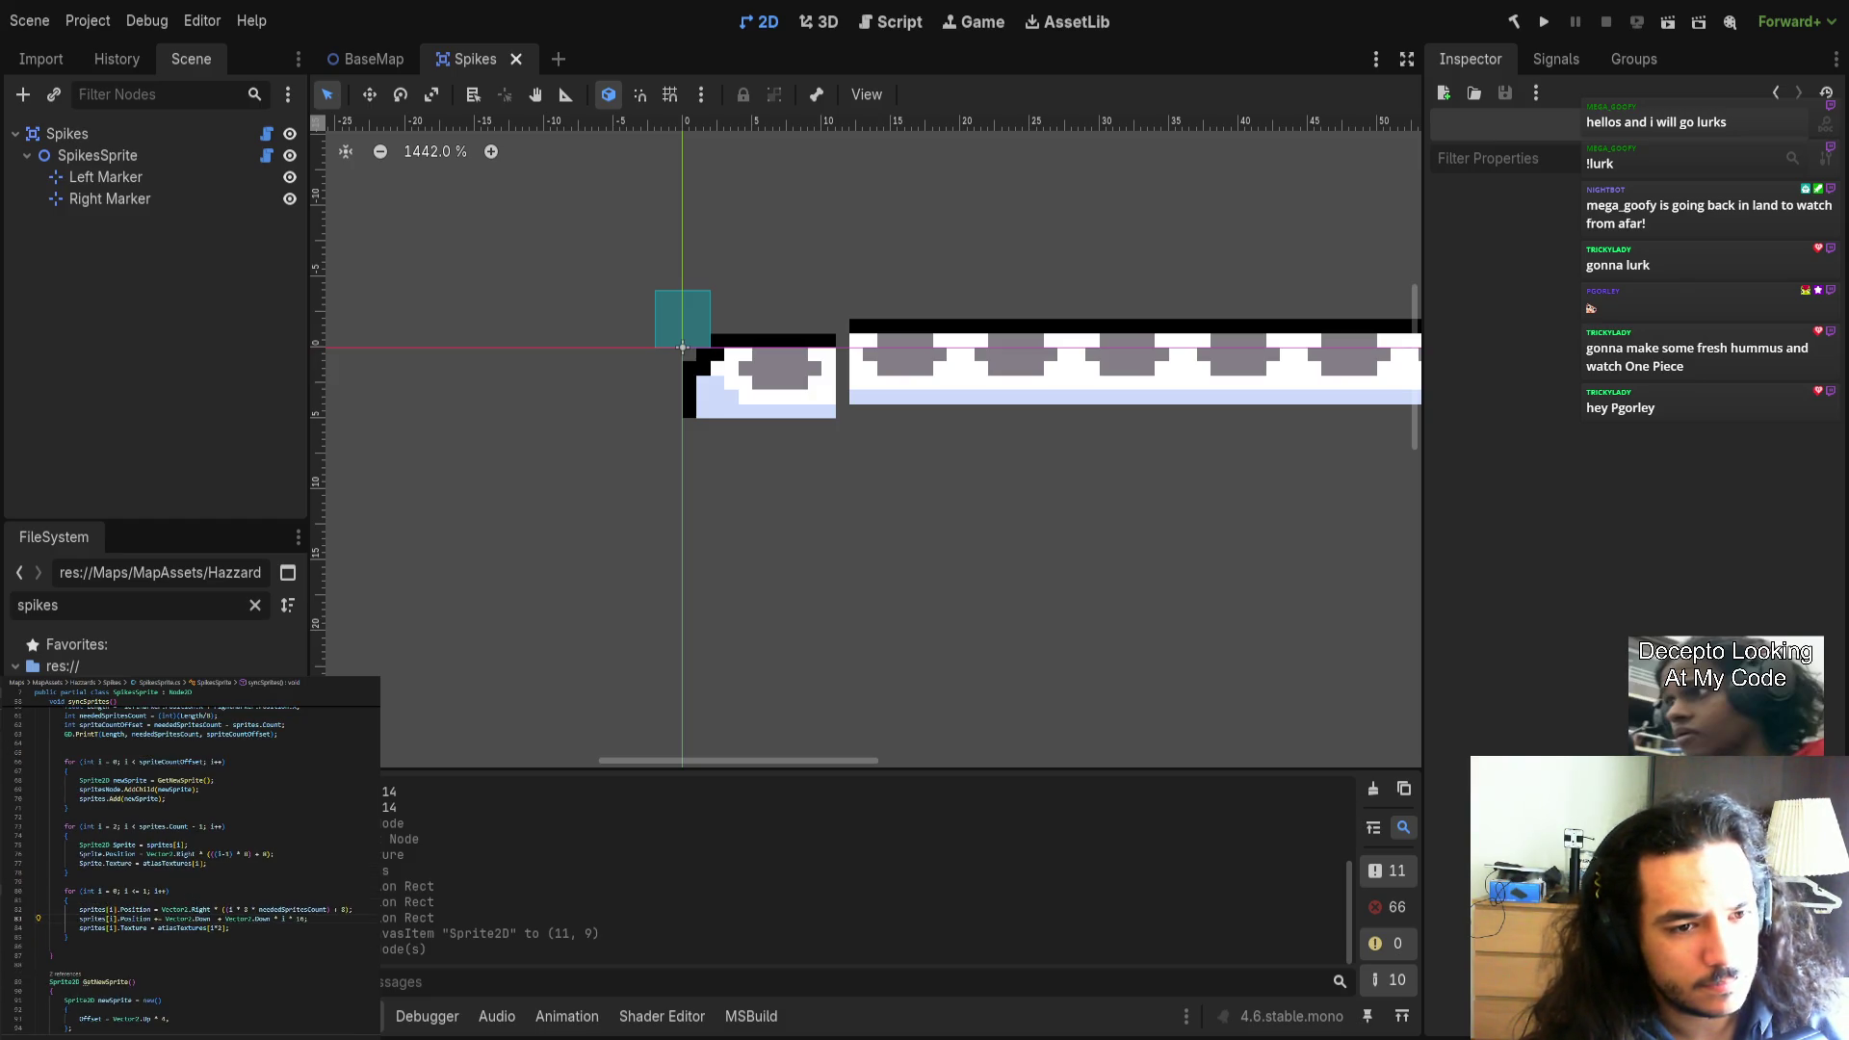
key(alt+Tab)
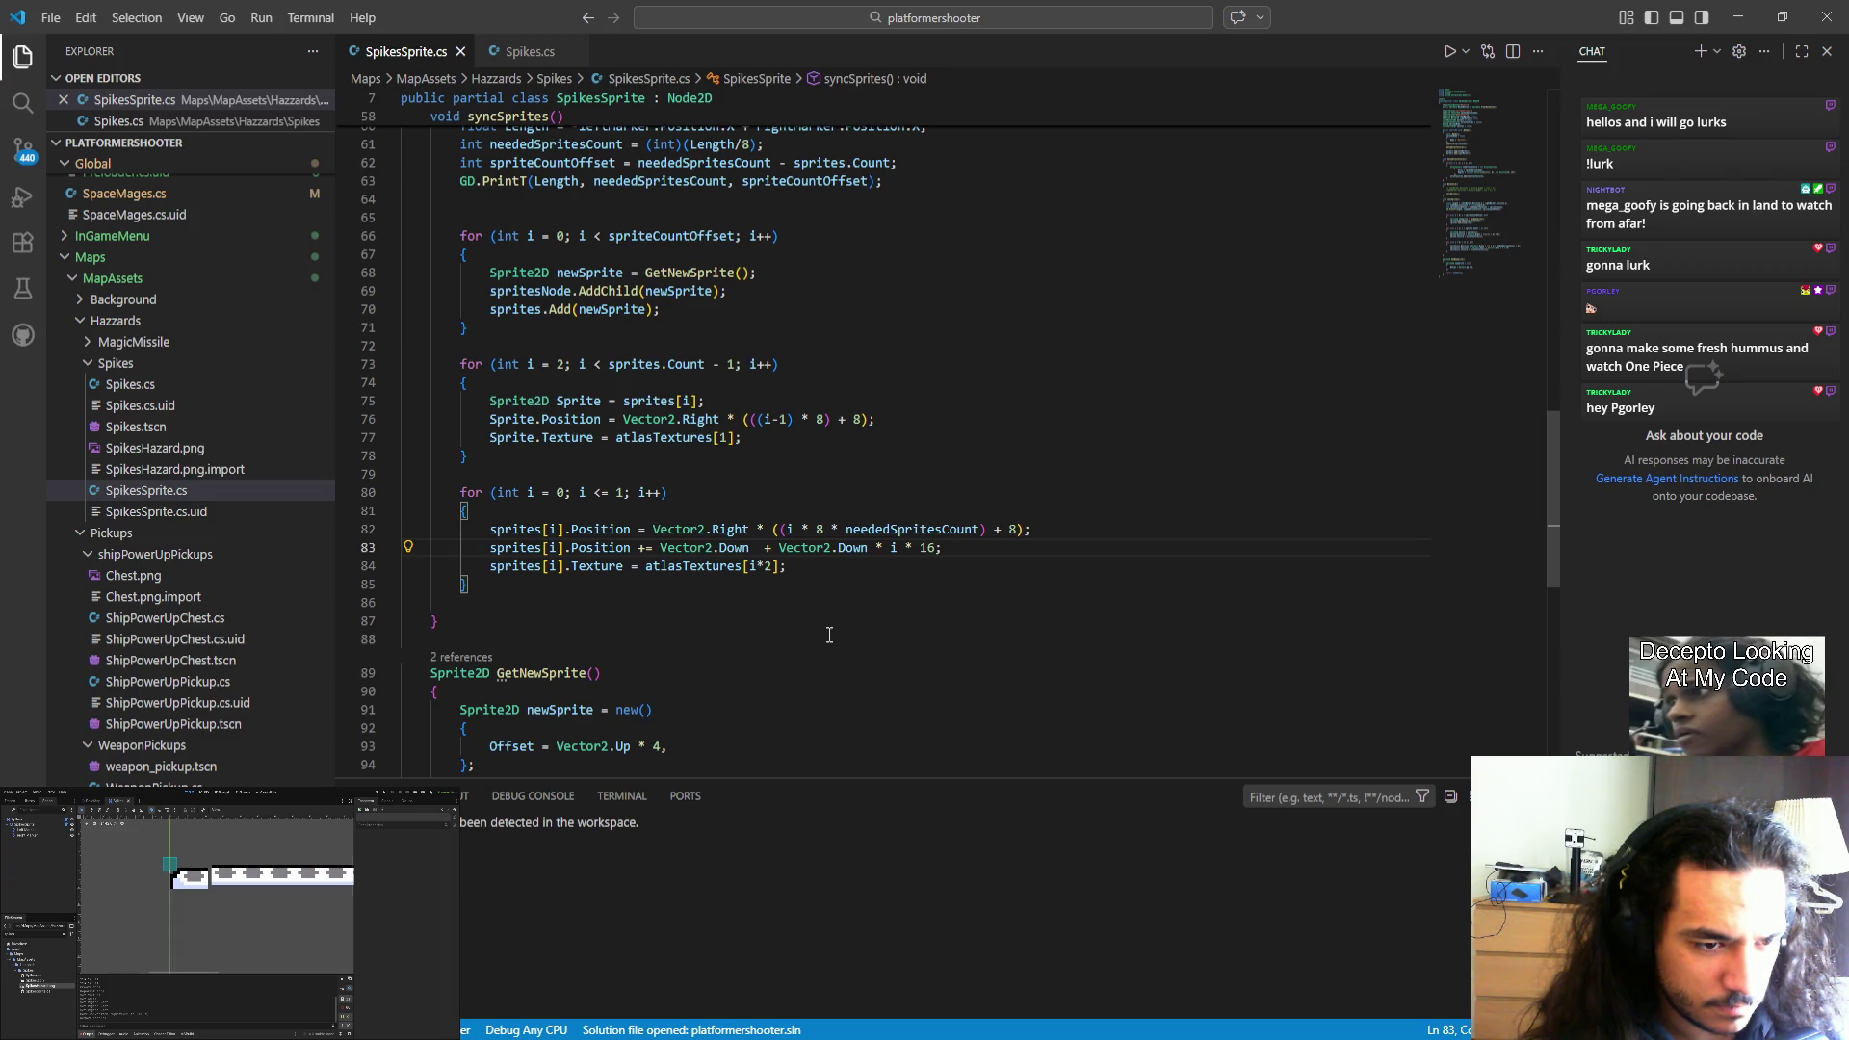
Replace the PrintOrphanNodes() call on line 85 with a GD.Print( call.
double_click(922, 531)
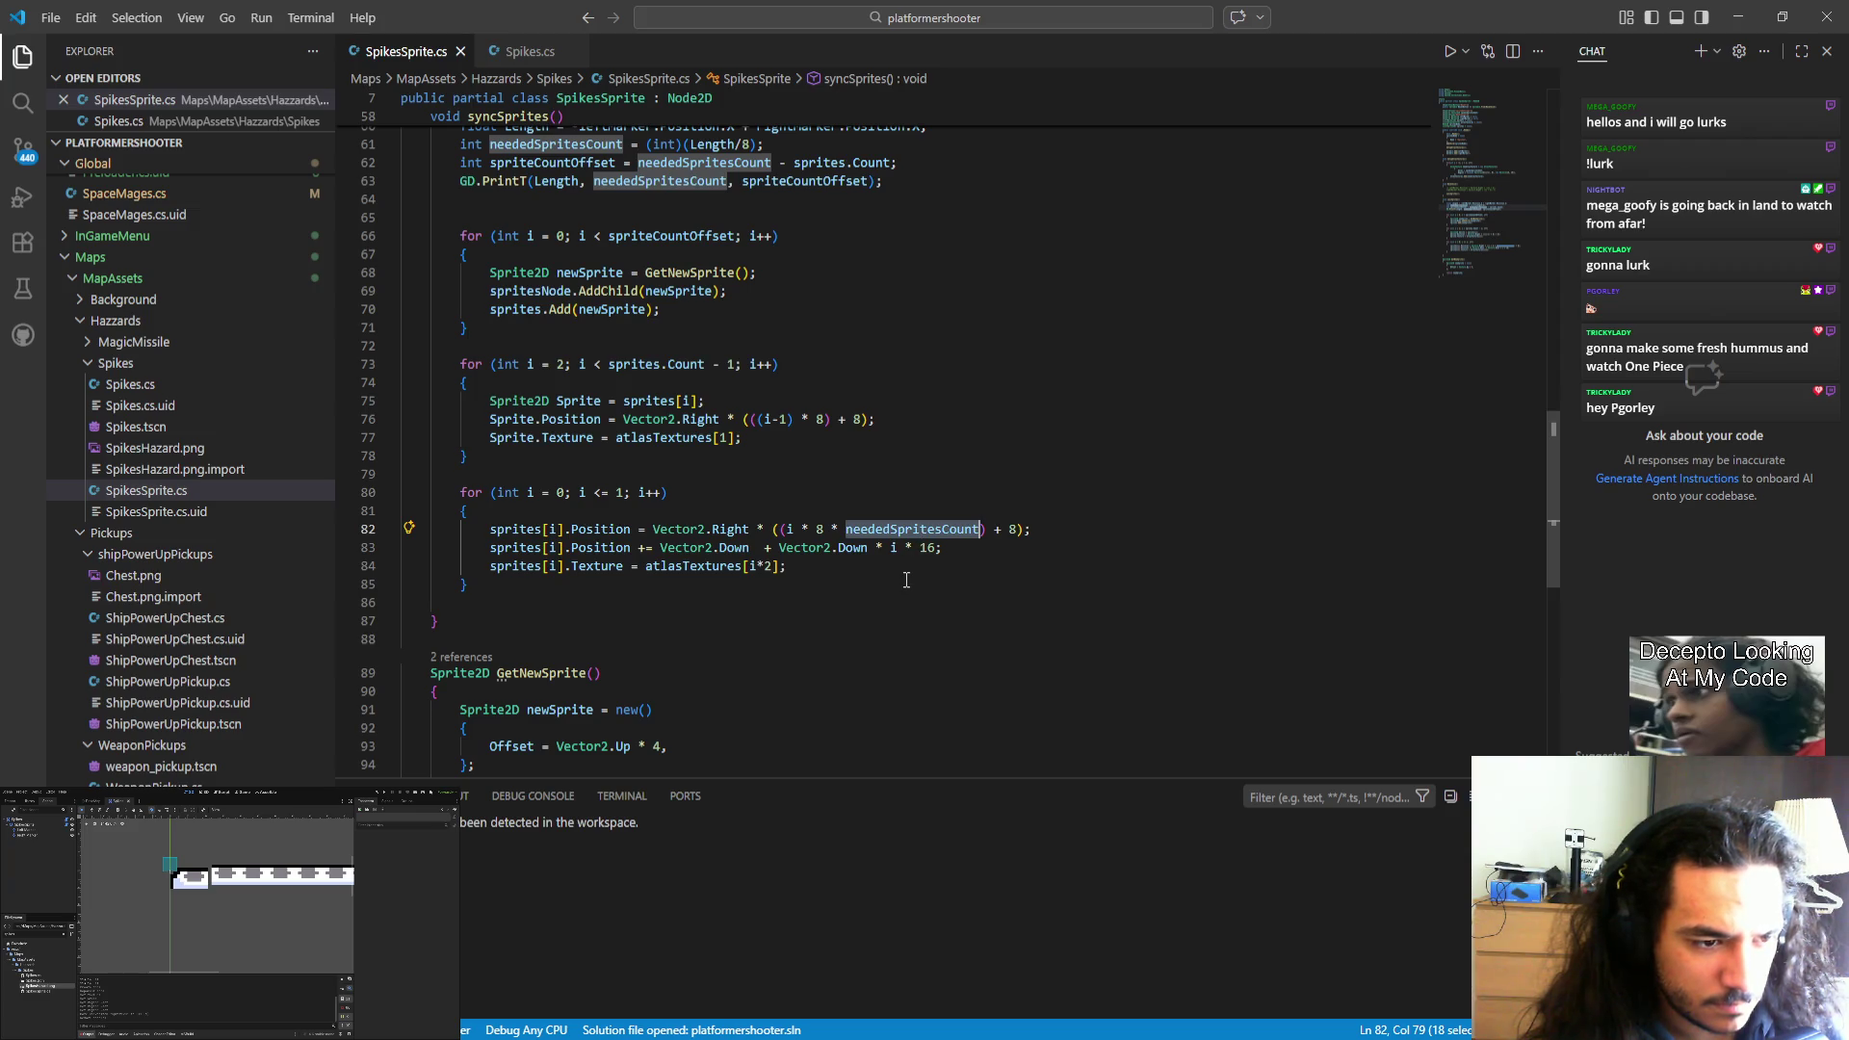
click(967, 555)
click(956, 568)
key(Return)
text(g)
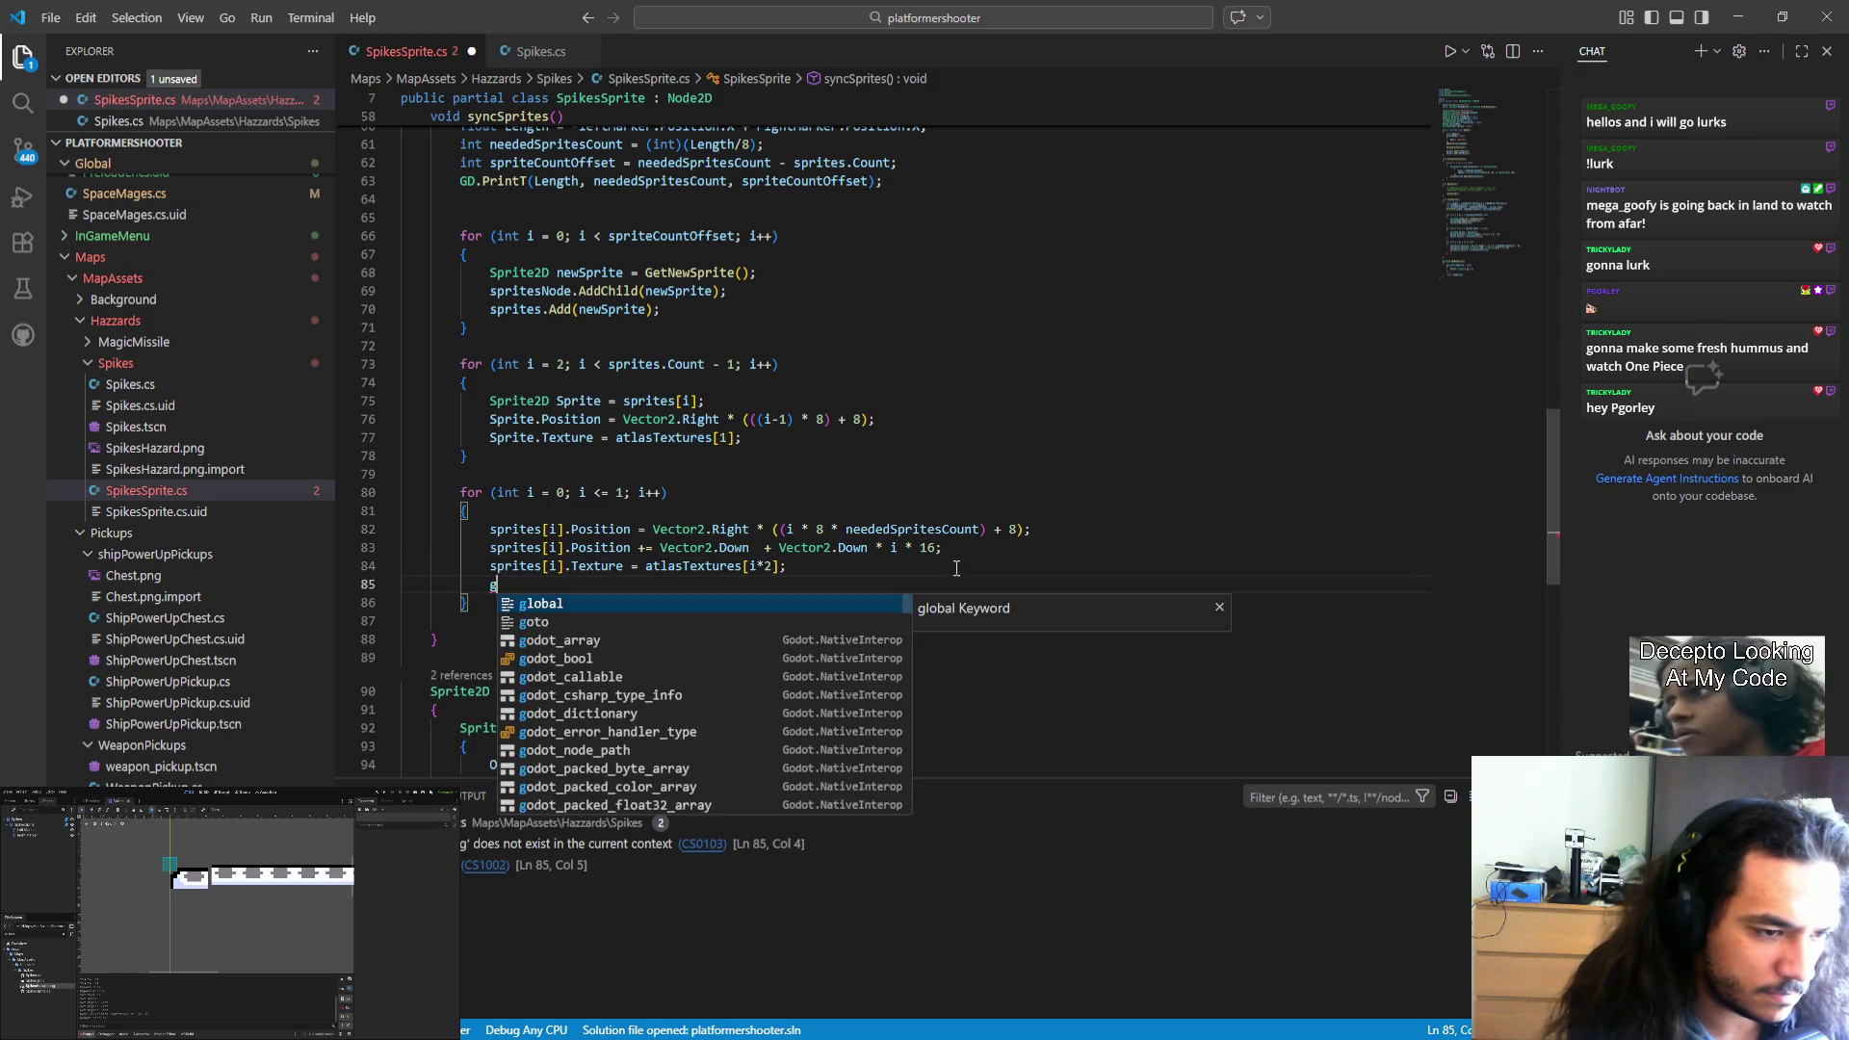
key(BackSpace)
text(Print)
key(Tab)
text(()
key(shift+alt+Right)
key(shift+alt+Right)
key(Escape)
scroll(894, 355, down, 3)
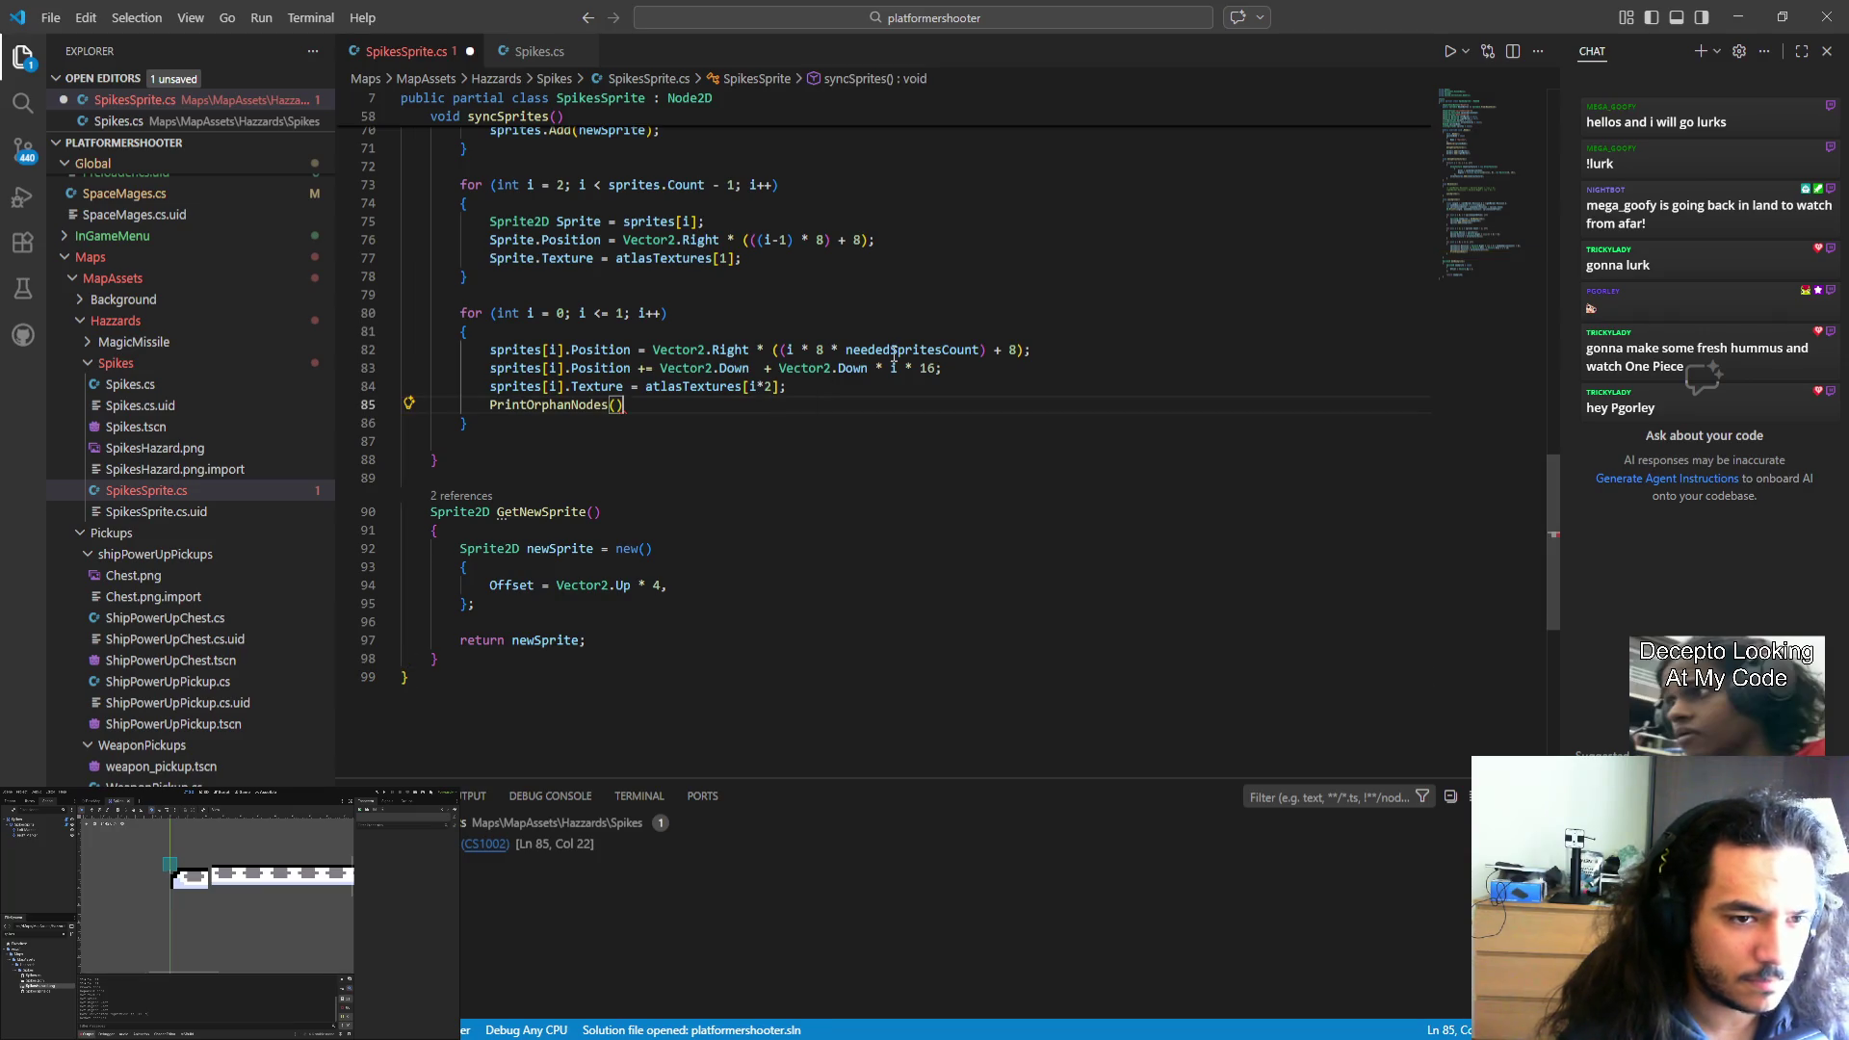
key(shift+Home)
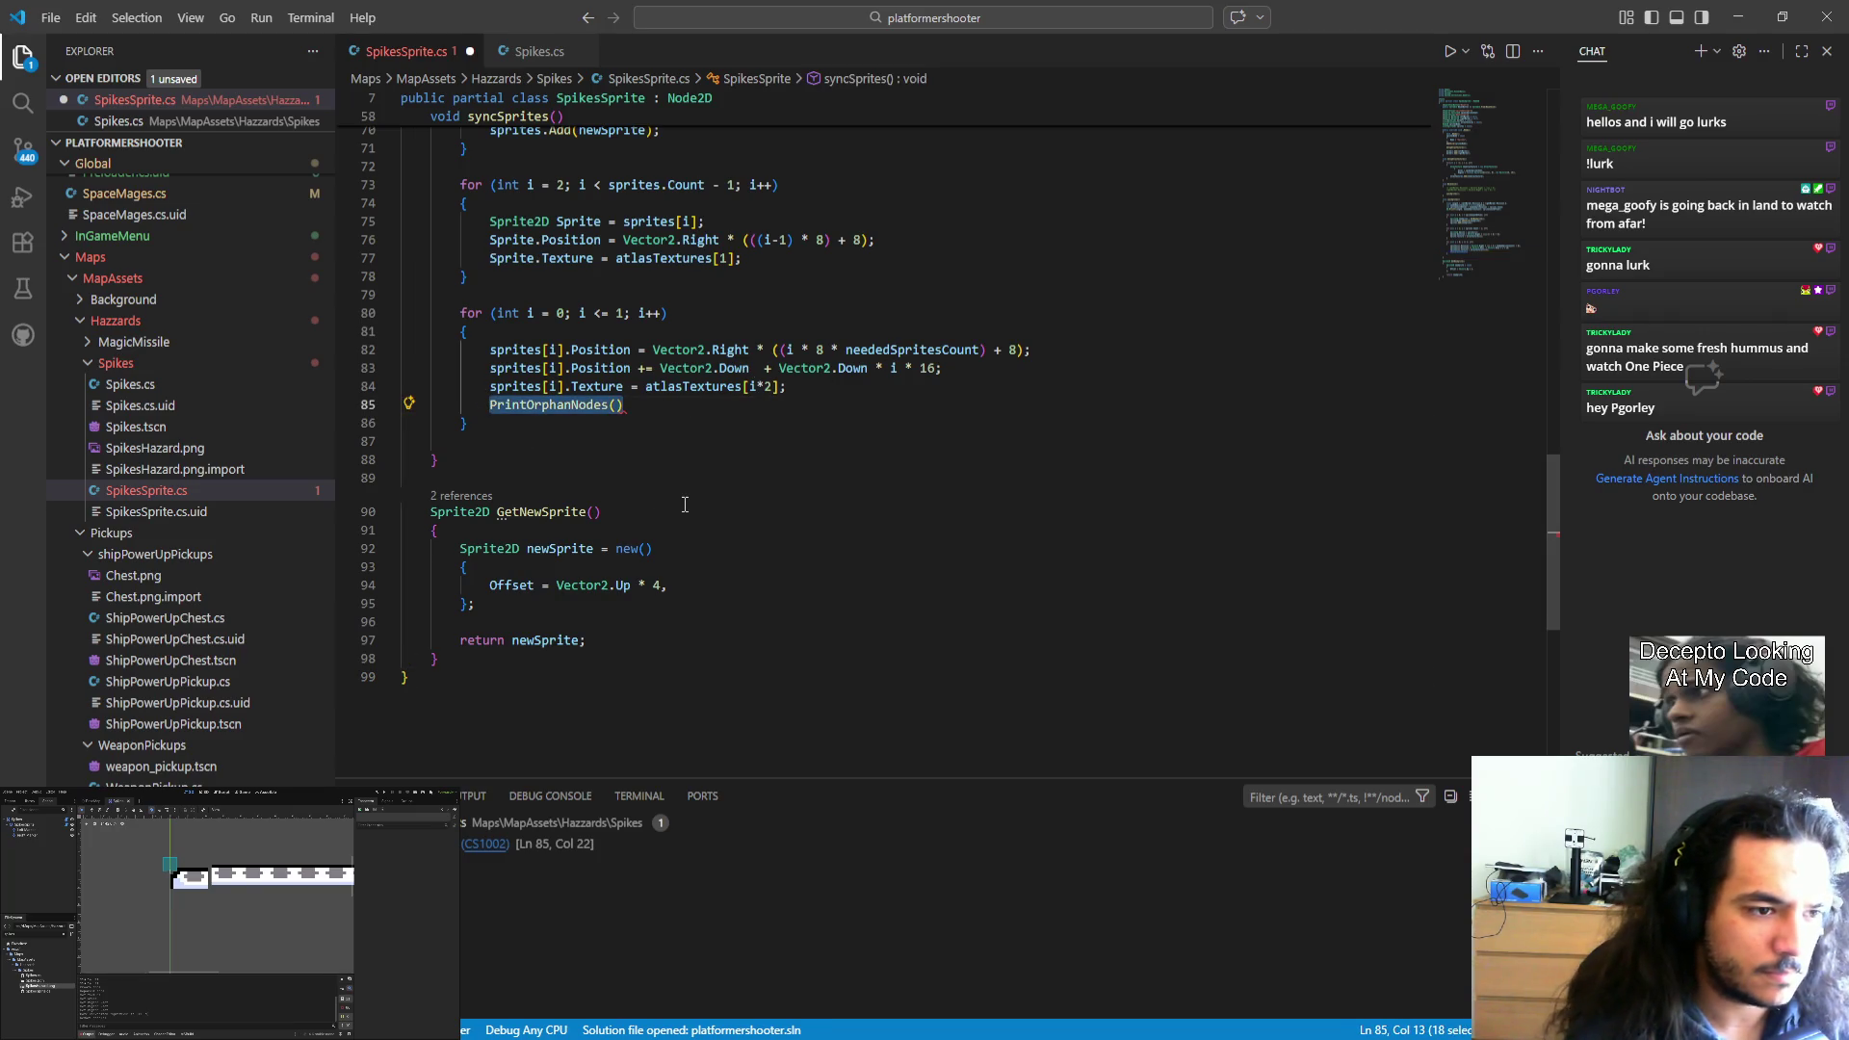
key(BackSpace)
text(GD.Print)
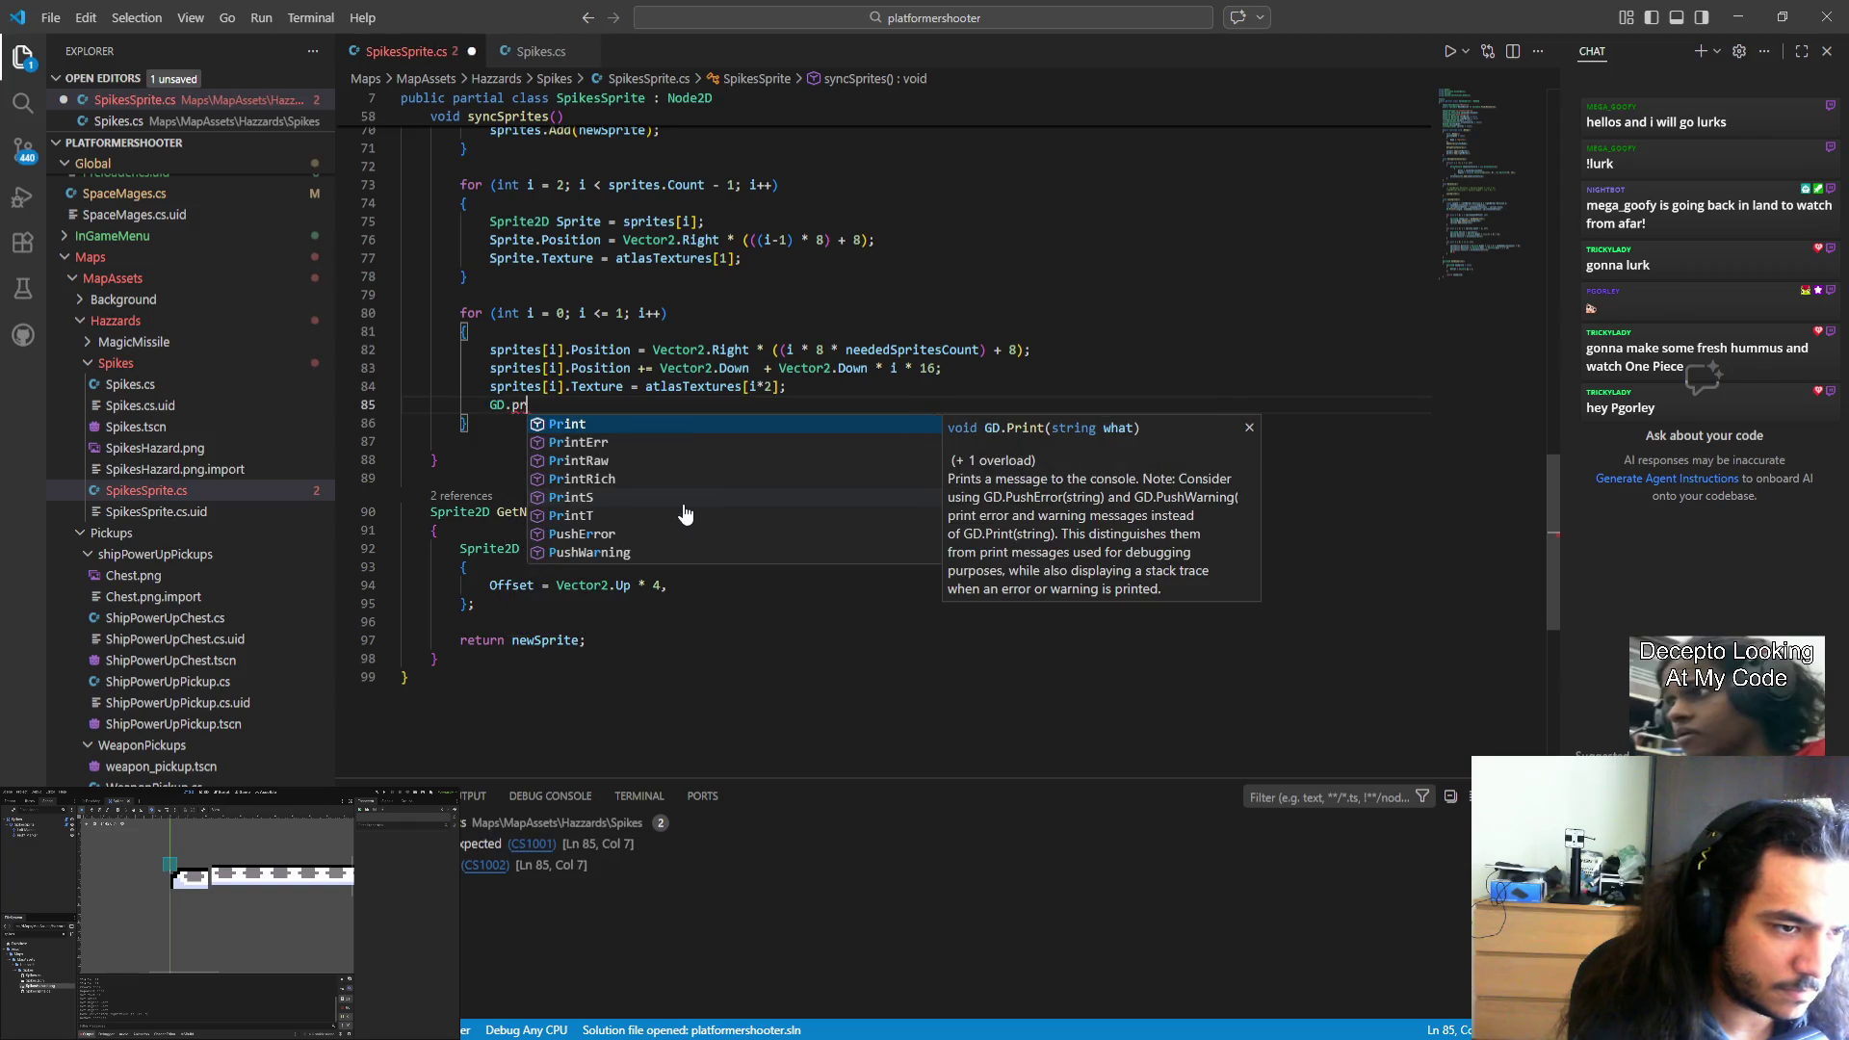
text(()
key(Escape)
key(Escape)
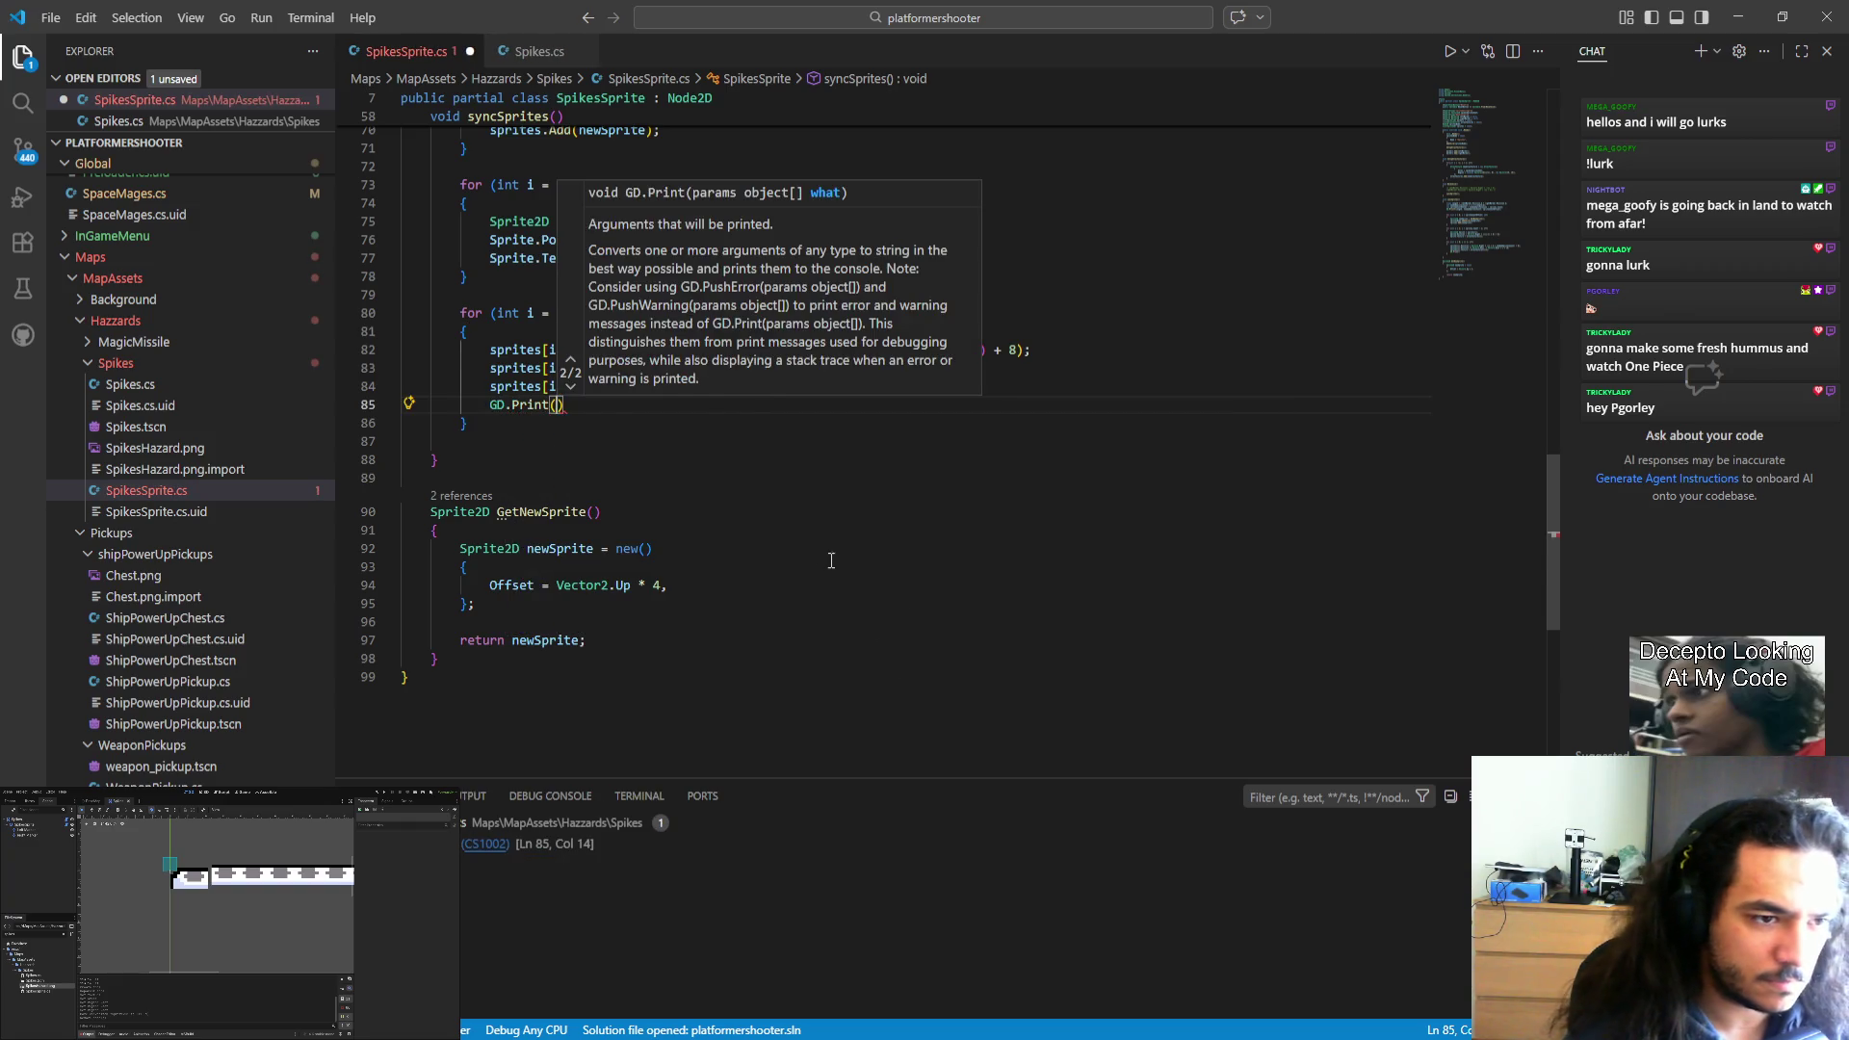
Pass sprites[i].Position to GD.Print, end the line with a semicolon, and save.
double_click(600, 367)
drag(600, 368, 491, 370)
key(ctrl+c)
click(556, 405)
key(ctrl+v)
key(End)
text(;)
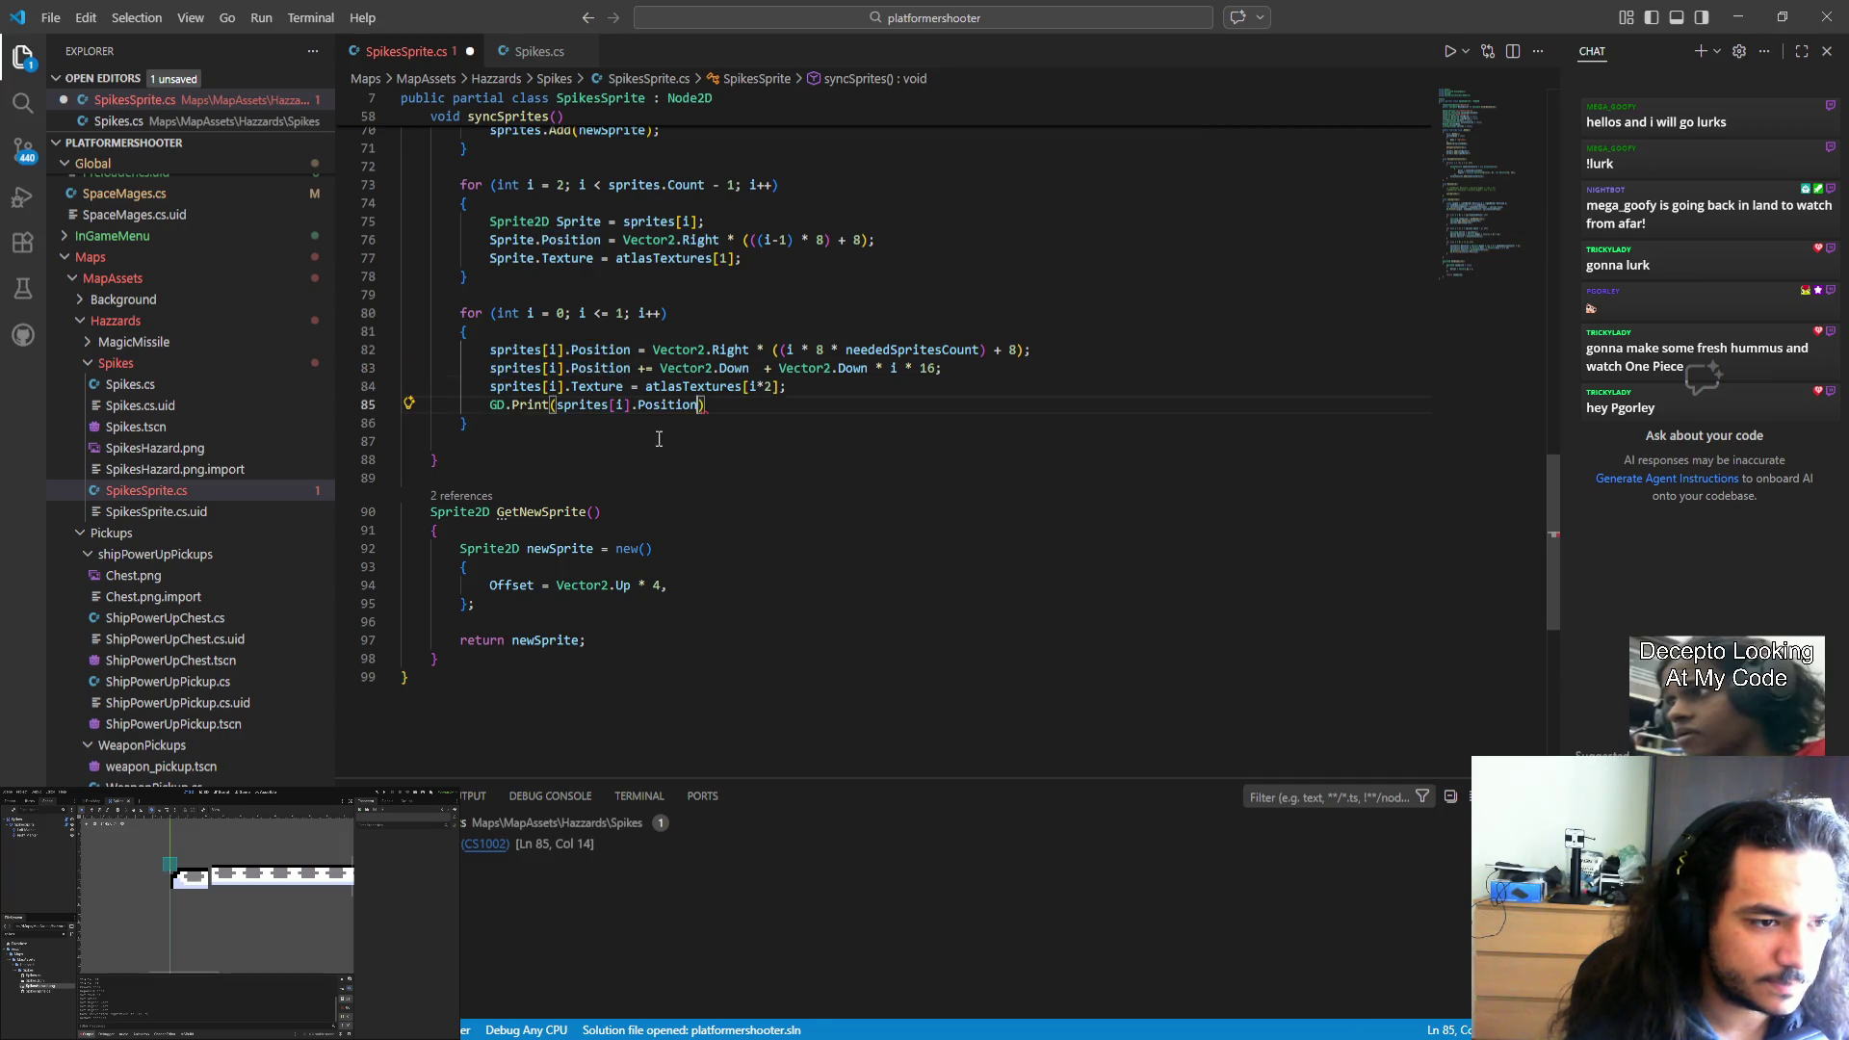
key(ctrl+s)
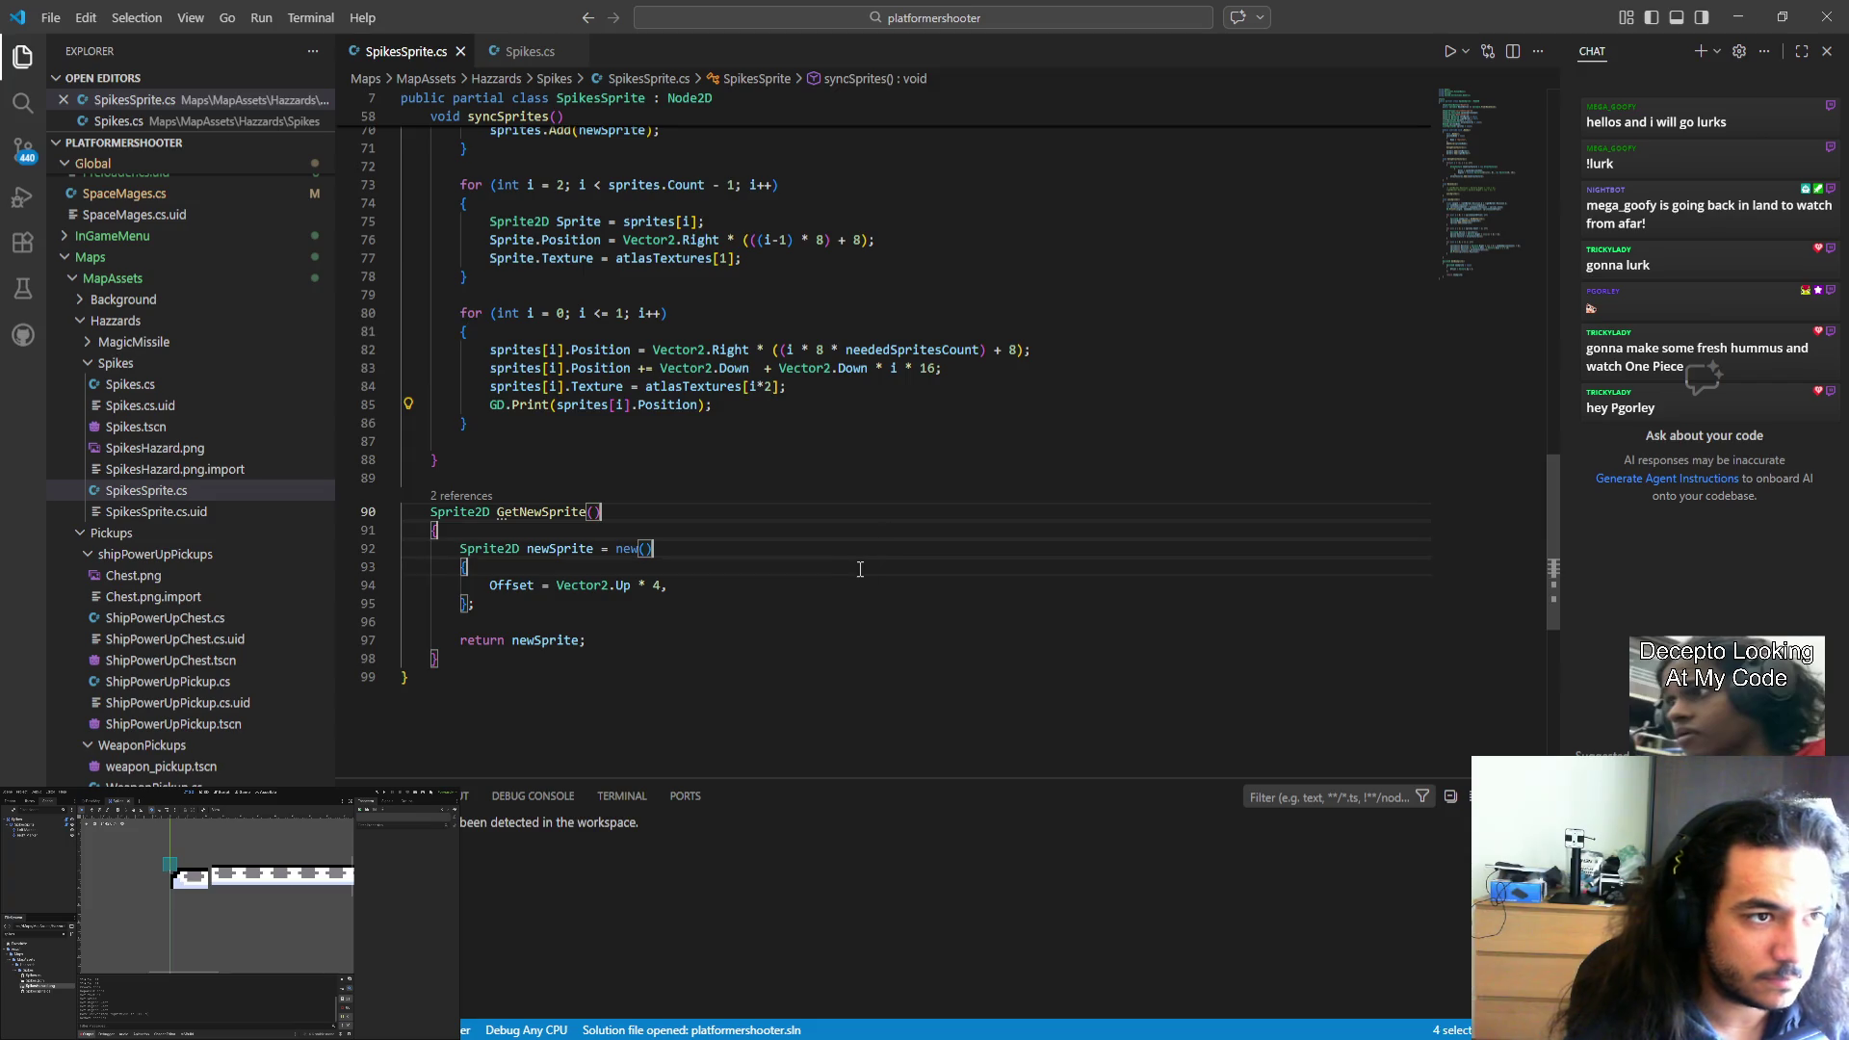
Switch from VS Code back to the Godot editor.
scroll(781, 440, up, 3)
key(alt+Tab)
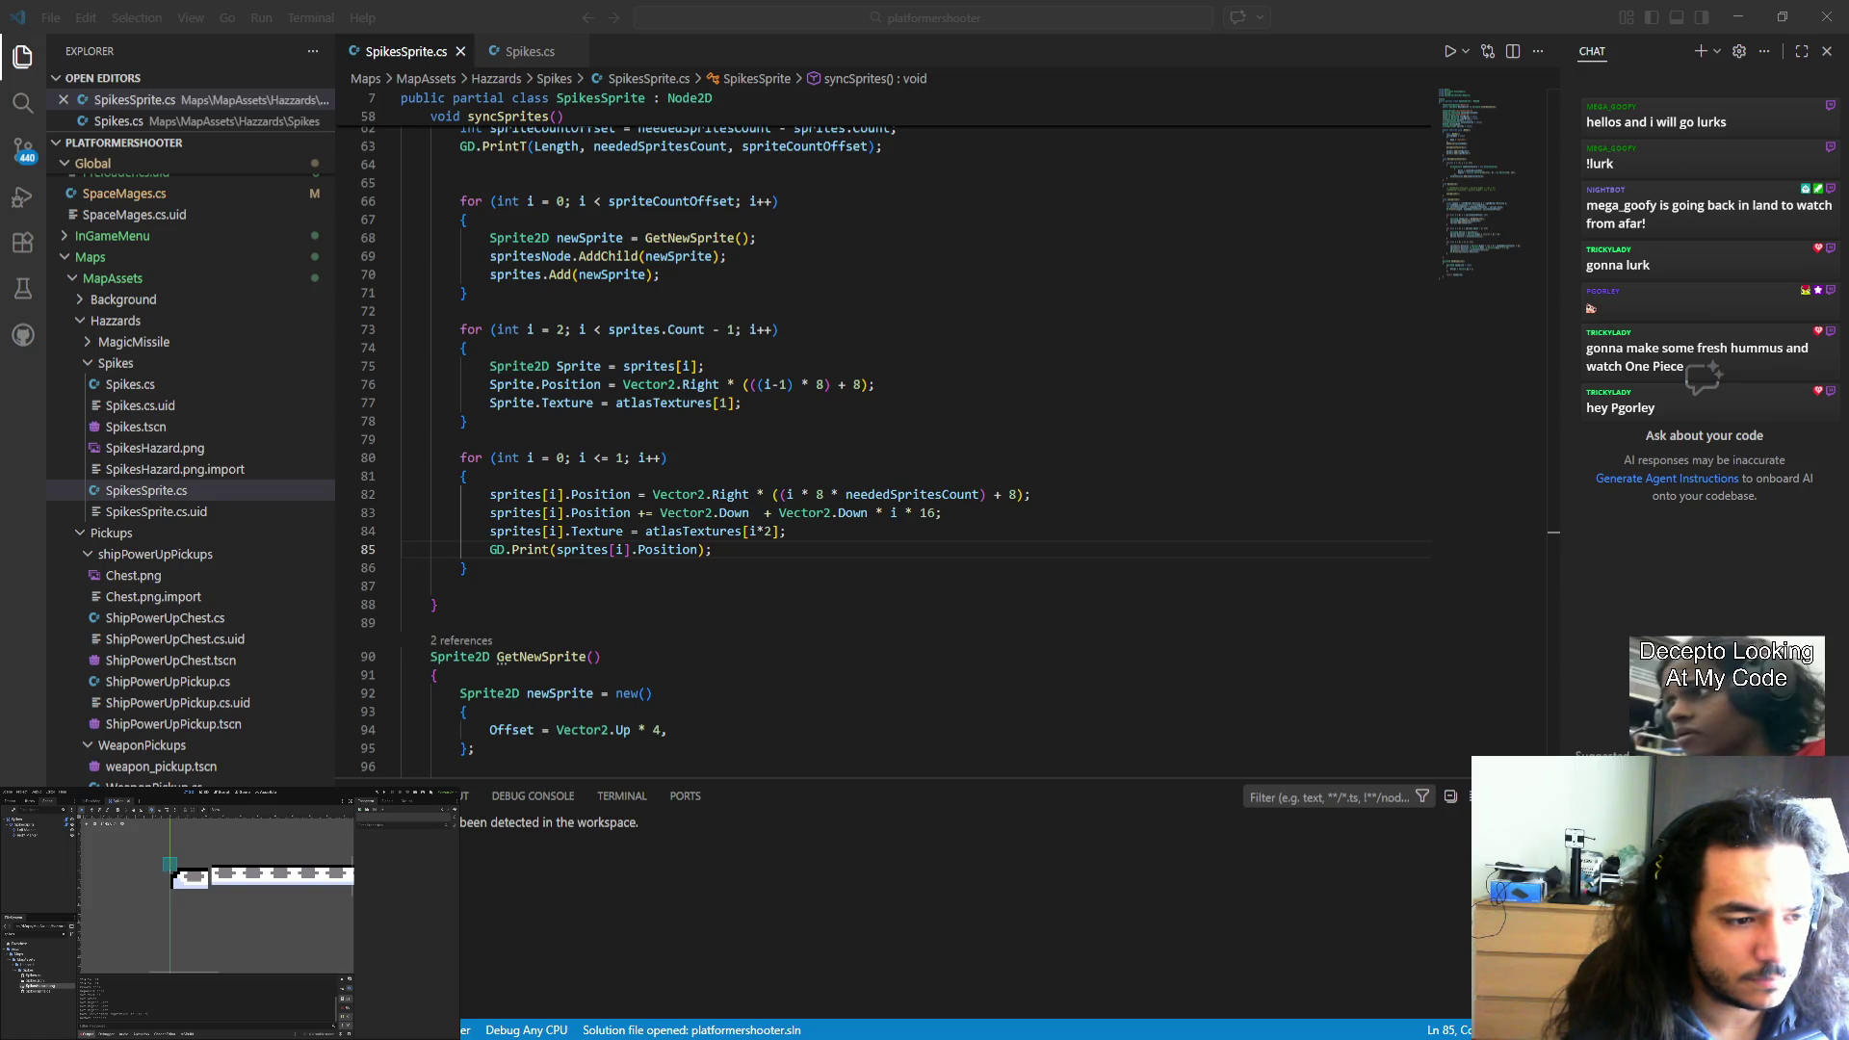
key(alt+Tab)
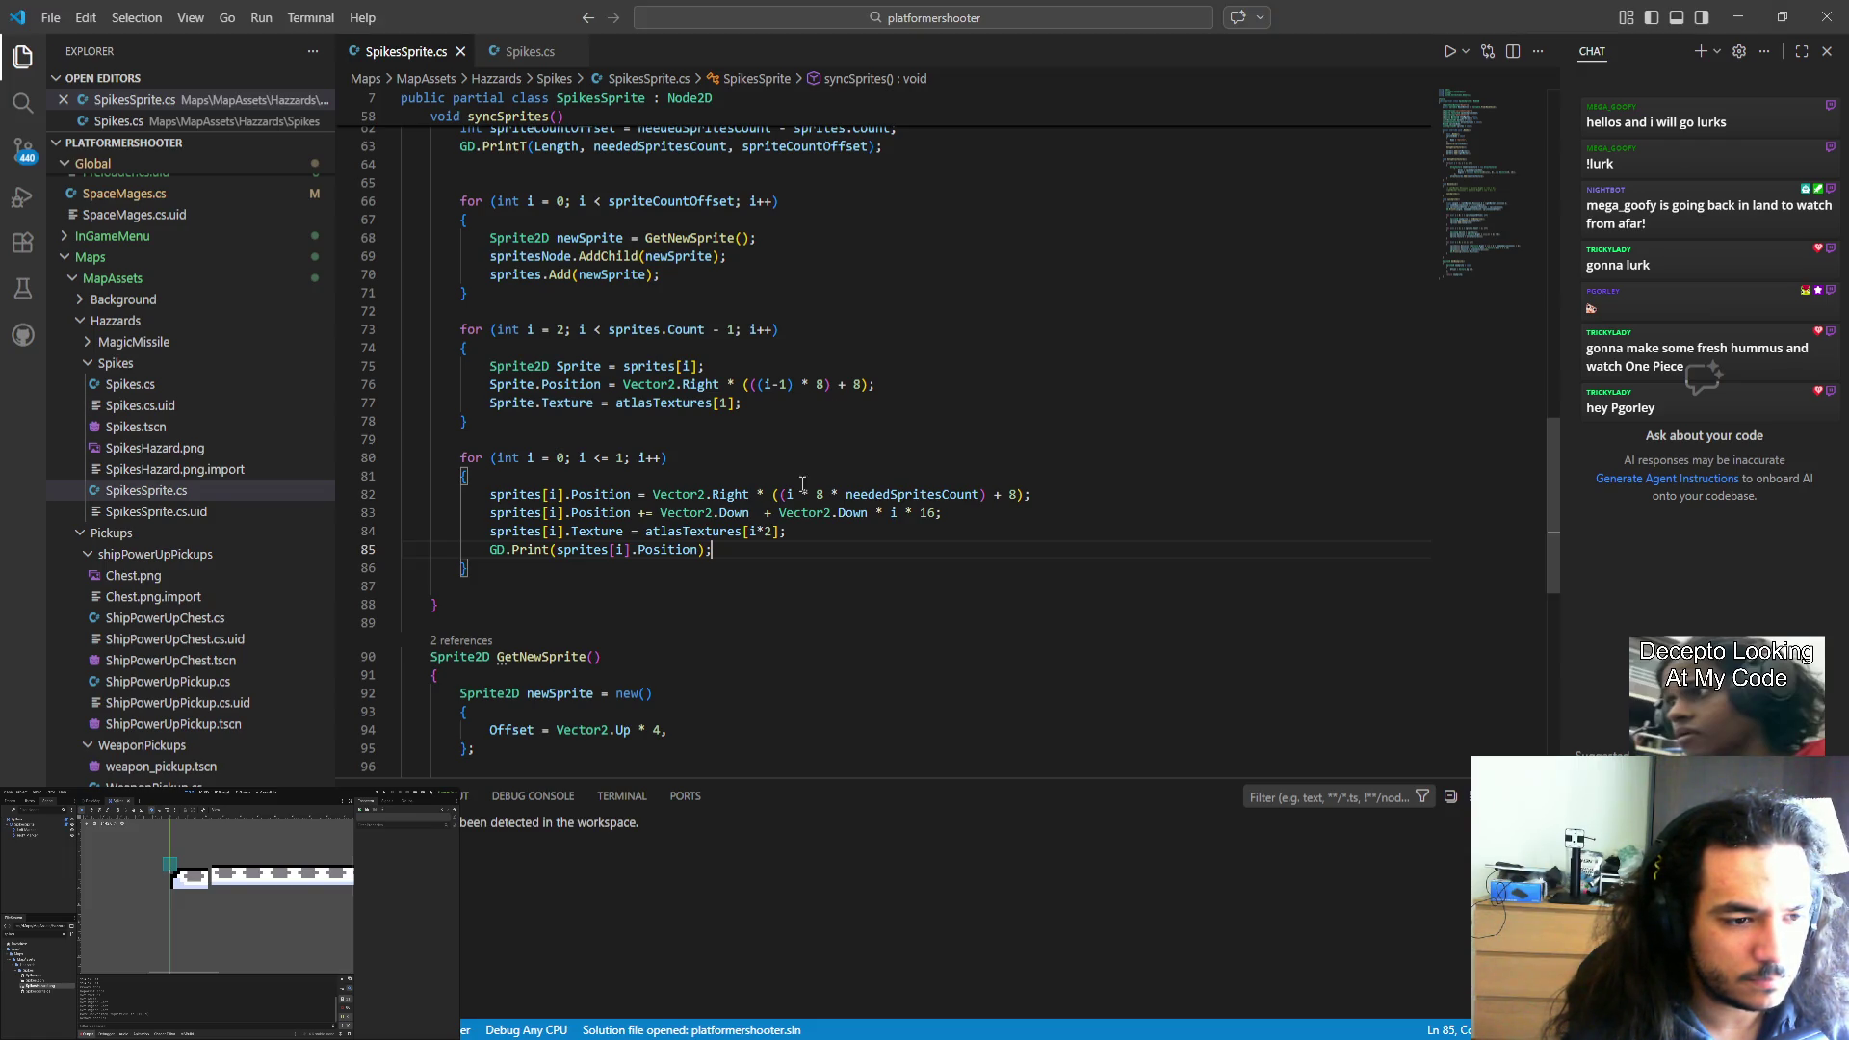
key(alt+Tab)
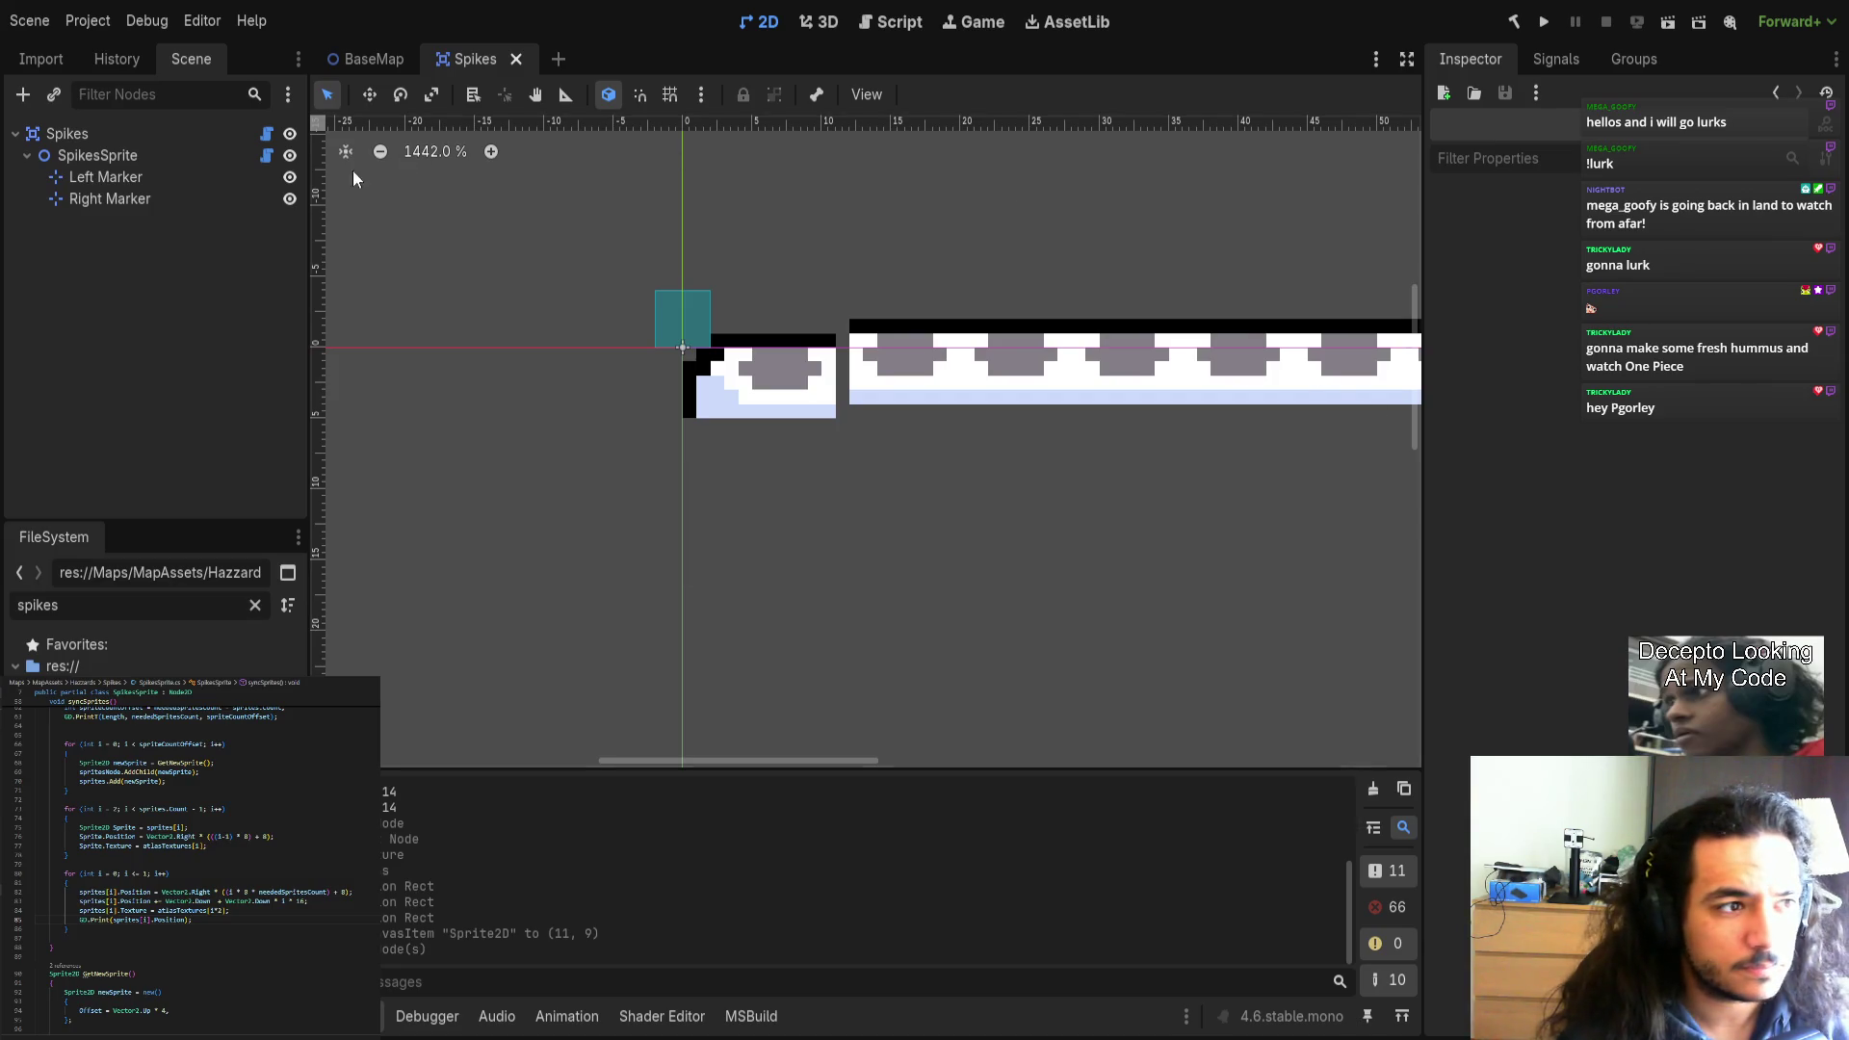
Rebuild the C# project, reopen the Spikes scene and reselect SpikesSprite.
click(131, 152)
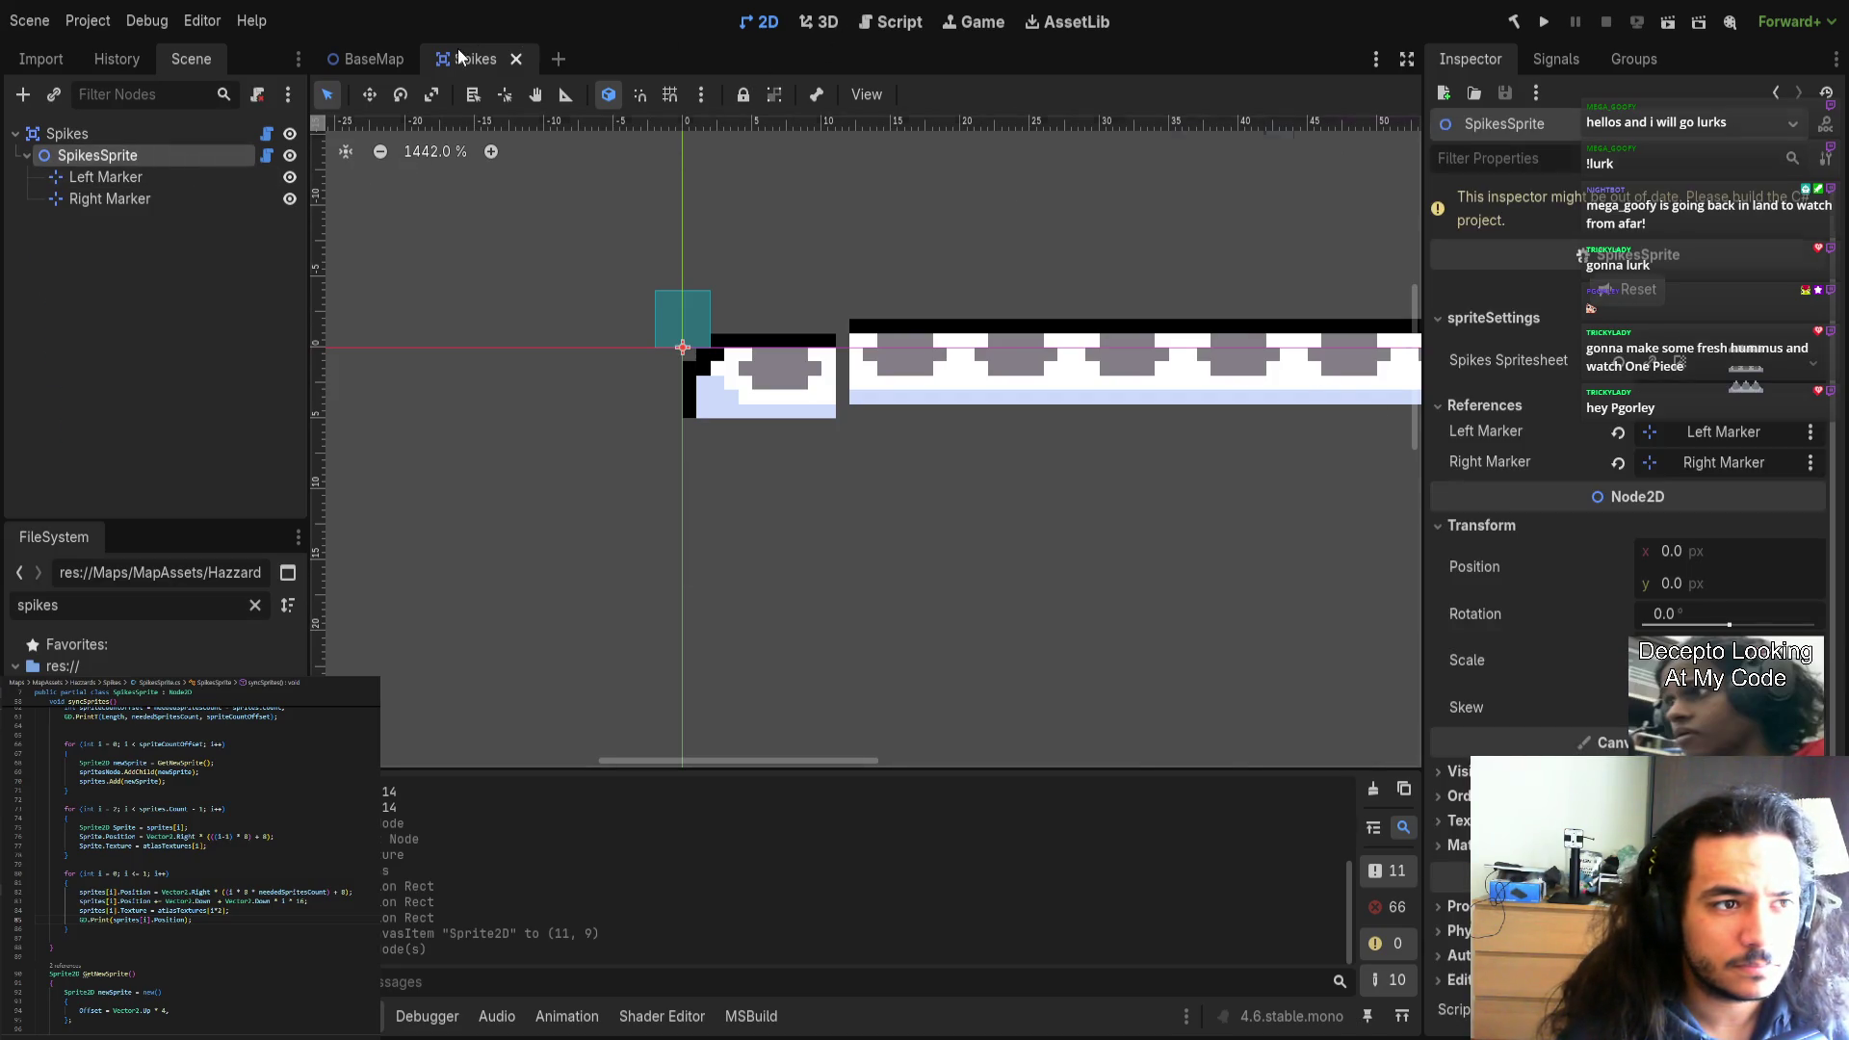
click(516, 59)
click(1514, 21)
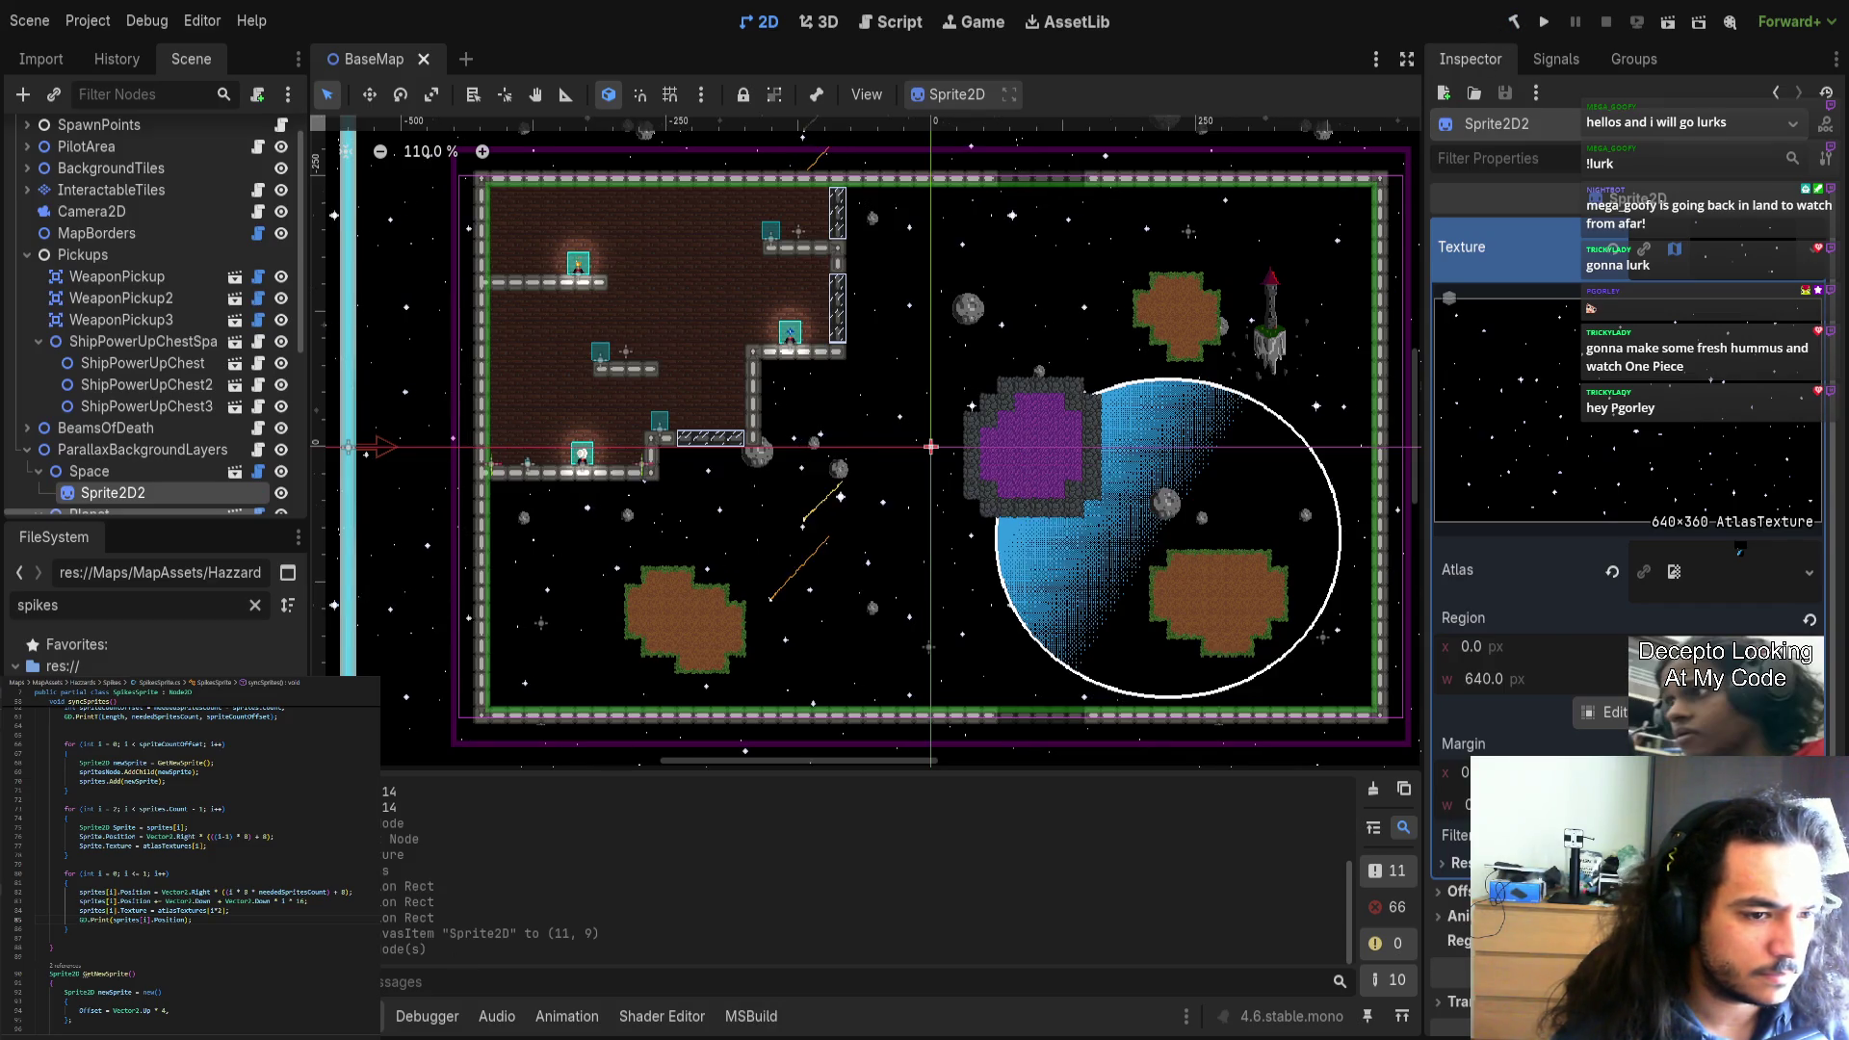
key(ctrl+shift+t)
click(145, 154)
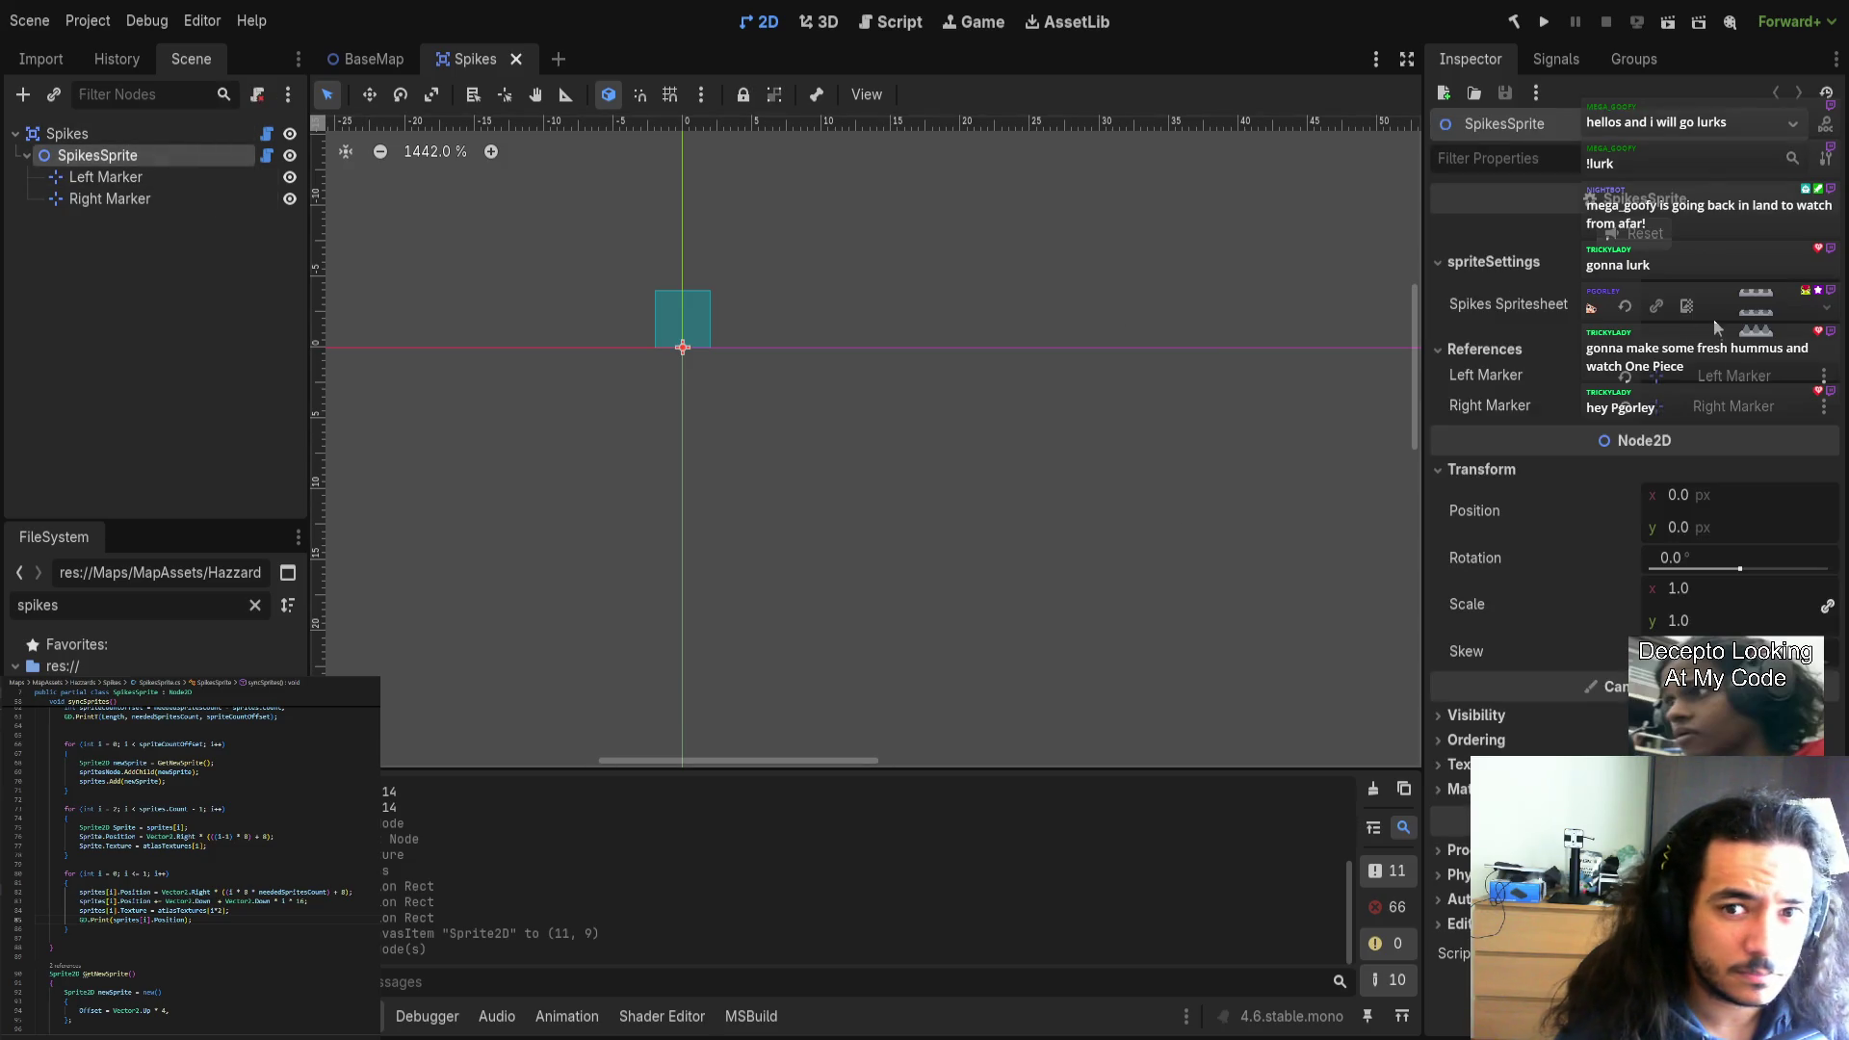
scroll(804, 398, down, 6)
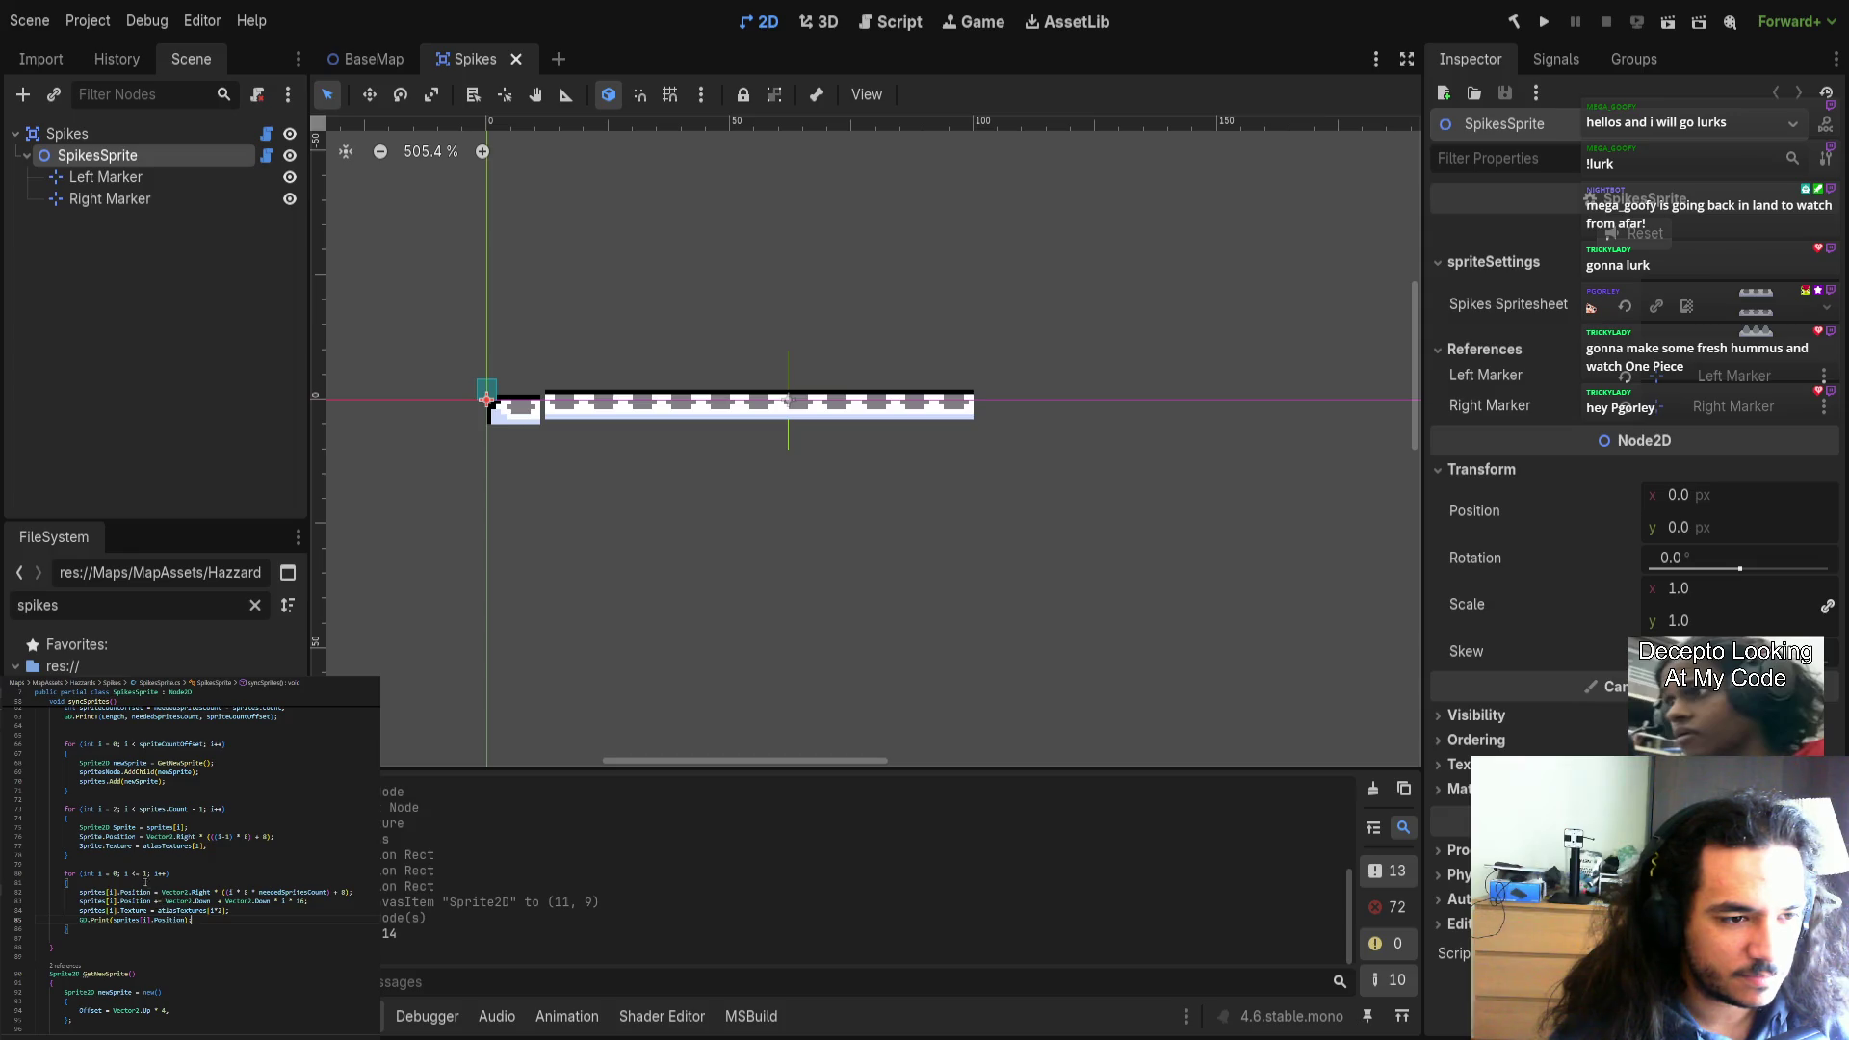
Rebuild again, reload Spikes via BaseMap to regenerate spikes, and pan to both markers.
drag(80, 873, 188, 875)
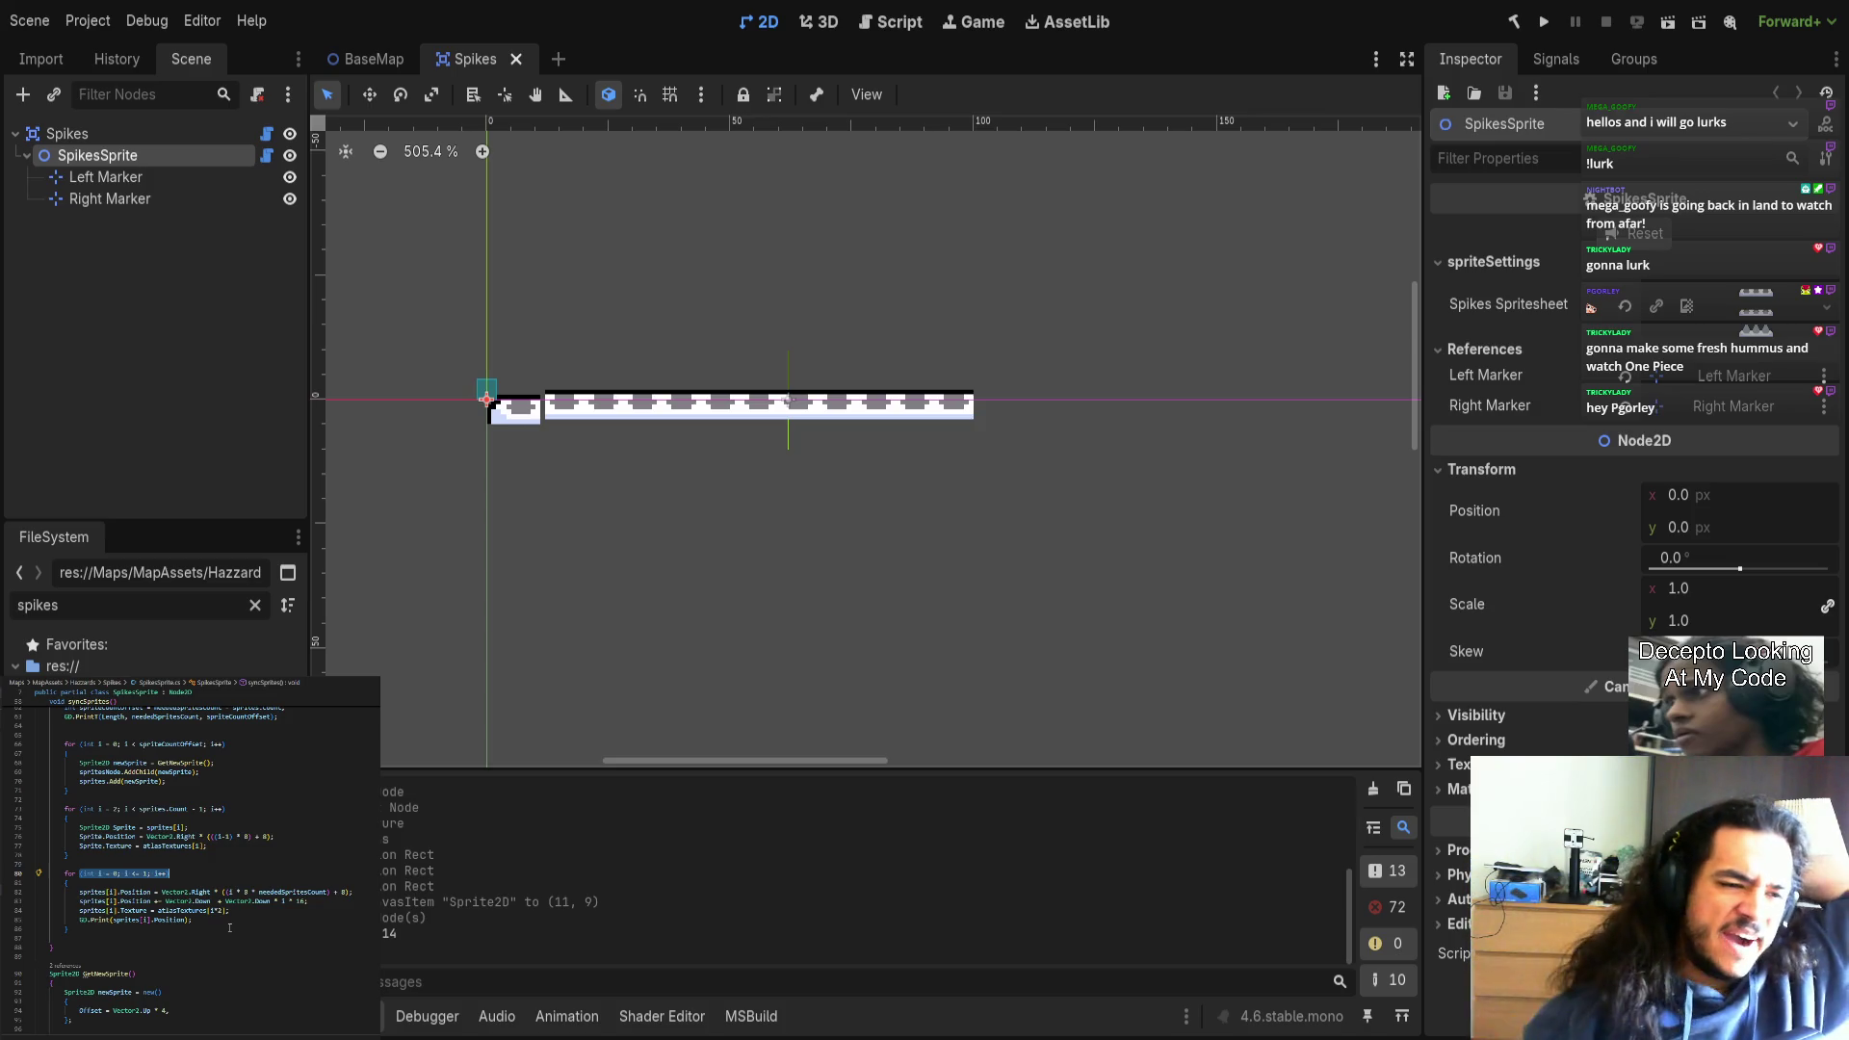
click(145, 866)
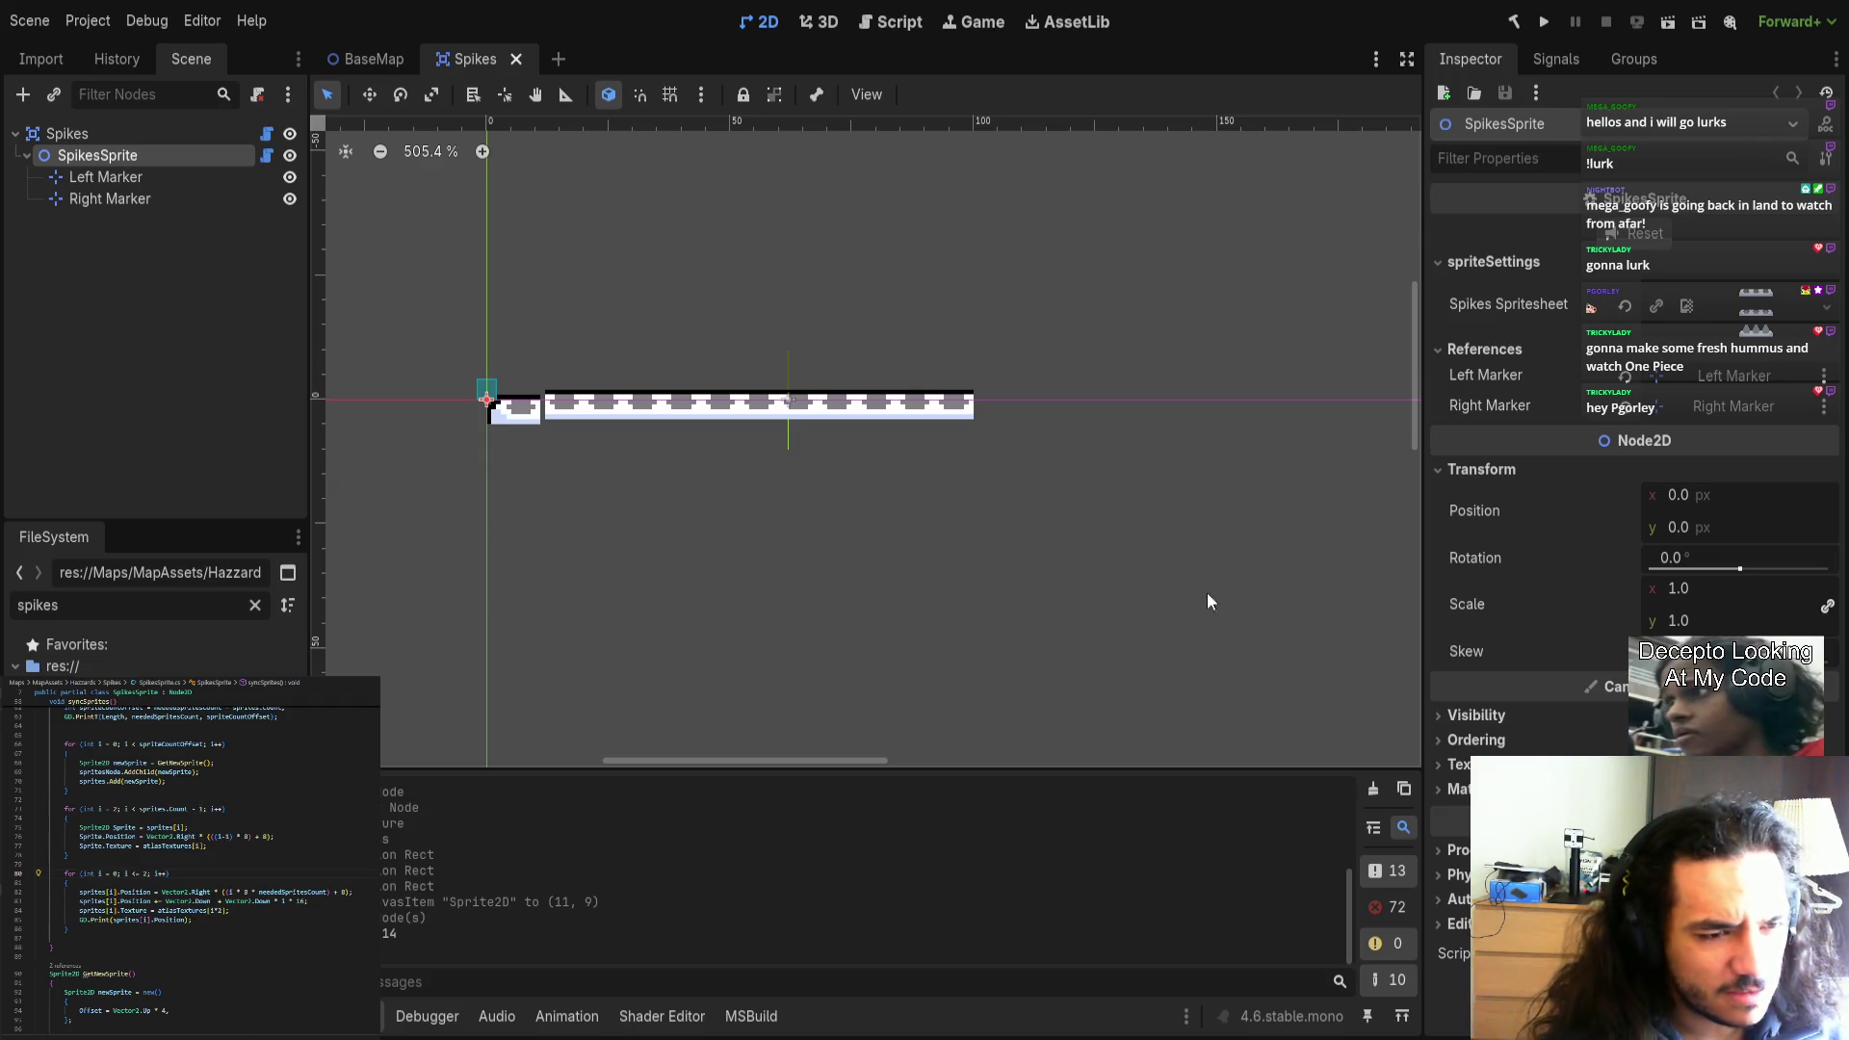
click(1514, 21)
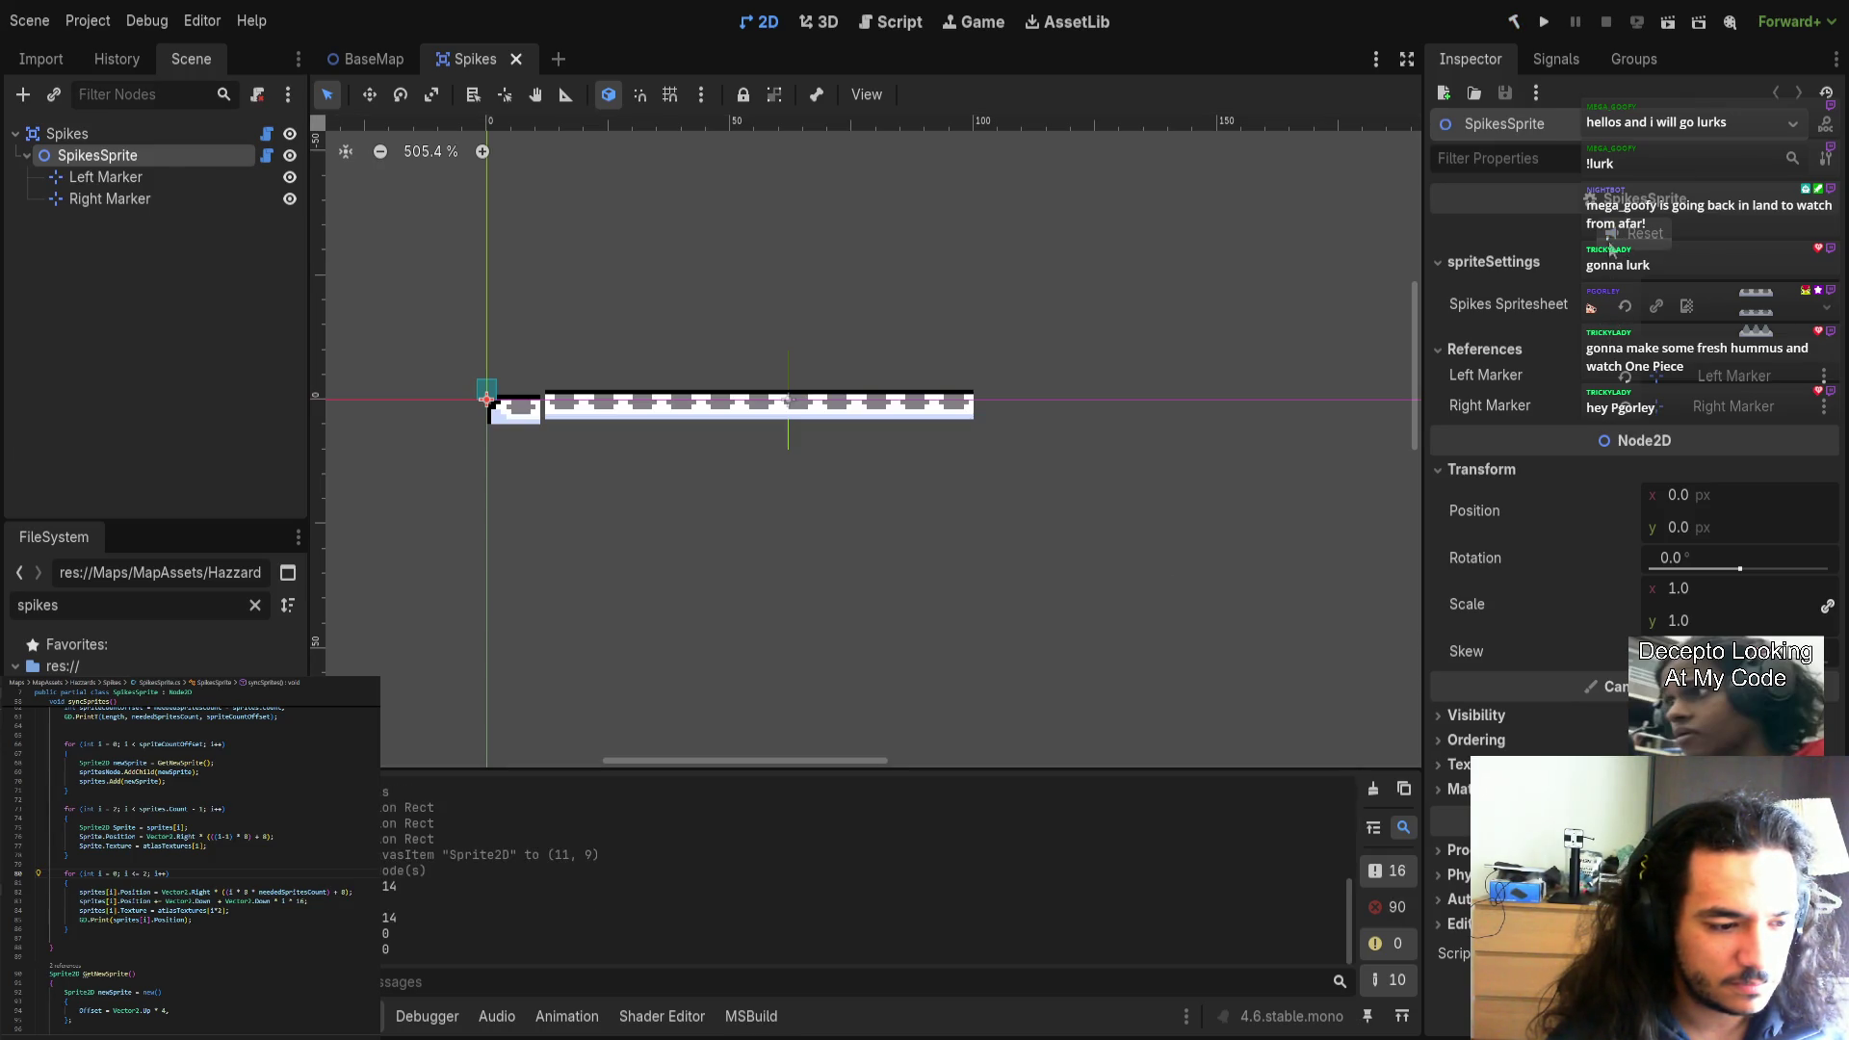
click(373, 59)
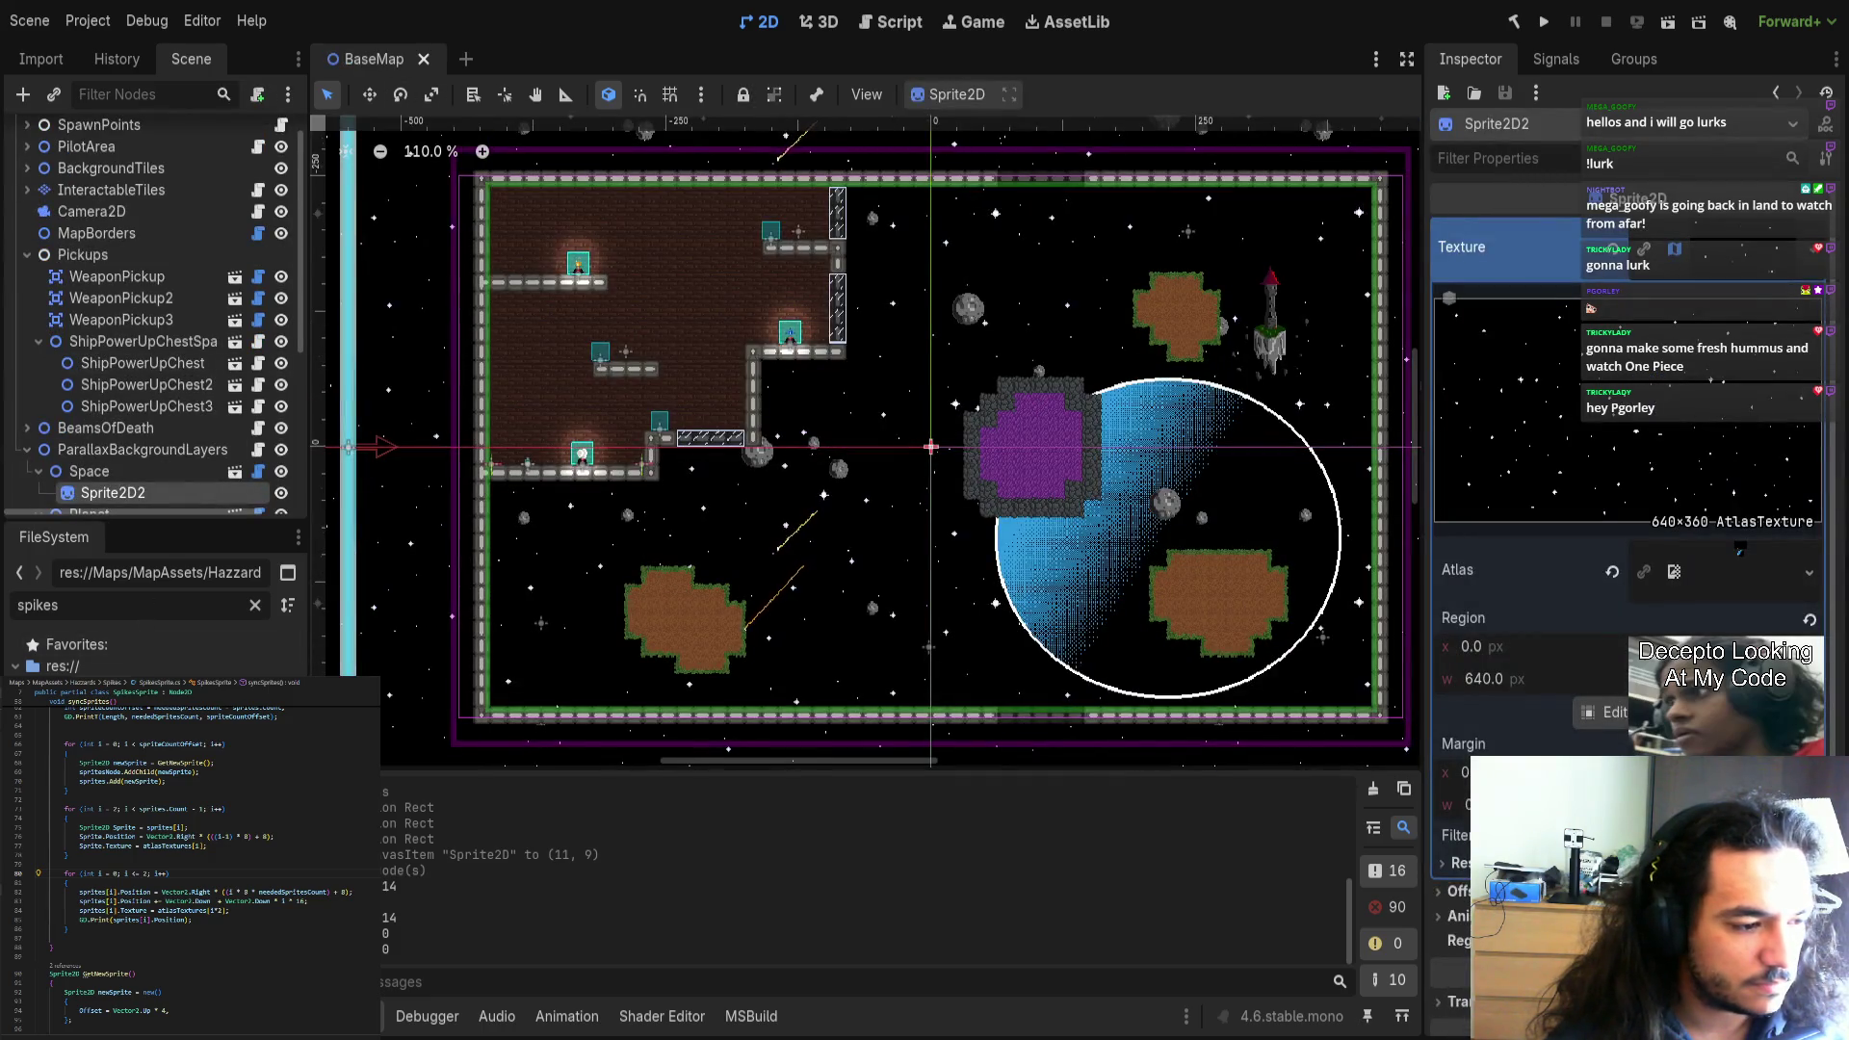
click(474, 58)
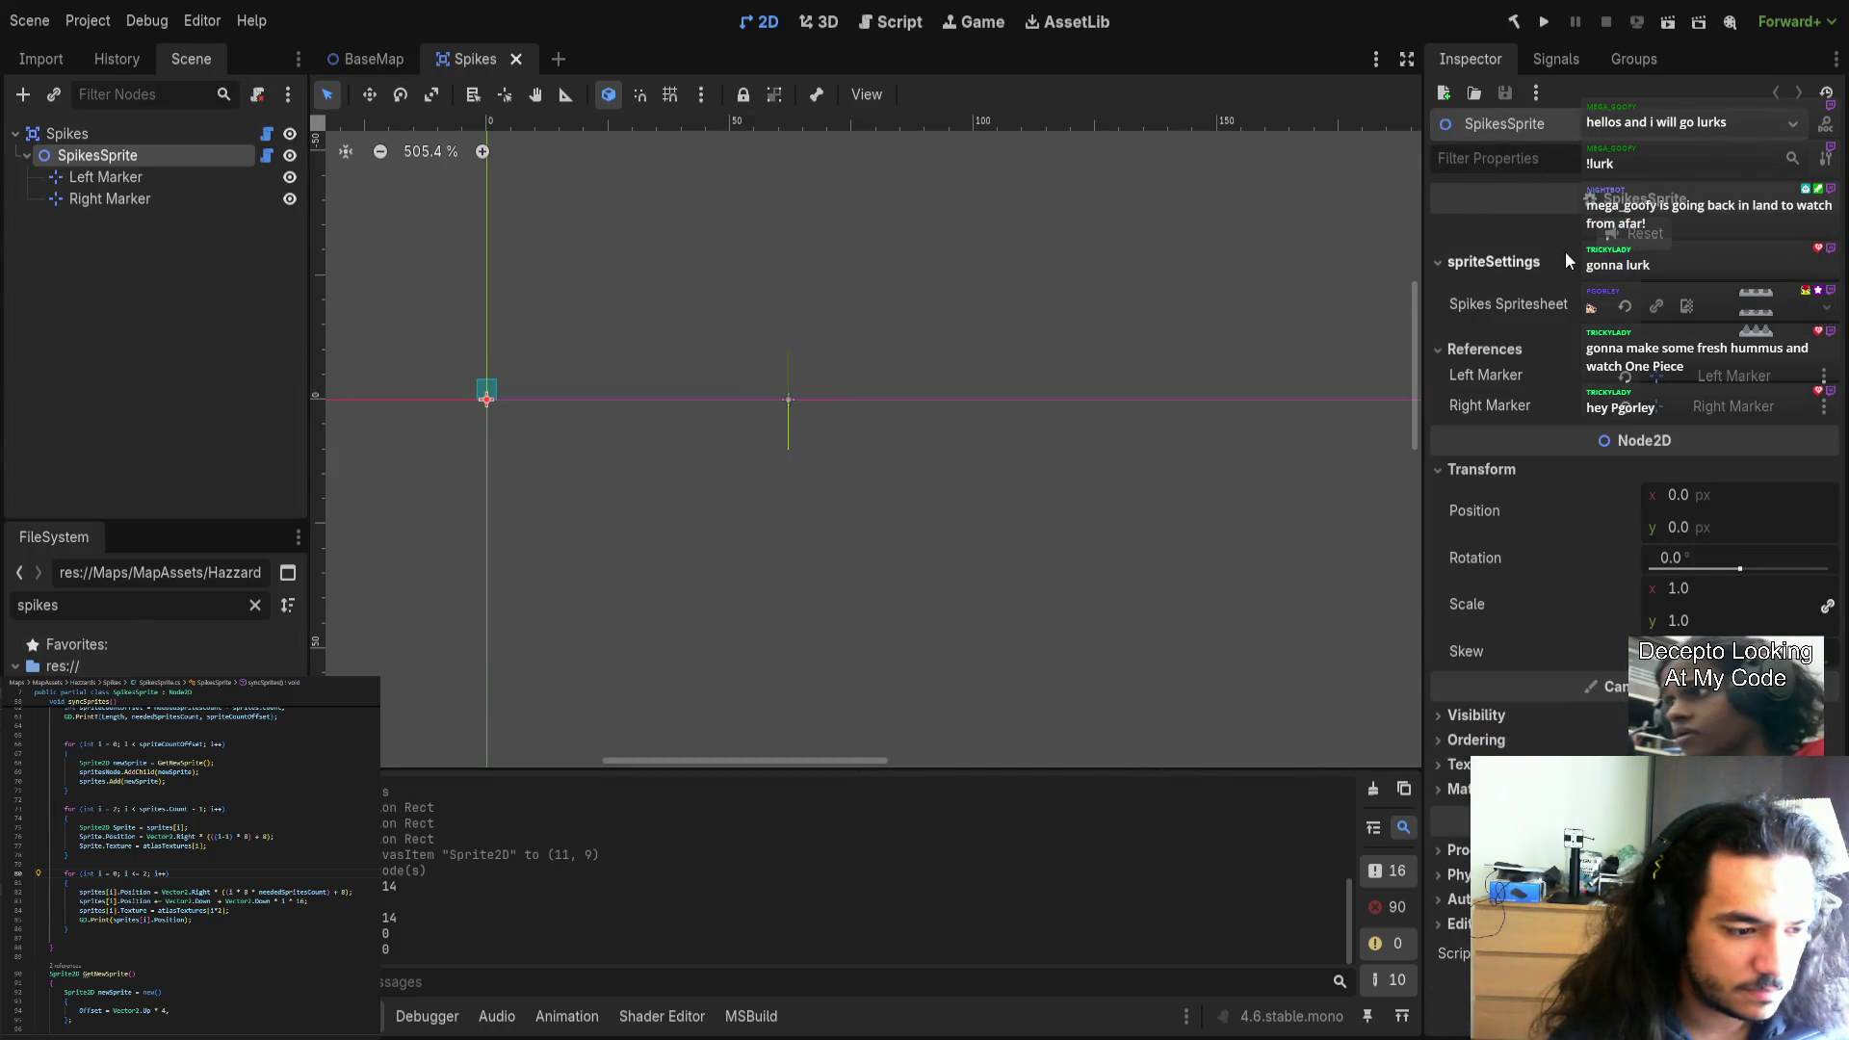
click(1638, 237)
drag(826, 532, 1021, 491)
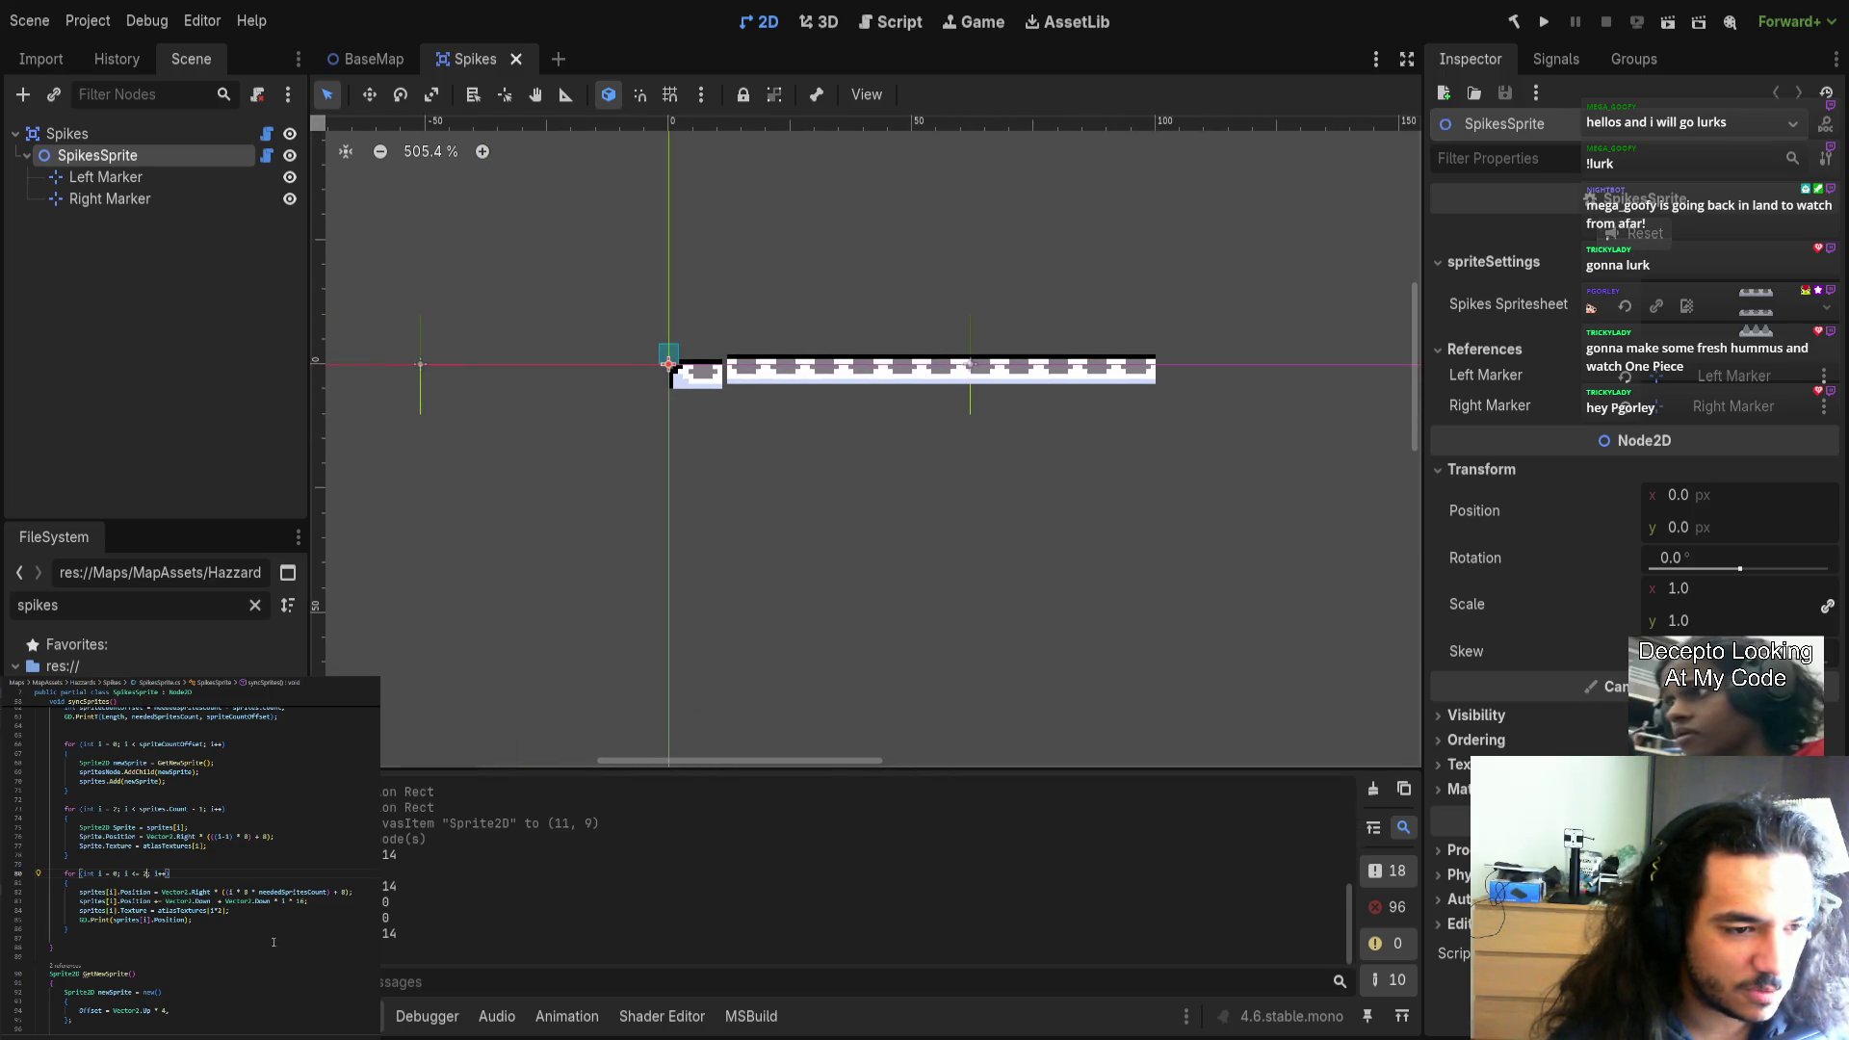
click(198, 925)
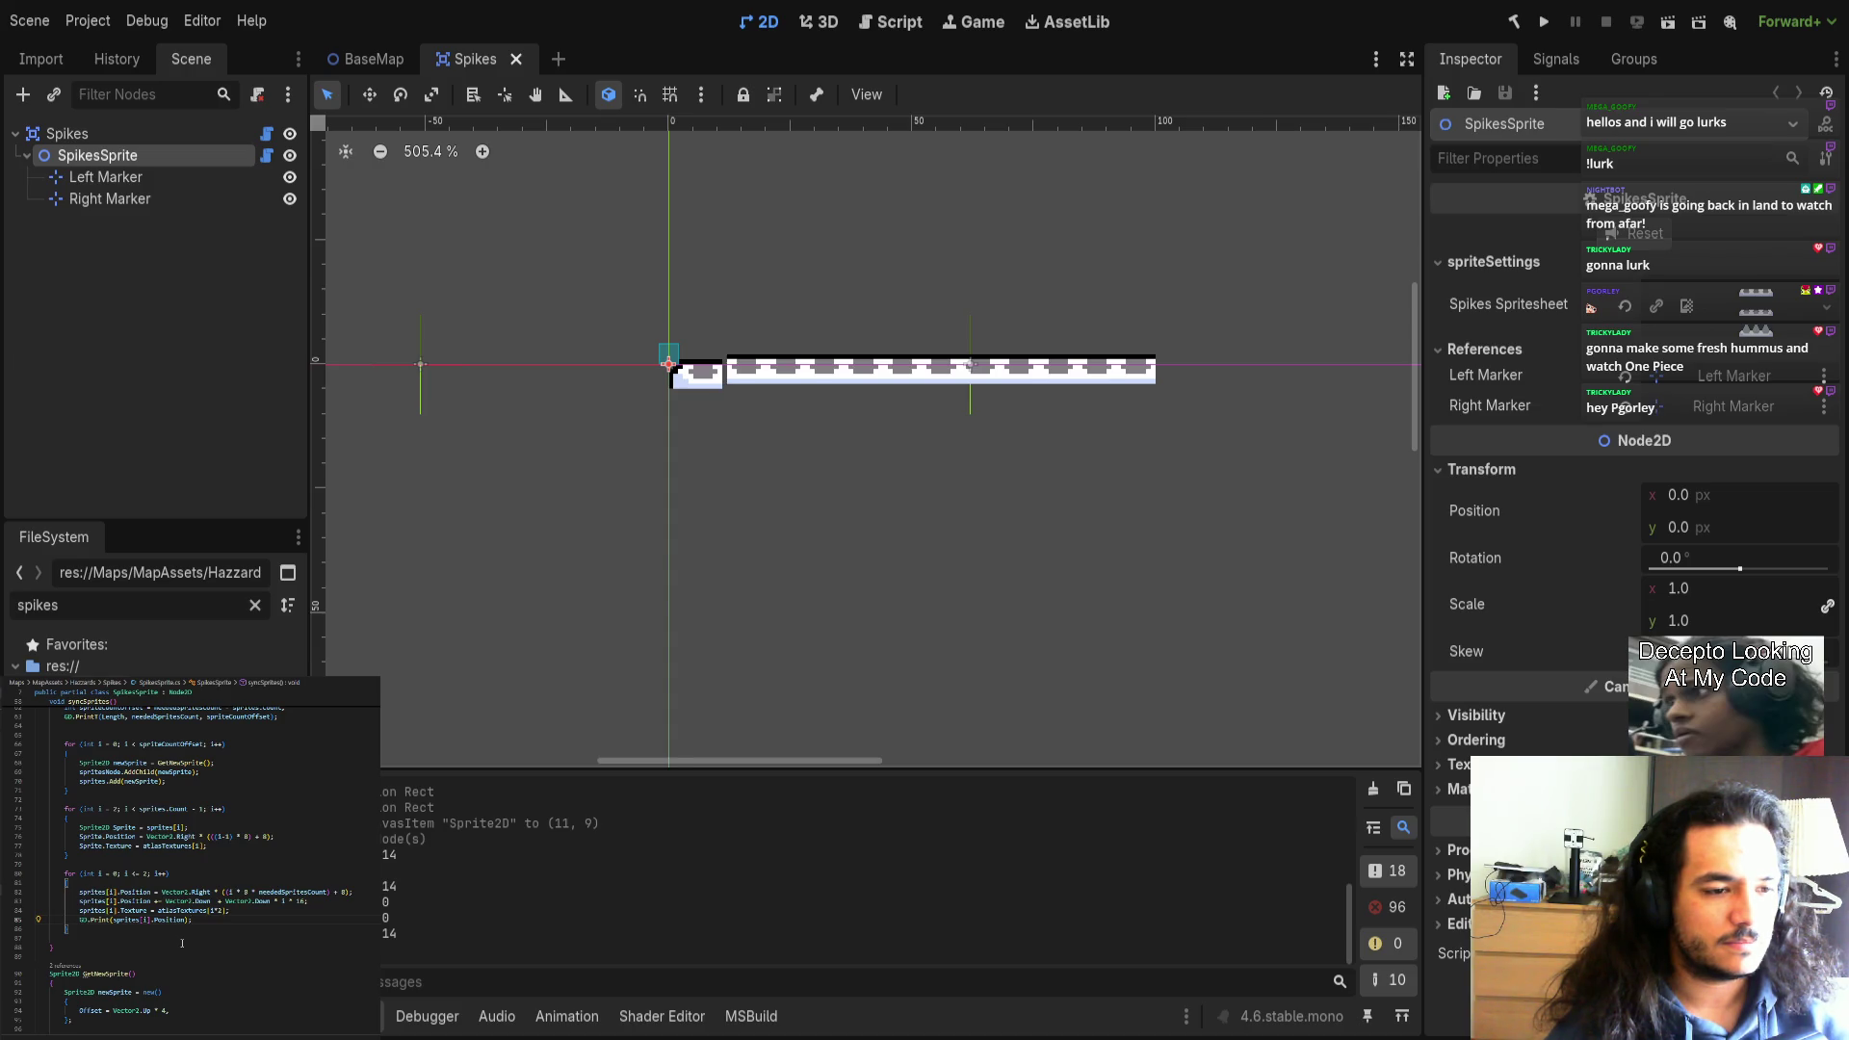
Add 'GD.Print(i);' above the position print in the end-piece loop.
click(111, 892)
click(167, 945)
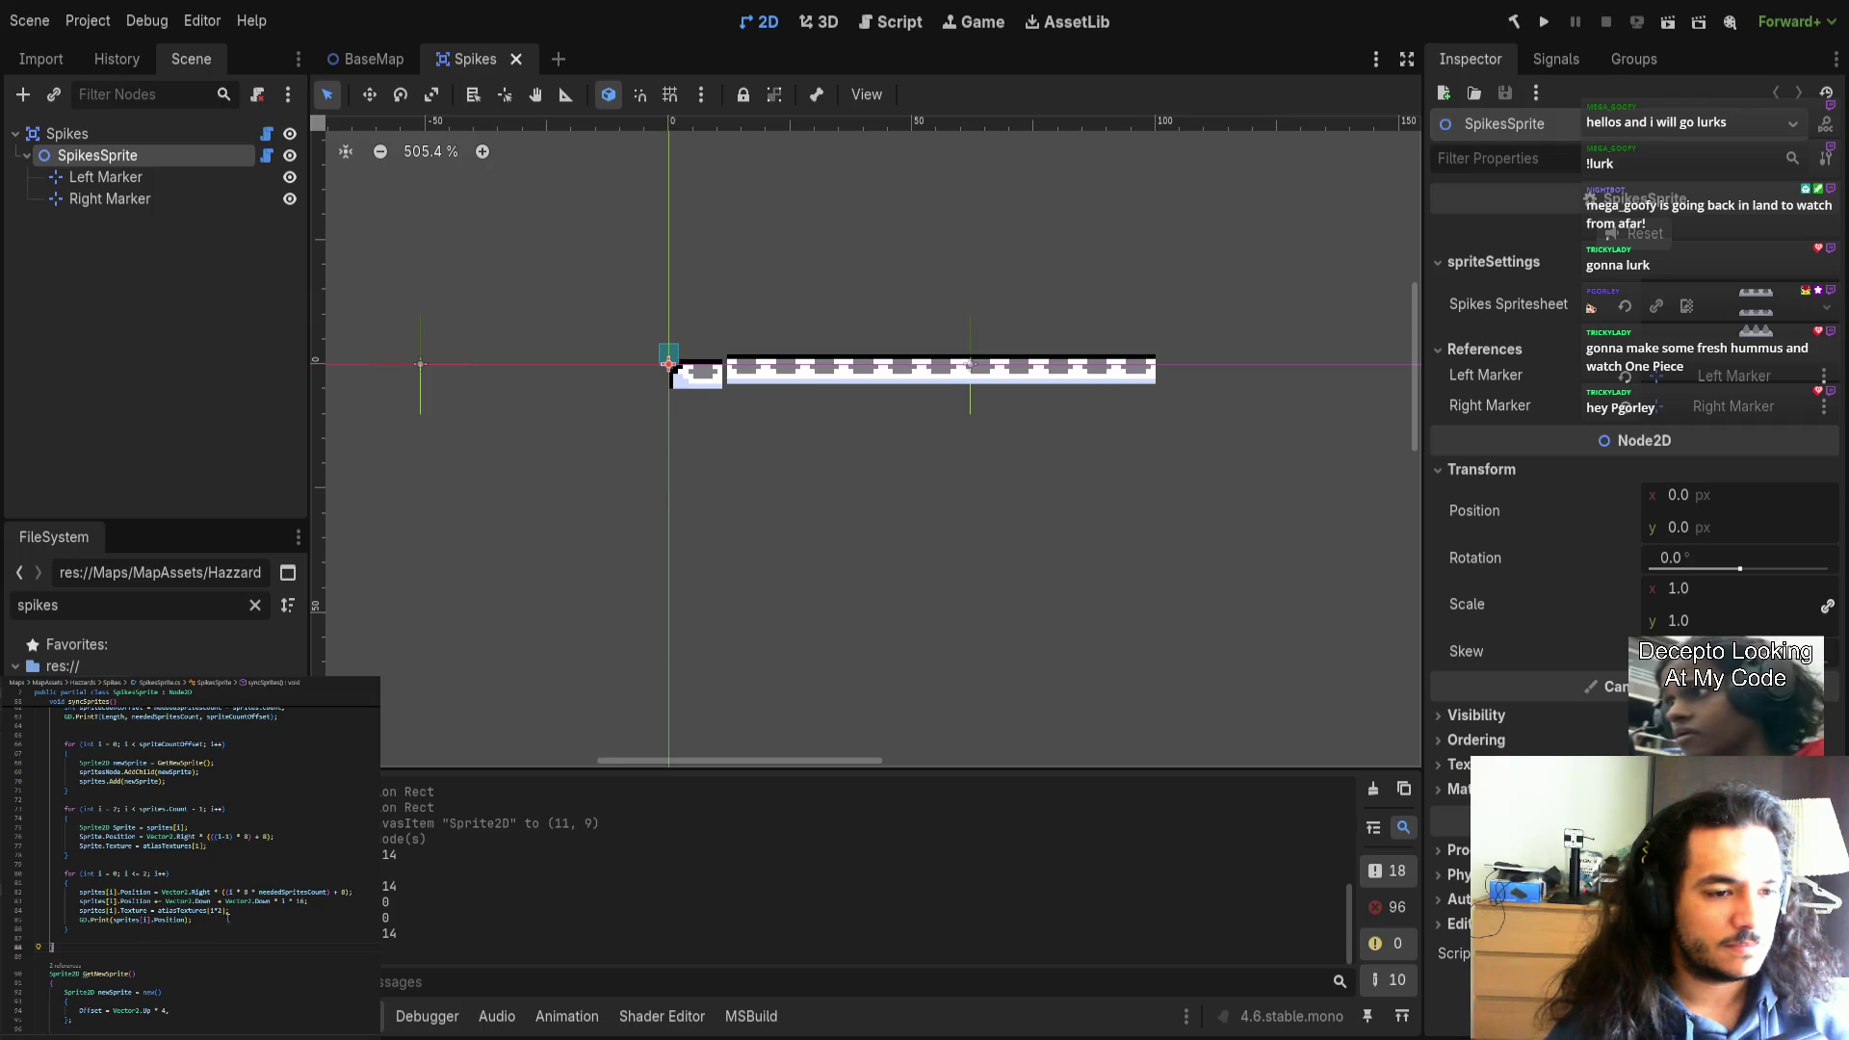
key(ctrl+z)
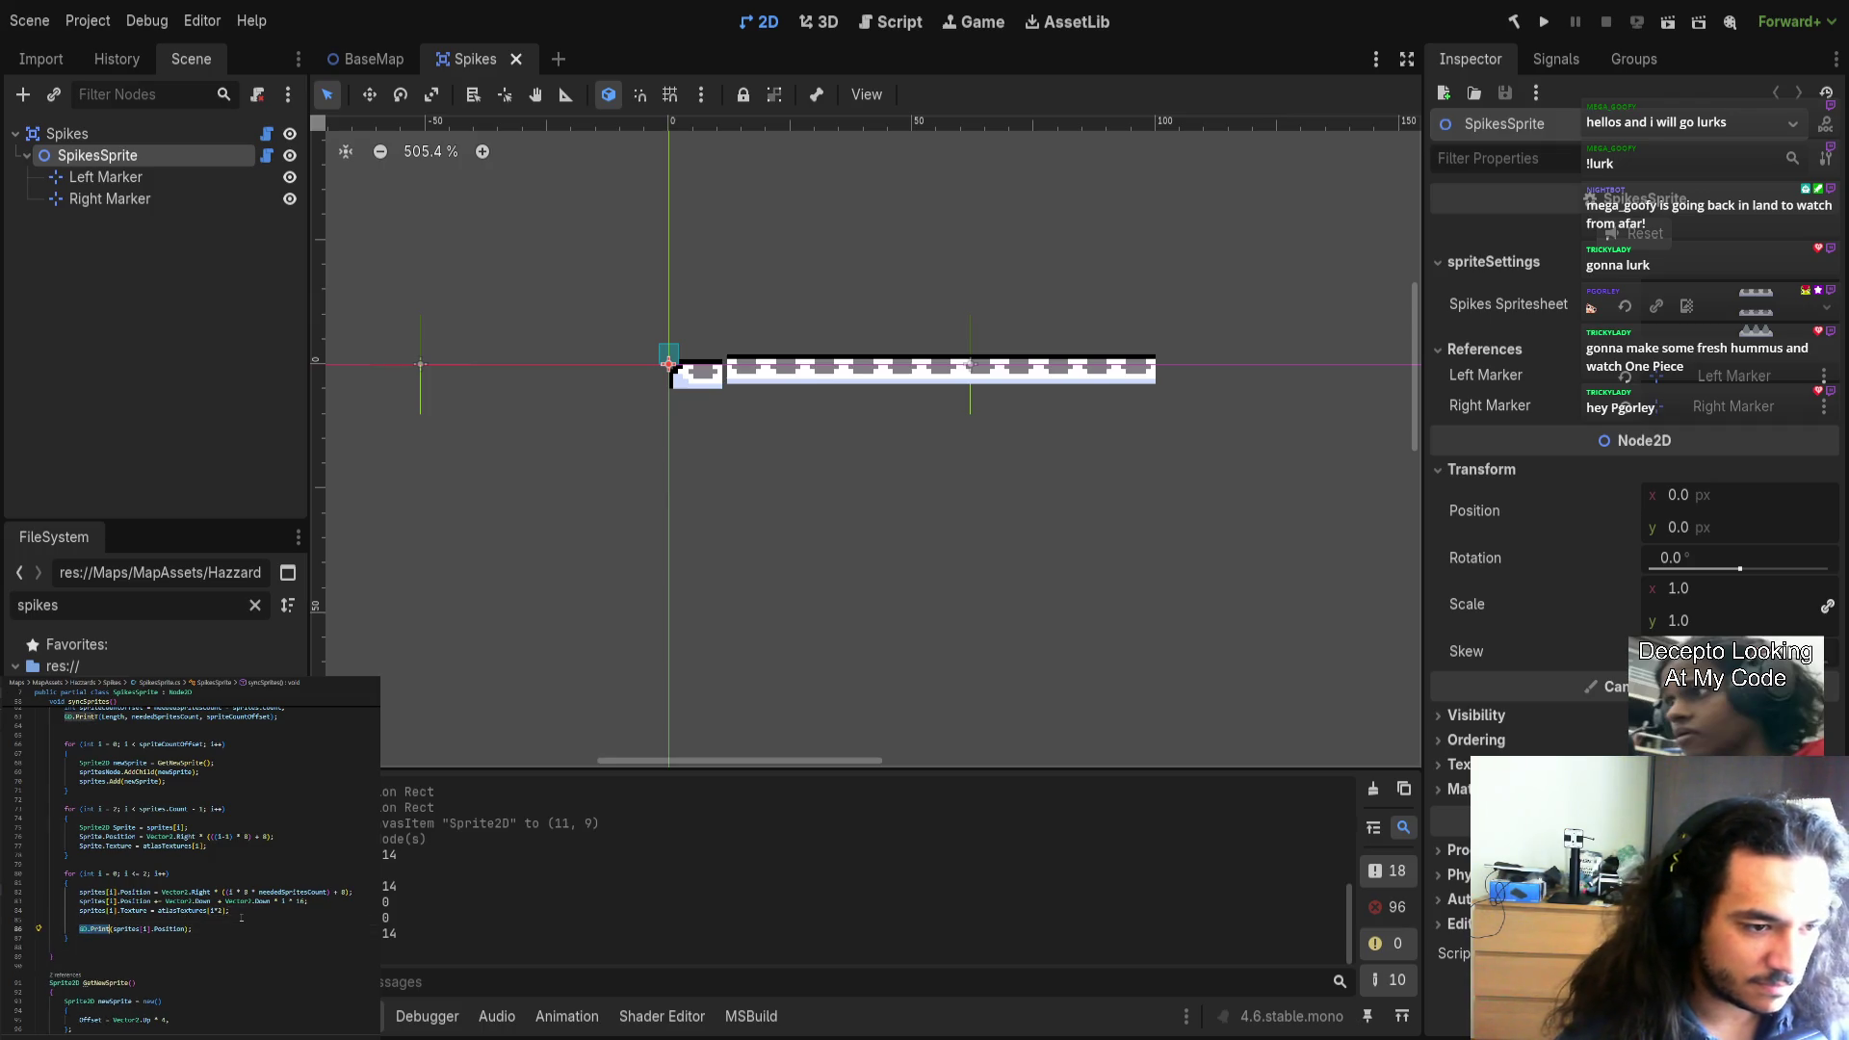
text(GD.Print(i);)
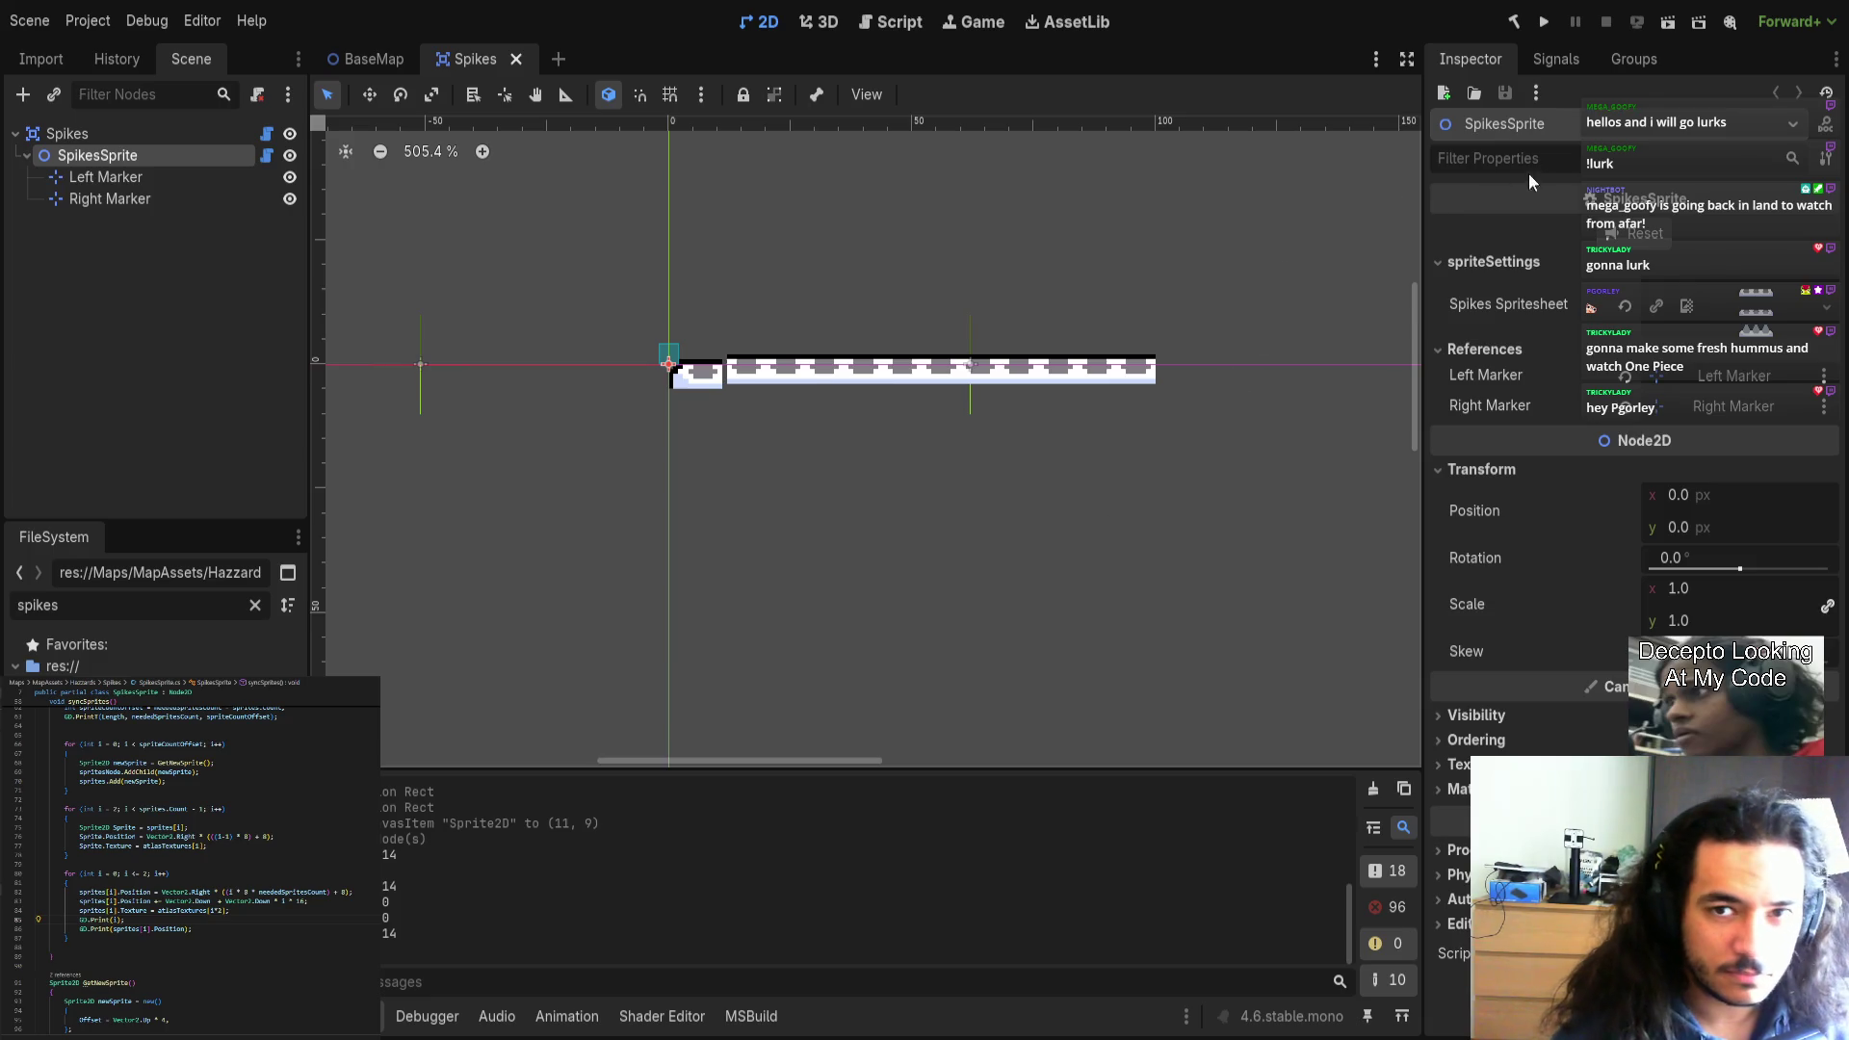
Rebuild the project, clear the Output log, and close and reopen the Spikes scene.
click(1525, 29)
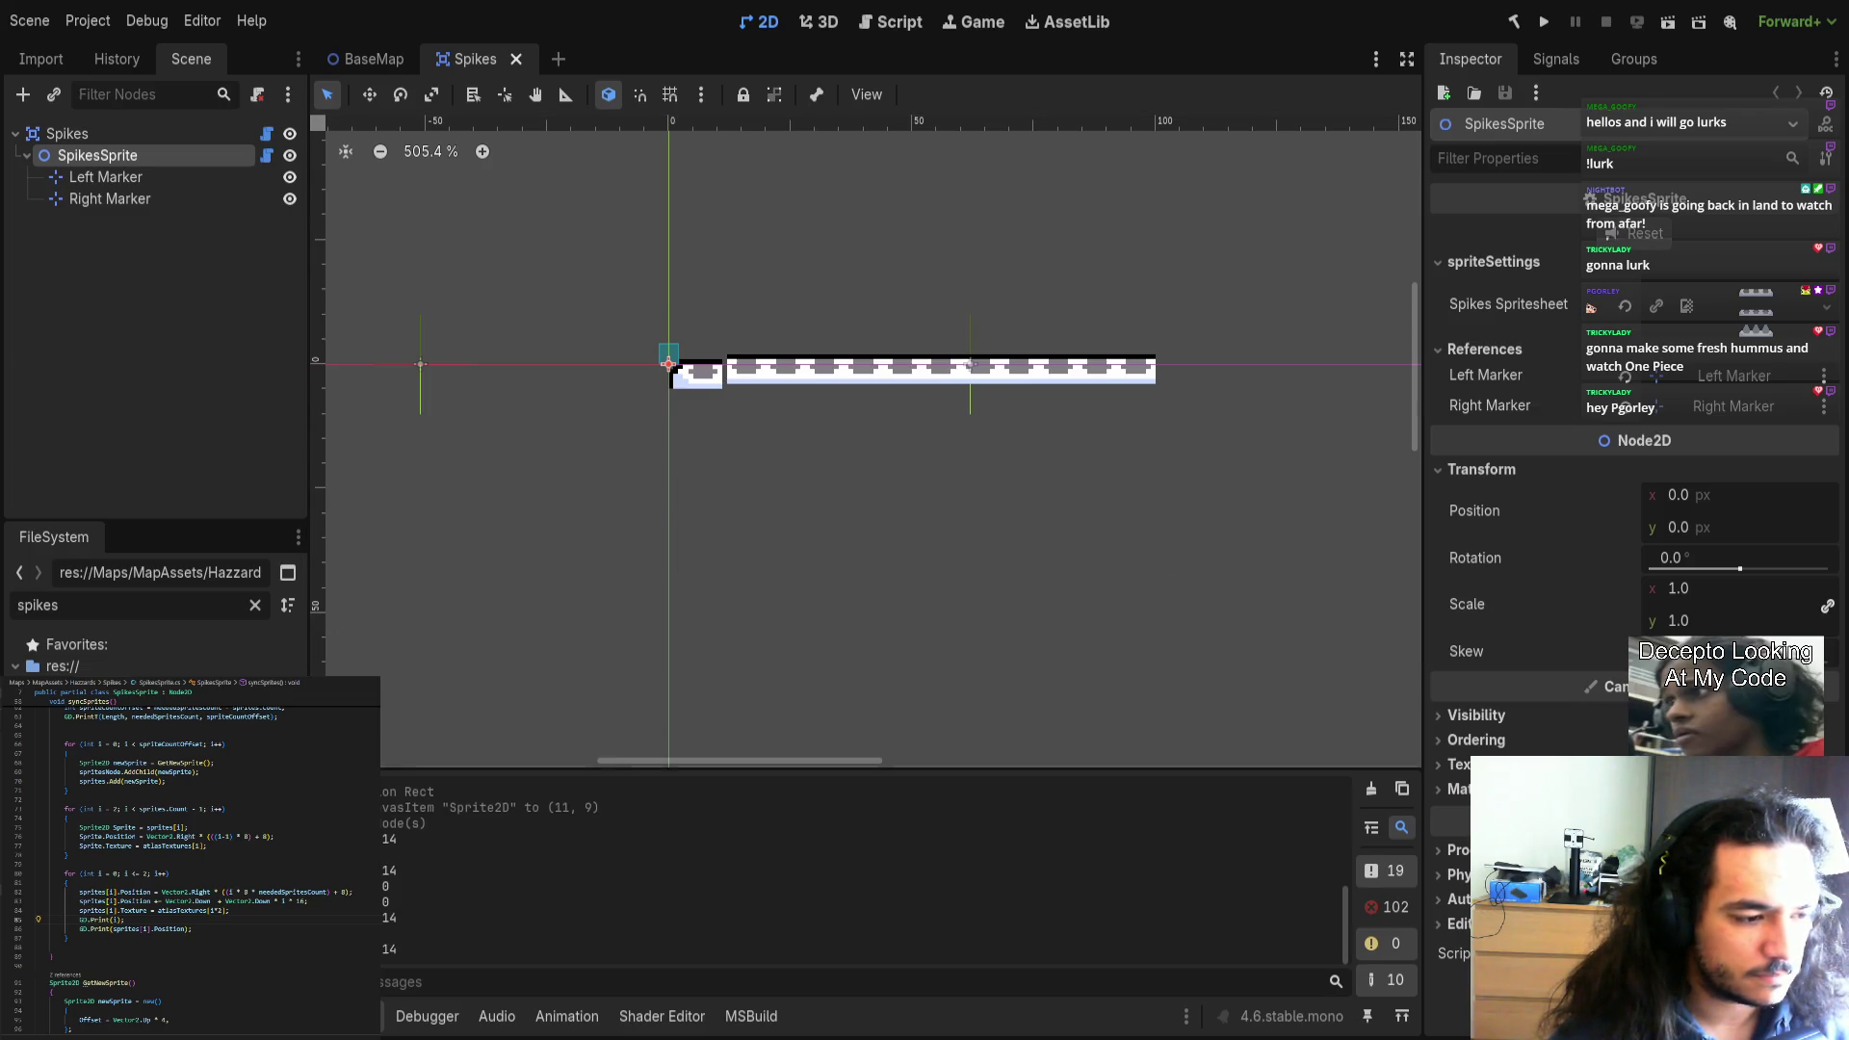
click(516, 59)
key(ctrl+shift+t)
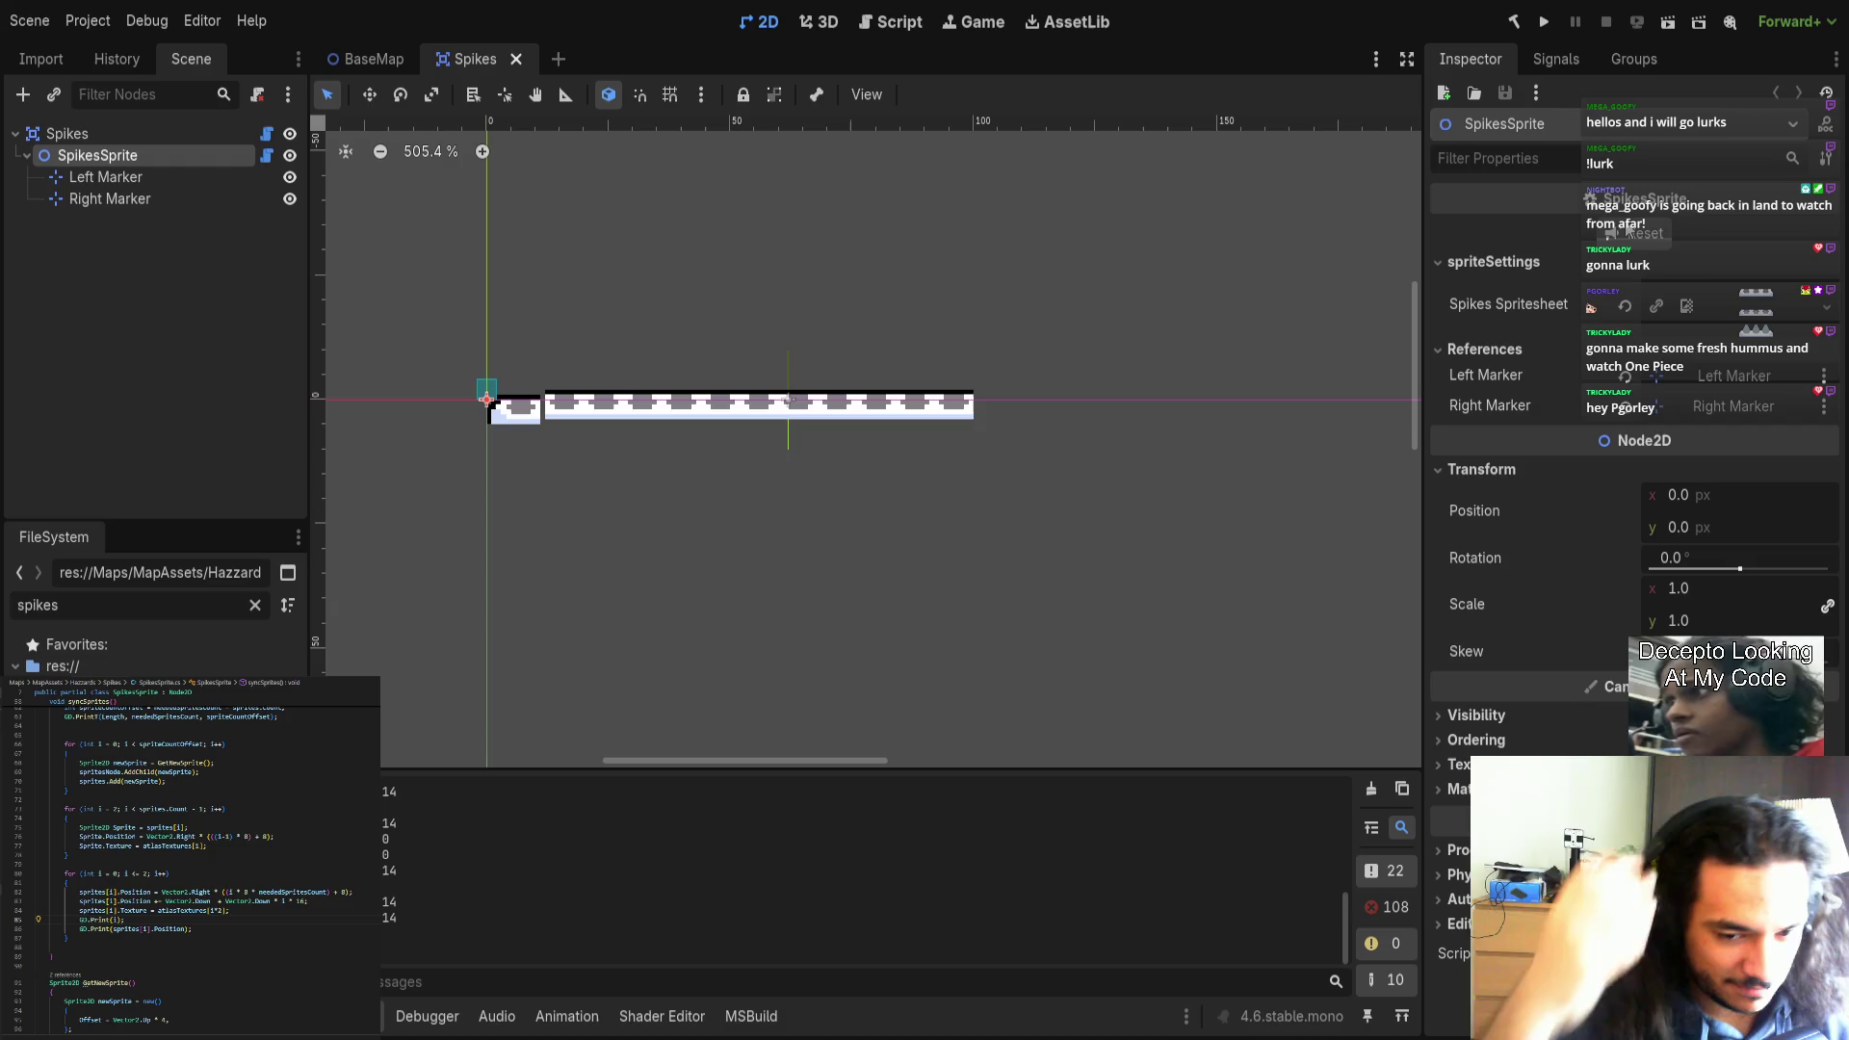
click(1371, 789)
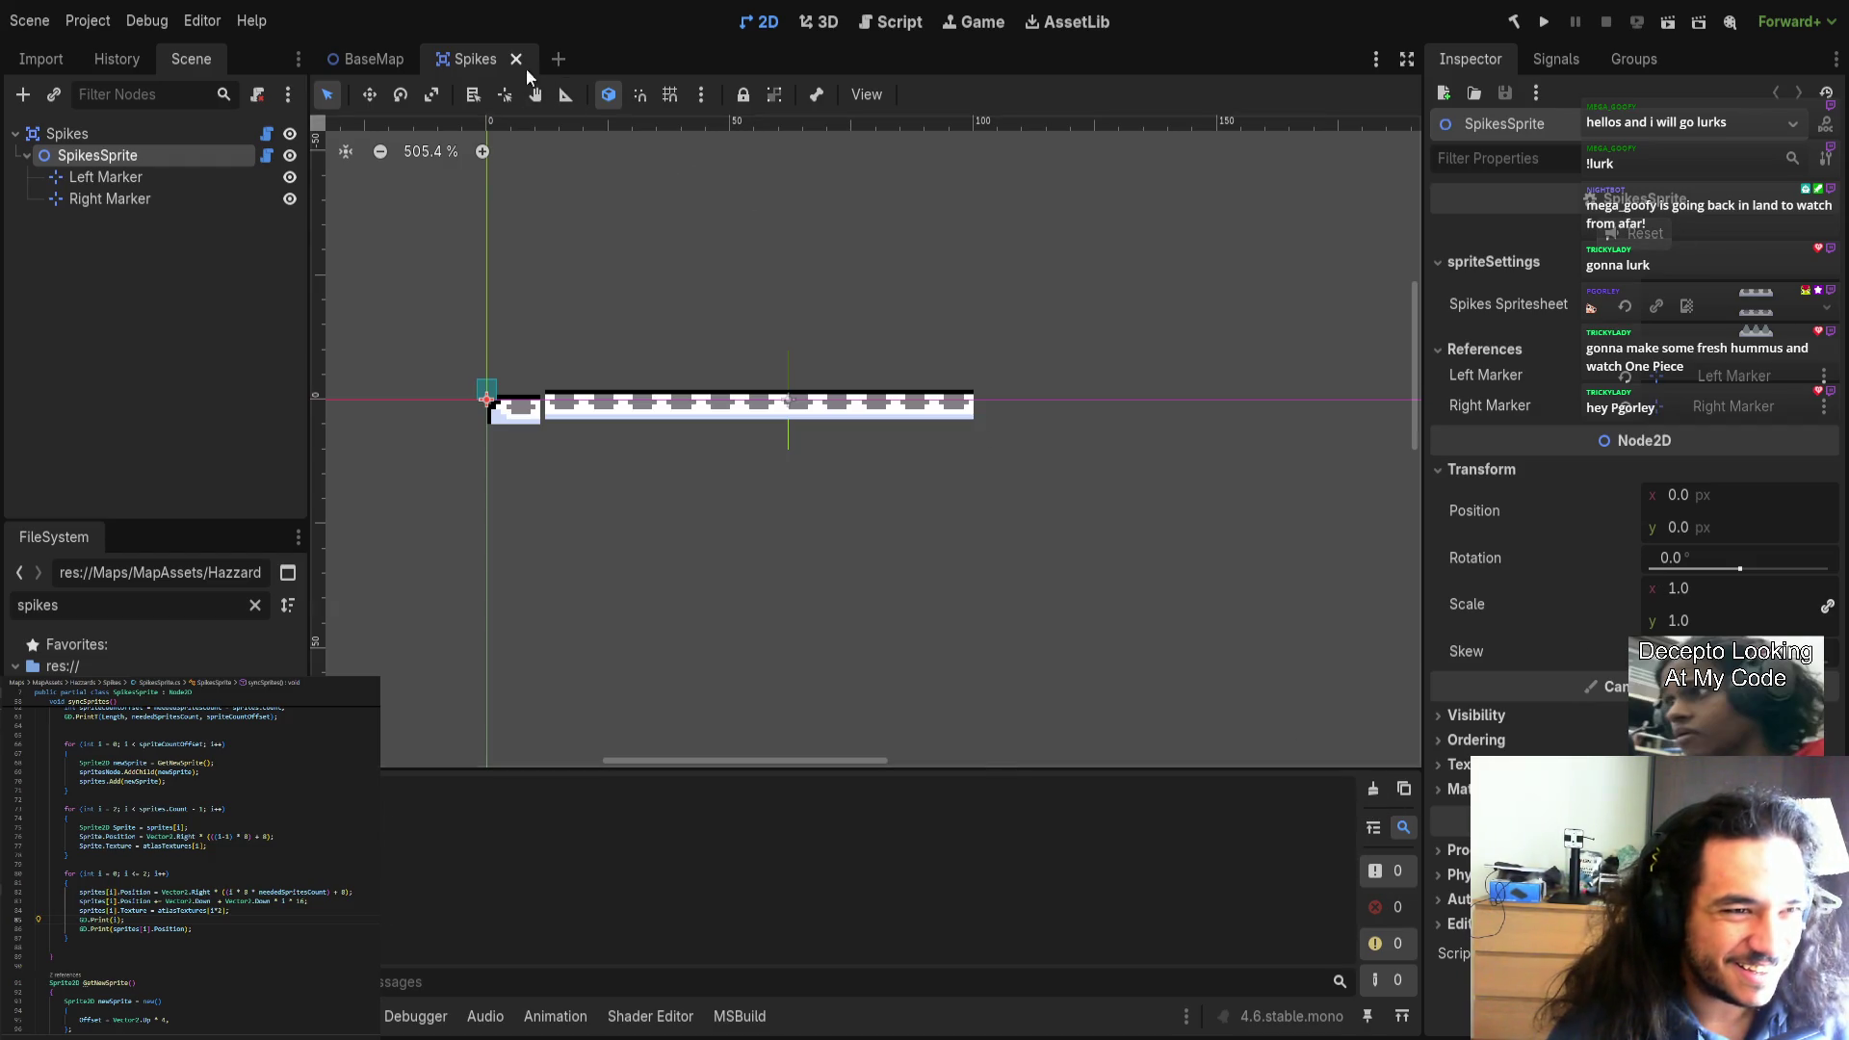
click(516, 59)
key(ctrl+shift+t)
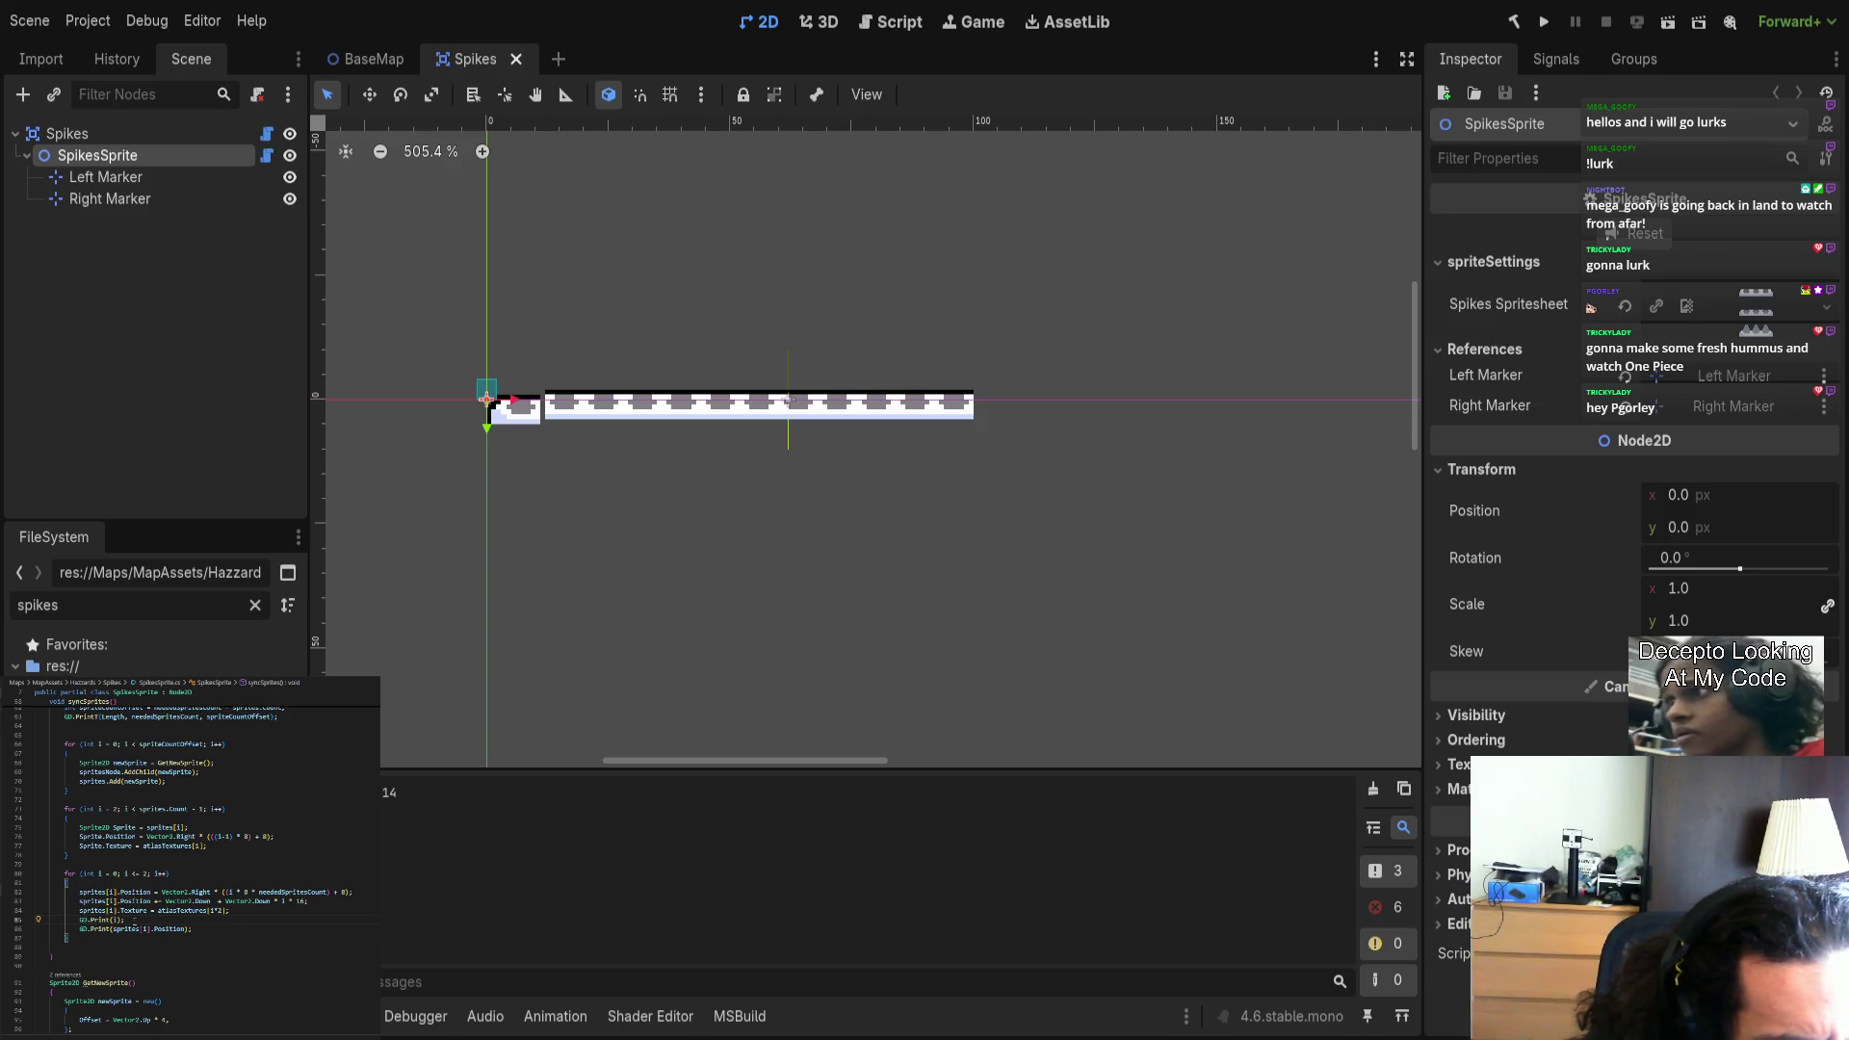
Copy the 'Sprite2D Sprite = sprites[i];' declaration into the second loop and rename its sprites[i] uses to Sprite.
drag(205, 826, 81, 828)
key(ctrl+c)
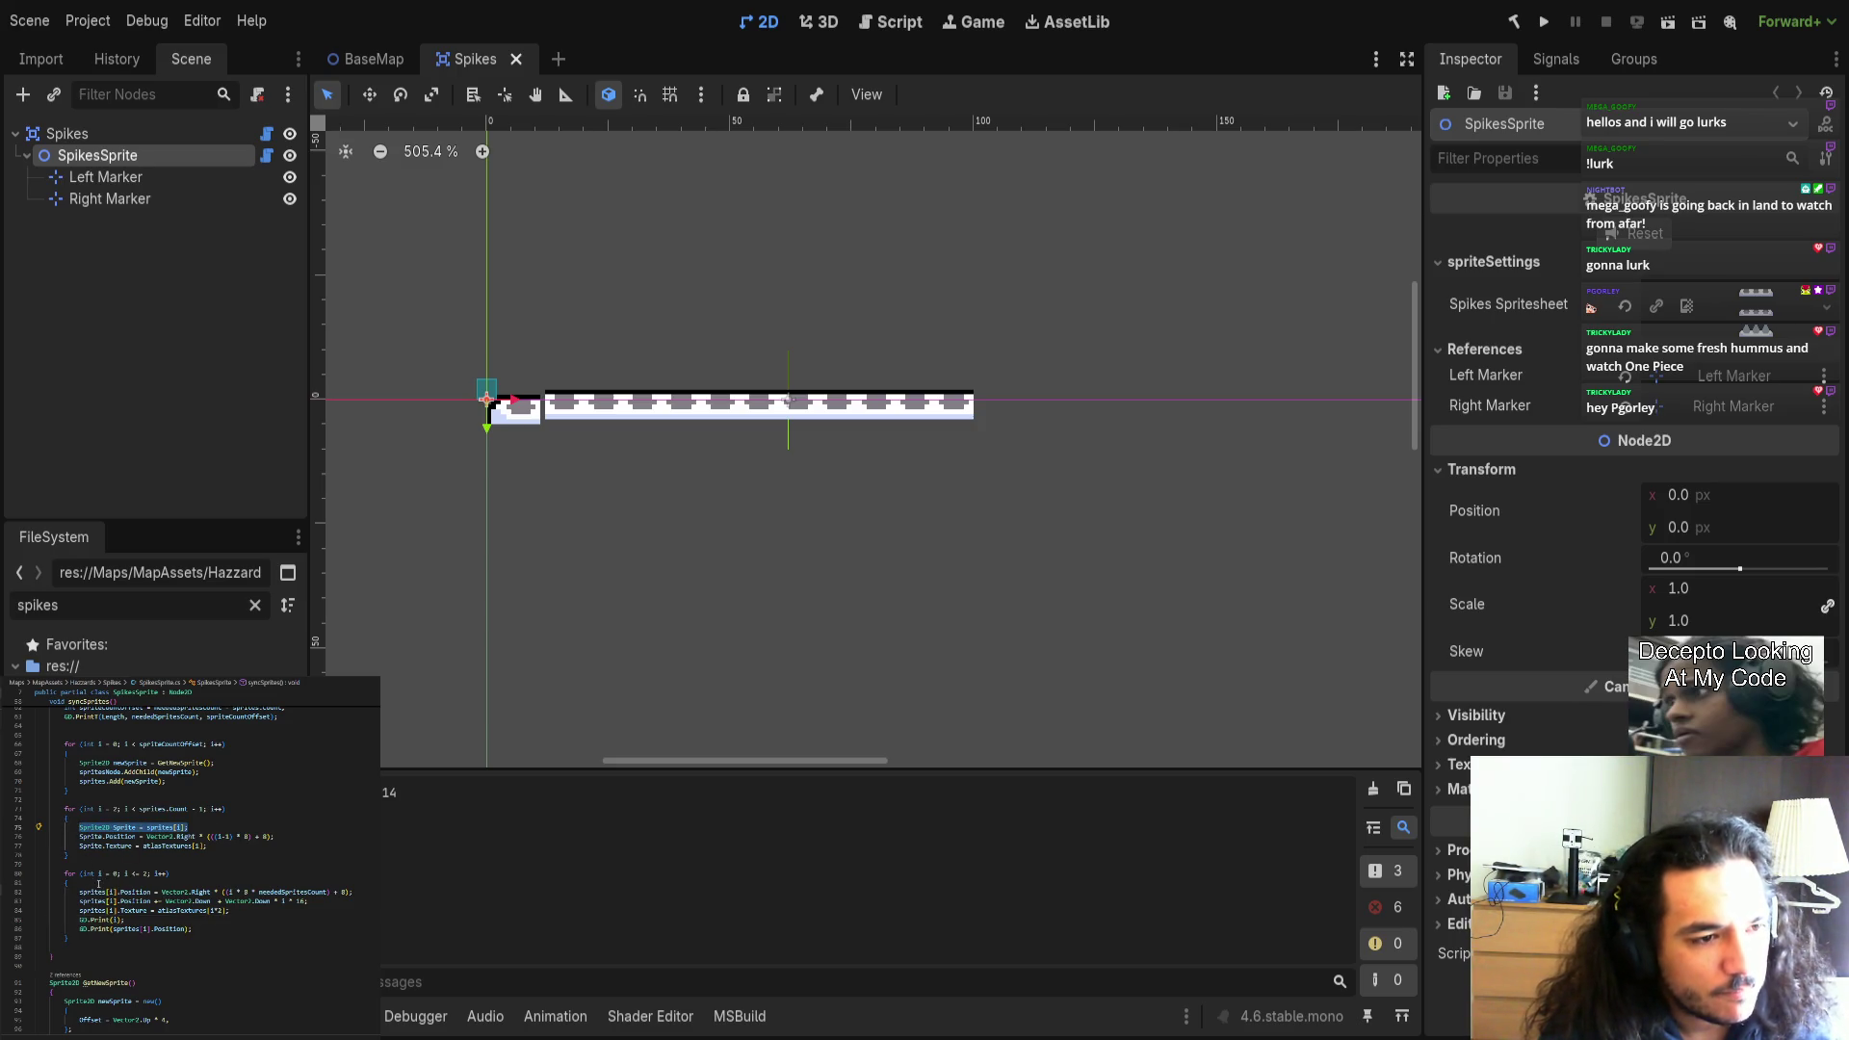
click(97, 883)
key(Return)
key(ctrl+v)
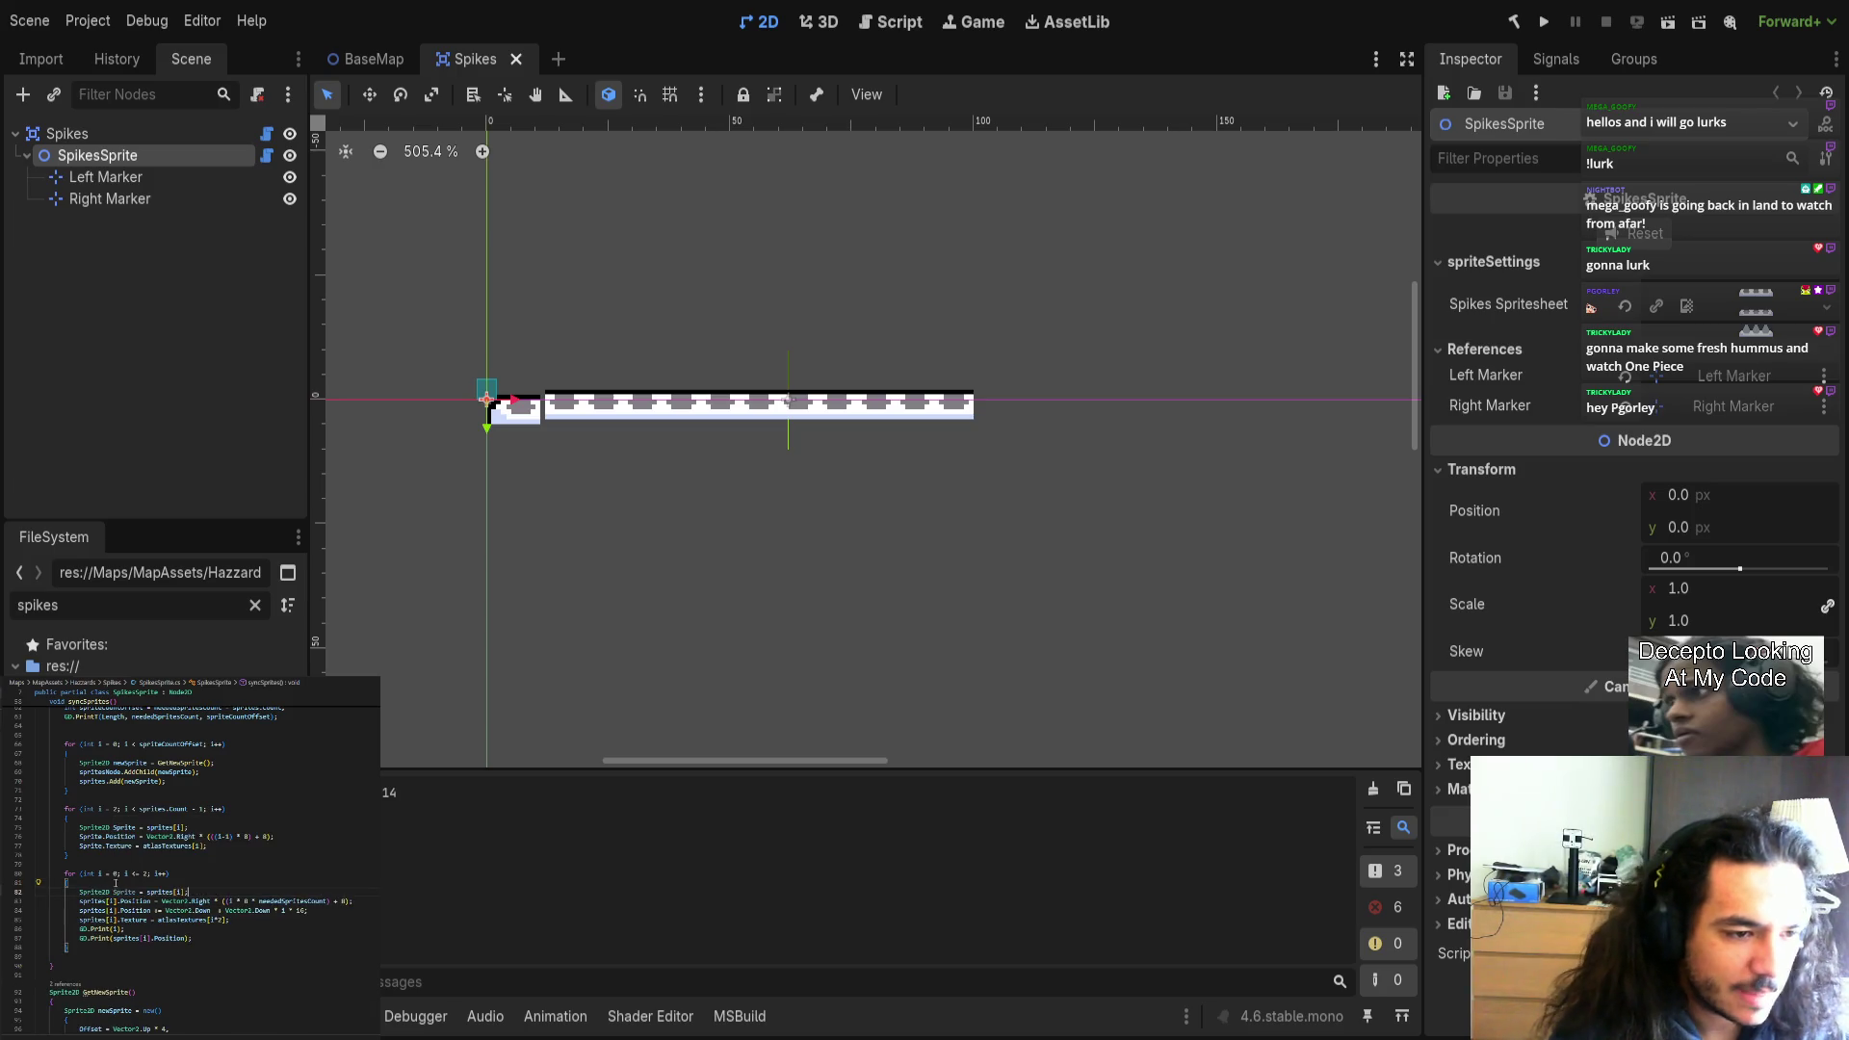
click(117, 901)
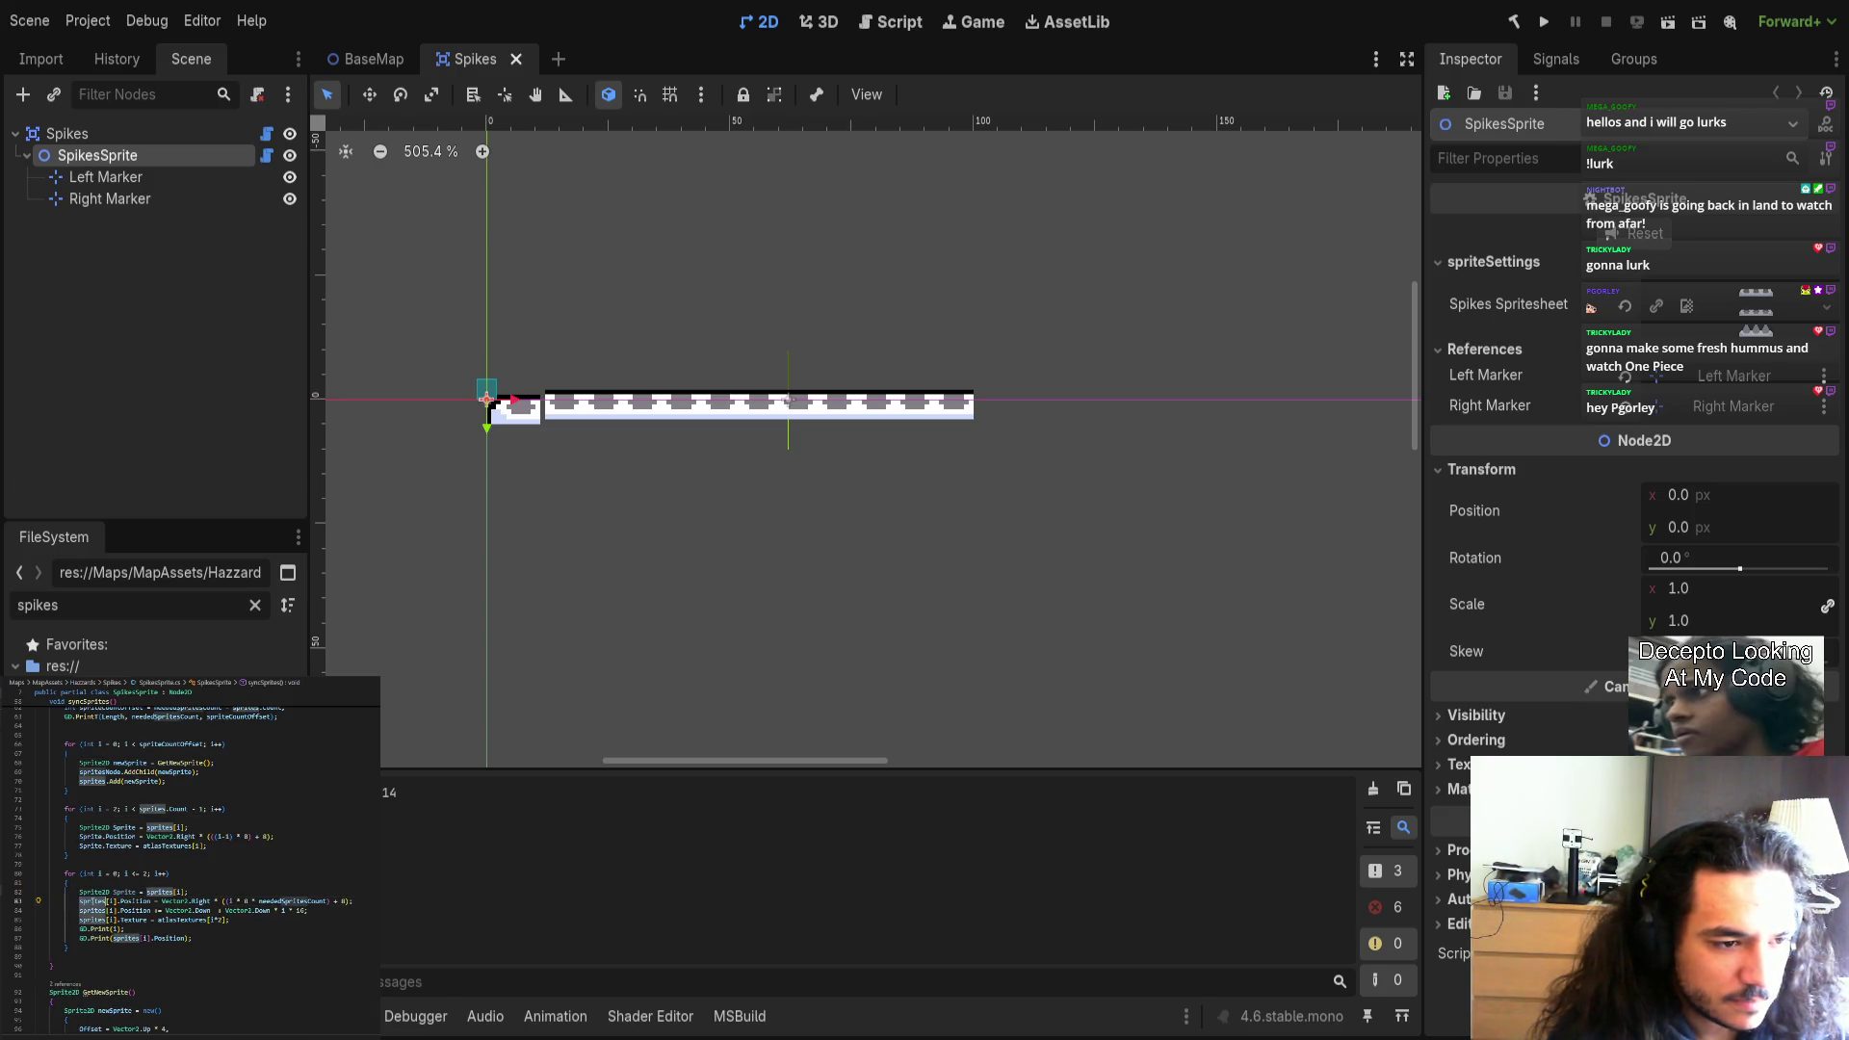
key(ctrl+d)
key(ctrl+d)
key(ctrl+d)
text(Sprite)
click(217, 956)
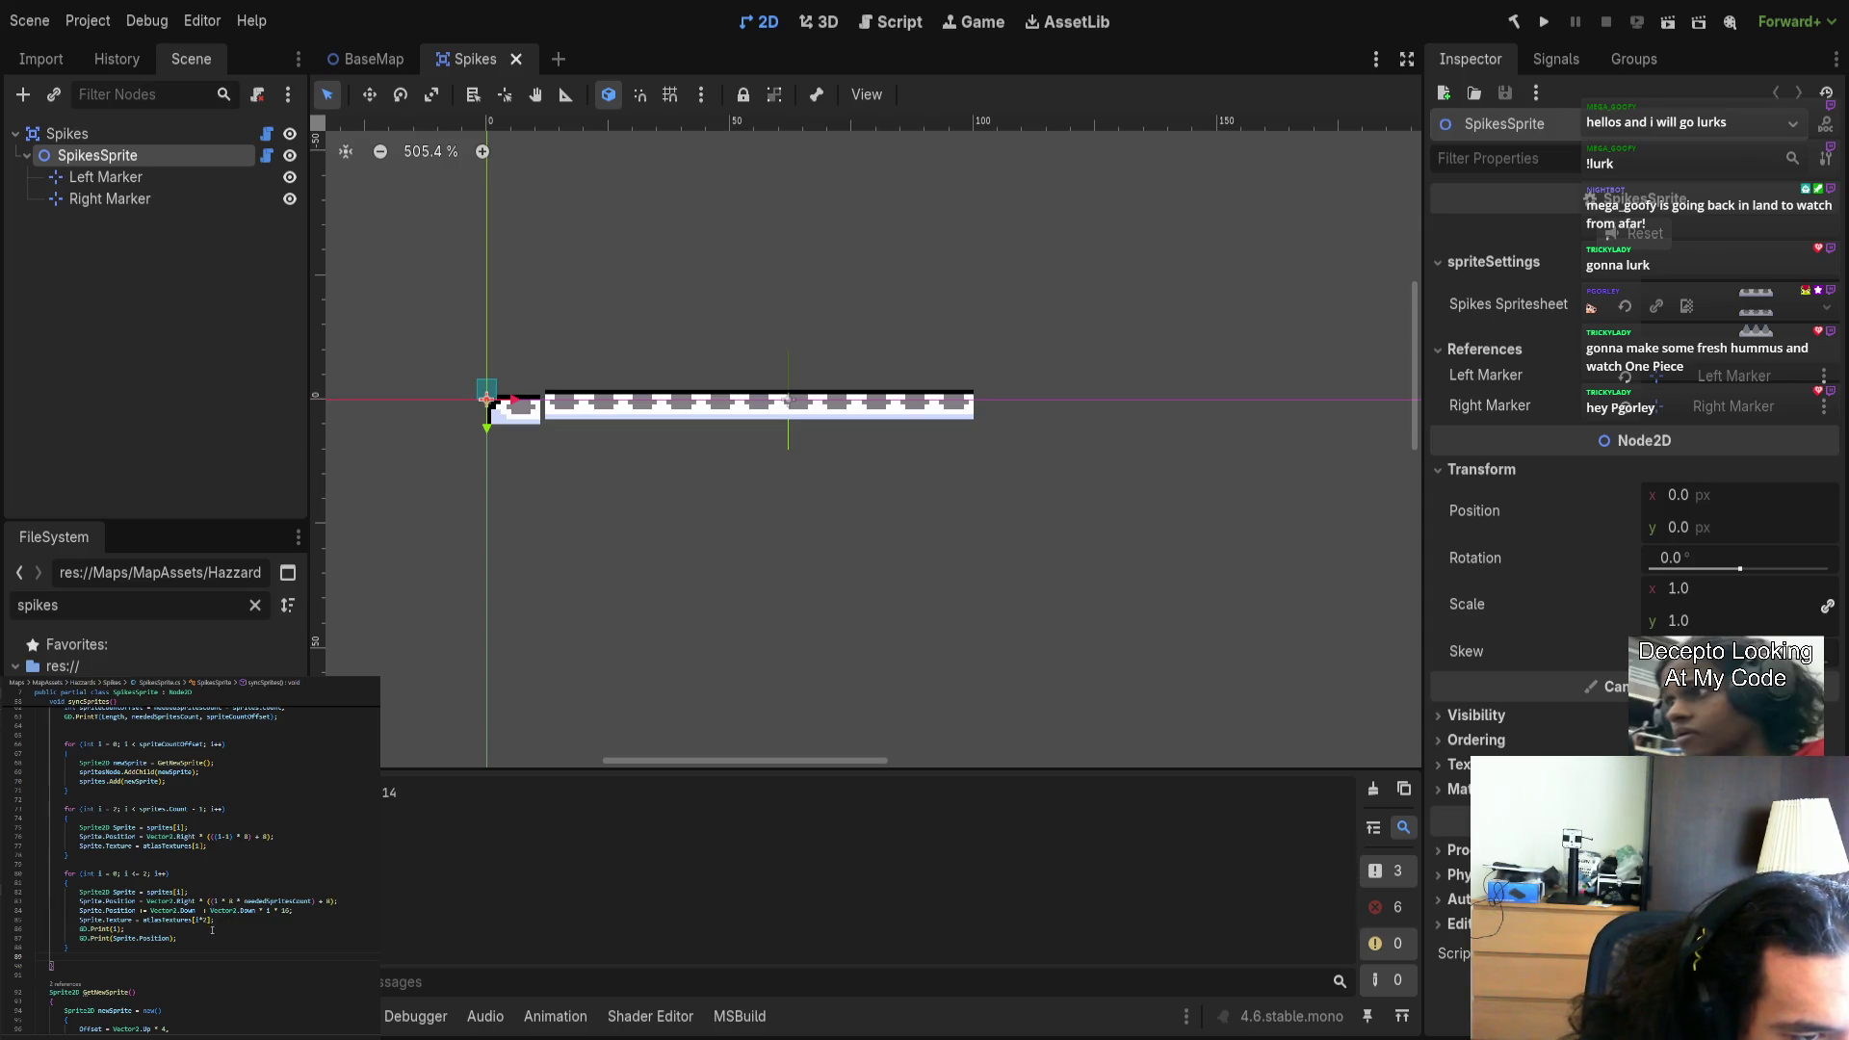
Change the last loop's bound from 2 to 10 and close the Spikes scene.
click(146, 874)
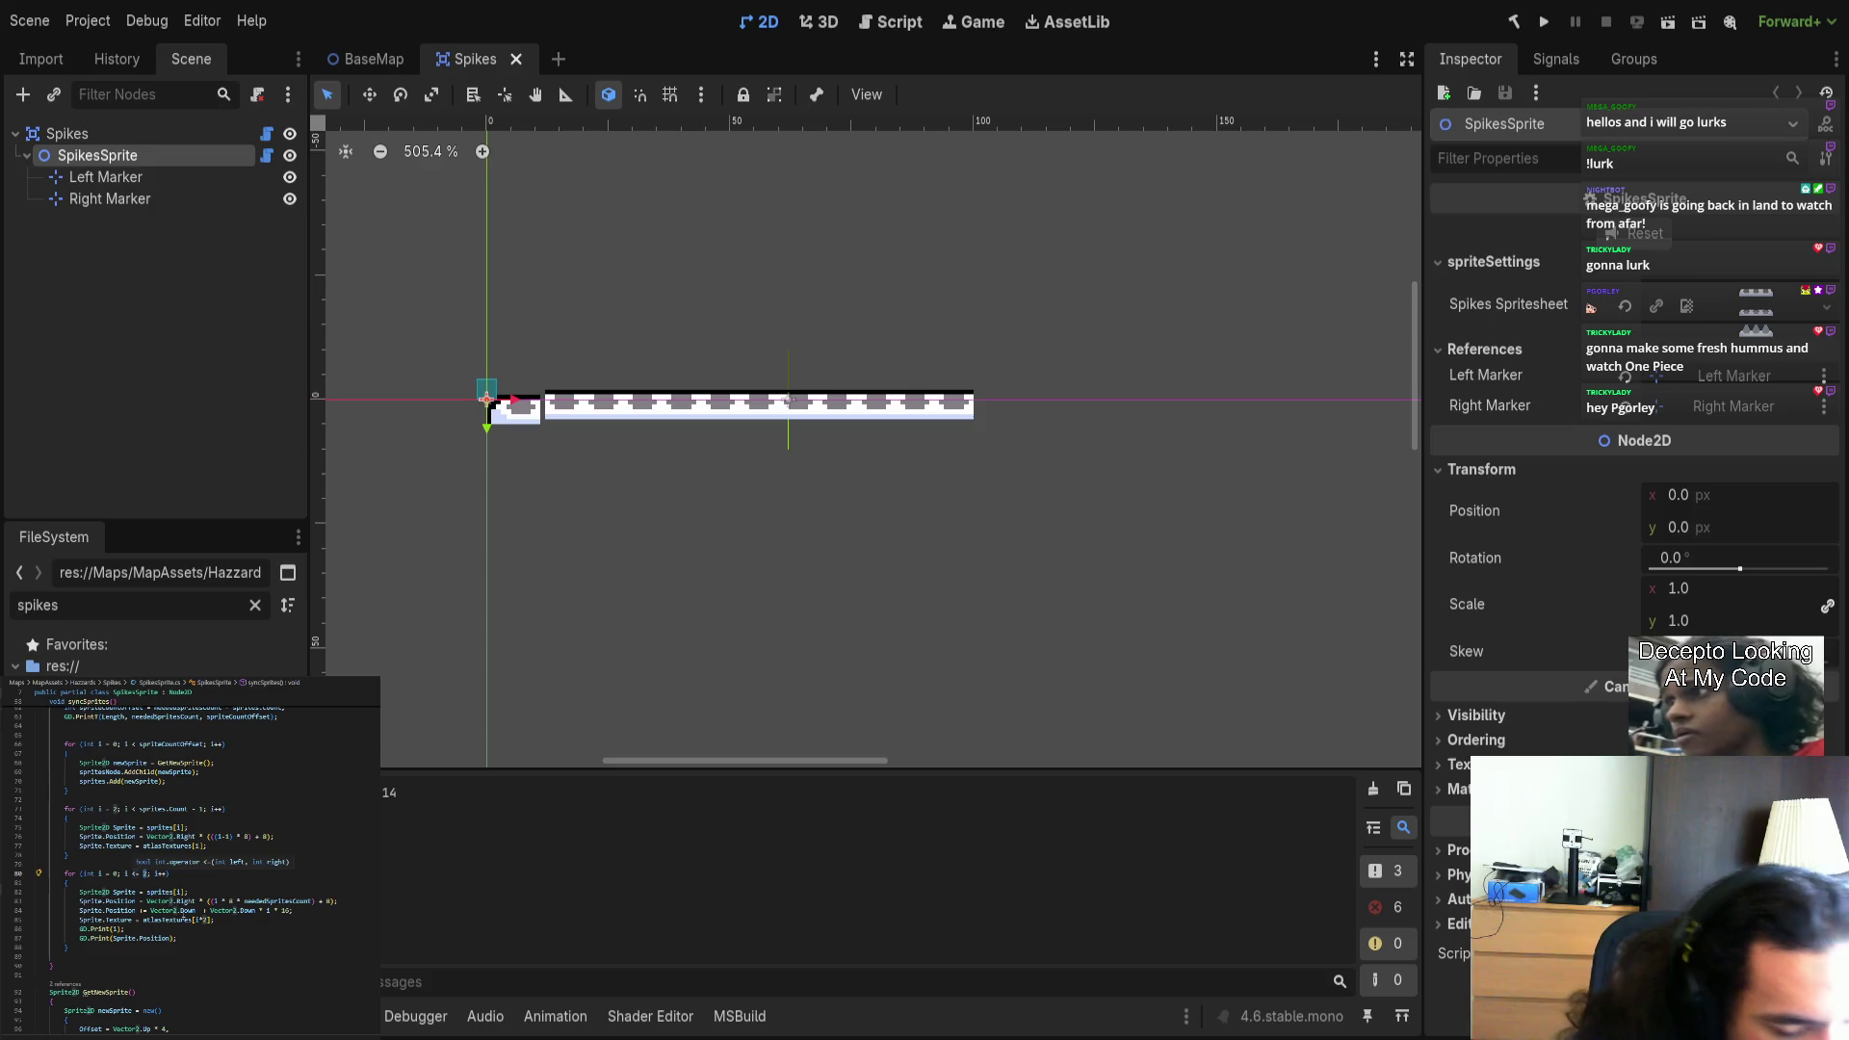
key(BackSpace)
text(neededSpr)
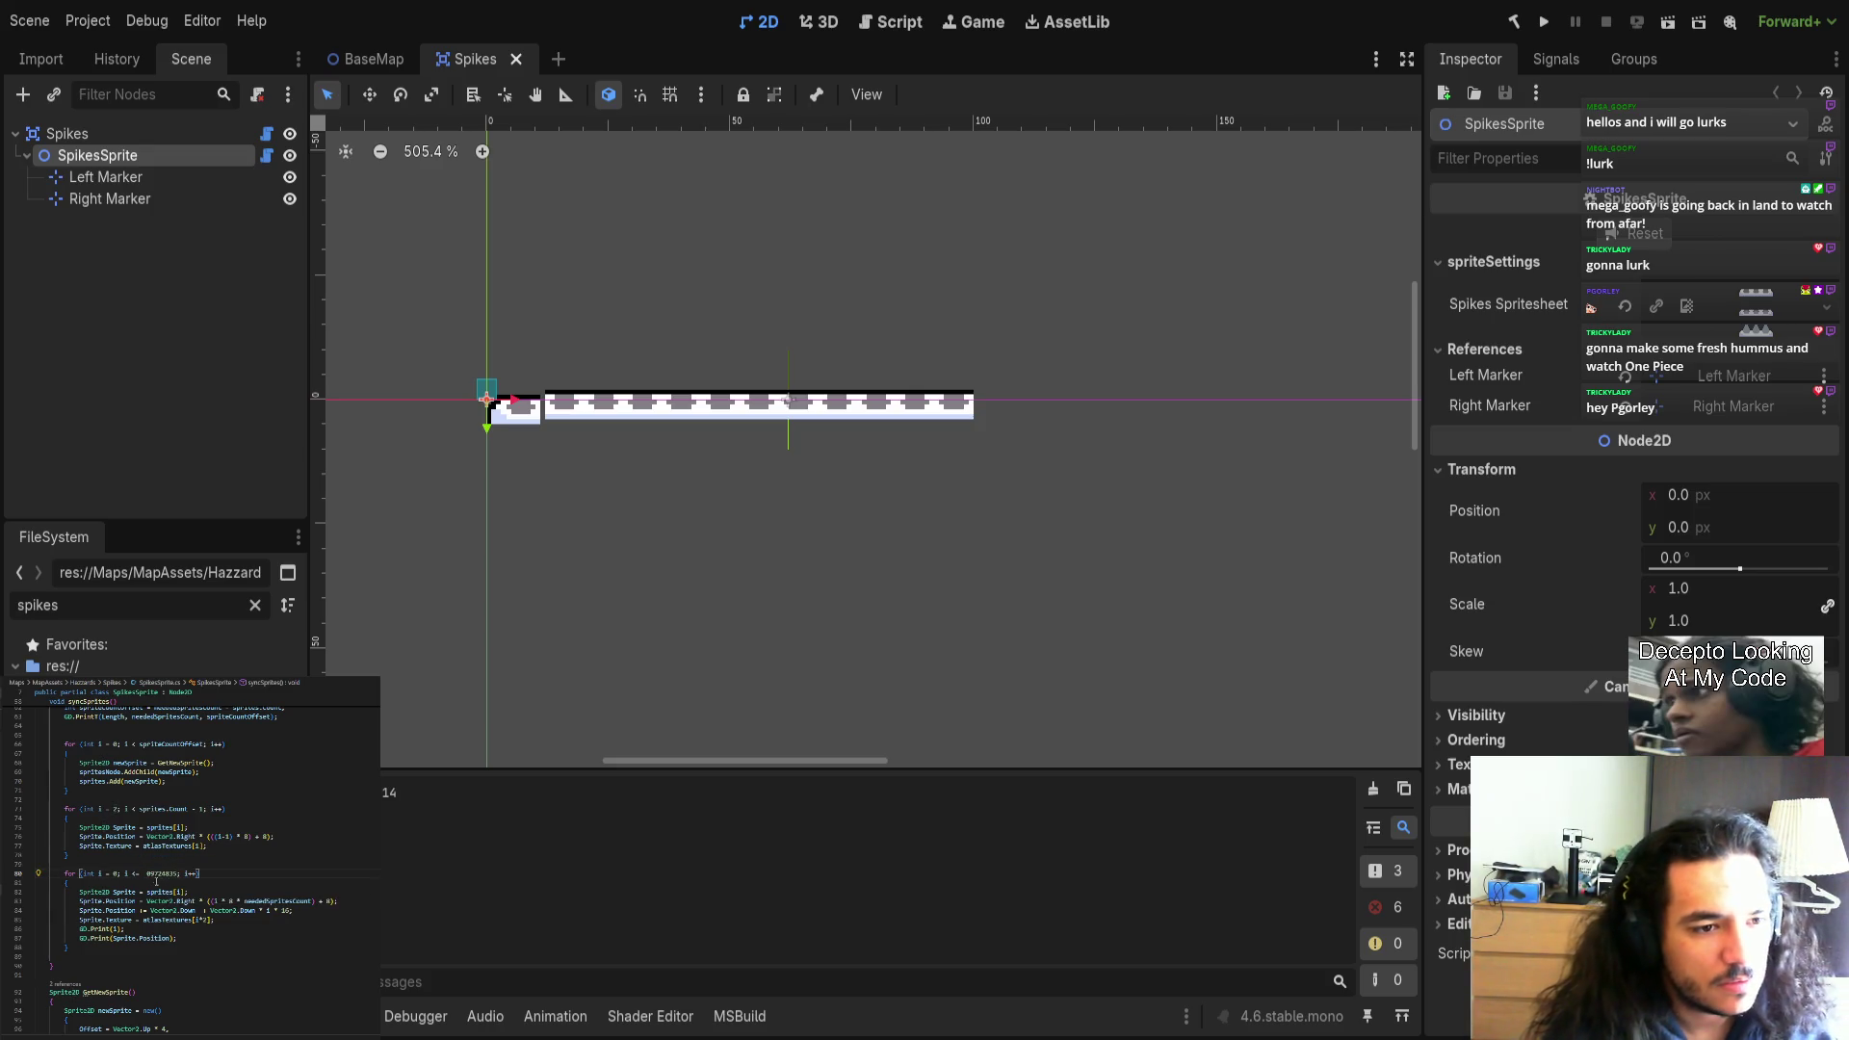
key(BackSpace)
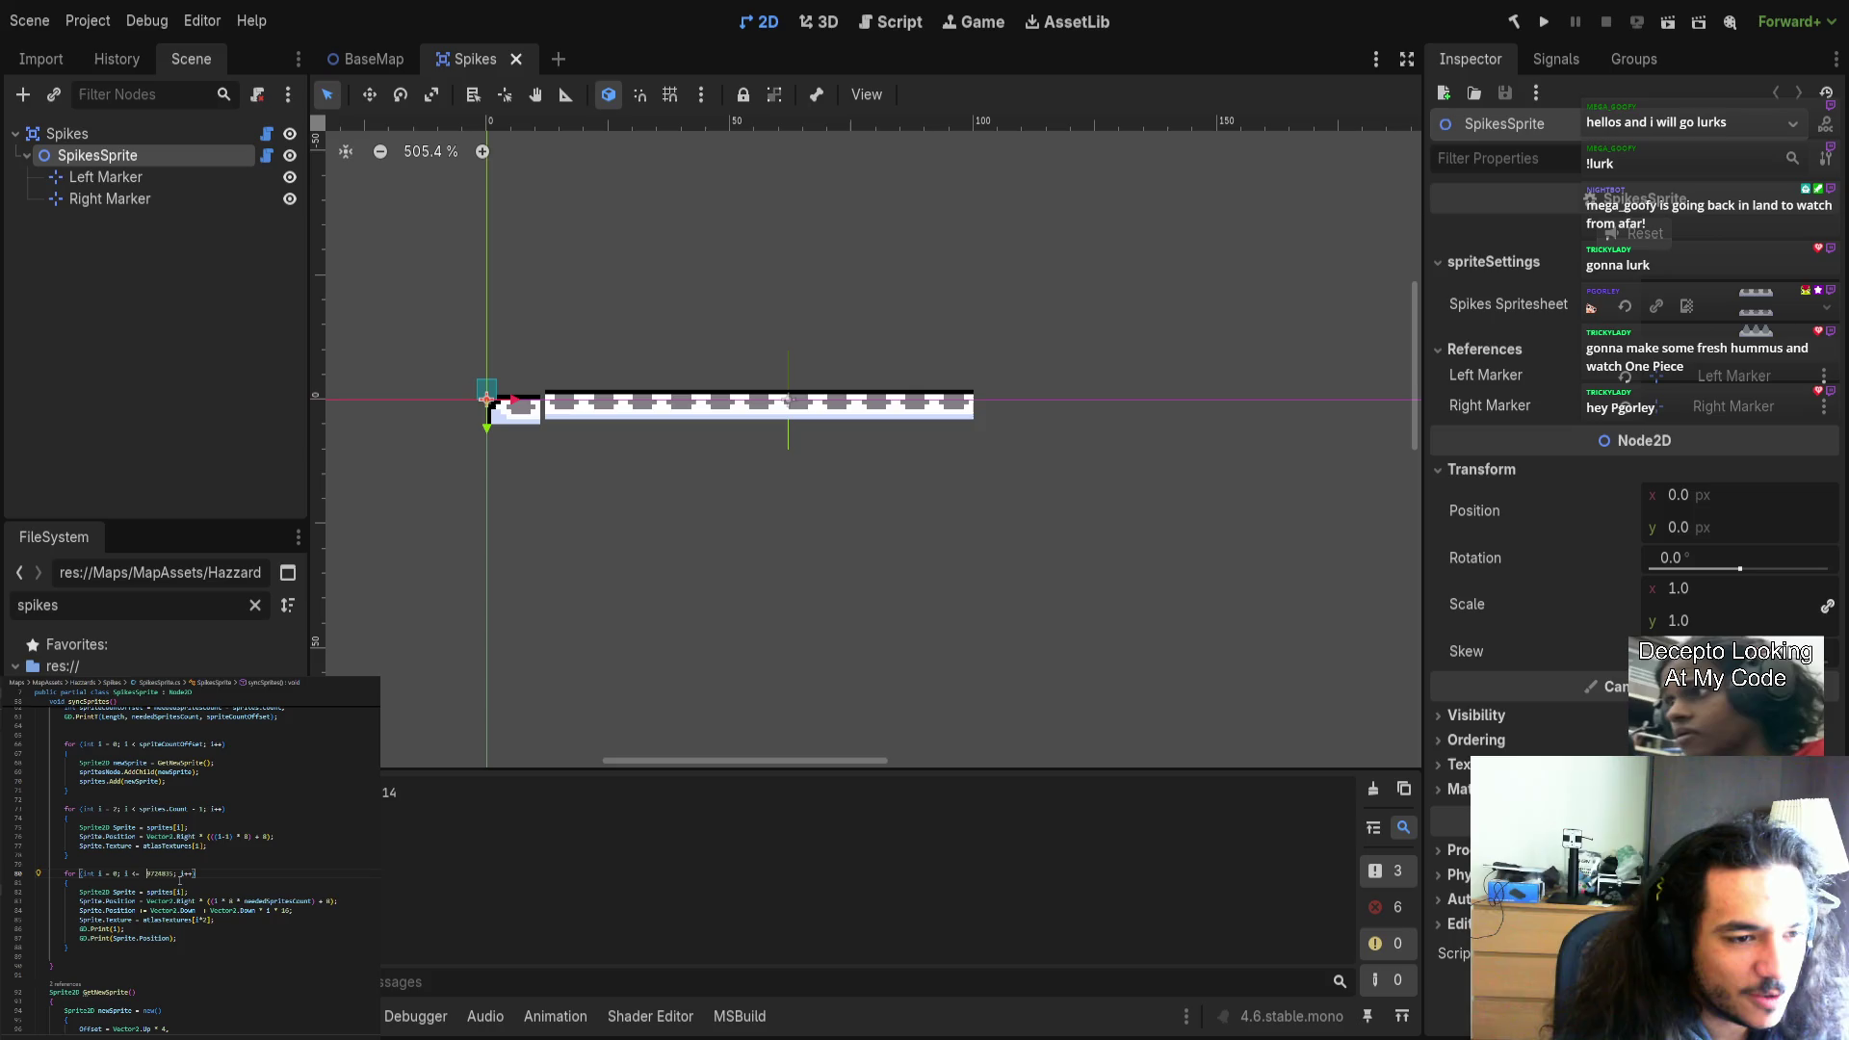
key(BackSpace)
key(BackSpace)
key(BackSpace)
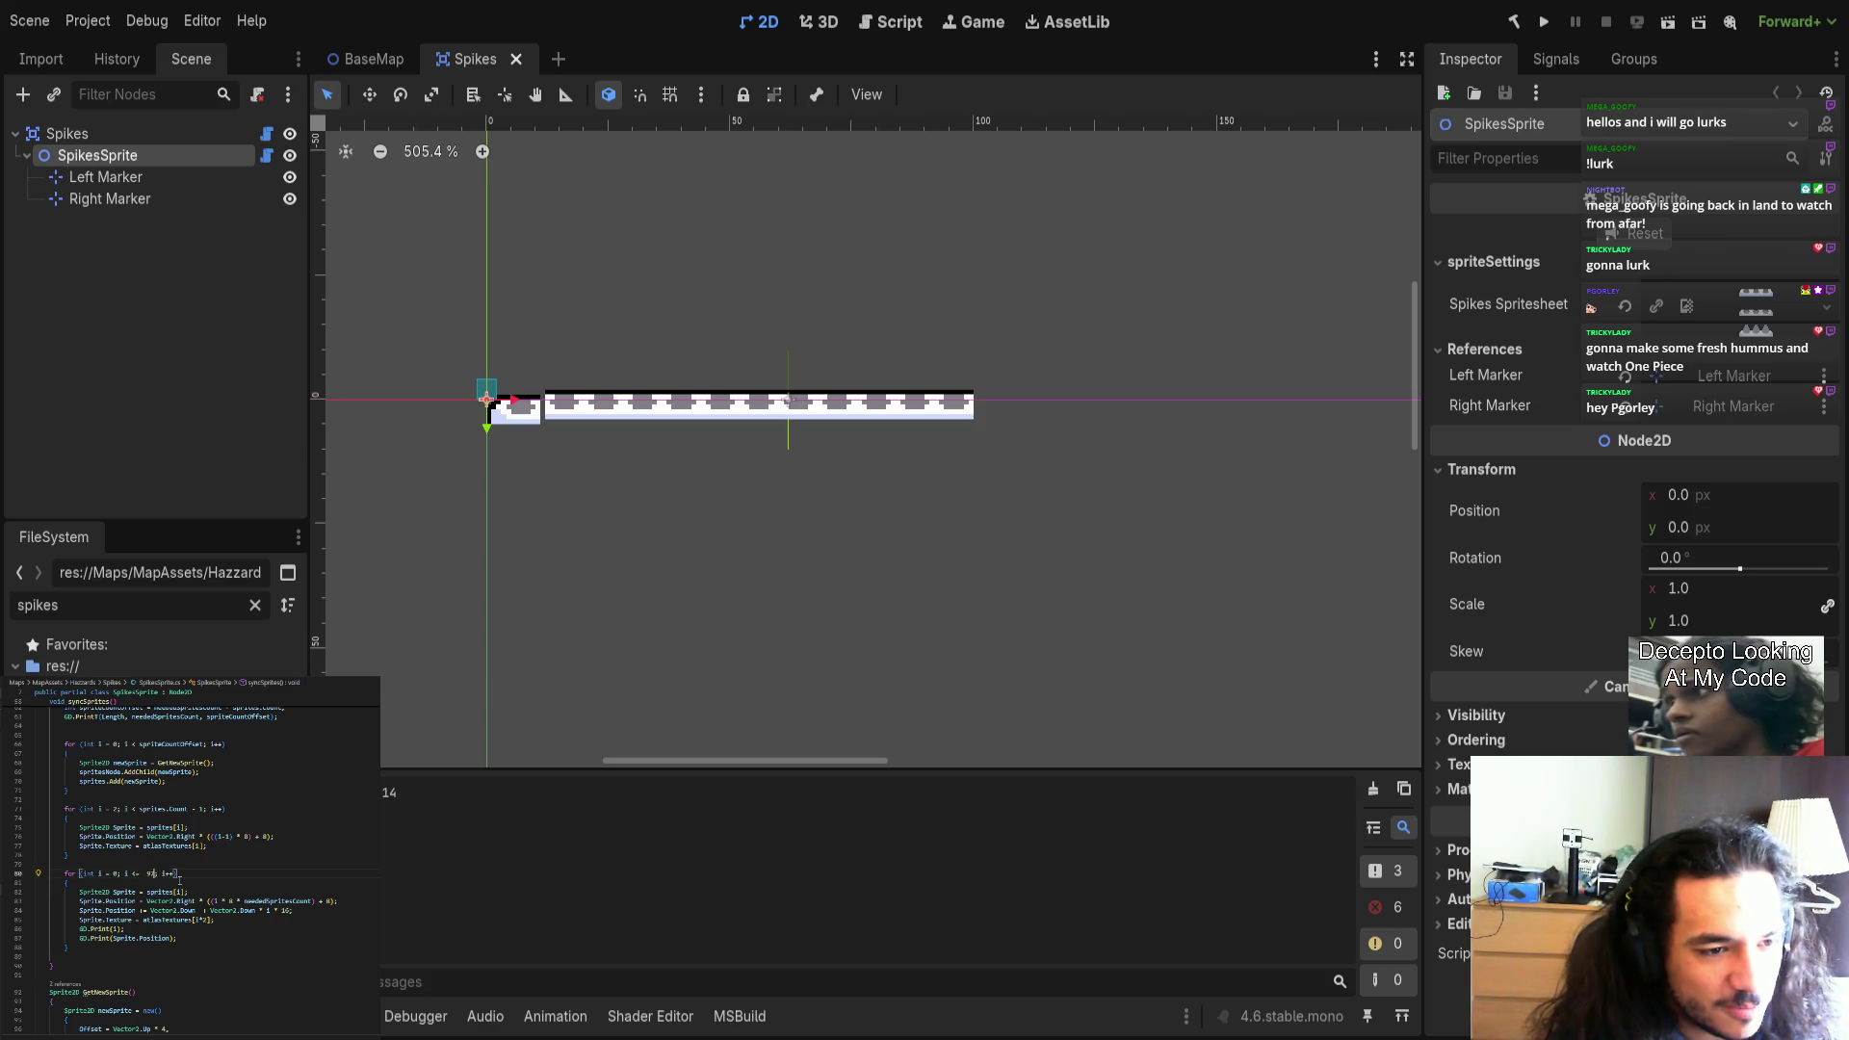
text(10)
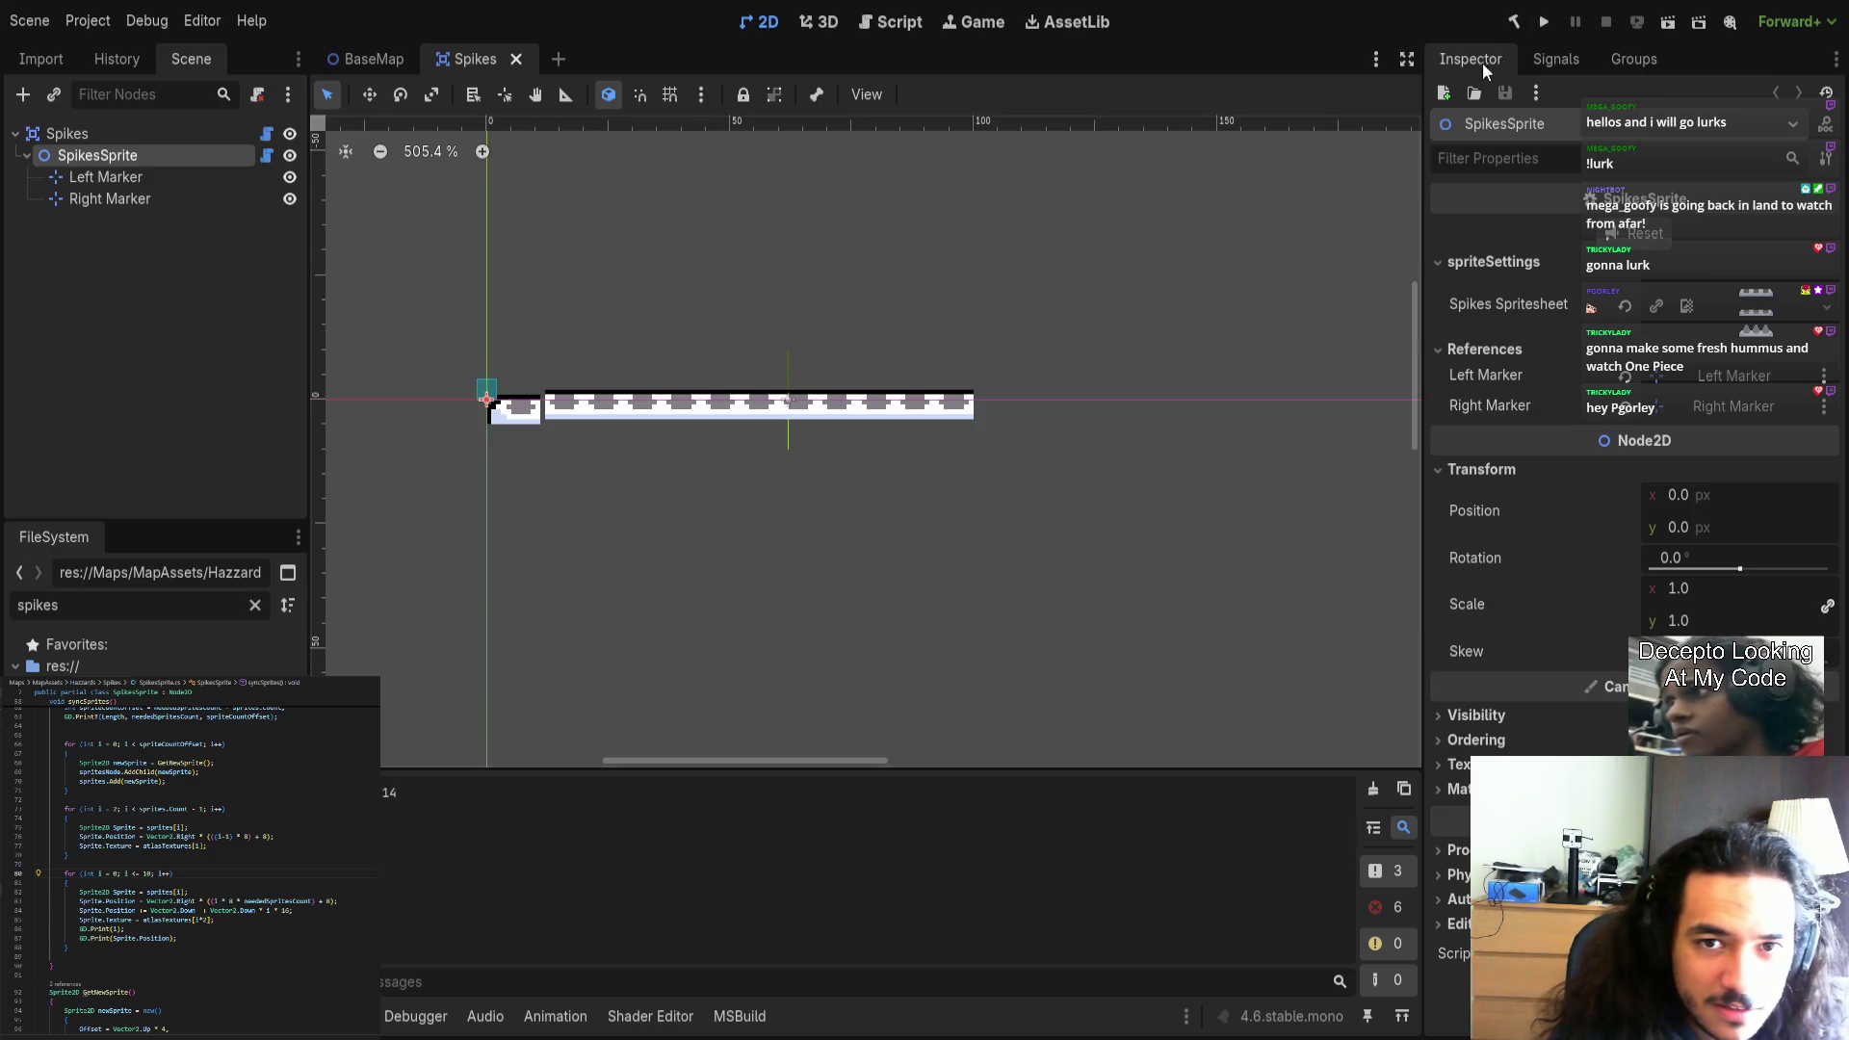
middle_click(466, 61)
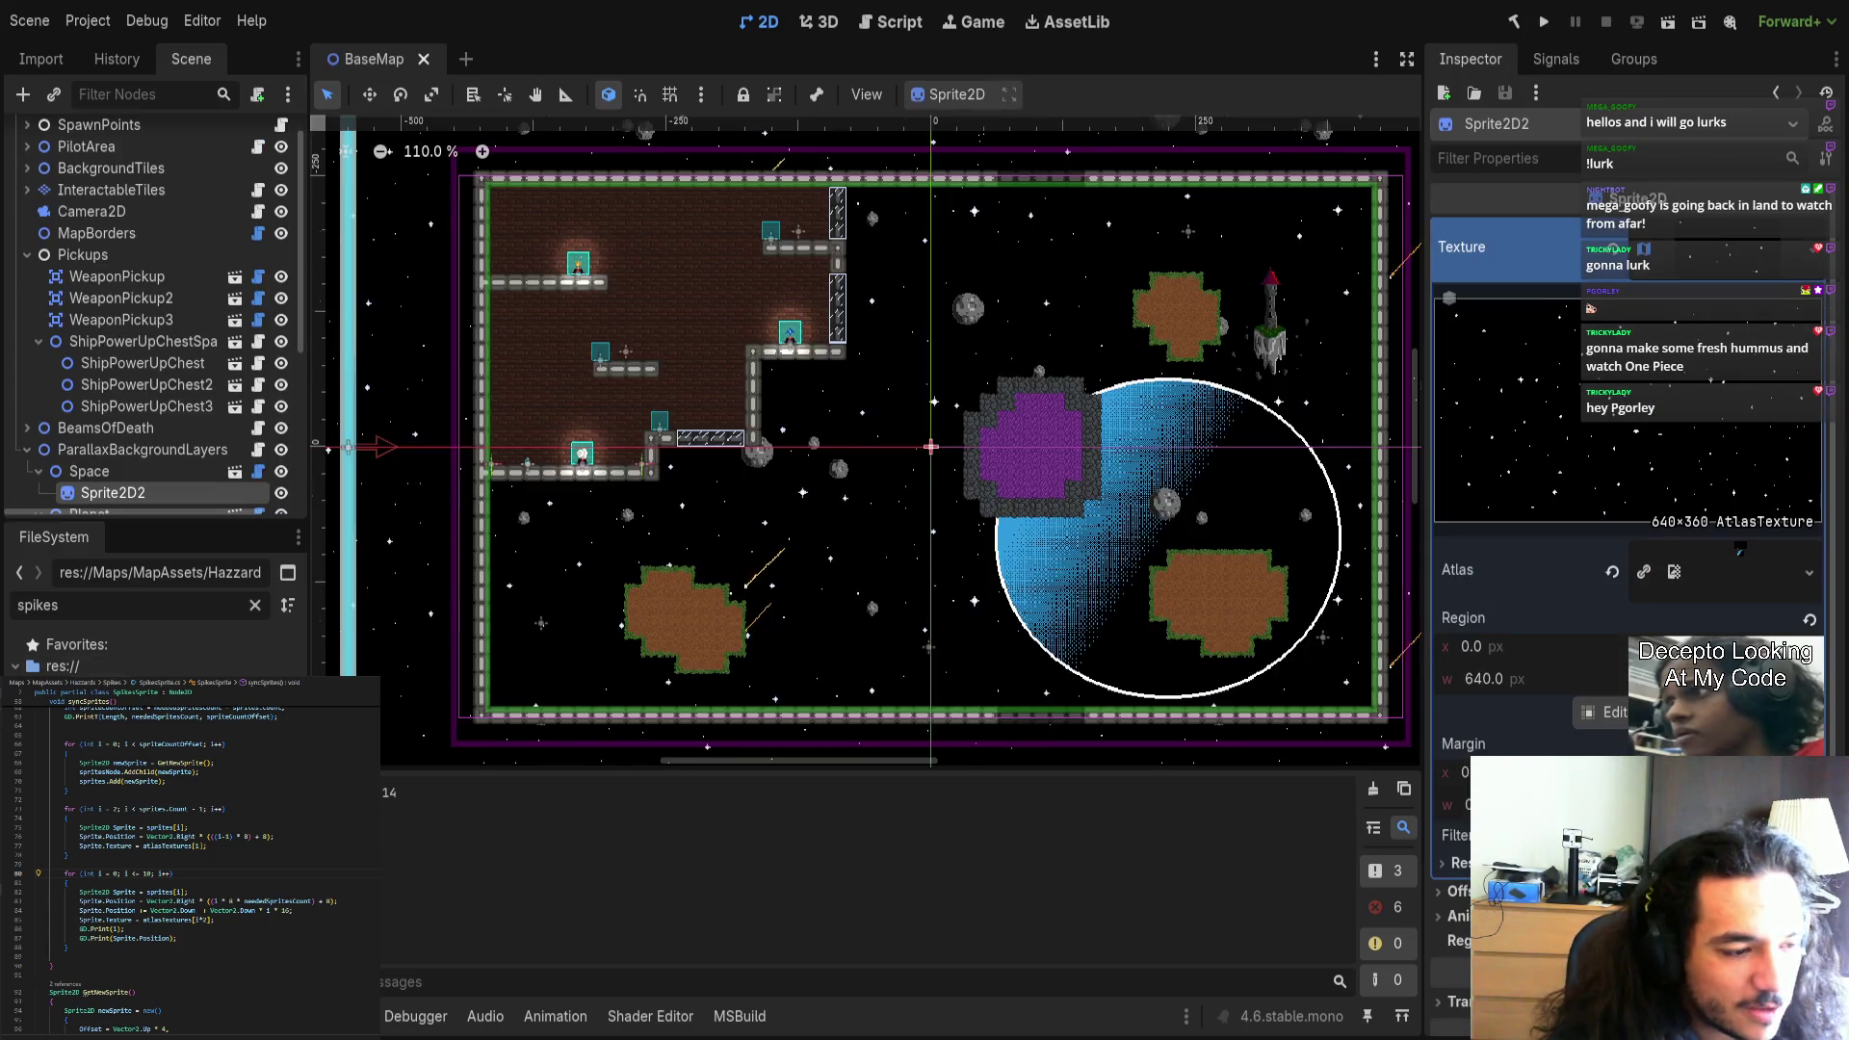
Rebuild the C# project, reopen Spikes, and run the Inspector tool button to regenerate the spike row.
key(ctrl+shift+t)
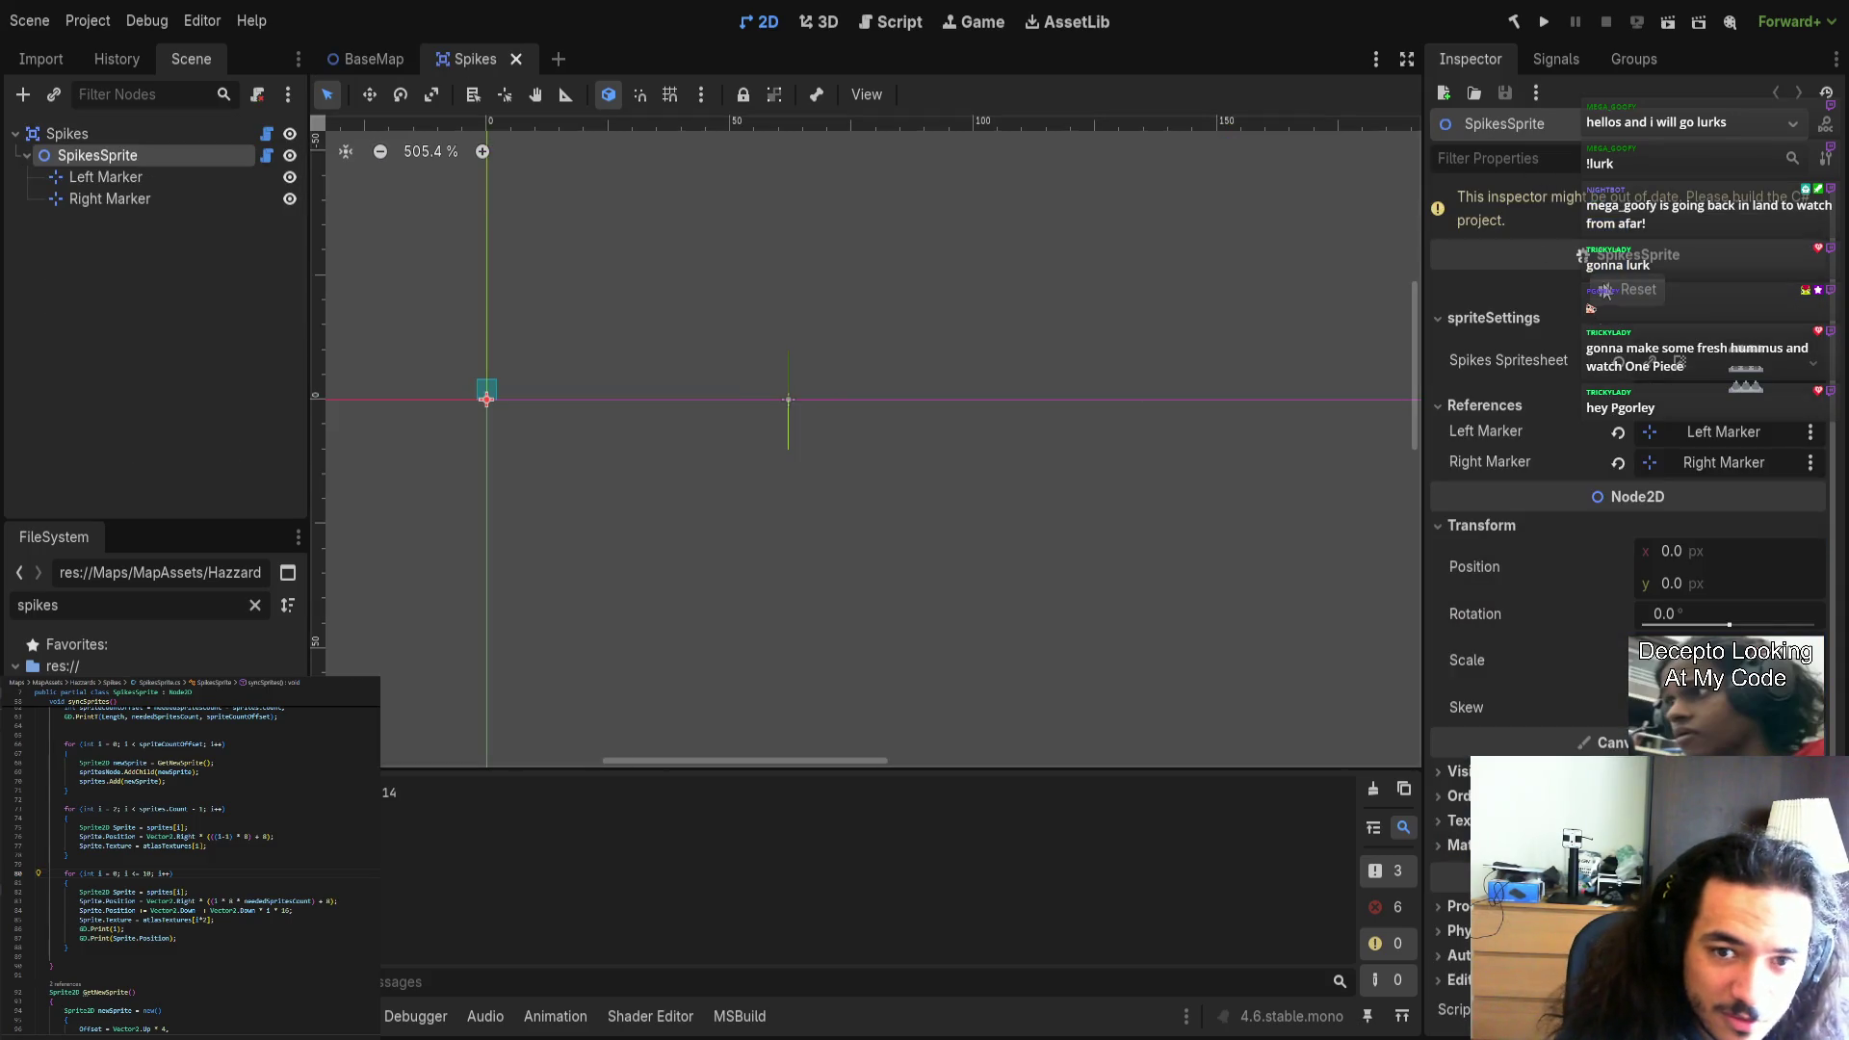
middle_click(478, 62)
click(1513, 21)
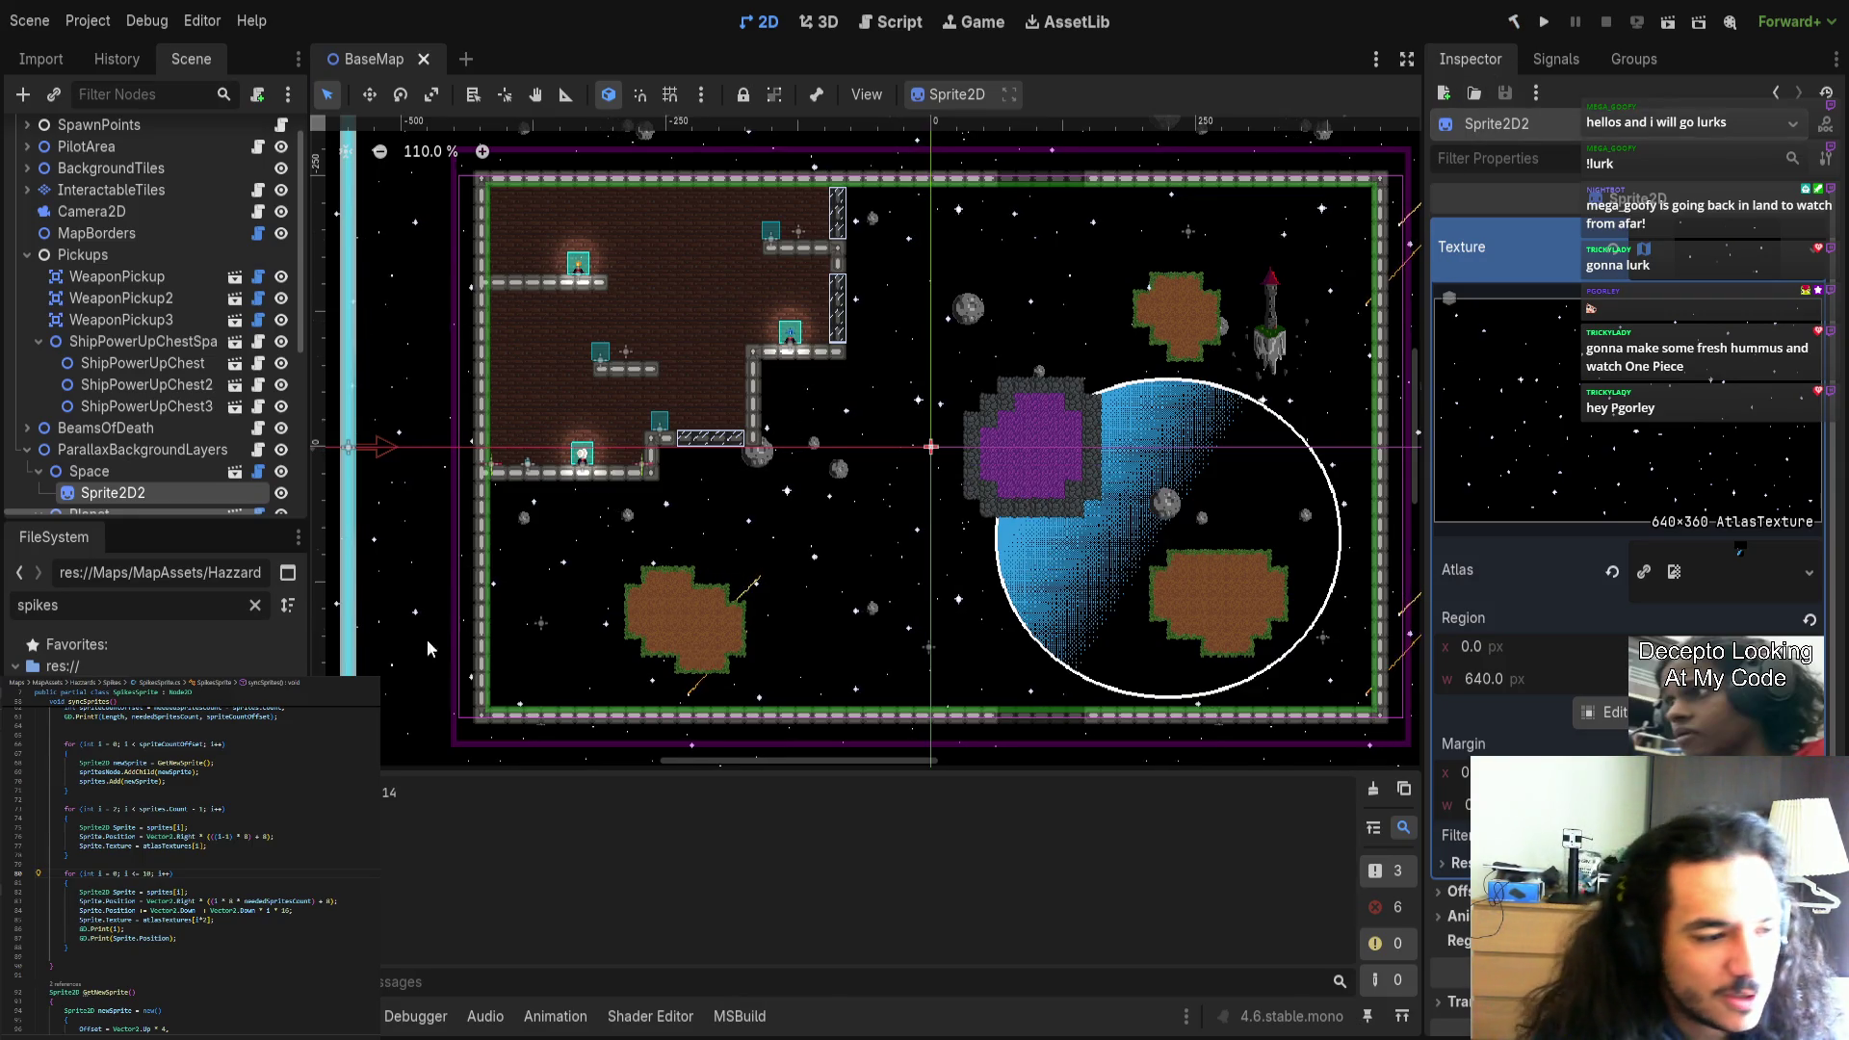
key(ctrl+shift+t)
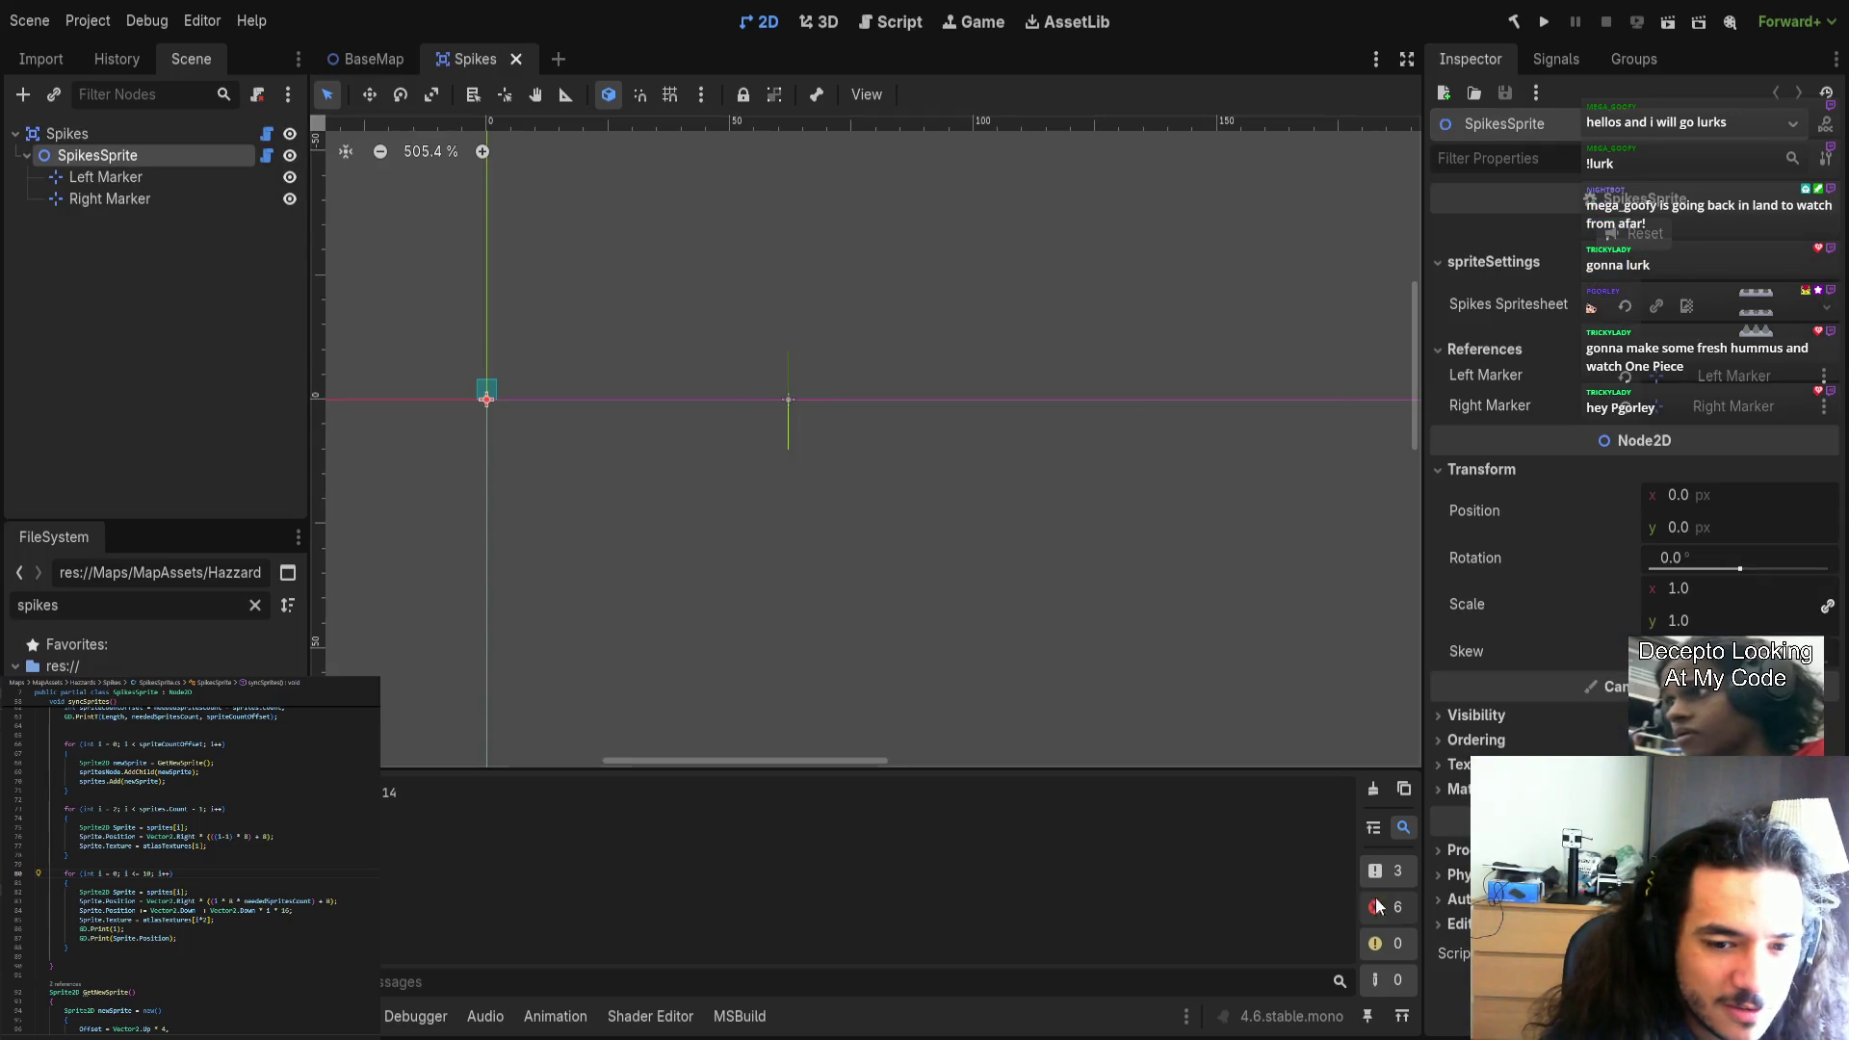
click(1639, 237)
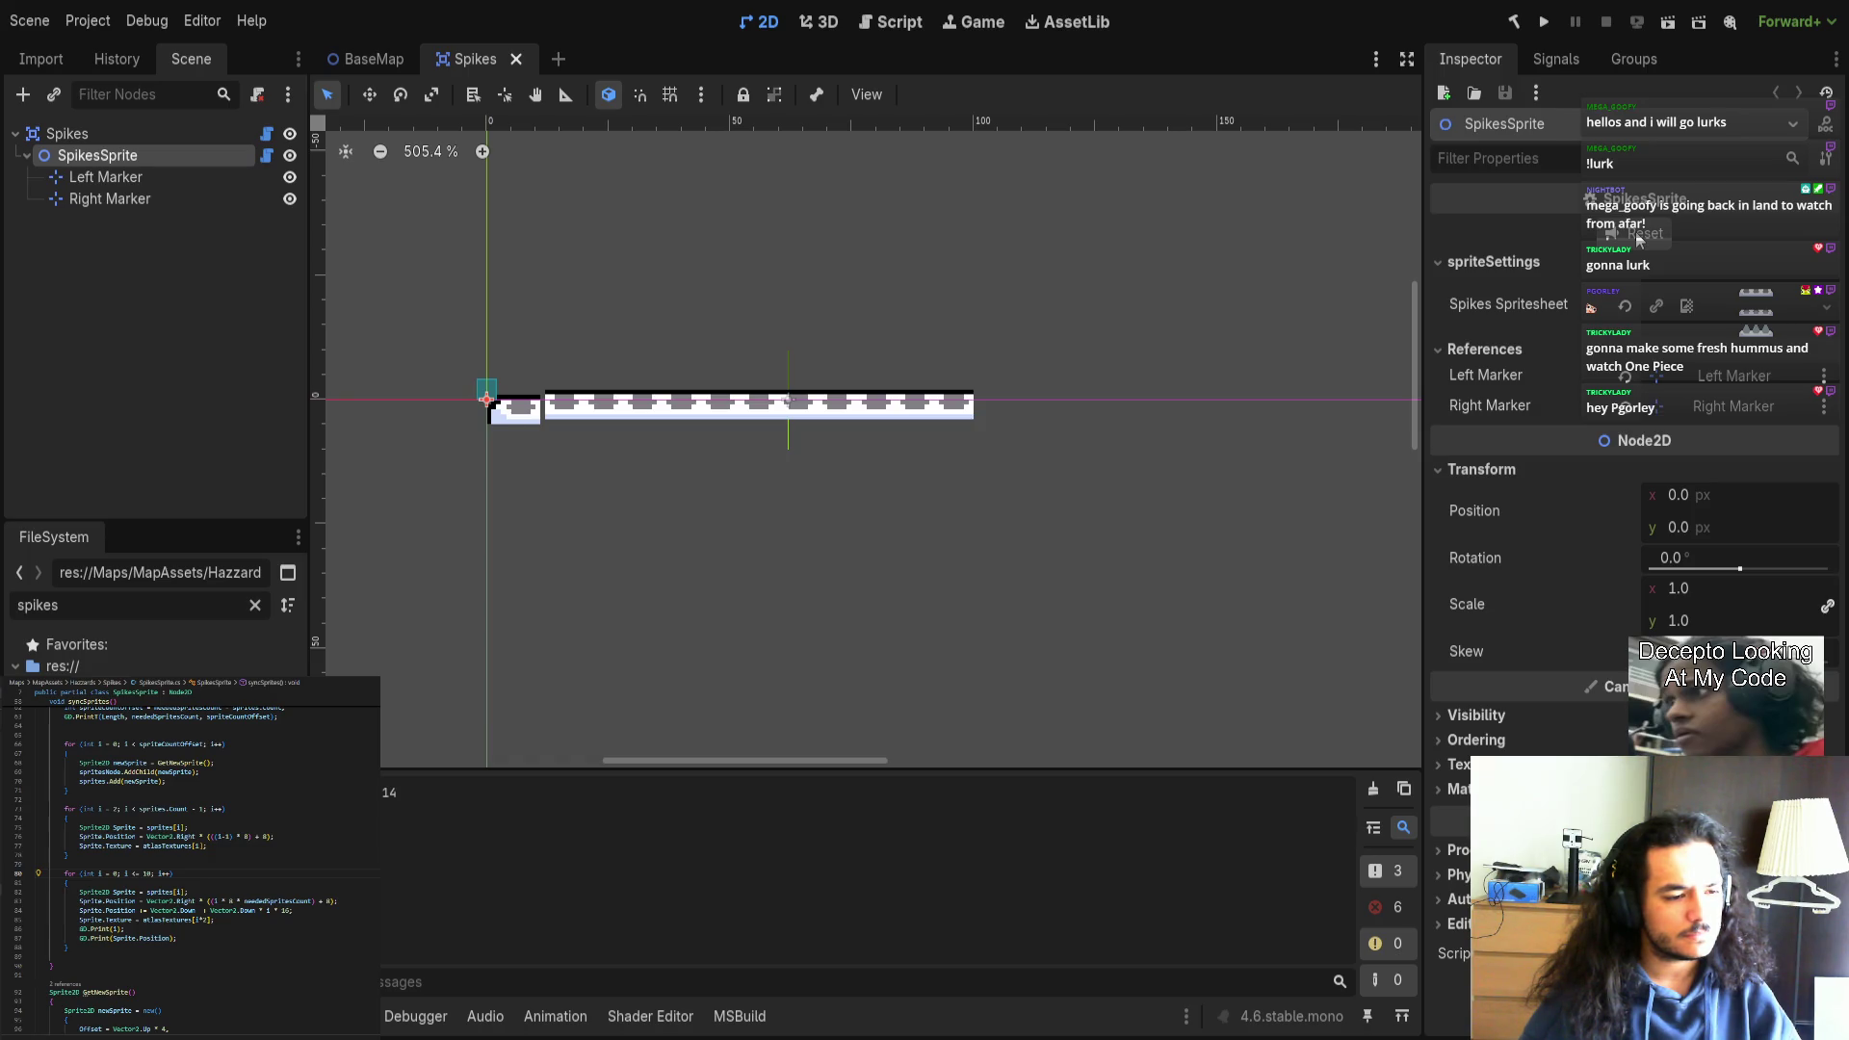
click(1635, 231)
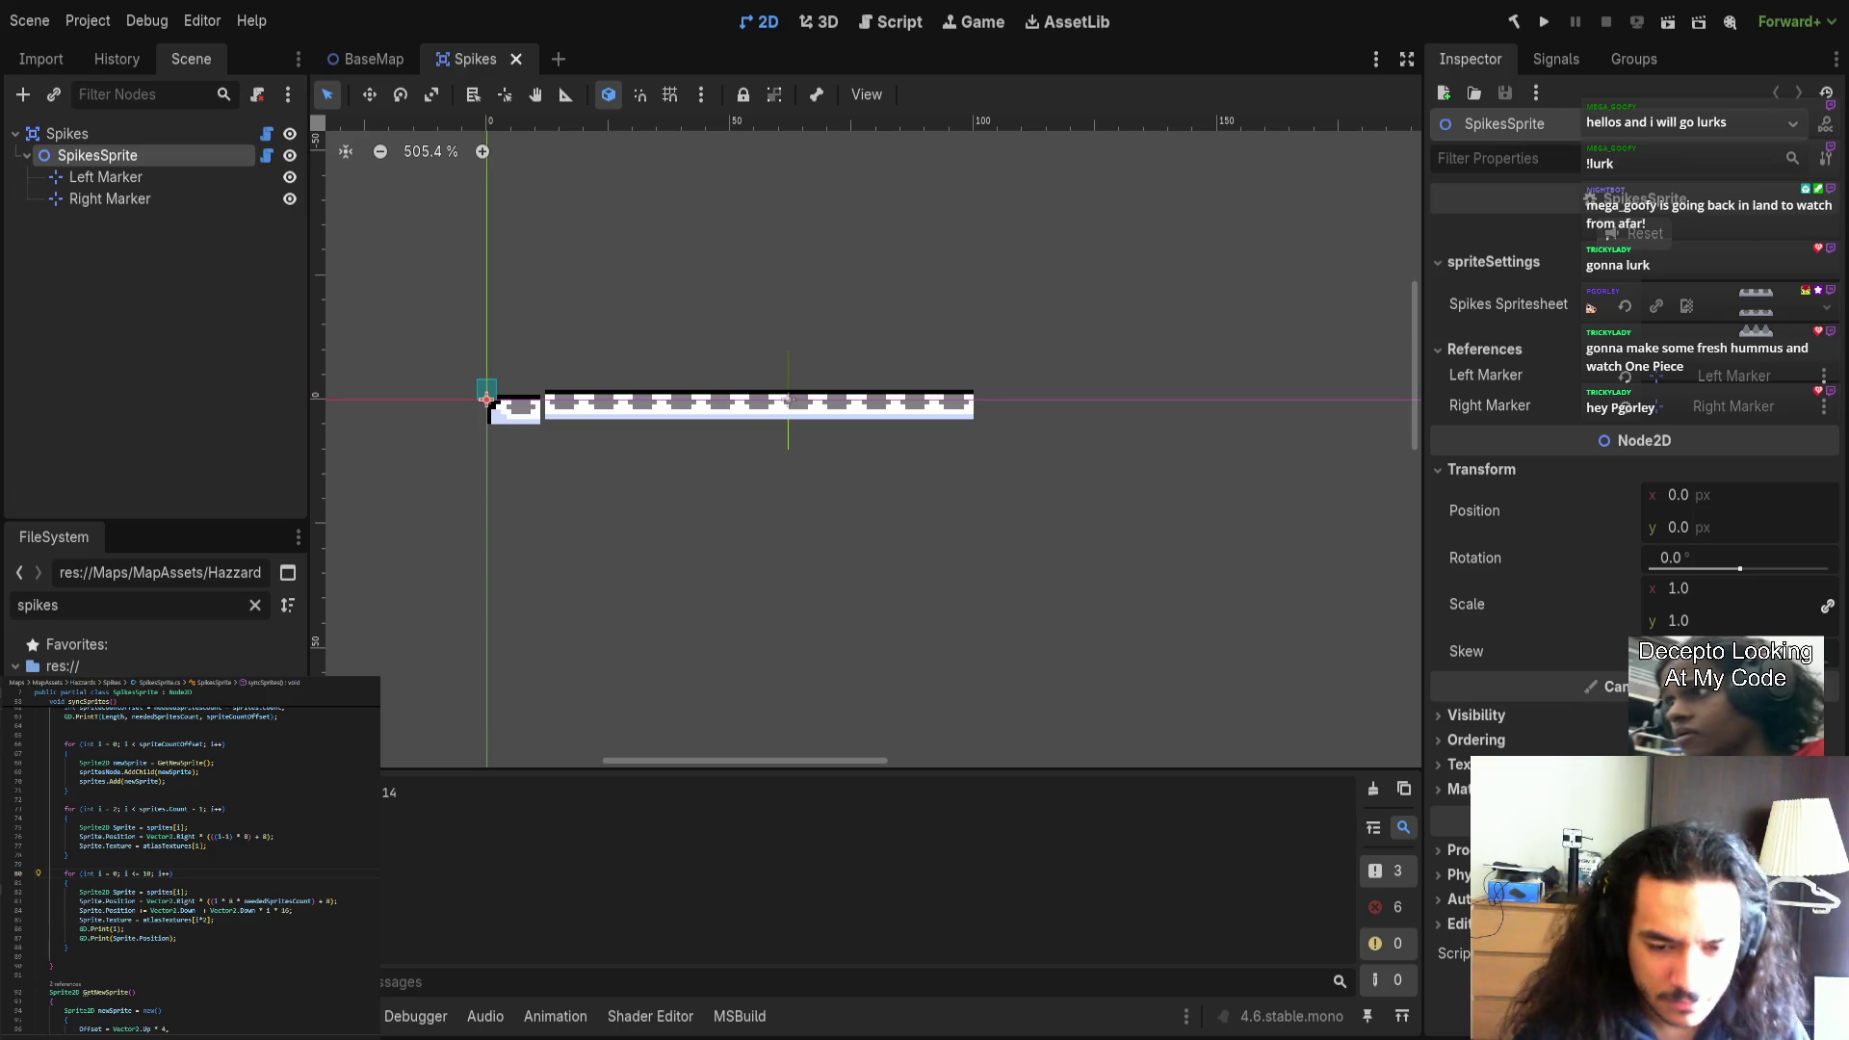
Enlarge the Output panel to read the syncSprites index-out-of-range errors.
scroll(644, 820, up, 3)
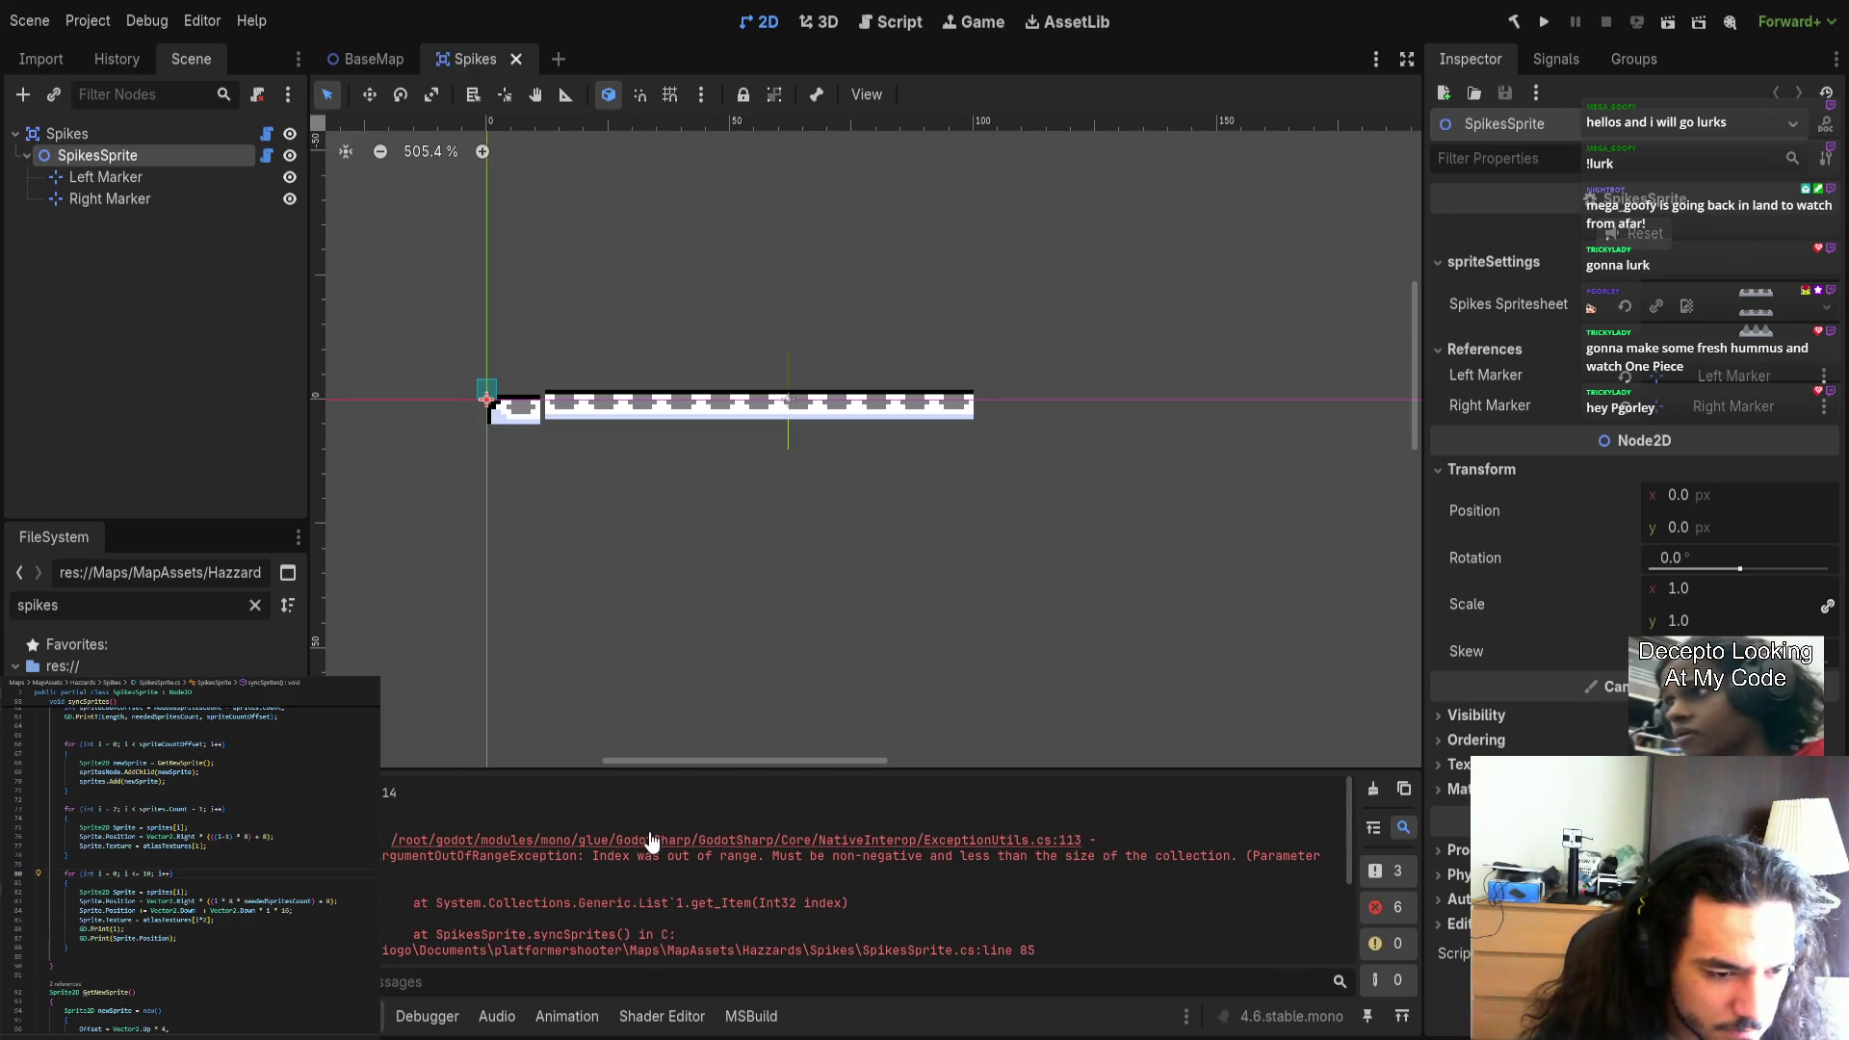
scroll(662, 840, down, 1)
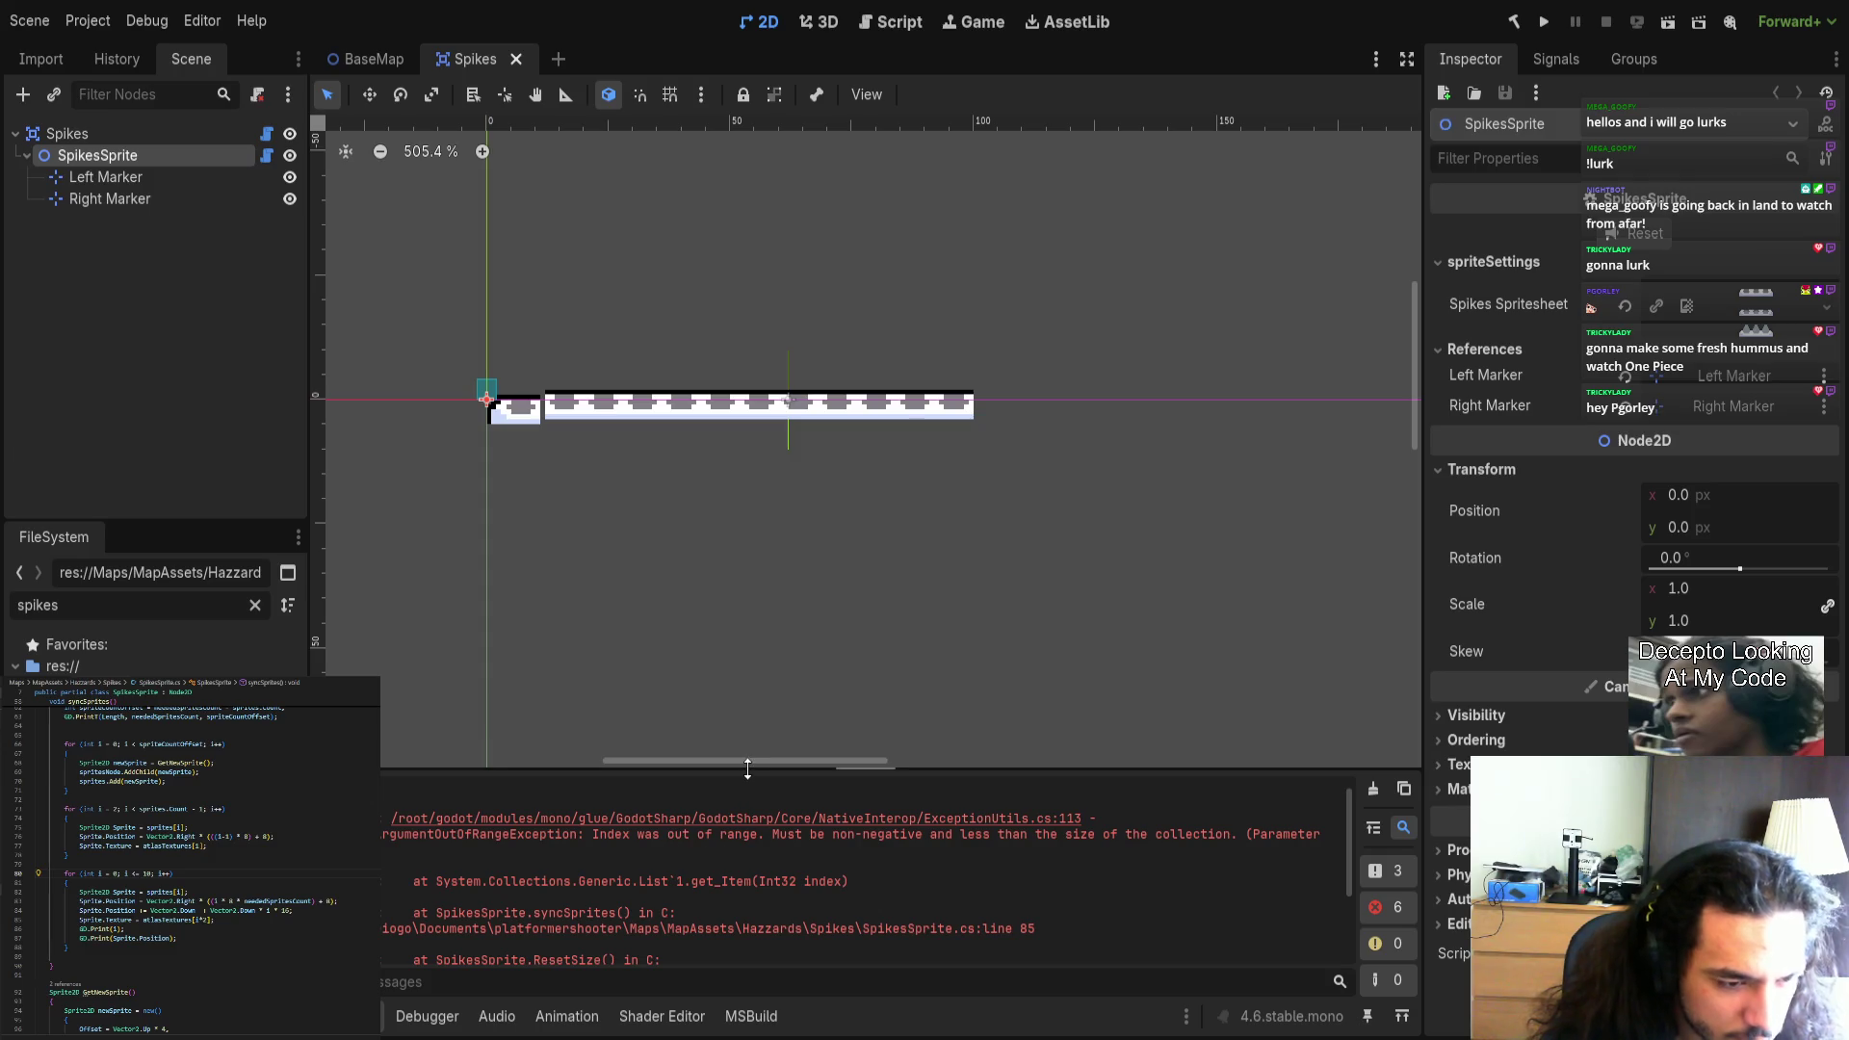
drag(744, 770, 788, 595)
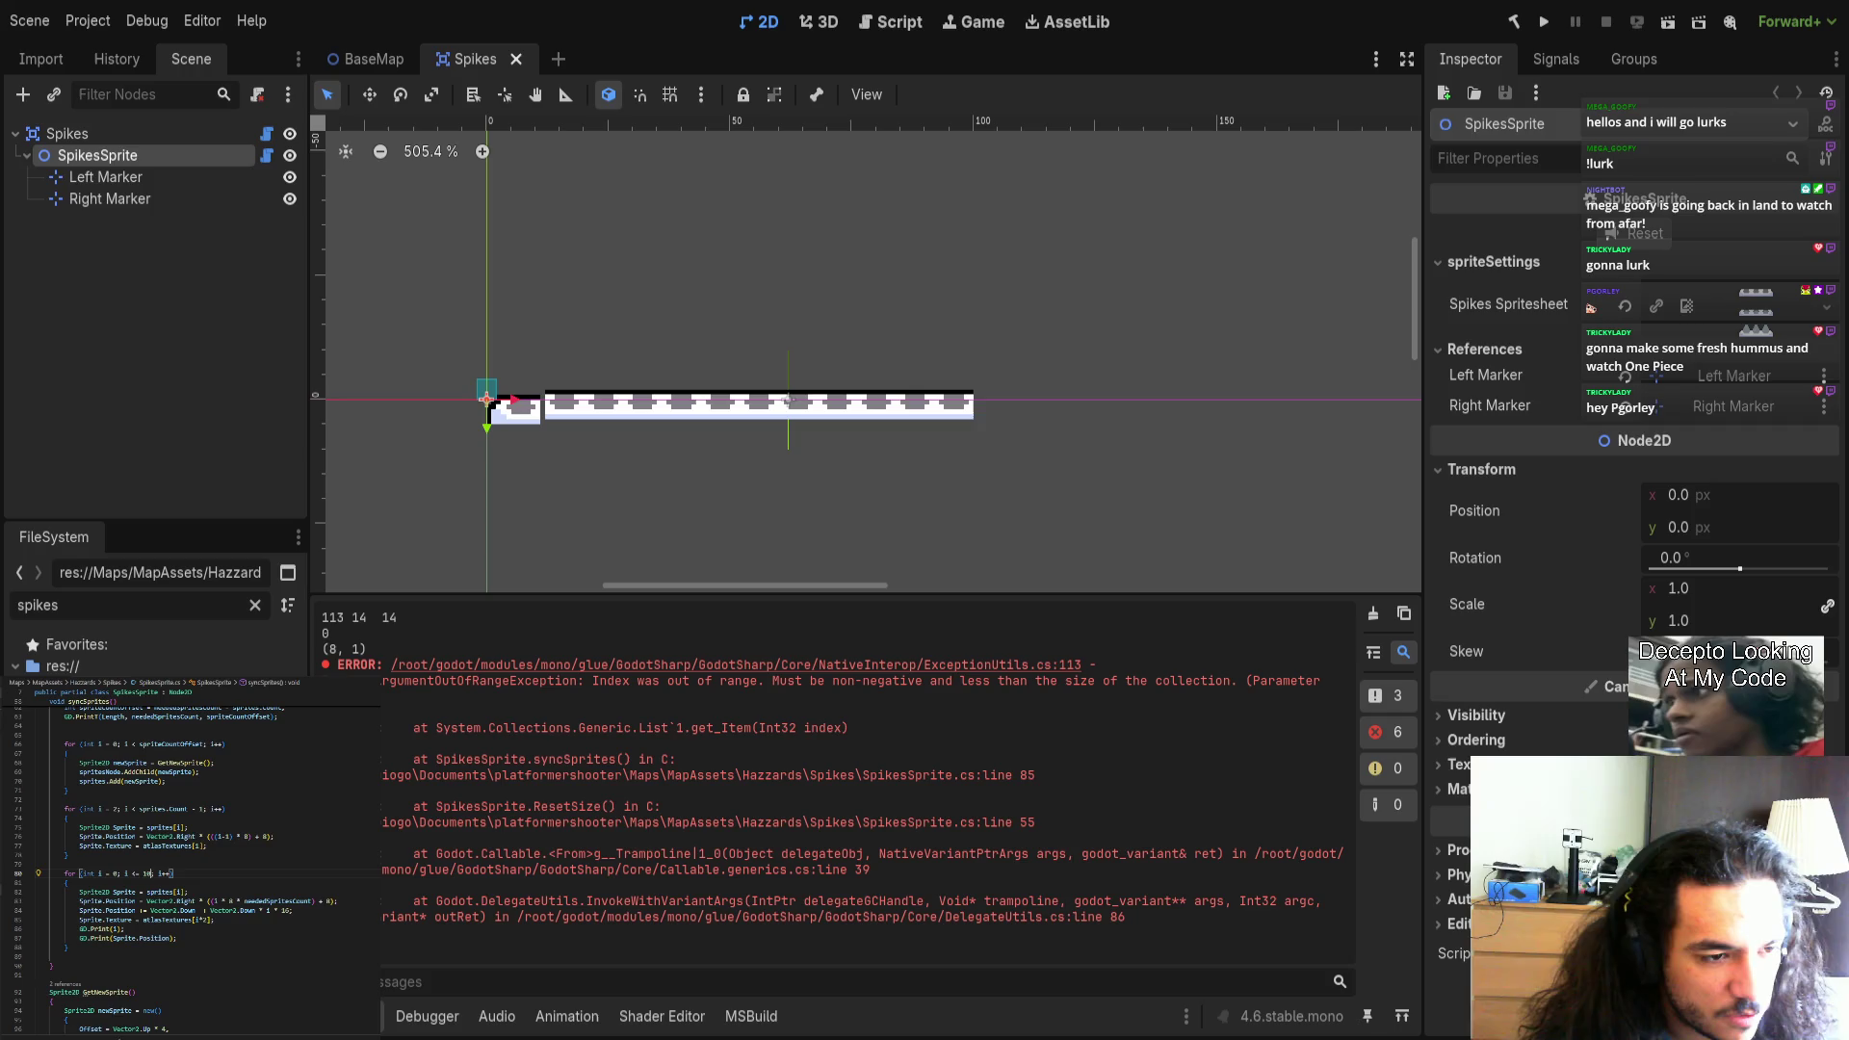
key(Down)
key(Down)
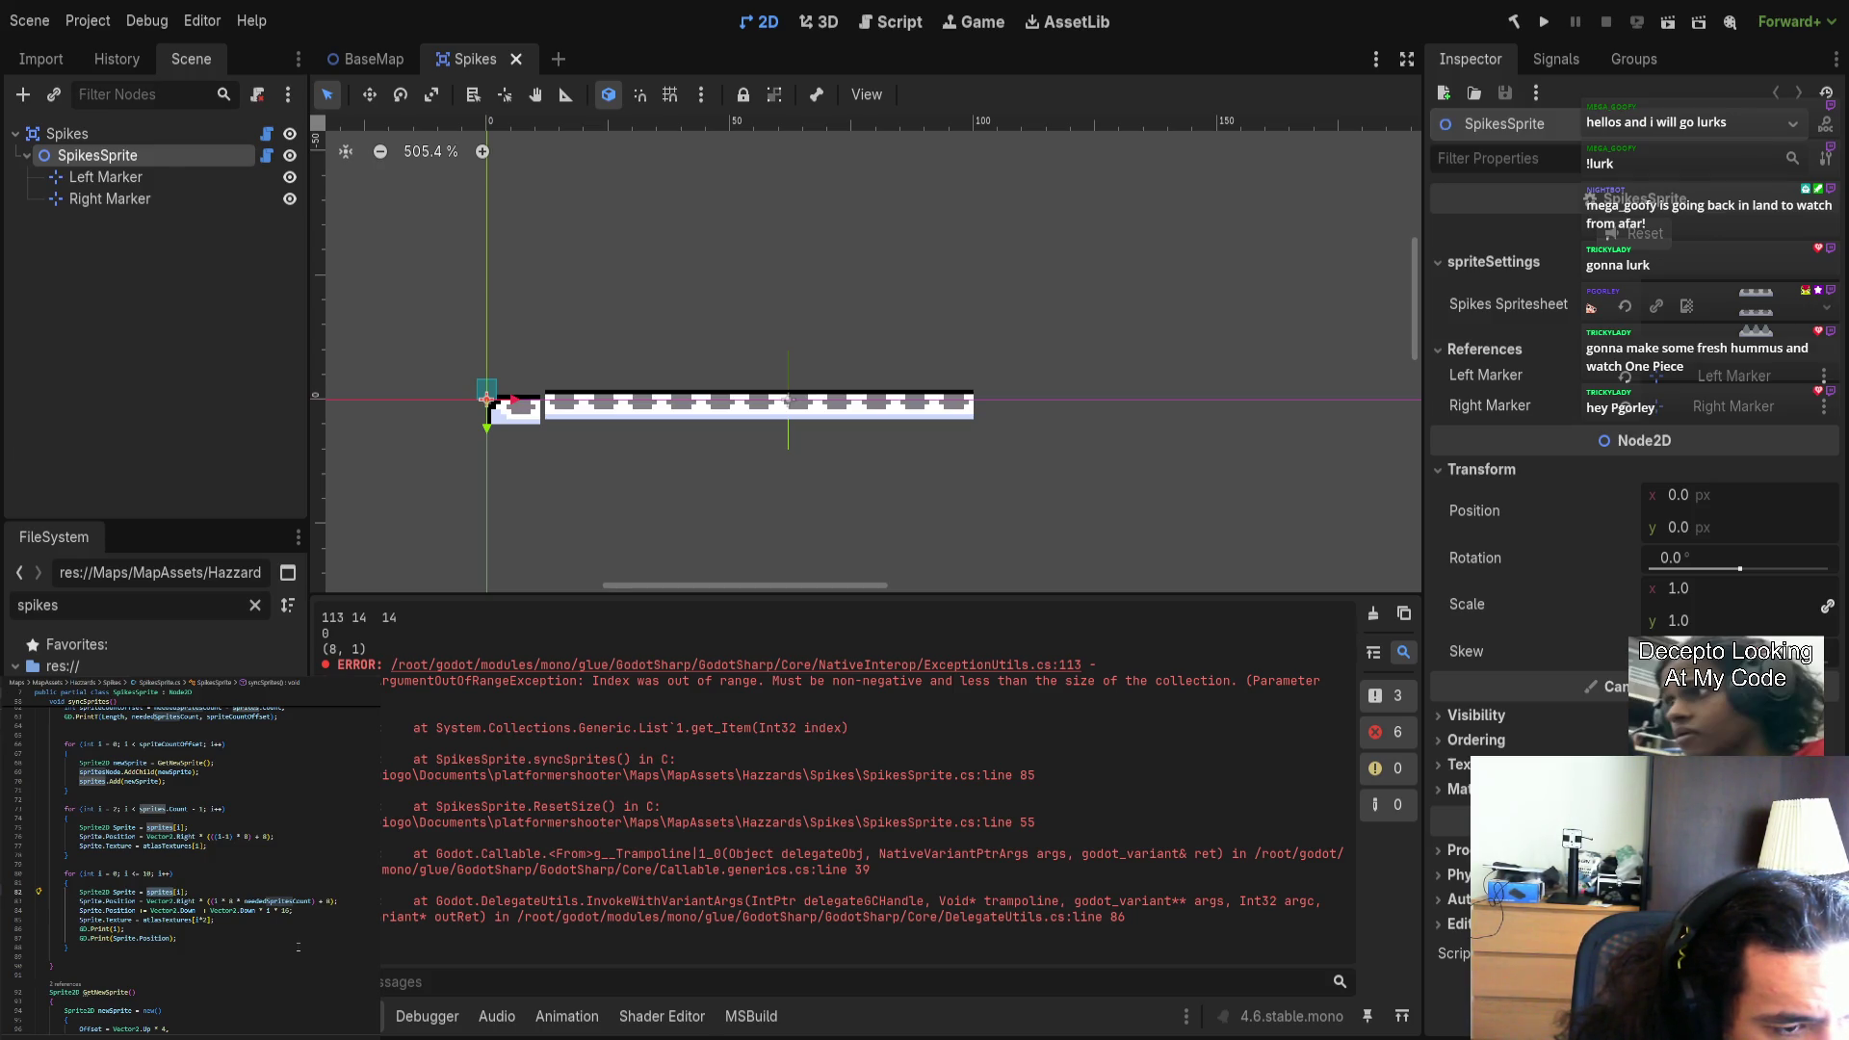
mouse_move(35, 855)
mouse_down()
mouse_move(31, 799)
mouse_move(23, 817)
mouse_up()
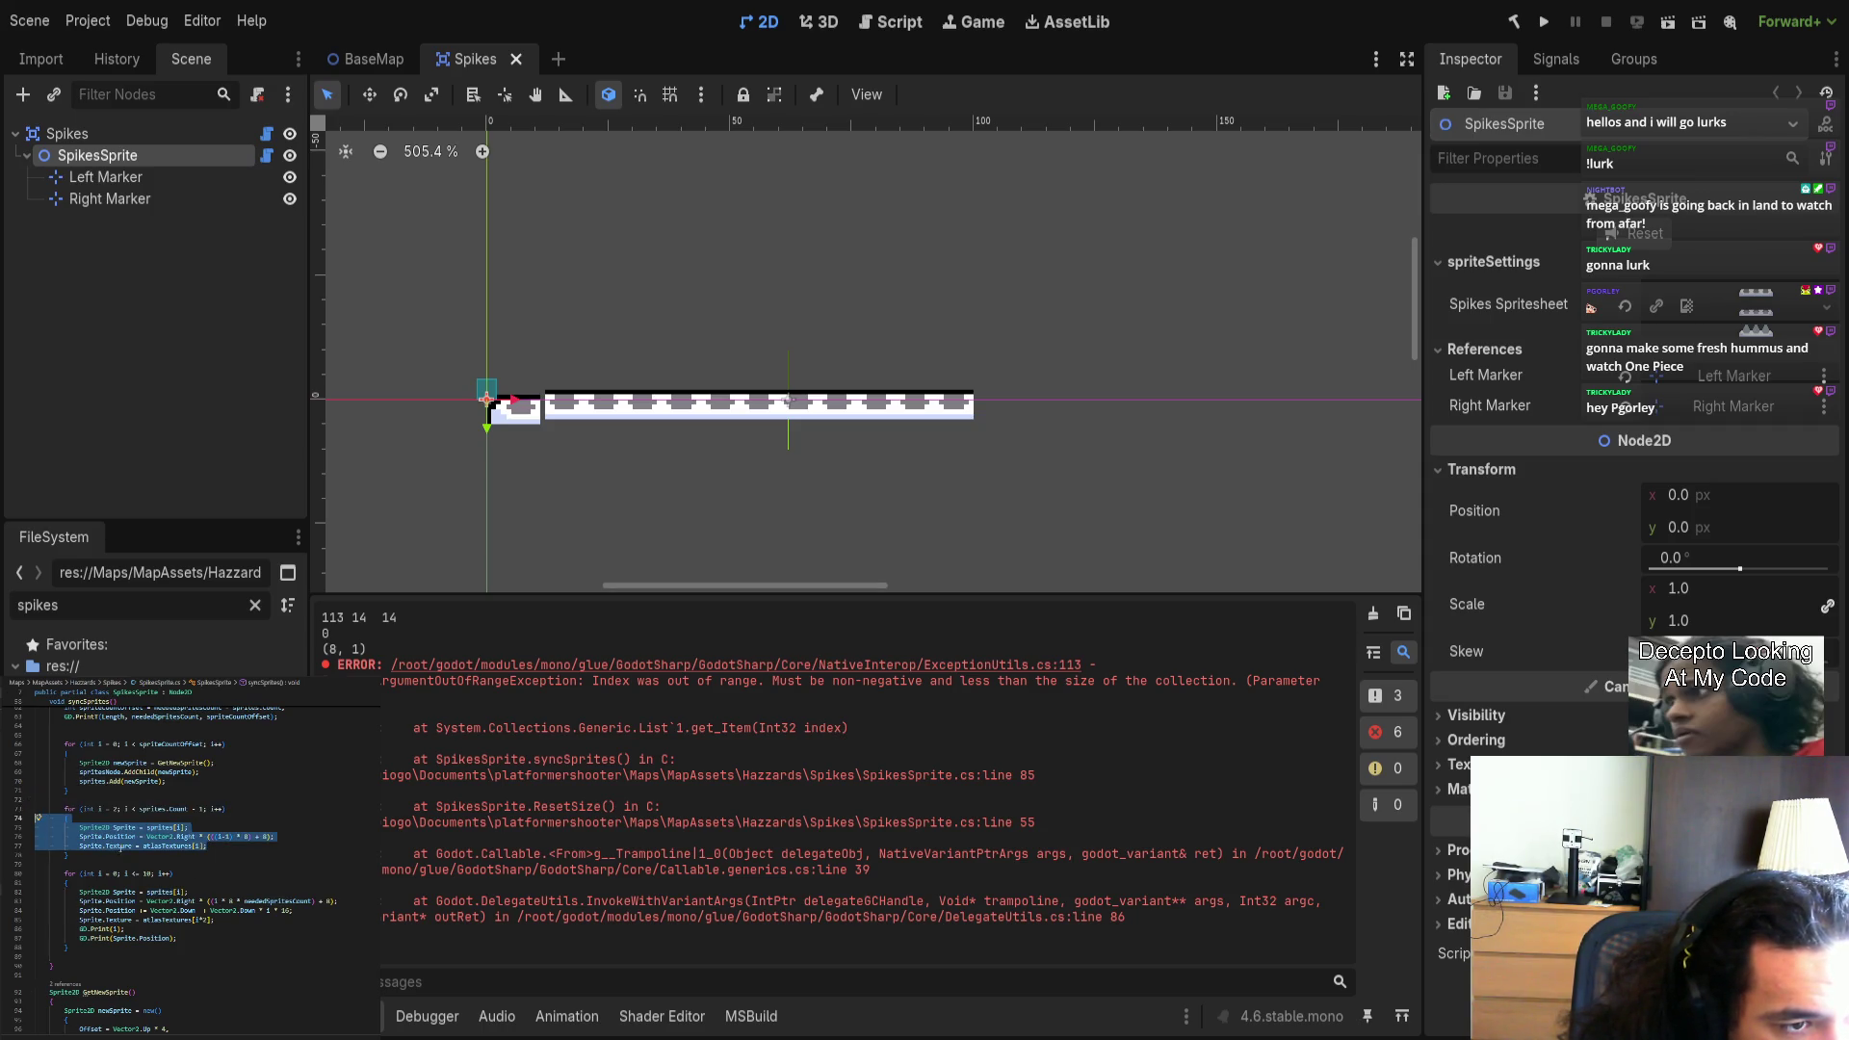
click(201, 866)
Remove the stray blank lines below sprites.Add(newSprite).
scroll(200, 866, up, 3)
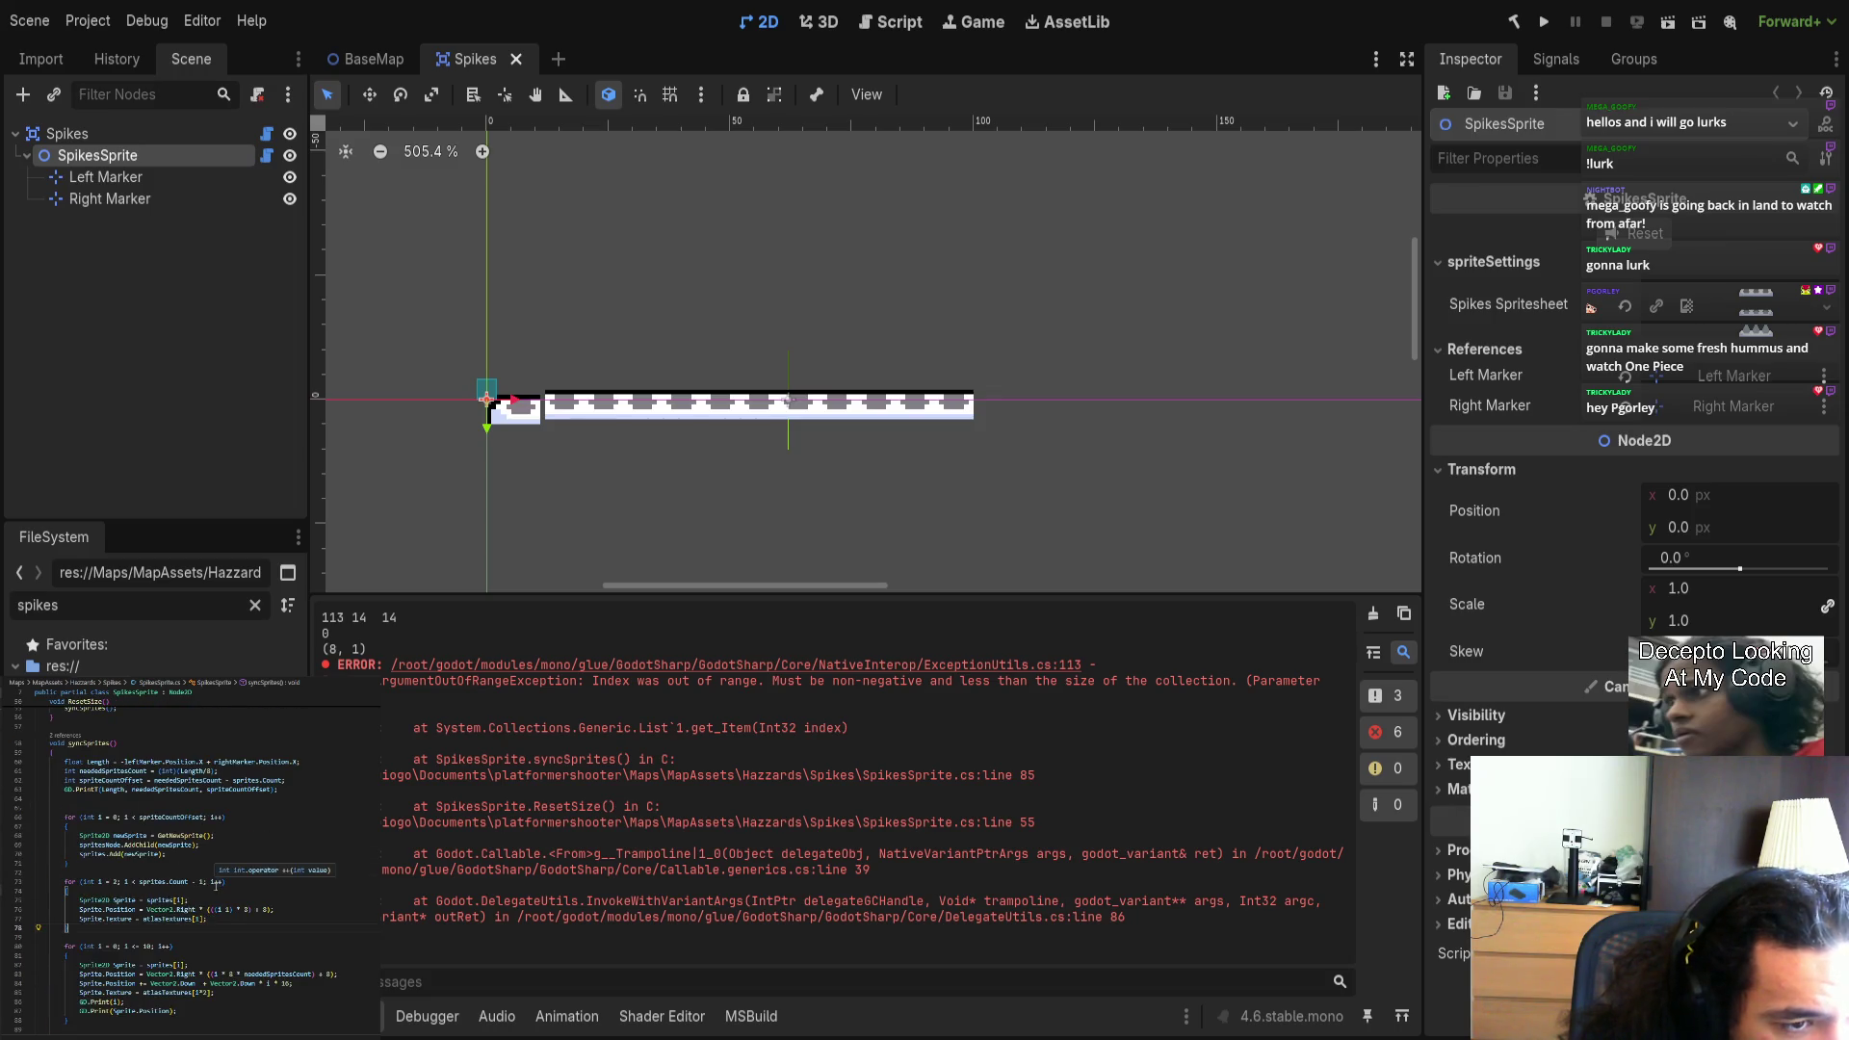
drag(78, 854, 169, 856)
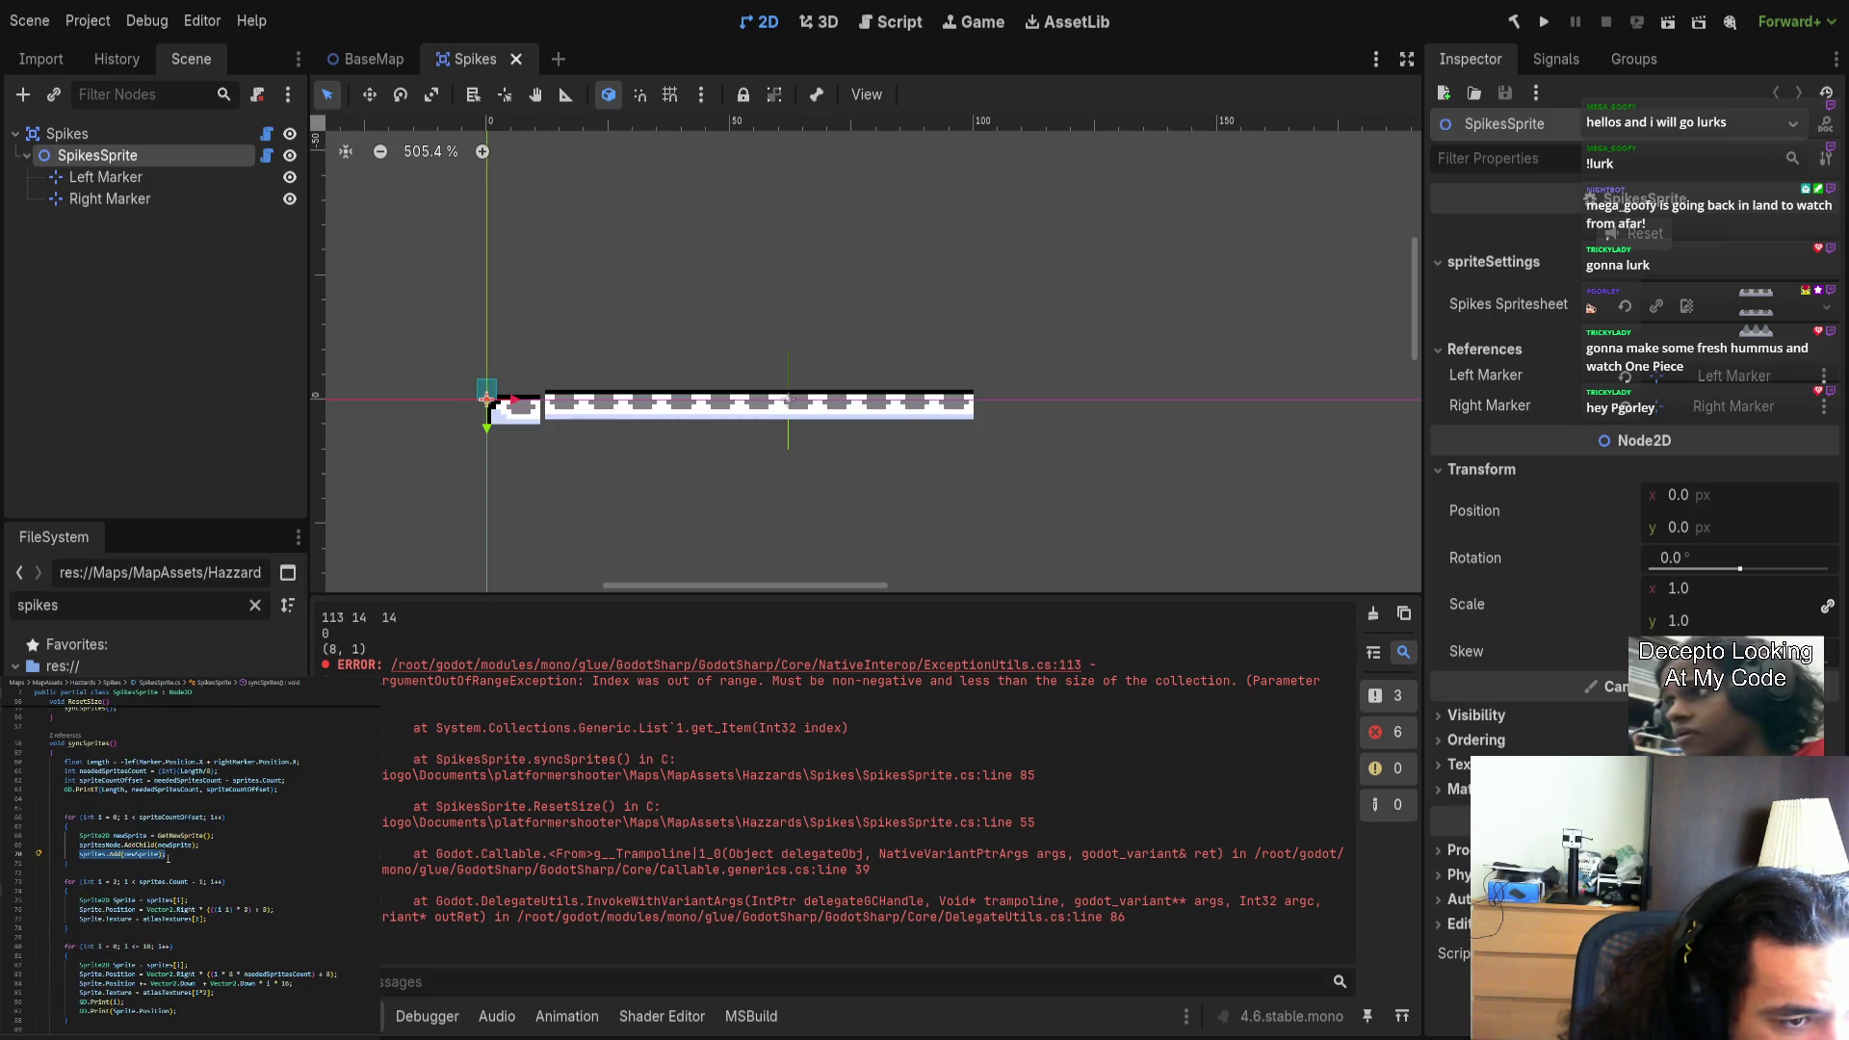
click(123, 870)
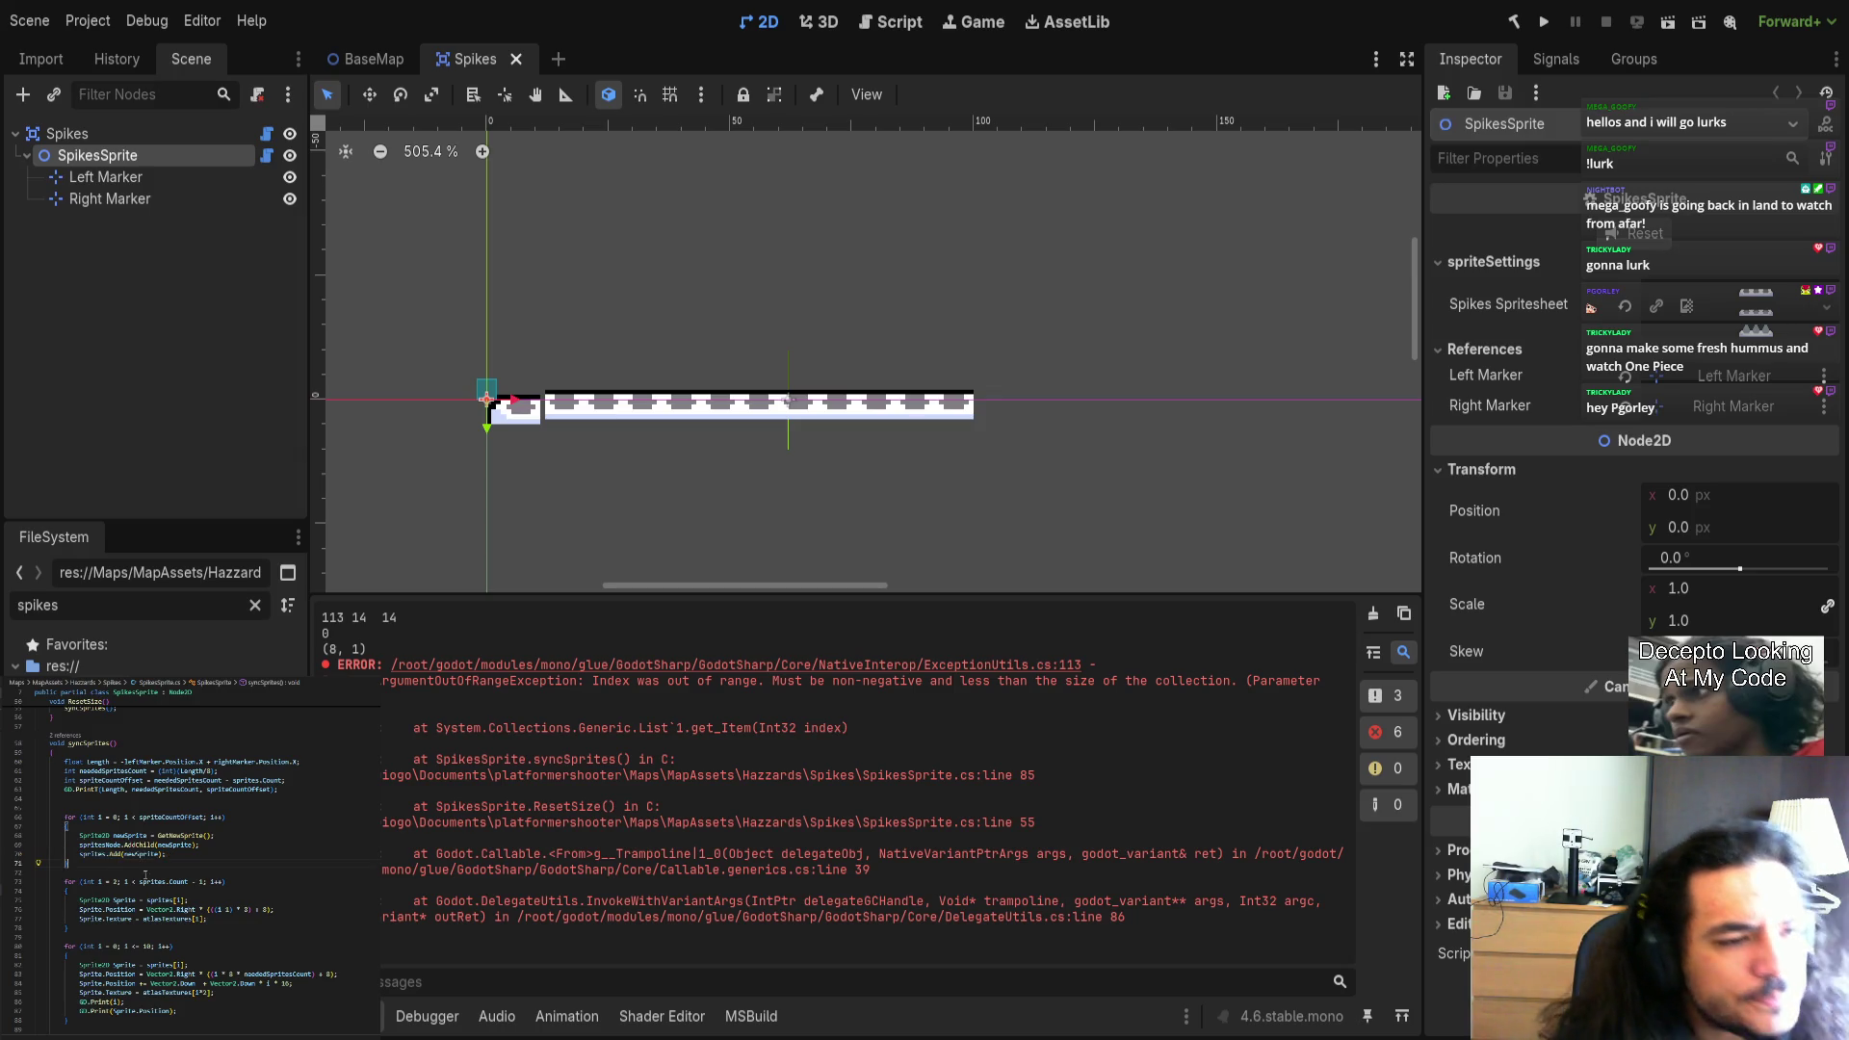
key(Return)
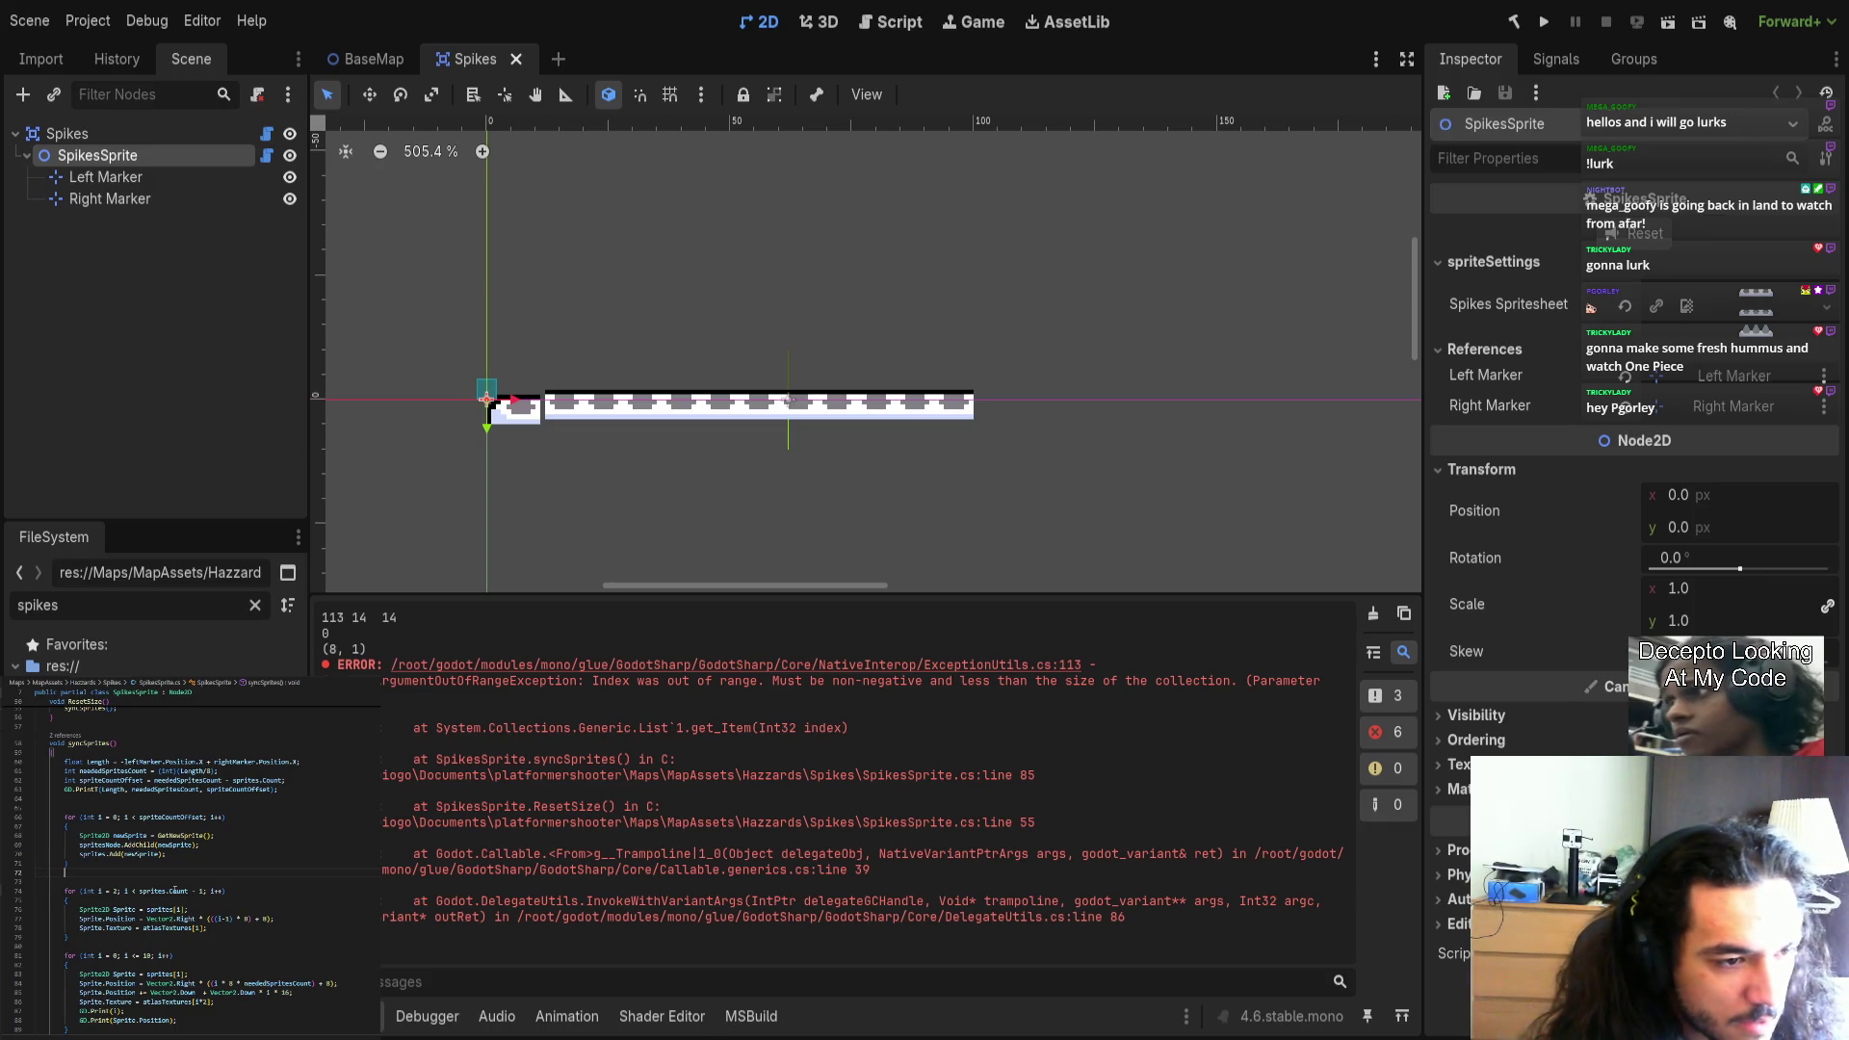
text(for)
key(BackSpace)
key(BackSpace)
key(BackSpace)
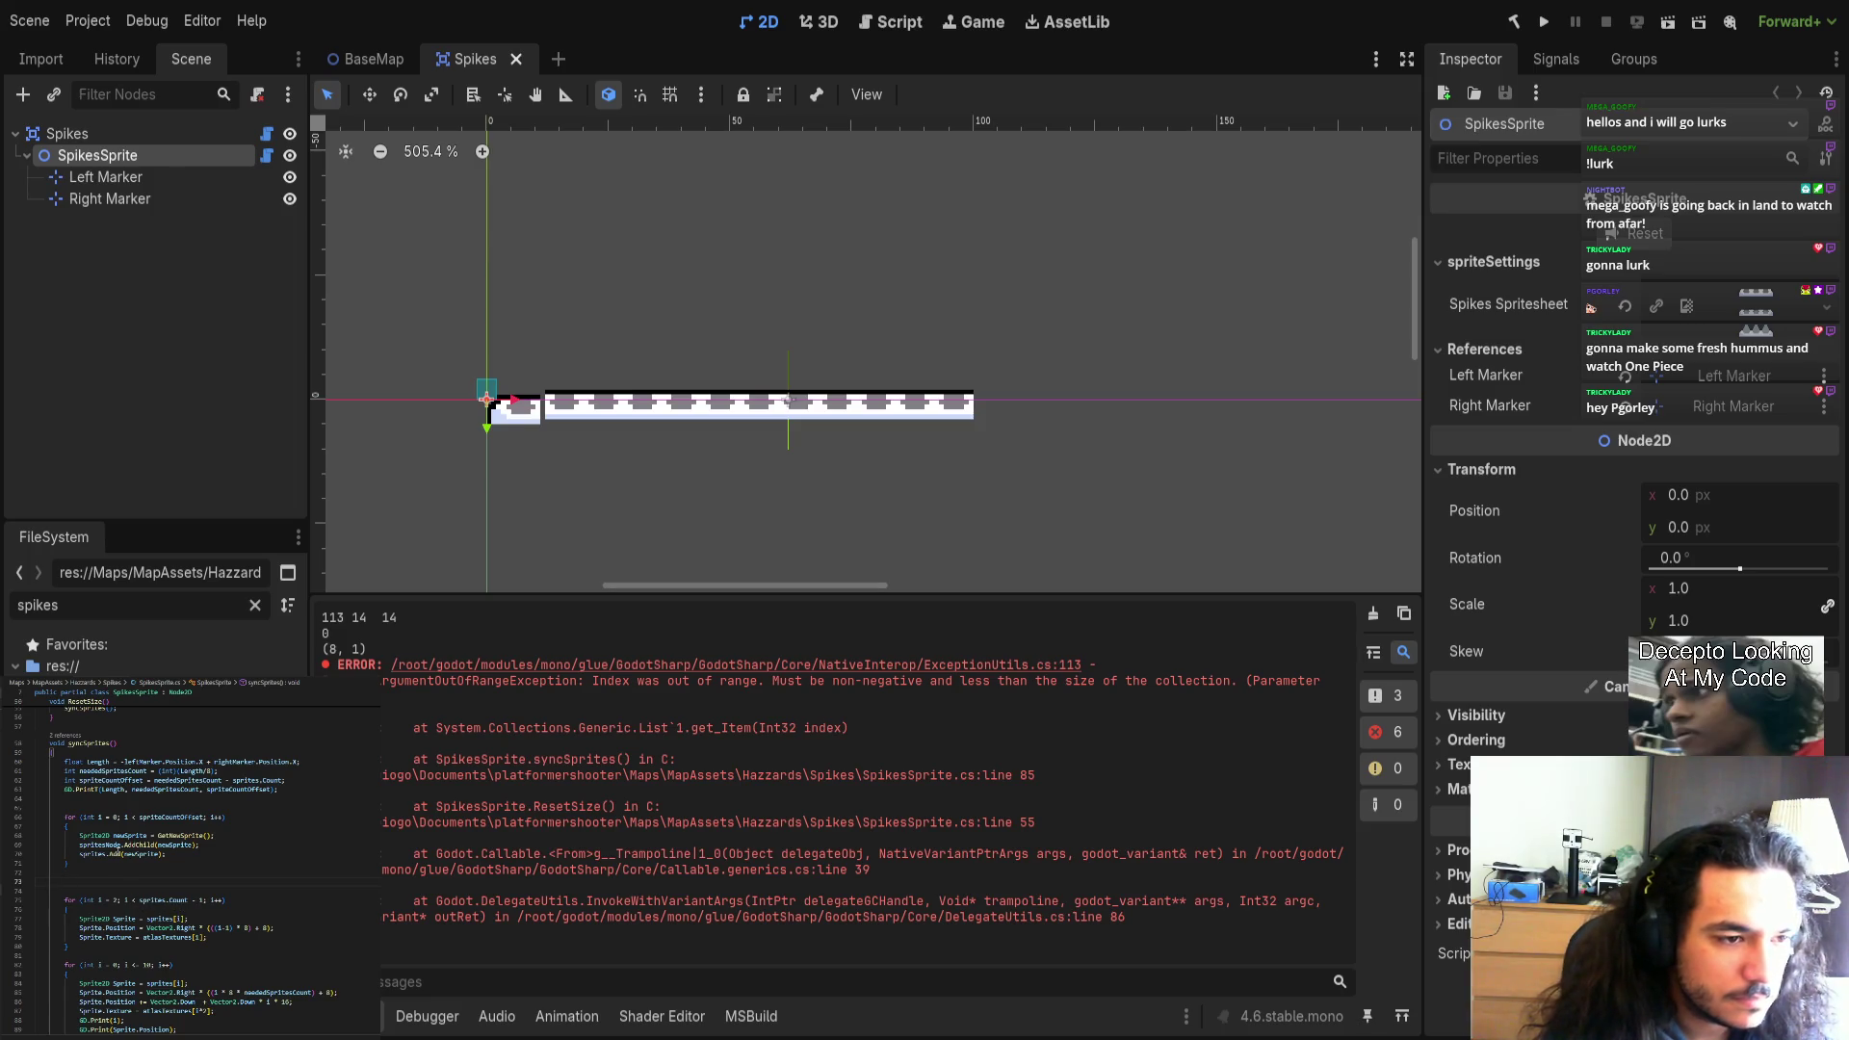
key(BackSpace)
key(BackSpace)
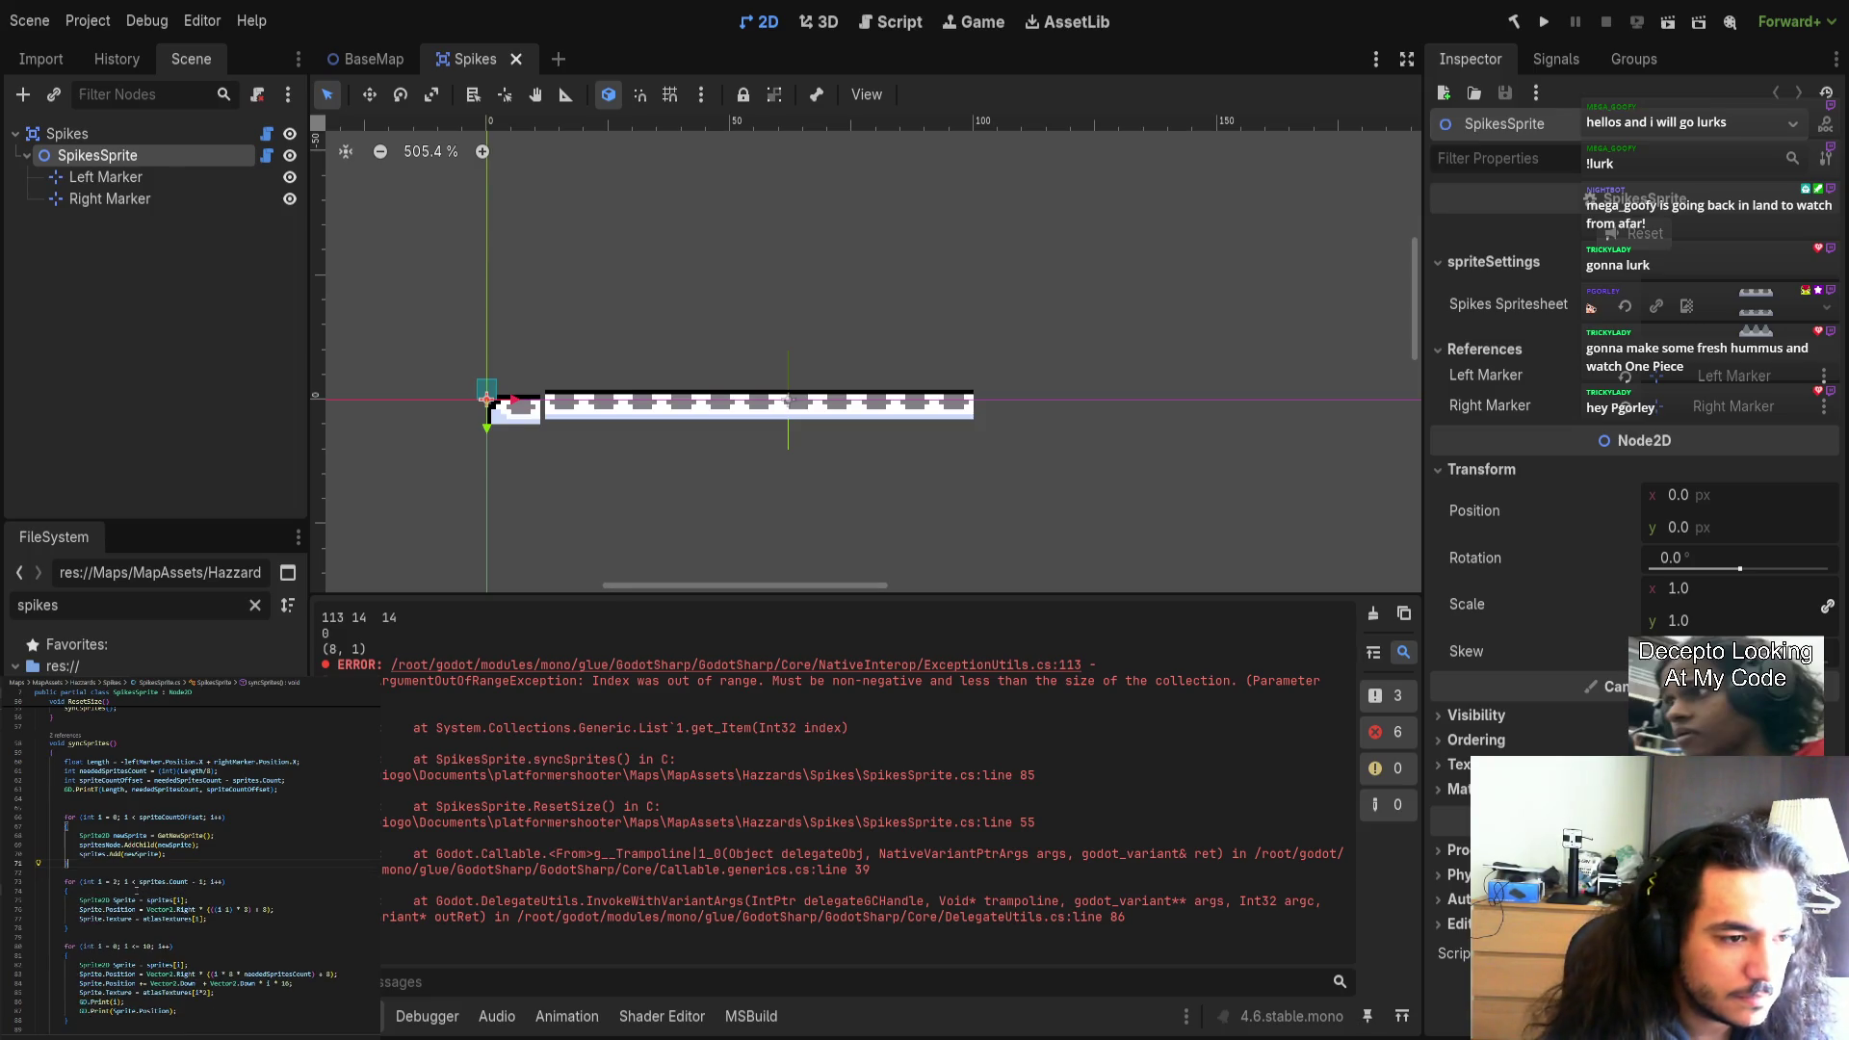
Add GD.Print(Sprite); inside the second for-loop and close the Spikes scene.
click(132, 891)
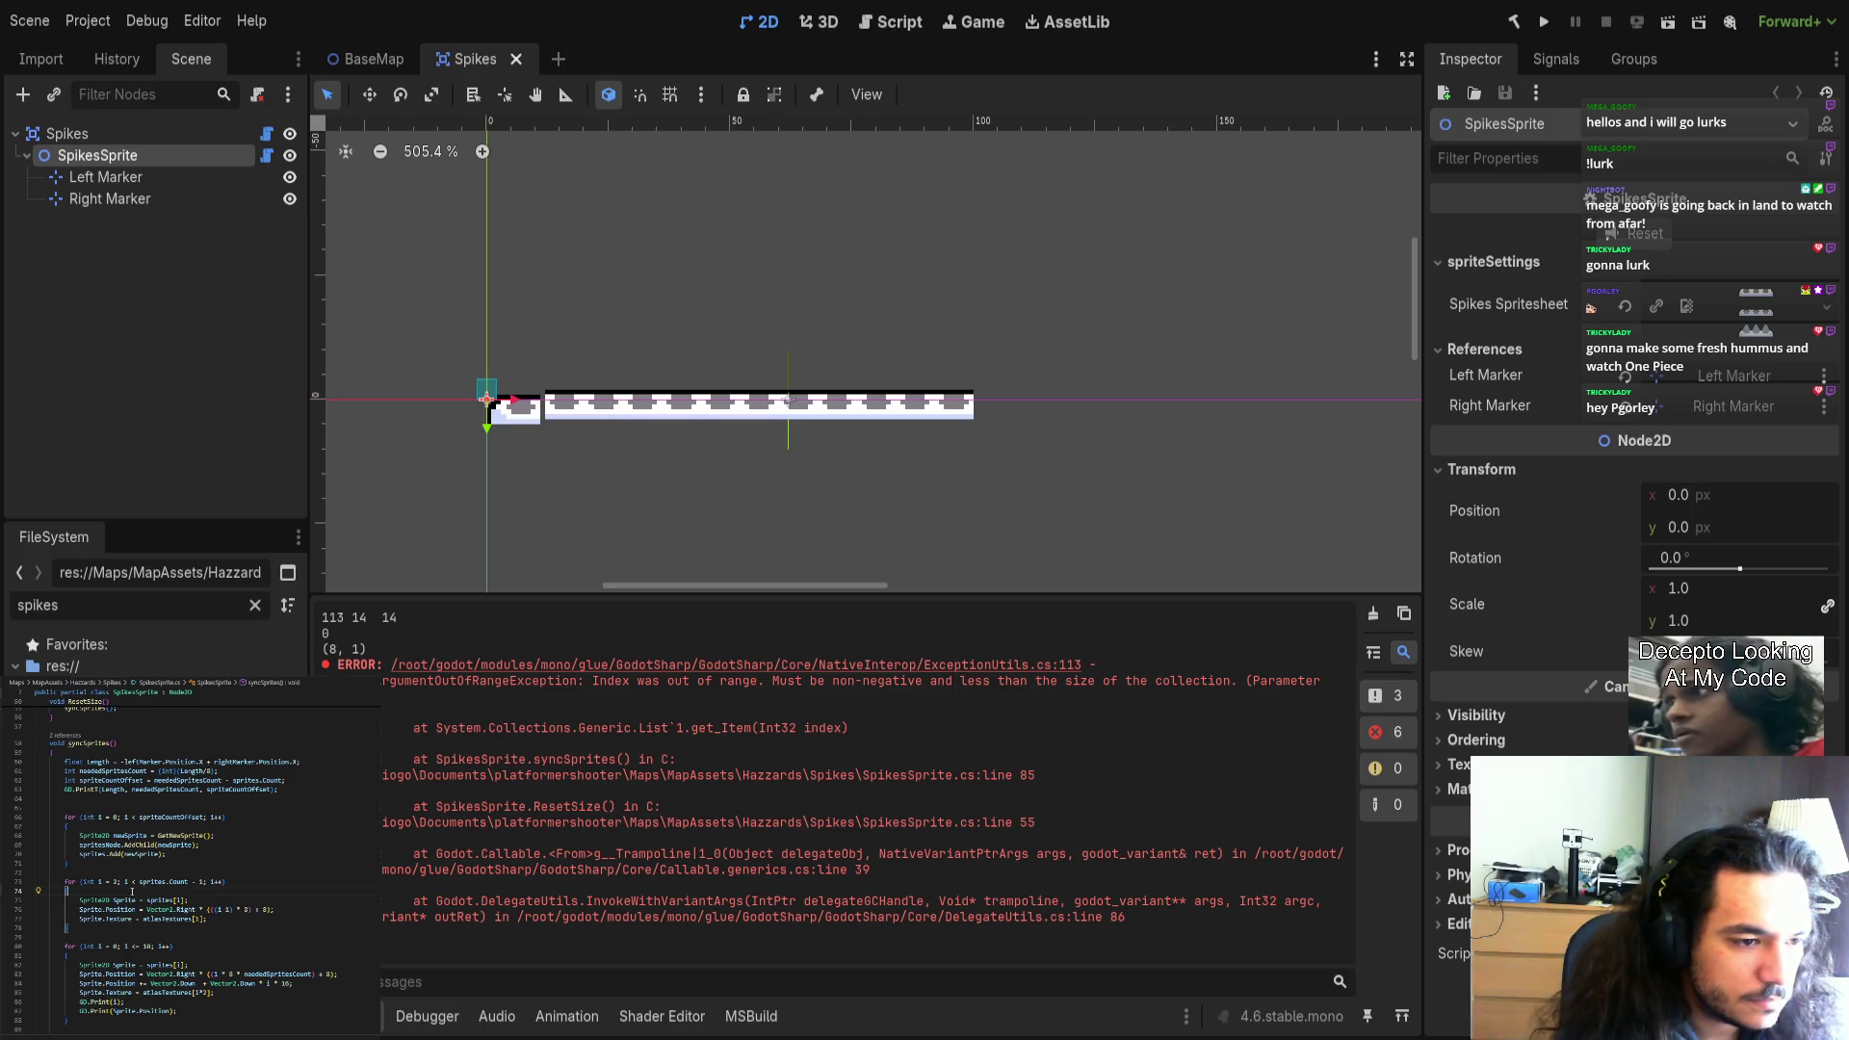
key(Return)
text(PrintOrphanNodes())
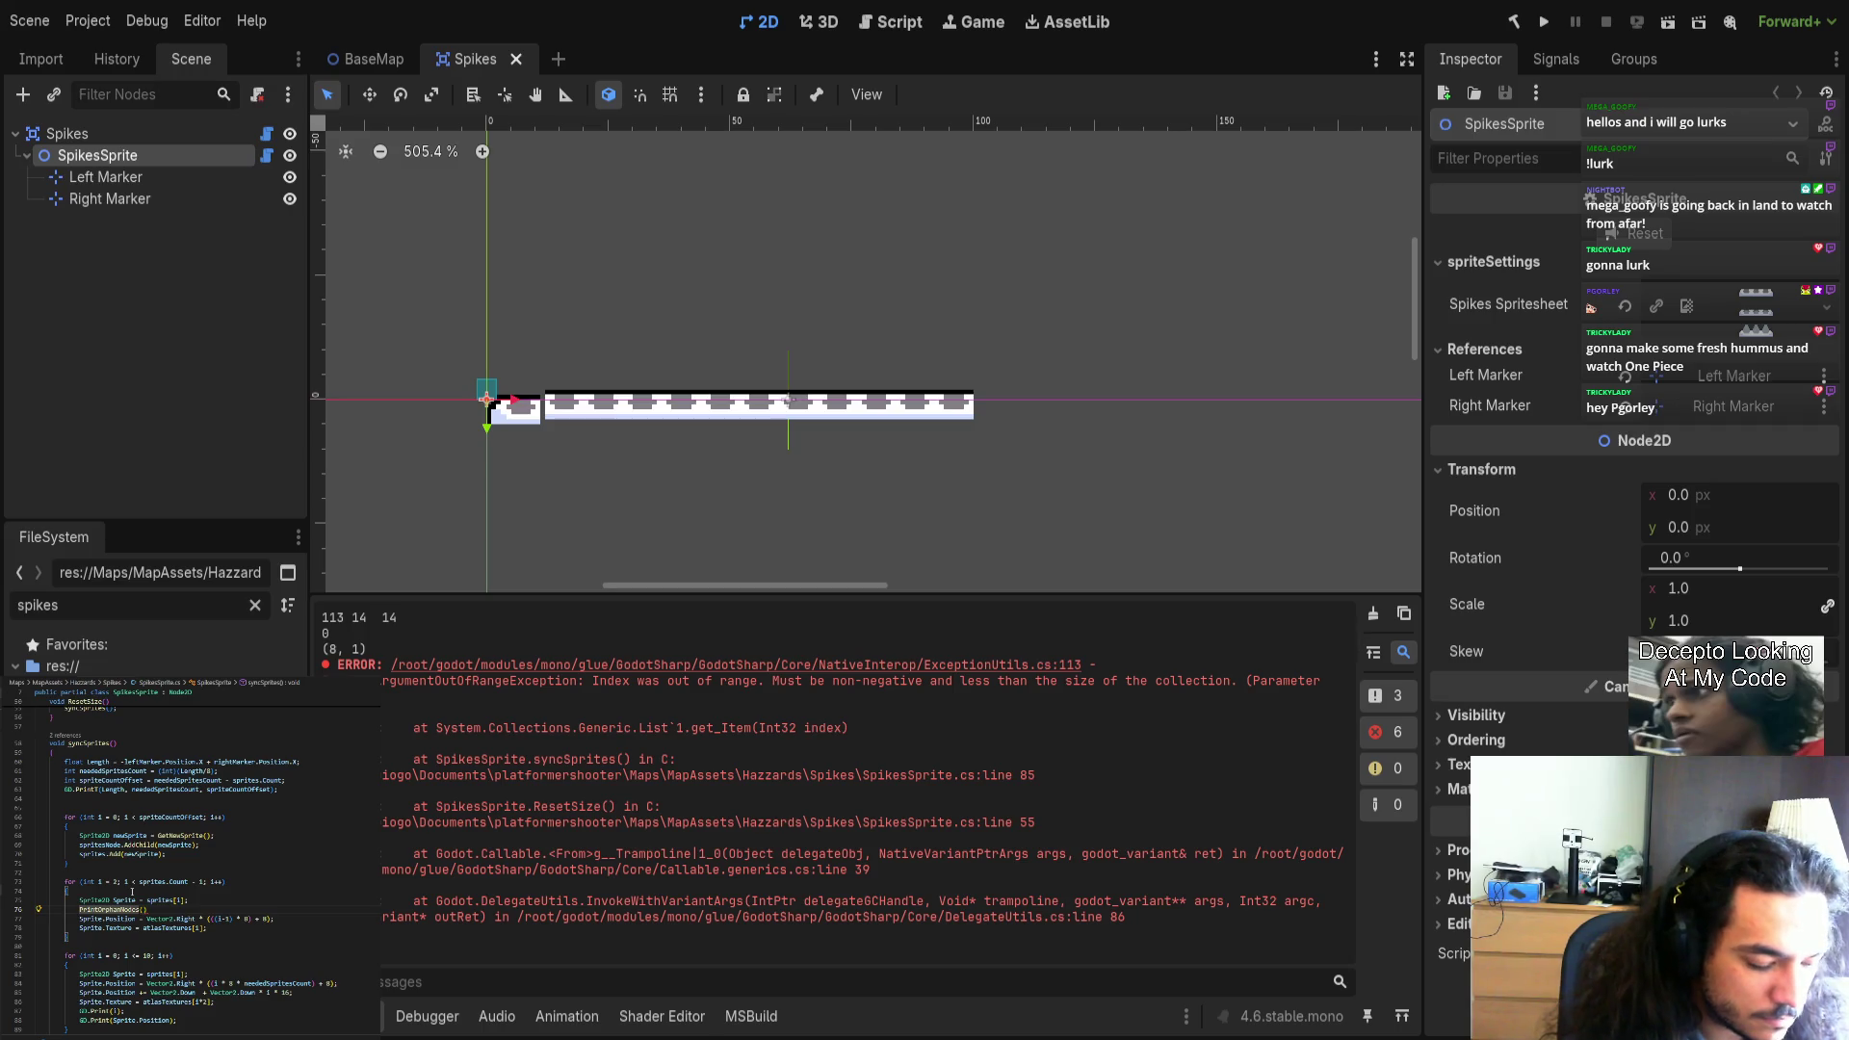
text(GD.)
key(Escape)
key(ctrl+Delete)
text(Print(Sprite)
click(186, 918)
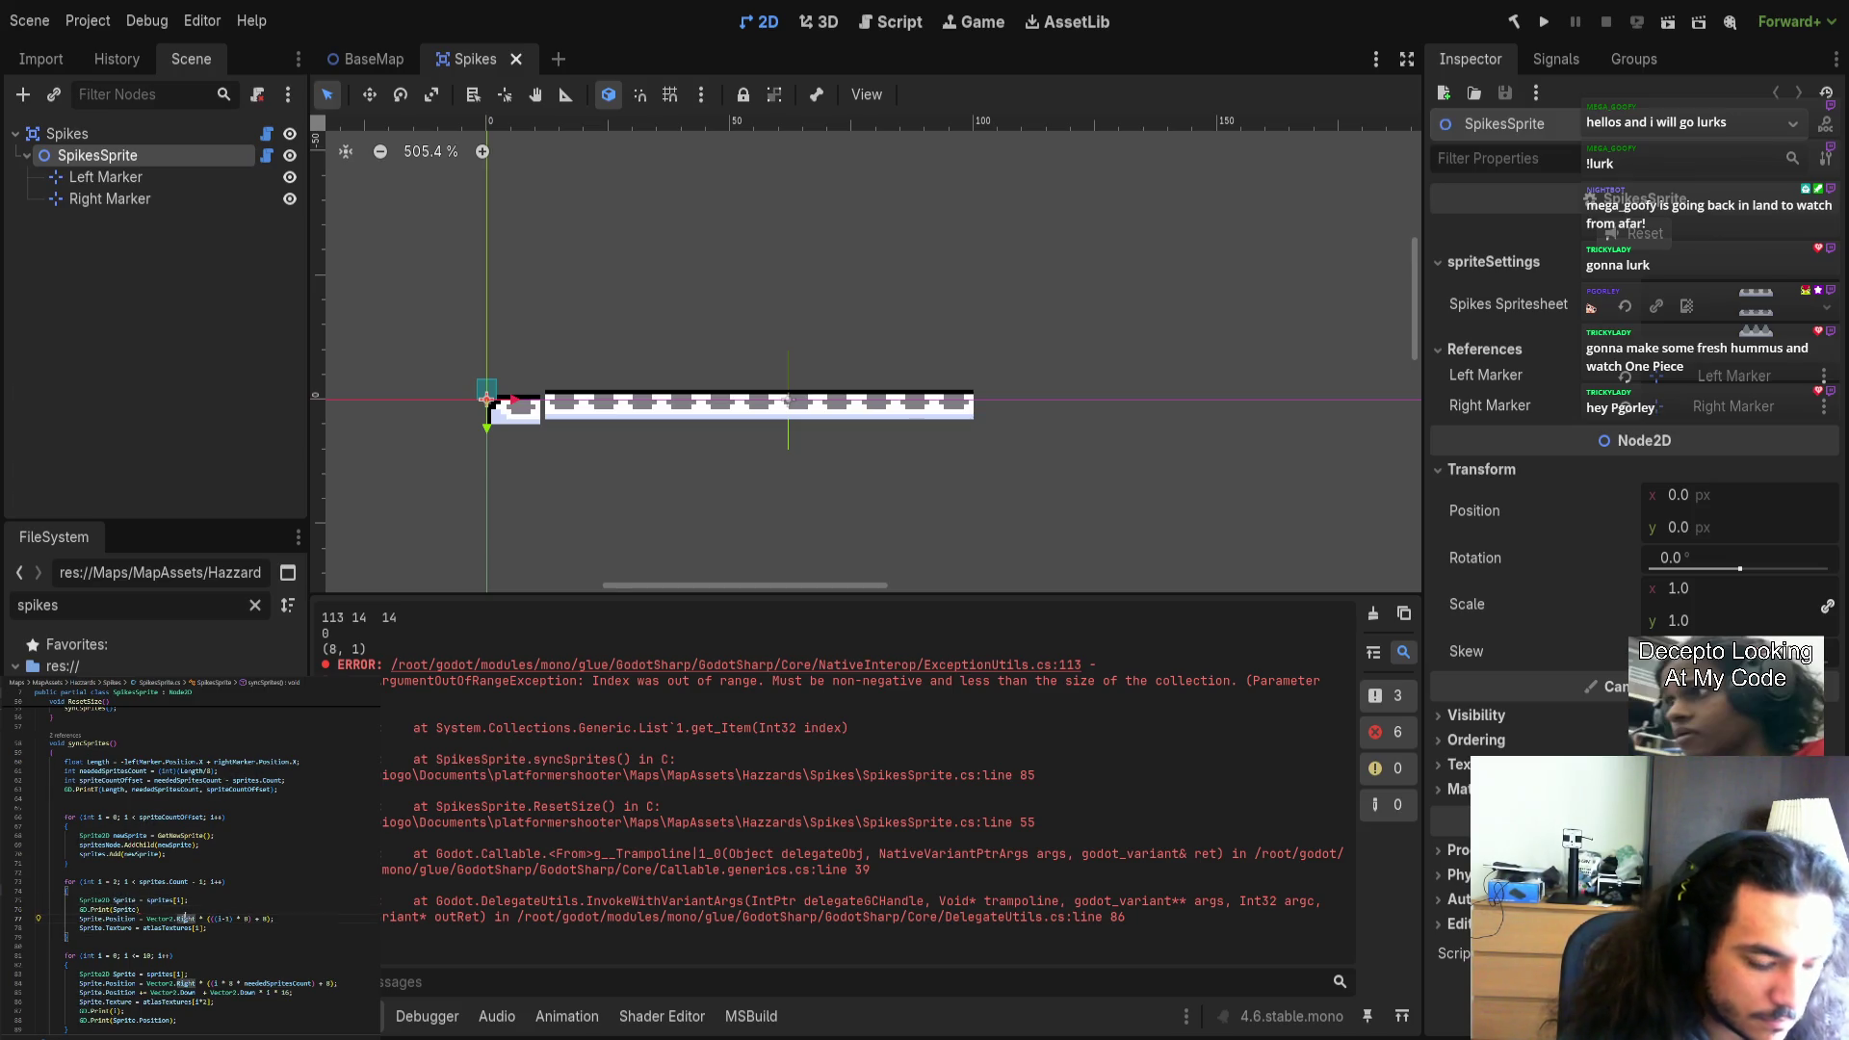
key(Up)
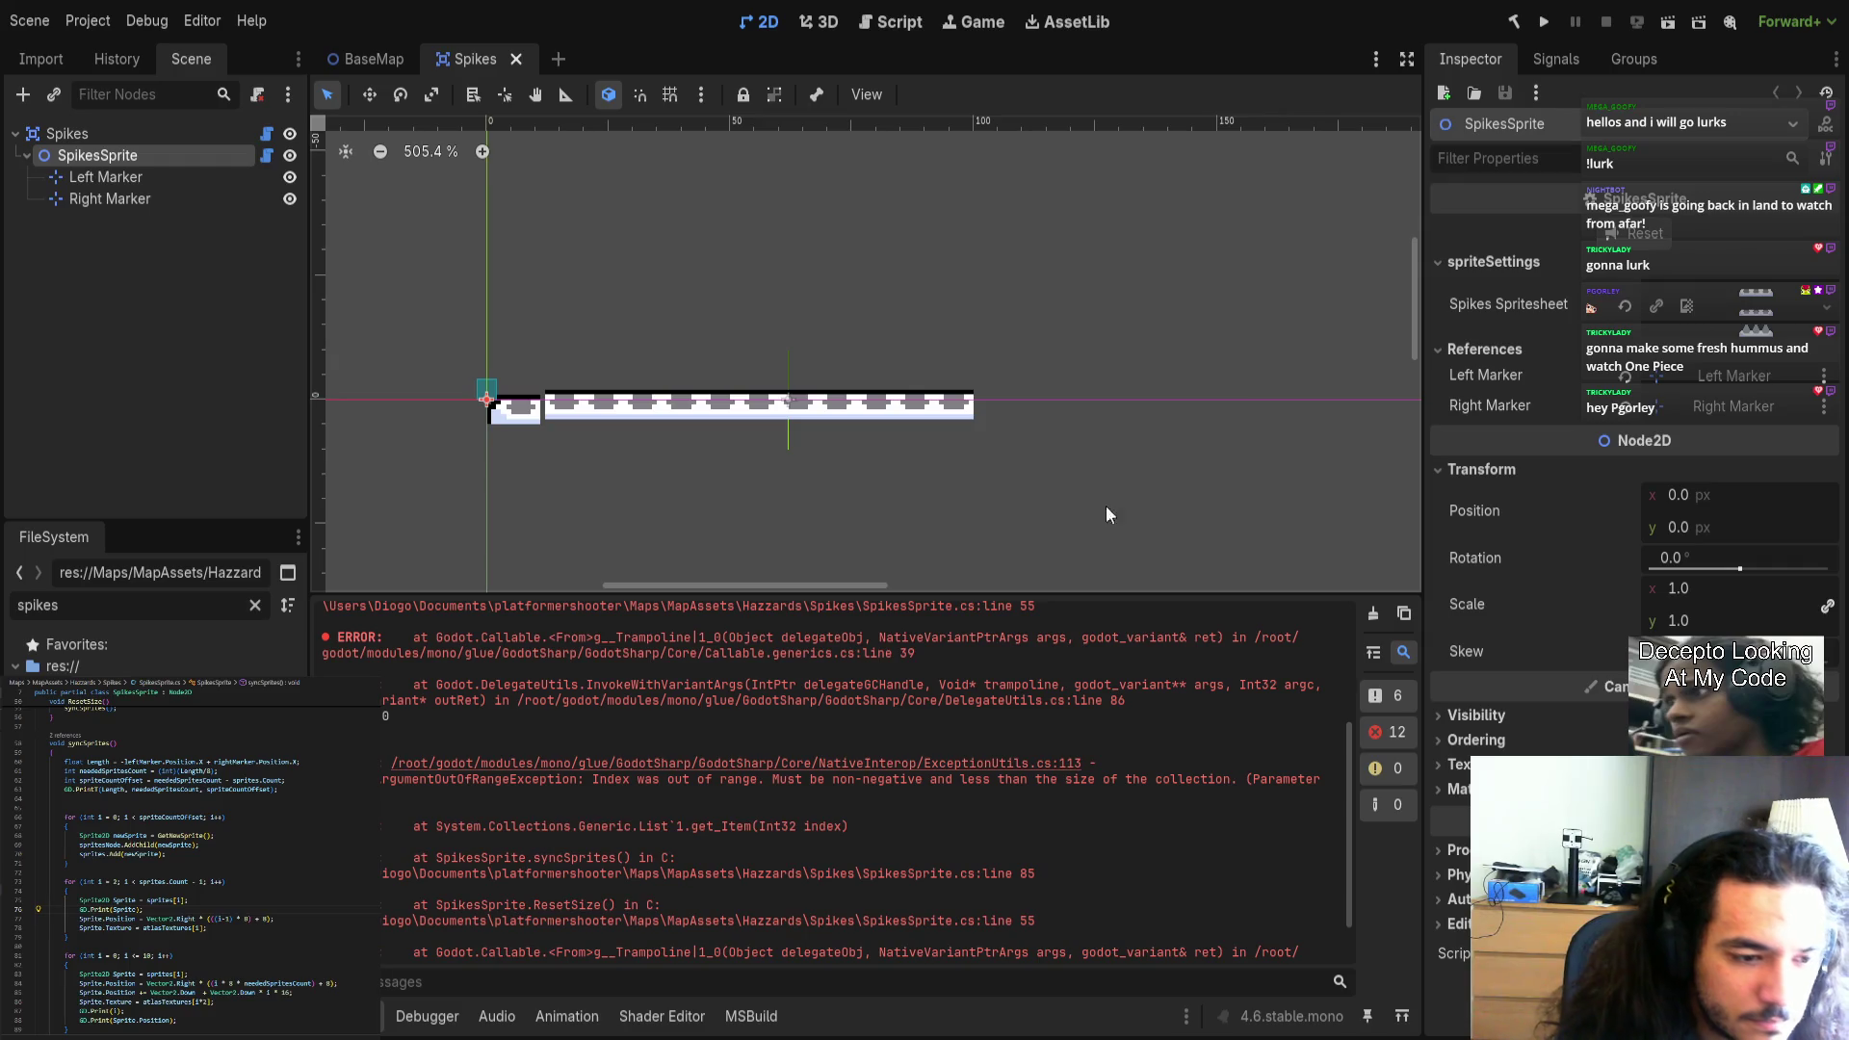
click(516, 59)
Rebuild, reopen Spikes, rerun the layout, and read the ArgumentOutOfRangeException at SpikesSprite.cs line 86.
click(1513, 21)
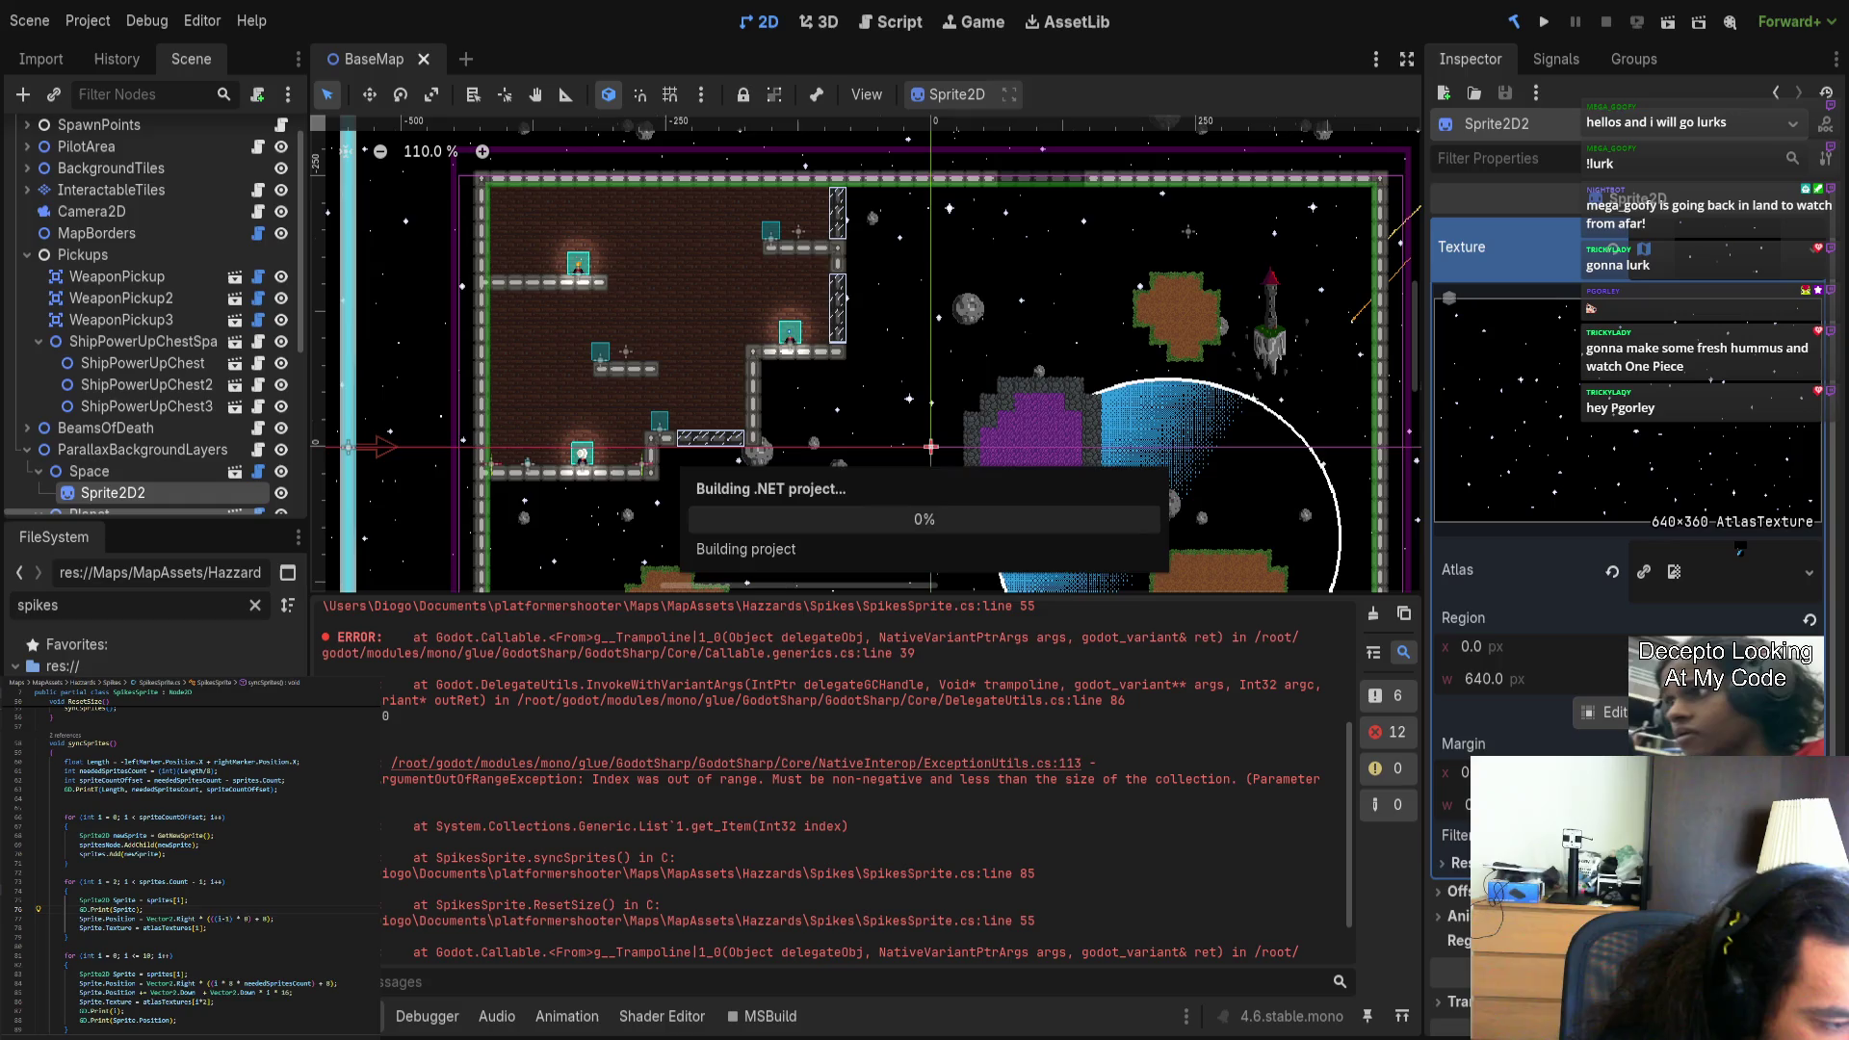
key(ctrl+shift+t)
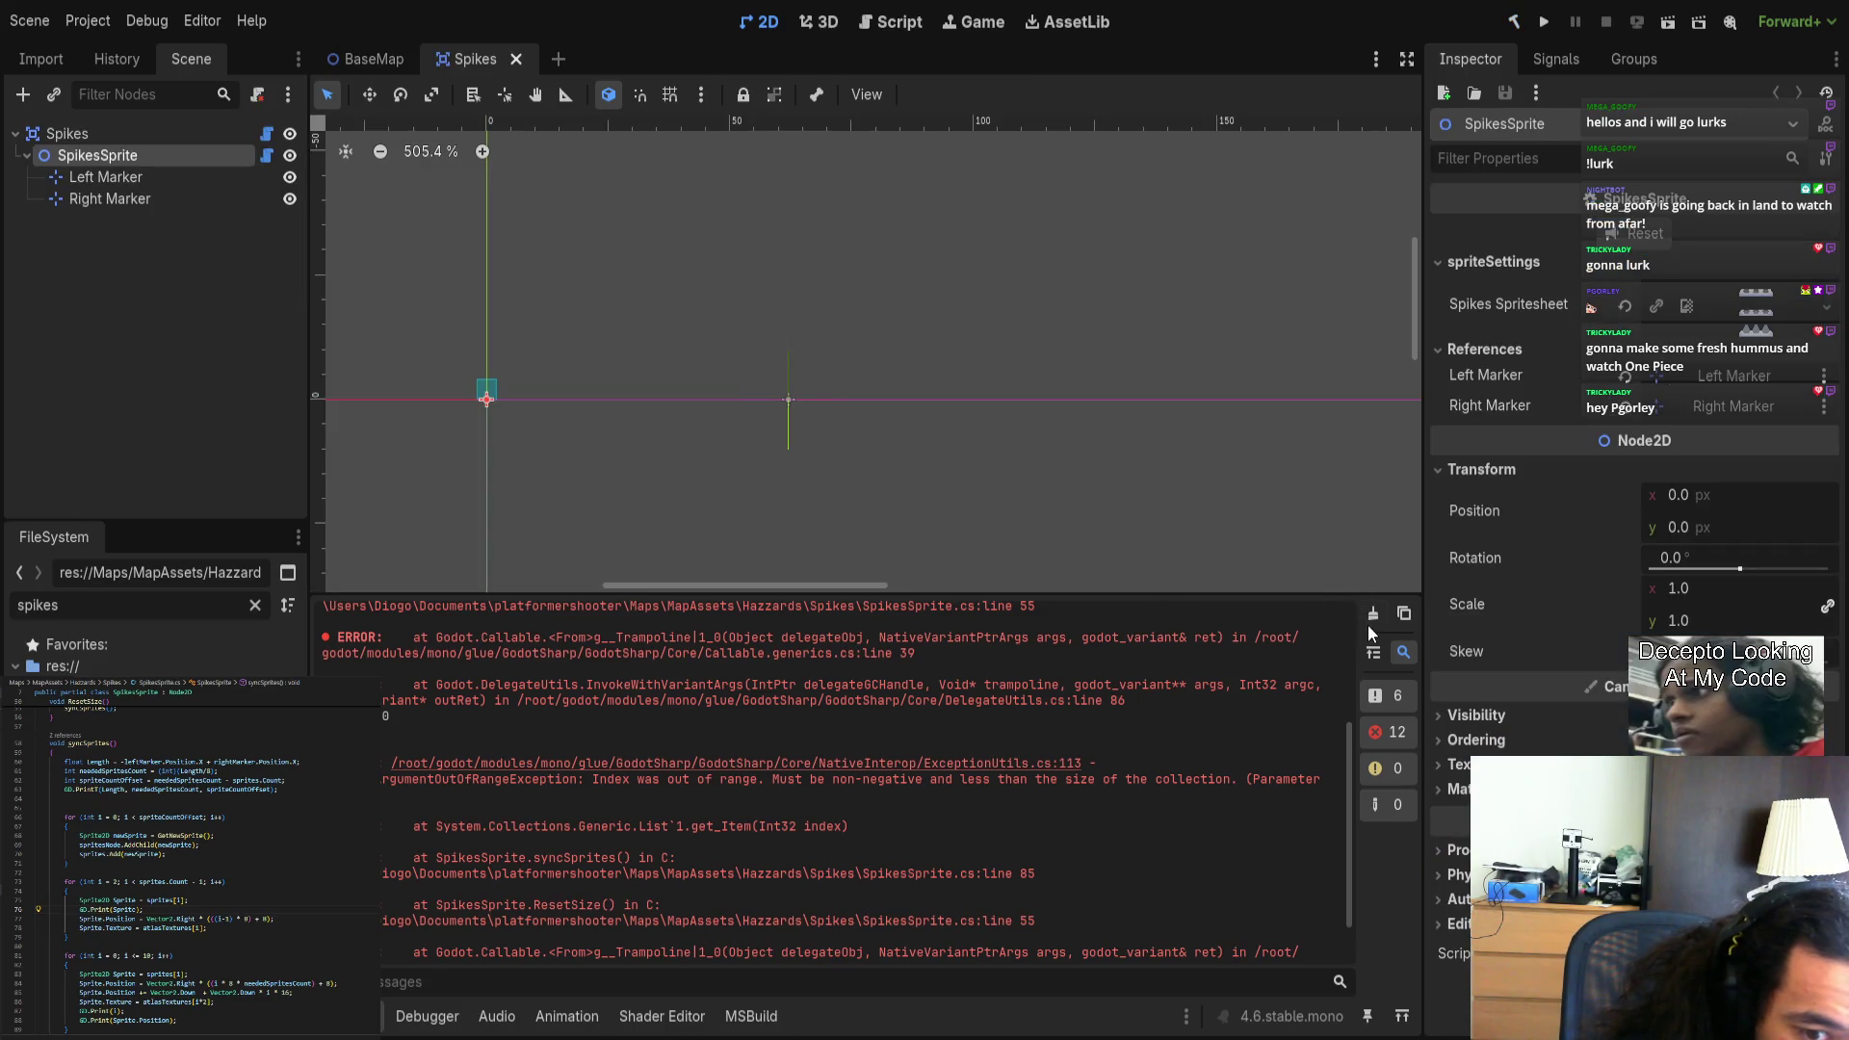
click(1372, 616)
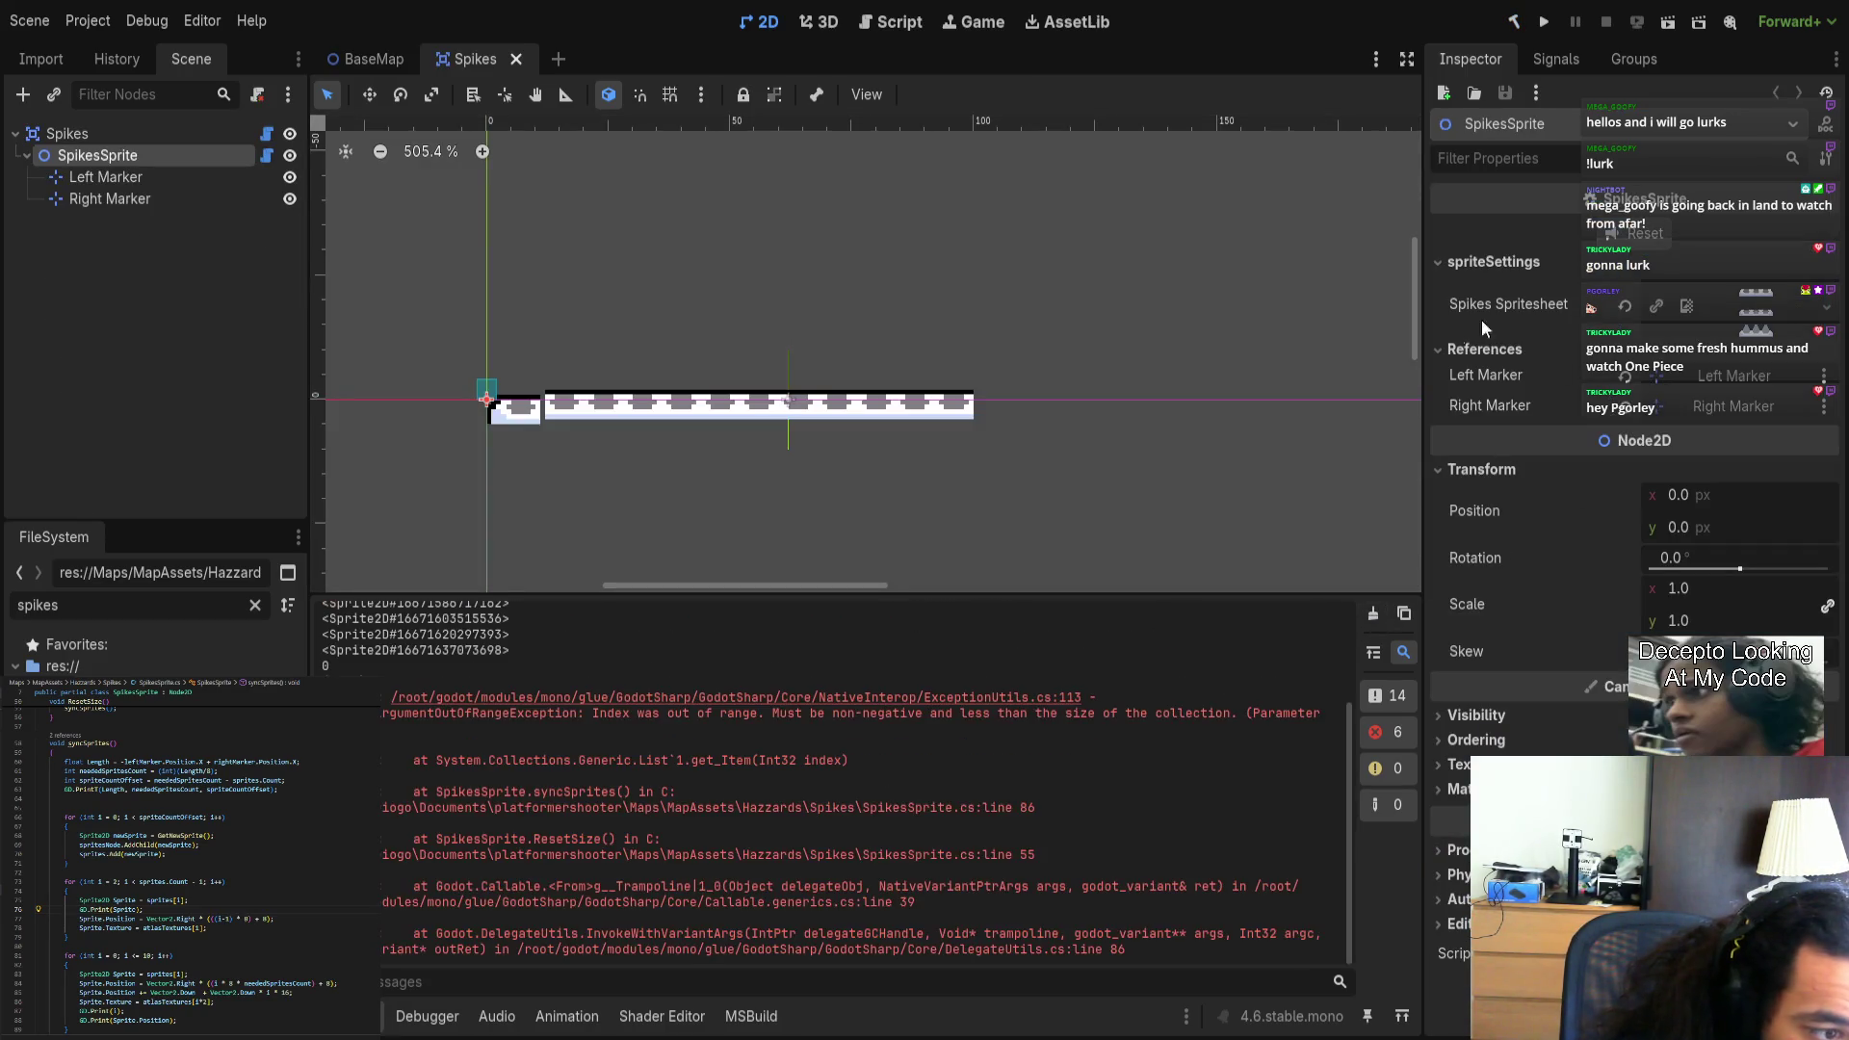
scroll(808, 674, up, 3)
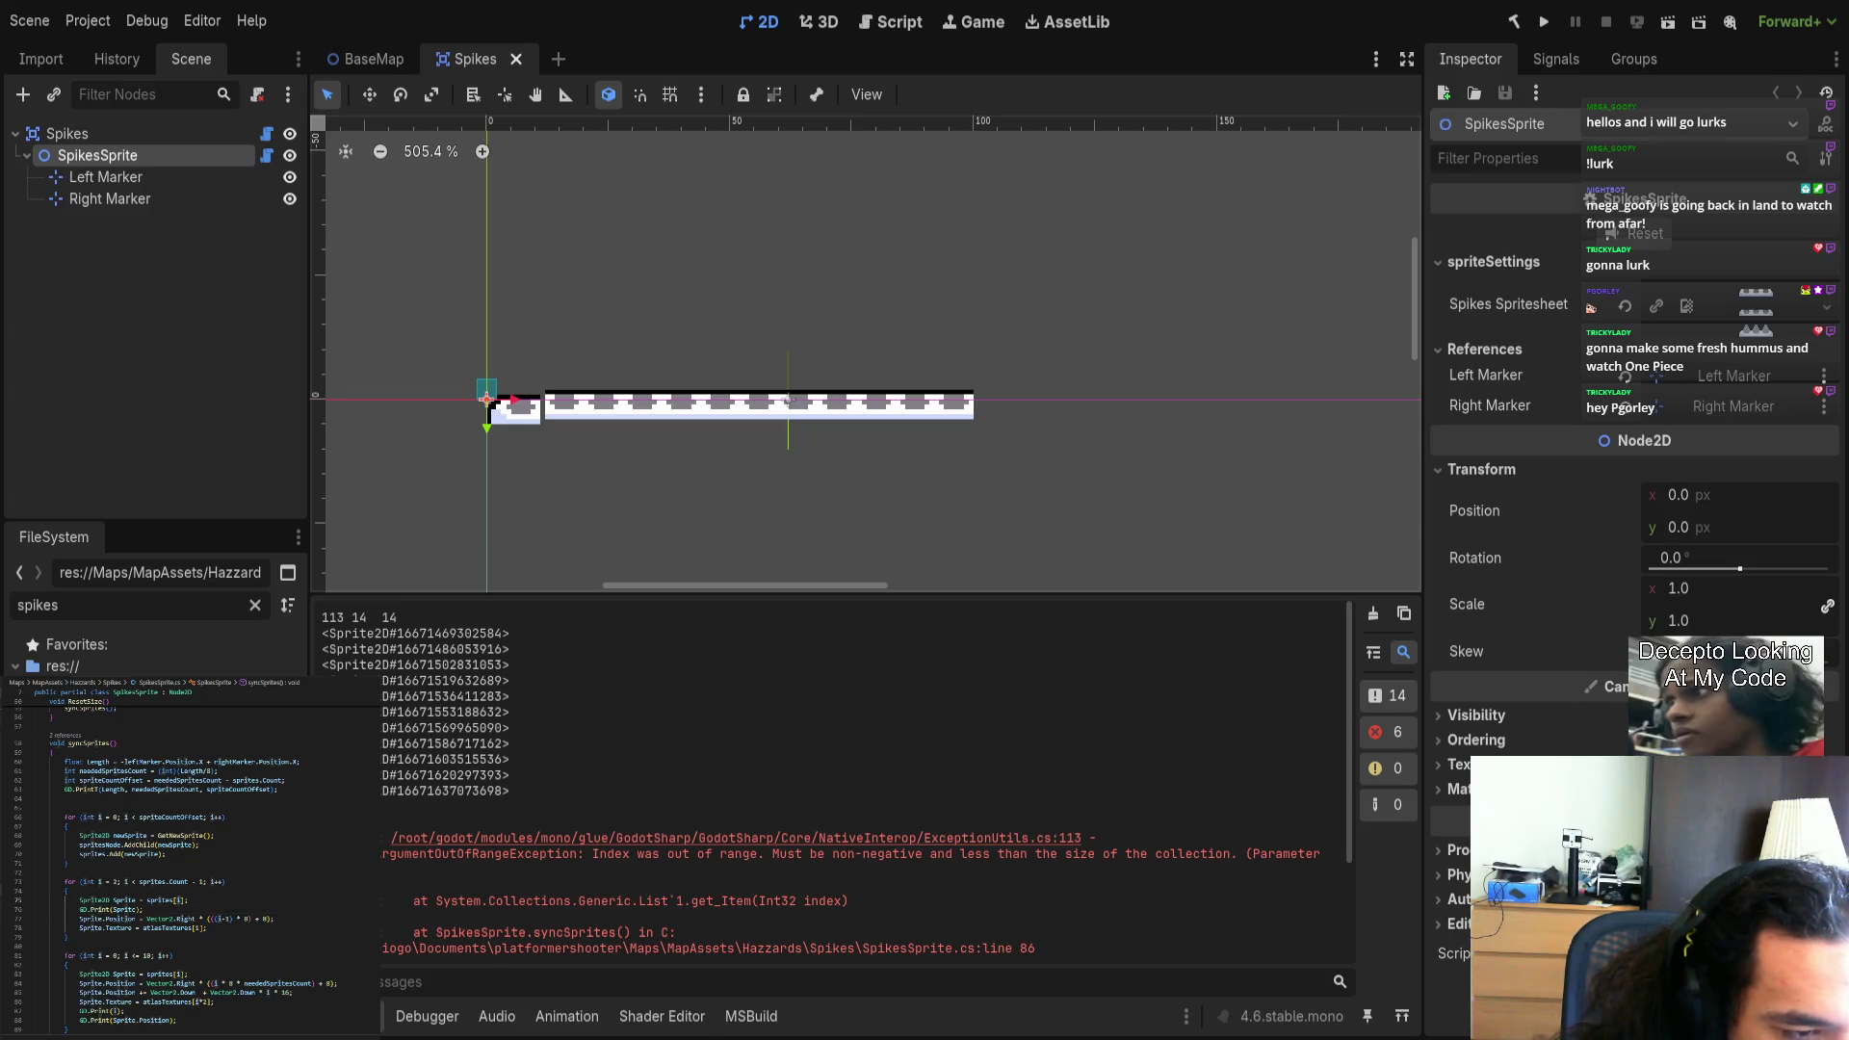
scroll(196, 944, down, 3)
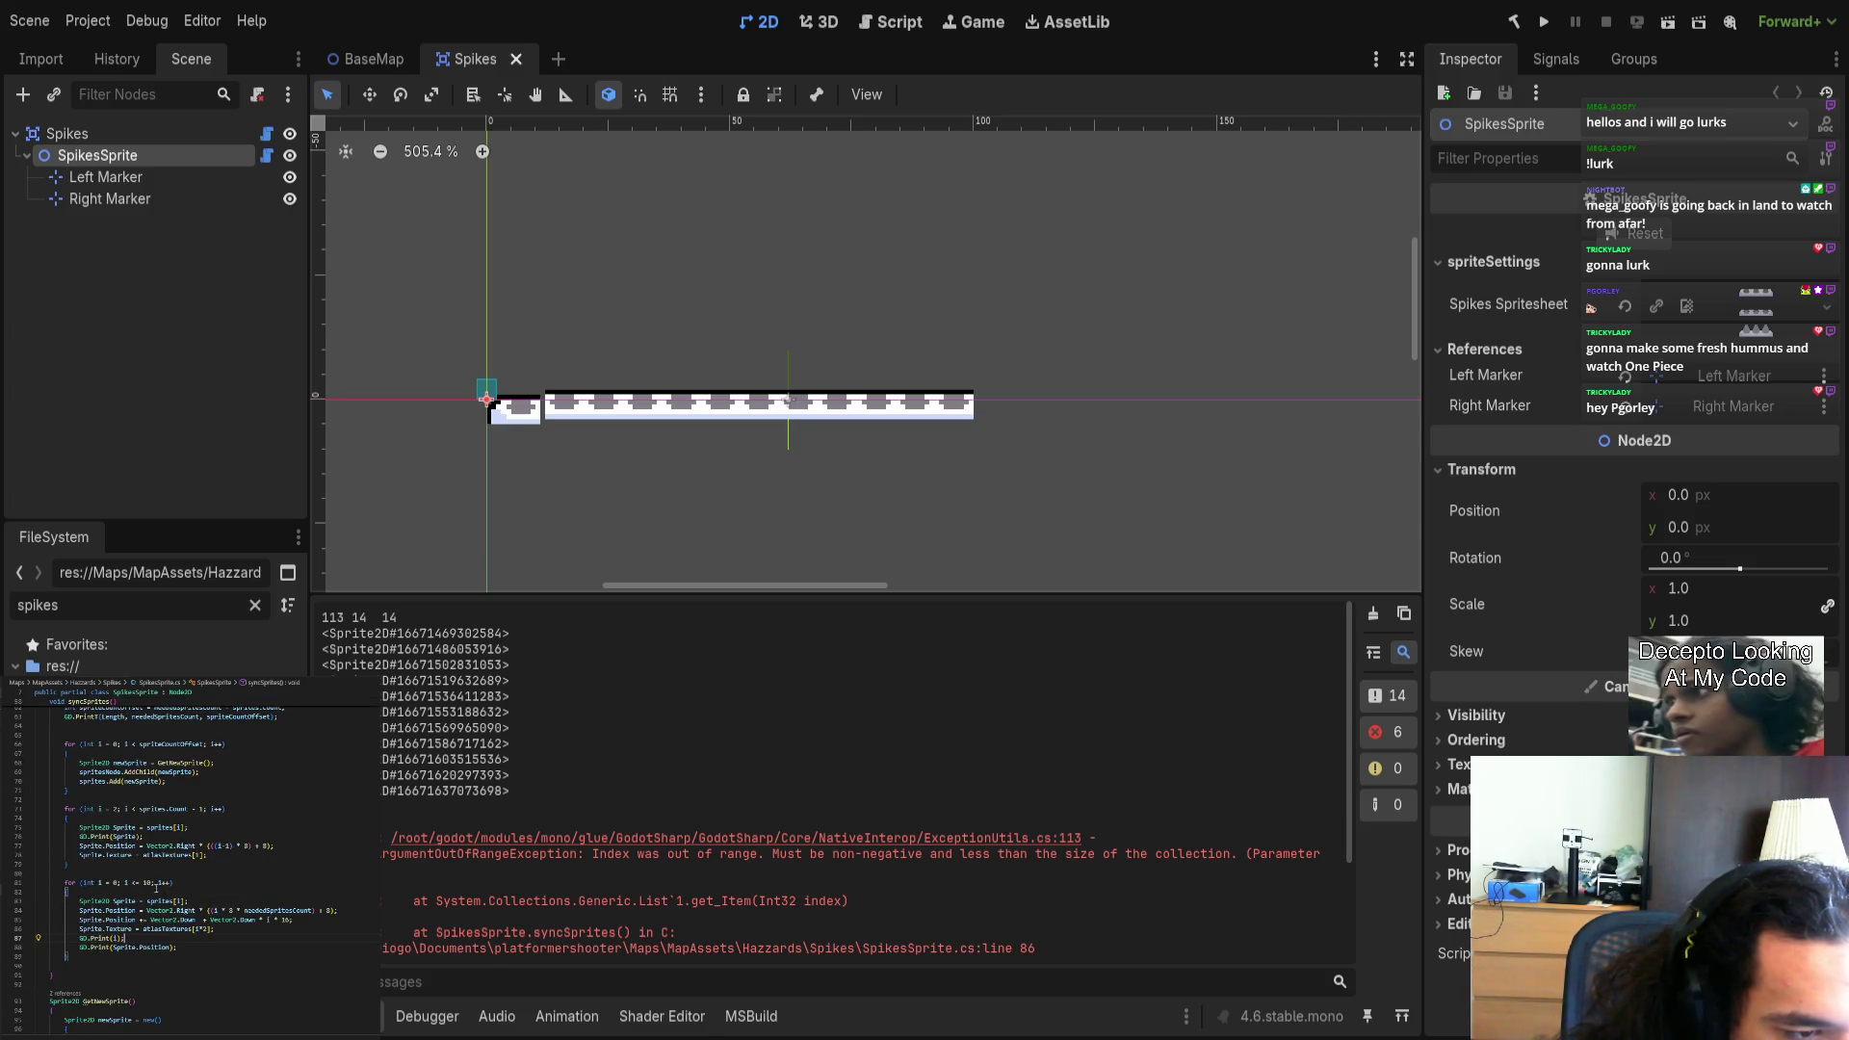
click(172, 882)
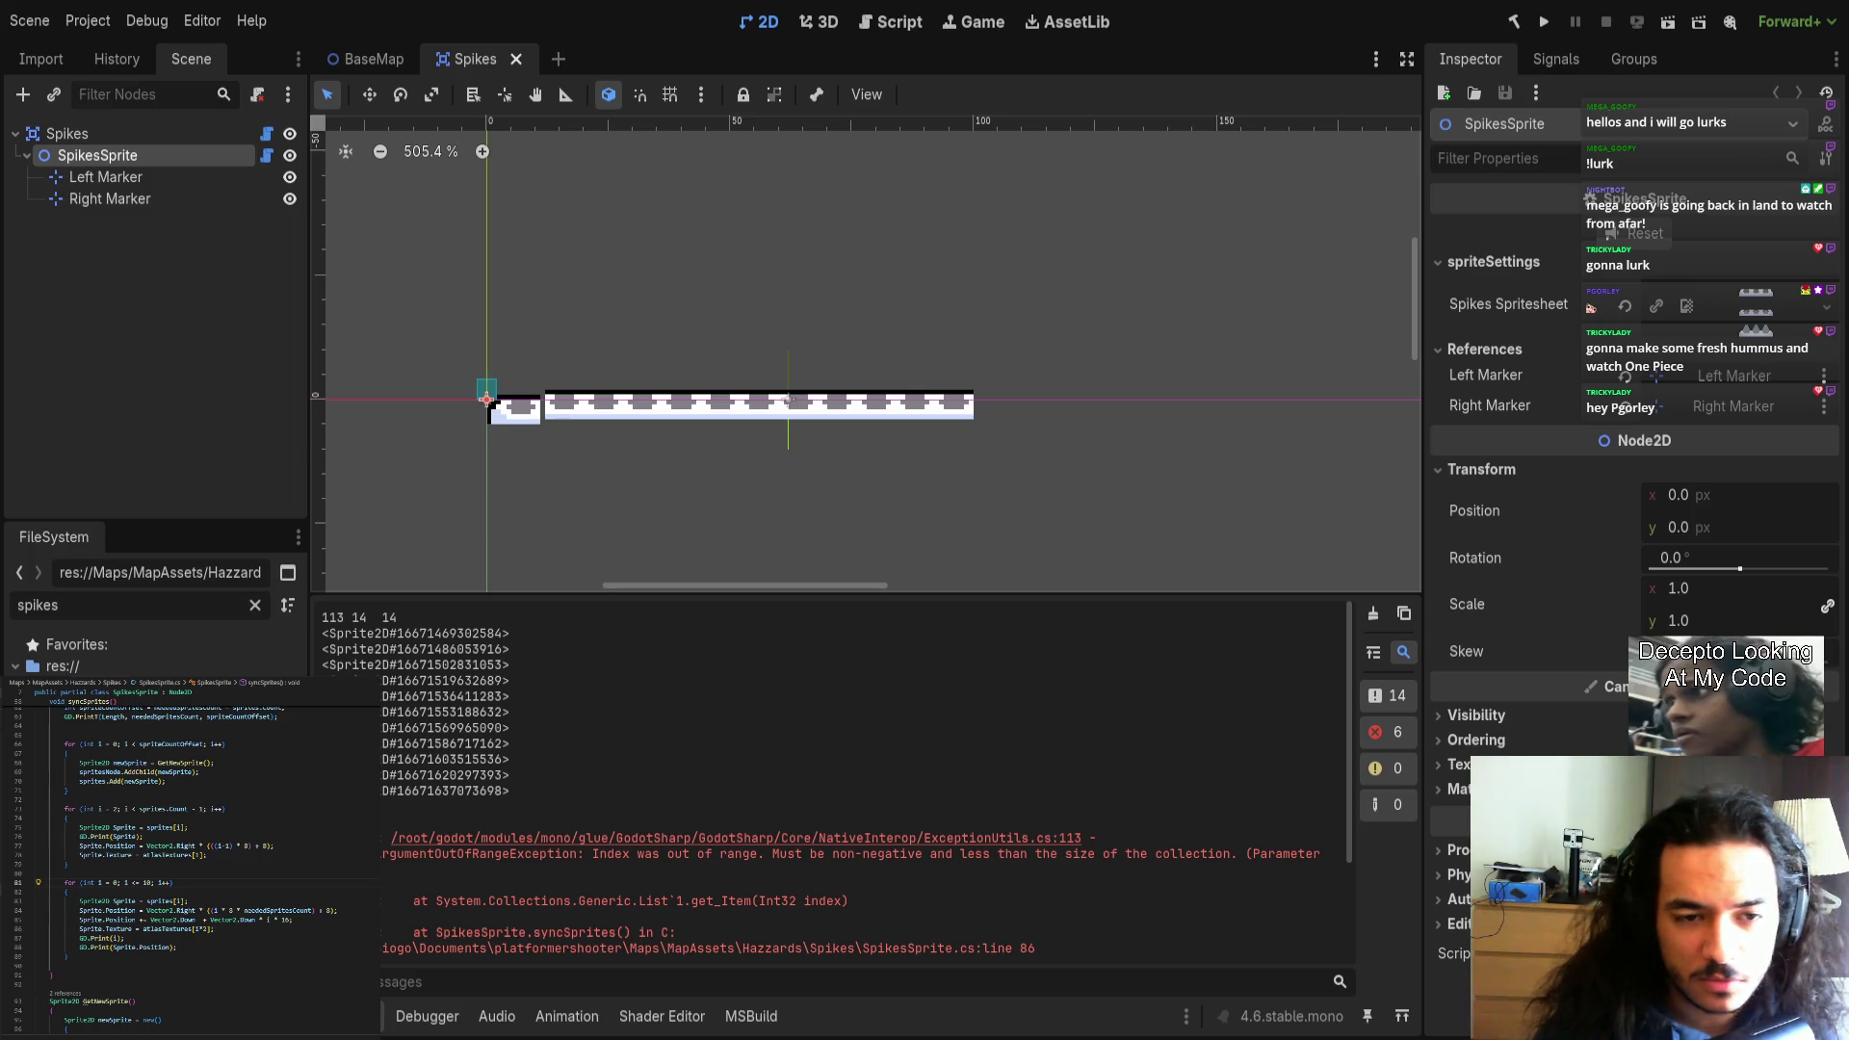
Save the Spikes scene and review the end-piece atlasTextures[i*2] texture assignment.
key(ctrl+s)
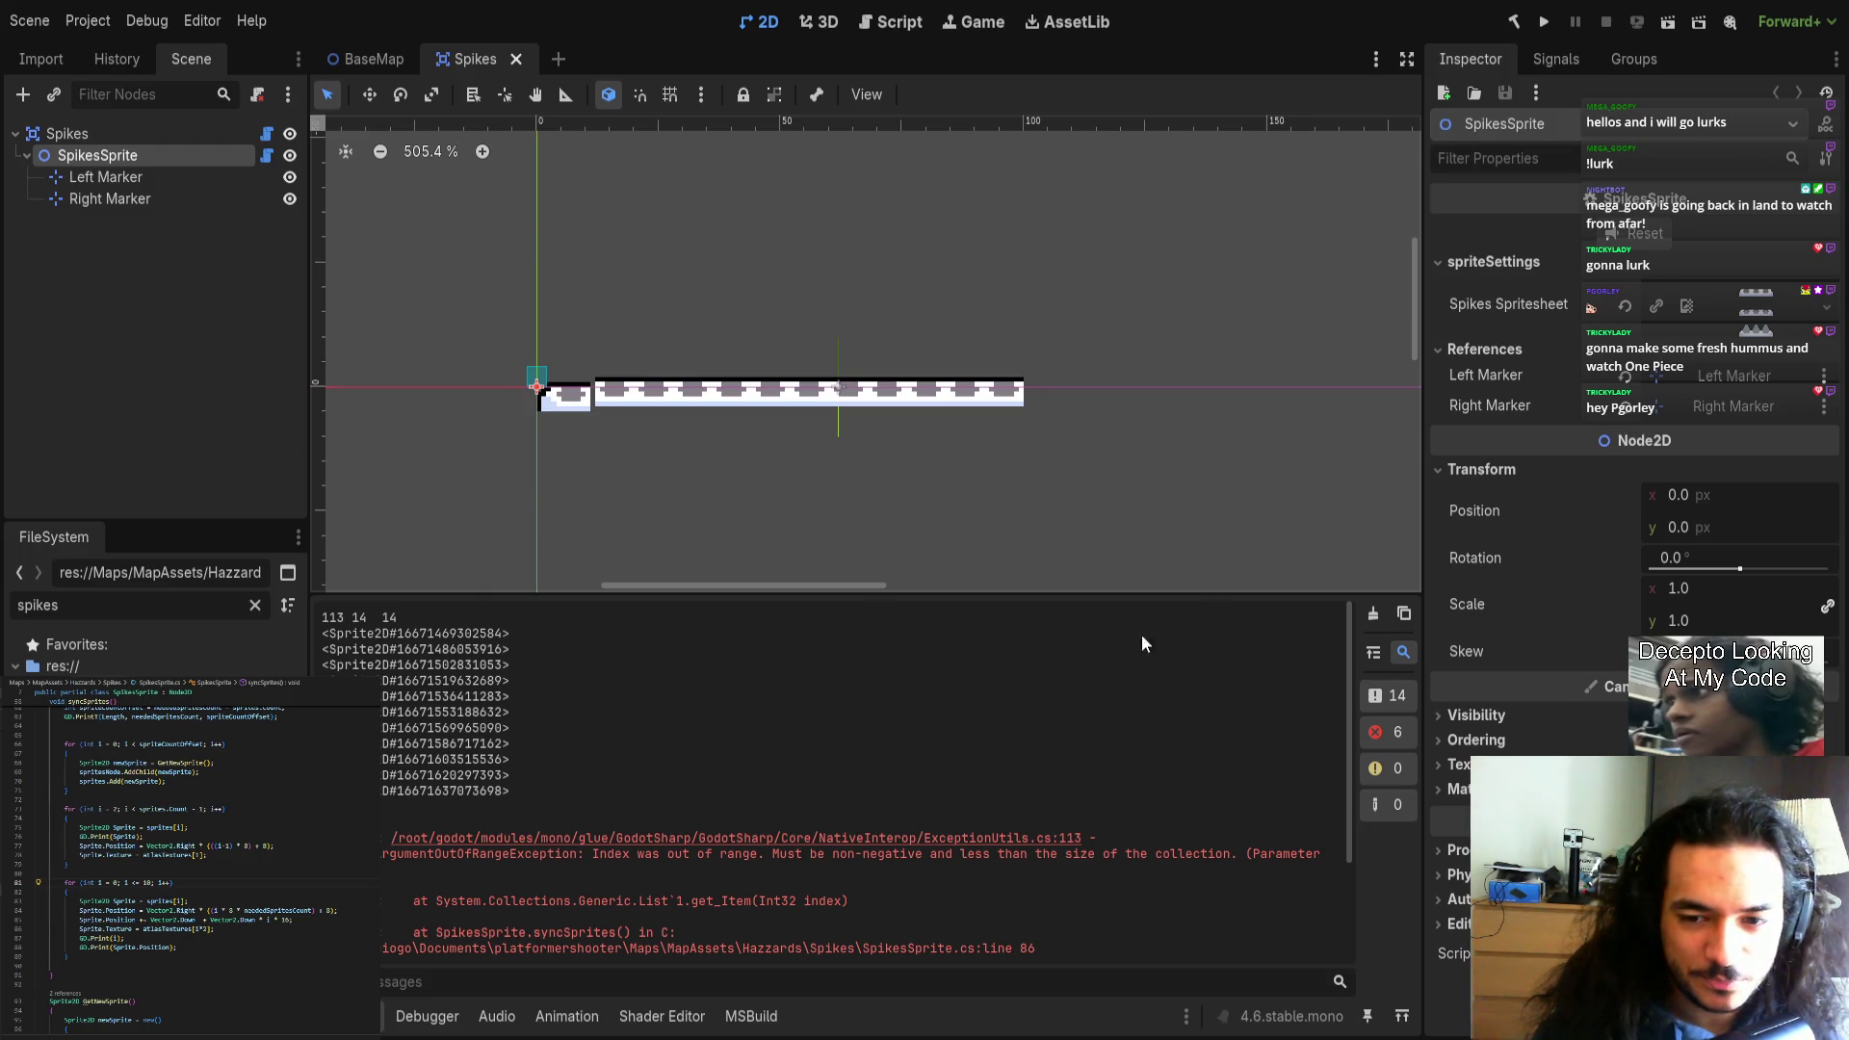
scroll(511, 878, down, 3)
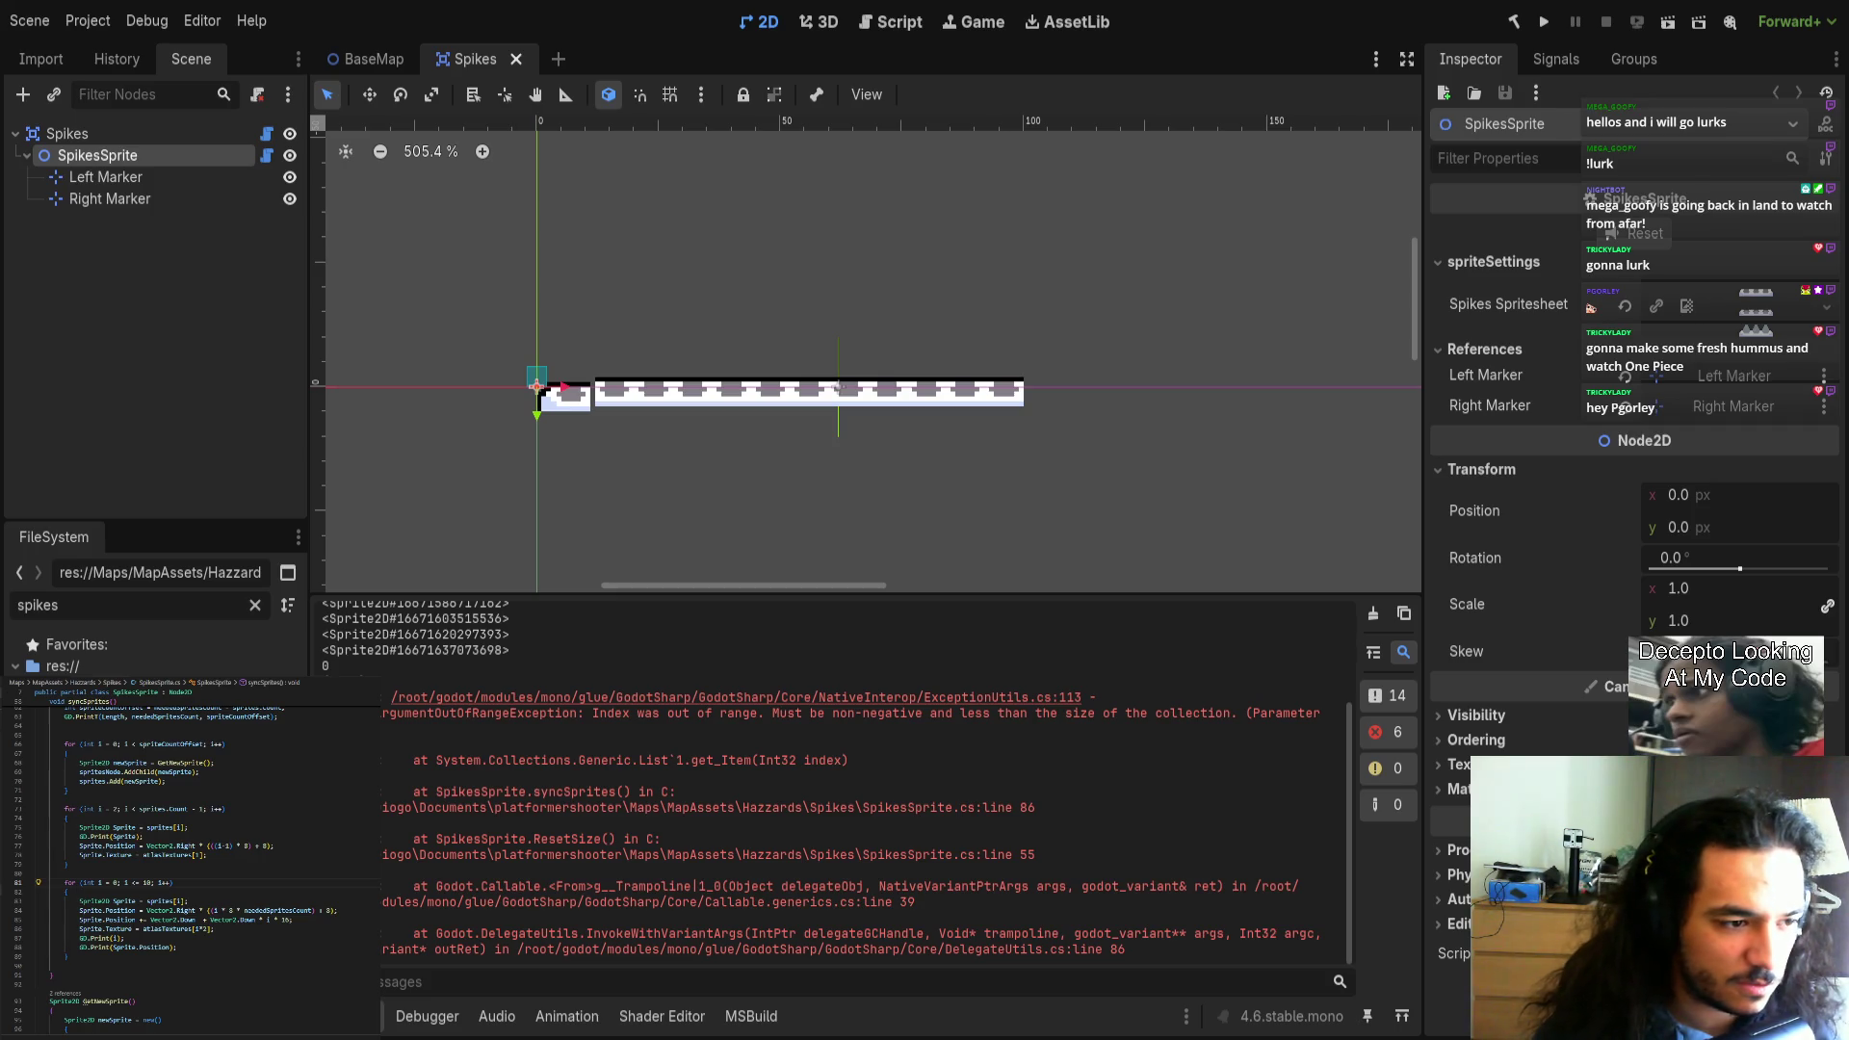
scroll(212, 991, up, 2)
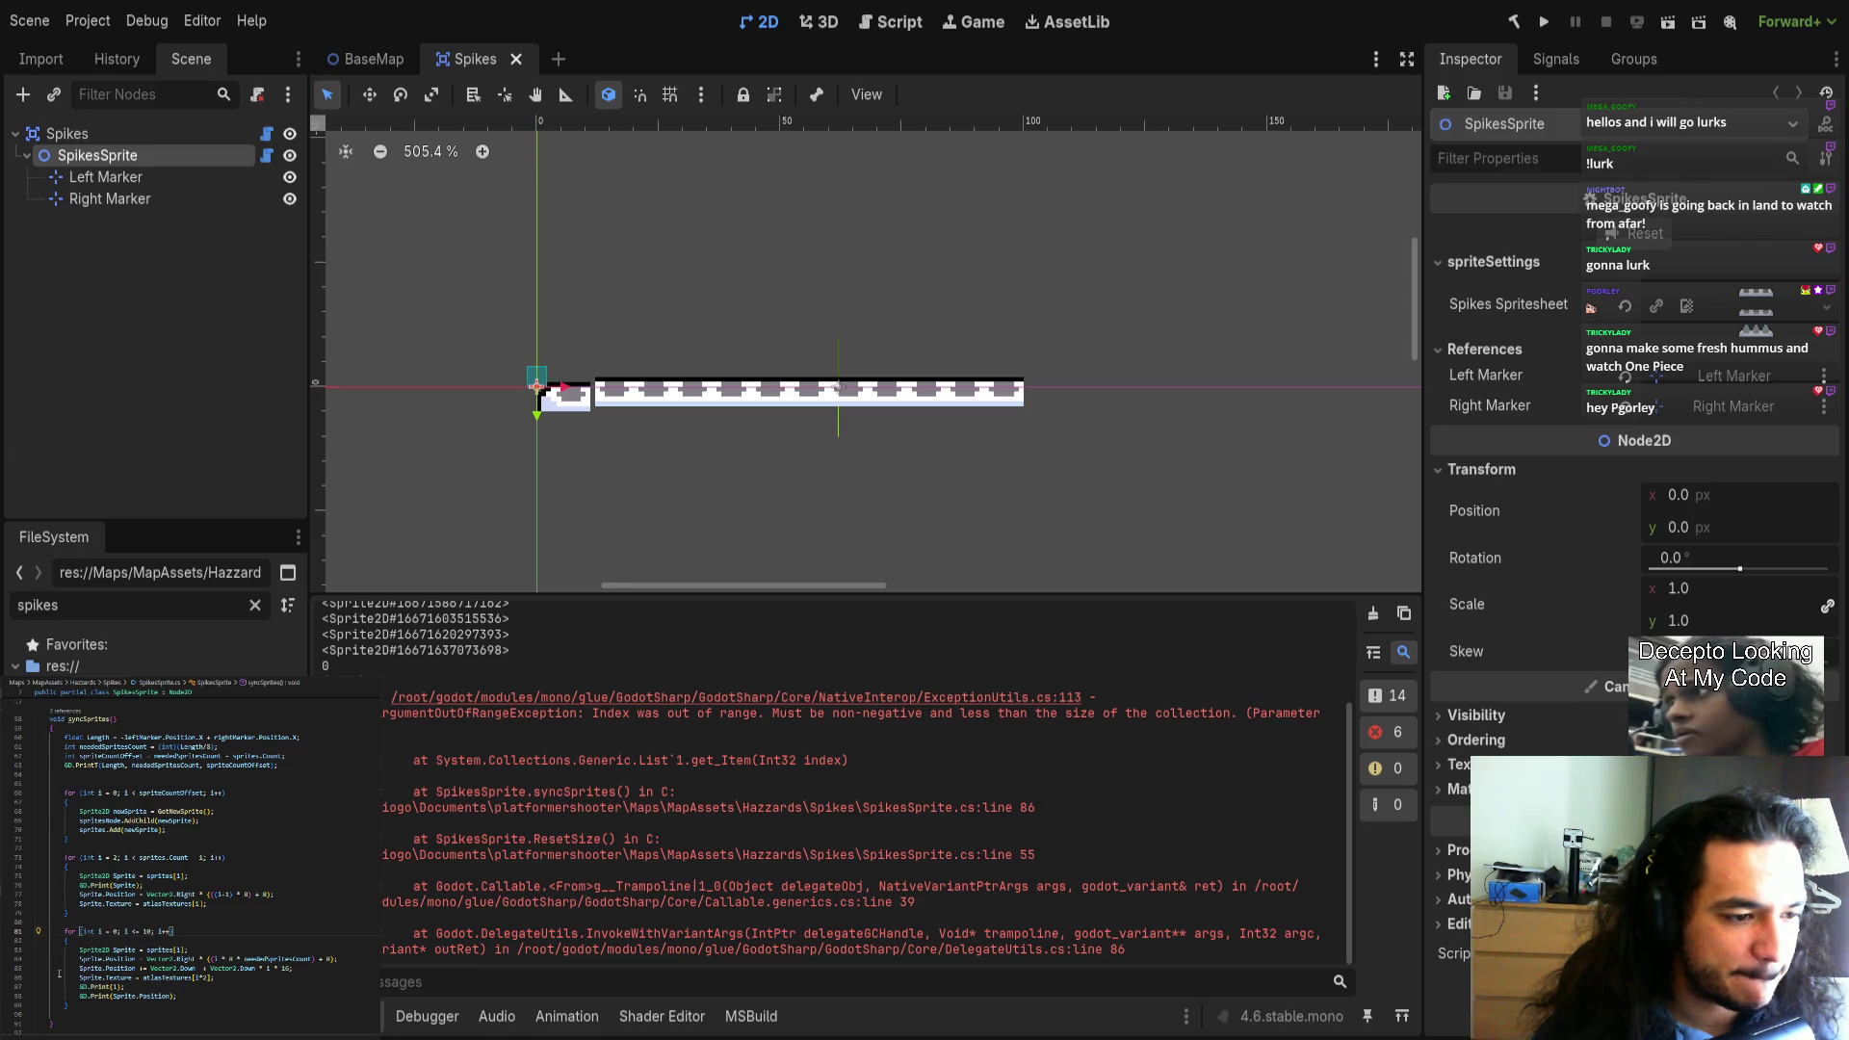
drag(79, 976, 216, 976)
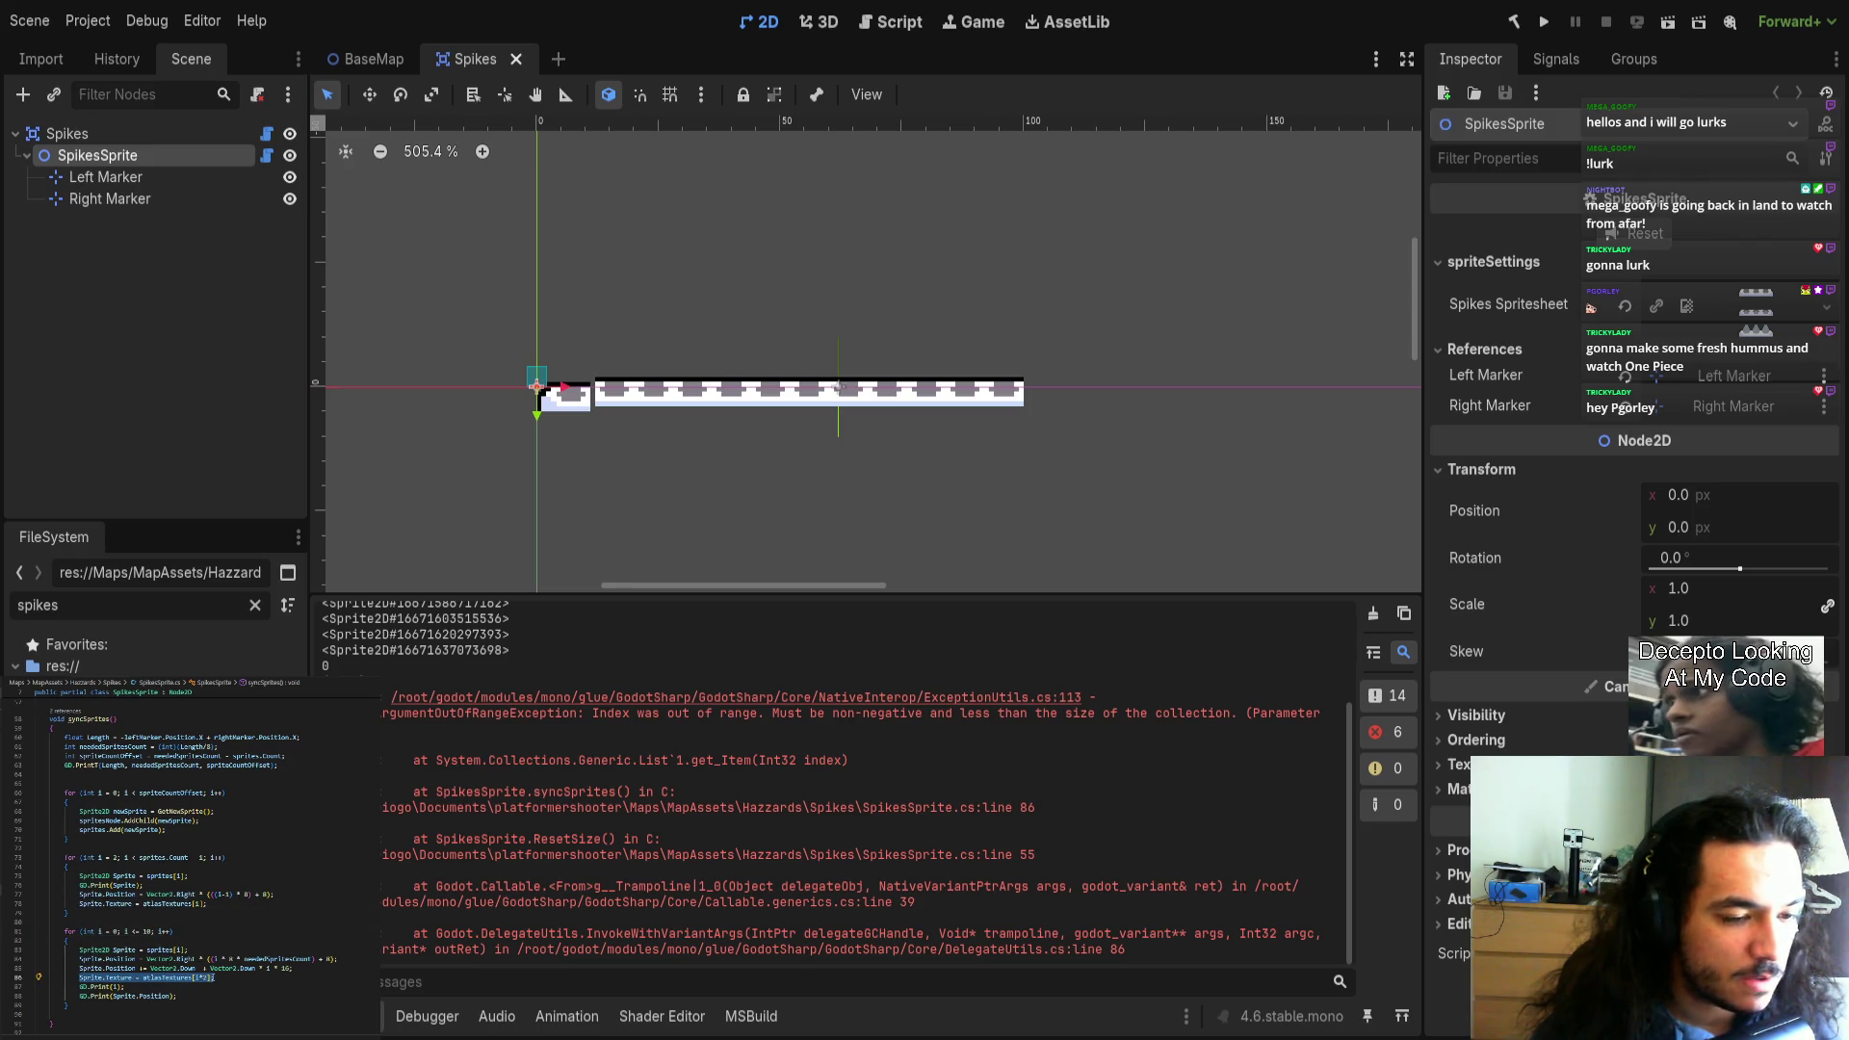
click(210, 984)
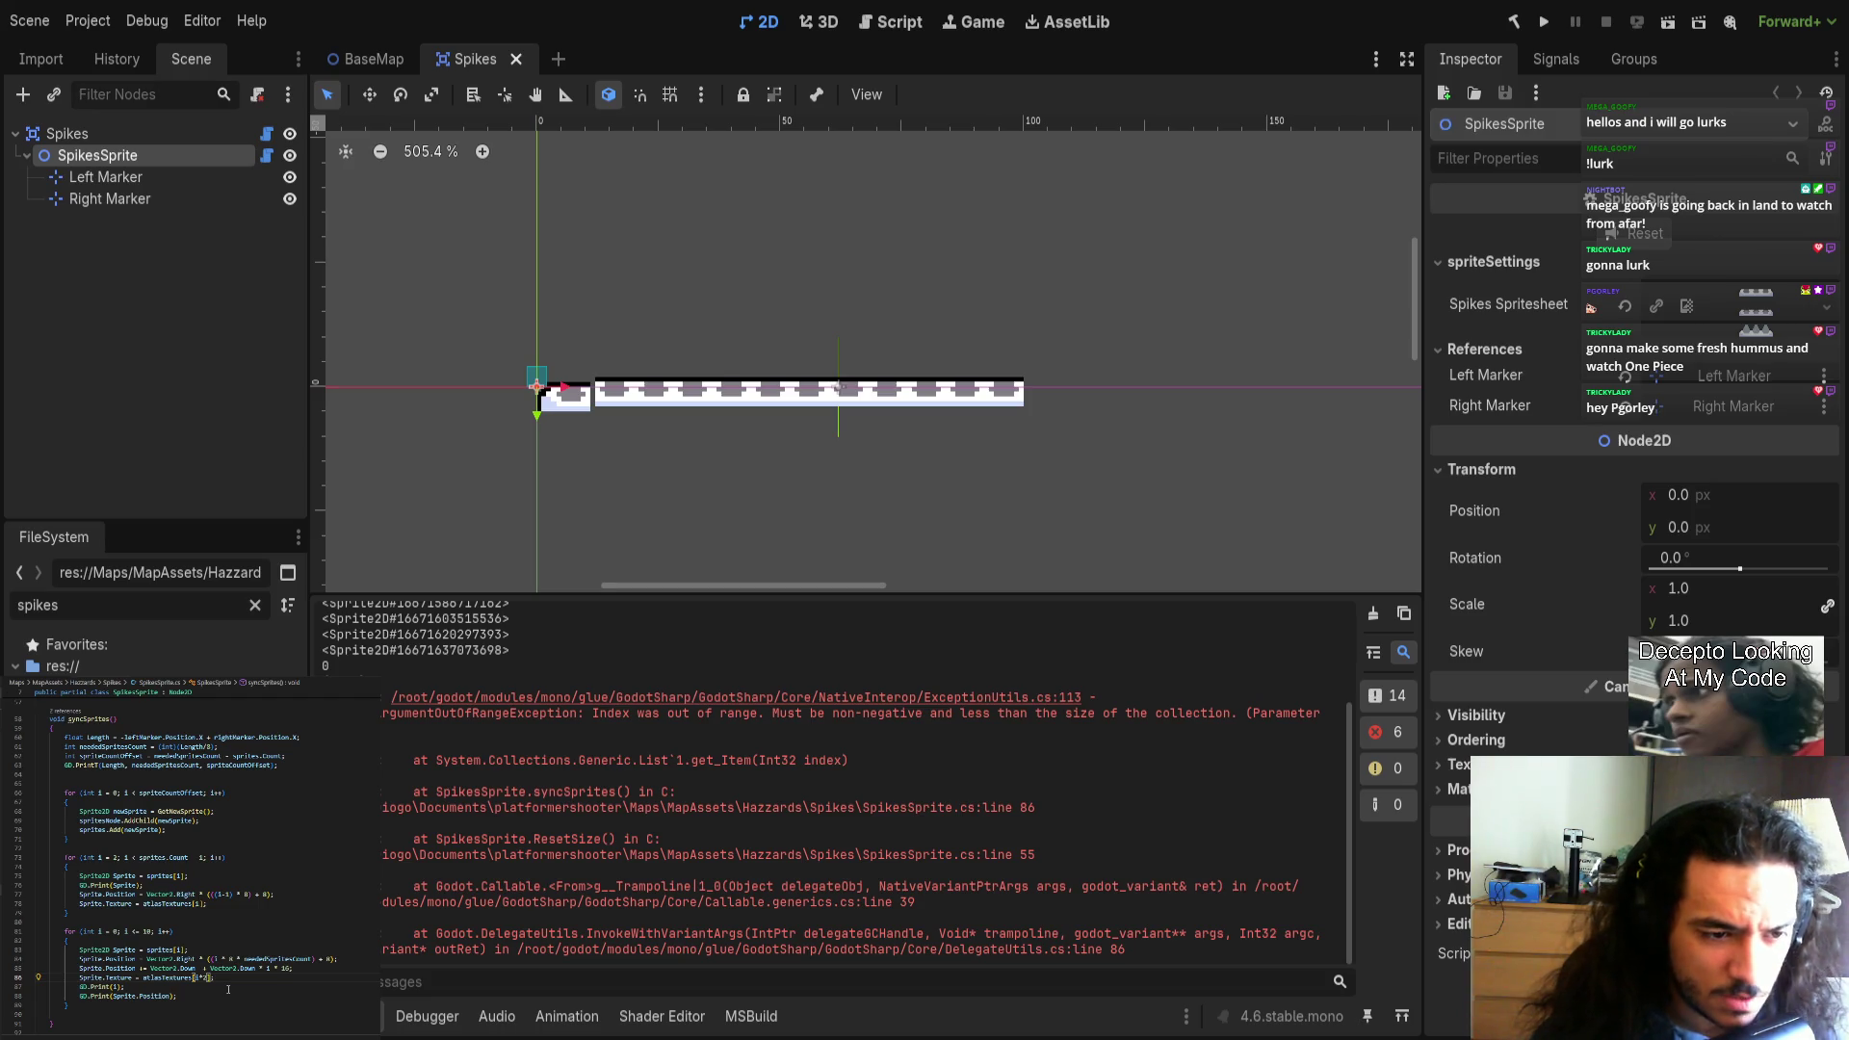
double_click(168, 978)
click(197, 977)
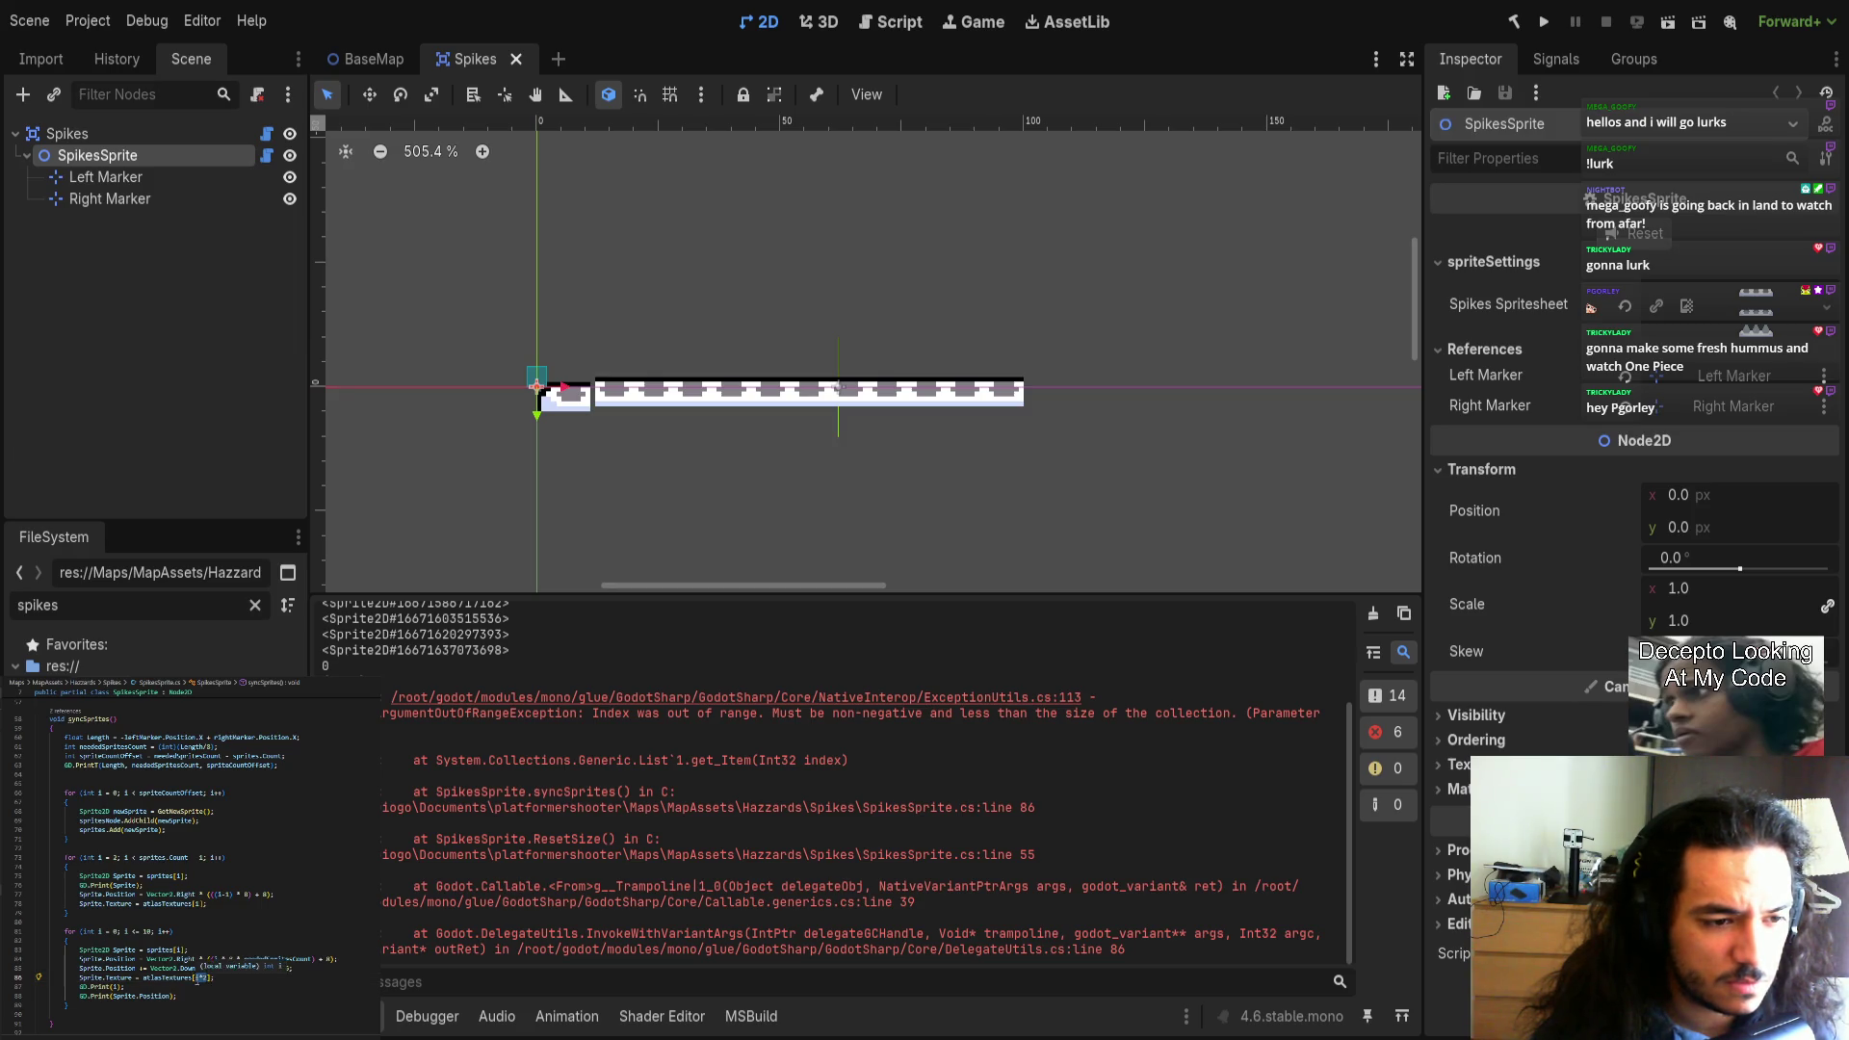
click(200, 986)
Change the end-piece loop condition from i < 1 to i <= 1, then check SetupAtlasTextures' loop.
click(81, 931)
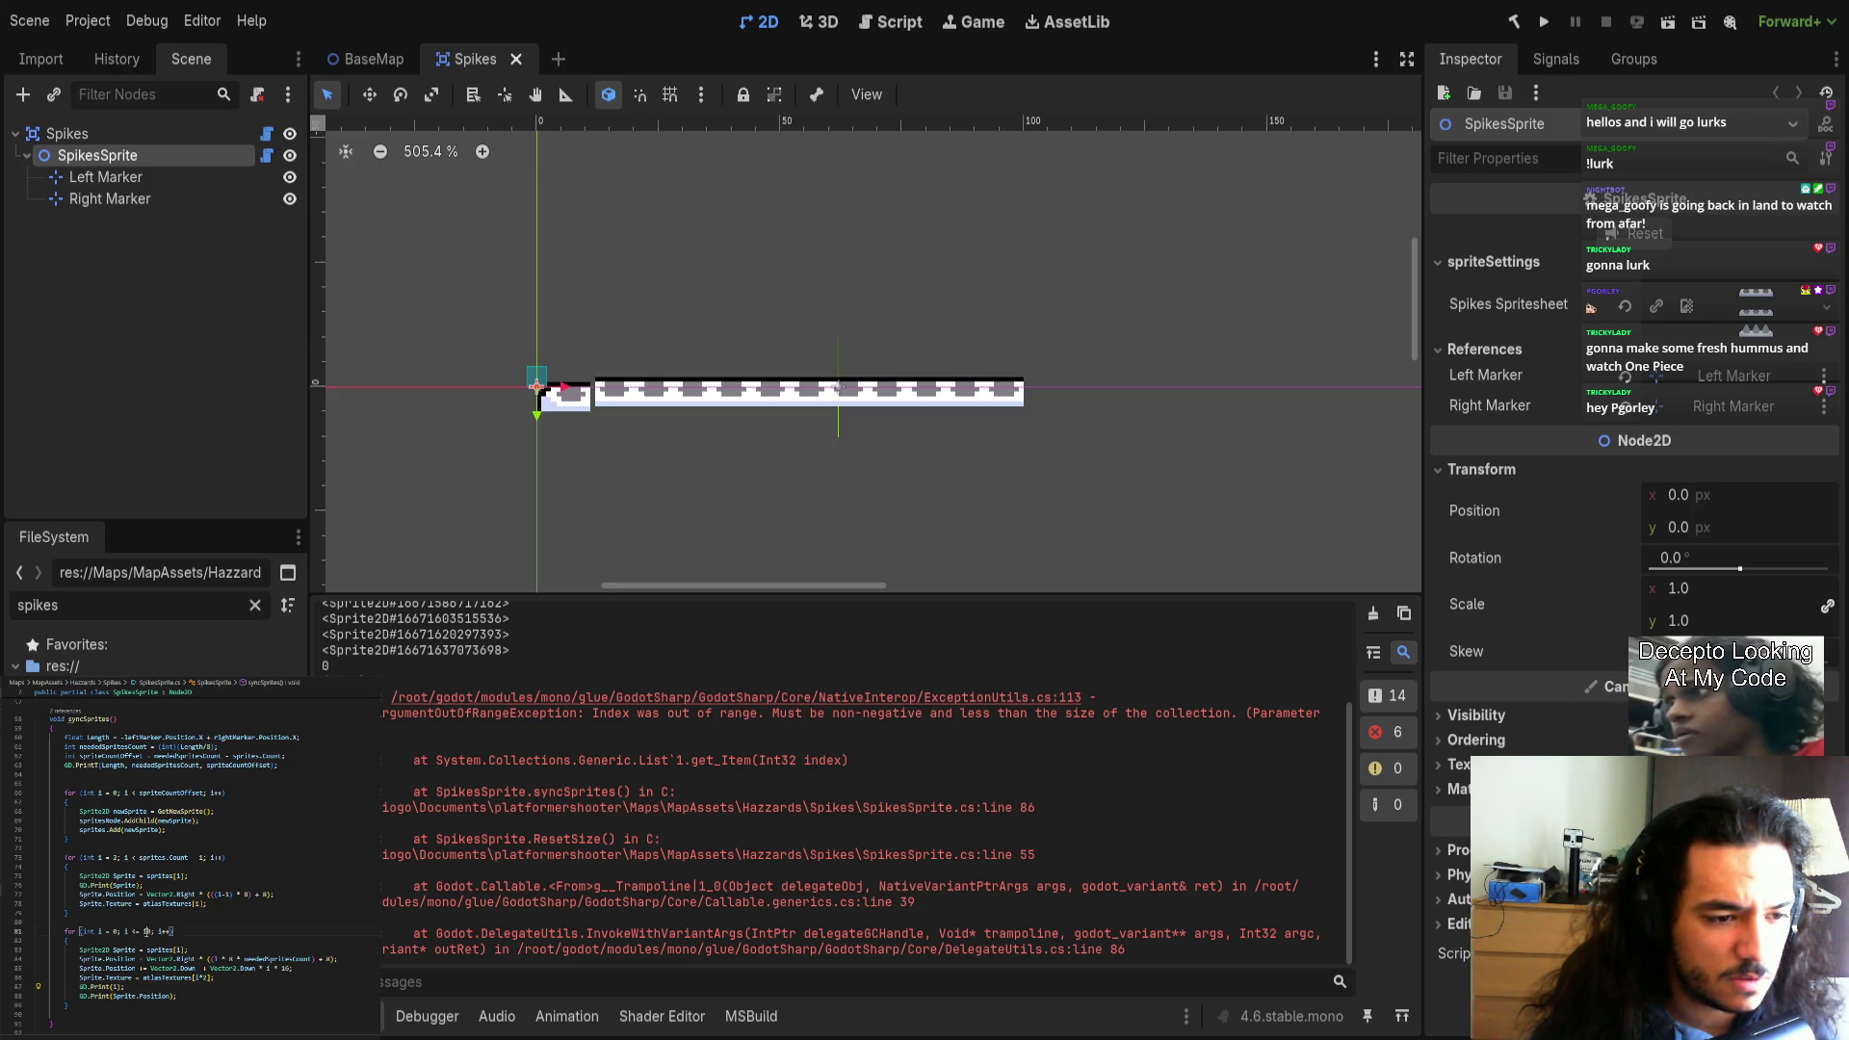
text(=)
click(195, 1004)
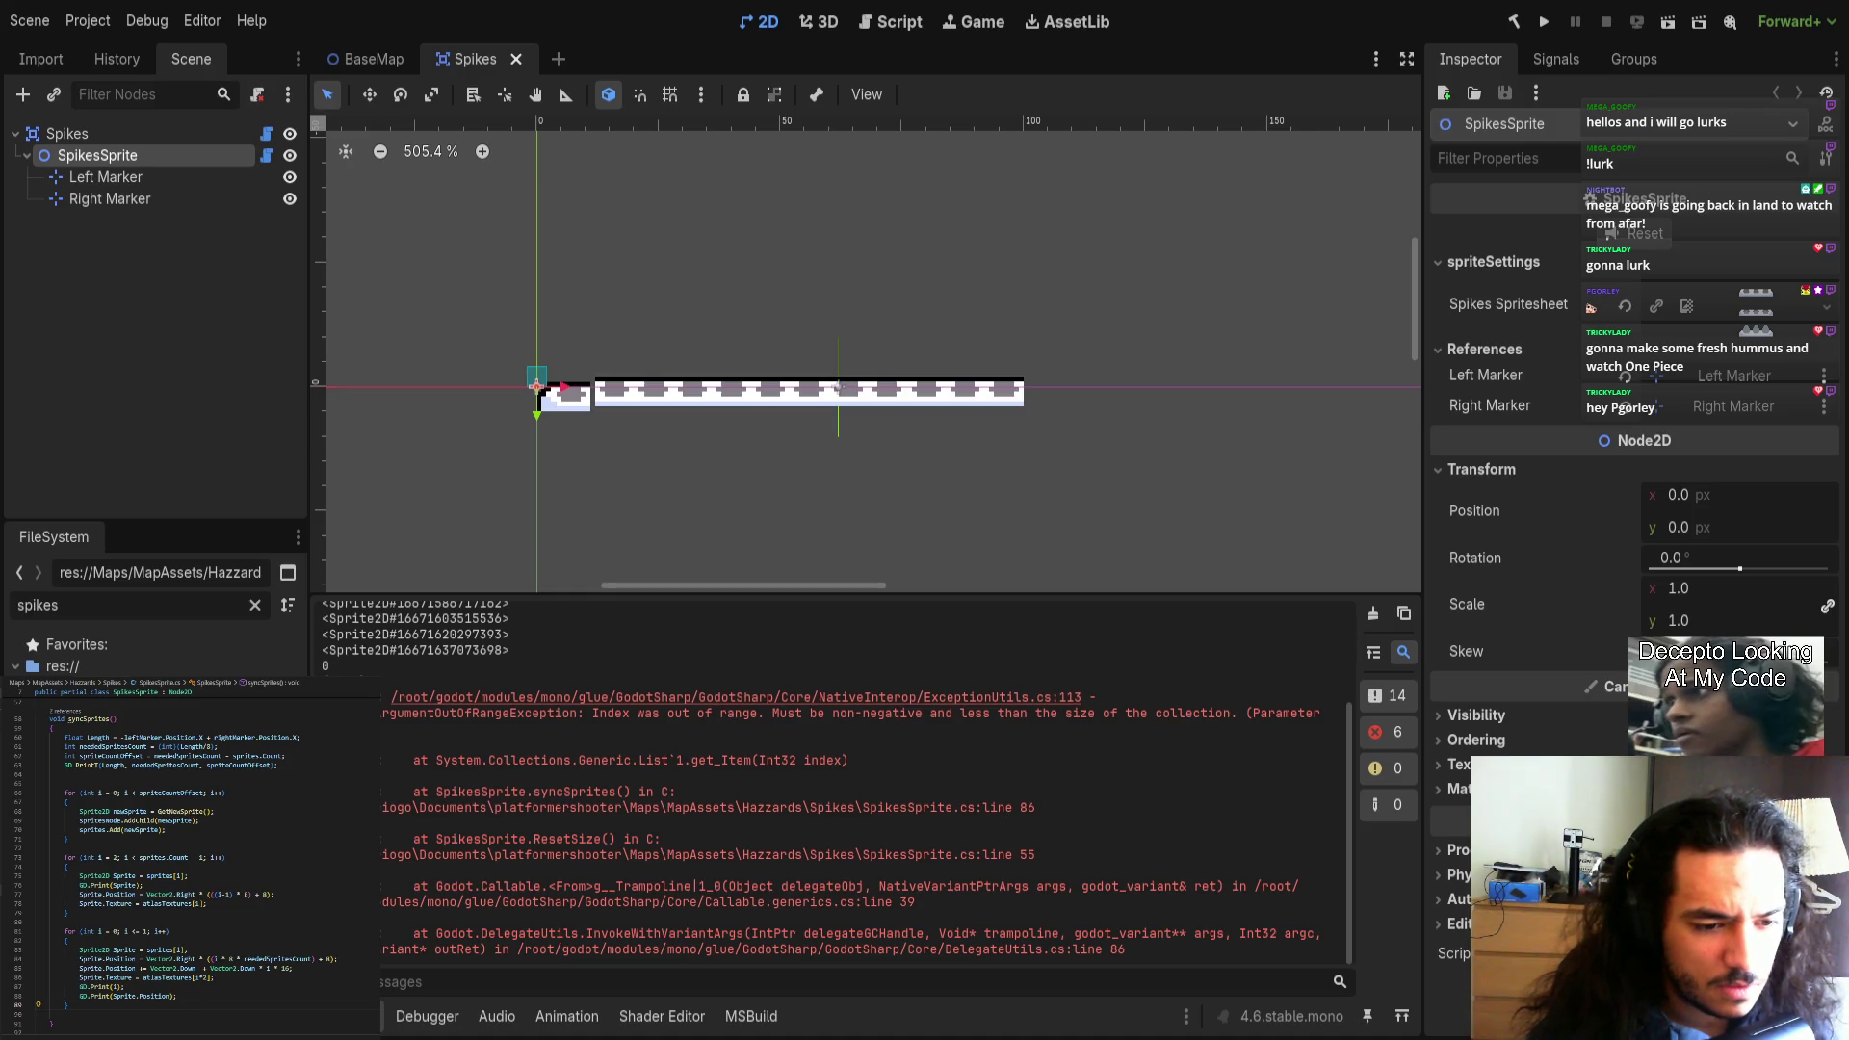
scroll(221, 1008, up, 5)
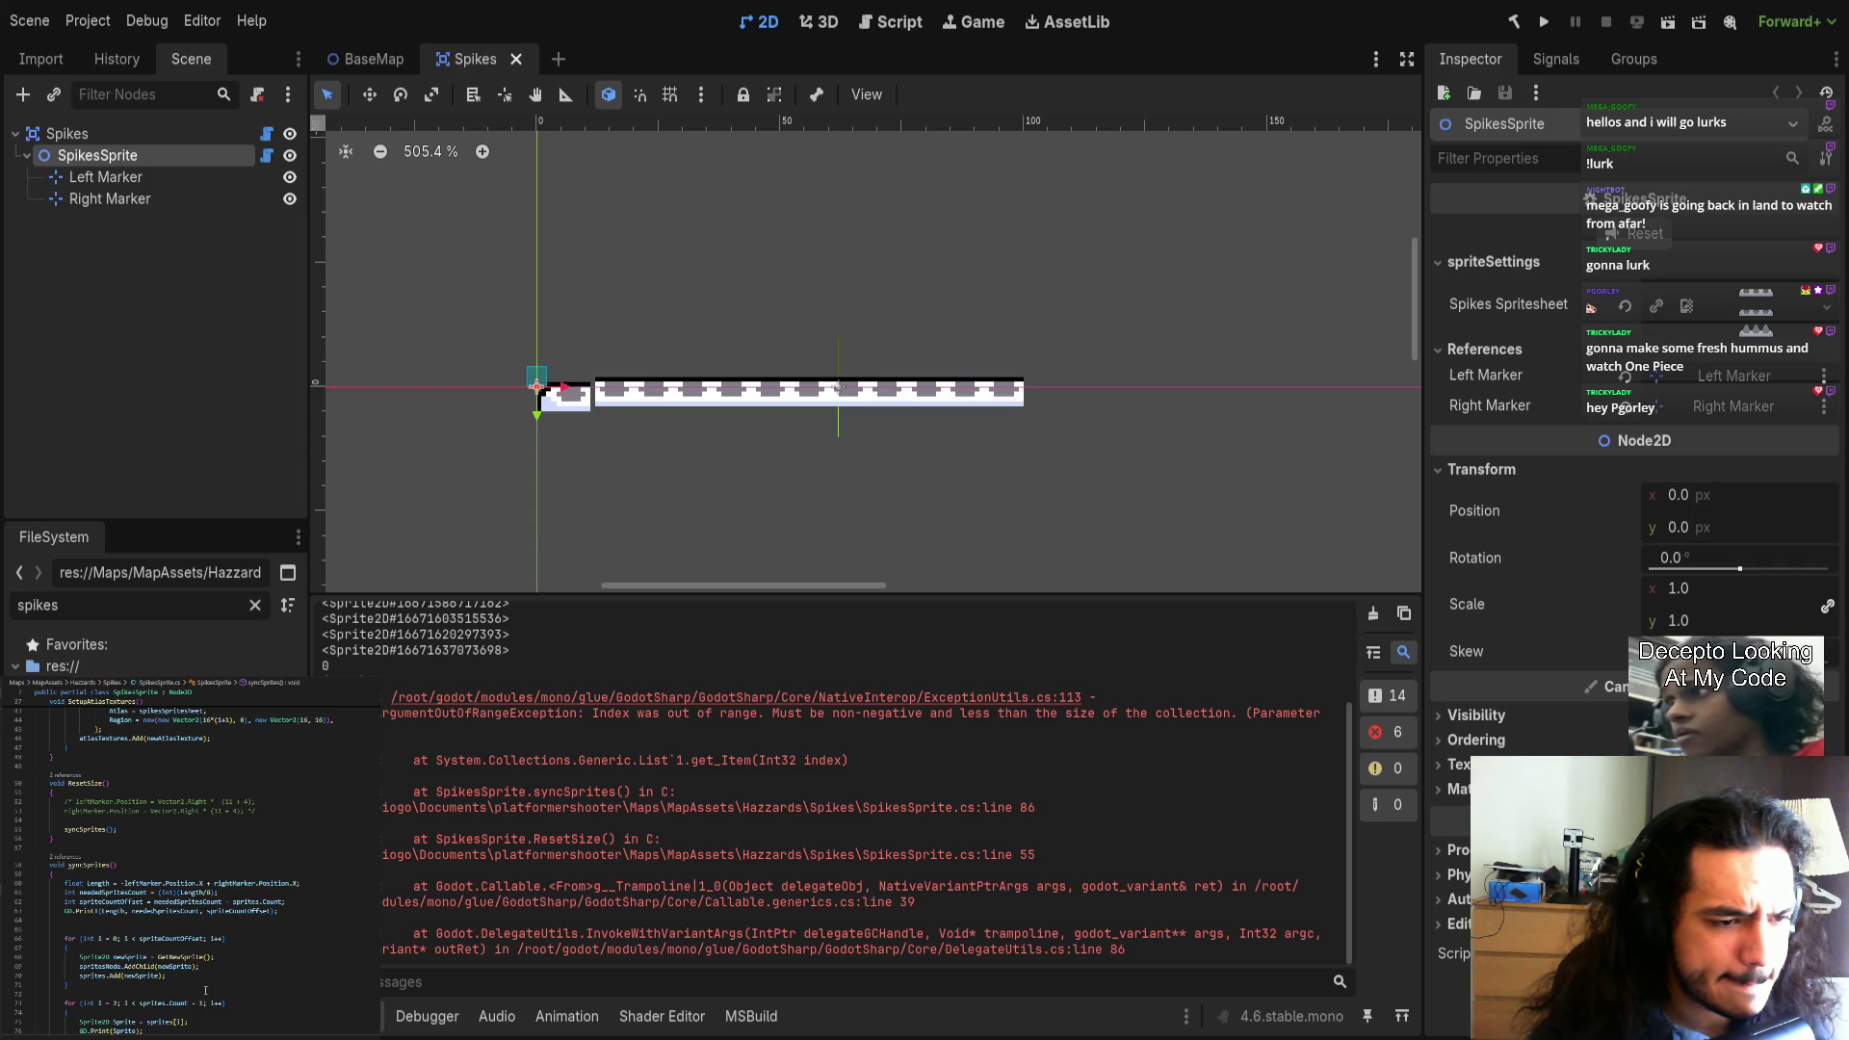
scroll(203, 983, up, 5)
click(166, 820)
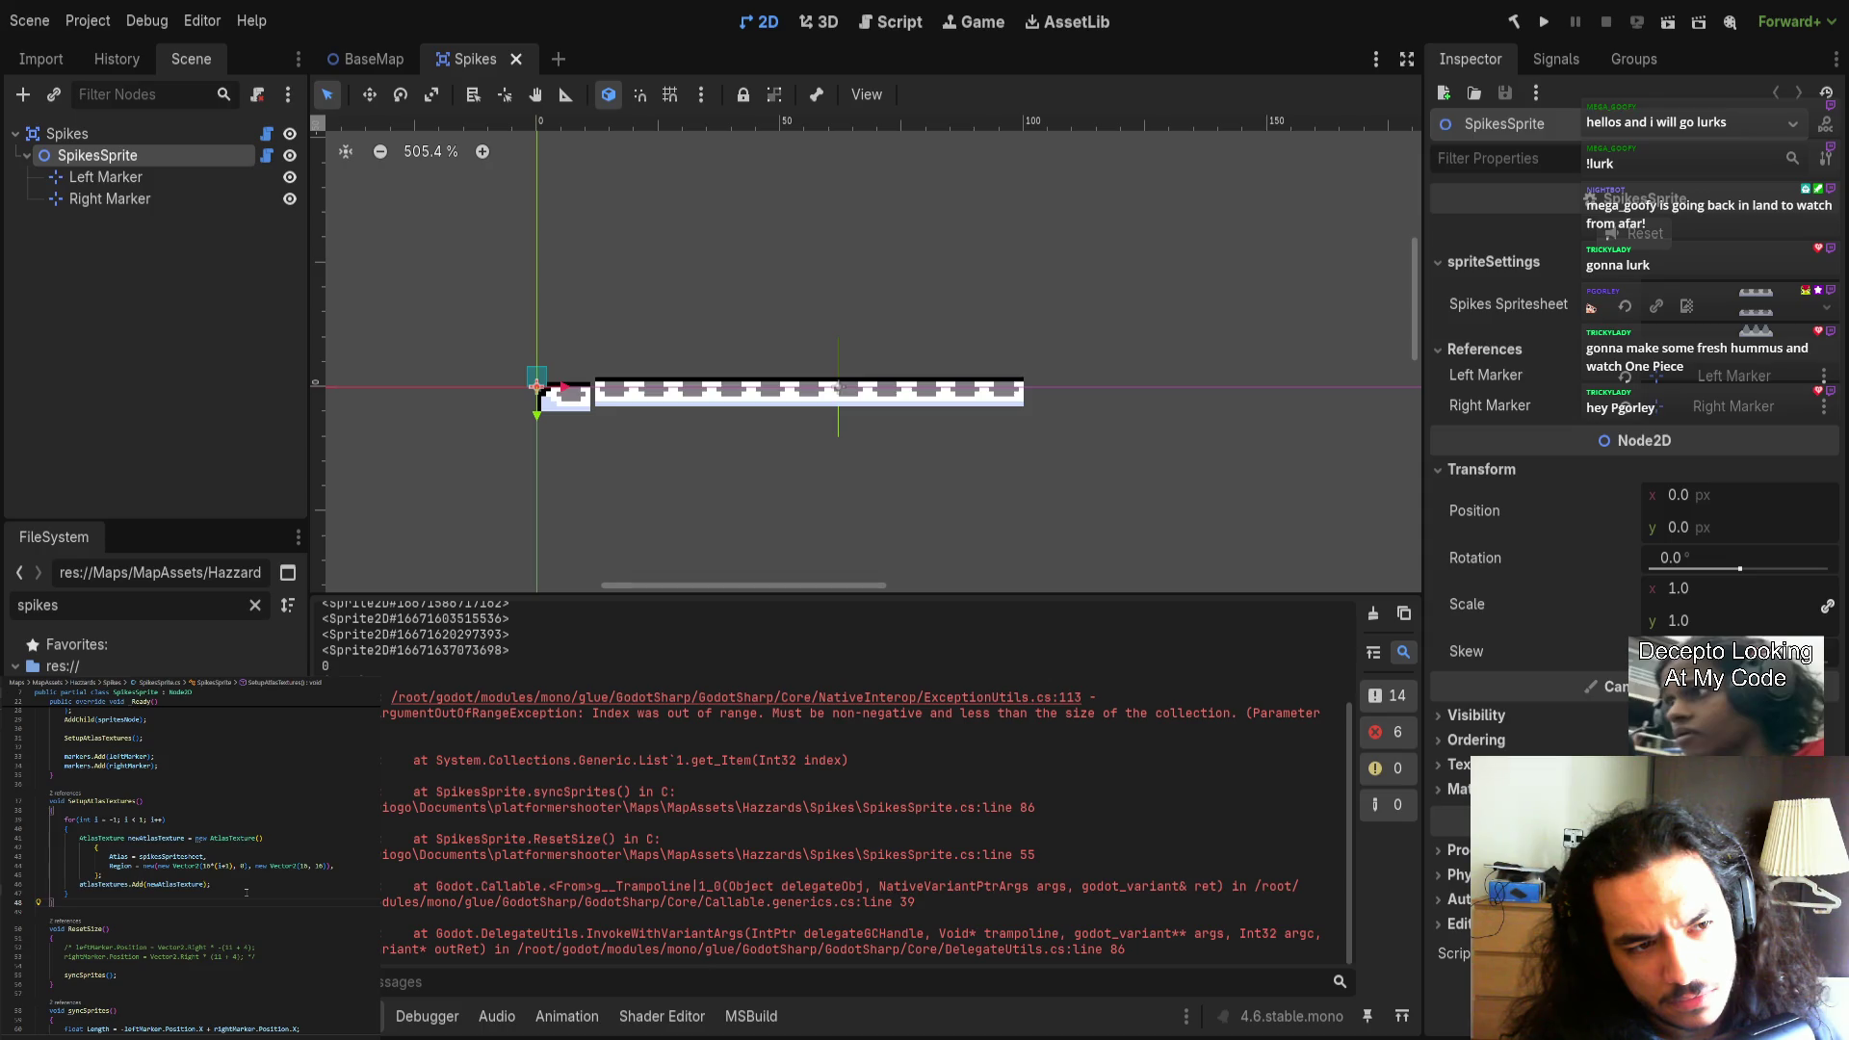
click(141, 819)
click(100, 875)
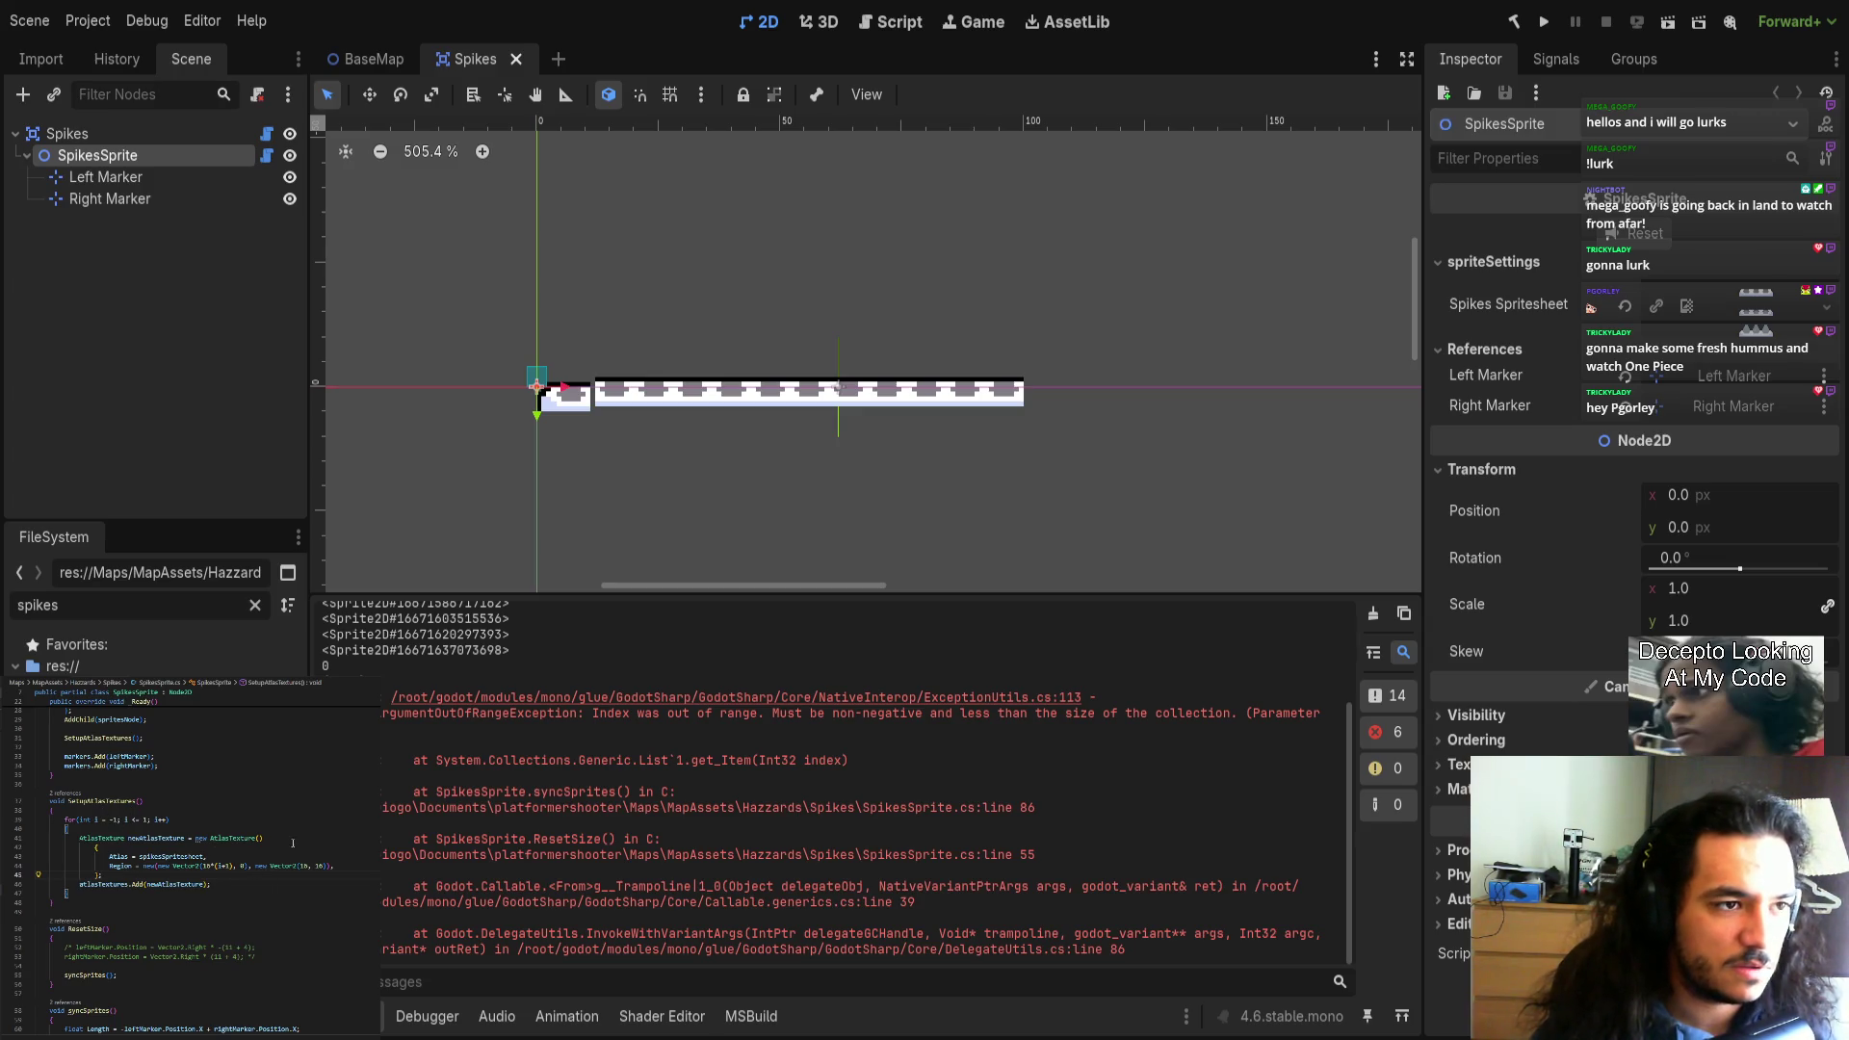
Reopen Spikes, clear the Output log, close Spikes again, and rebuild the .NET project.
click(514, 59)
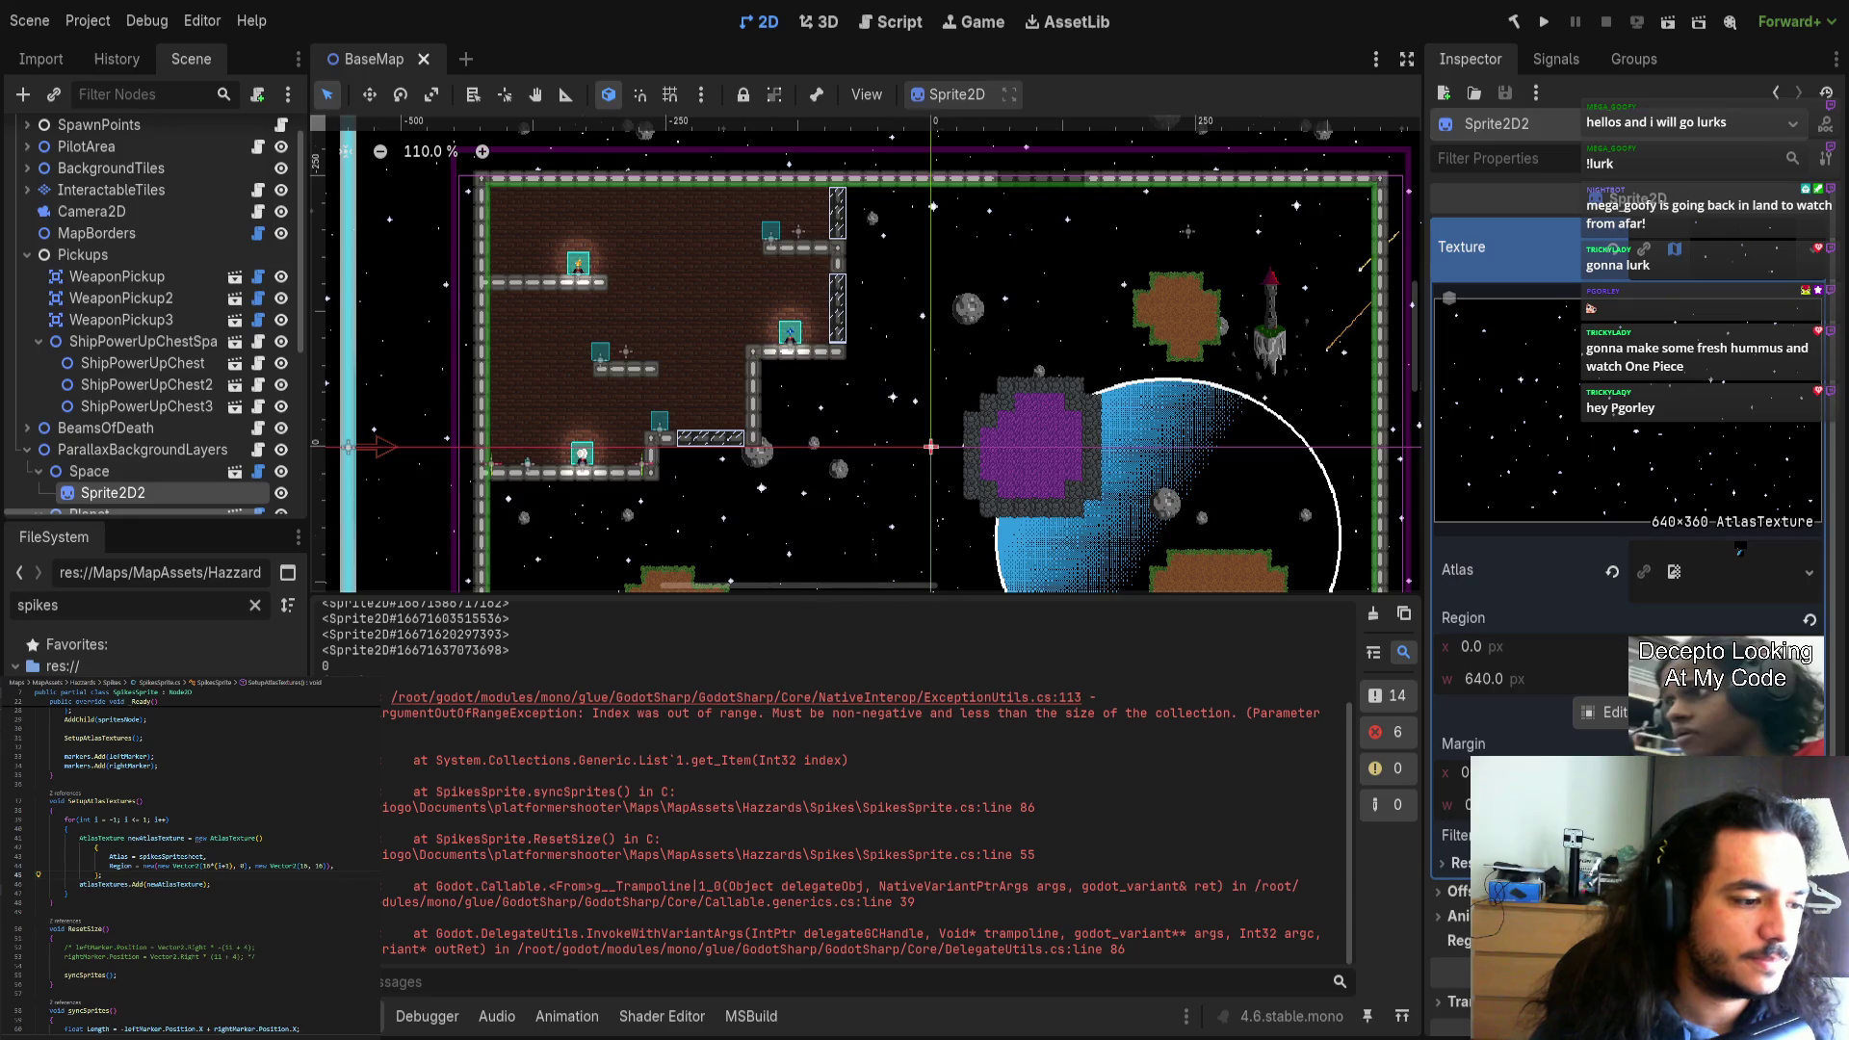
key(ctrl+shift+t)
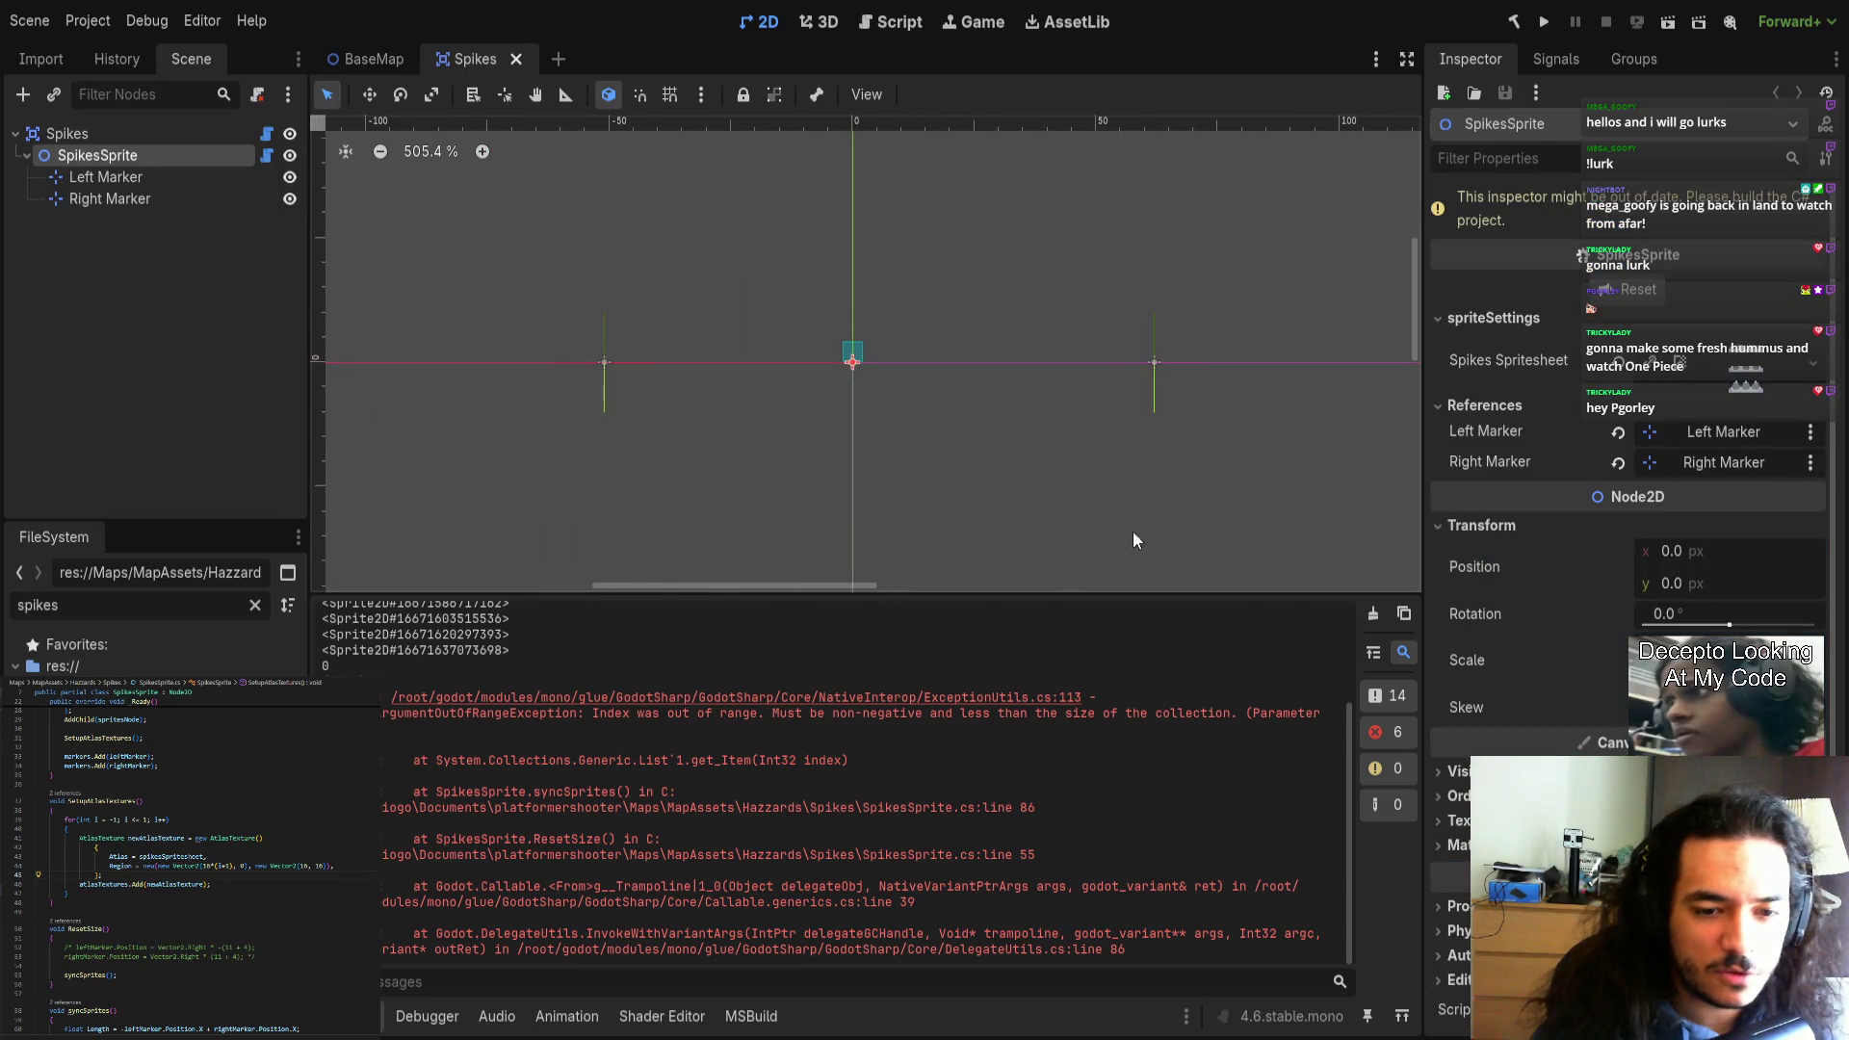
click(1373, 614)
click(516, 58)
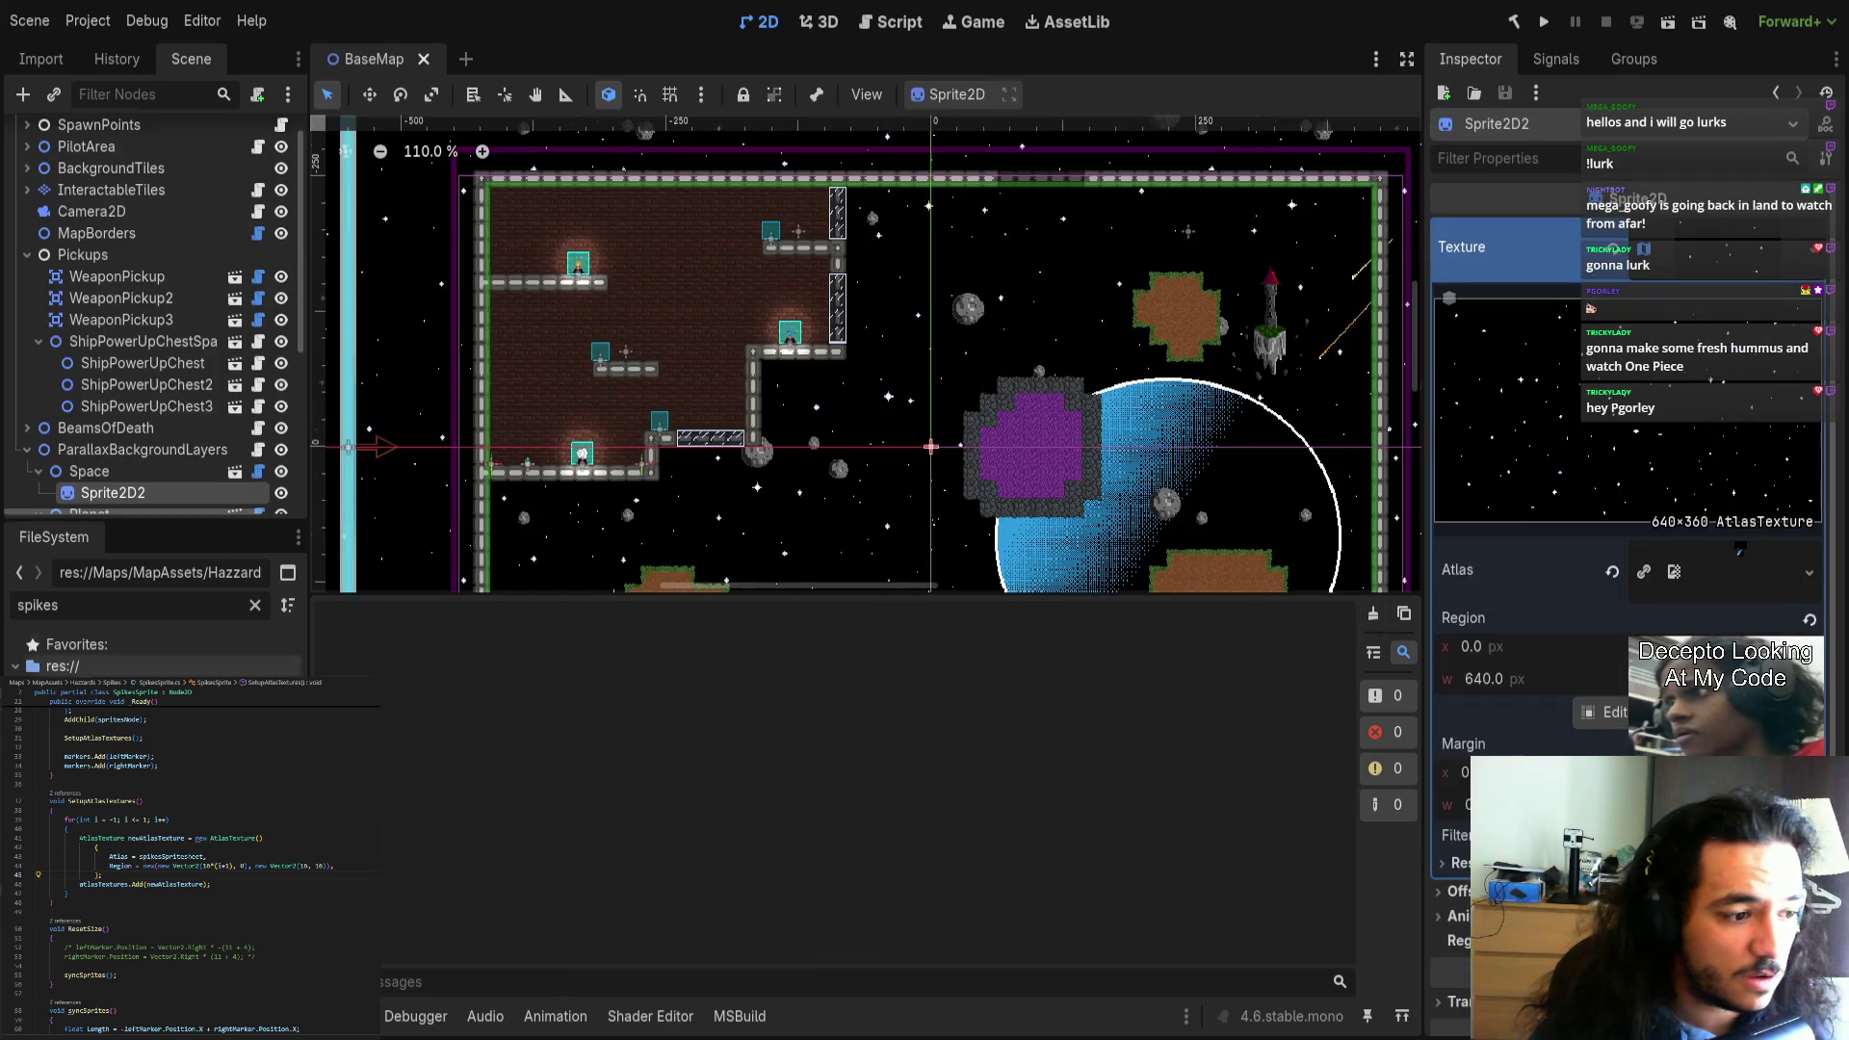
click(1513, 23)
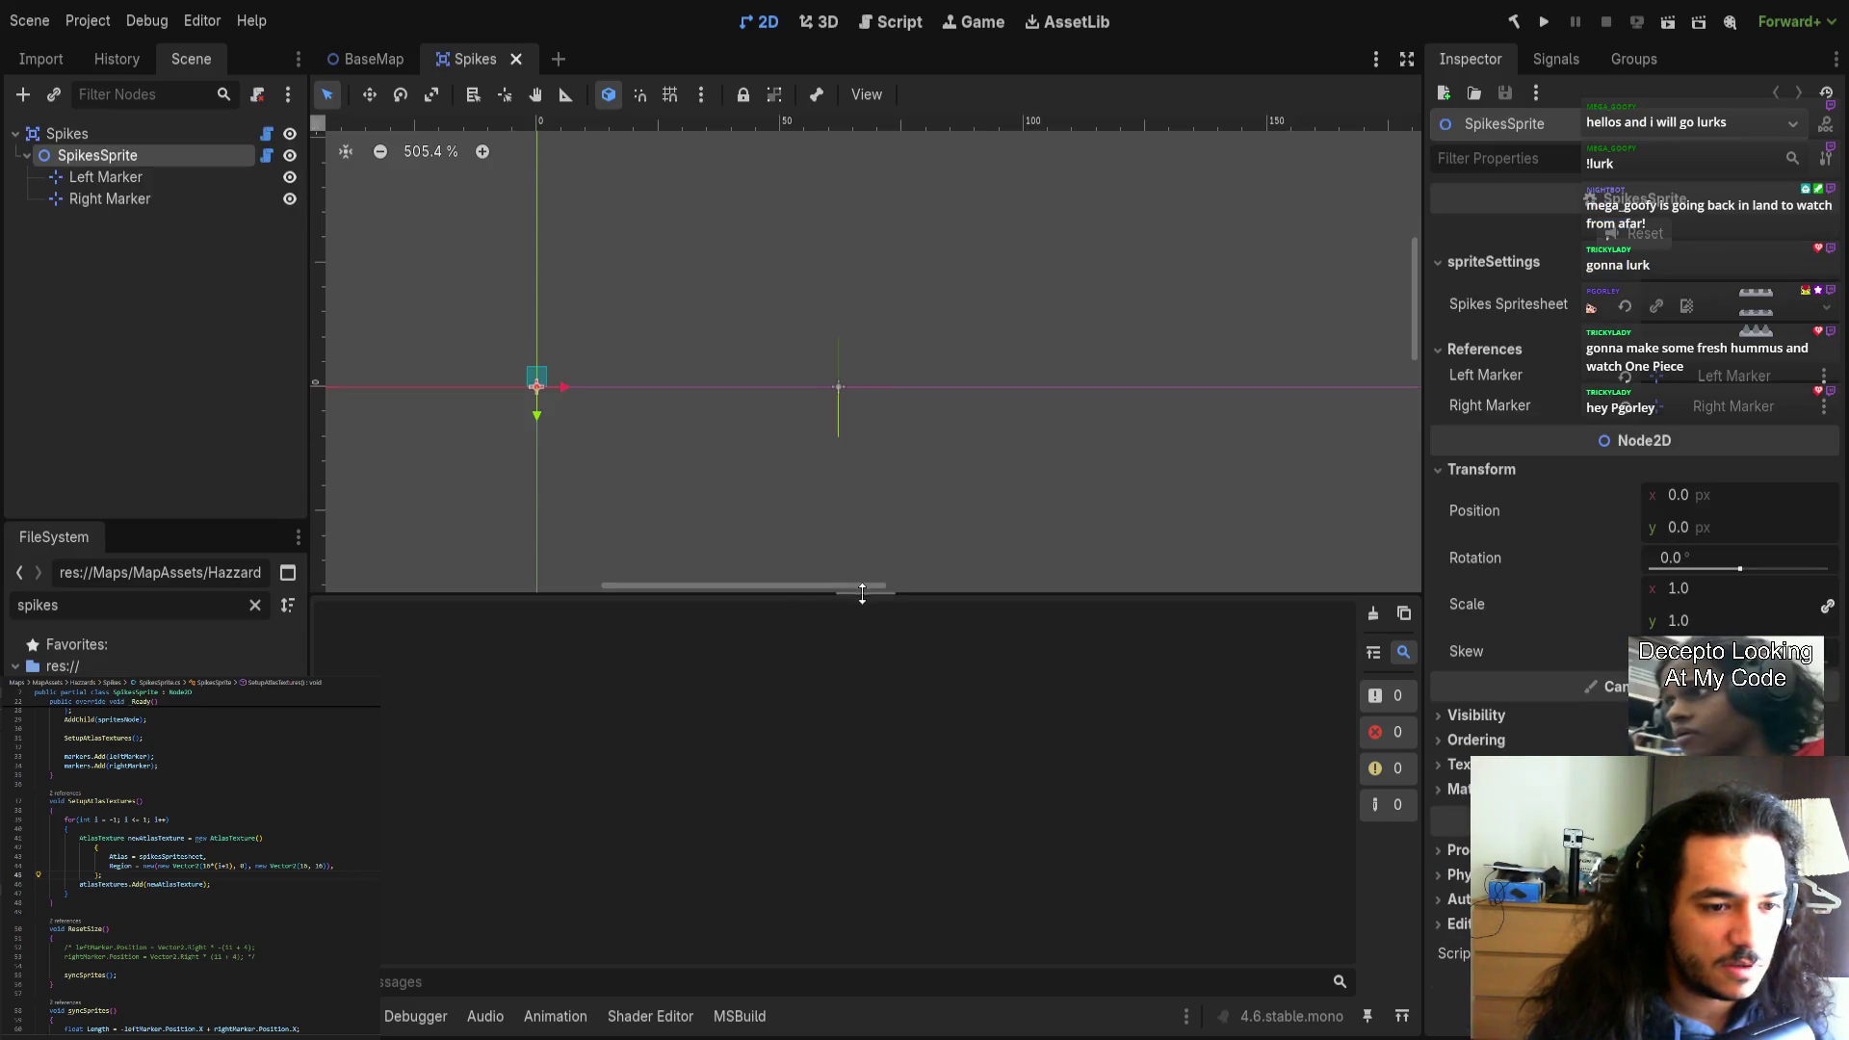
Enlarge the 2D viewport, zoom in to inspect the regenerated spikes, and save the scene.
drag(863, 597, 848, 768)
scroll(944, 565, up, 2)
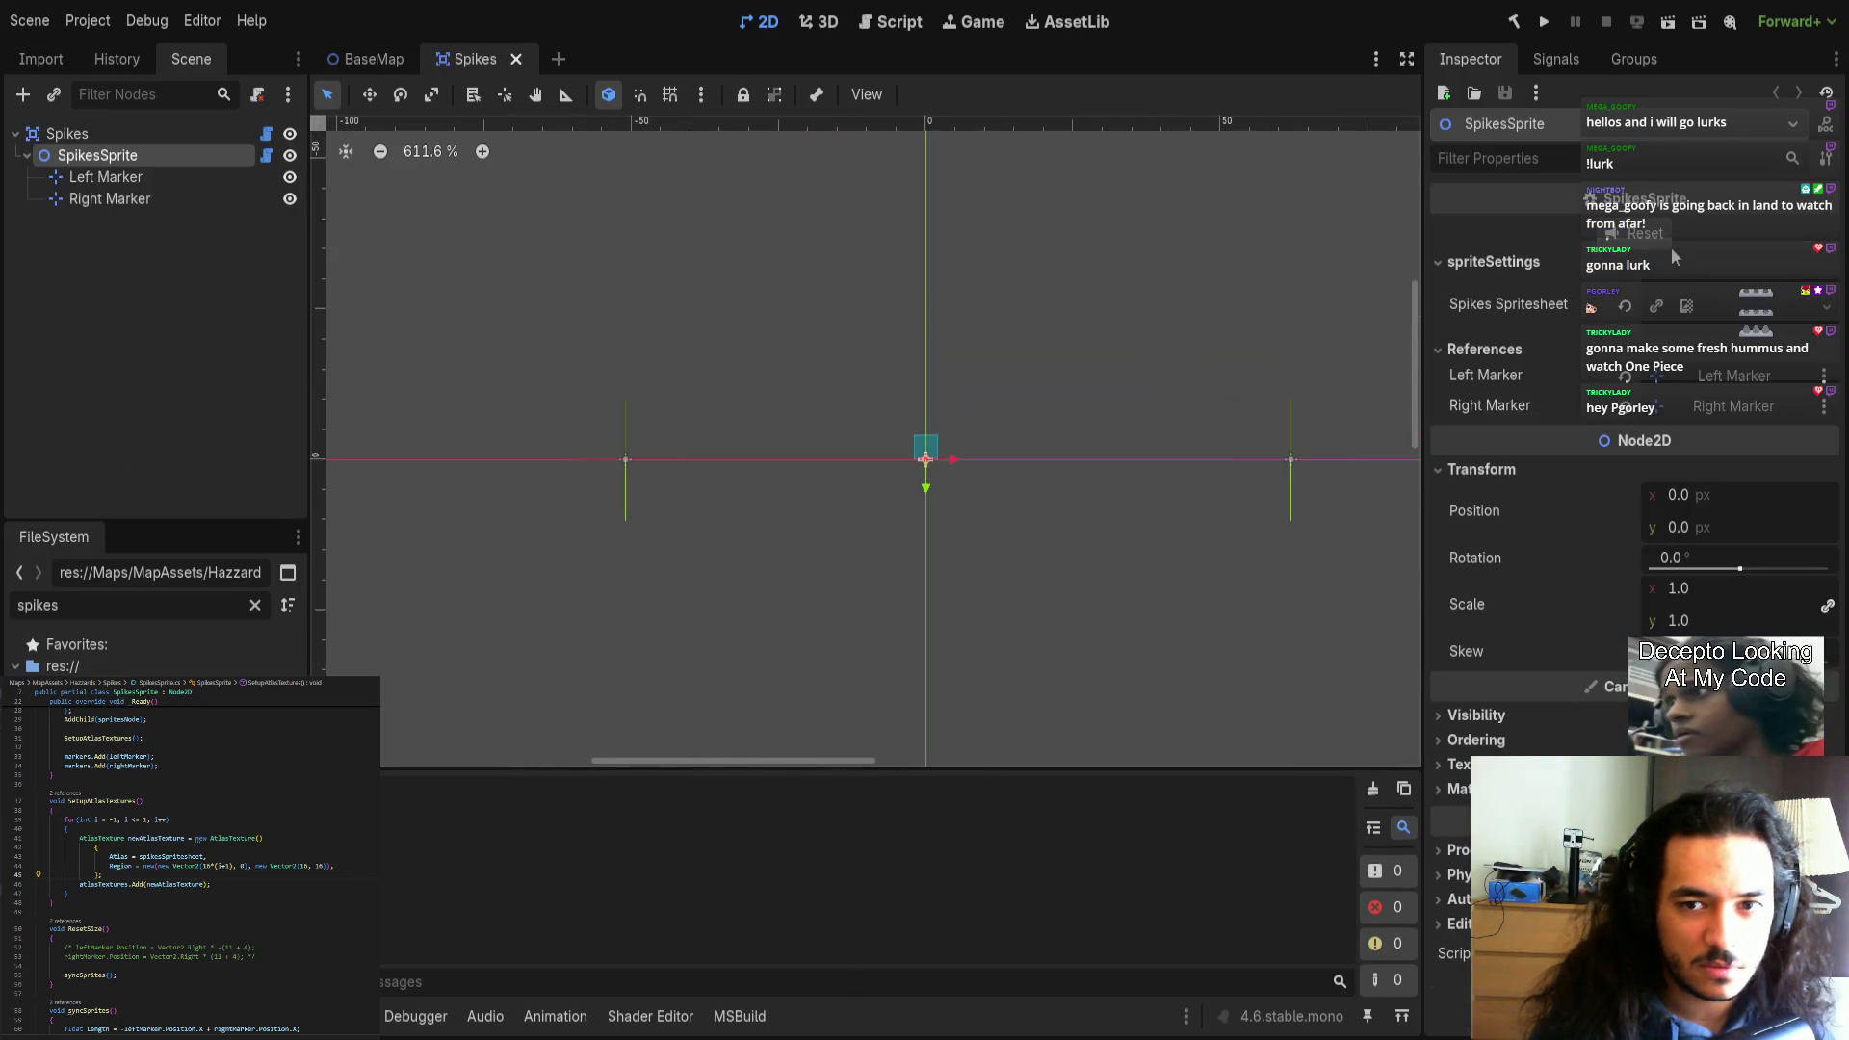
scroll(832, 372, right, 3)
scroll(797, 388, down, 2)
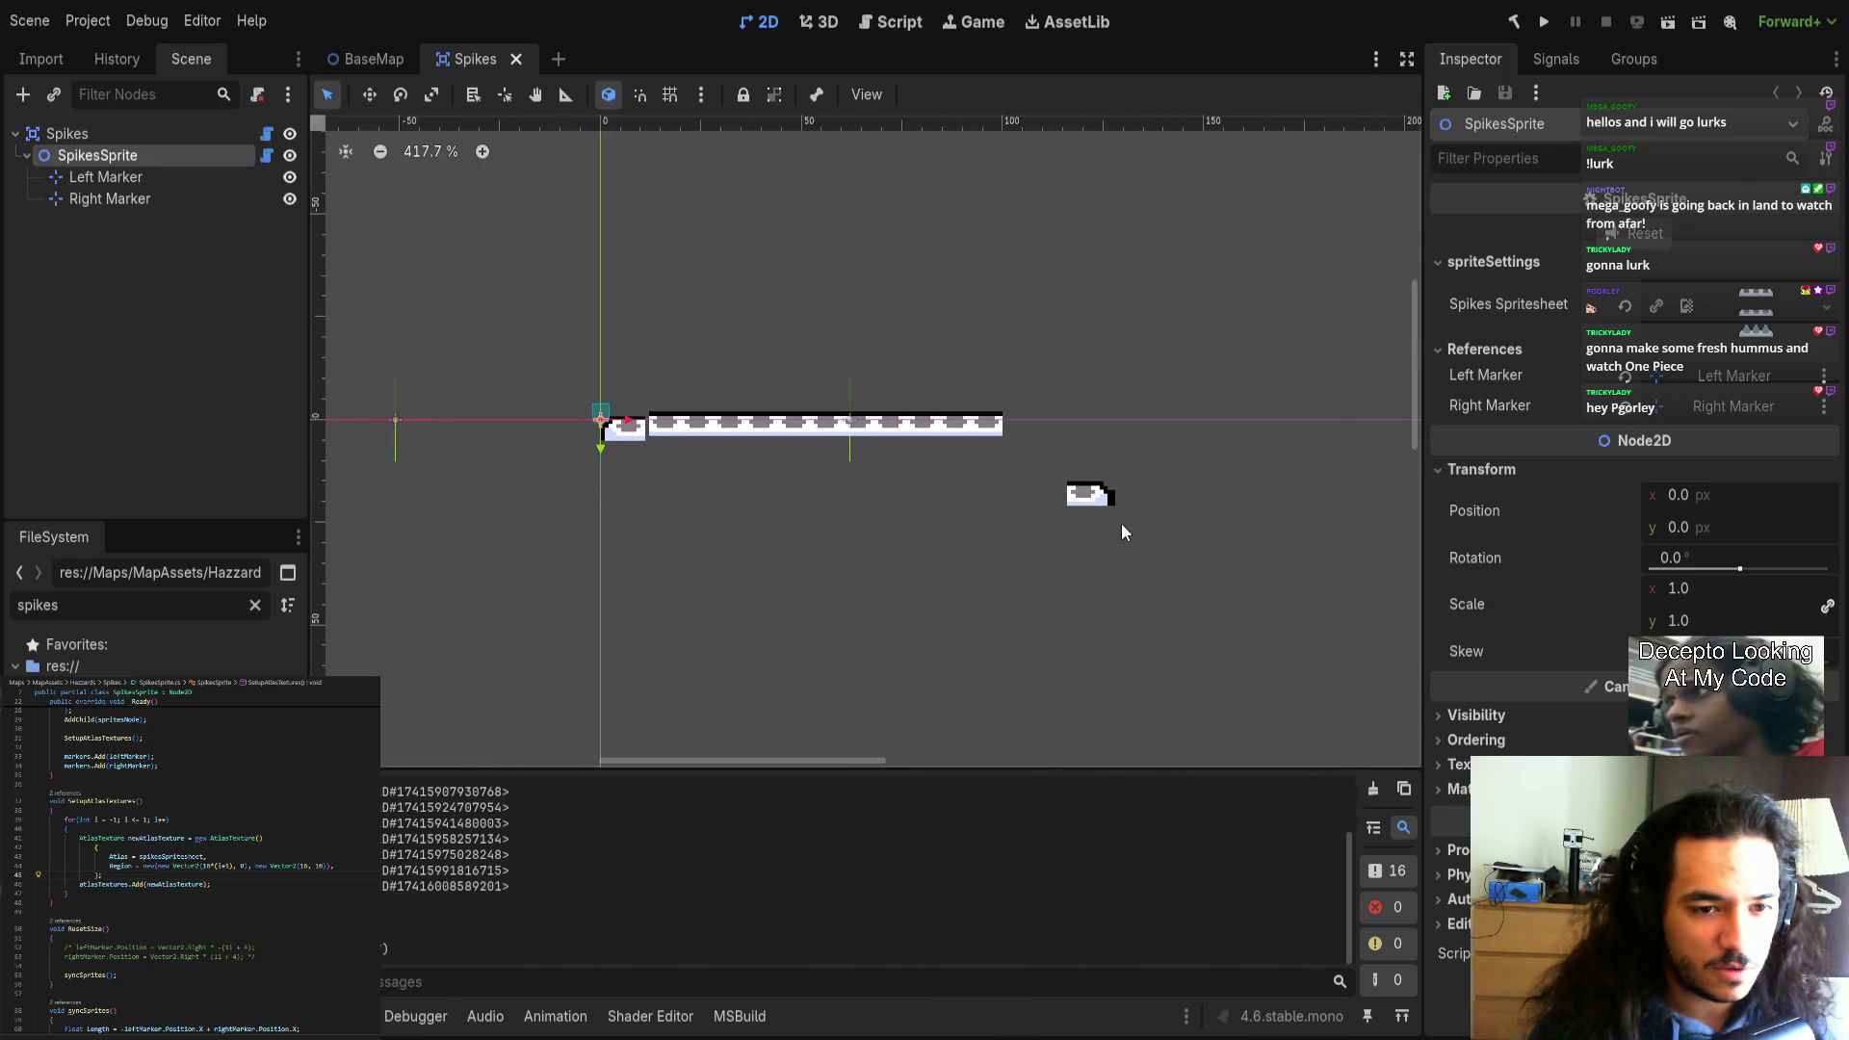
scroll(1063, 505, up, 4)
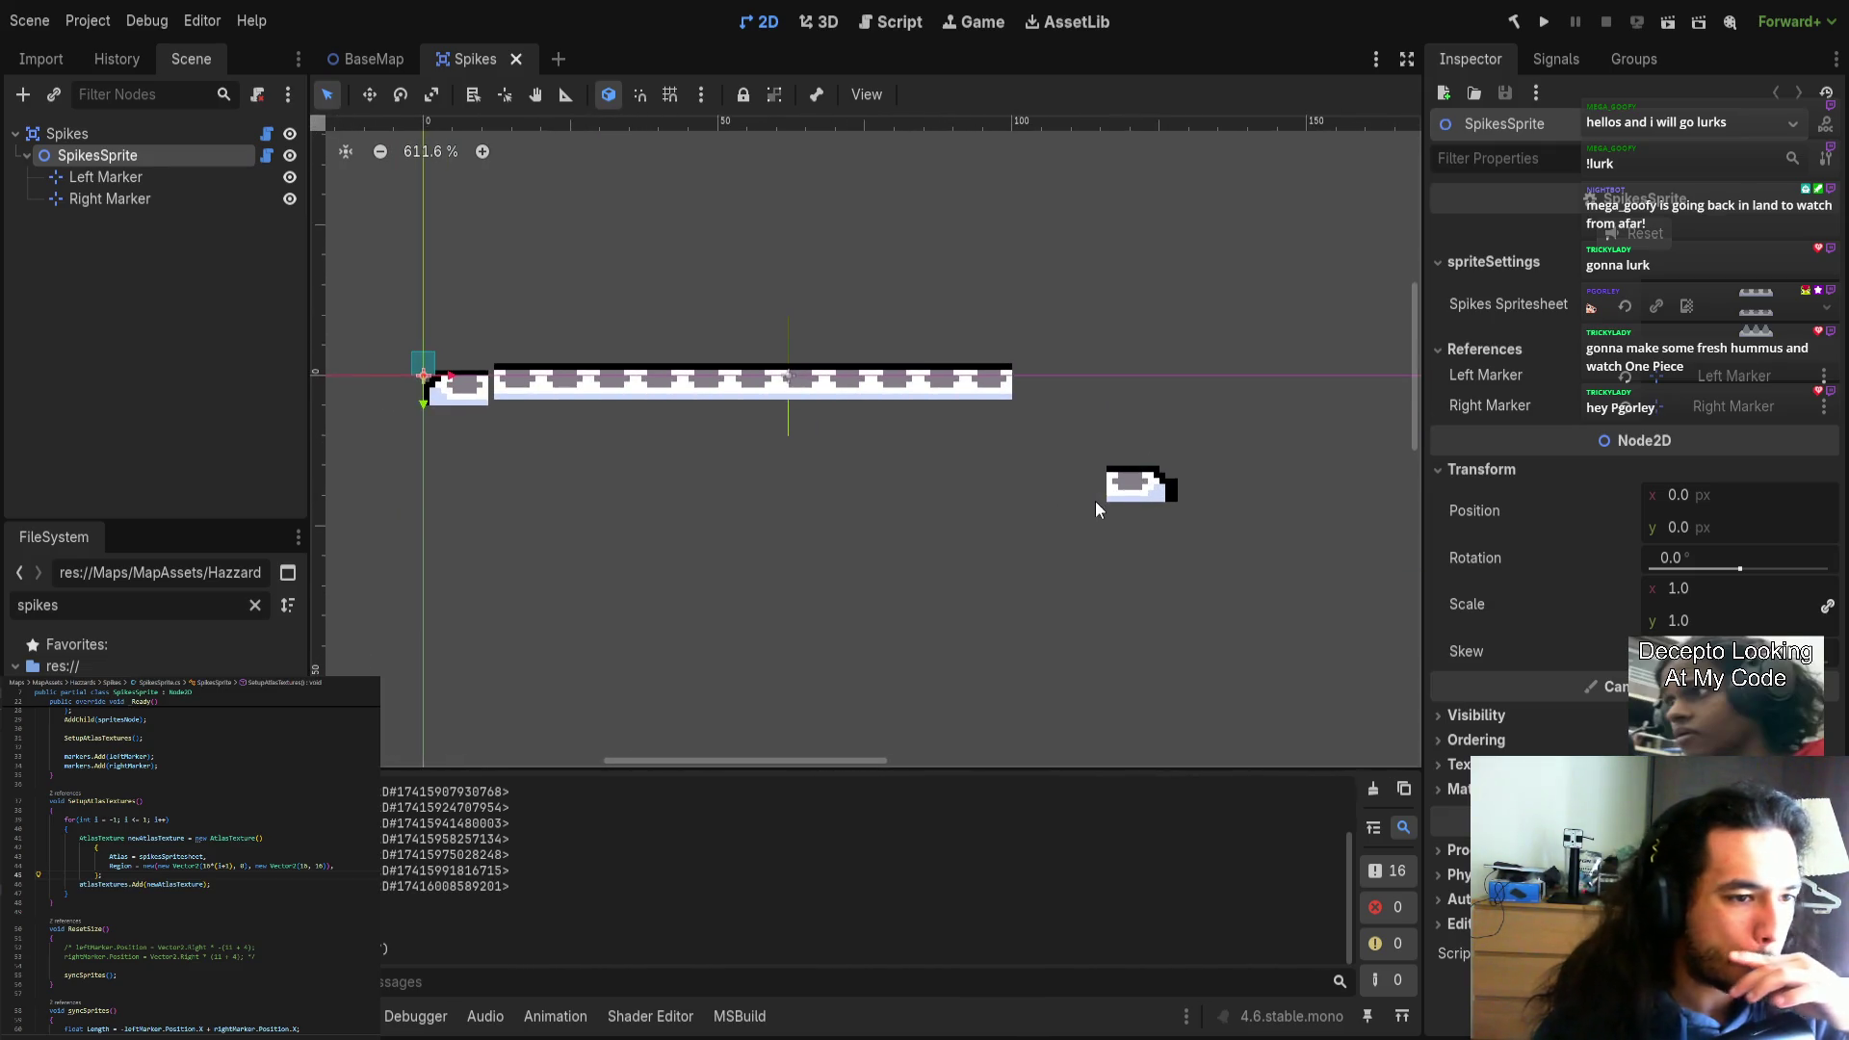
scroll(1086, 500, left, 2)
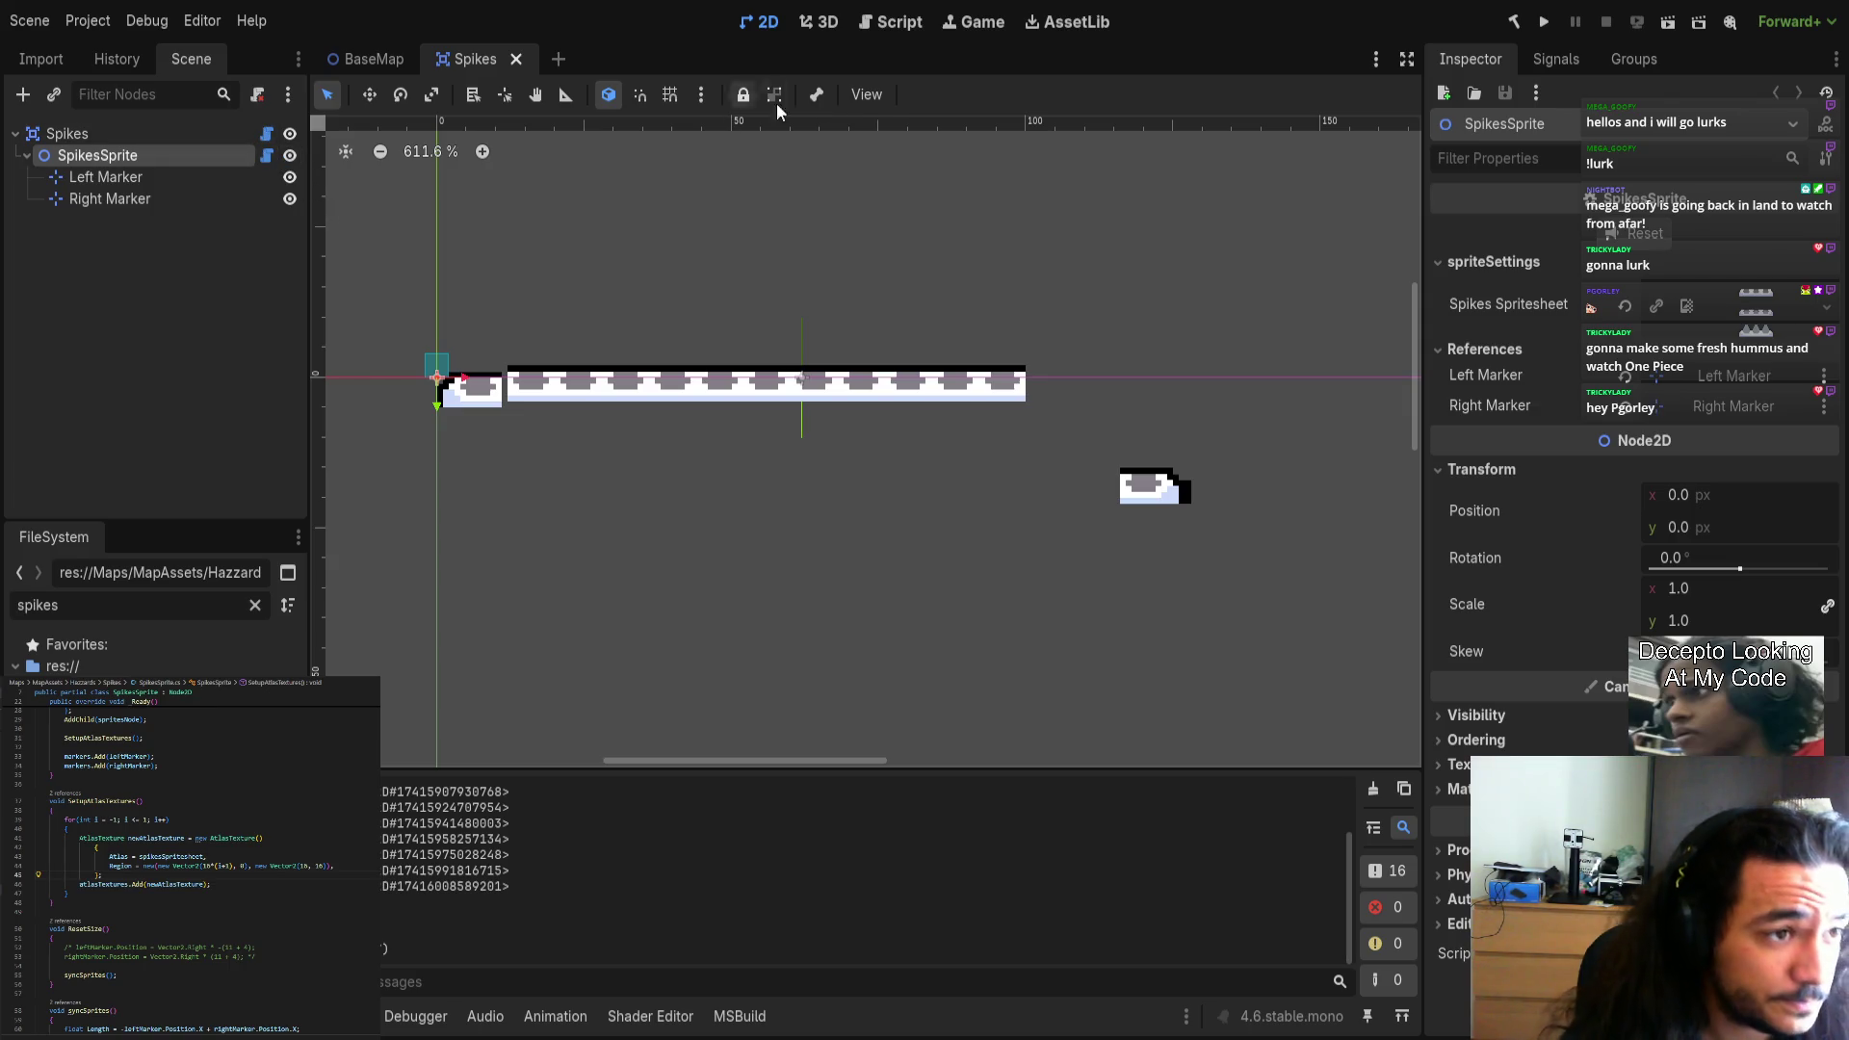
key(ctrl+s)
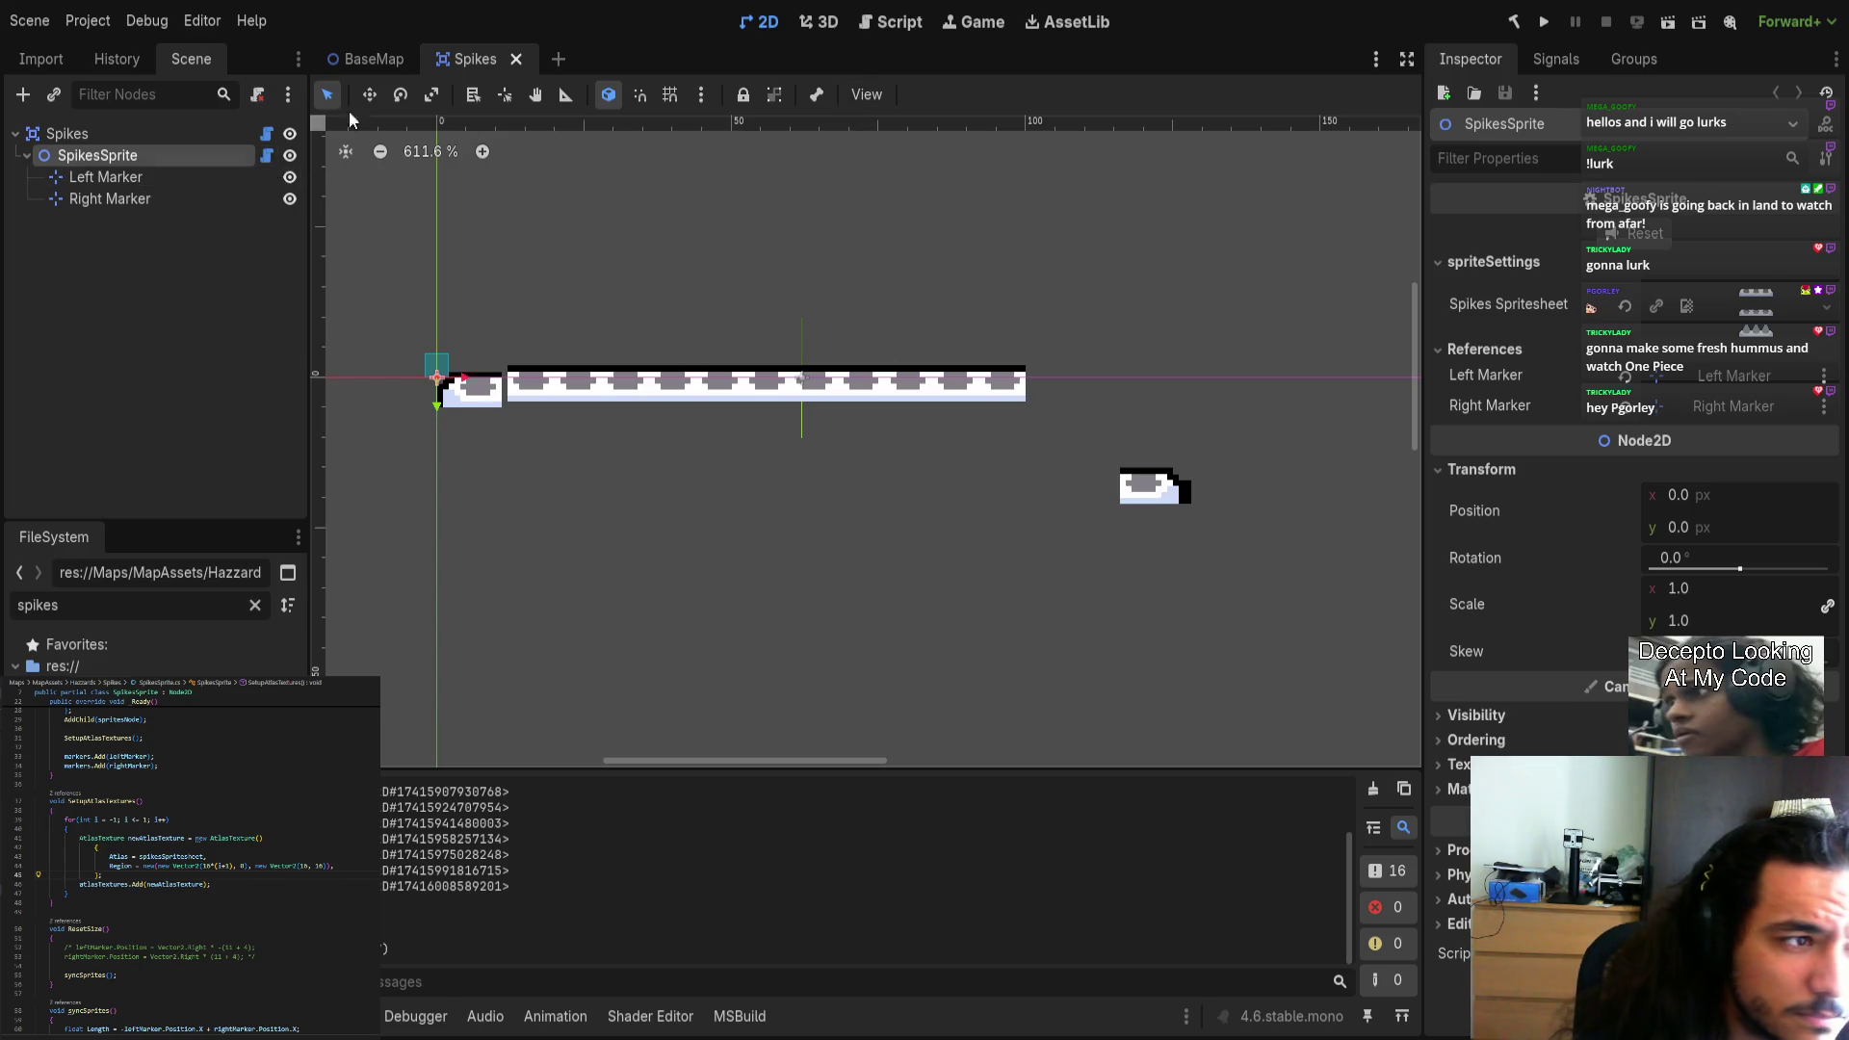
click(269, 156)
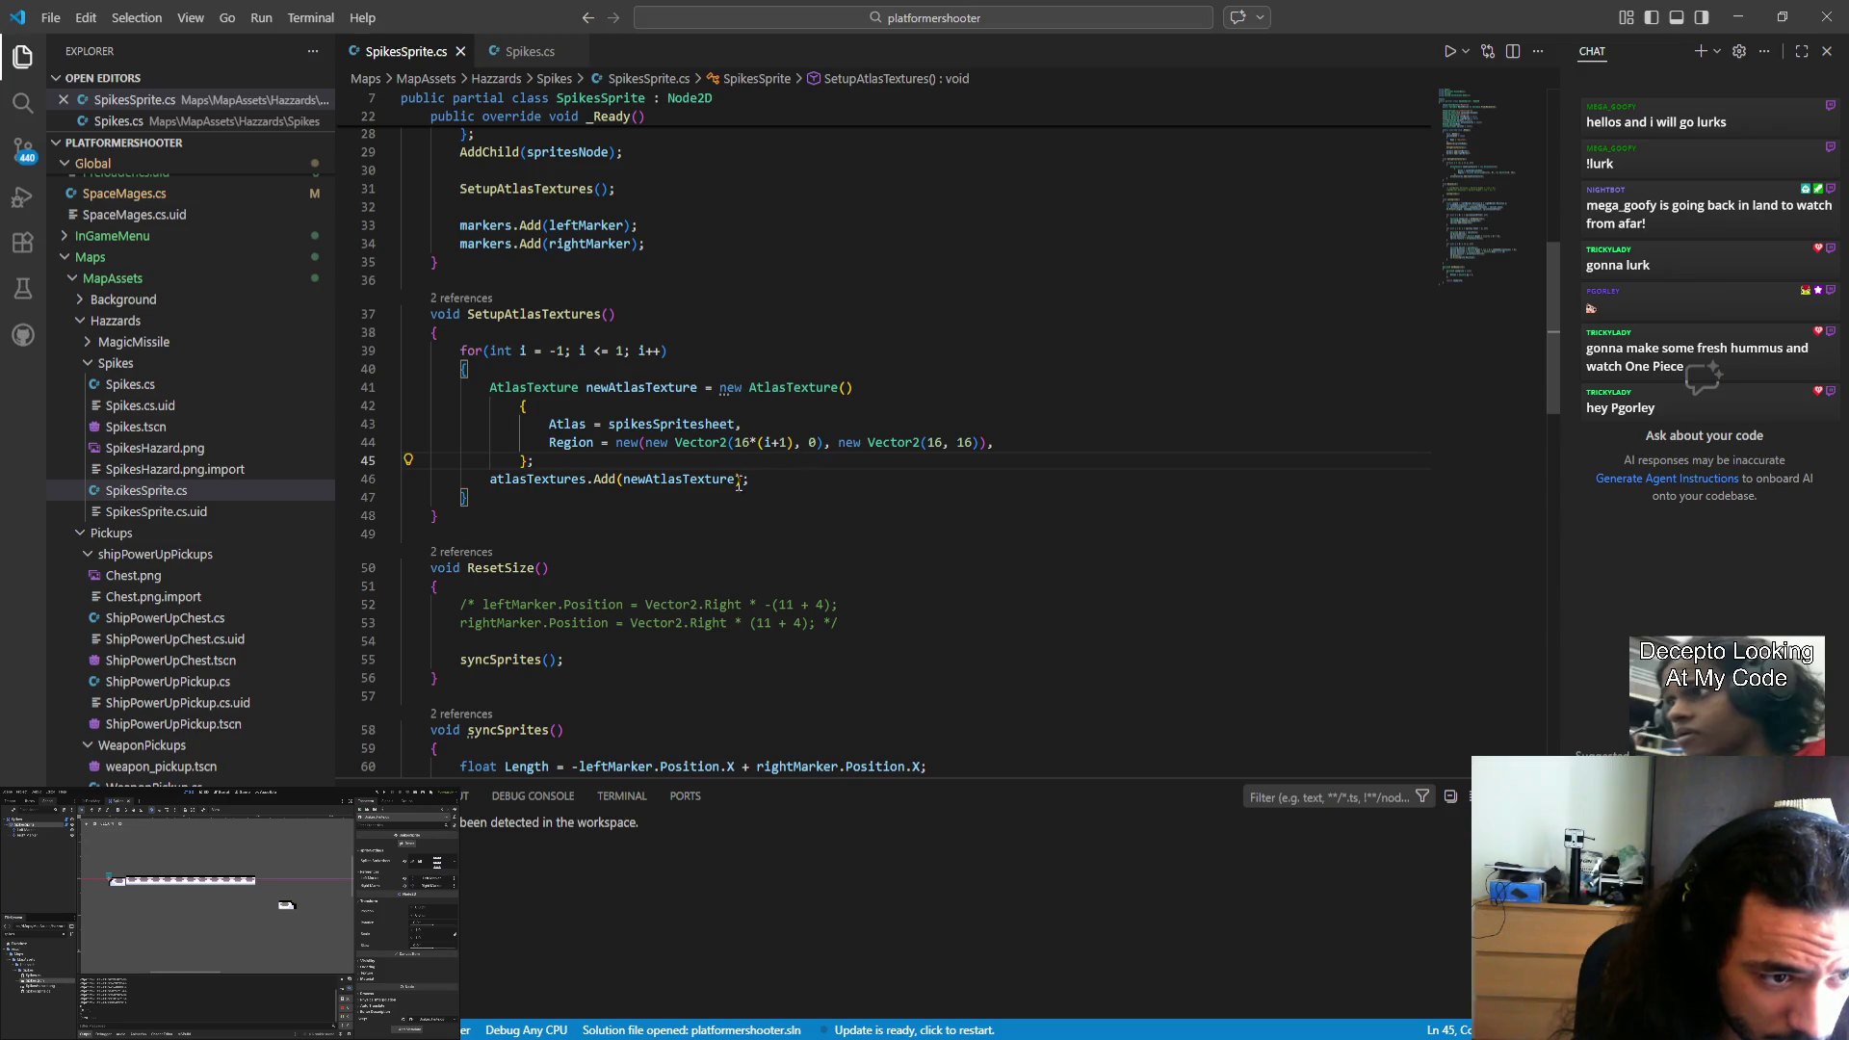
Delete the Sprite.Position += Vector2.Down offset line on line 85.
scroll(728, 508, down, 5)
scroll(728, 508, down, 3)
scroll(746, 620, down, 3)
drag(776, 619, 752, 617)
mouse_move(914, 598)
mouse_down()
mouse_move(423, 598)
mouse_move(390, 616)
mouse_up()
drag(915, 598, 1059, 589)
key(BackSpace)
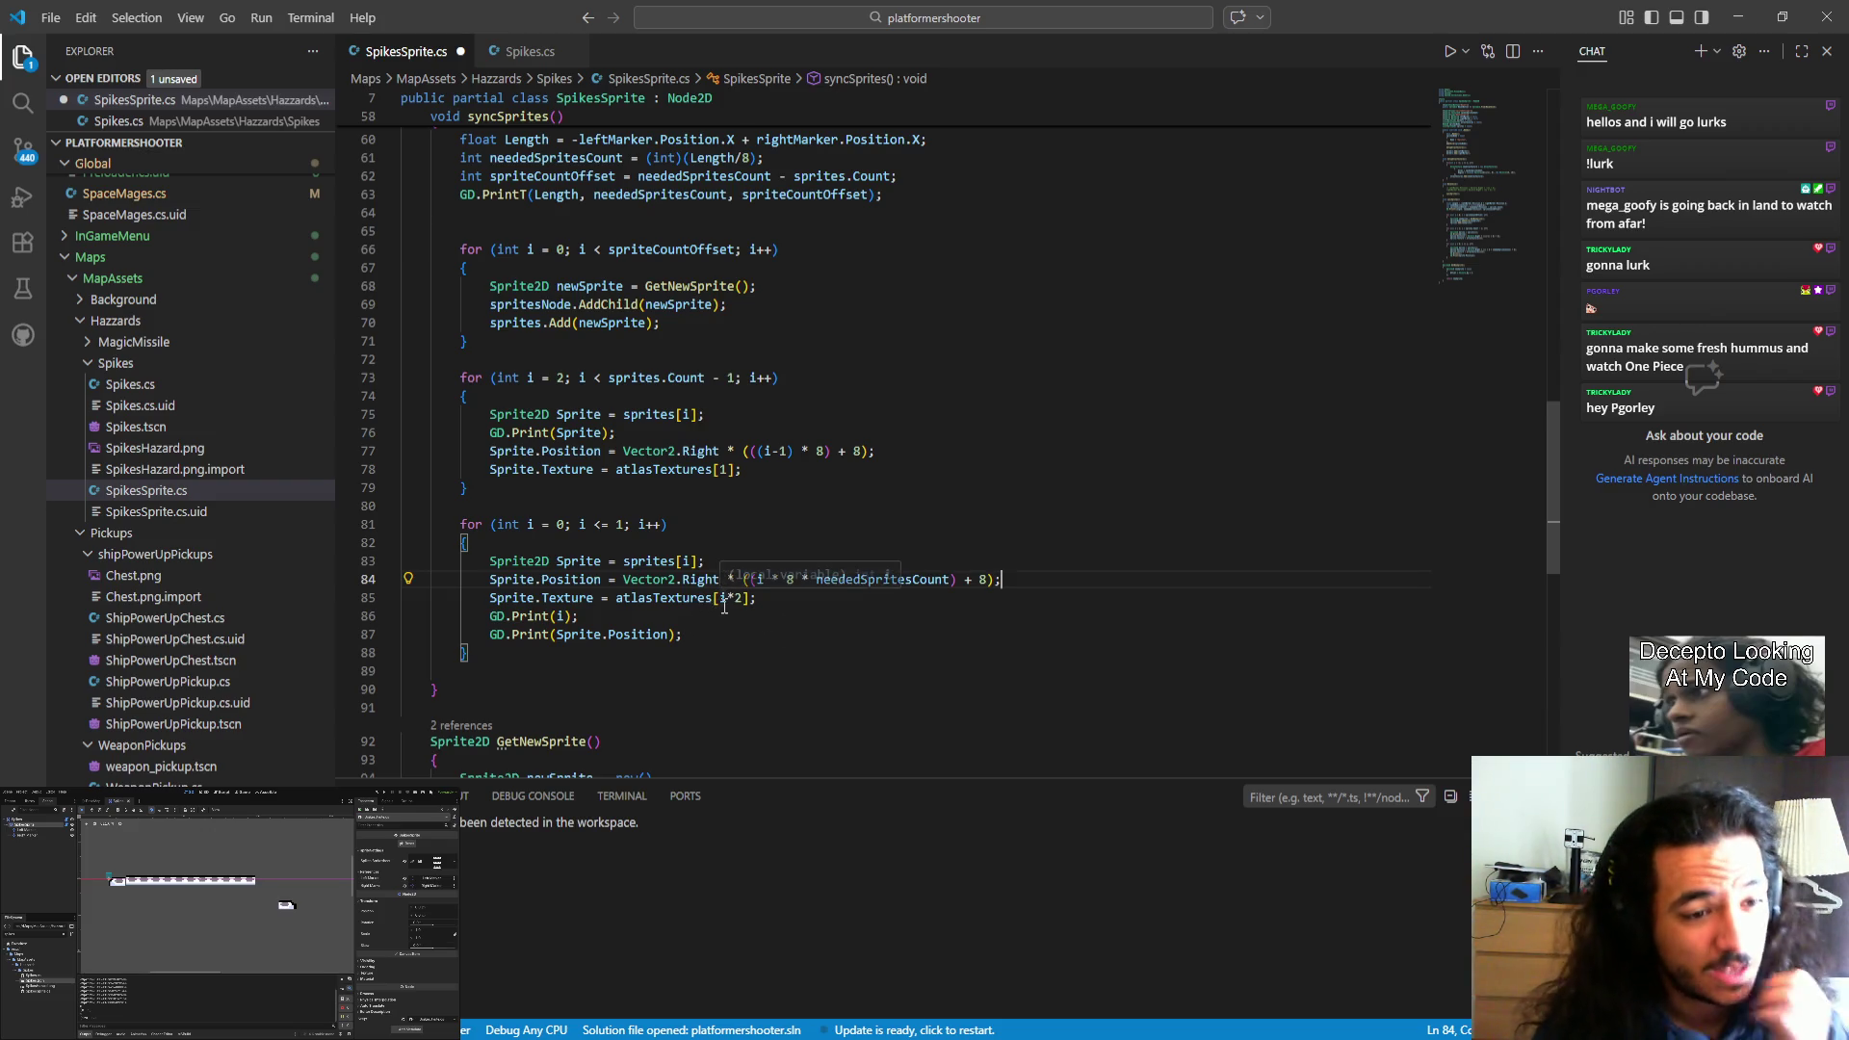
Replace neededSpritesCount with (neededSpritesCount-1) in the line 84 end-piece position, and save.
click(789, 595)
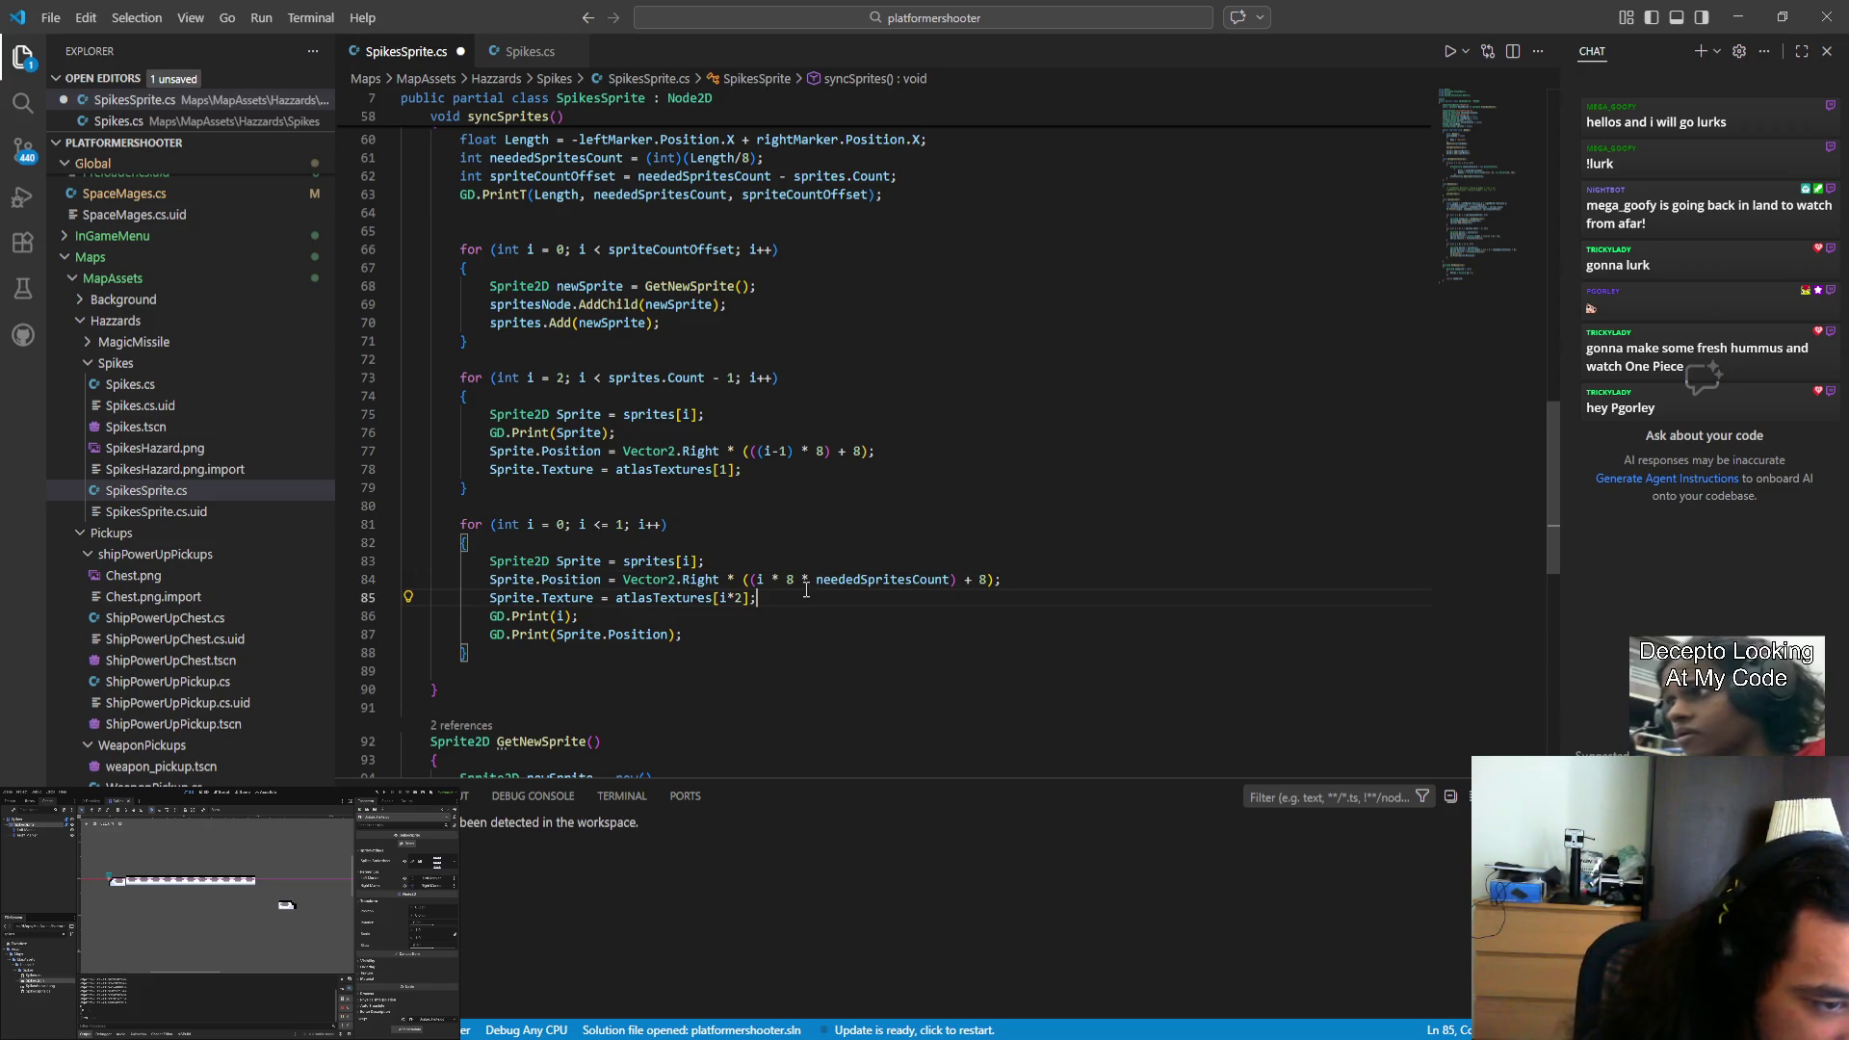
click(873, 579)
double_click(877, 580)
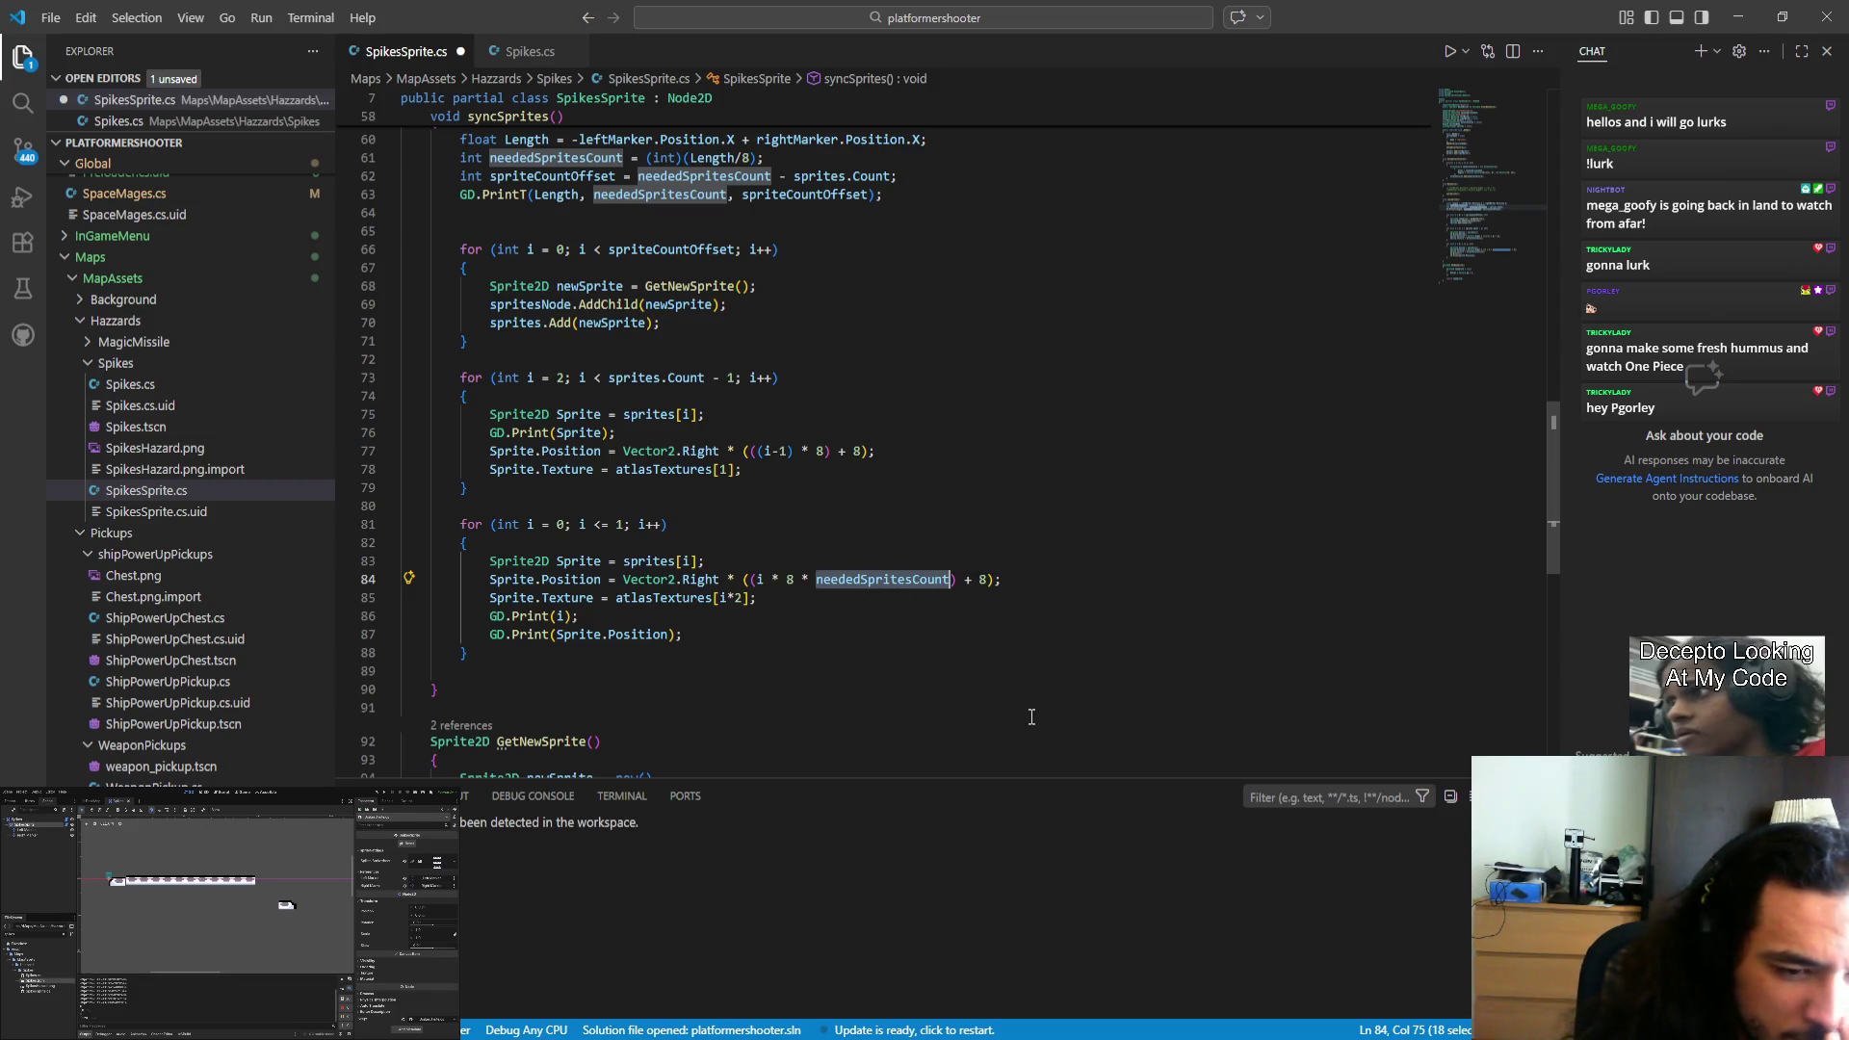
key(Right)
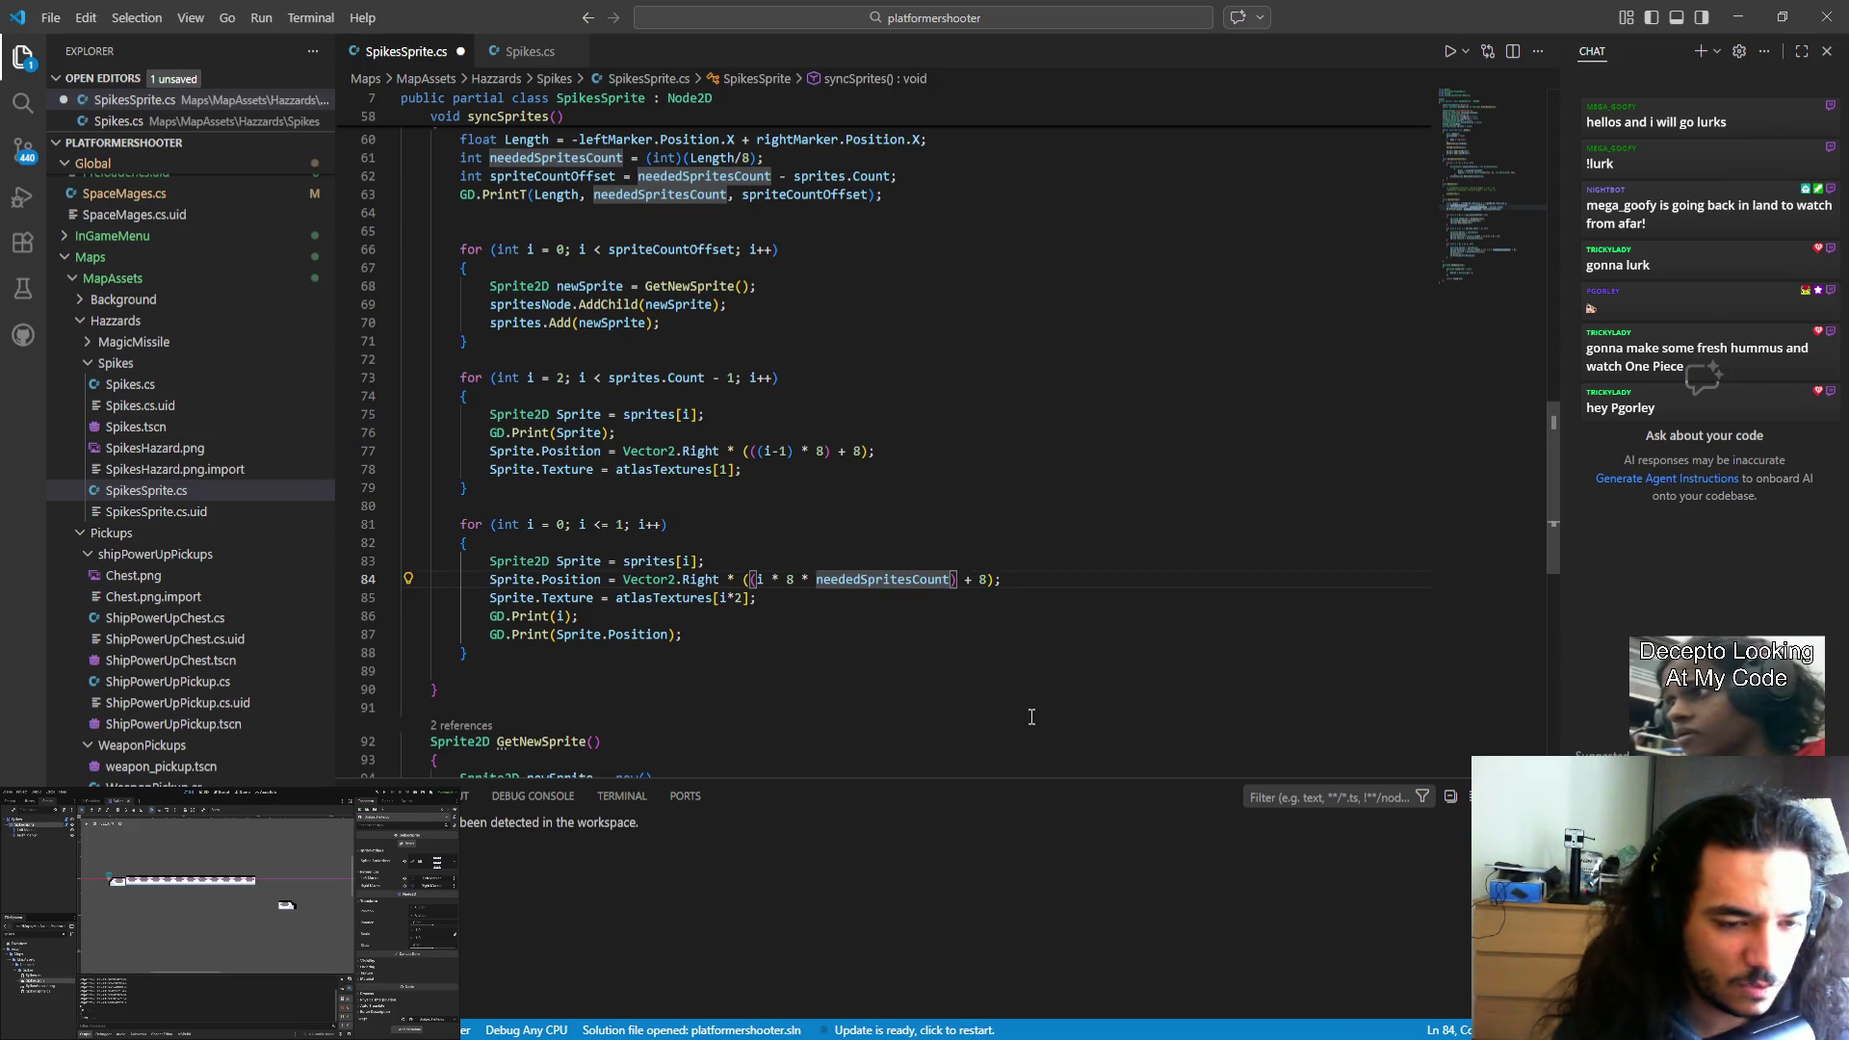
text(-1)
key(ctrl+shift+Left)
key(ctrl+shift+Left)
key(ctrl+shift+Left)
text(()
key(ctrl+s)
click(973, 670)
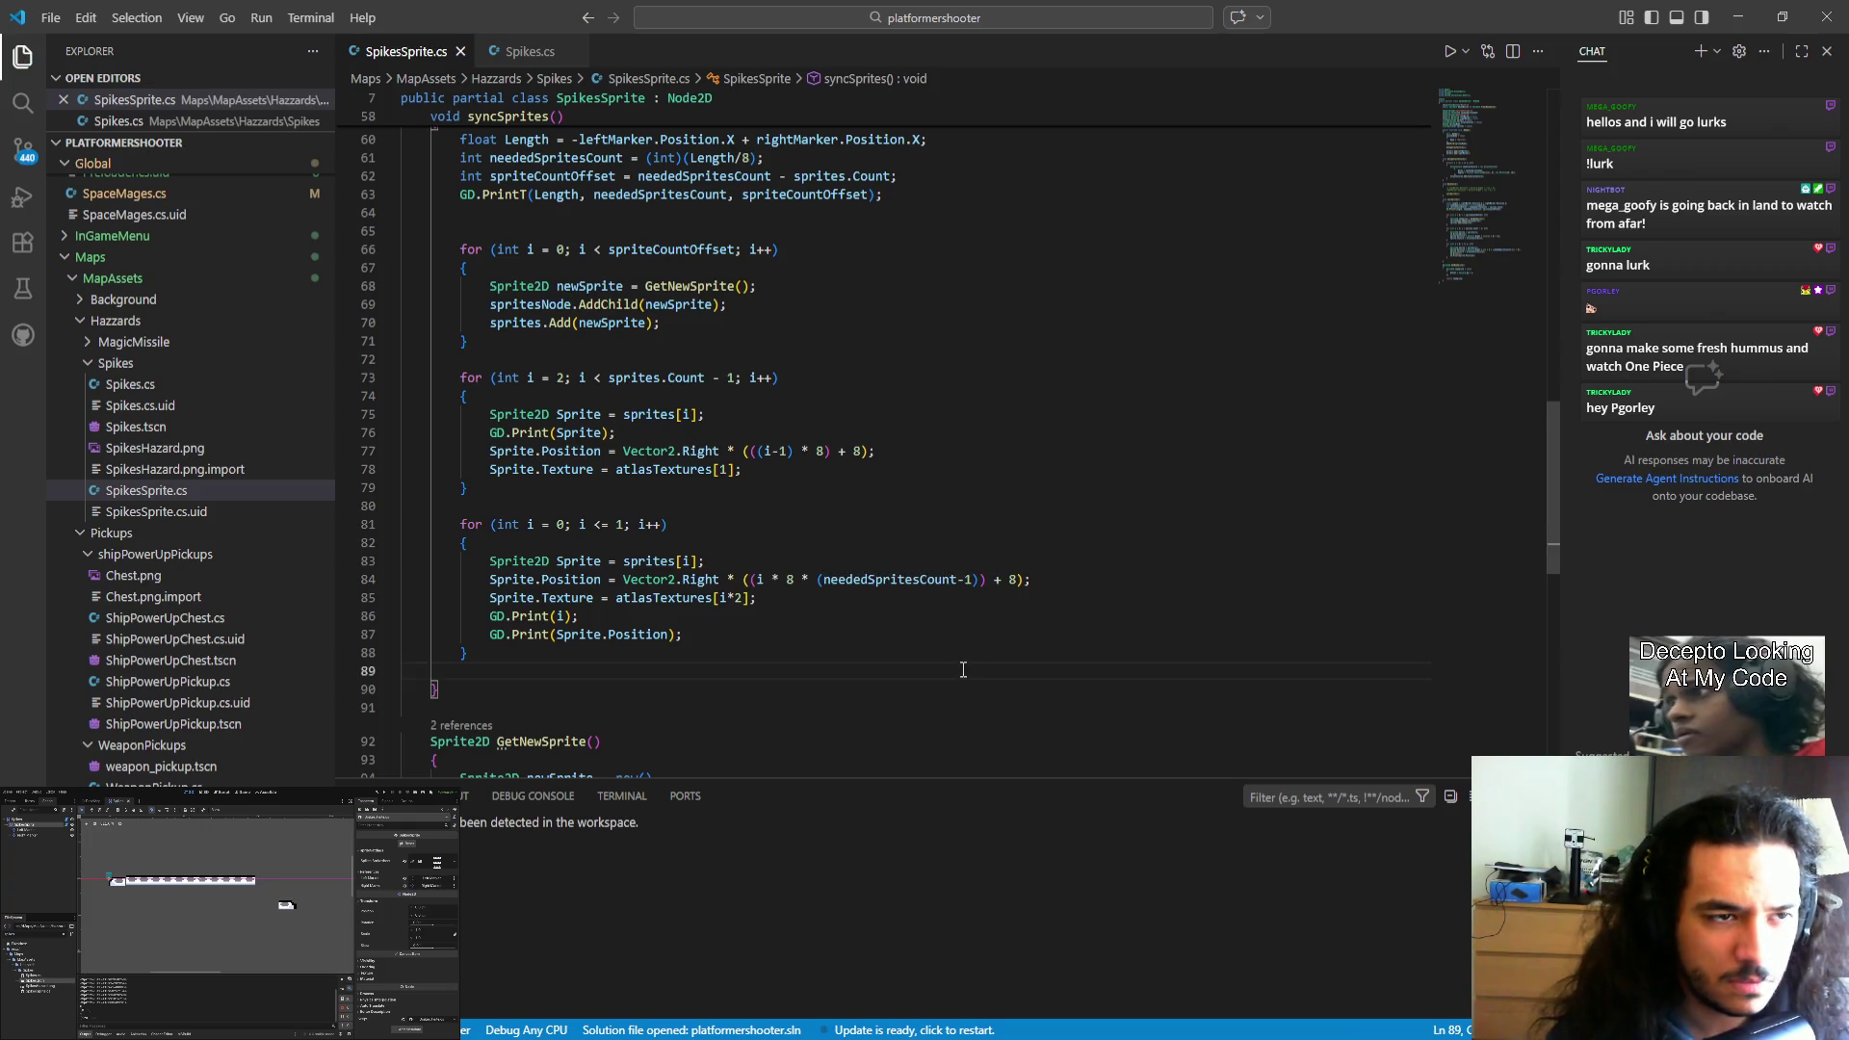
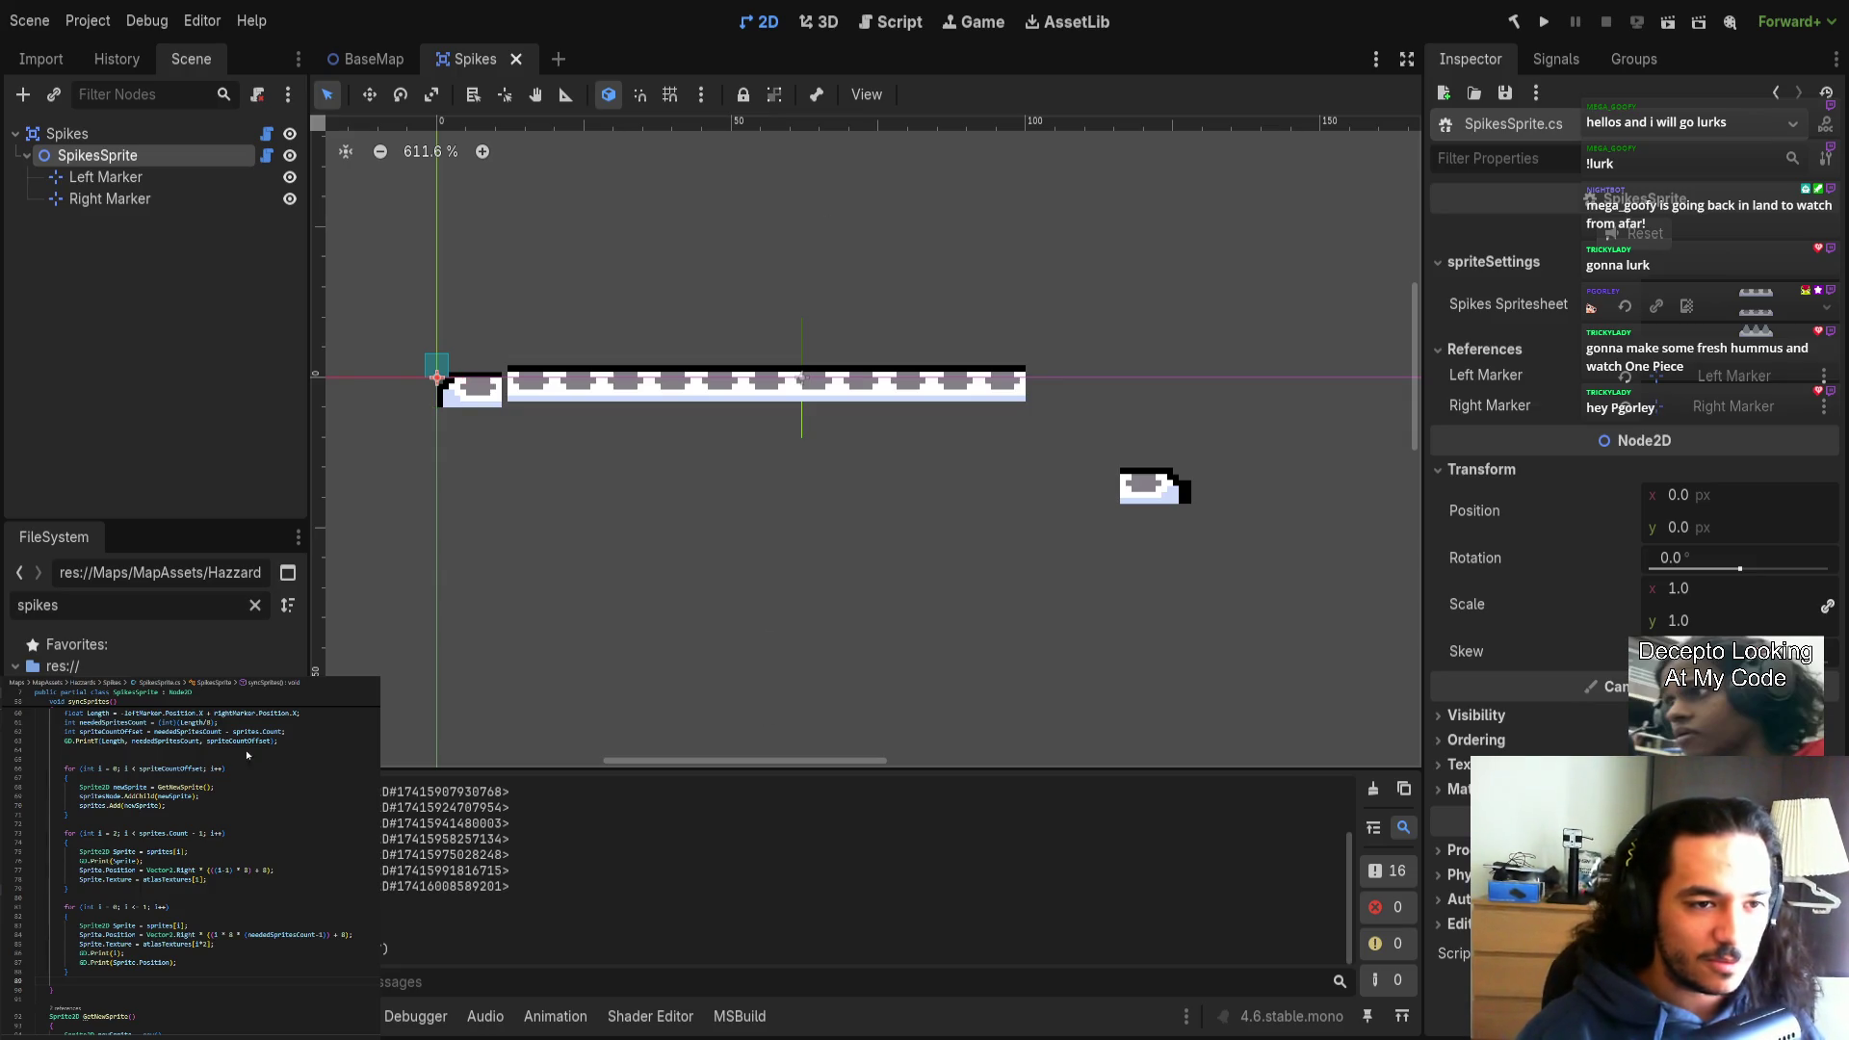
Save and close the Spikes scene, then rebuild the C# project.
key(ctrl+s)
key(ctrl+shift+w)
click(1512, 21)
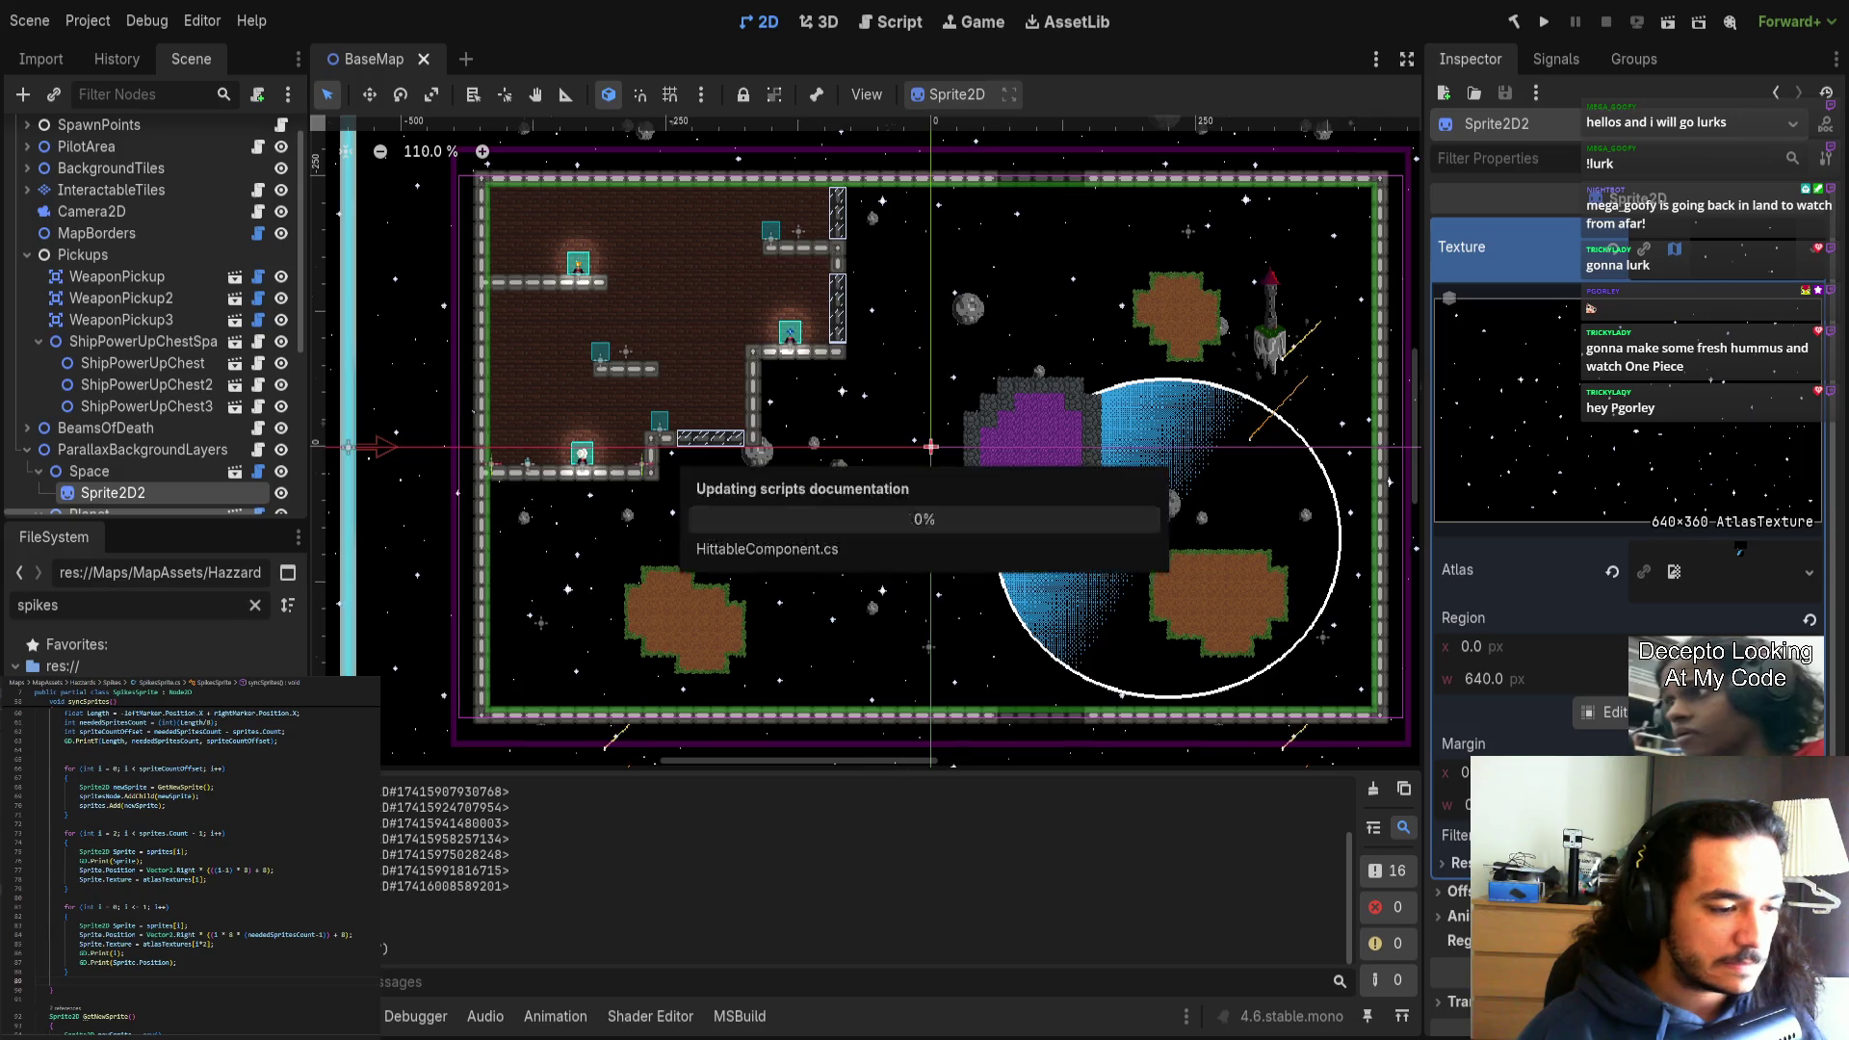
Reopen Spikes, drag the Left Marker onto the origin (0, 0), and save the scene.
key(ctrl+shift+t)
scroll(980, 492, up, 3)
drag(731, 491, 678, 495)
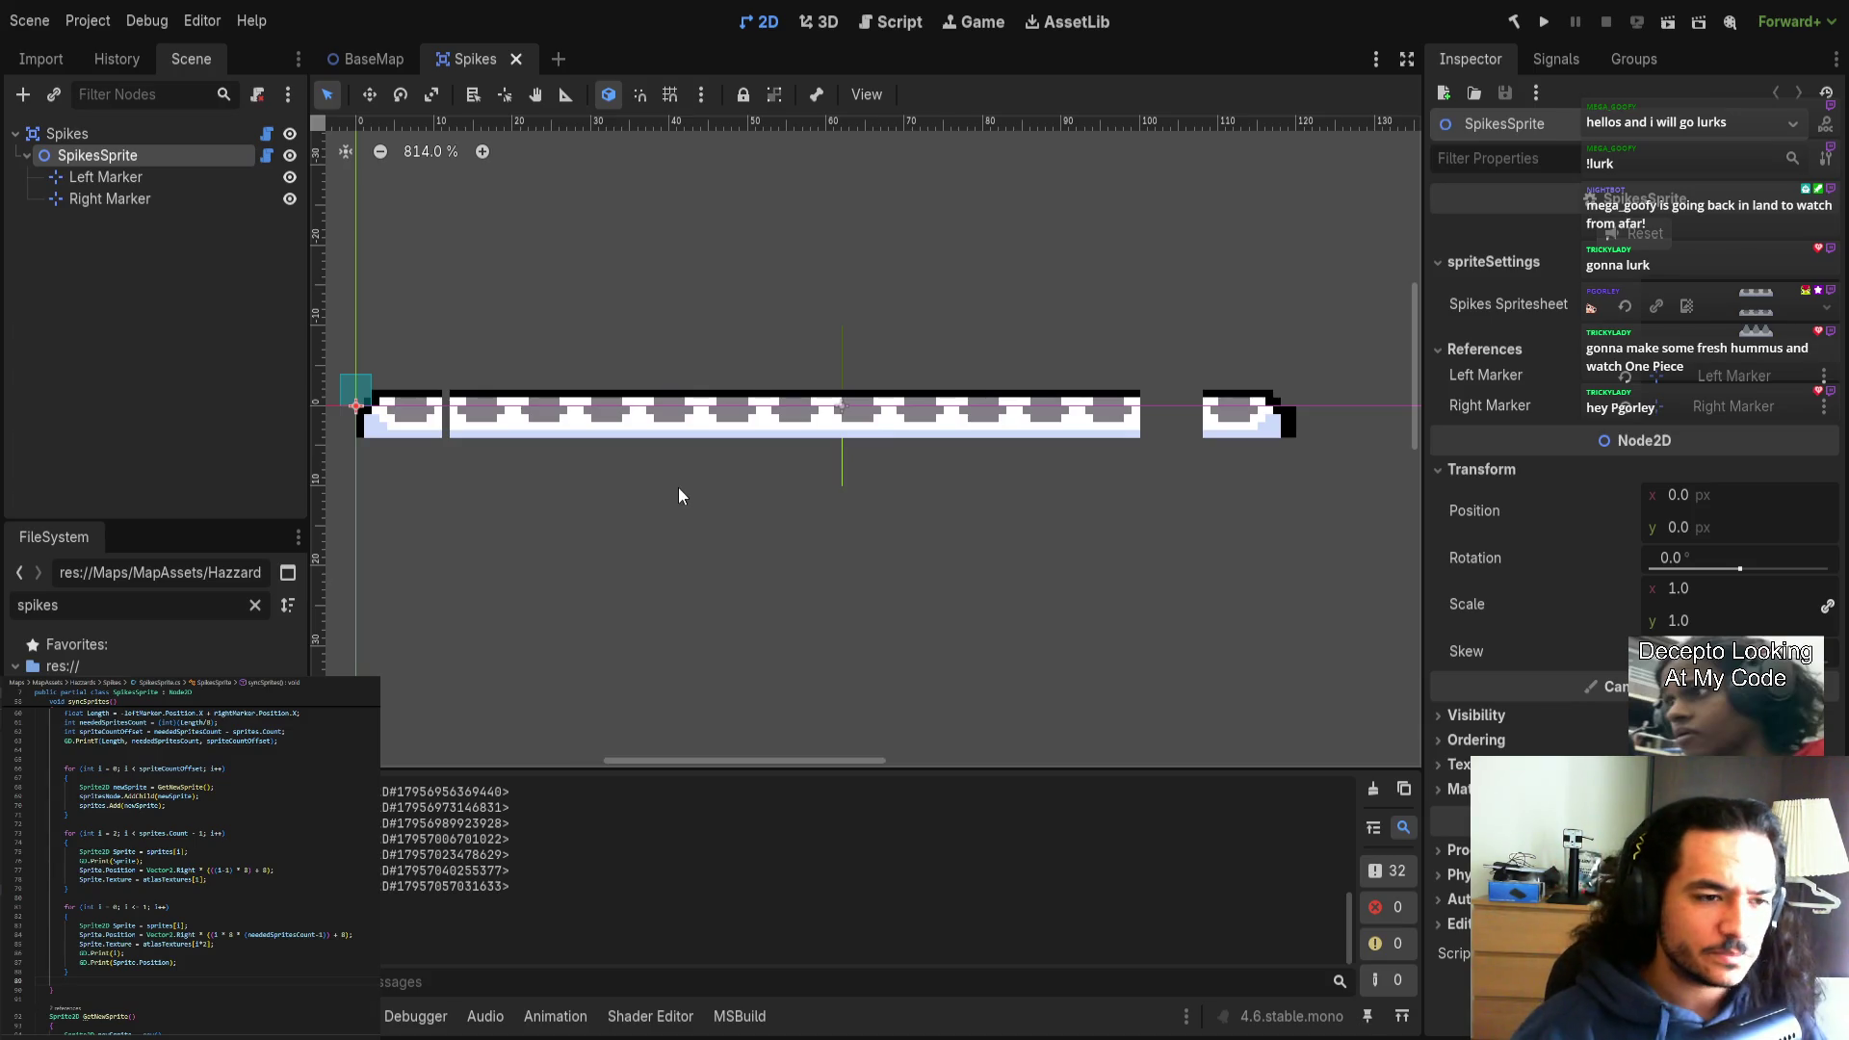
scroll(677, 488, down, 2)
drag(656, 488, 923, 496)
click(672, 427)
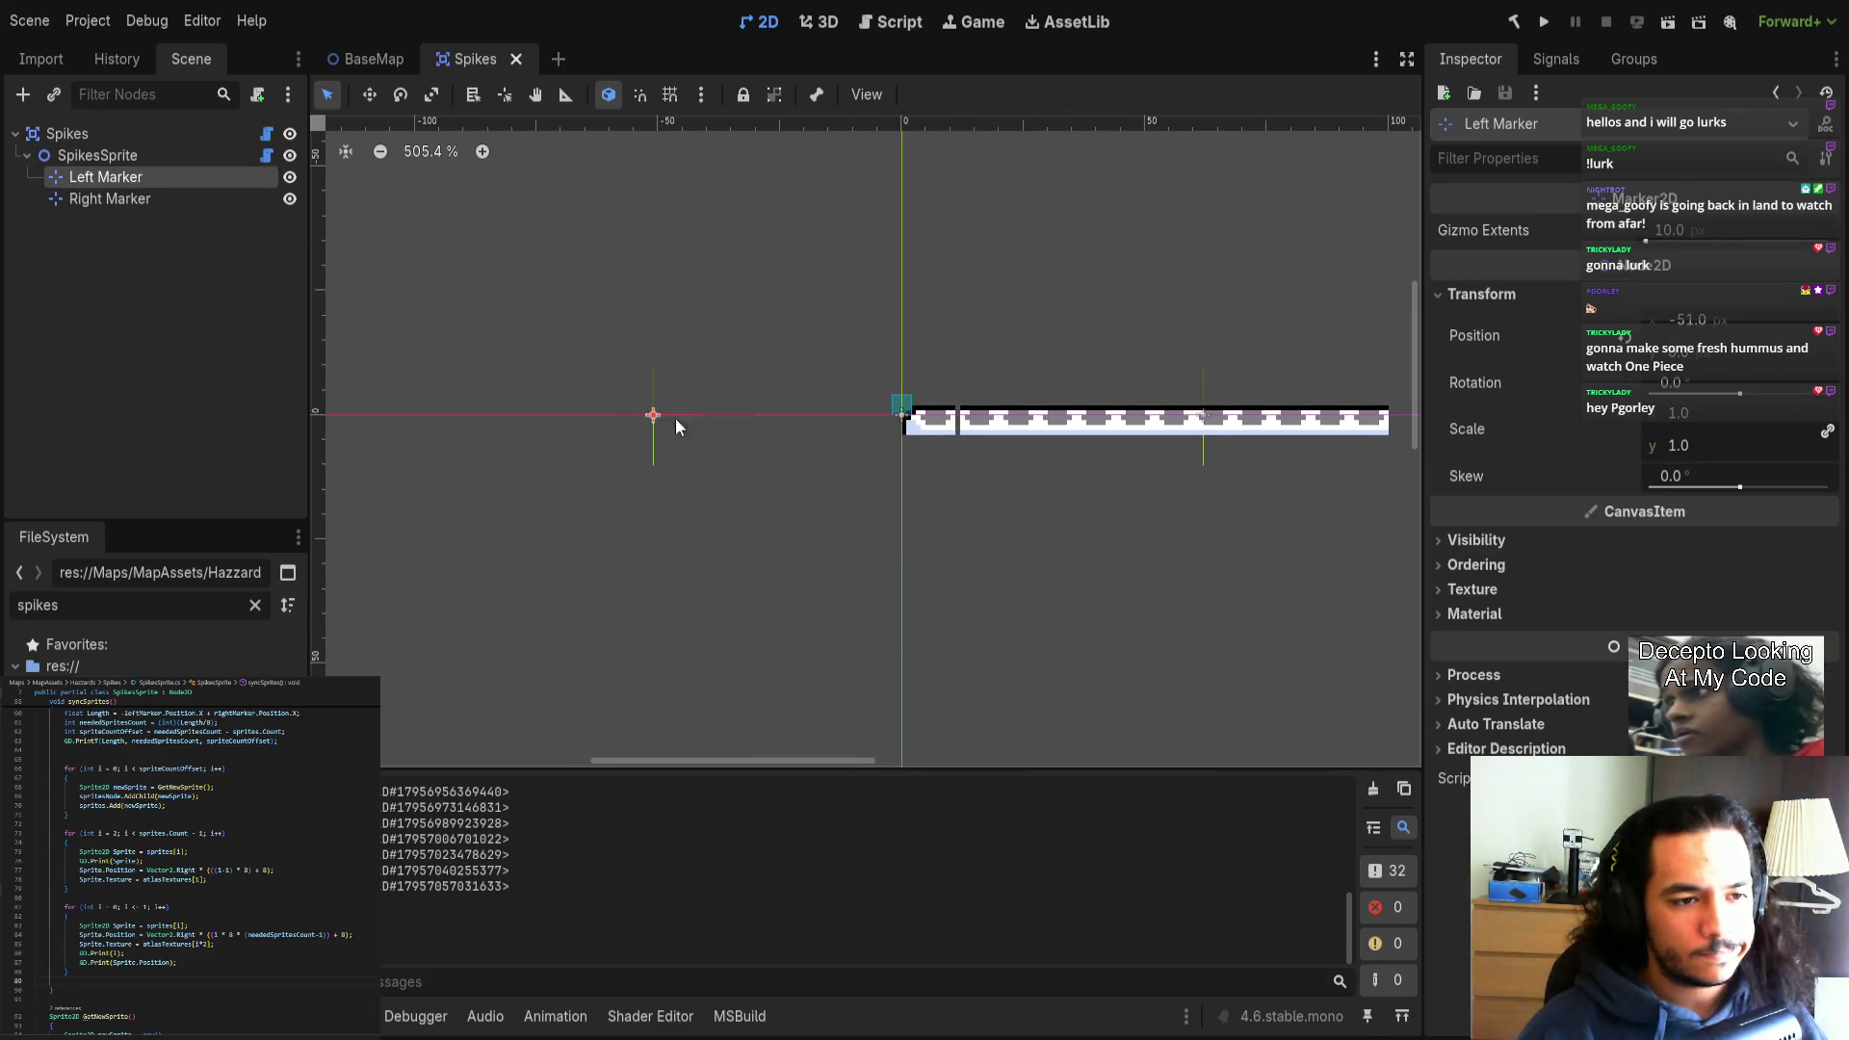
mouse_move(672, 416)
mouse_down()
mouse_move(1218, 407)
mouse_move(1192, 399)
mouse_up()
scroll(885, 443, right, 3)
key(ctrl+s)
Look over the saved marker layout, then close the Spikes scene.
scroll(911, 400, up, 3)
scroll(871, 442, left, 3)
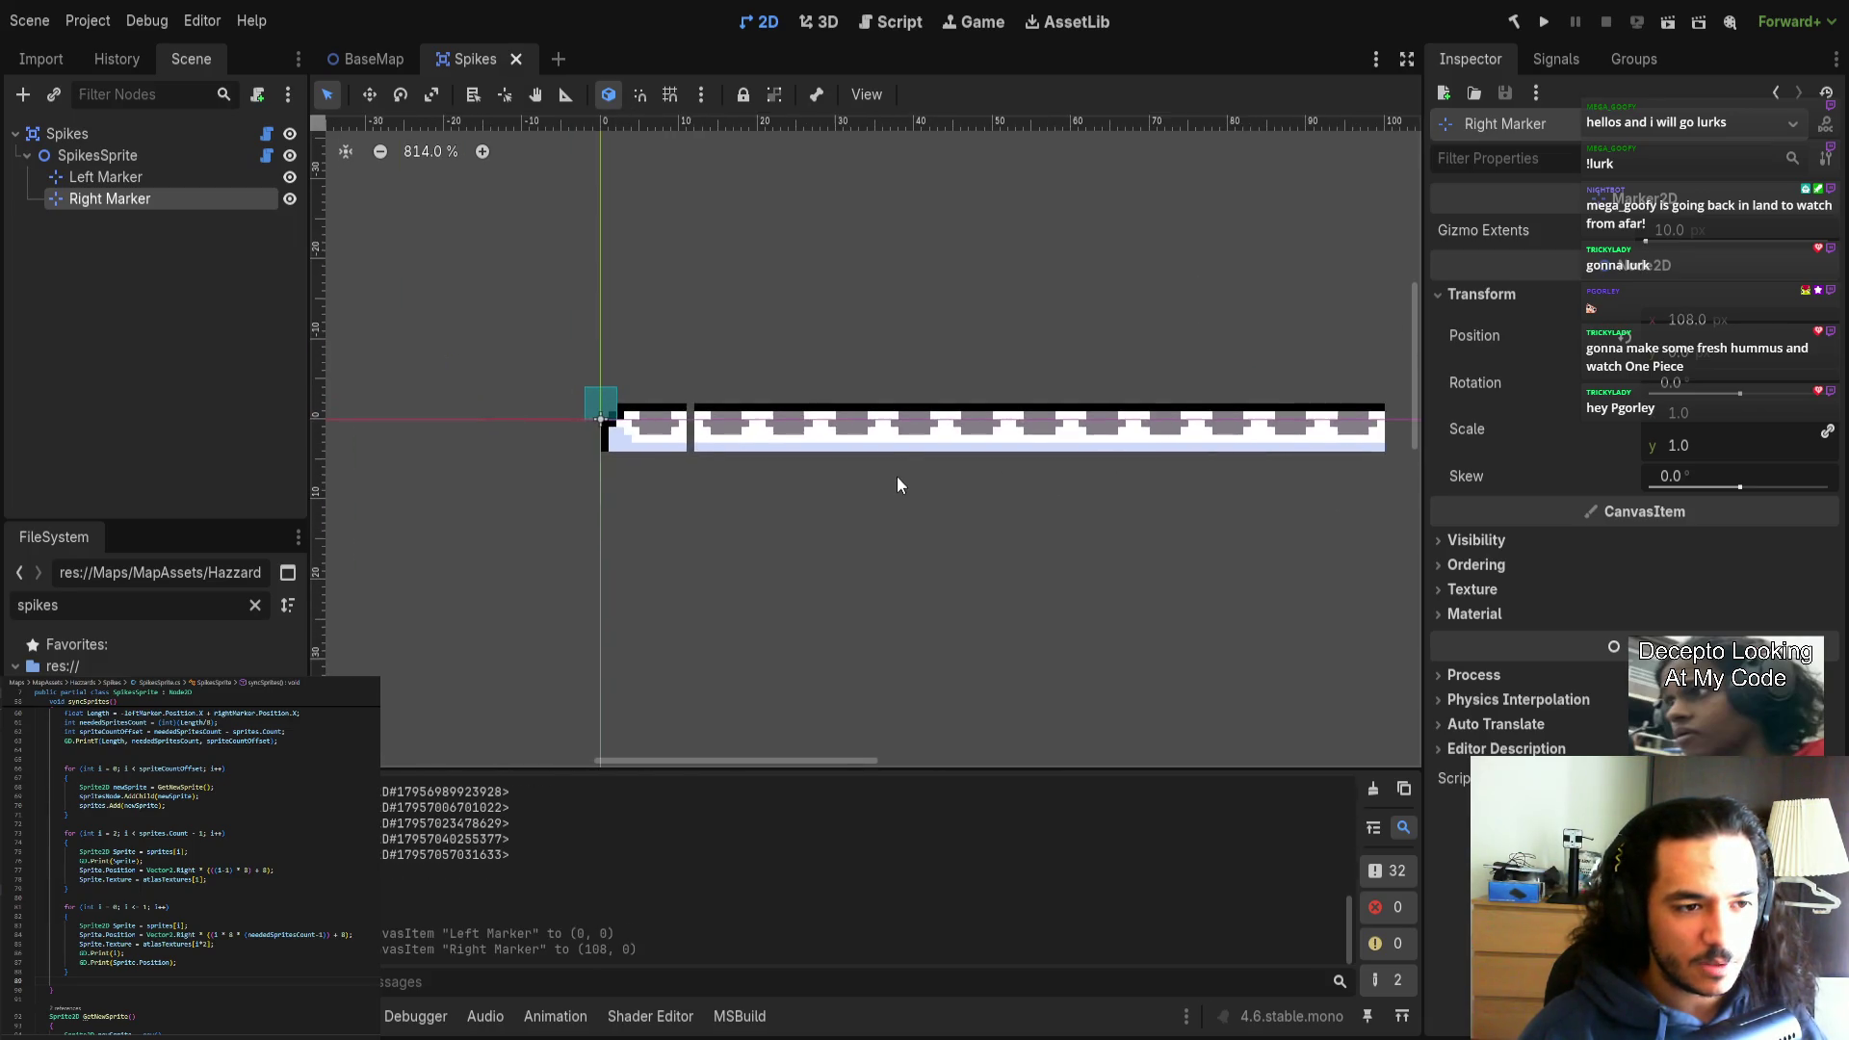
scroll(891, 511, left, 2)
scroll(883, 520, up, 1)
scroll(887, 565, up, 2)
scroll(887, 565, right, 3)
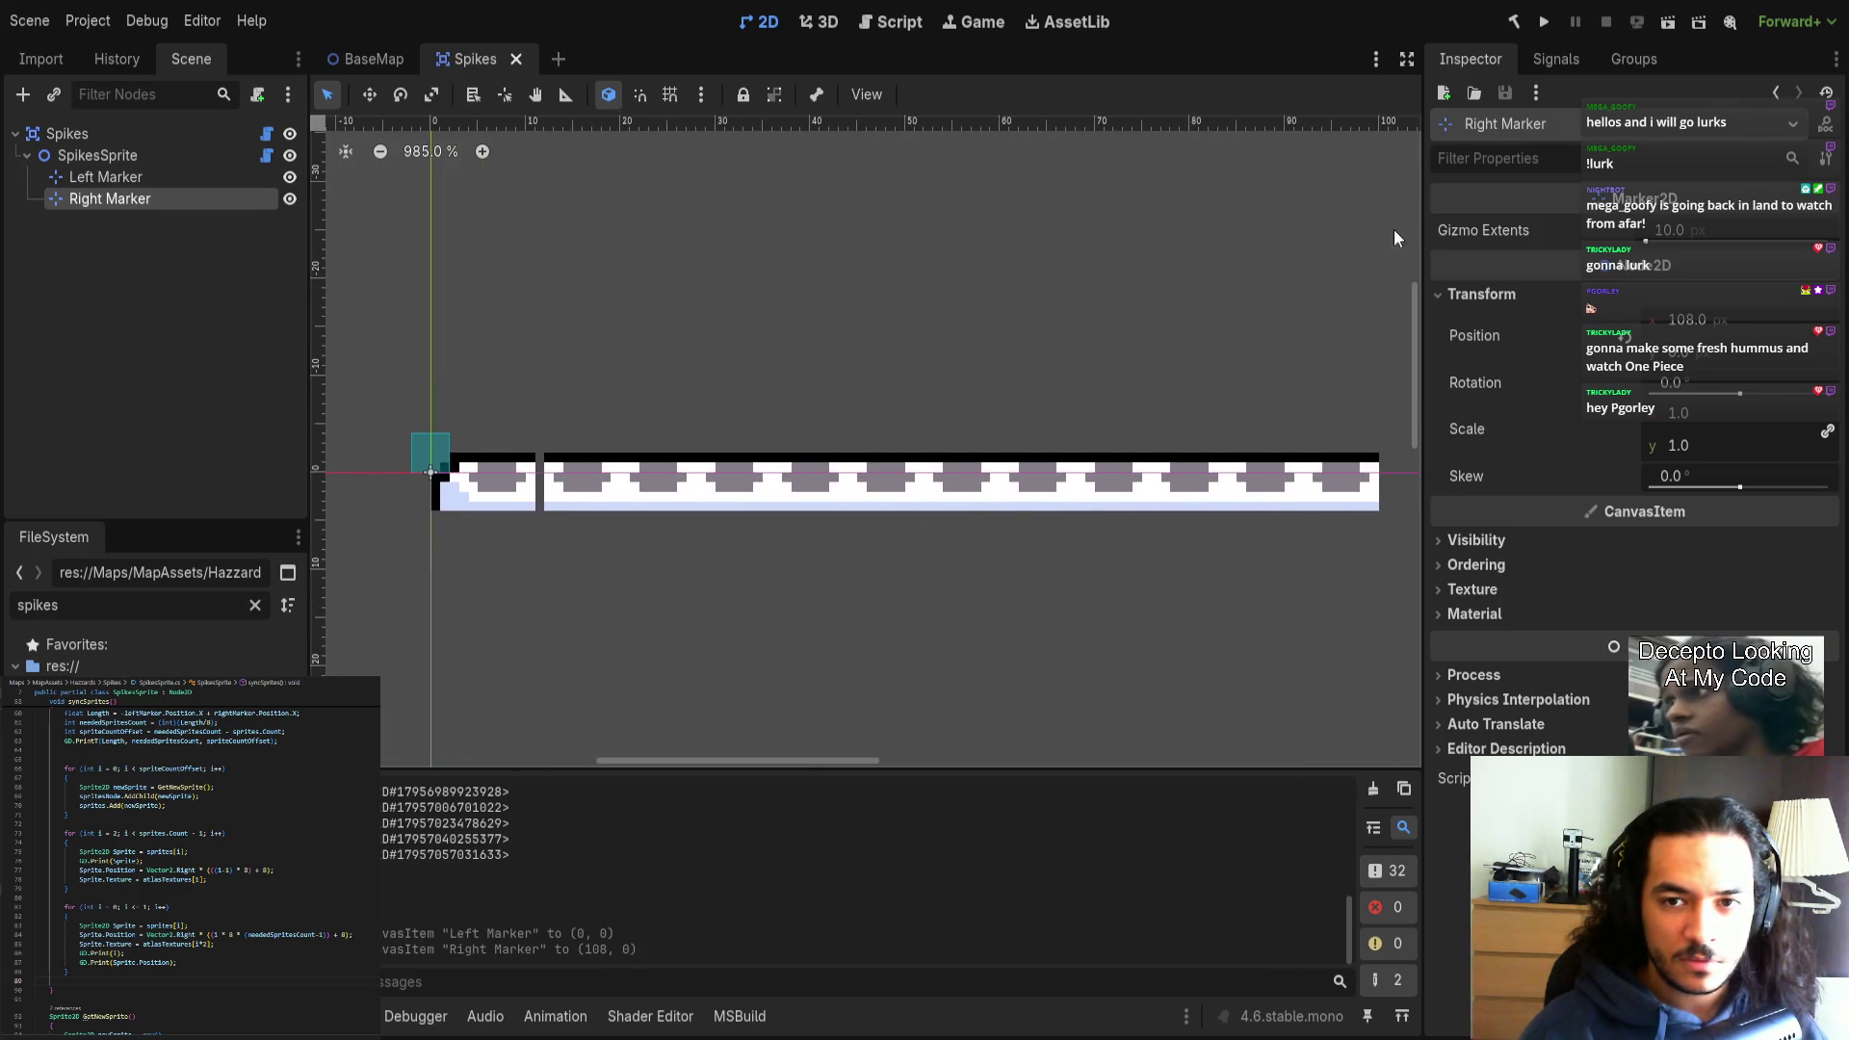
scroll(1262, 165, down, 1)
scroll(1184, 165, left, 2)
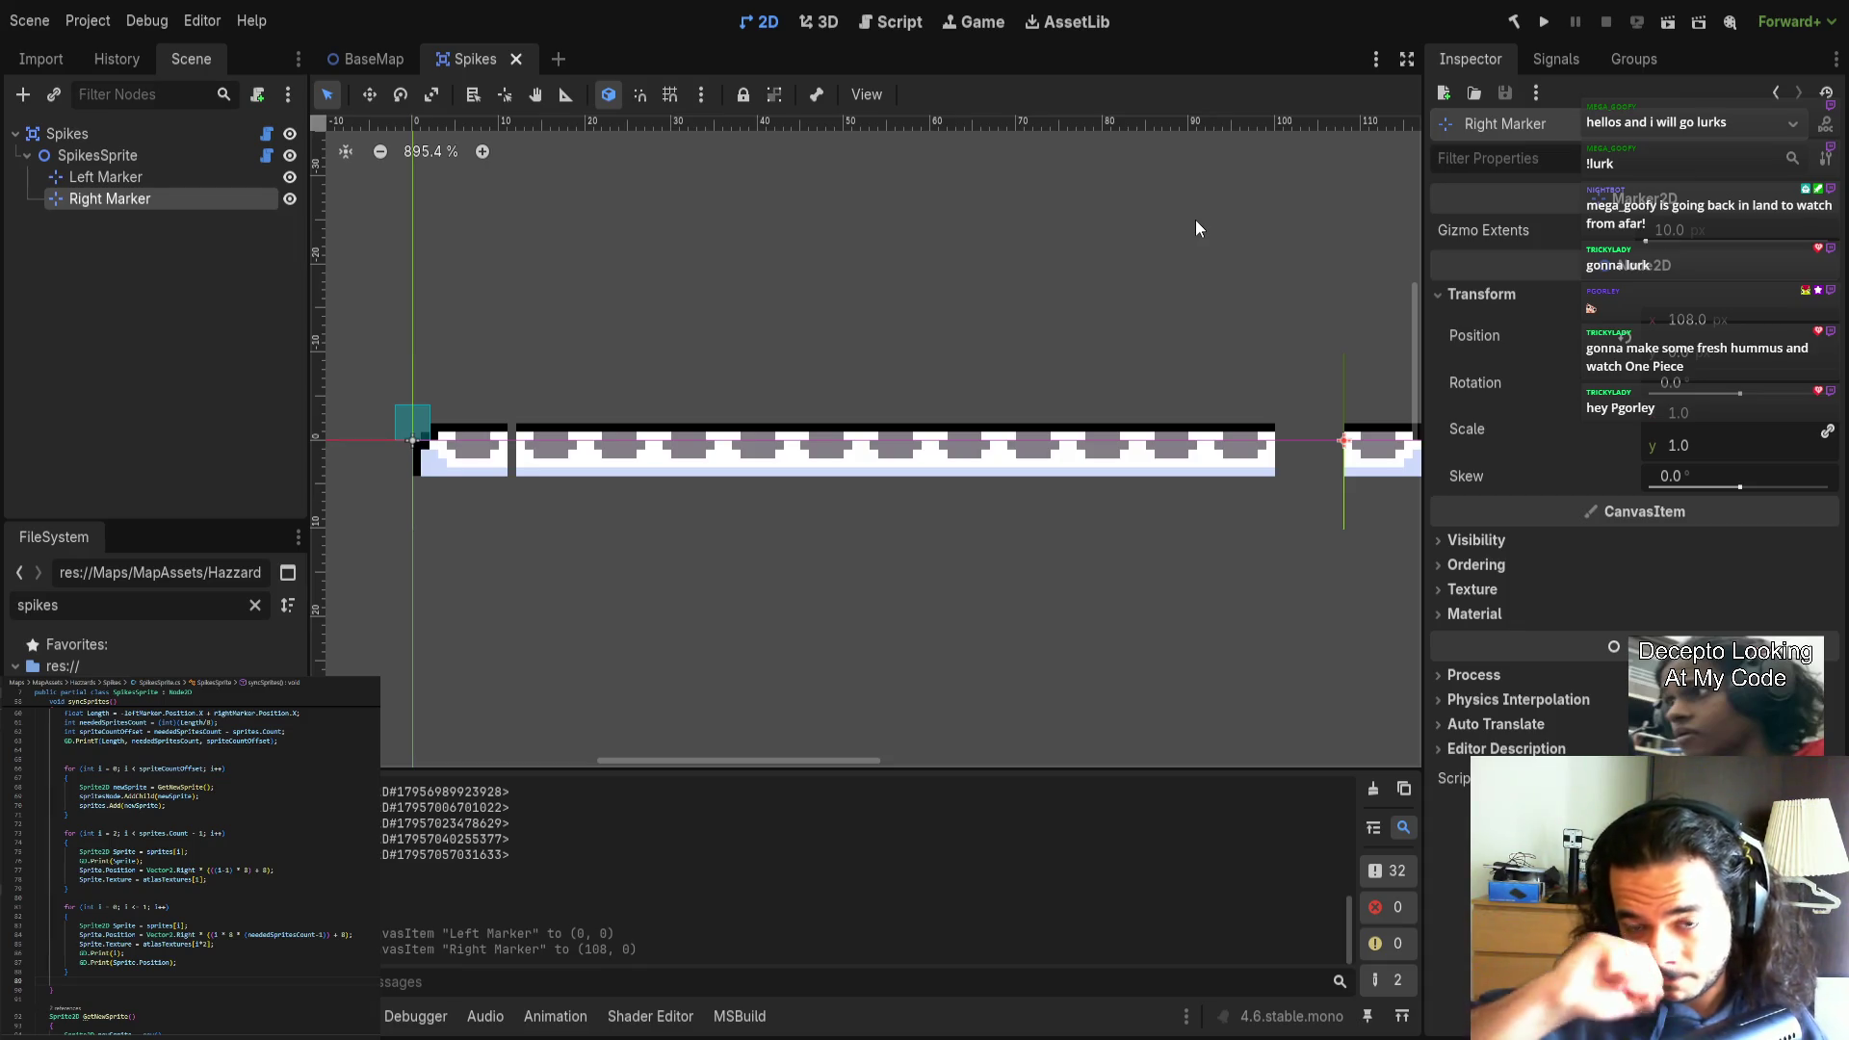
click(513, 59)
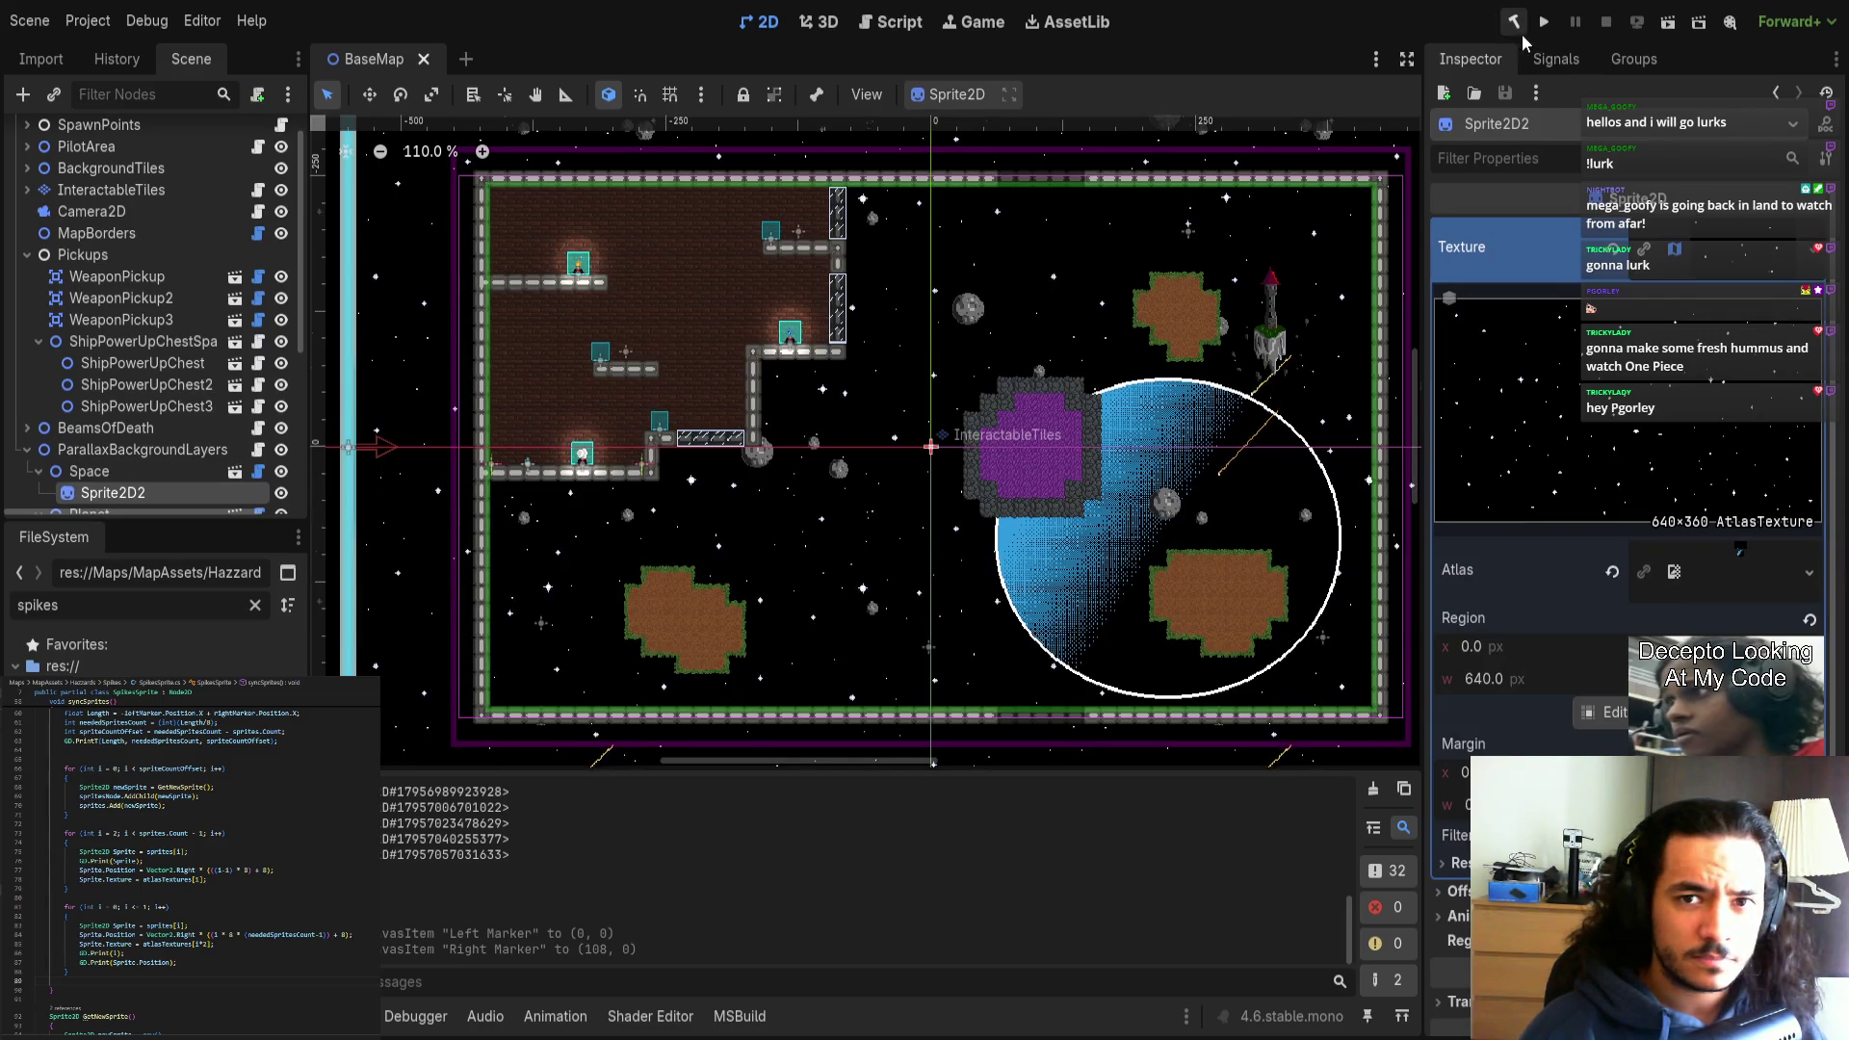
Reopen Spikes and inspect the Left Marker, Right Marker and SpikesSprite nodes.
key(ctrl+shift+t)
scroll(697, 387, down, 4)
scroll(818, 316, up, 2)
click(174, 179)
click(156, 200)
click(136, 133)
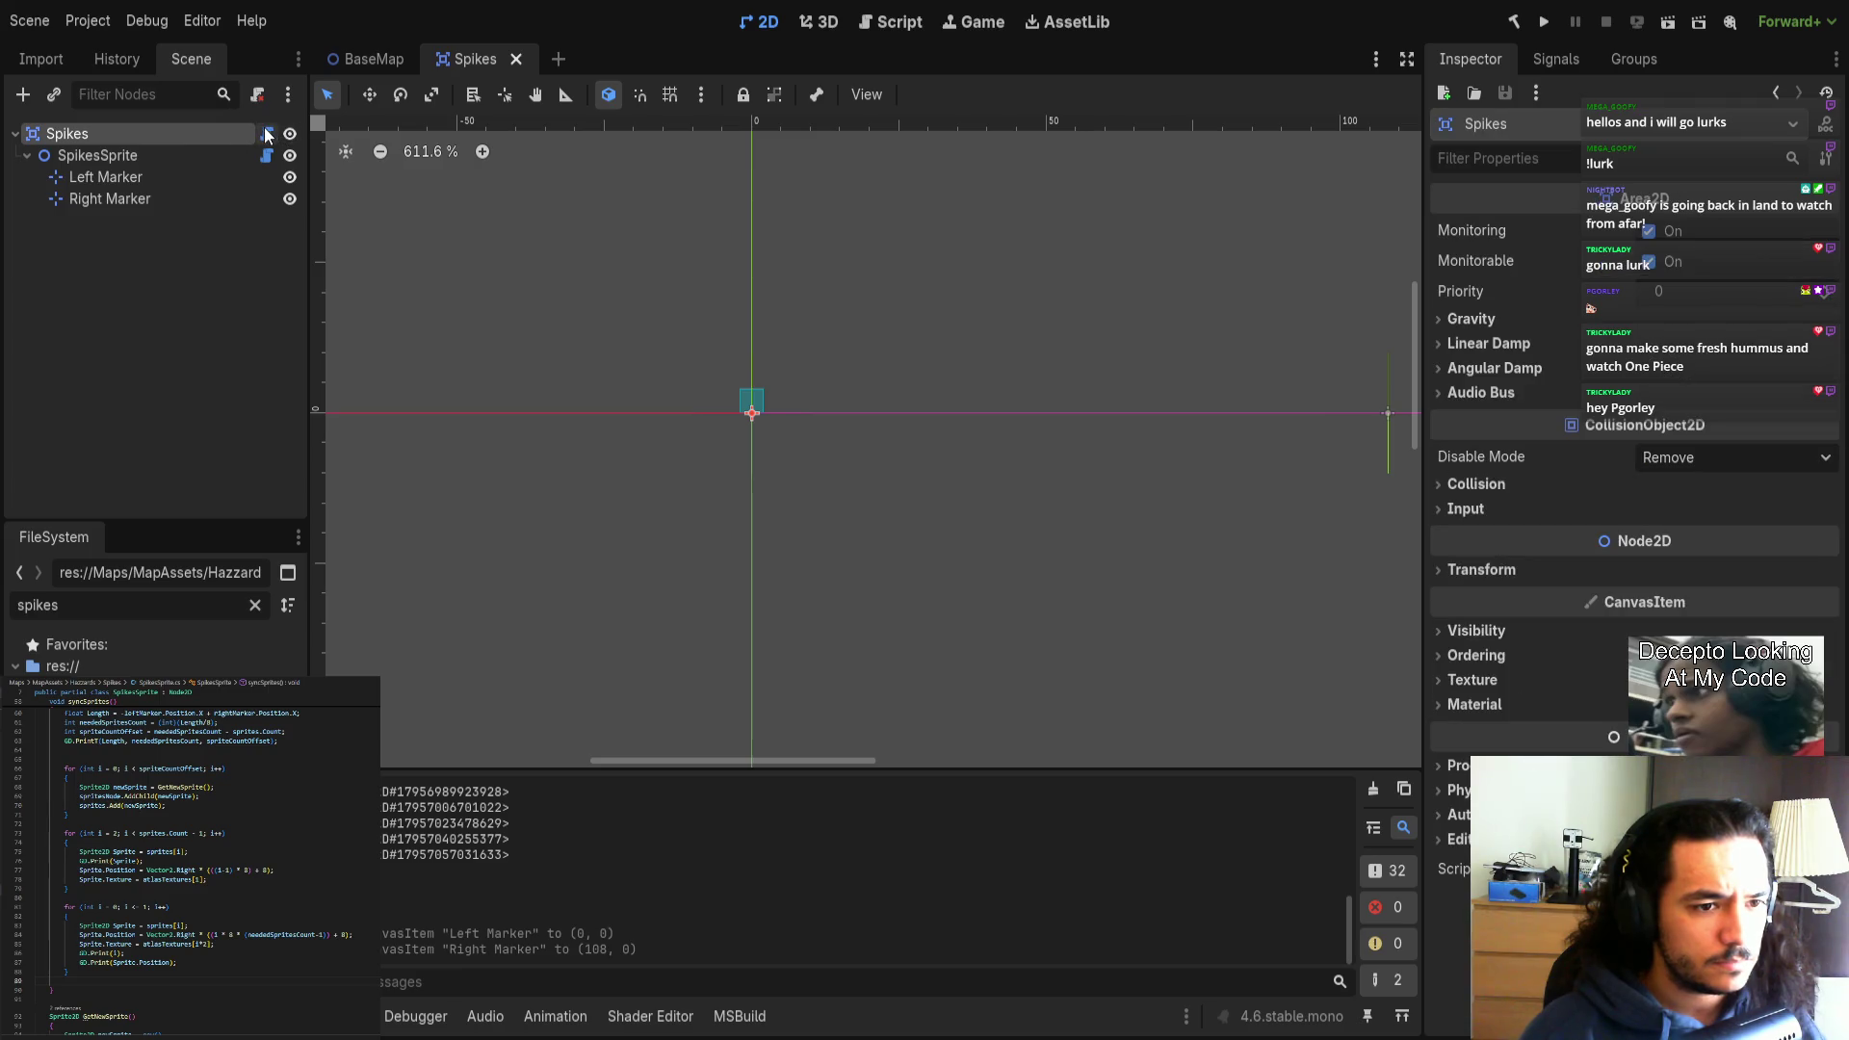
click(212, 155)
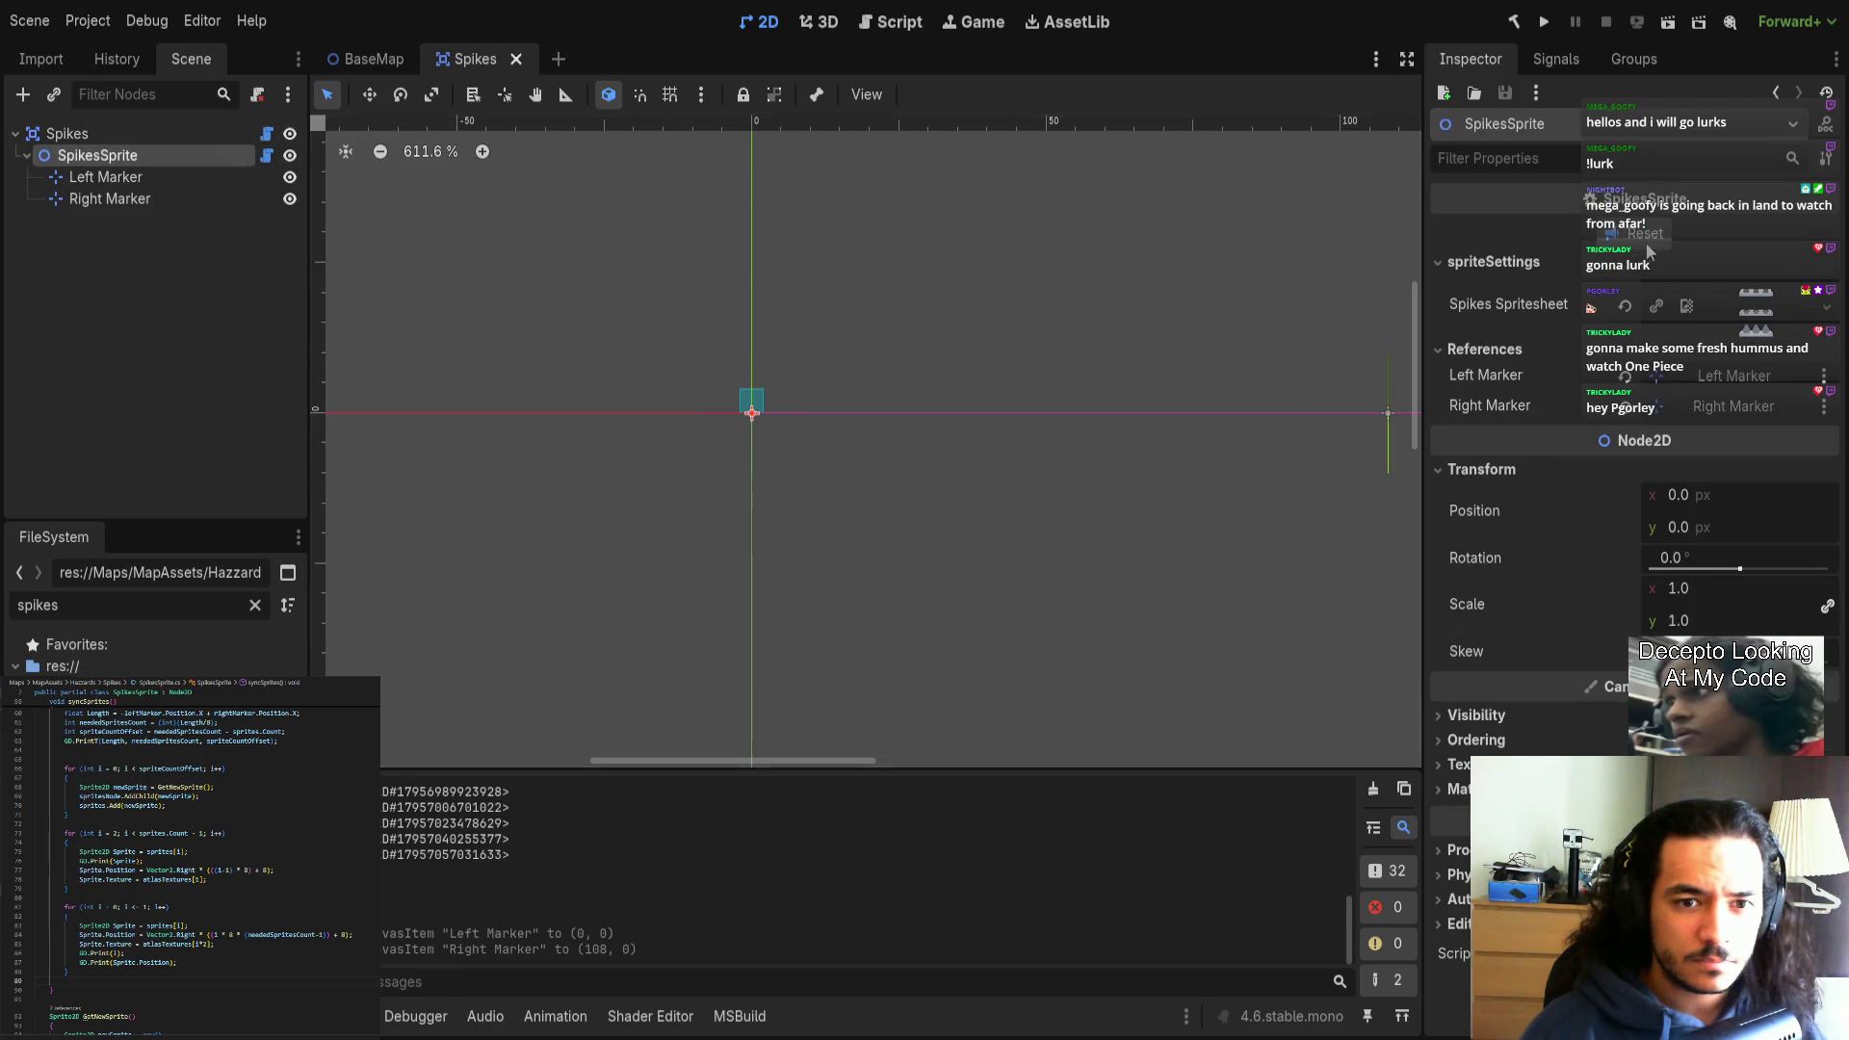
scroll(1053, 302, up, 3)
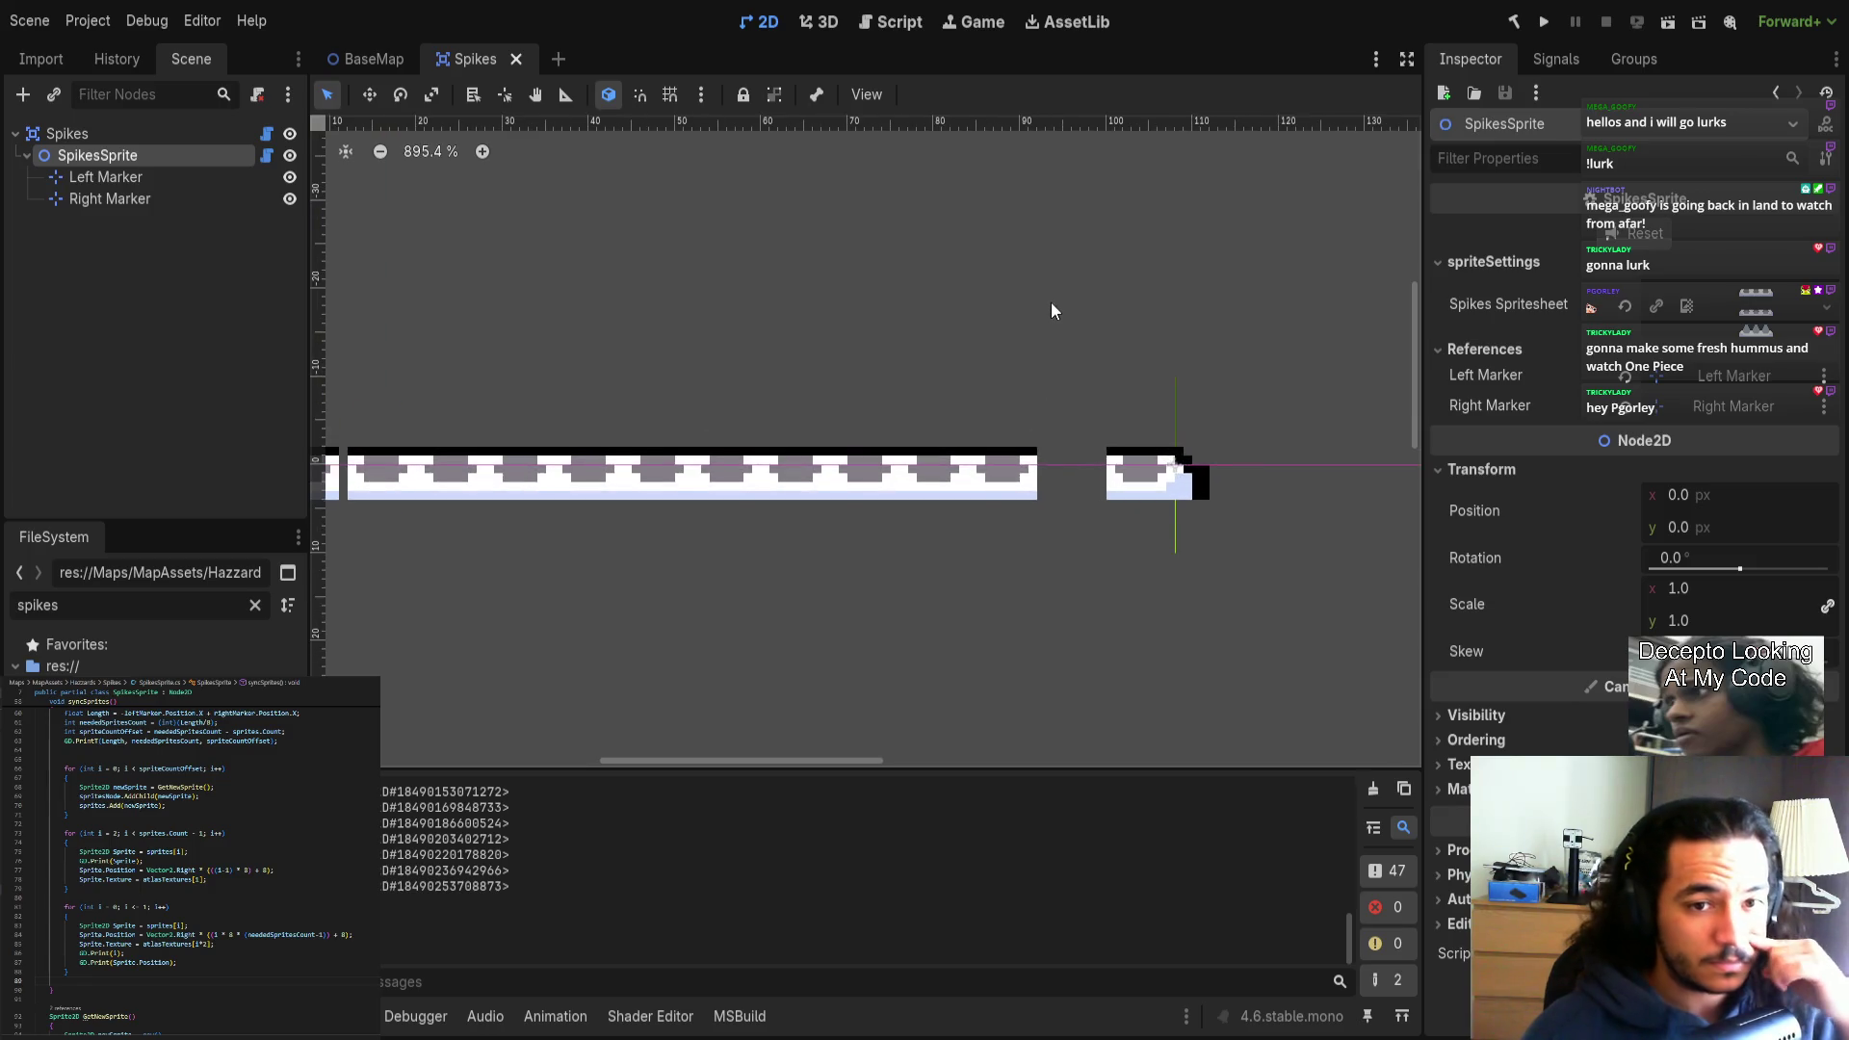
drag(957, 301, 1033, 263)
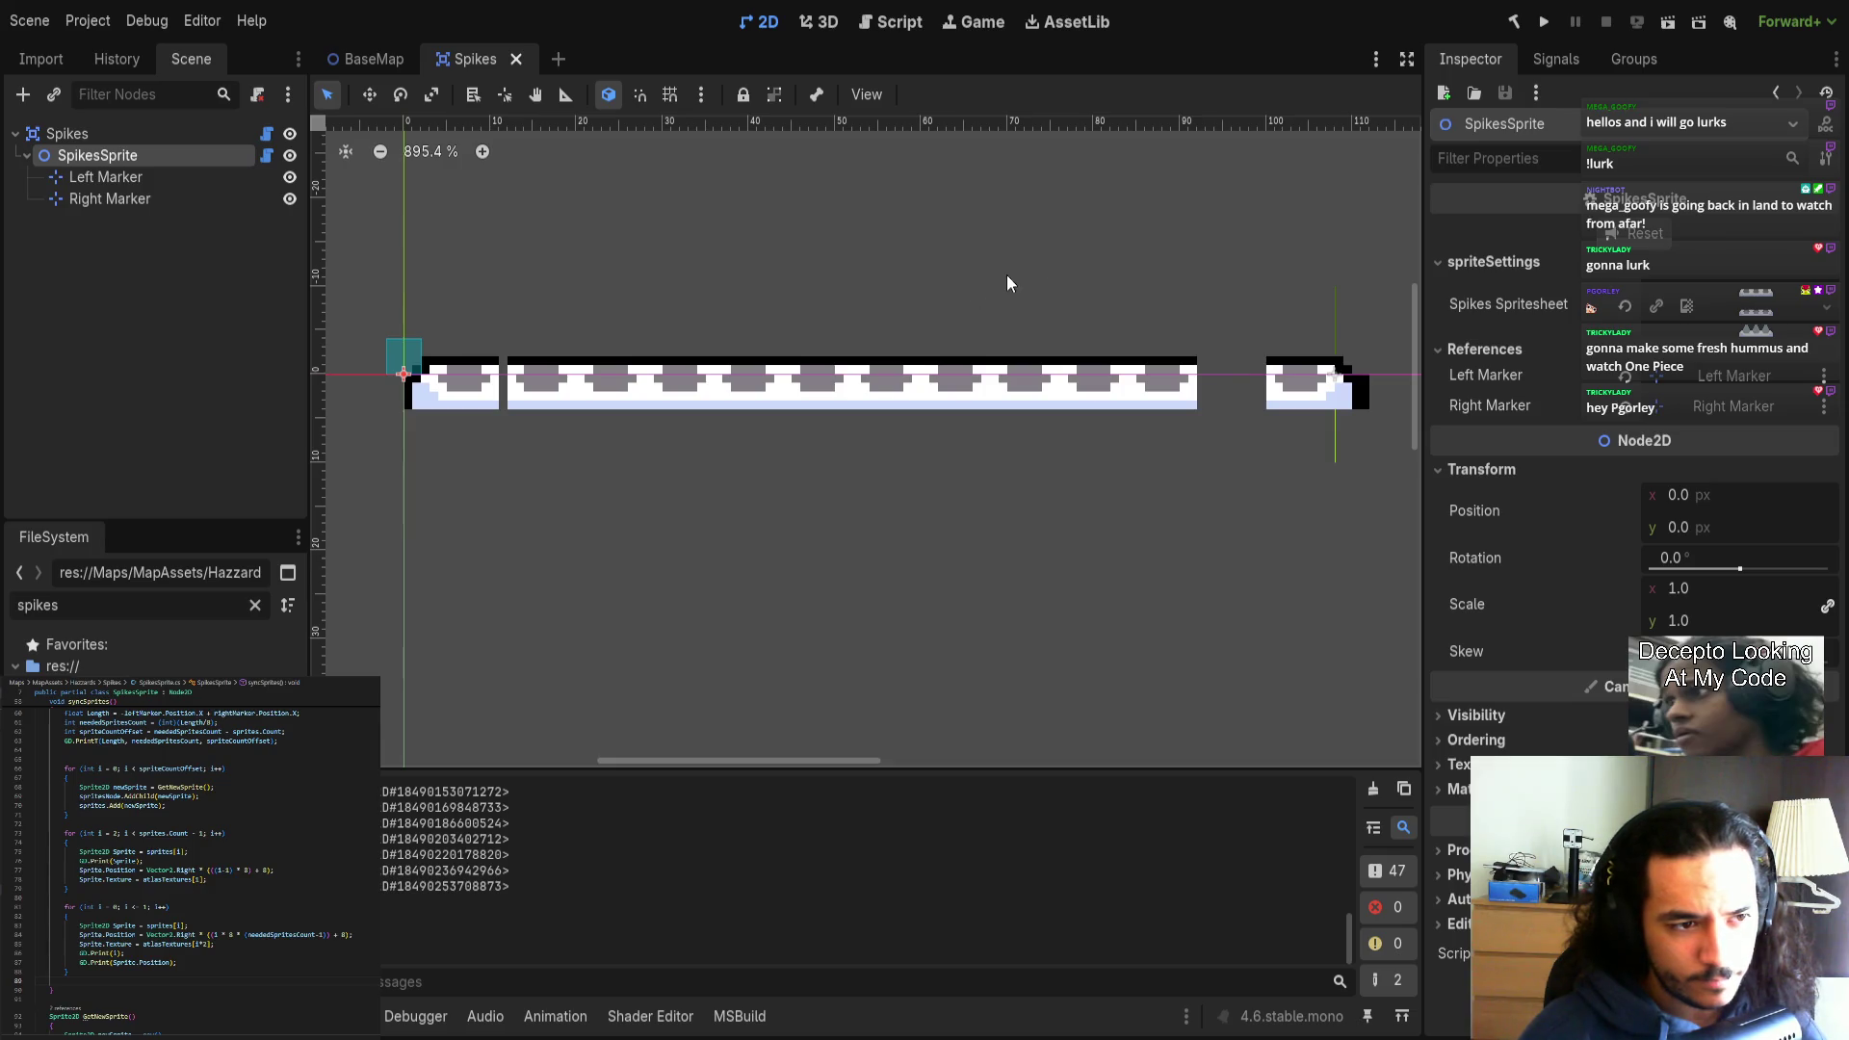
Review the markers and SpikesSprite again, ending with the Spikes root node selected.
scroll(449, 396, up, 4)
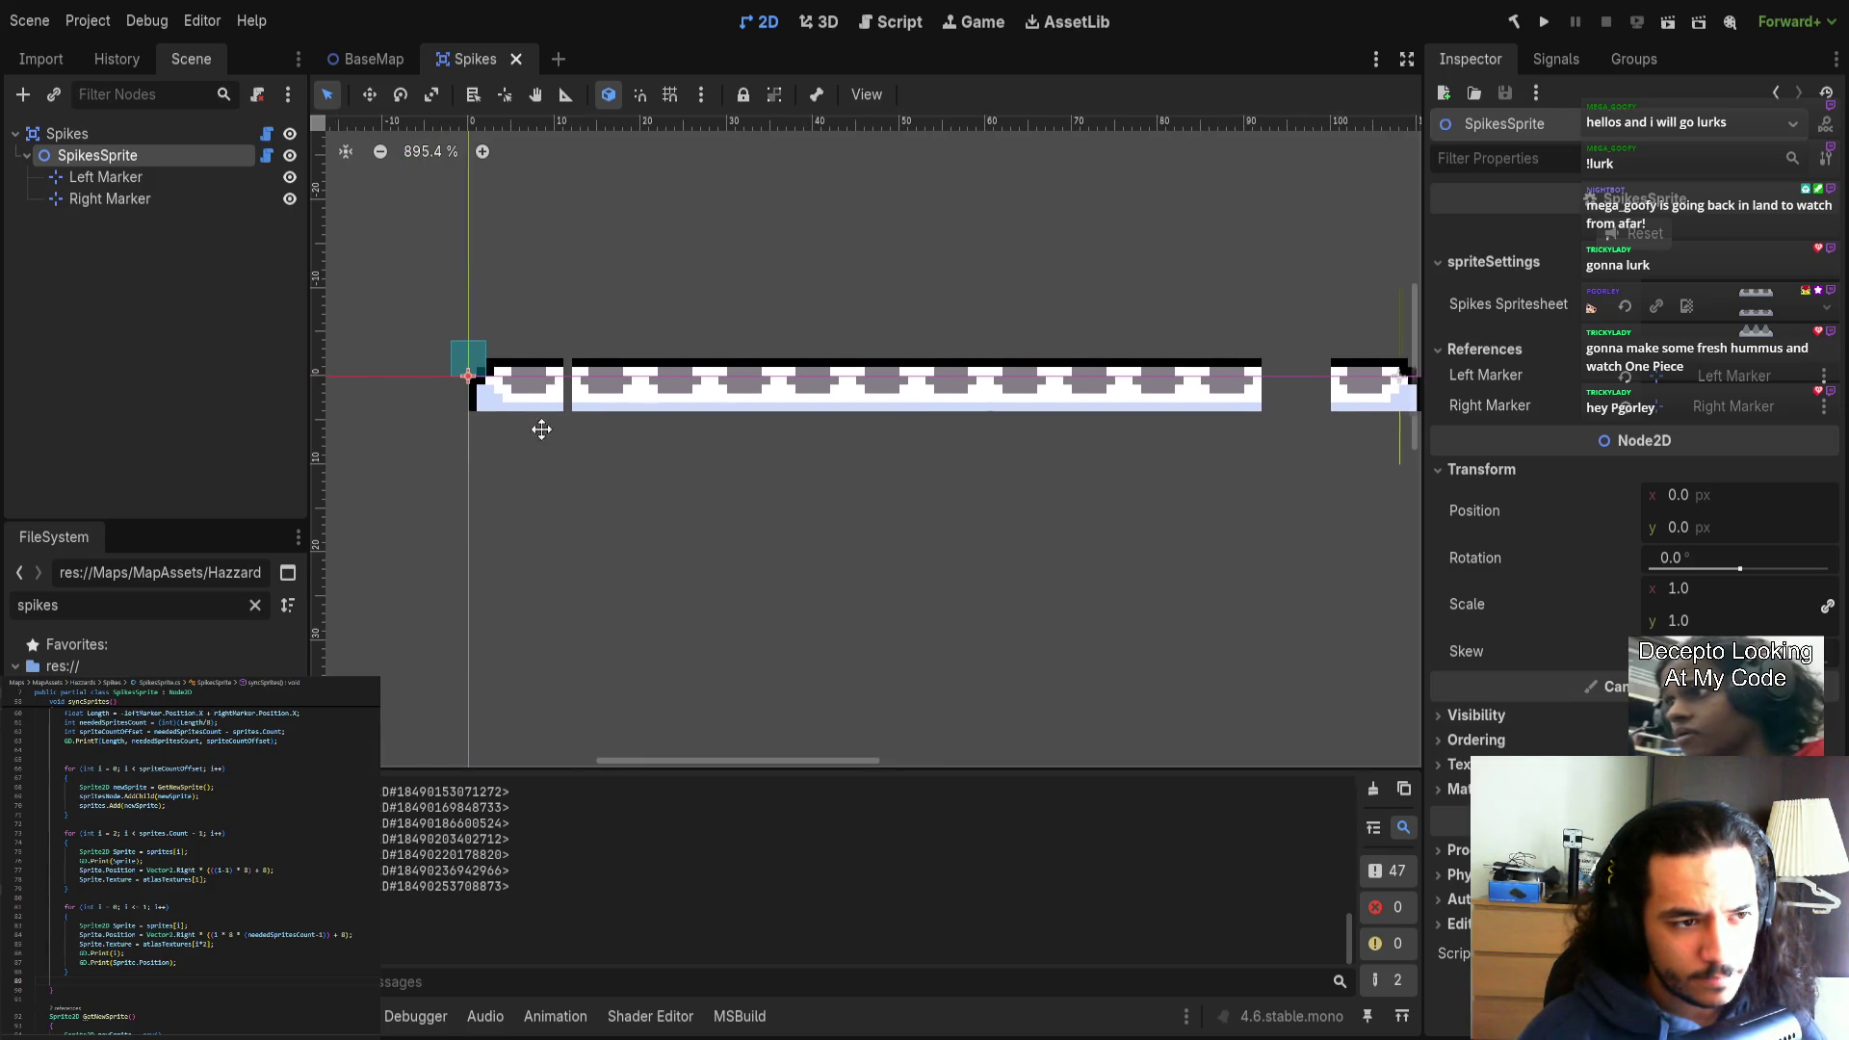
click(550, 377)
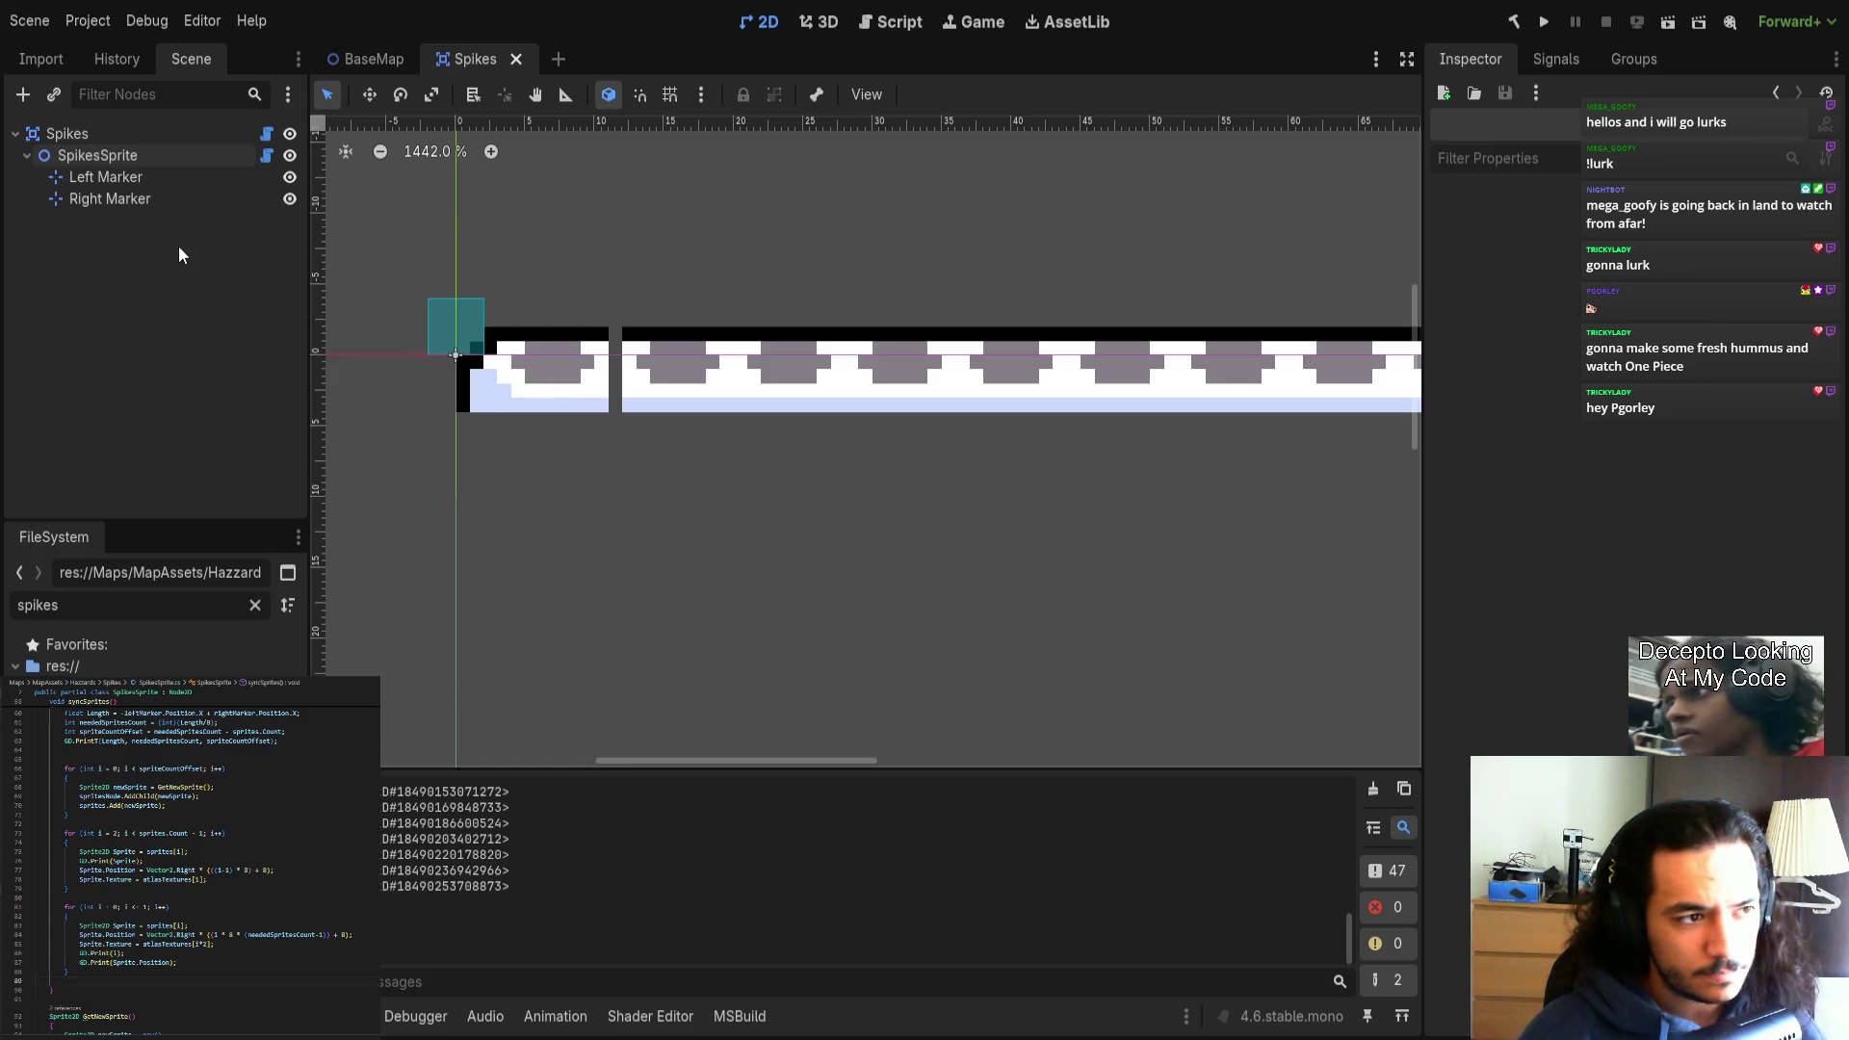
click(169, 198)
click(163, 179)
click(152, 135)
click(130, 156)
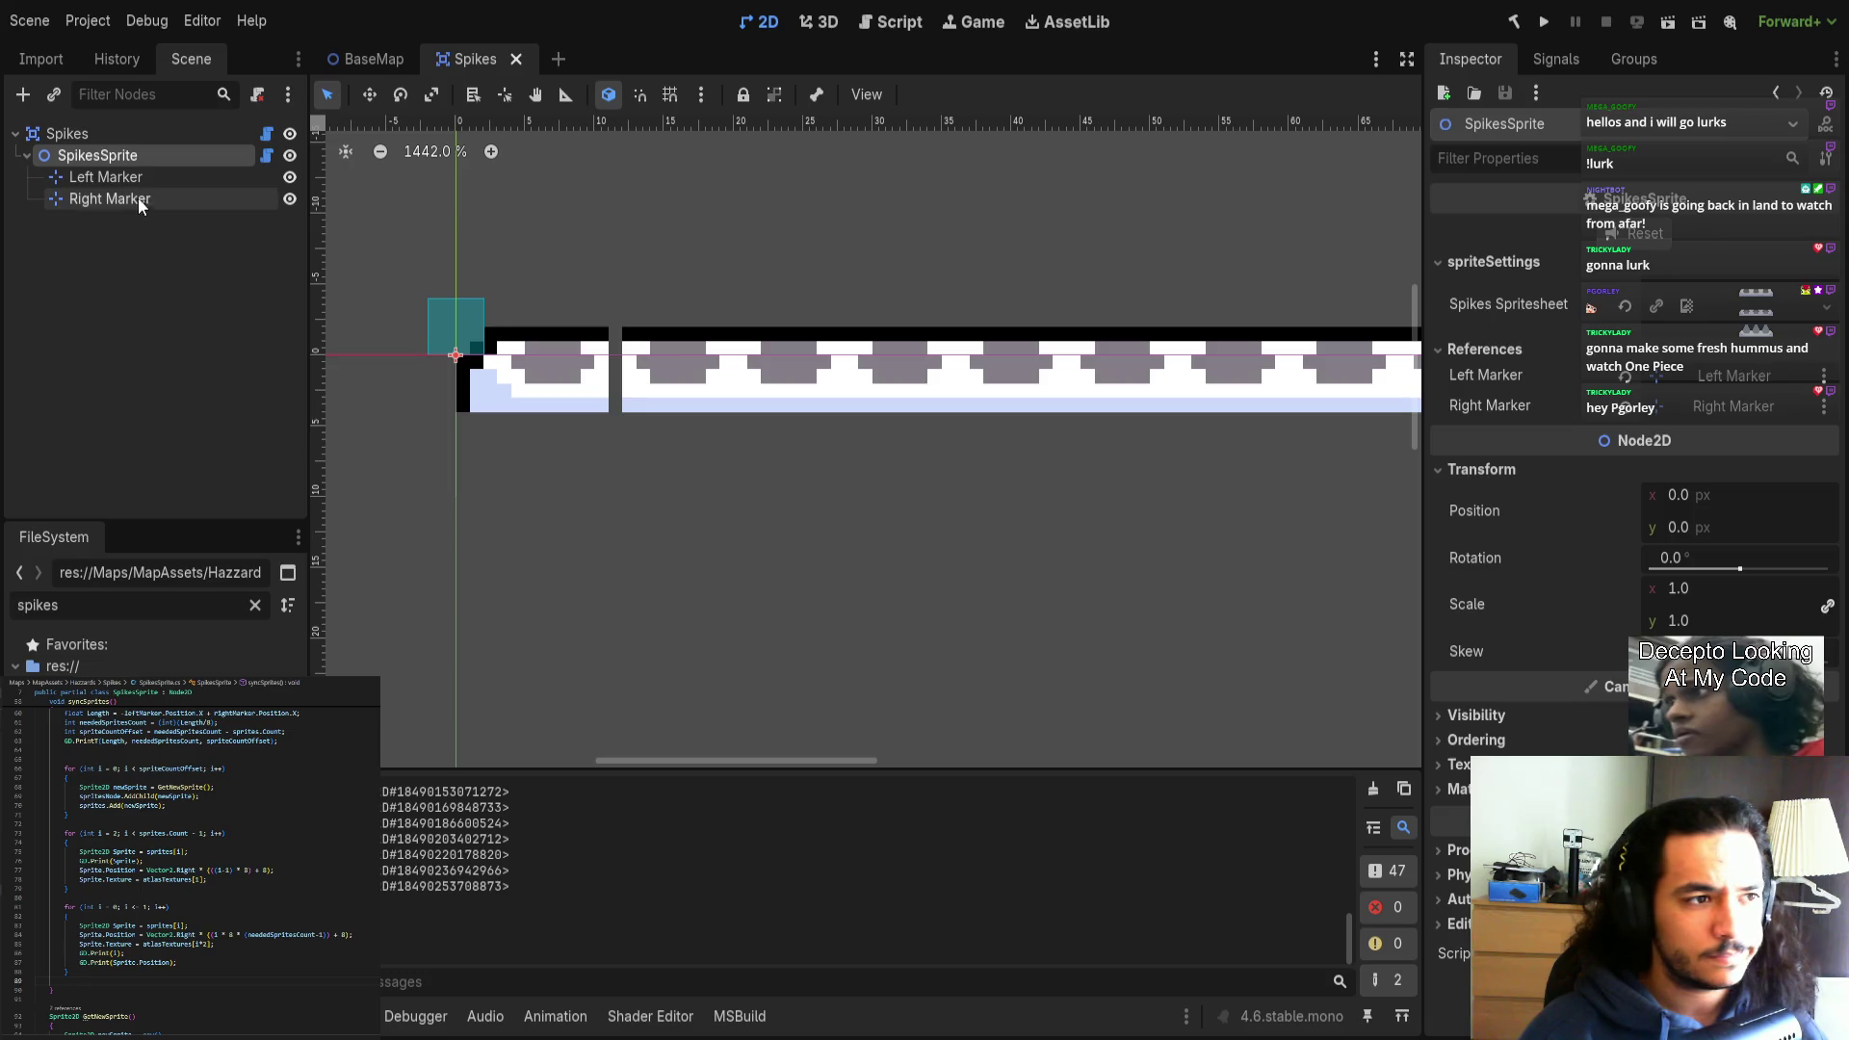
click(92, 137)
drag(436, 357, 569, 368)
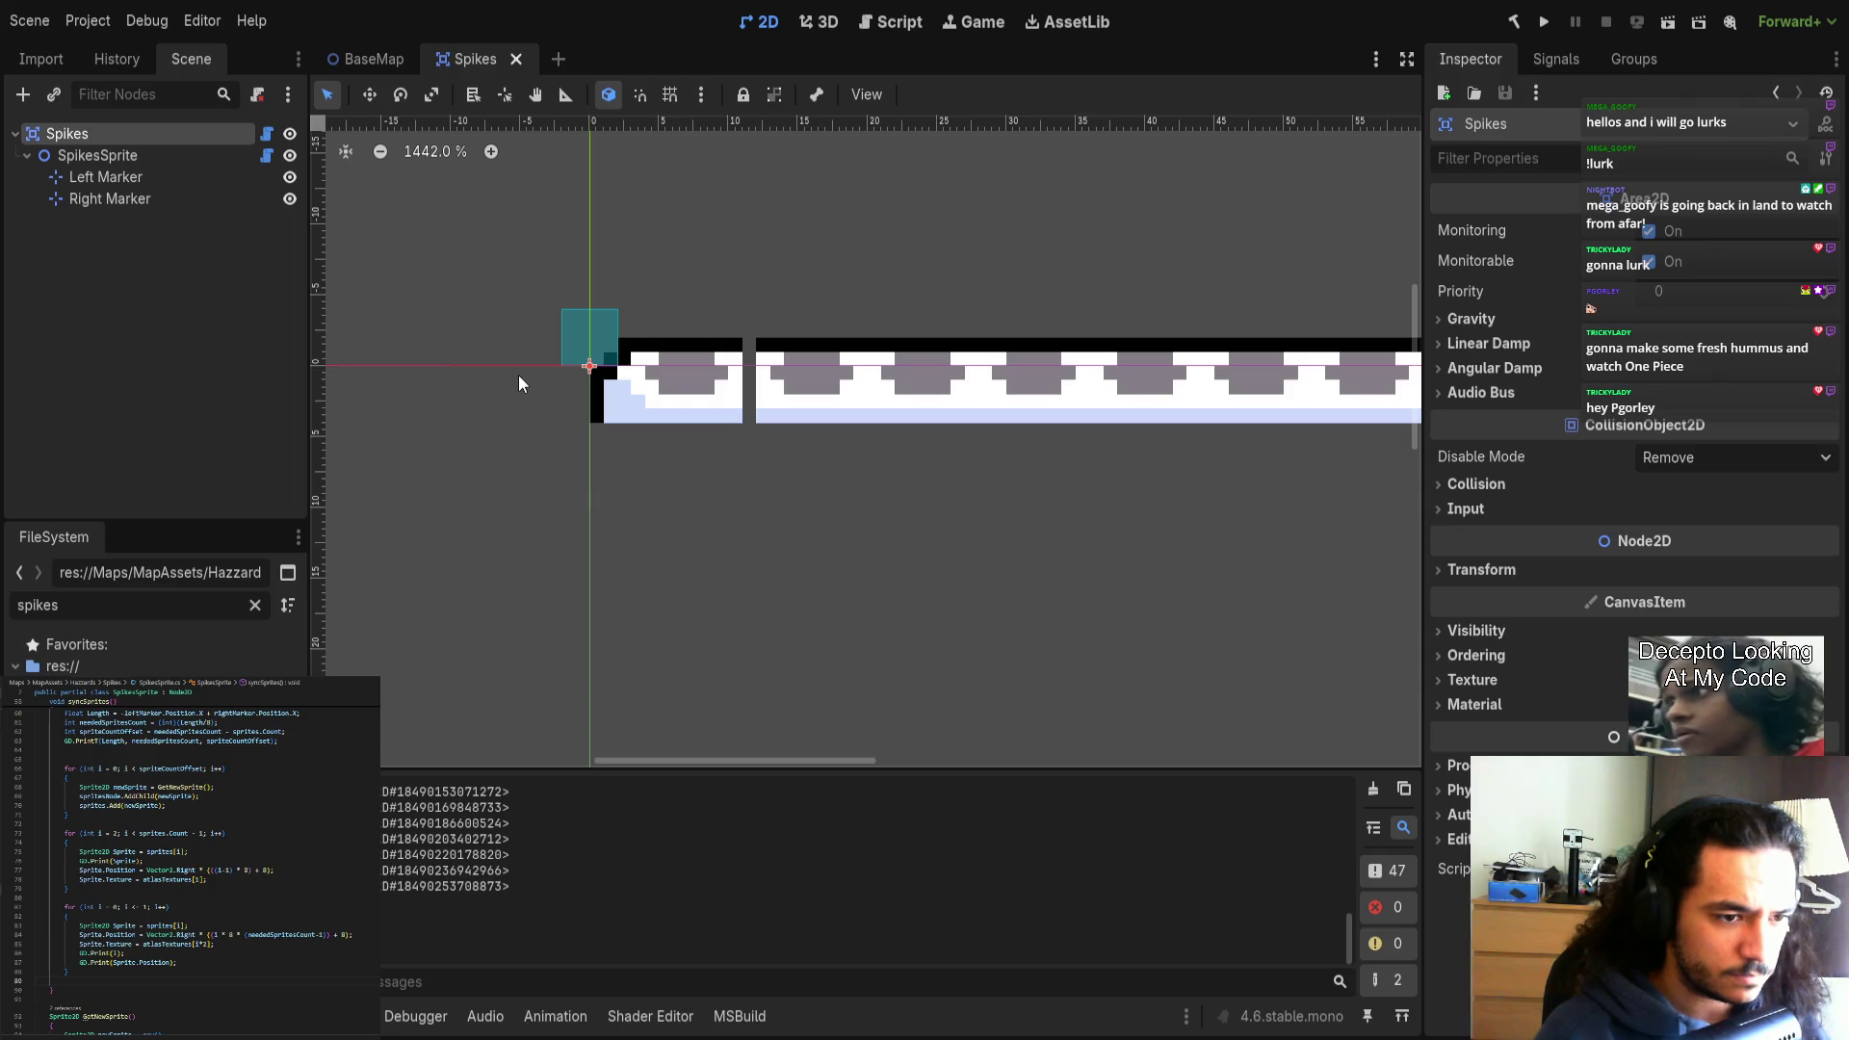
Add a new empty Sprite2D child node under the Spikes root.
key(ctrl+v)
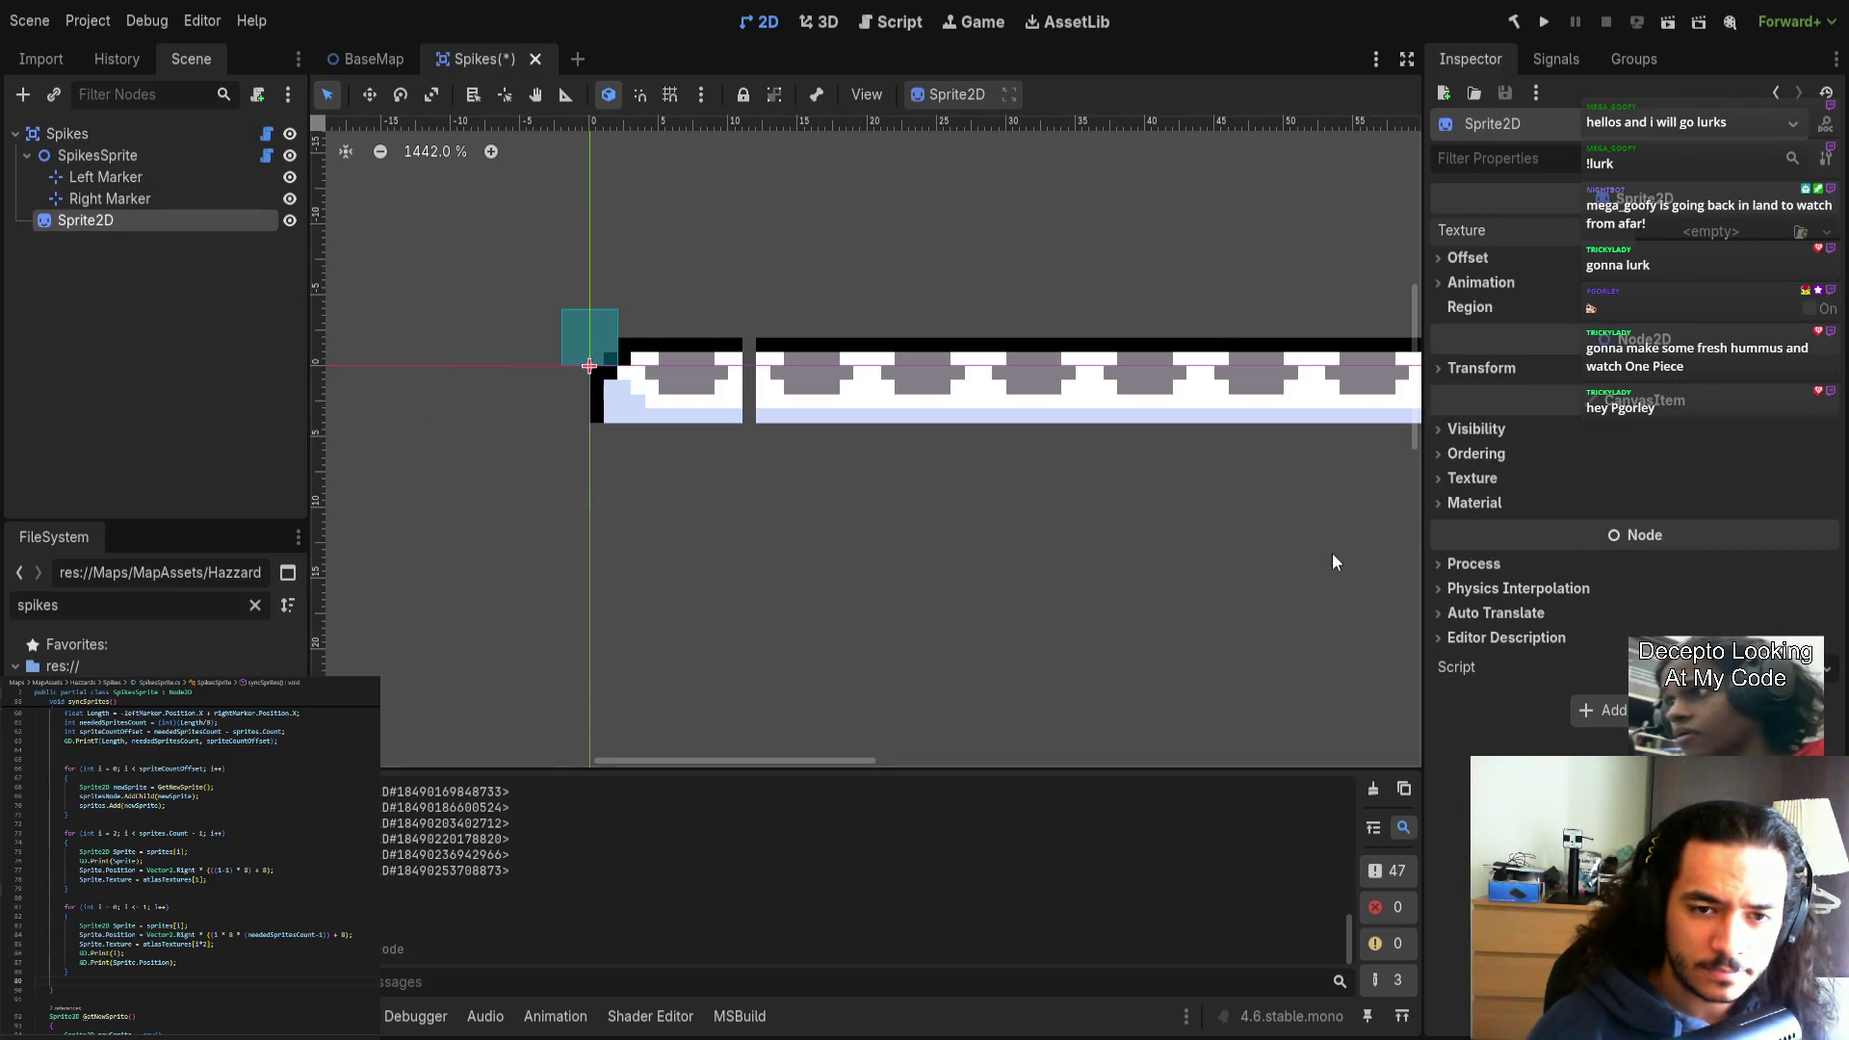
scroll(813, 414, up, 2)
scroll(867, 404, down, 4)
scroll(871, 379, up, 2)
scroll(872, 378, up, 2)
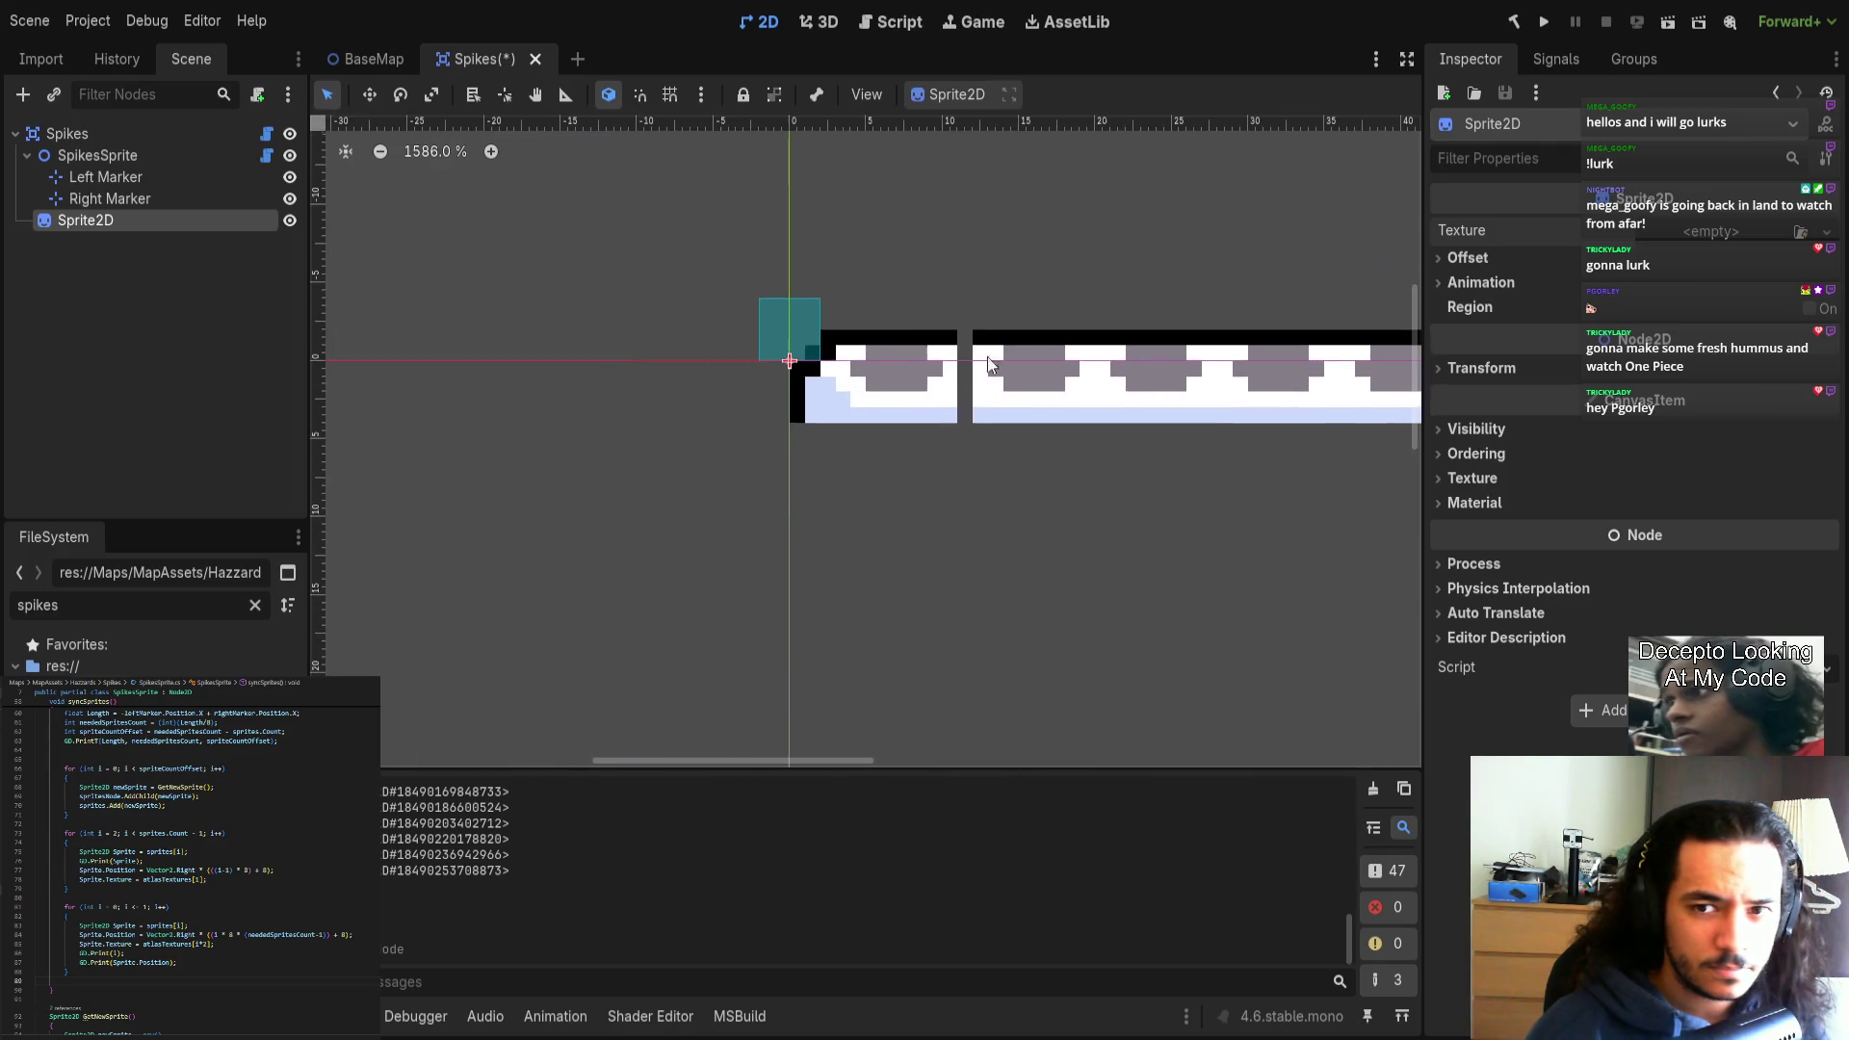
click(551, 678)
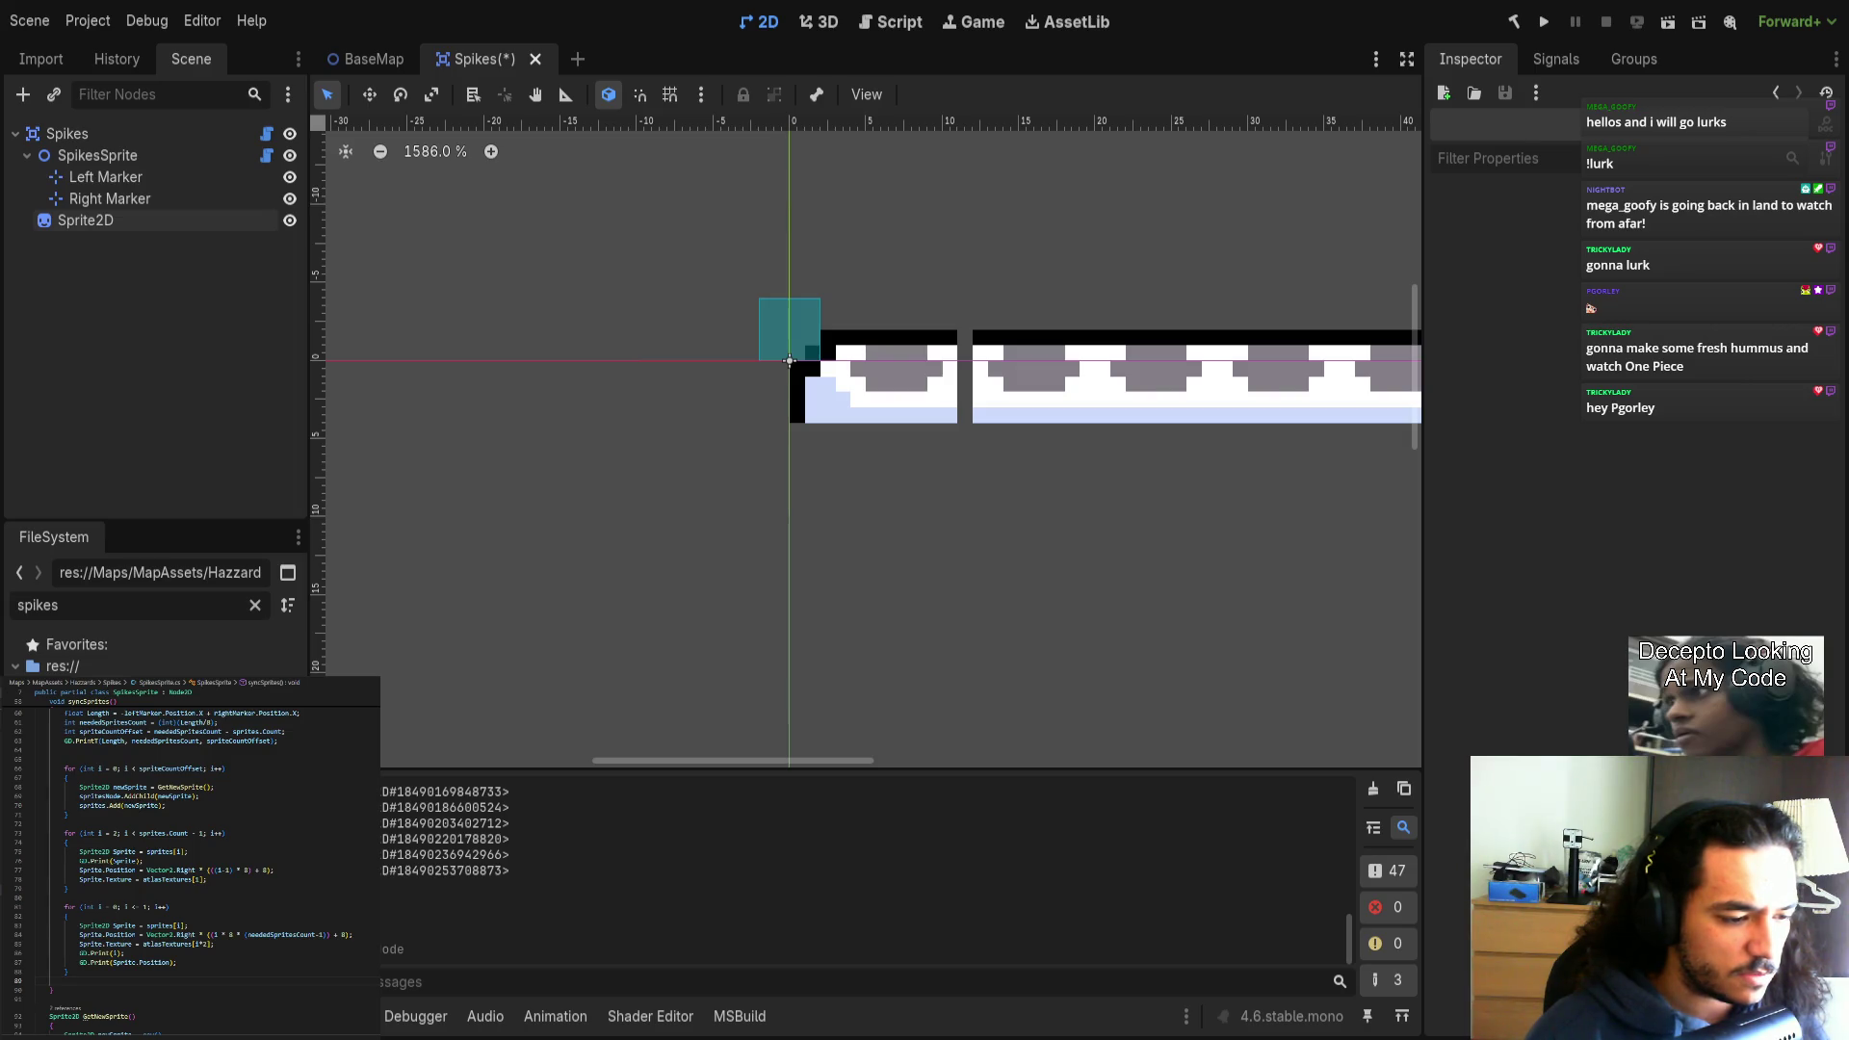
Switch to Aseprite to view the spike sprite sheet.
key(alt+Tab)
scroll(953, 523, up, 6)
scroll(792, 492, down, 2)
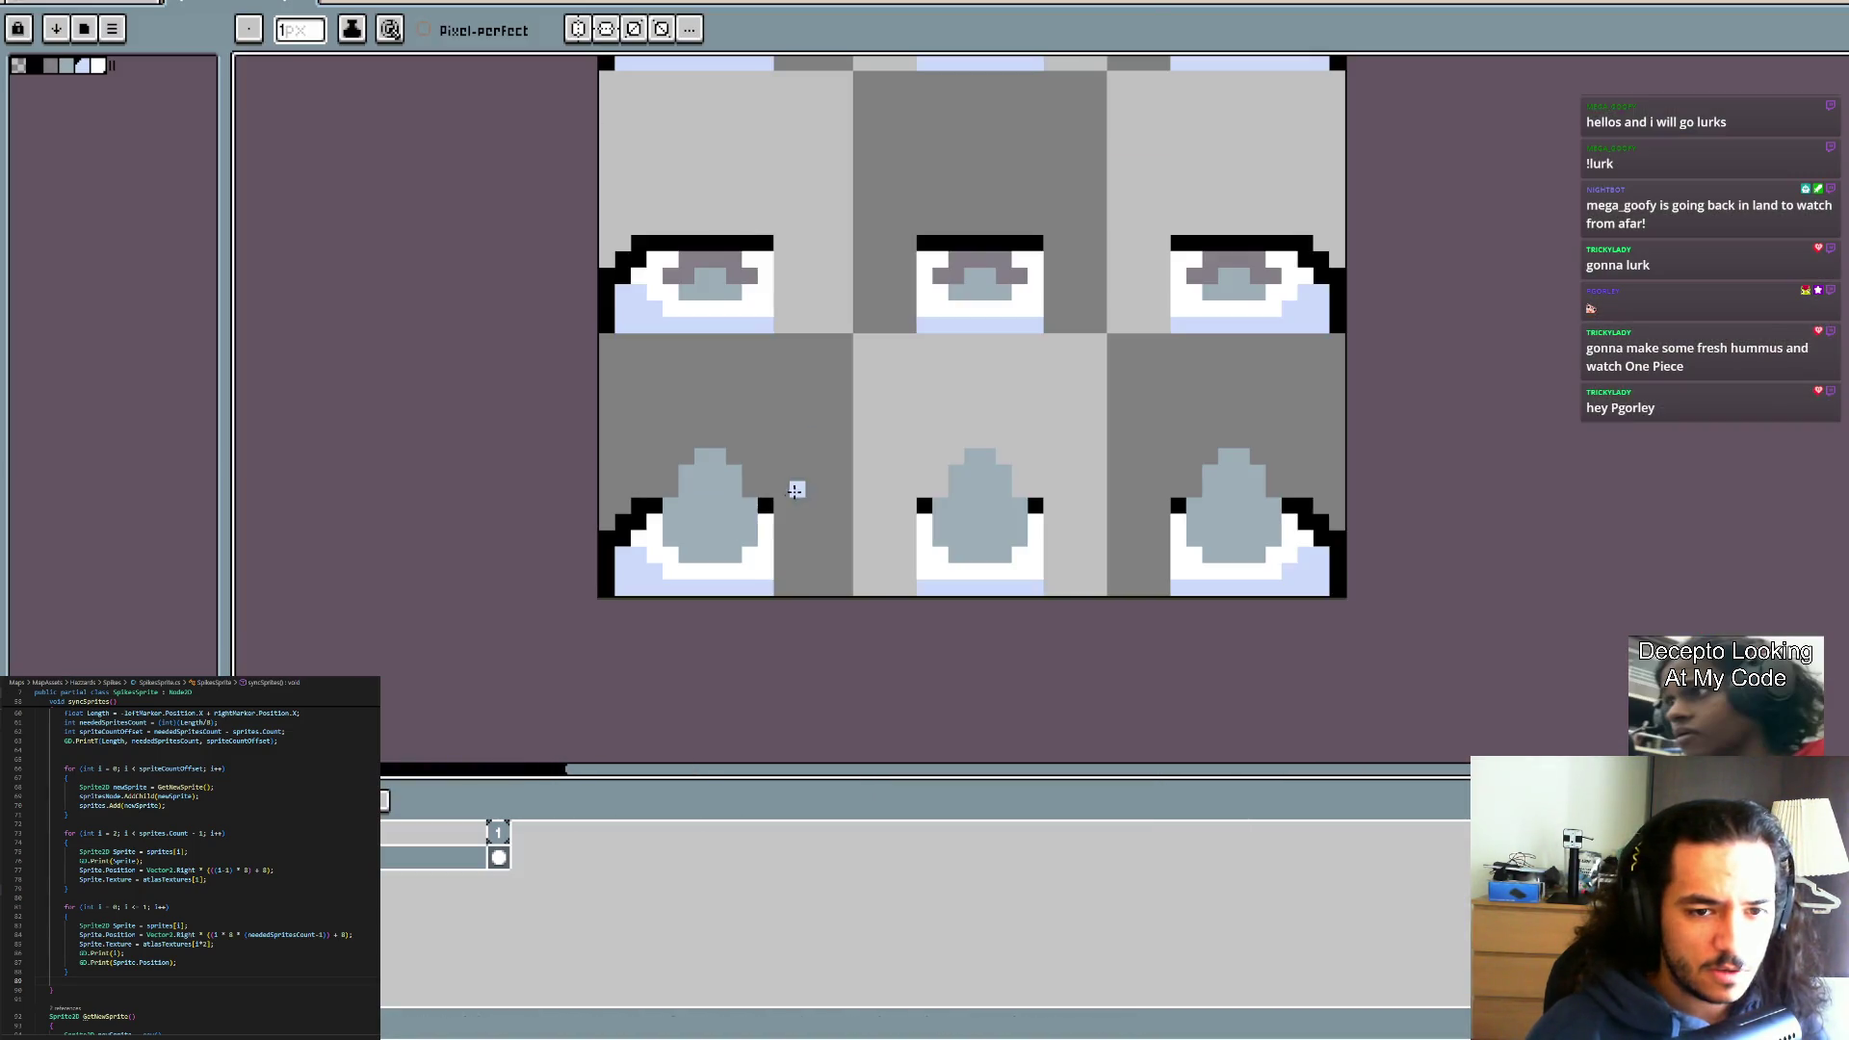
Widen the spike sheet's canvas rightward through two Canvas Size passes.
key(ctrl+alt+c)
mouse_move(1188, 437)
mouse_down()
mouse_move(1177, 557)
mouse_move(1248, 557)
mouse_up()
click(1669, 425)
key(ctrl+alt+c)
drag(1222, 441, 1232, 438)
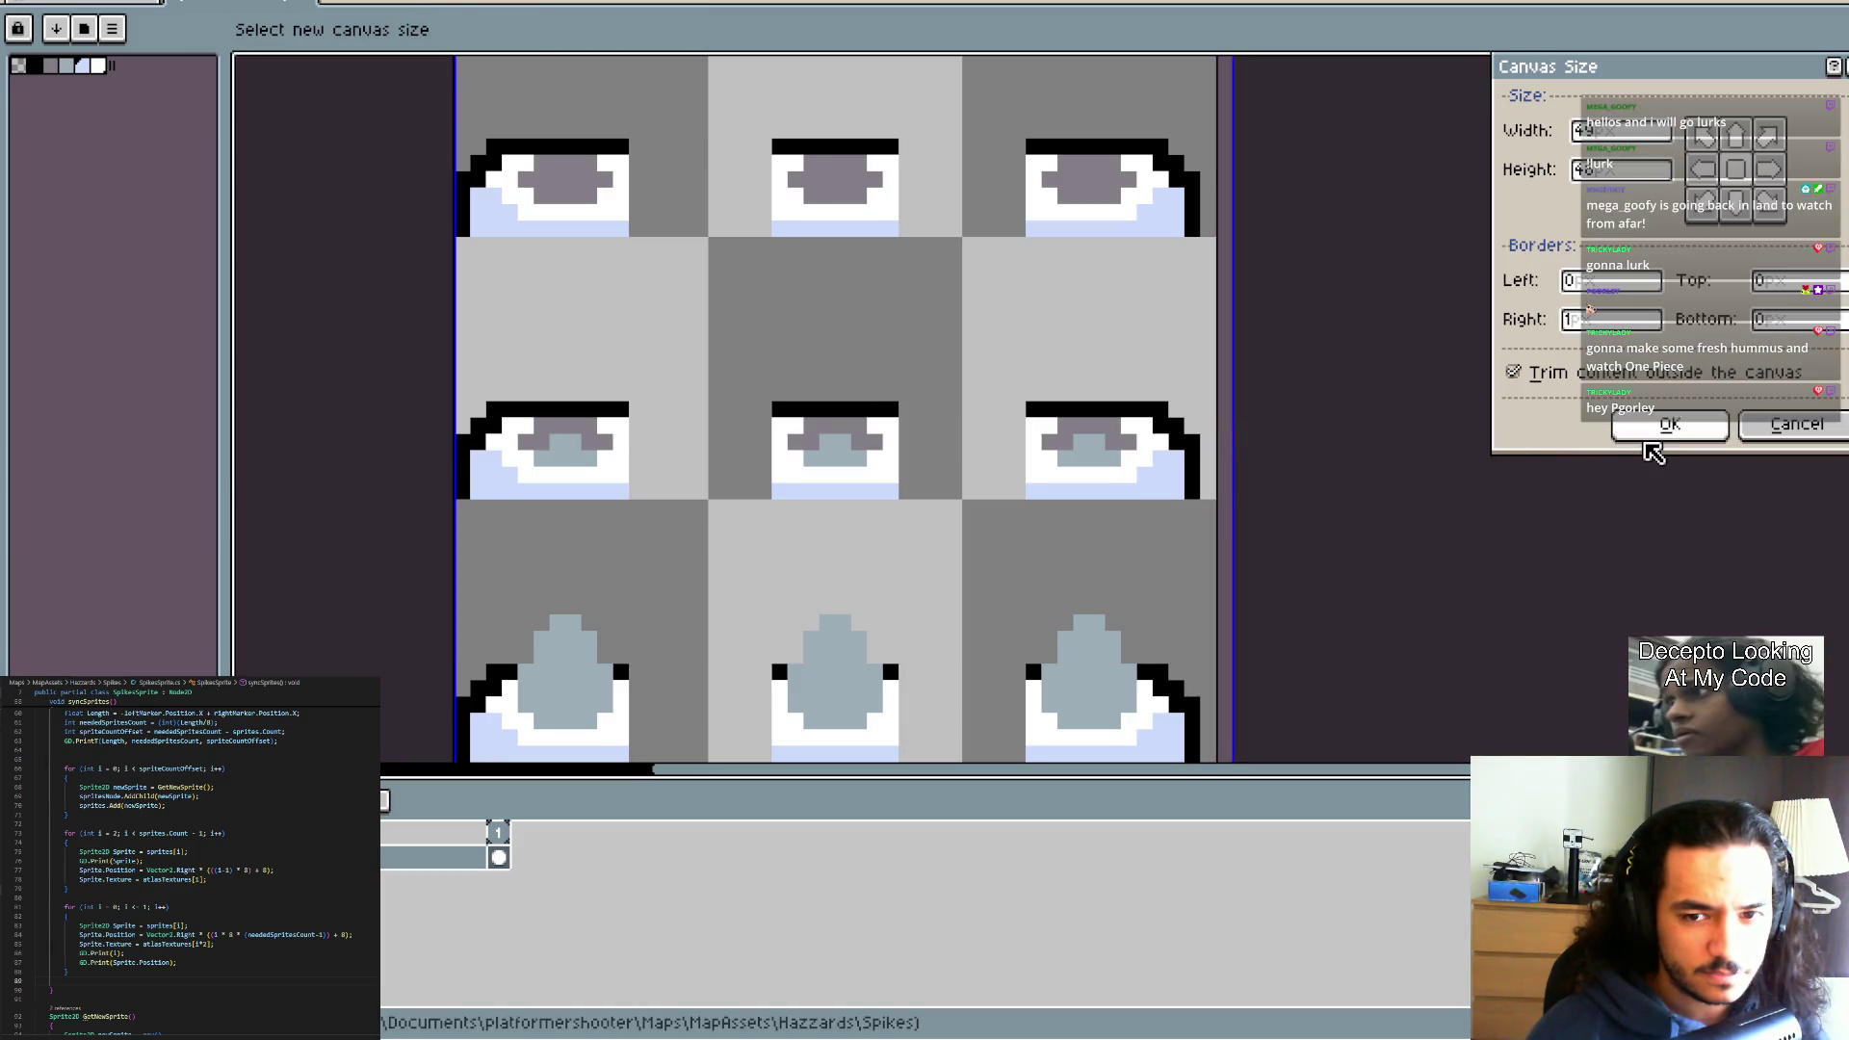
click(1648, 434)
key(ctrl+alt+c)
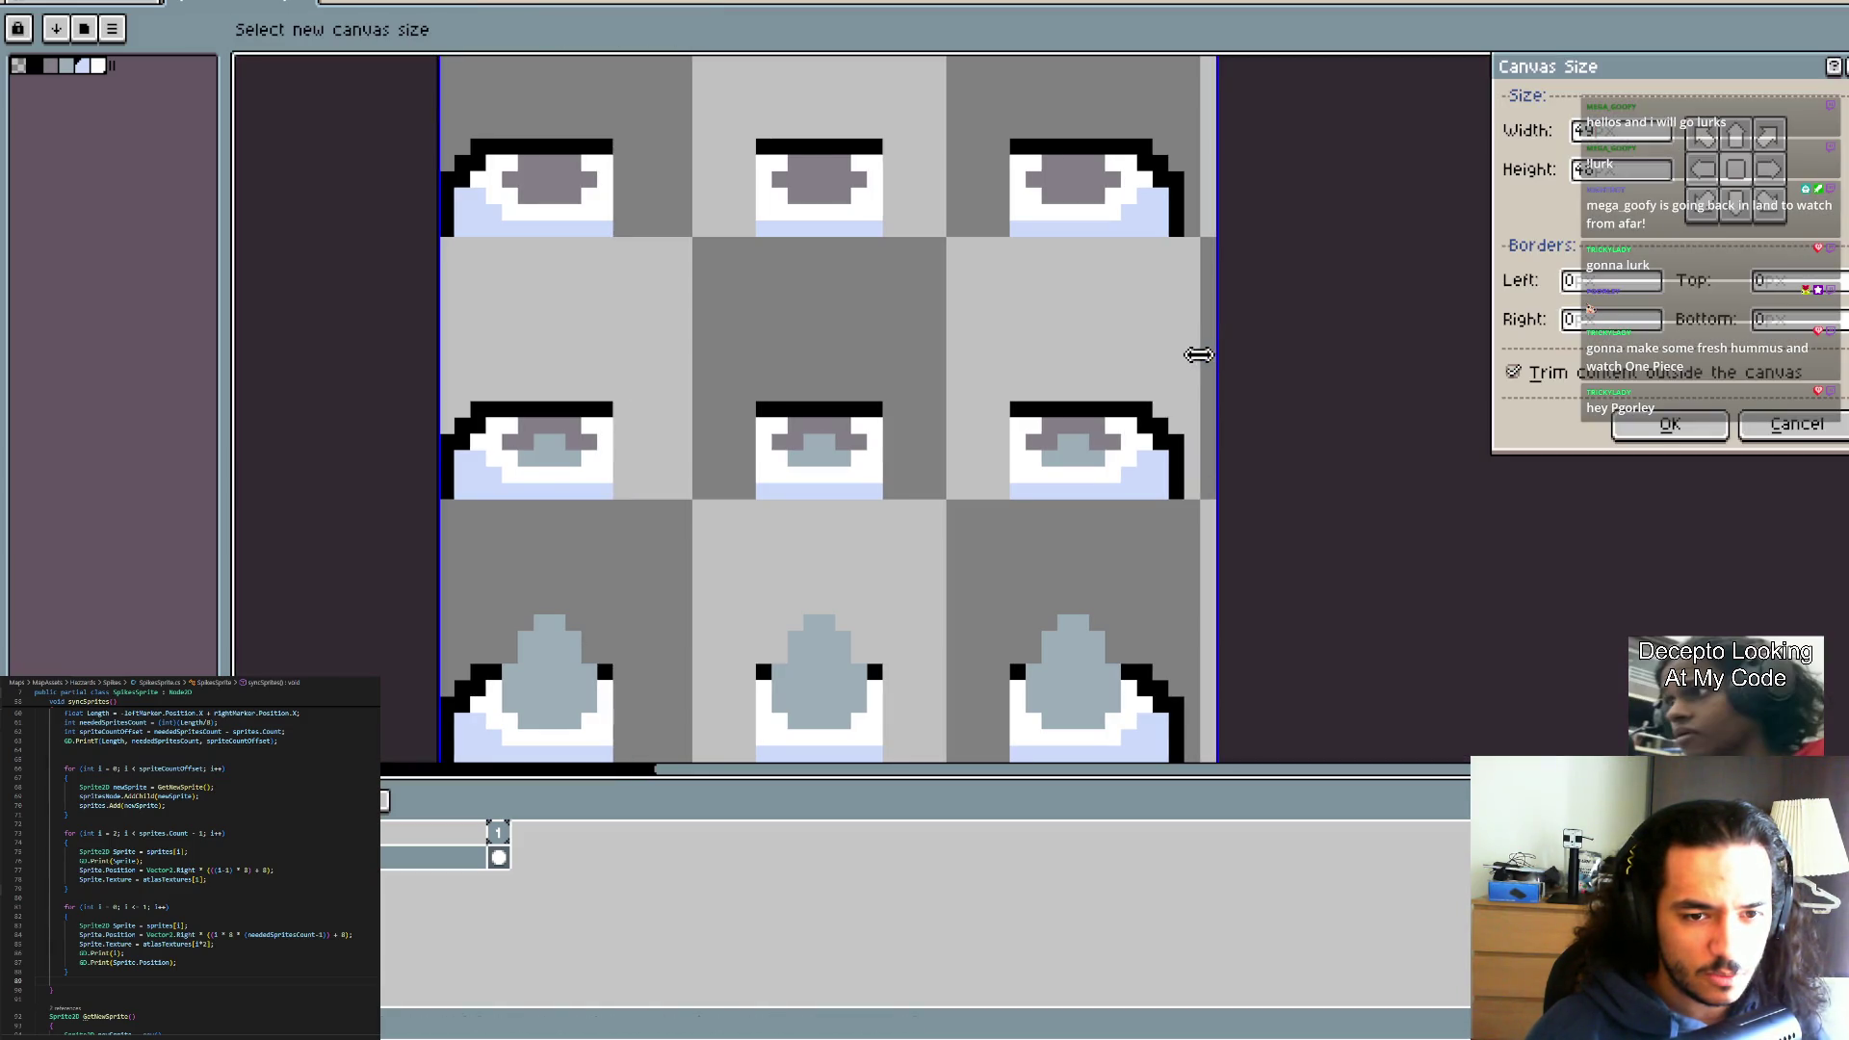
click(1648, 428)
scroll(867, 379, up, 2)
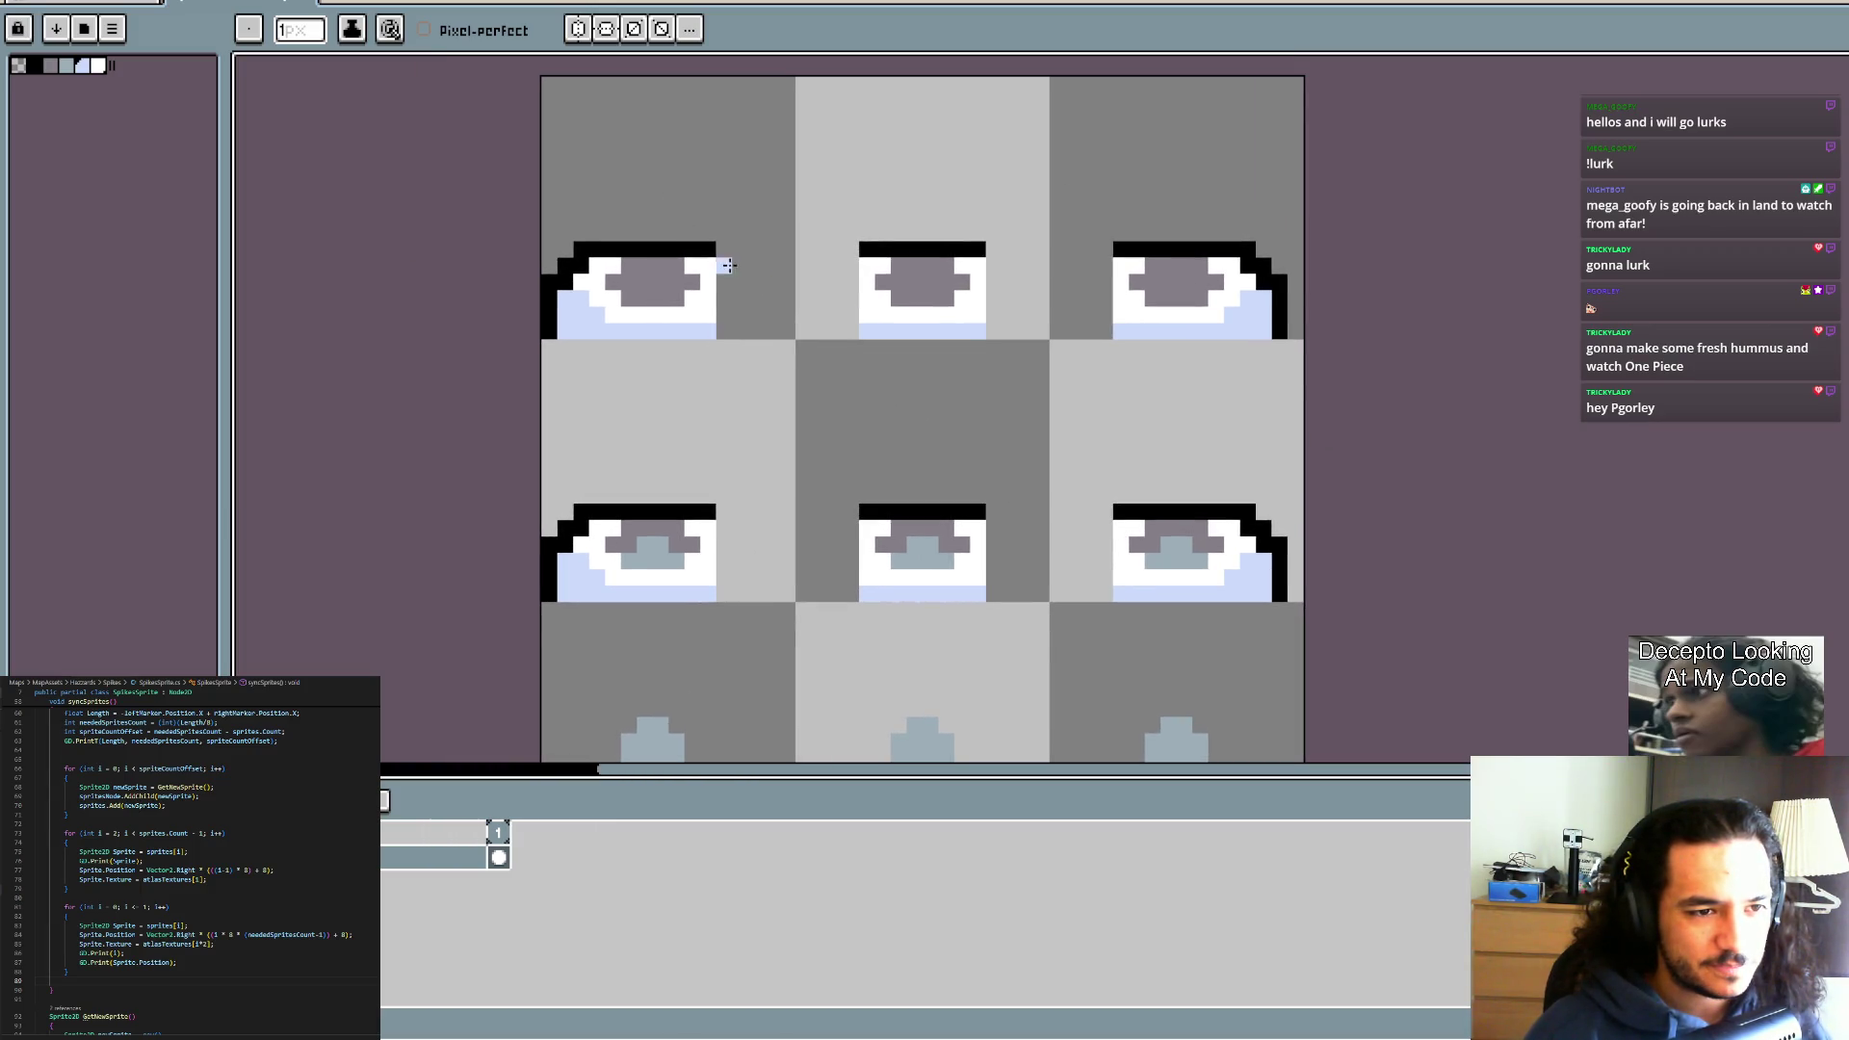
scroll(729, 266, up, 1)
Lasso the top-left spike tile, nudge it one pixel right, and return to Godot.
key(shift+q)
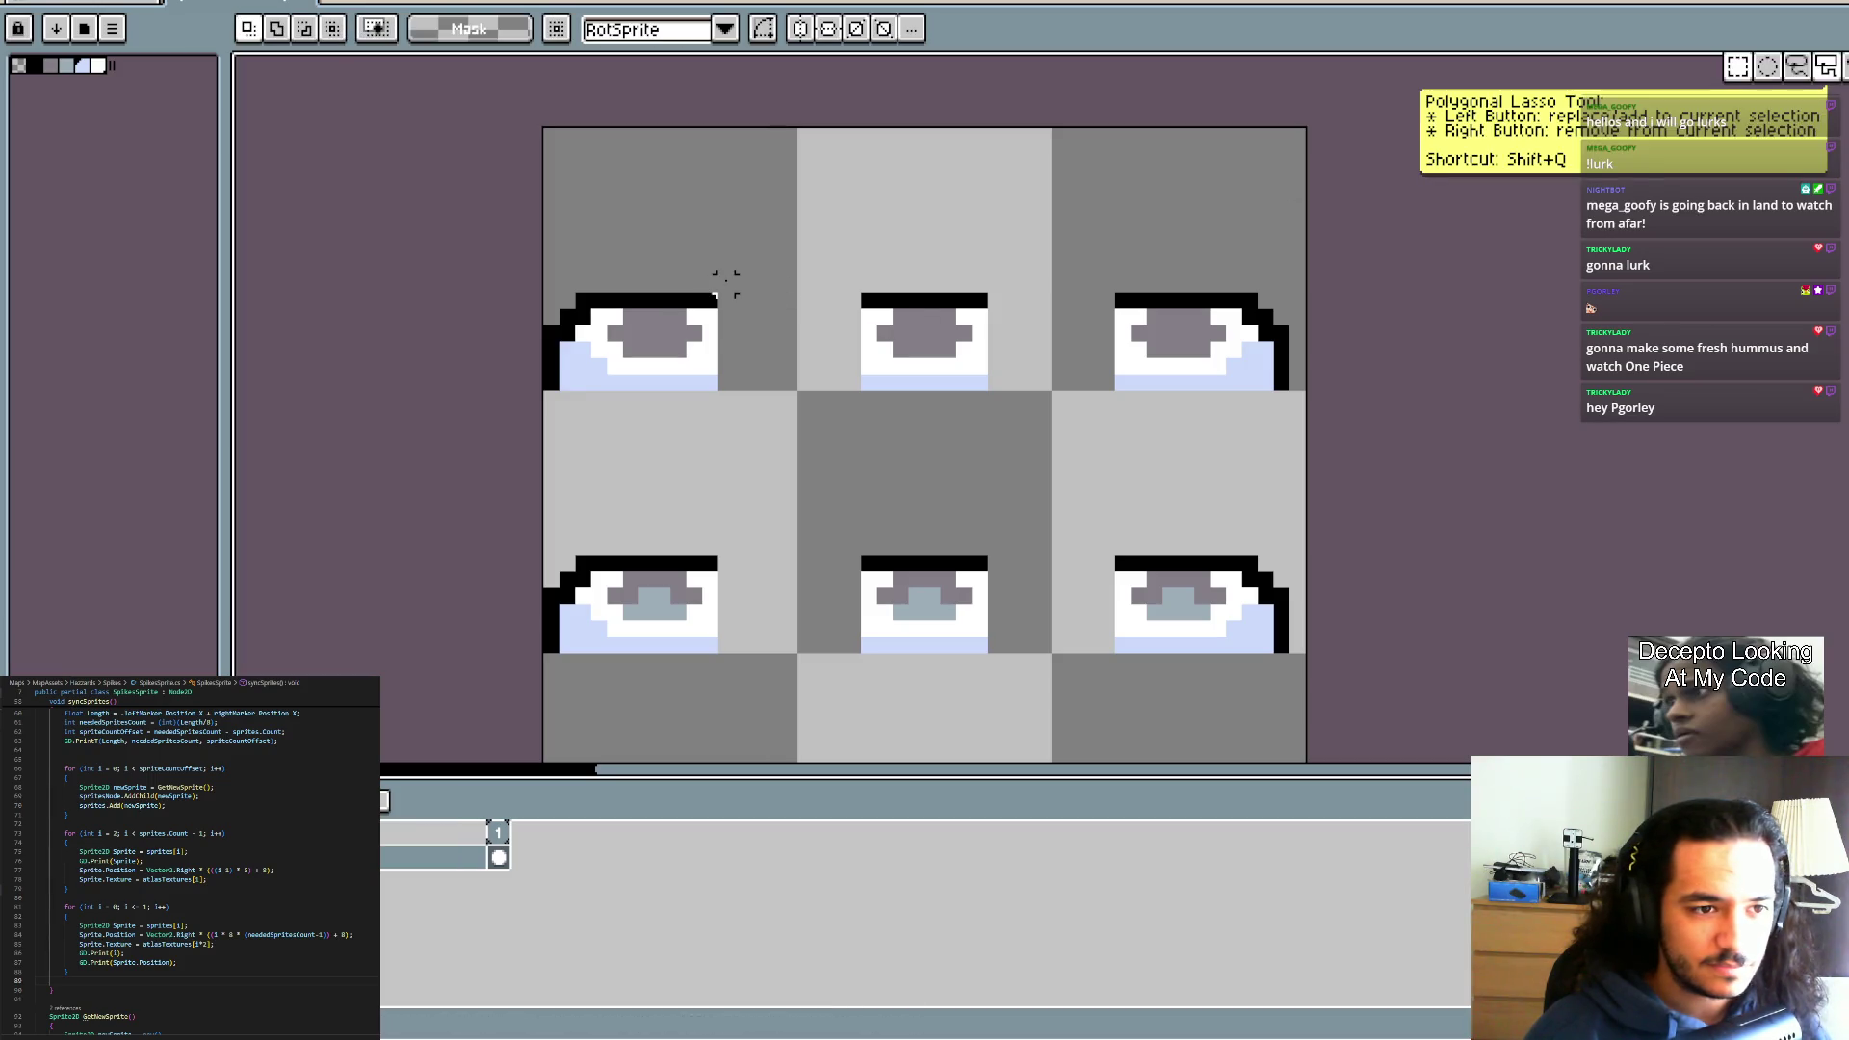
click(726, 279)
click(726, 387)
click(548, 387)
click(549, 279)
click(726, 280)
drag(611, 363, 627, 363)
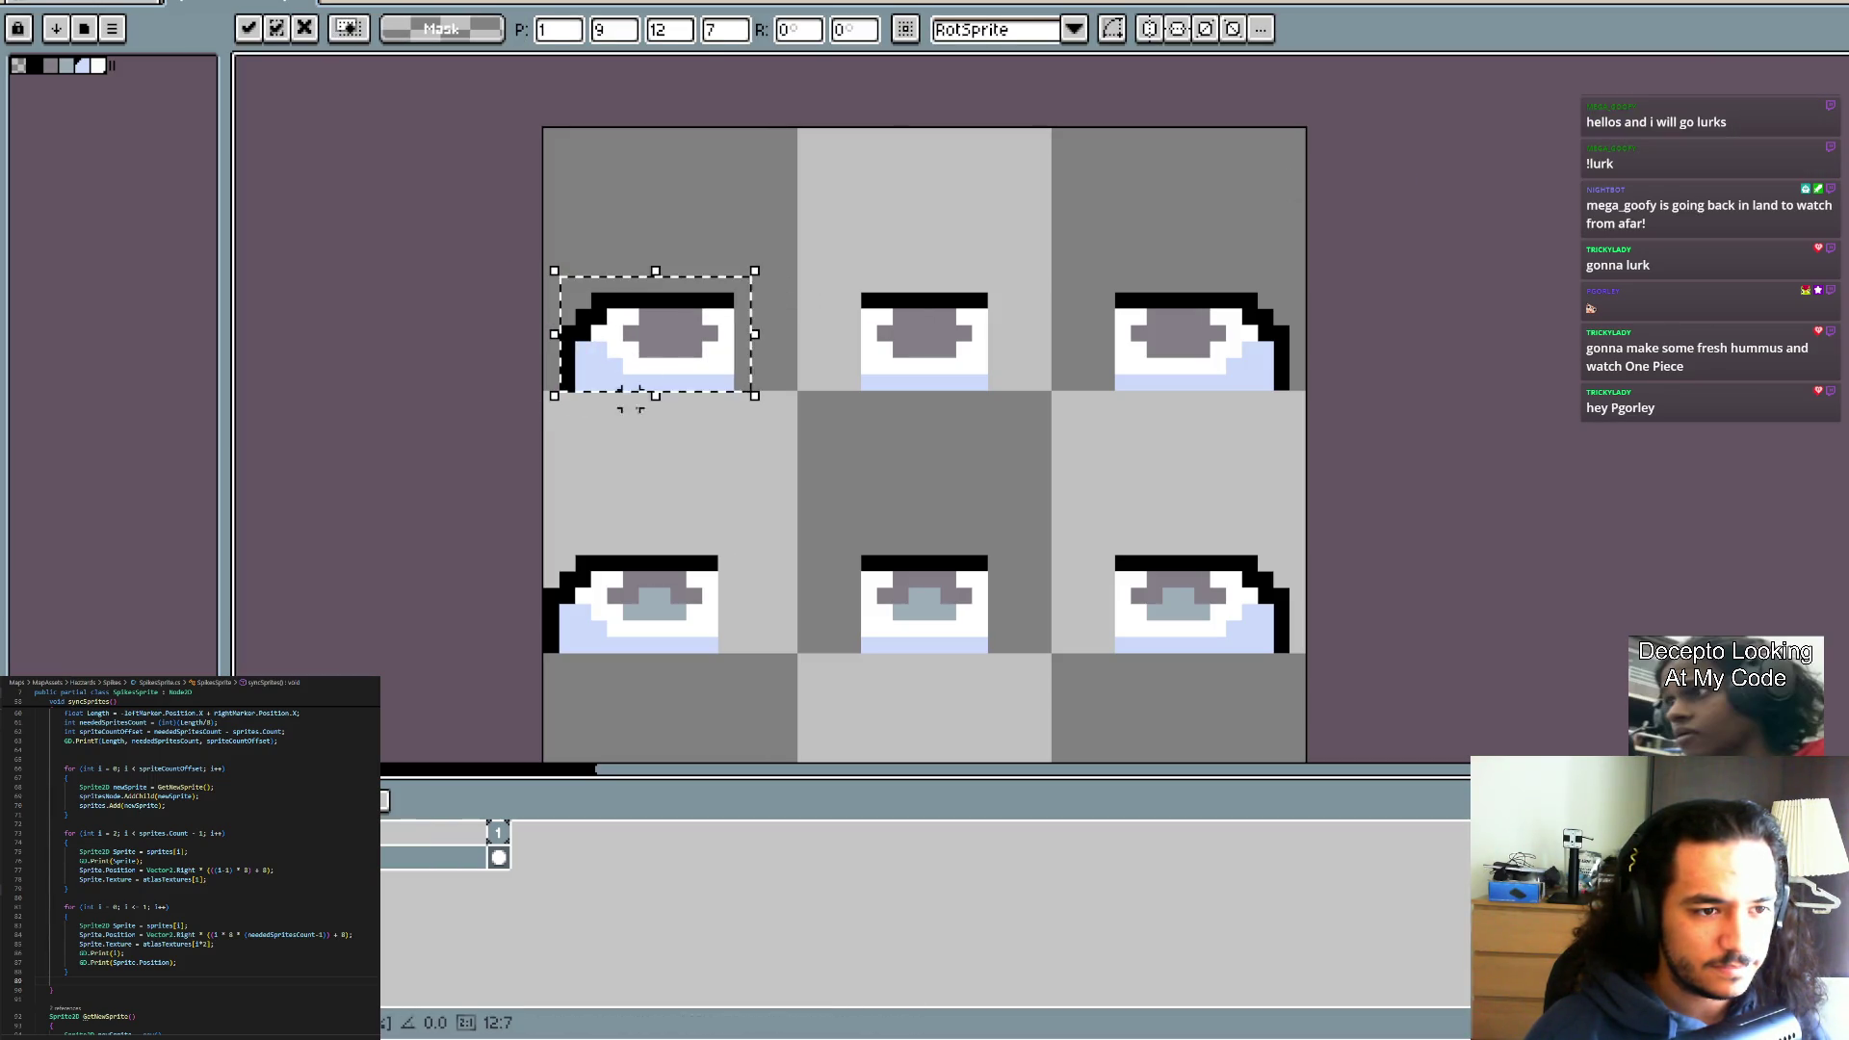
click(694, 267)
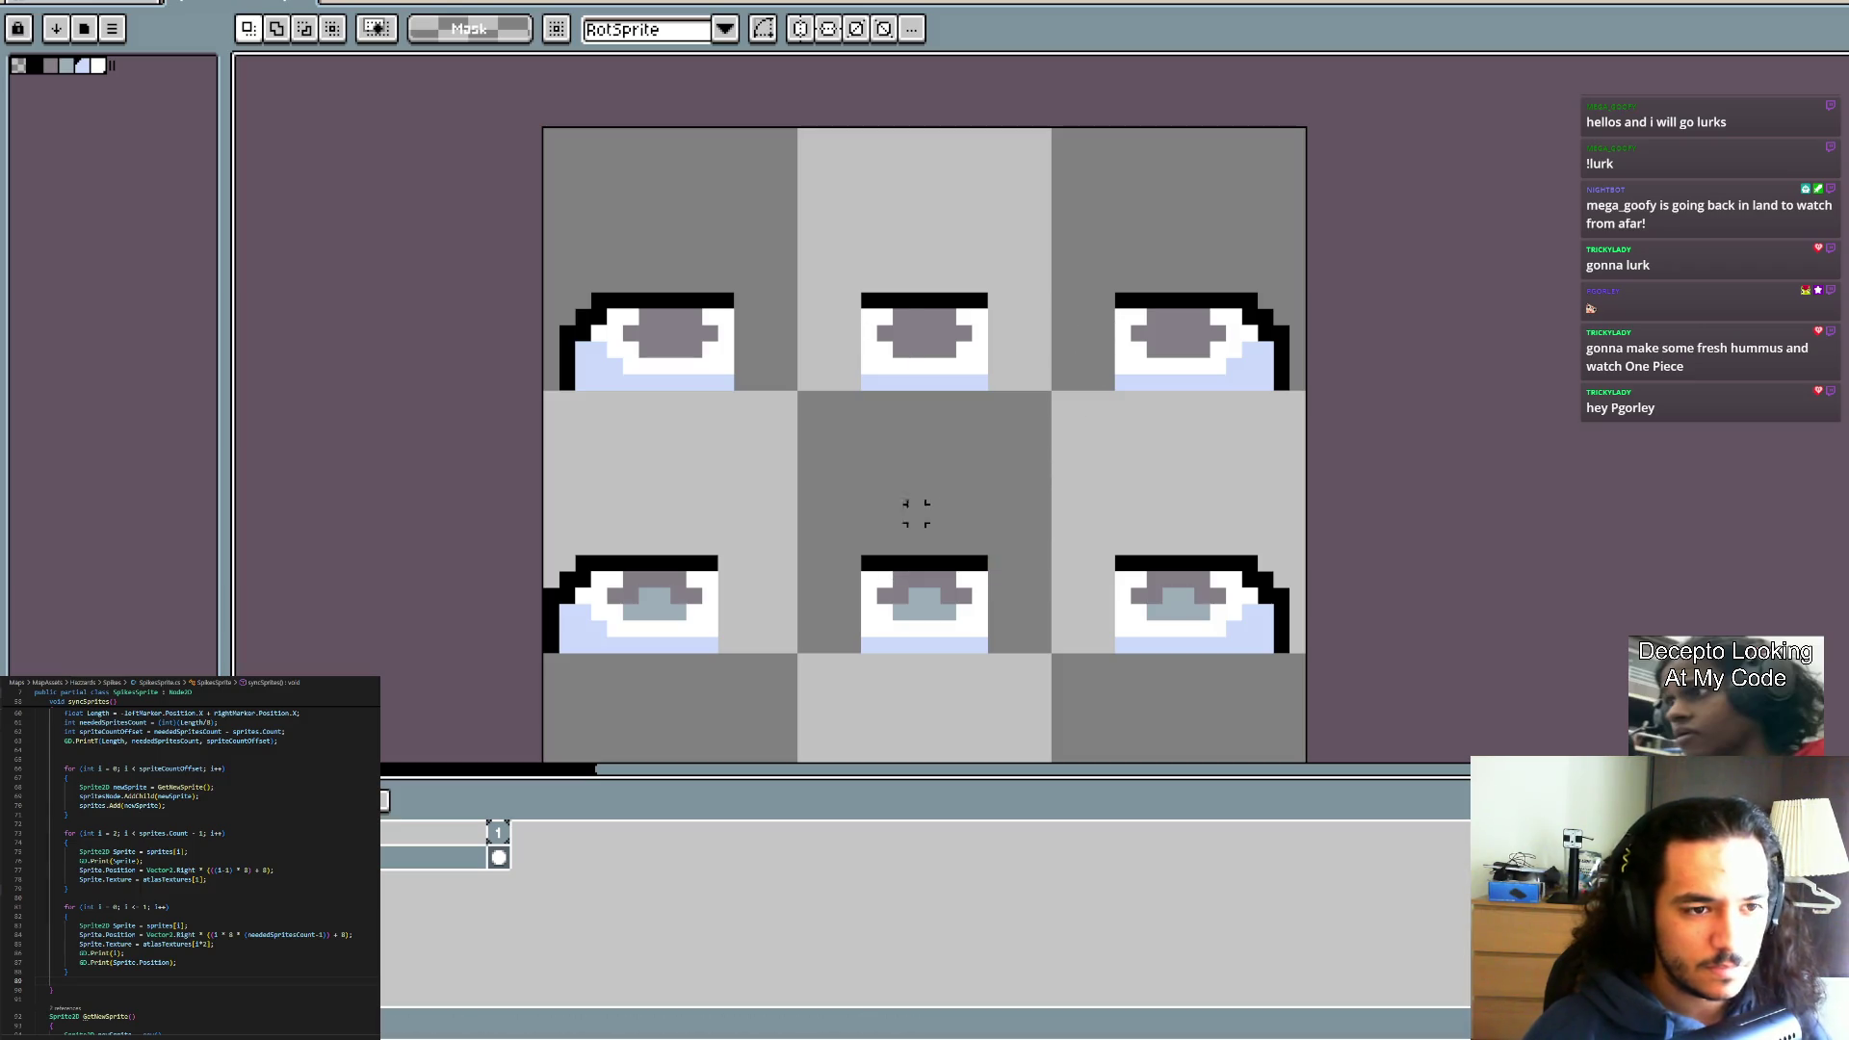
scroll(1058, 479, down, 5)
key(alt+Tab)
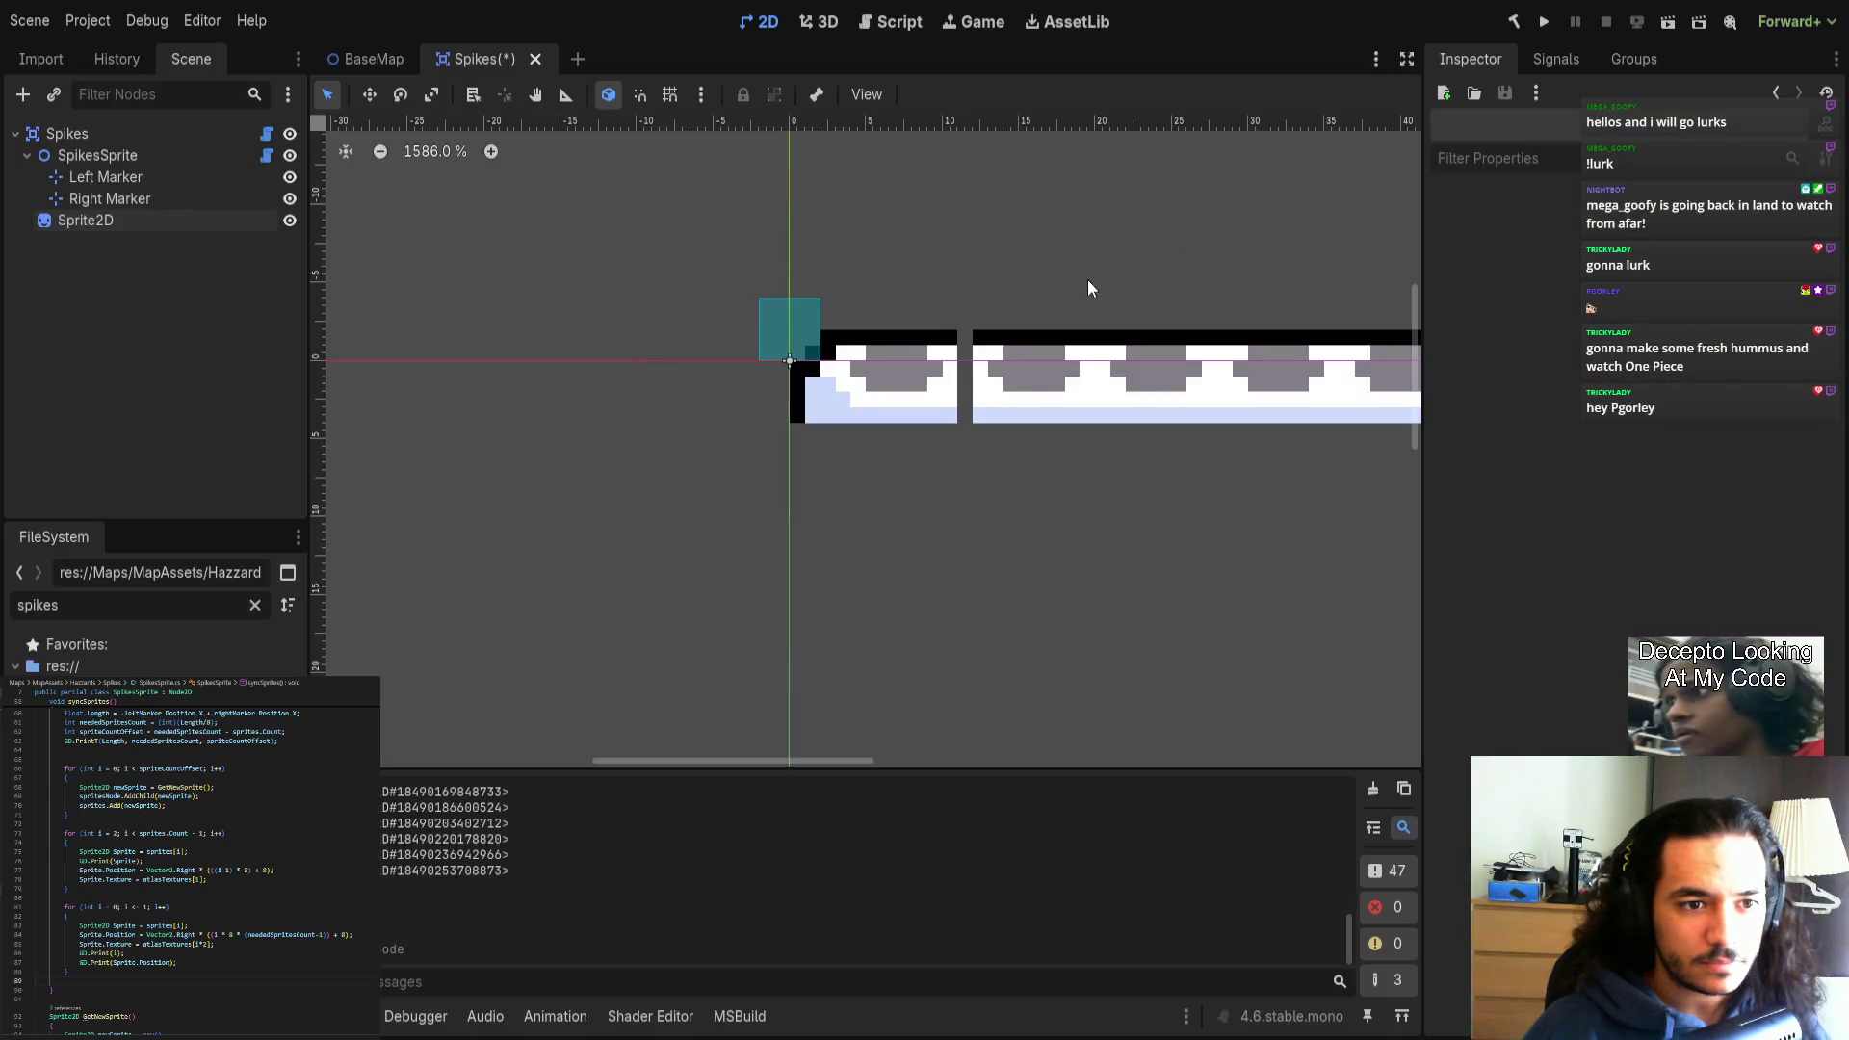
Add ')' after neededSpritesCount-1 on line 84, drop ' + 8', then save and close Spikes.
scroll(724, 366, down, 3)
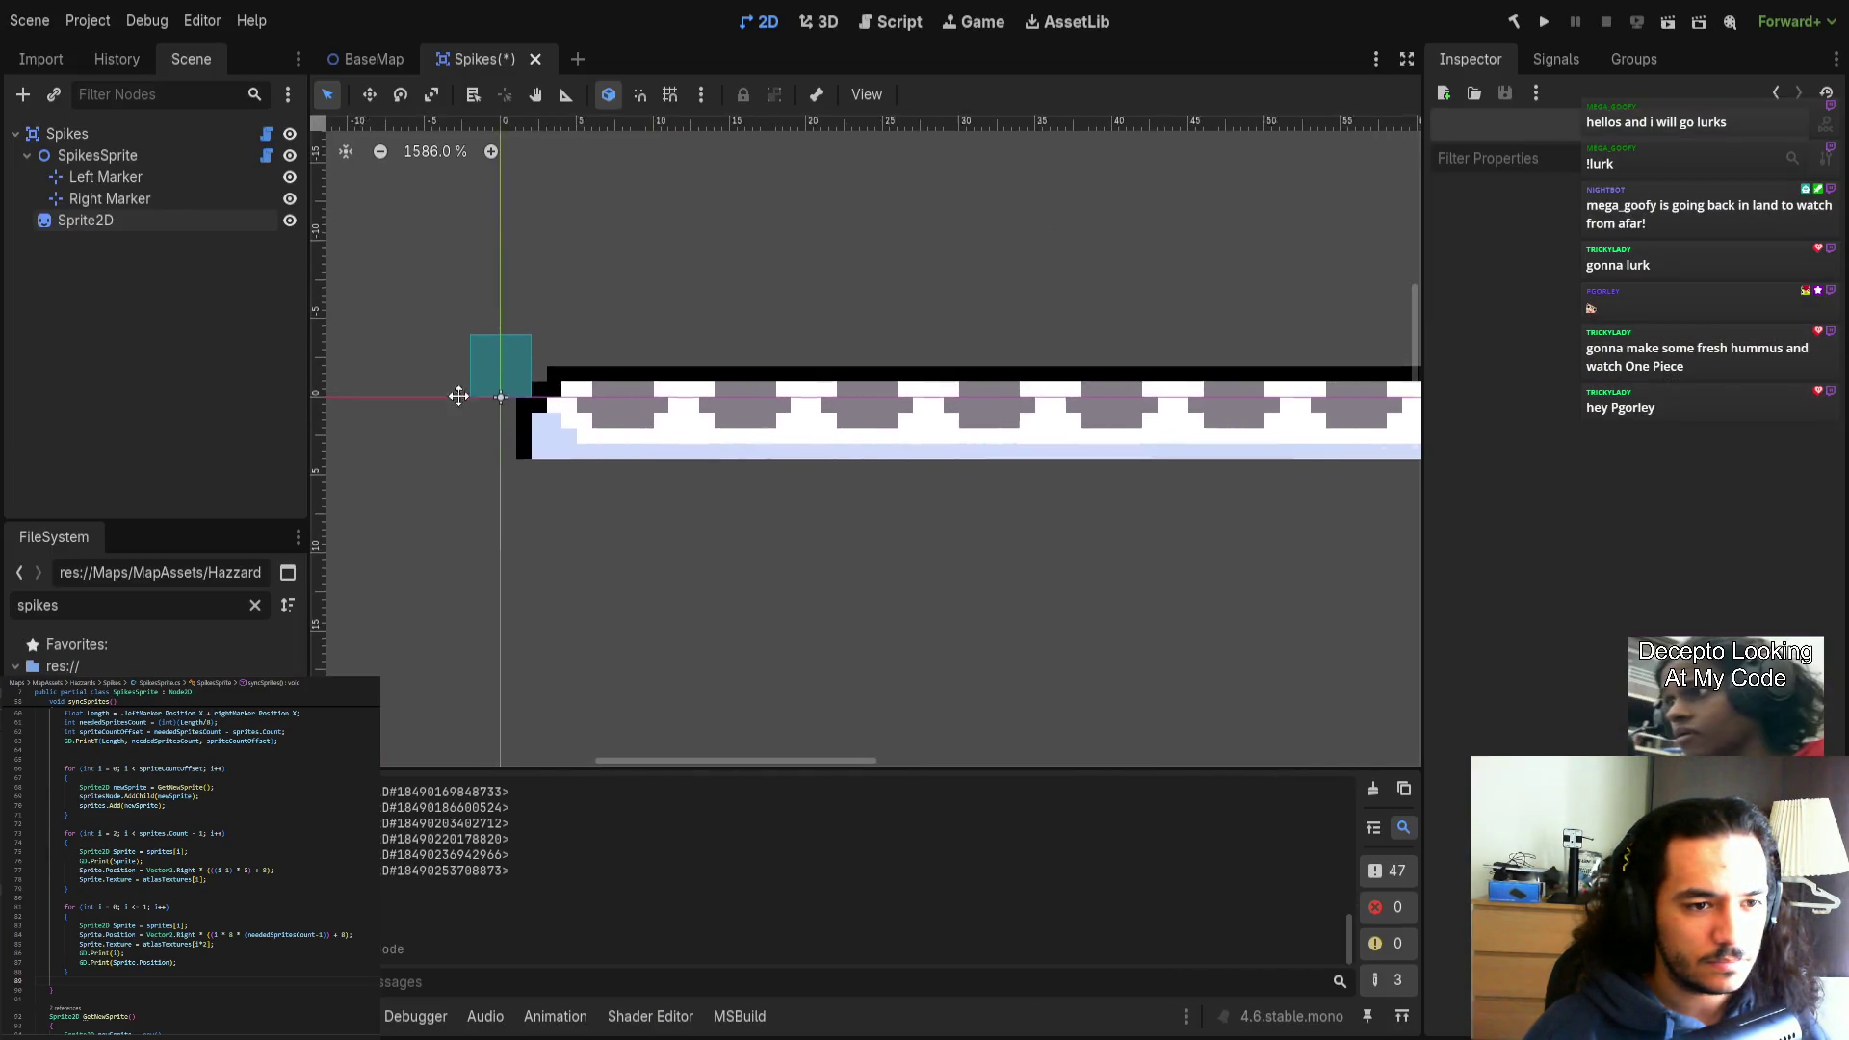
scroll(917, 458, up, 1)
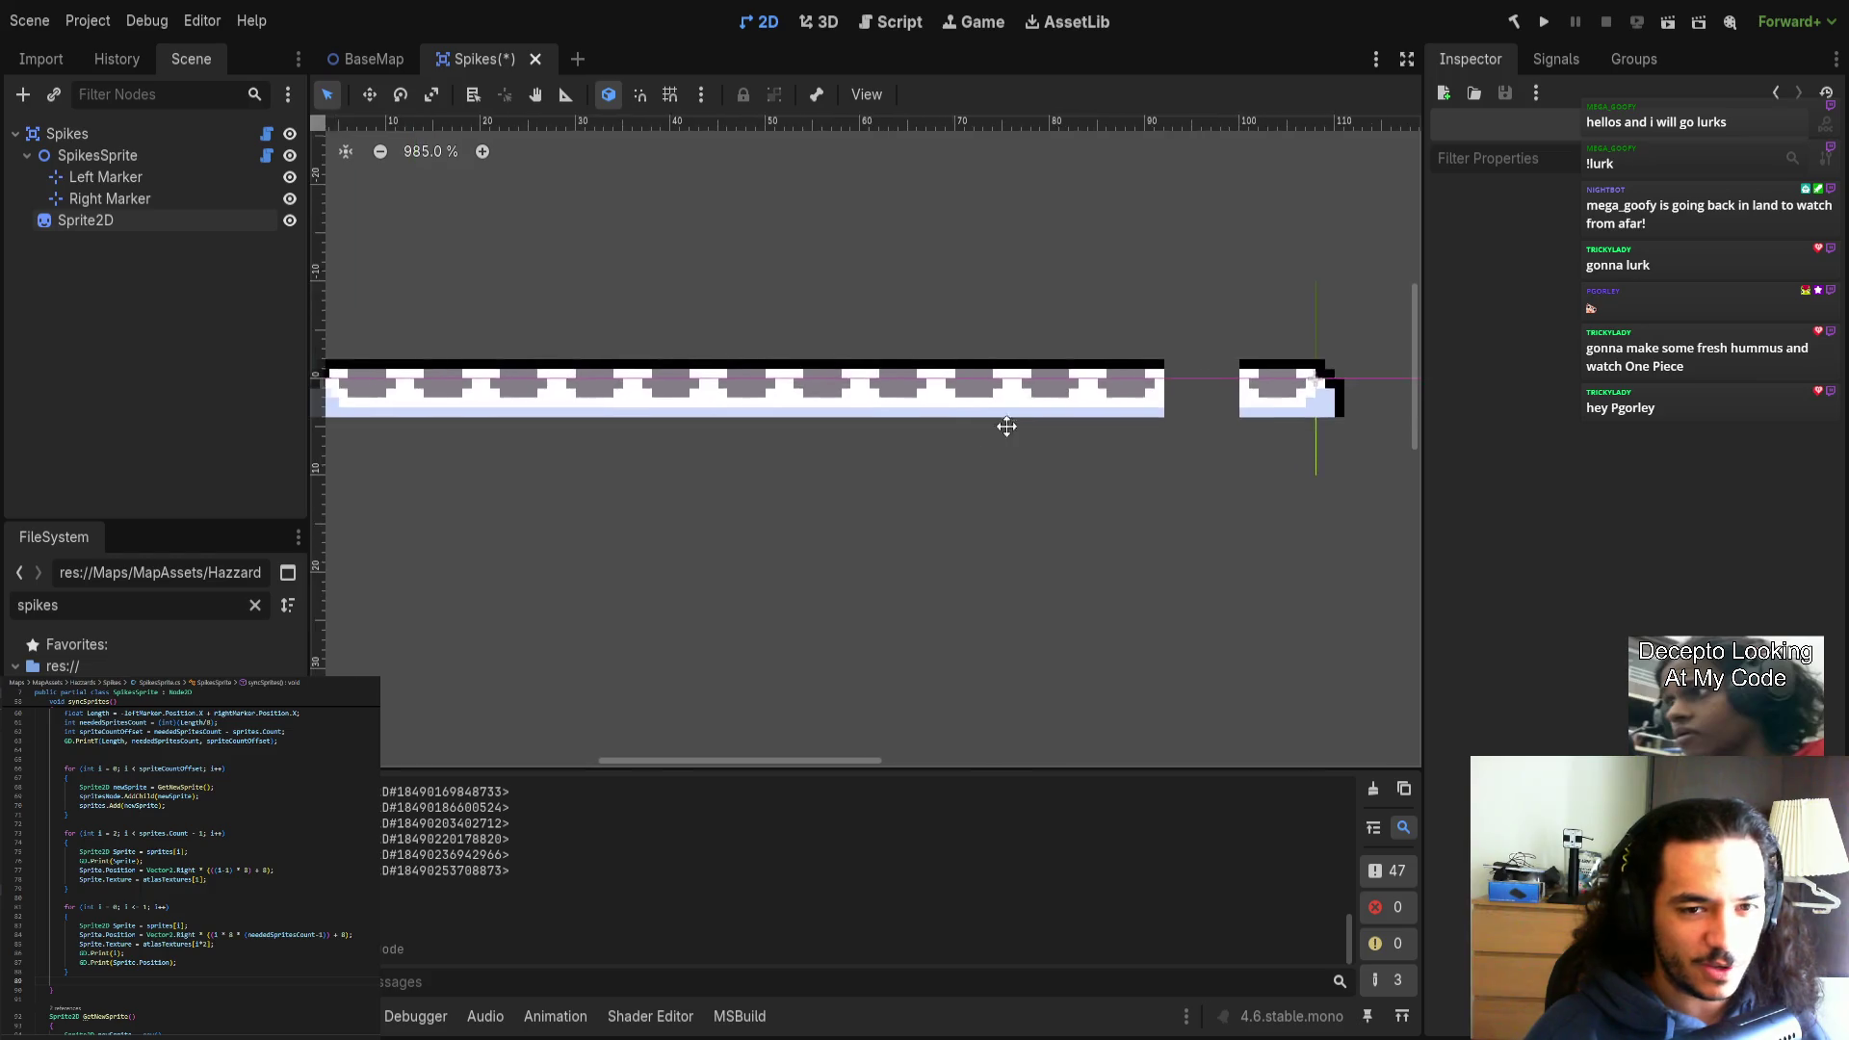
scroll(895, 412, right, 1)
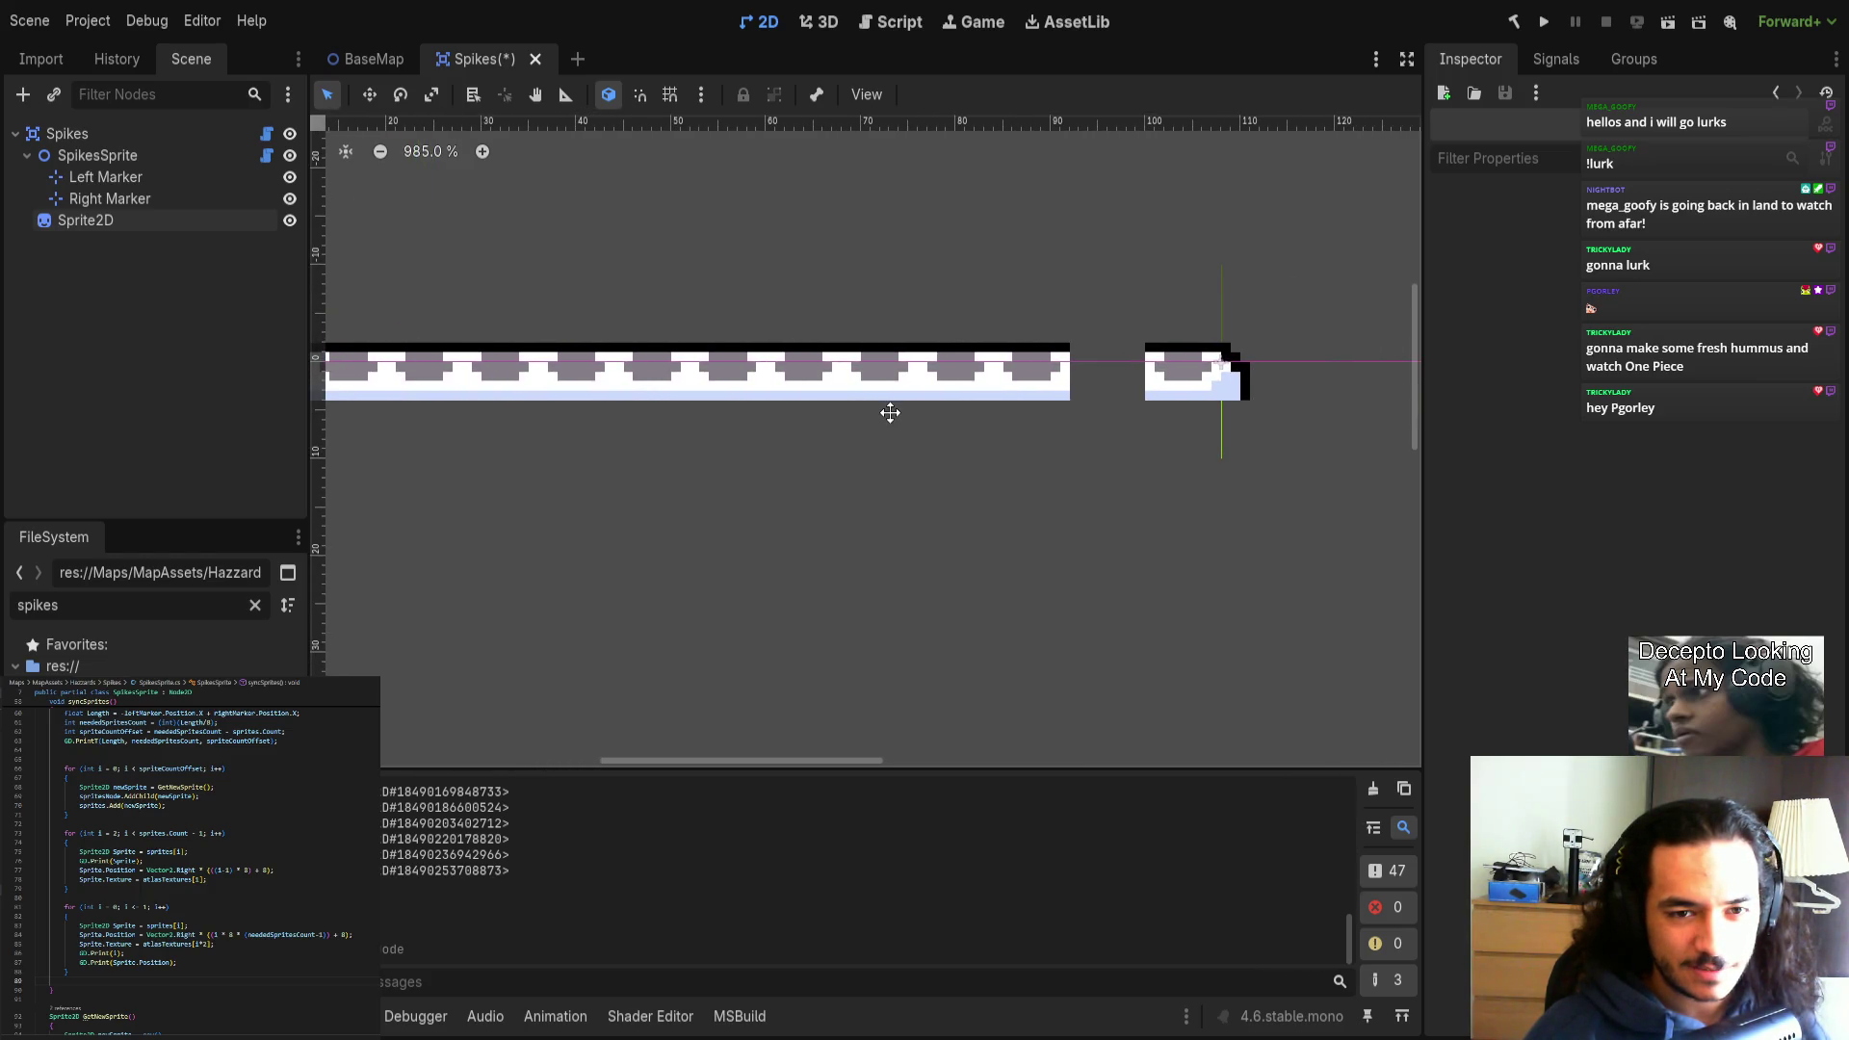
scroll(983, 397, left, 5)
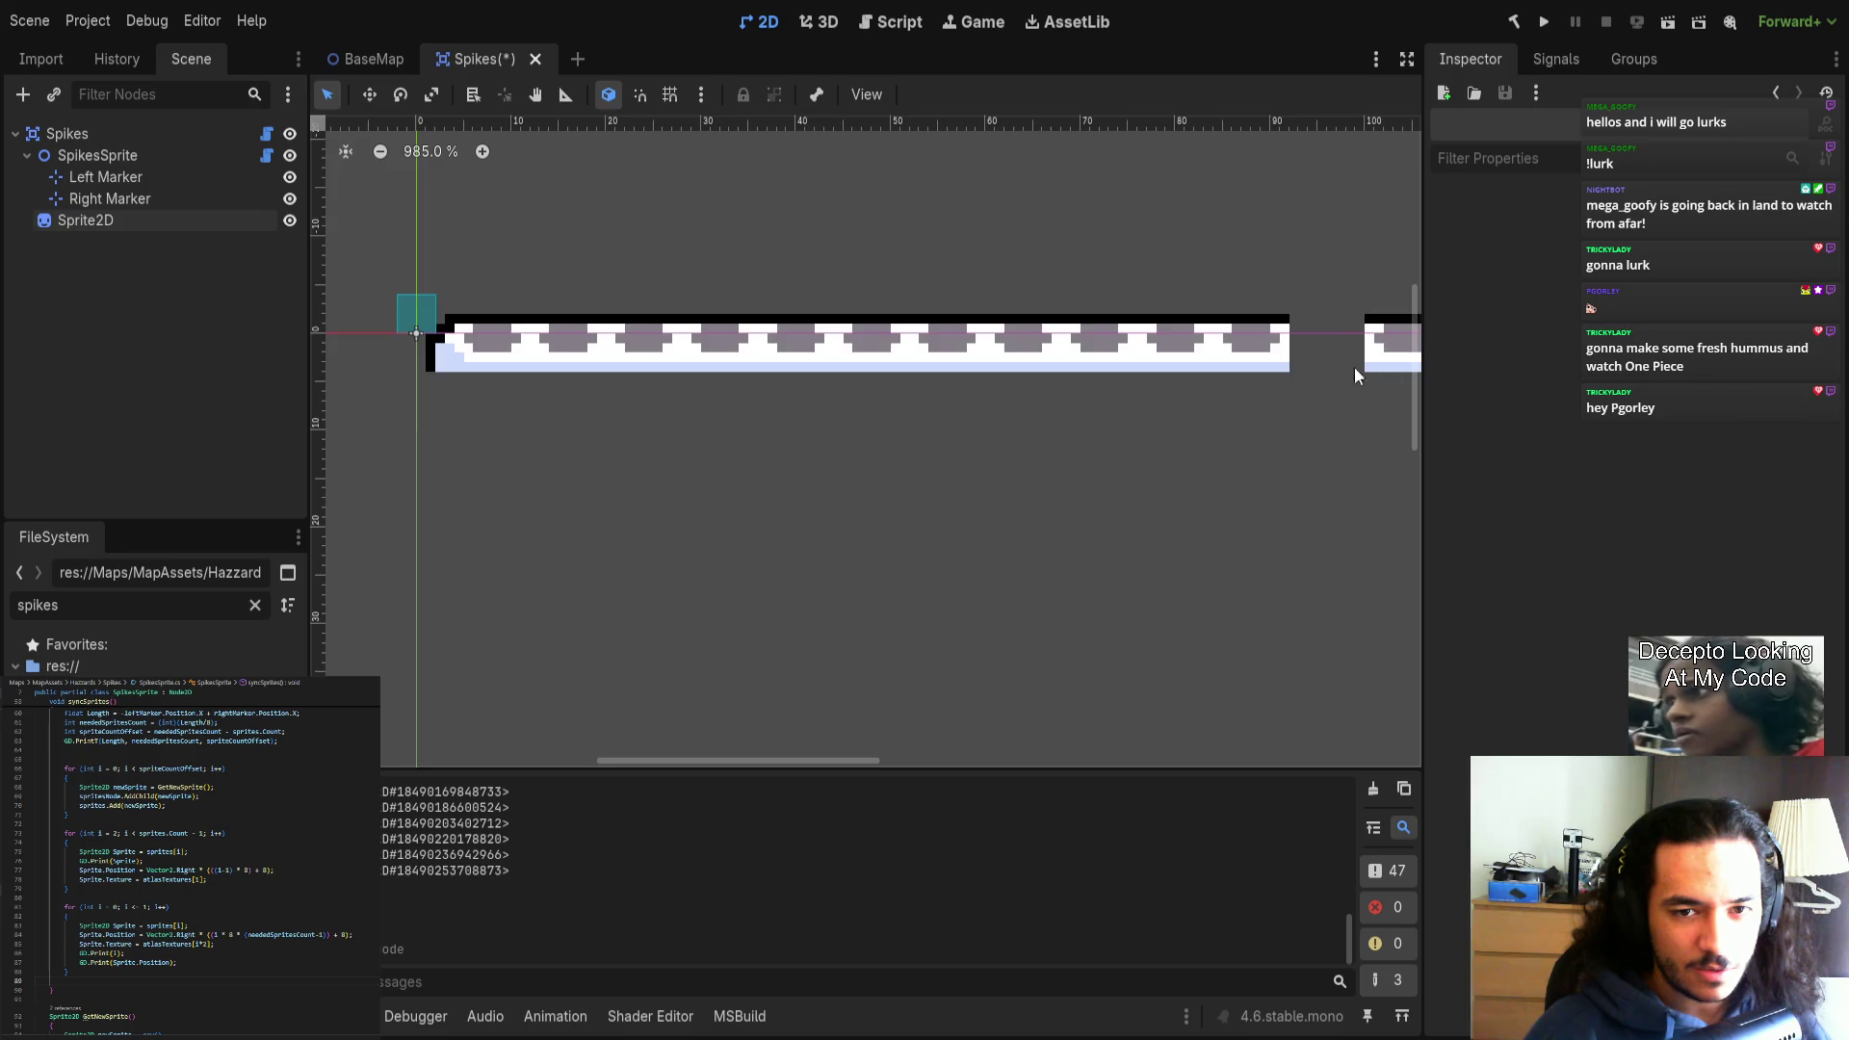
scroll(732, 578, left, 3)
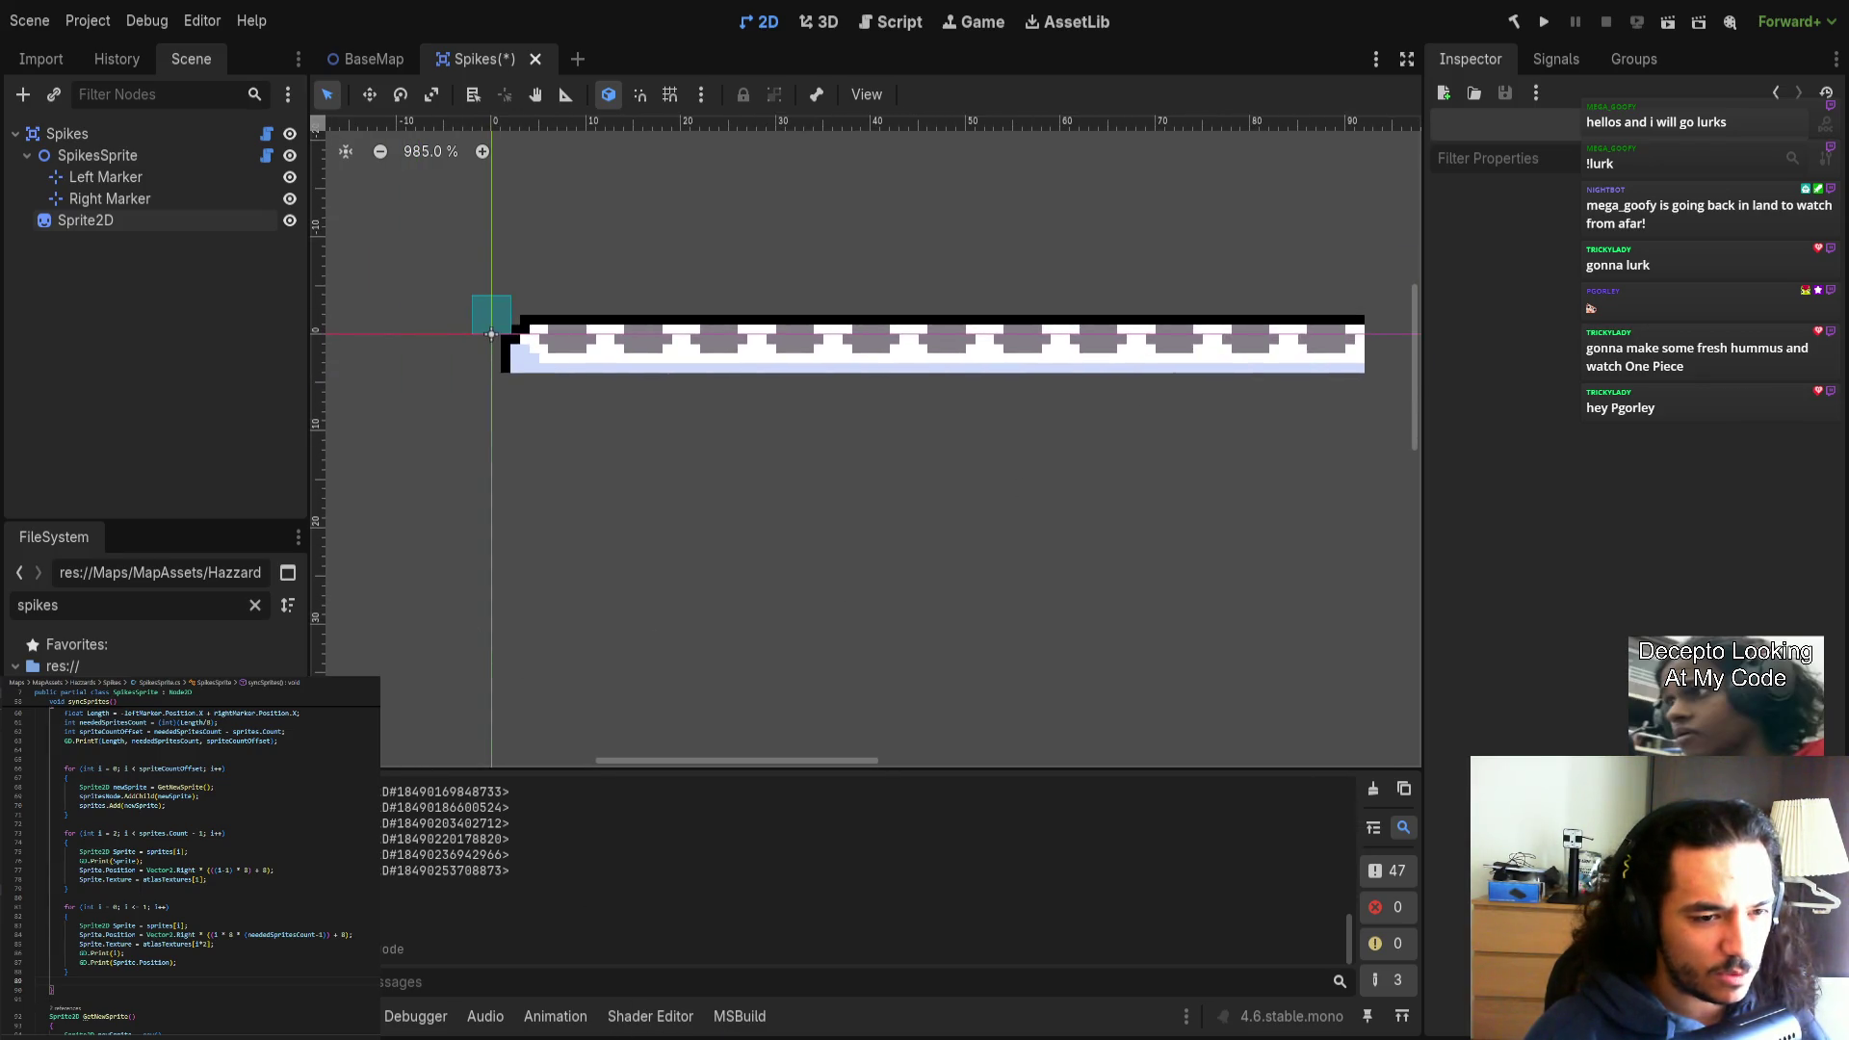
click(321, 935)
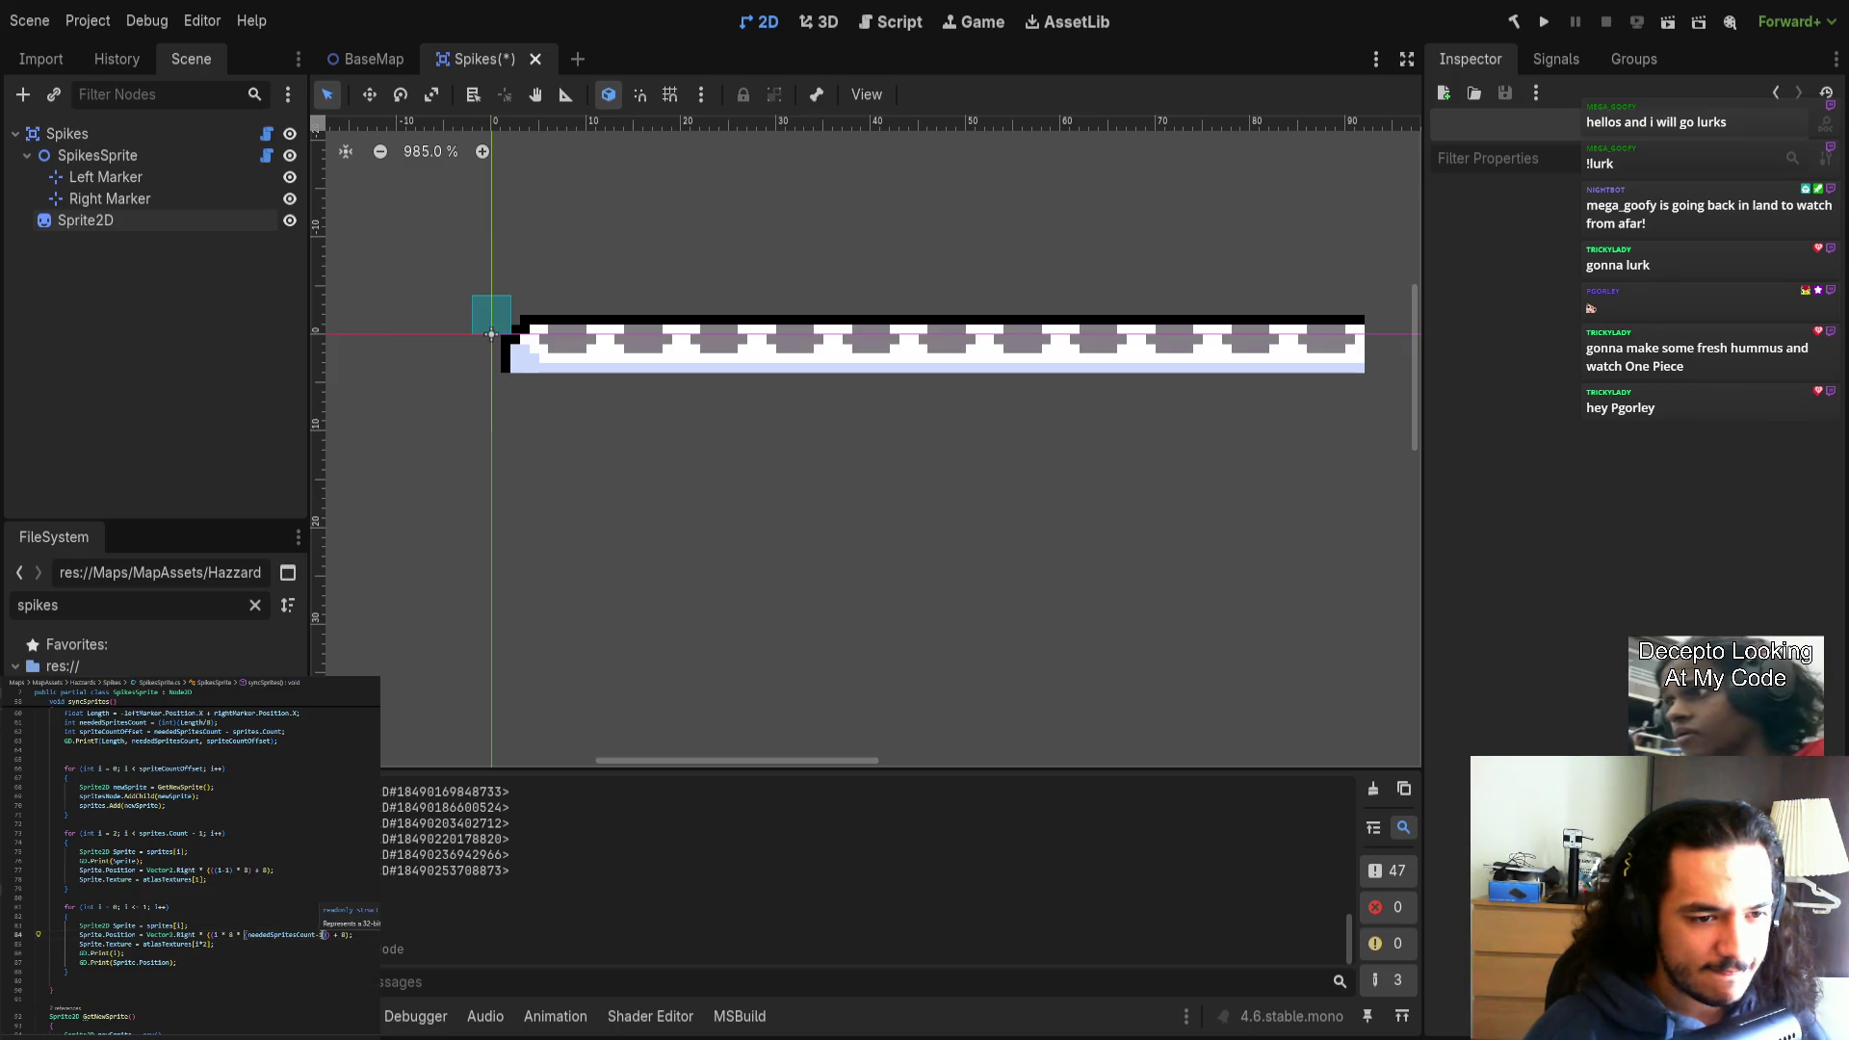
text())
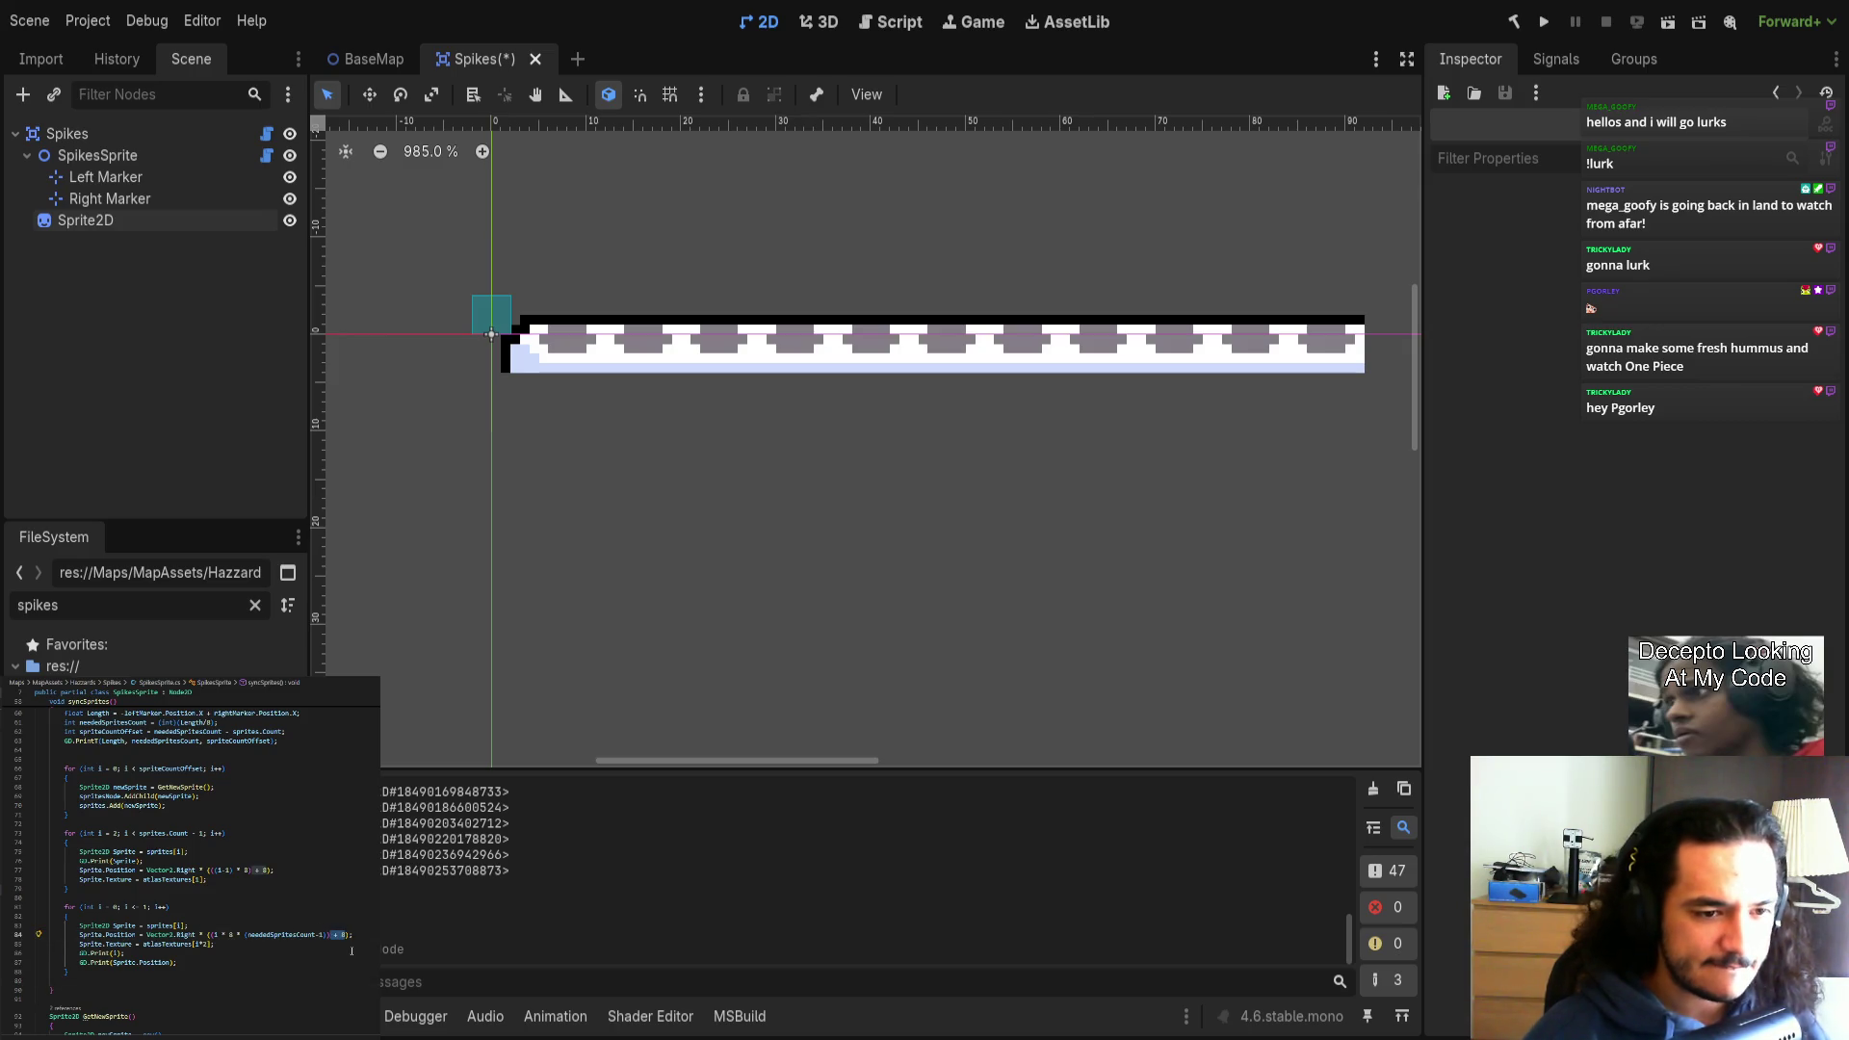
key(BackSpace)
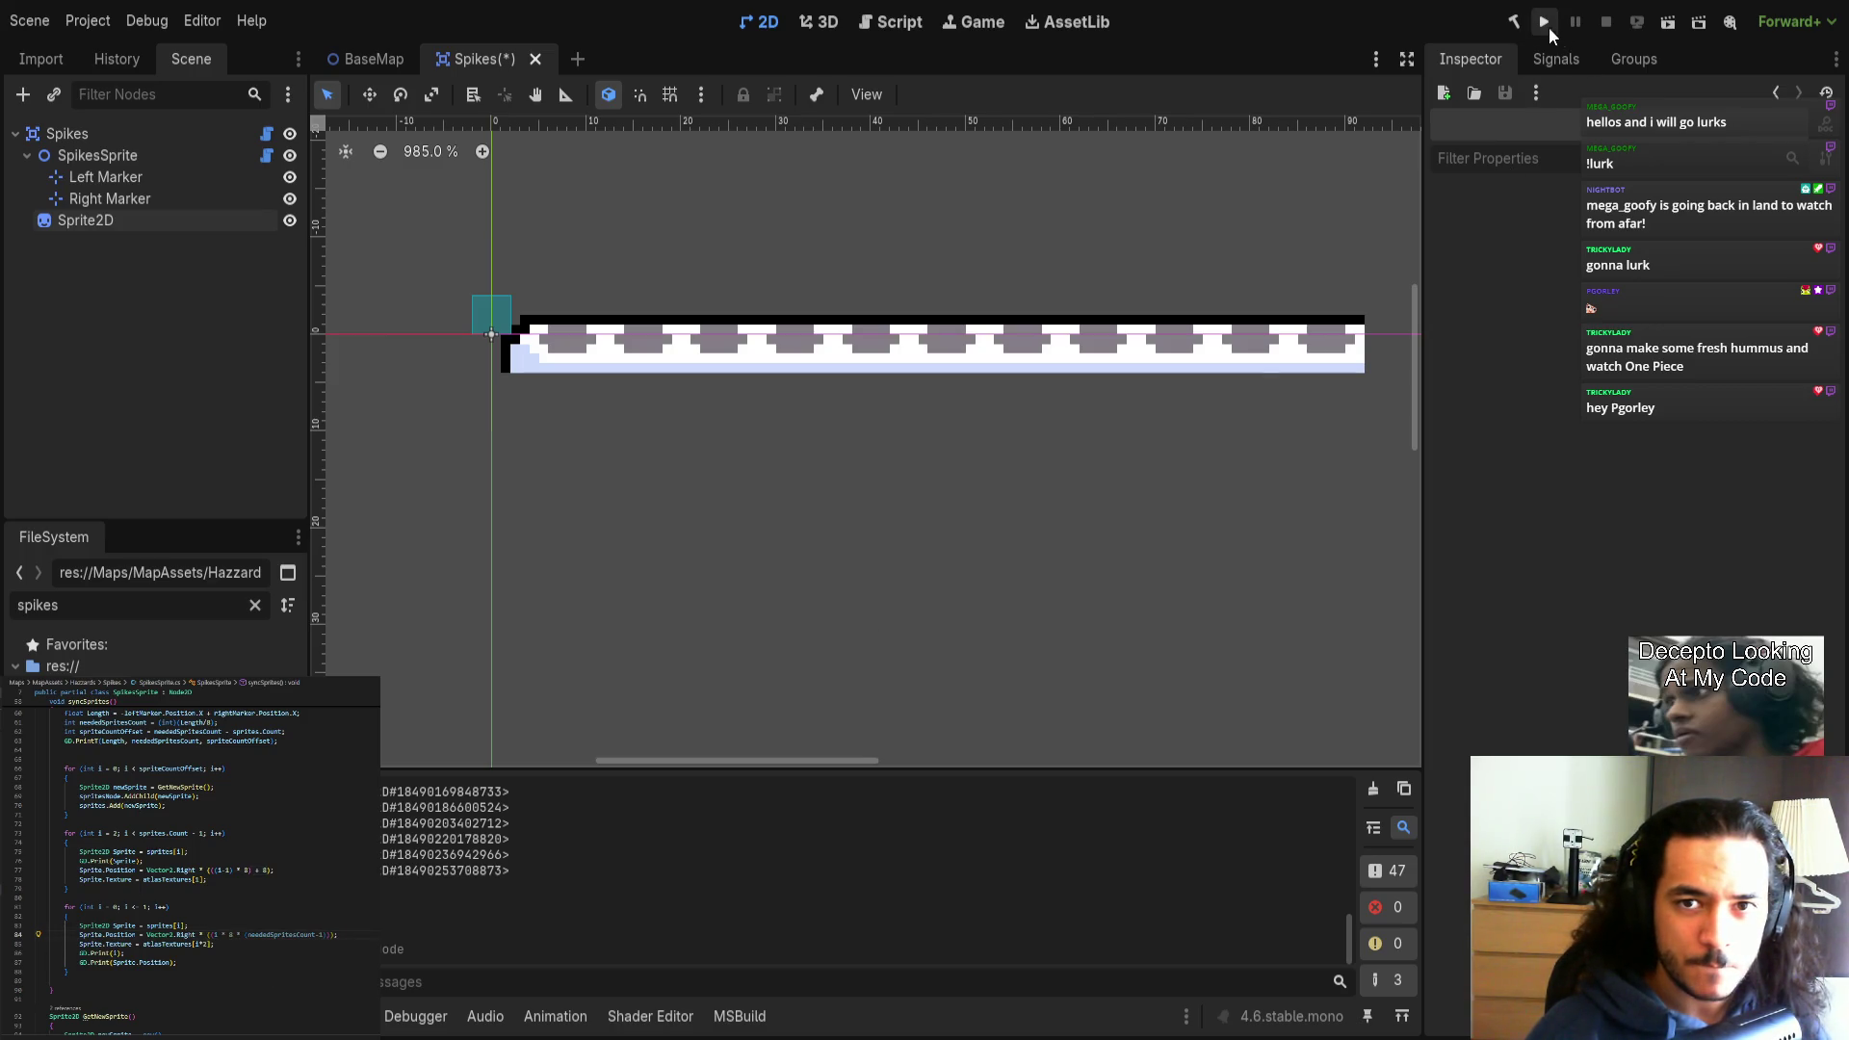
key(ctrl+s)
middle_click(480, 55)
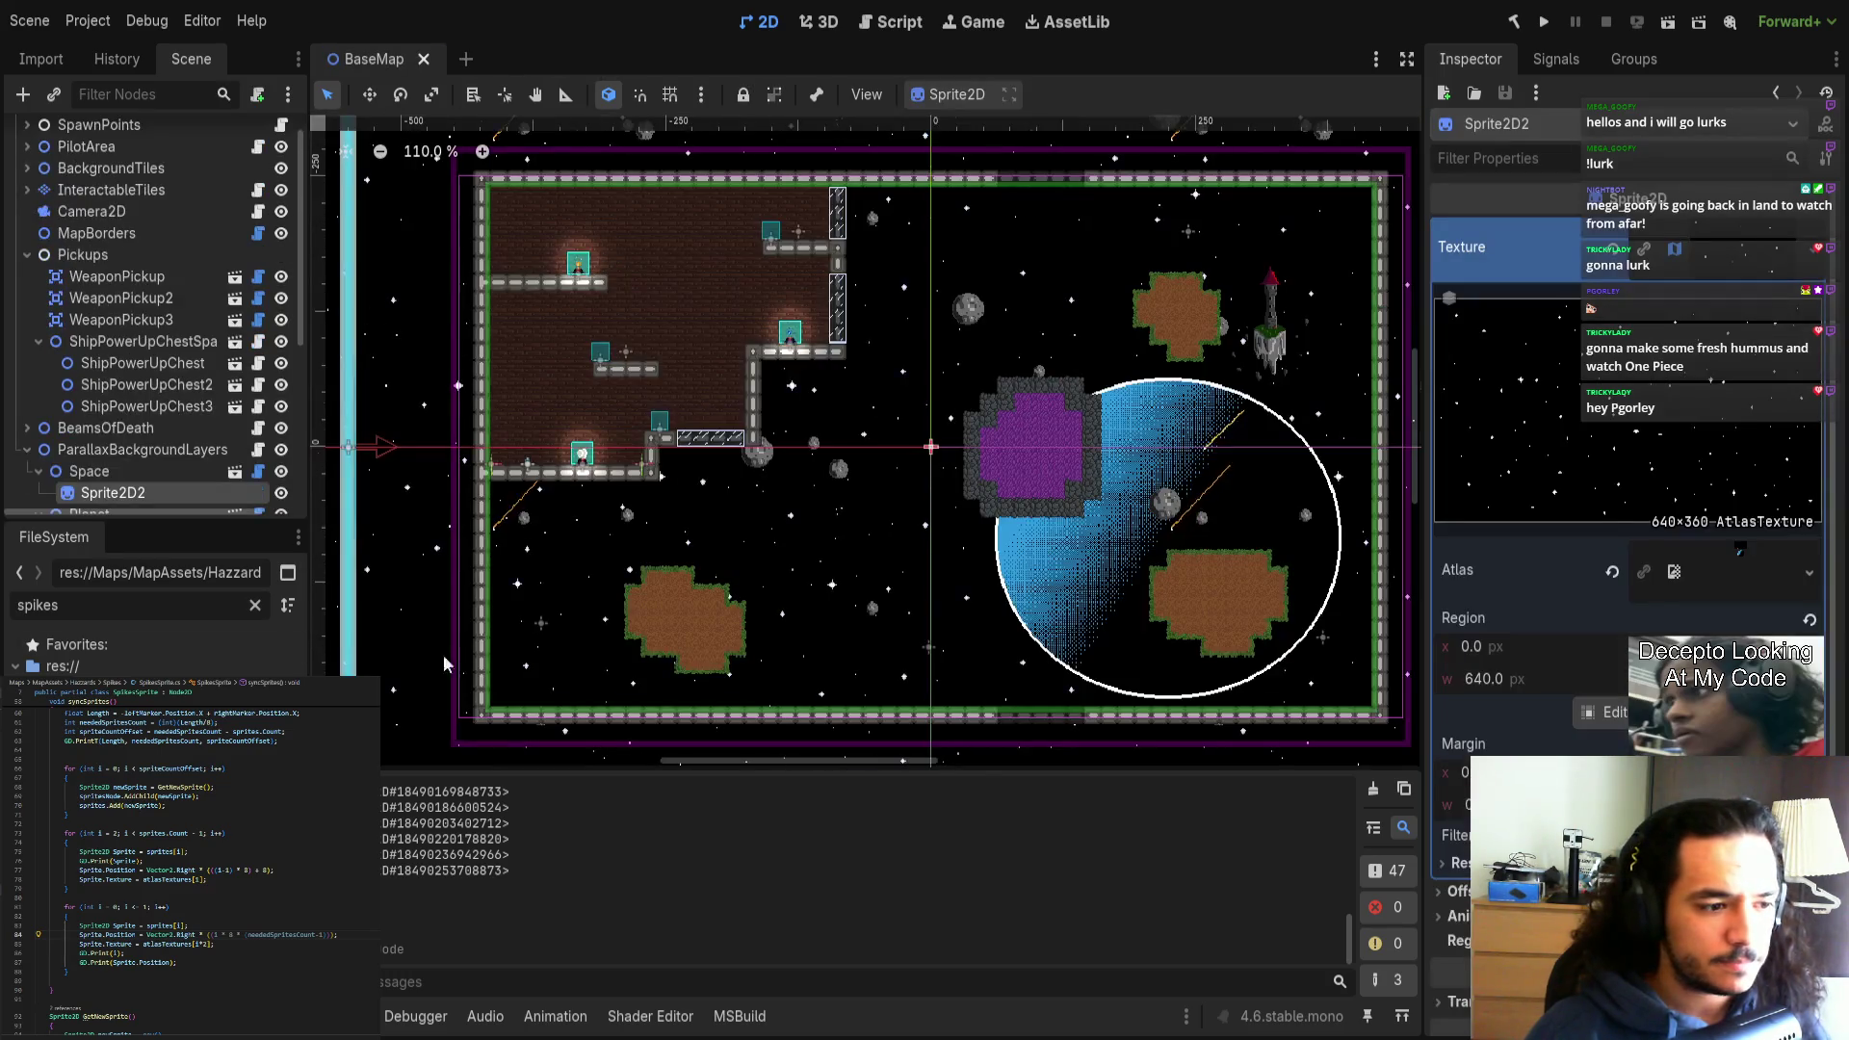
Rebuild, reopen Spikes, and change line 84's sprite-count offset from -4 to -2.
click(1514, 21)
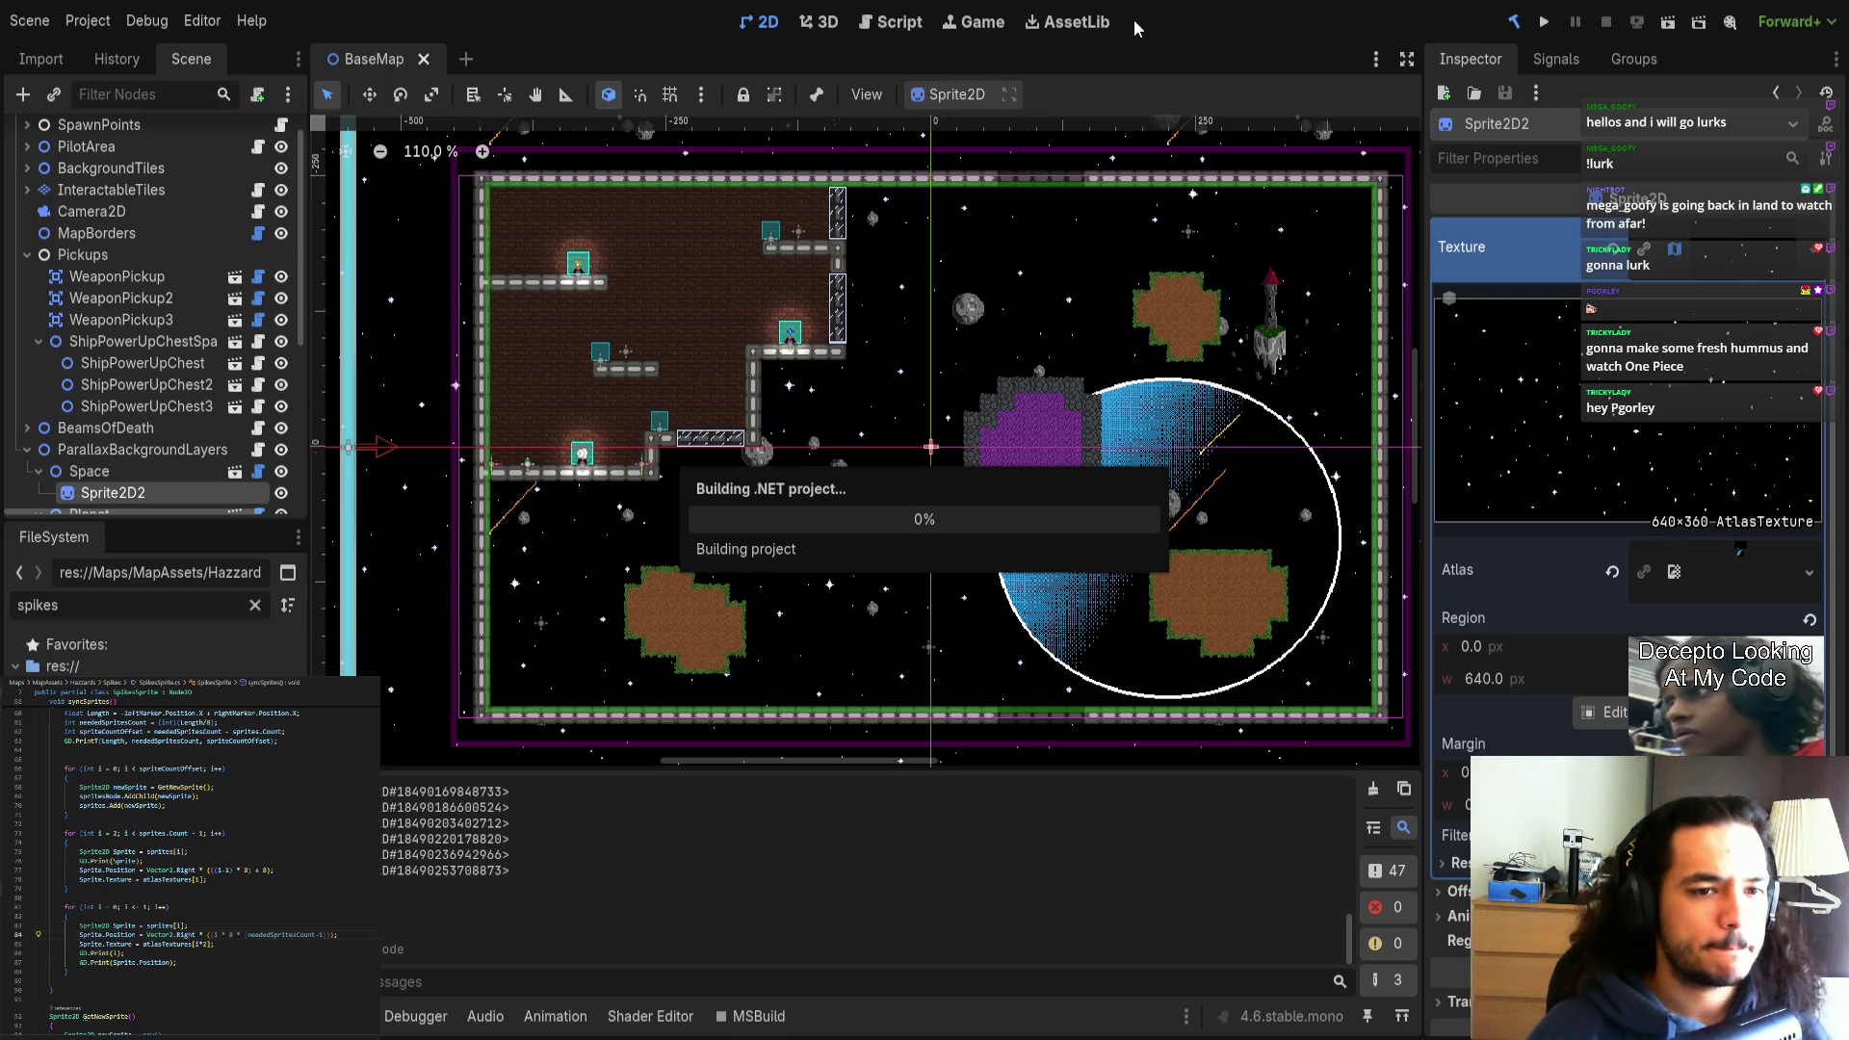
key(ctrl+shift+t)
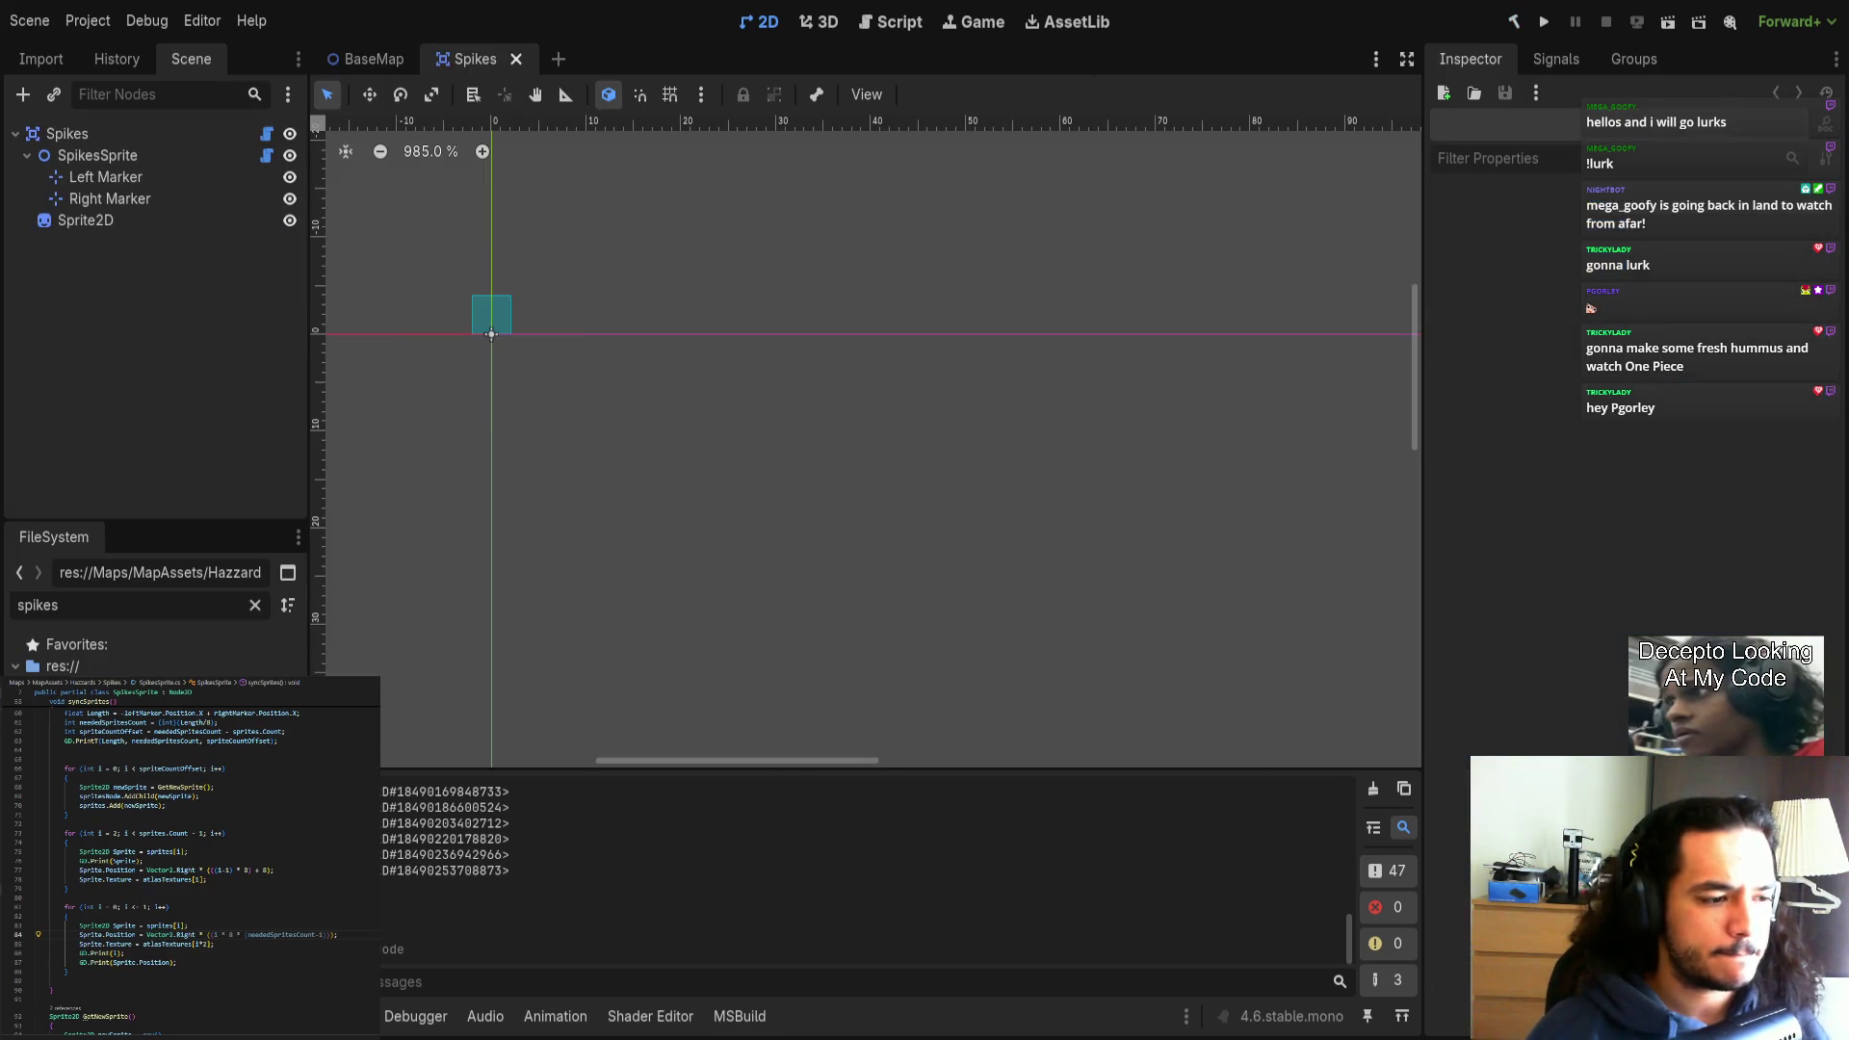
click(135, 155)
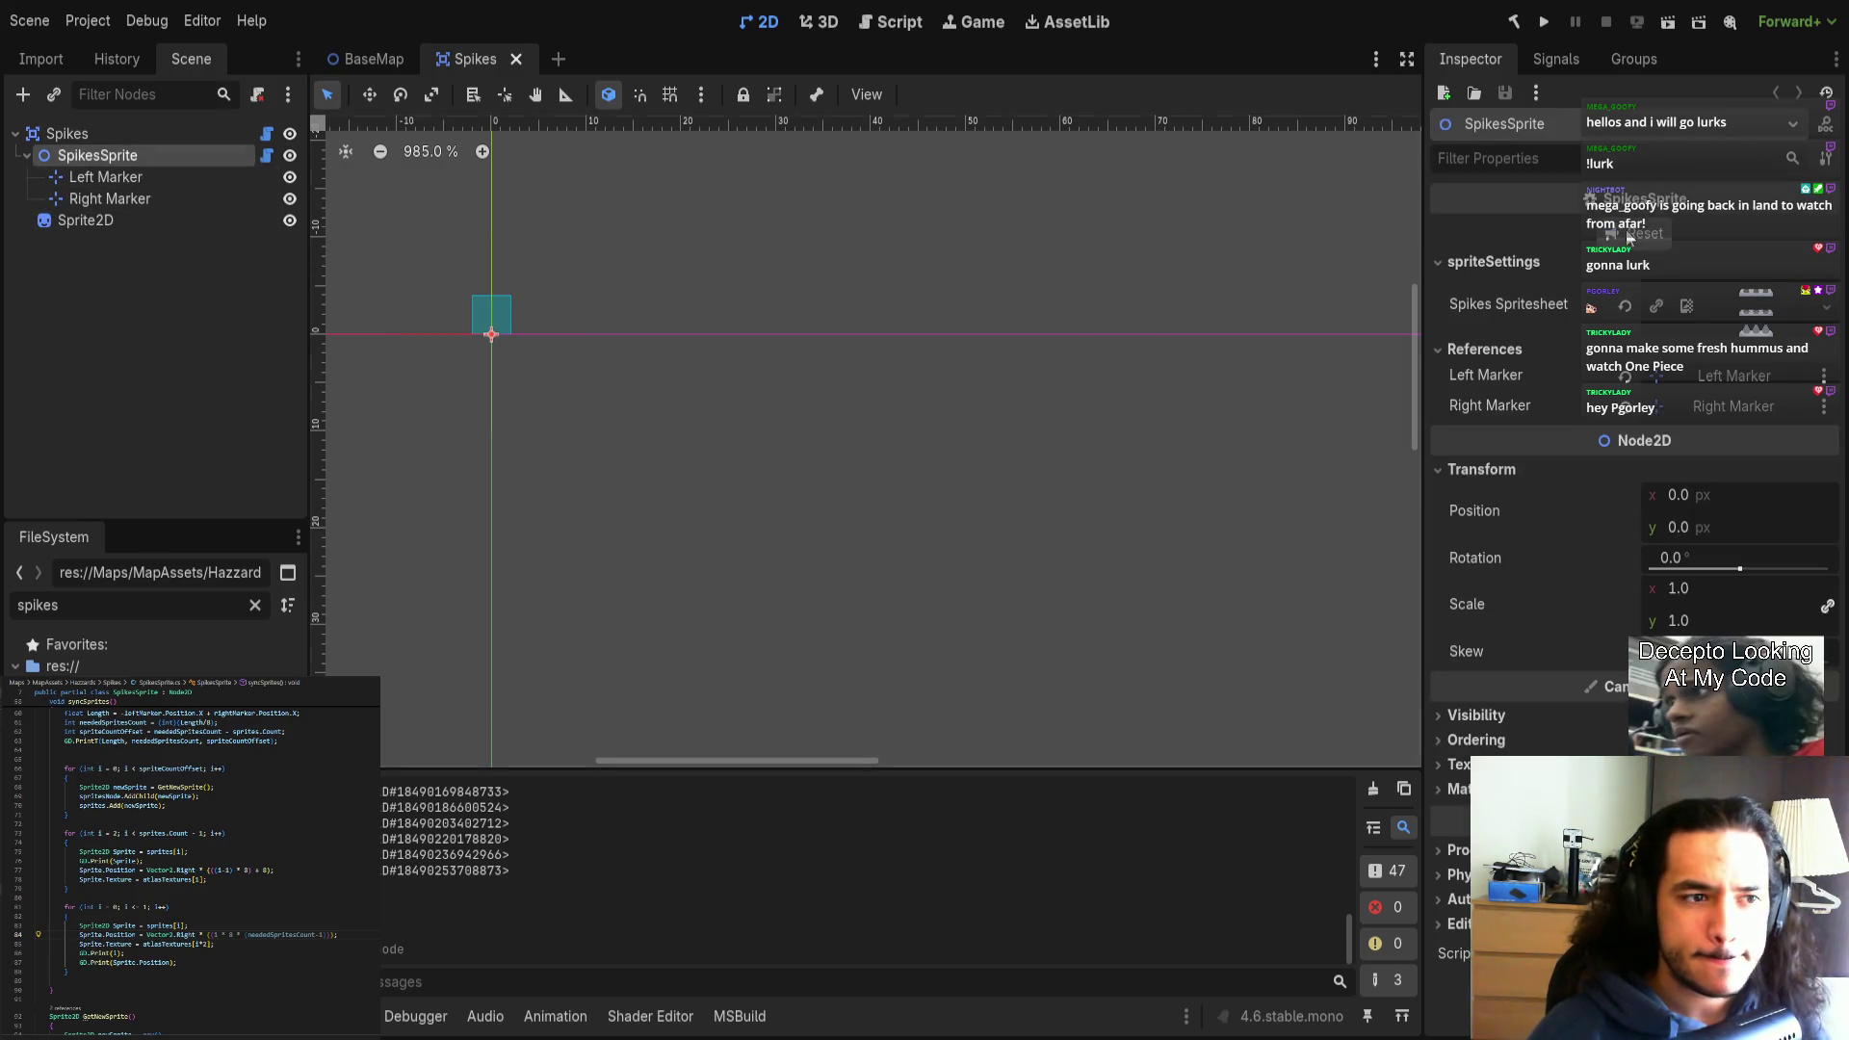
scroll(822, 341, down, 3)
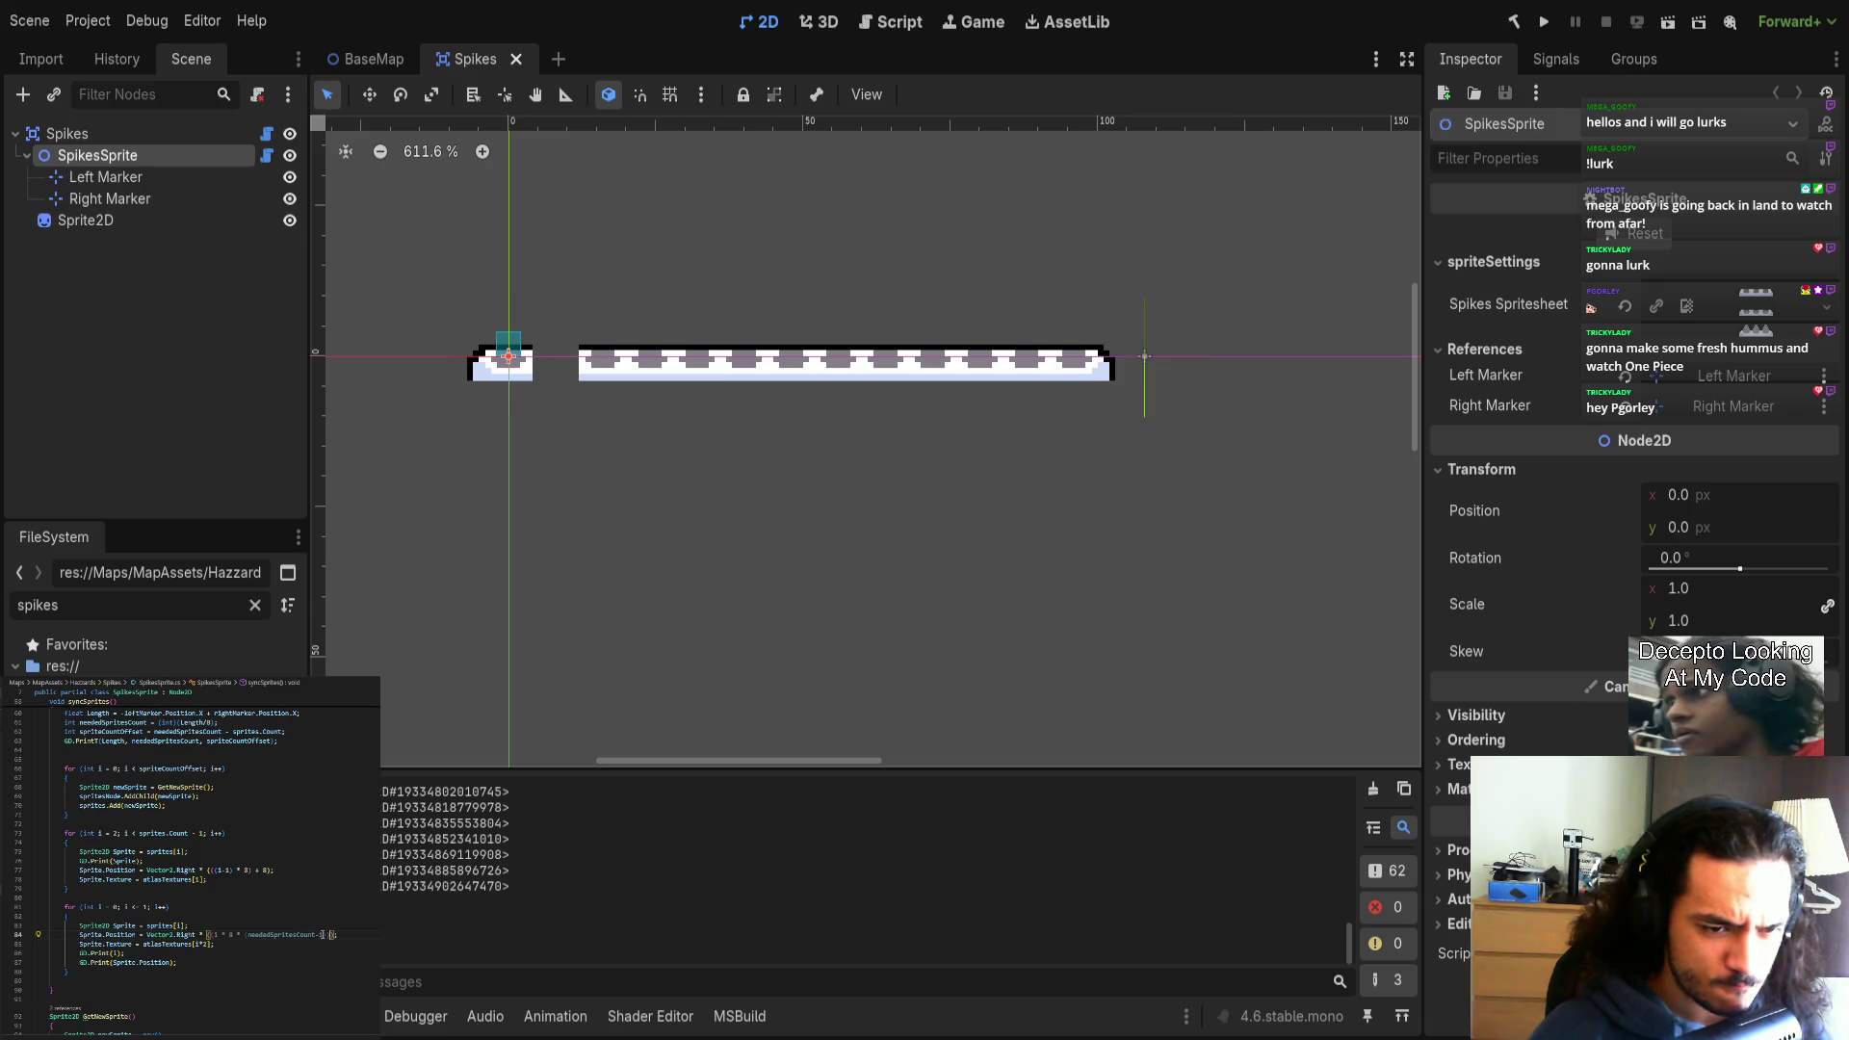
key(BackSpace)
text(2)
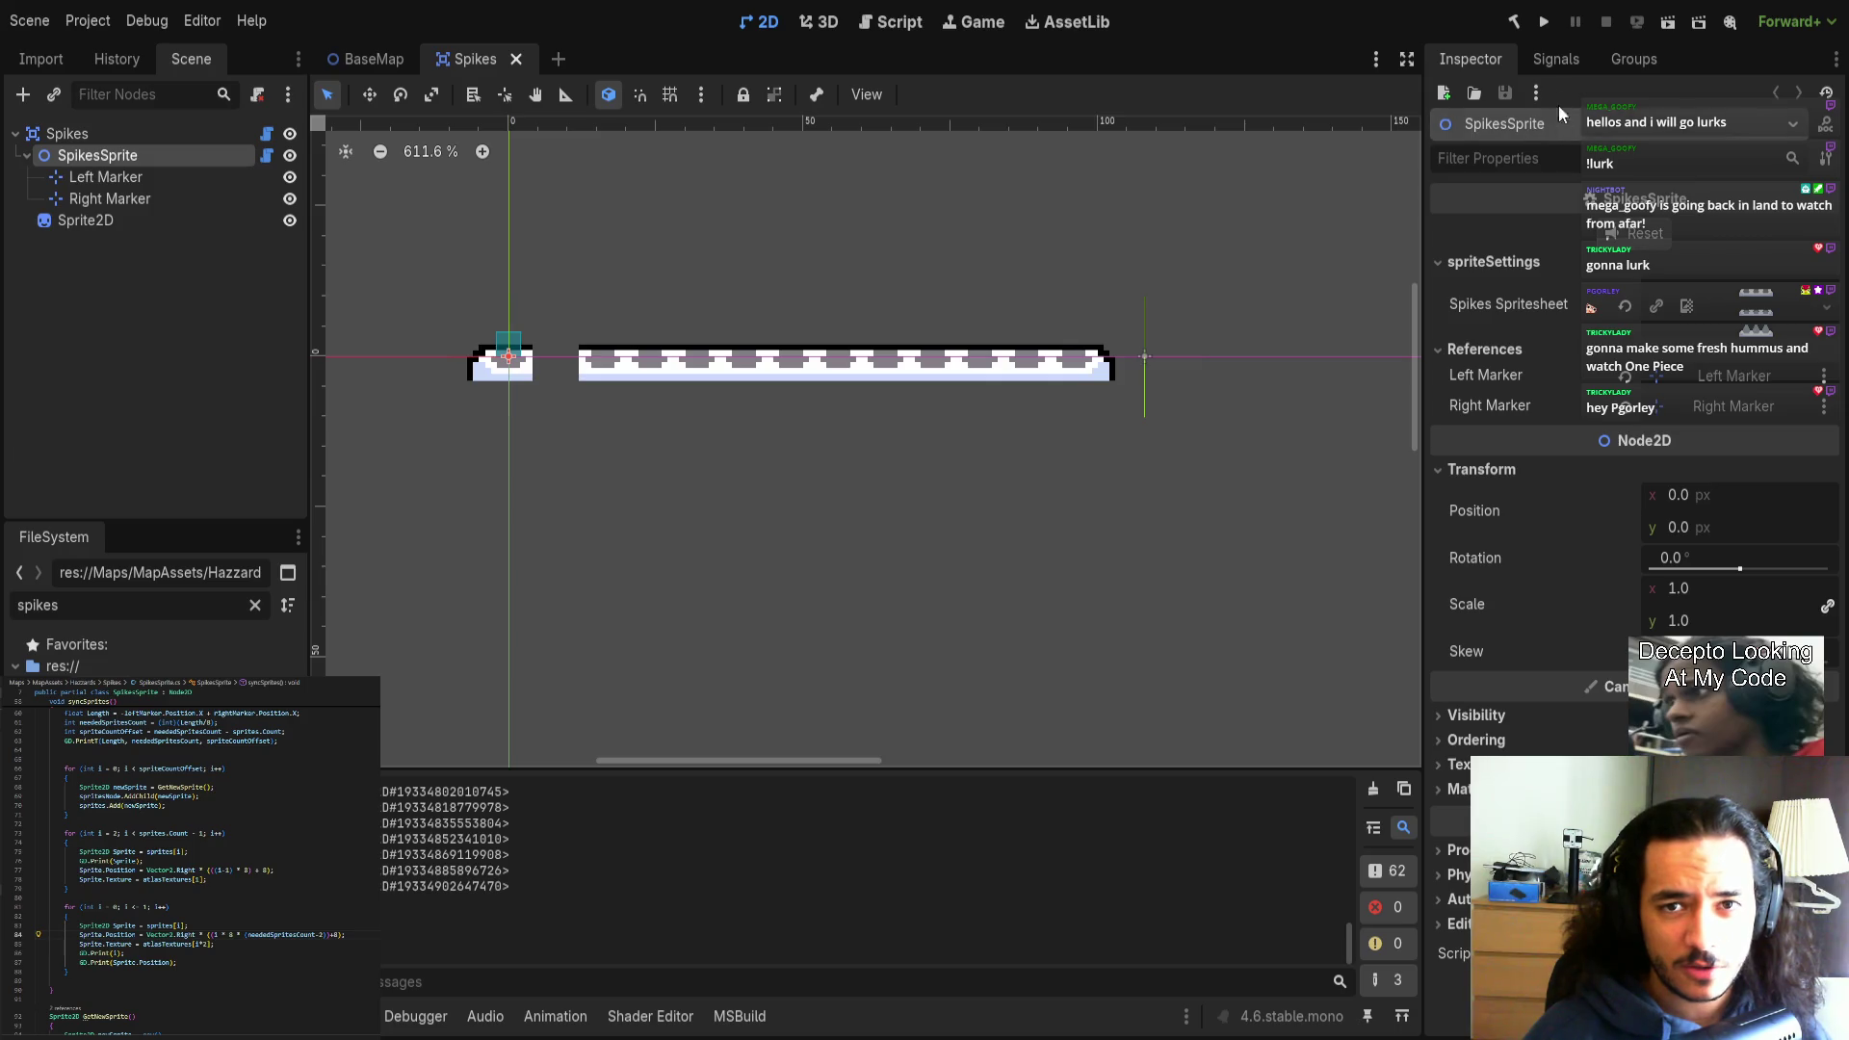
Rebuild with the new offset and reopen Spikes with SpikesSprite selected.
click(1513, 21)
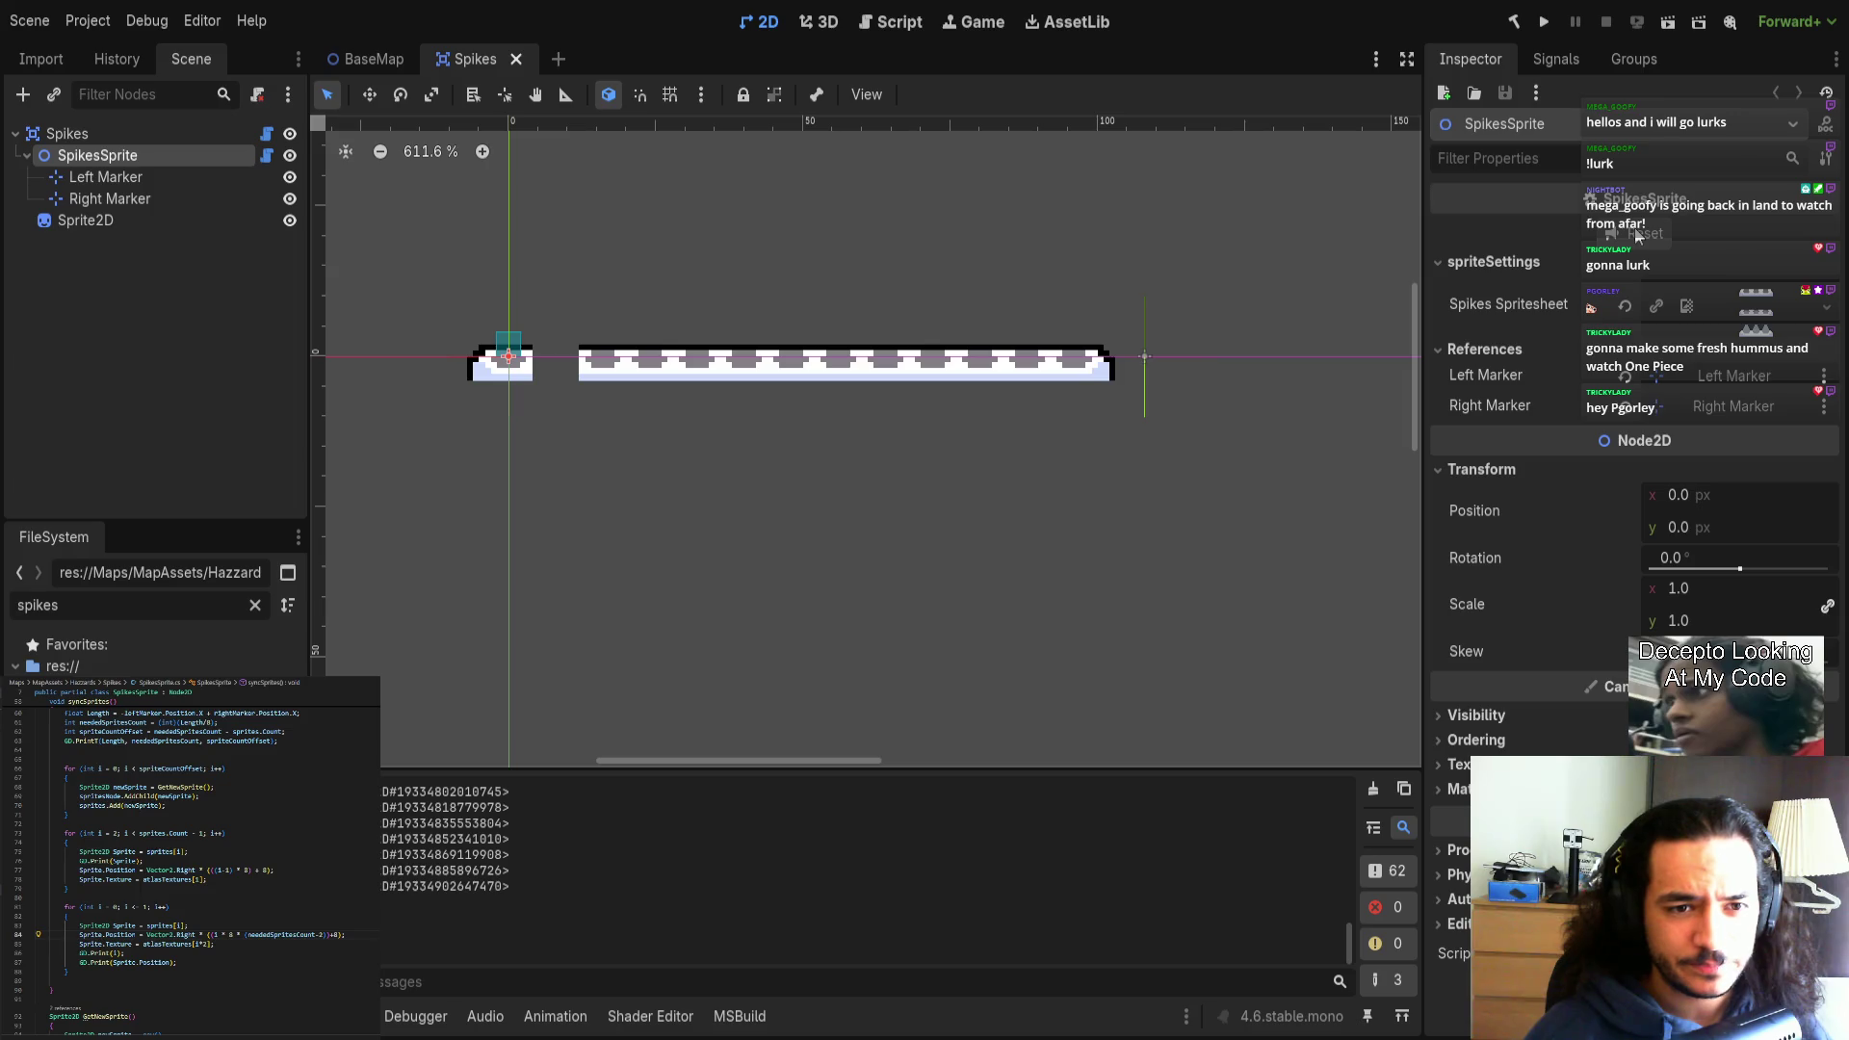
key(ctrl+shift+w)
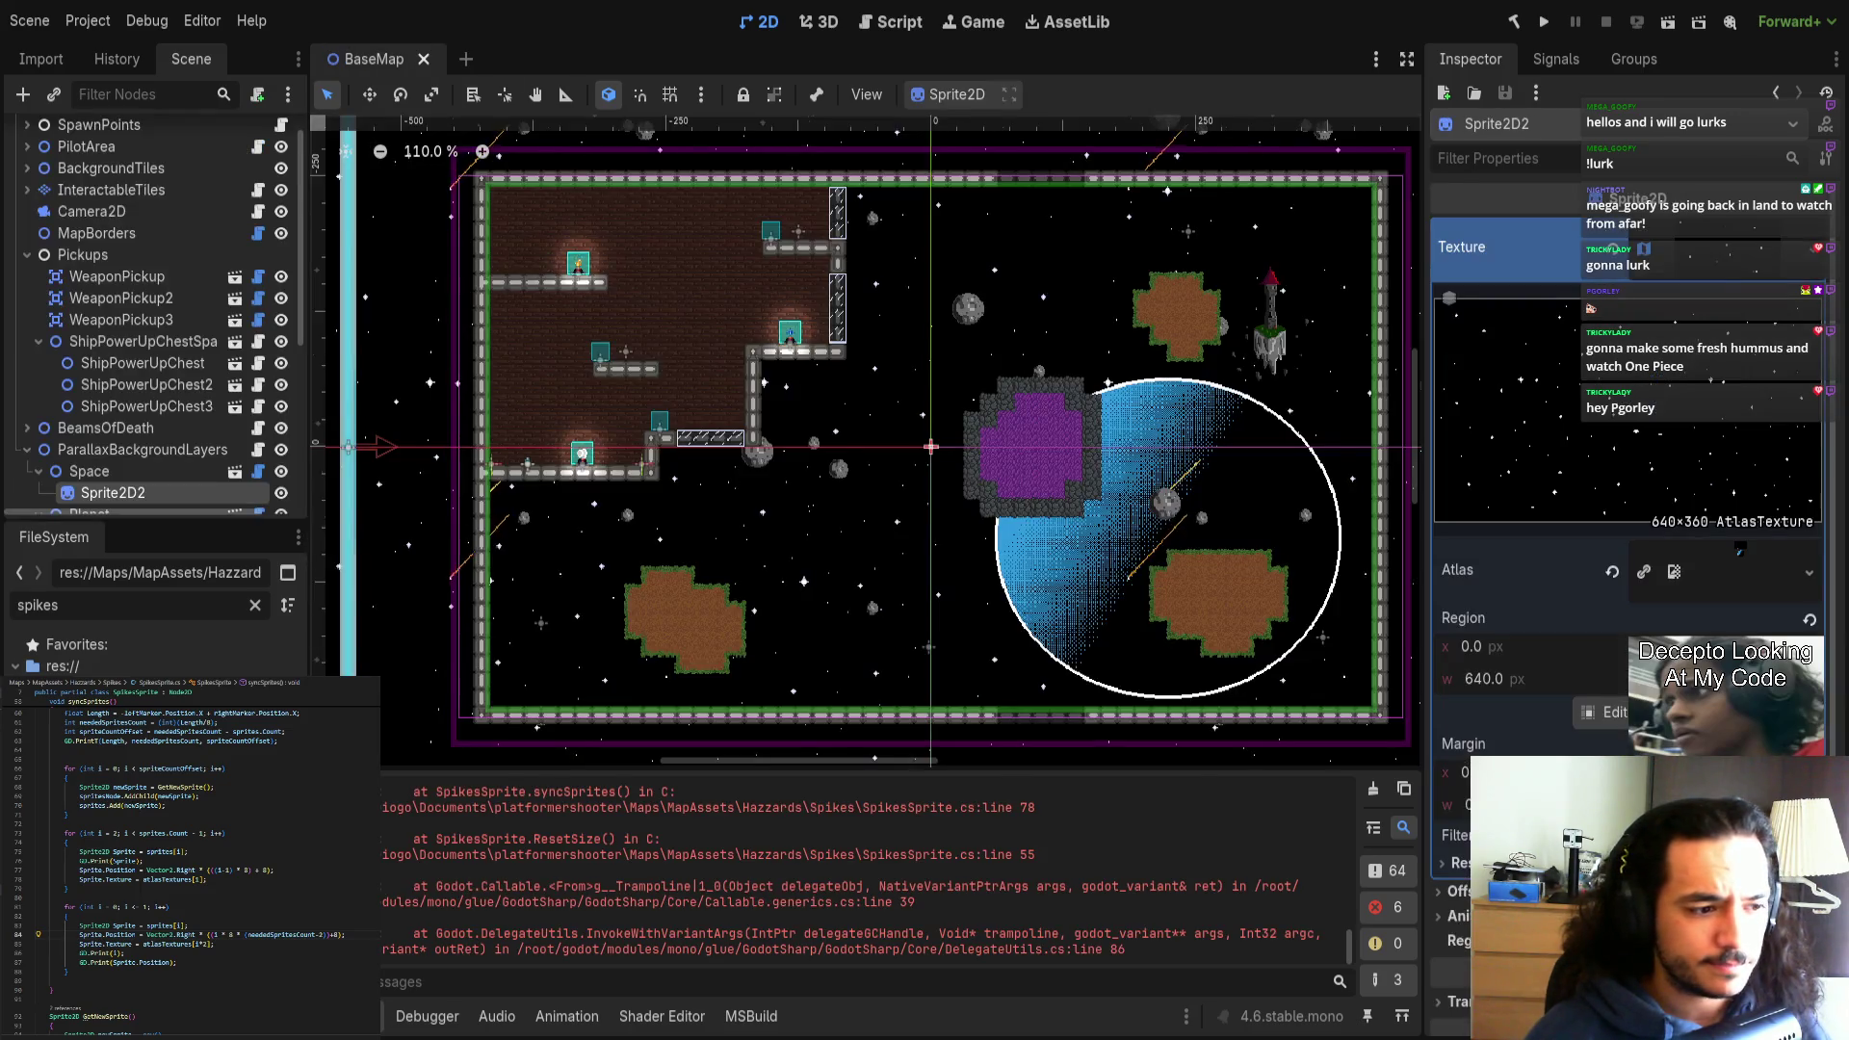
key(ctrl+shift+t)
click(118, 225)
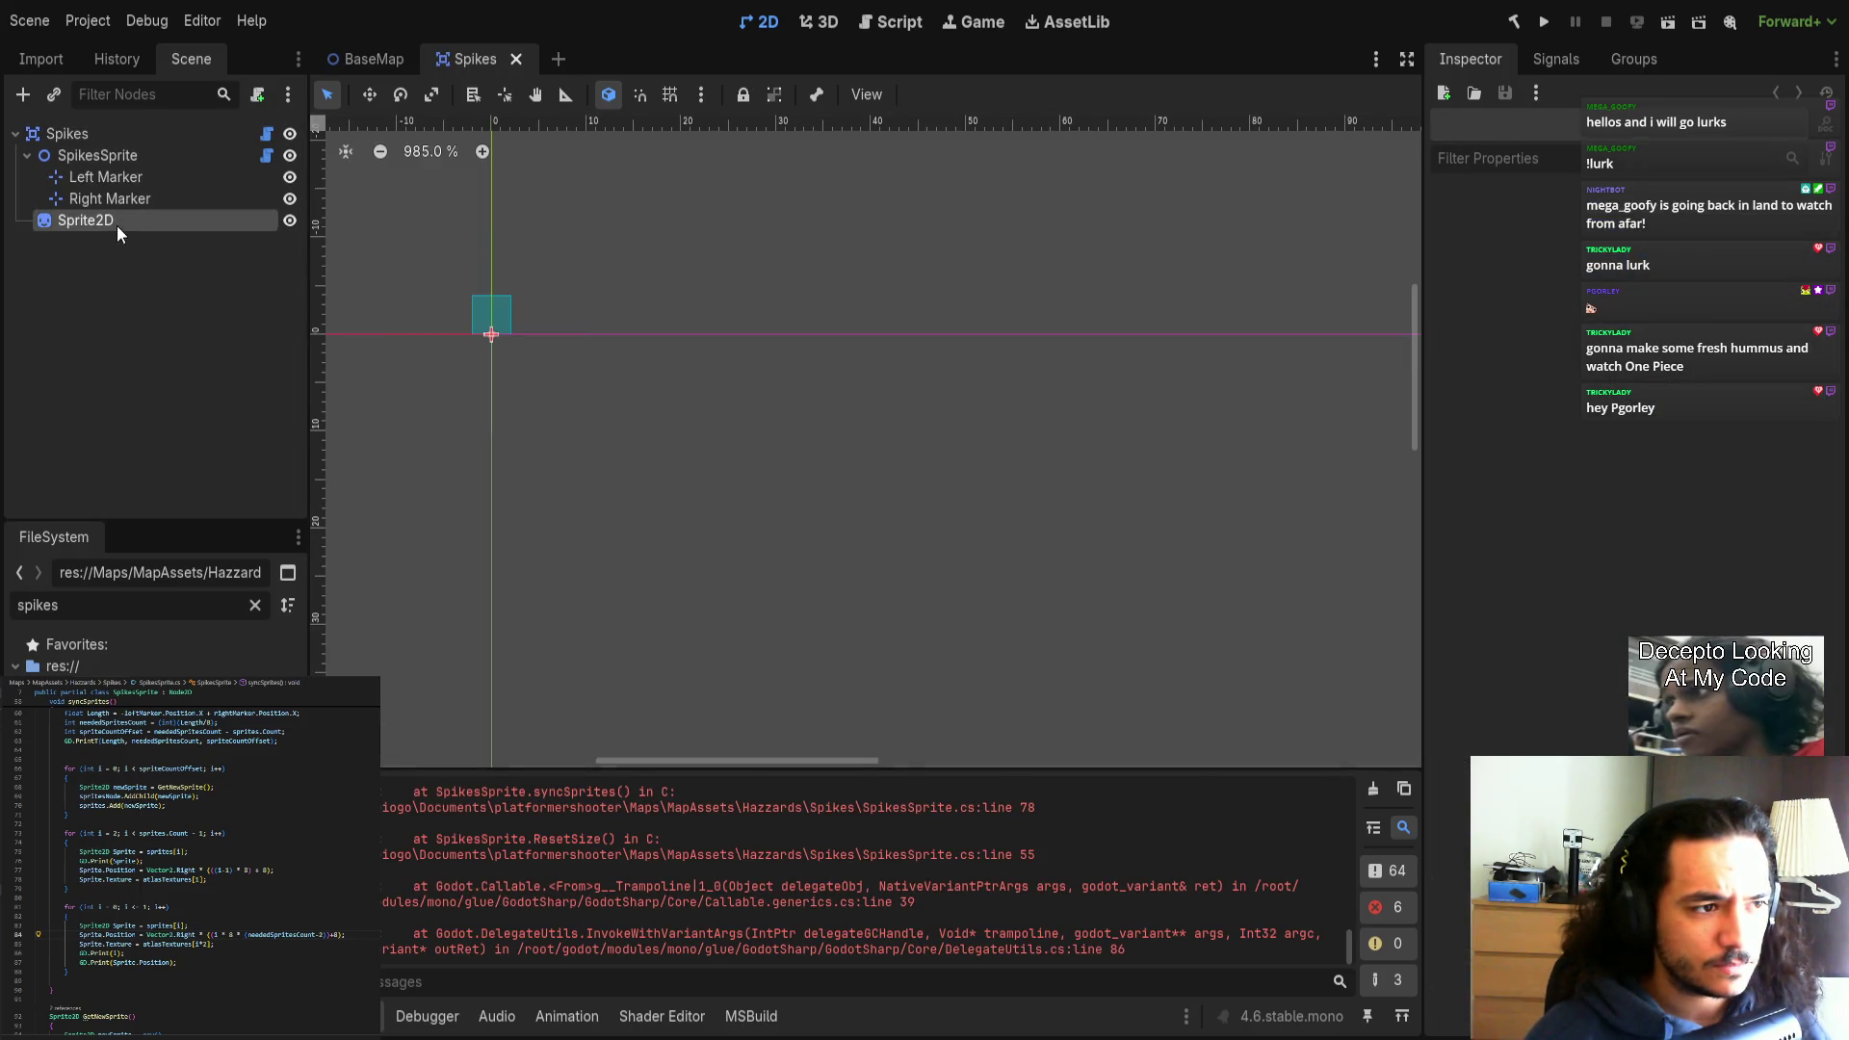
click(113, 151)
scroll(837, 374, down, 5)
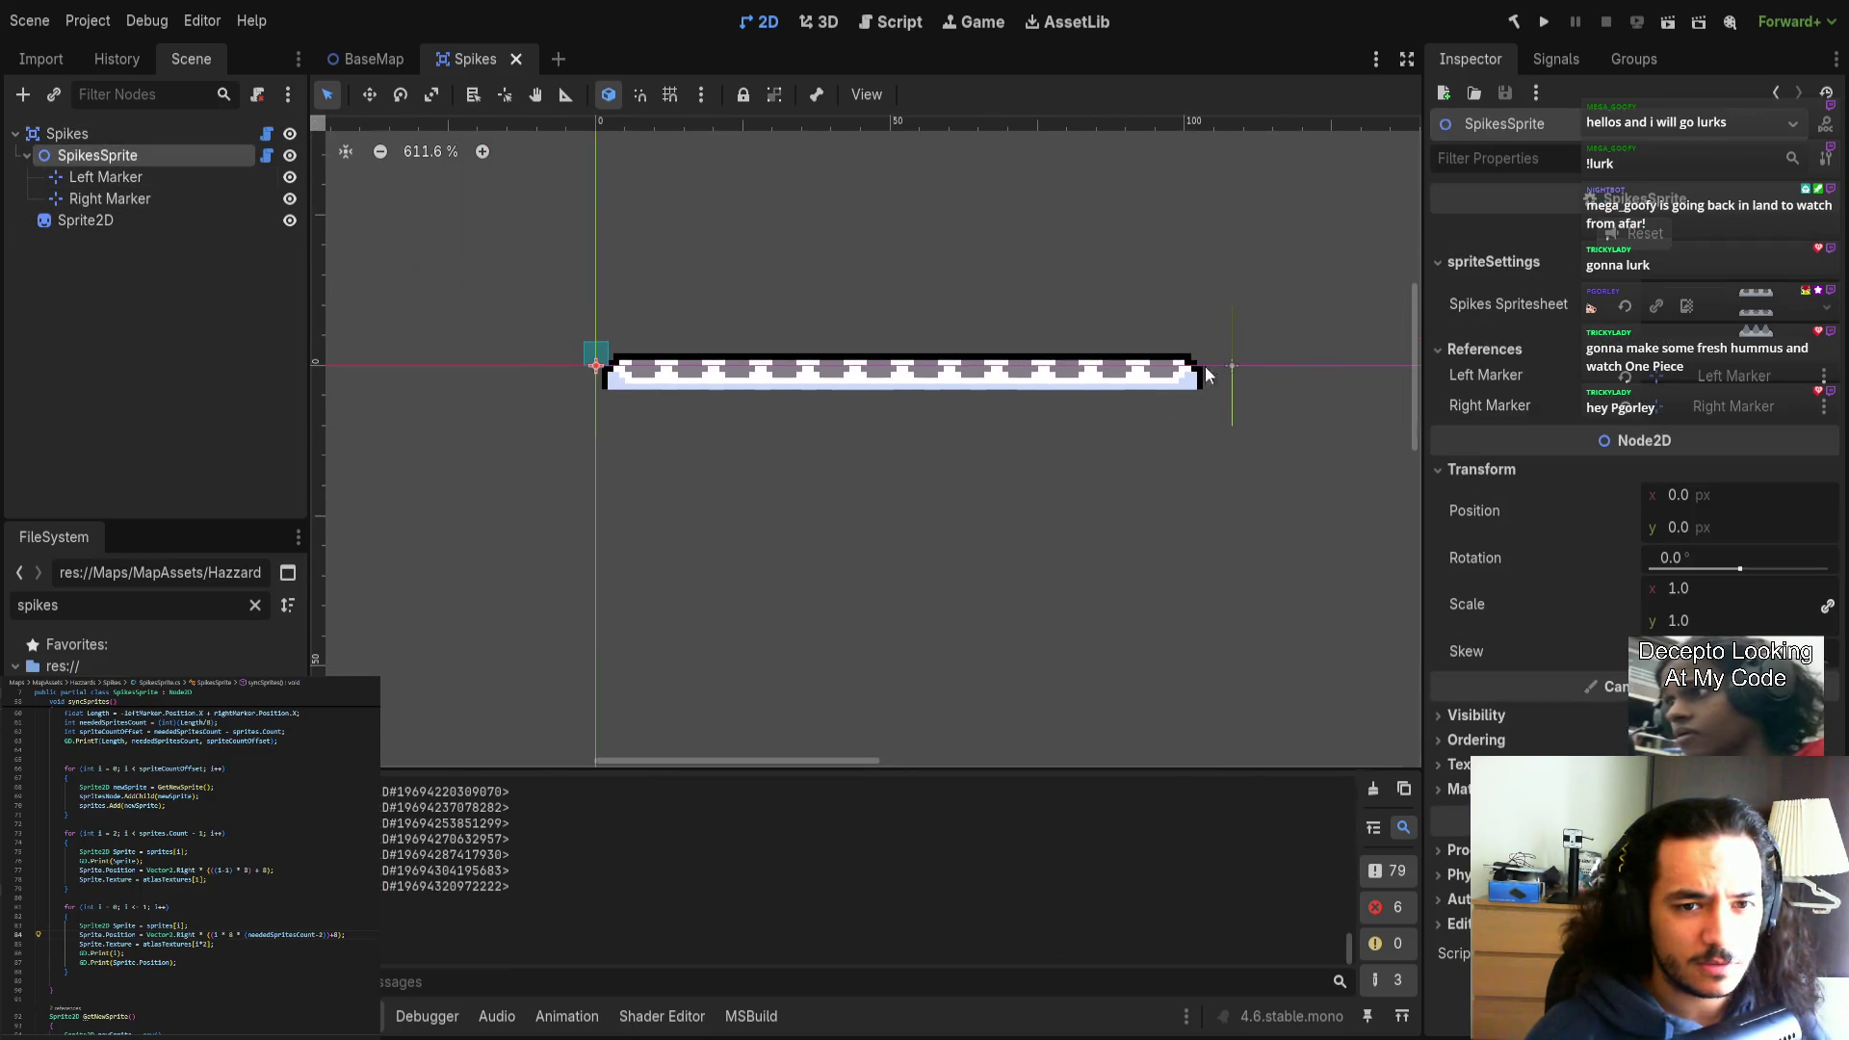
Select the Right Marker, check where the spike row ends, and focus its x position.
click(1232, 365)
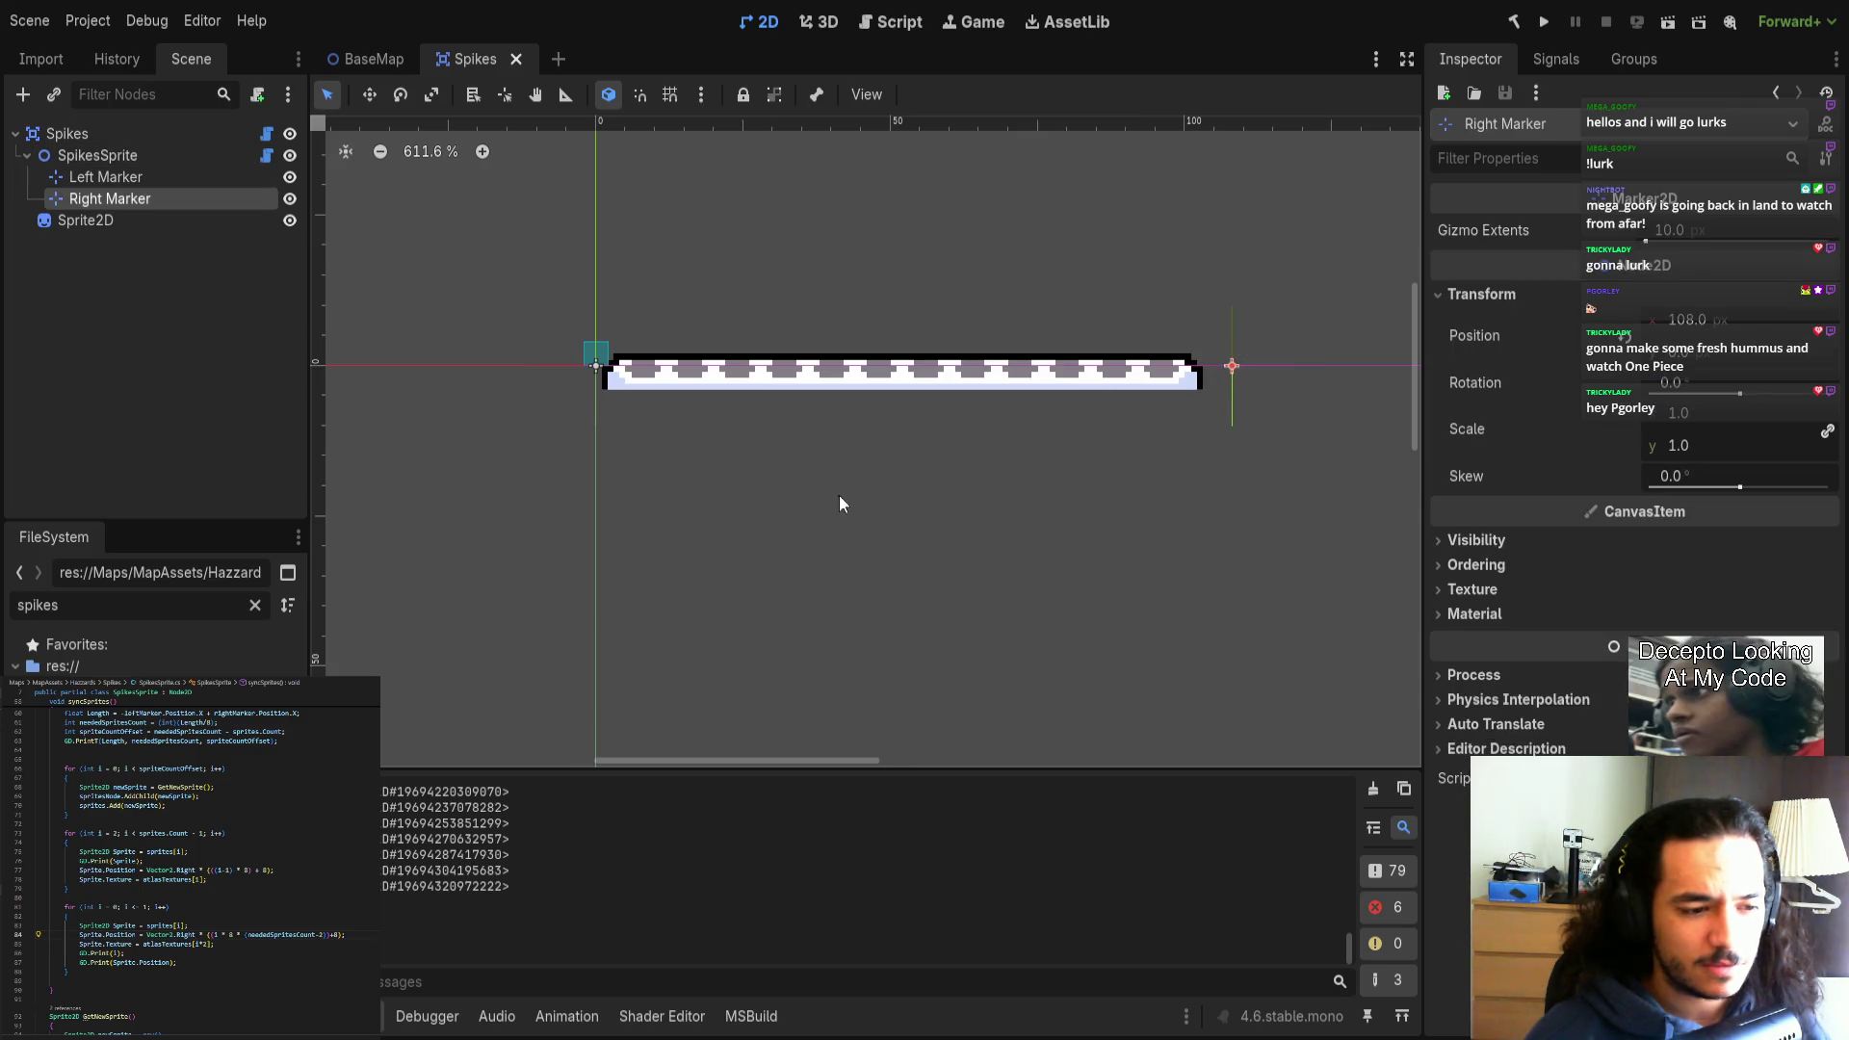
scroll(578, 857, up, 3)
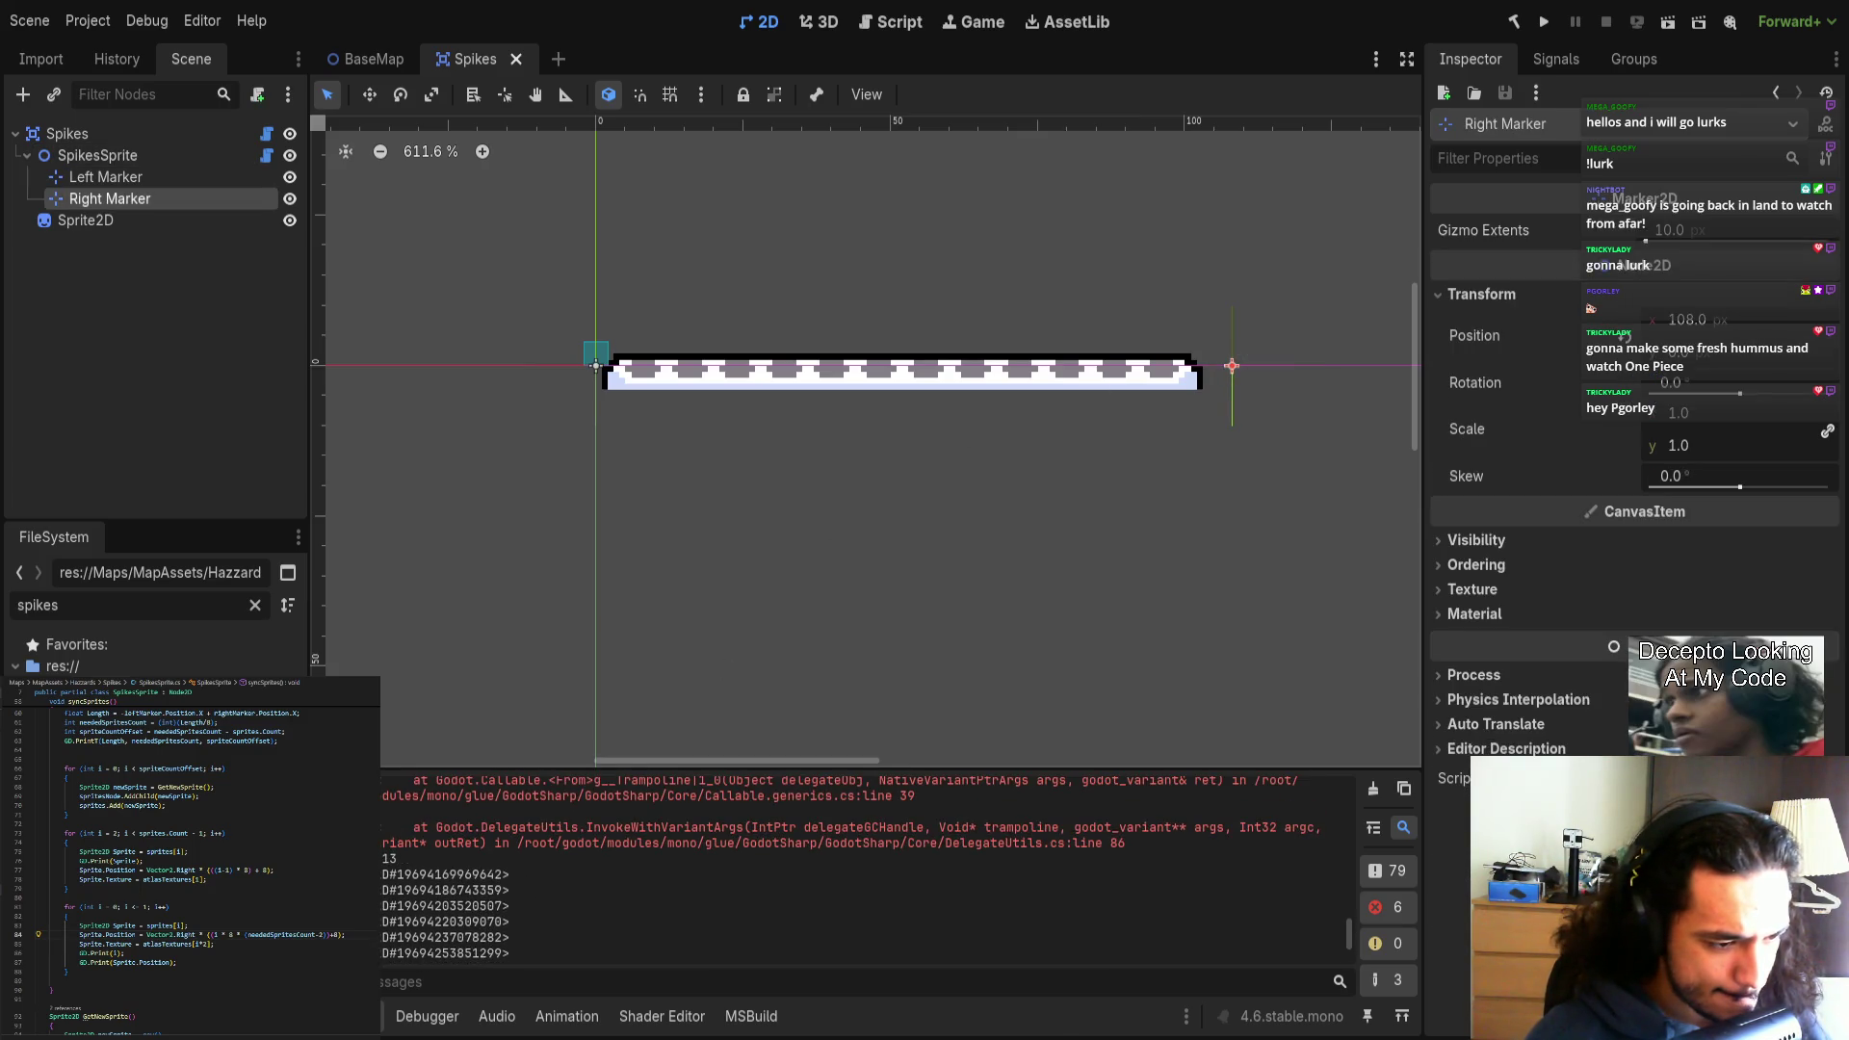
scroll(643, 559, up, 3)
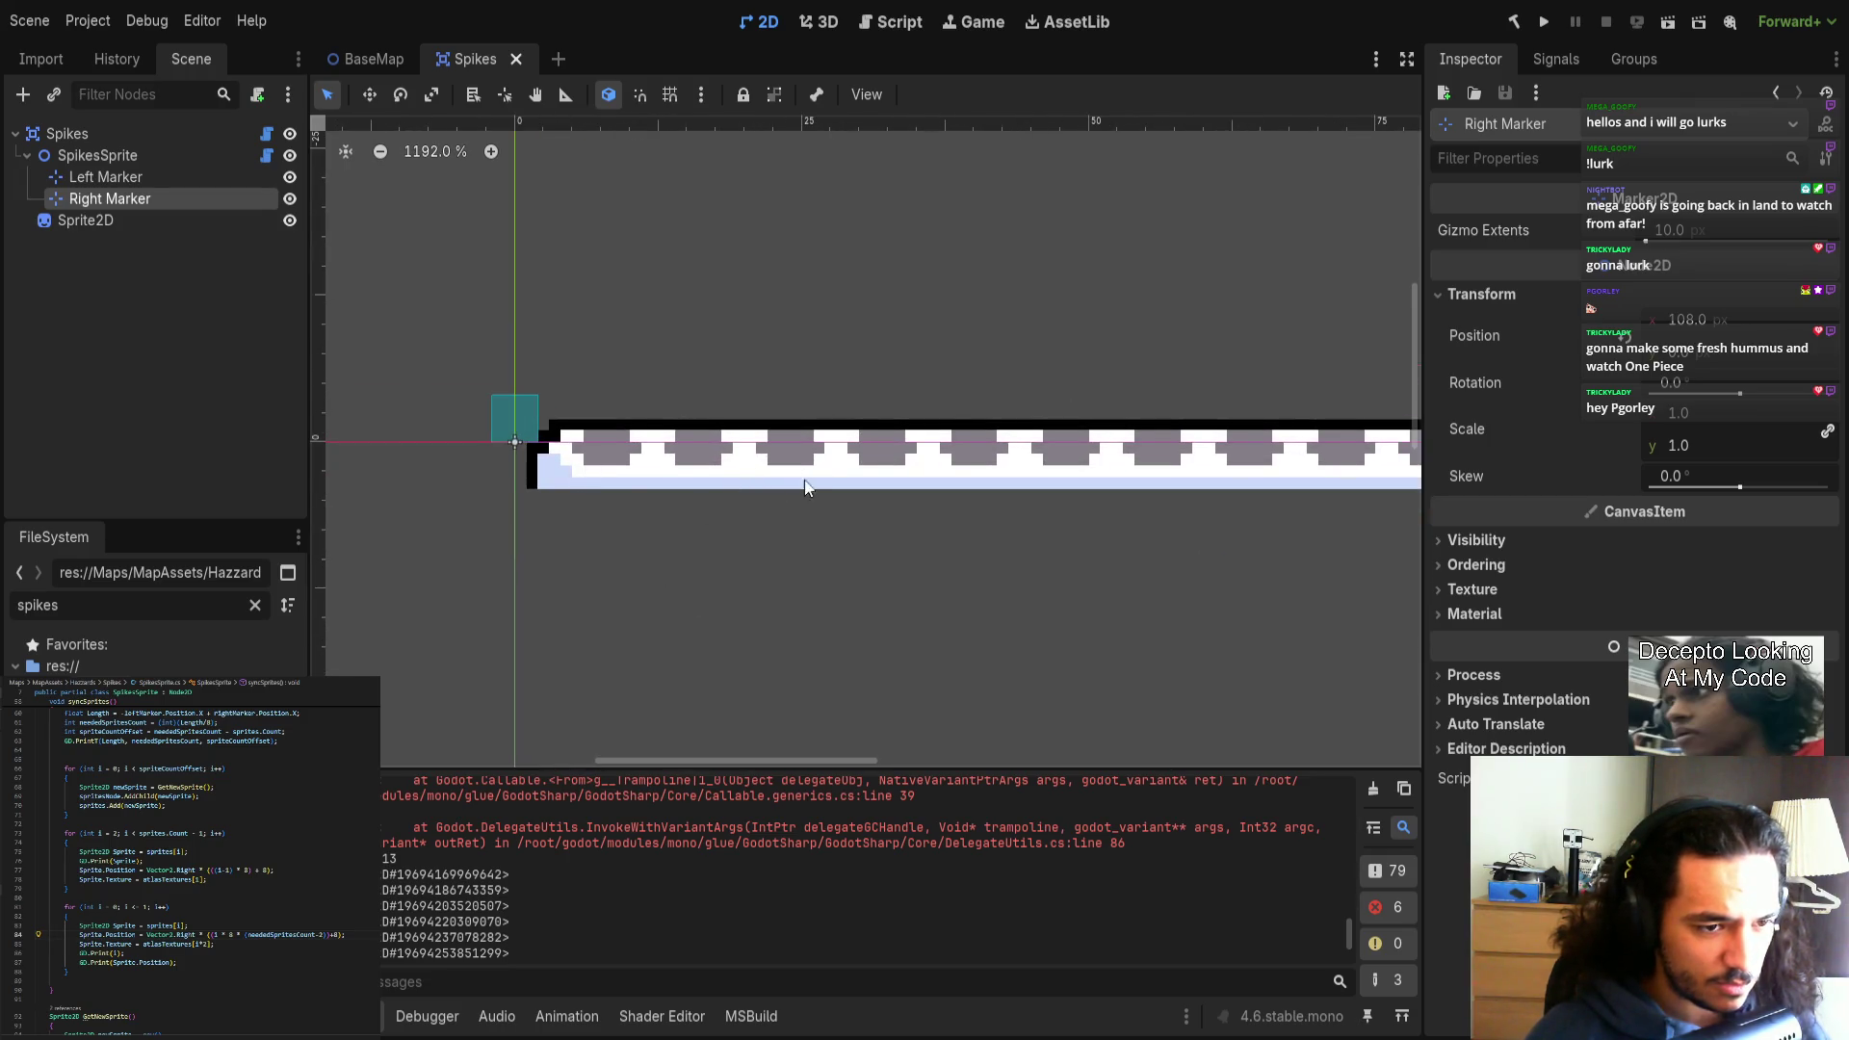
scroll(796, 475, right, 3)
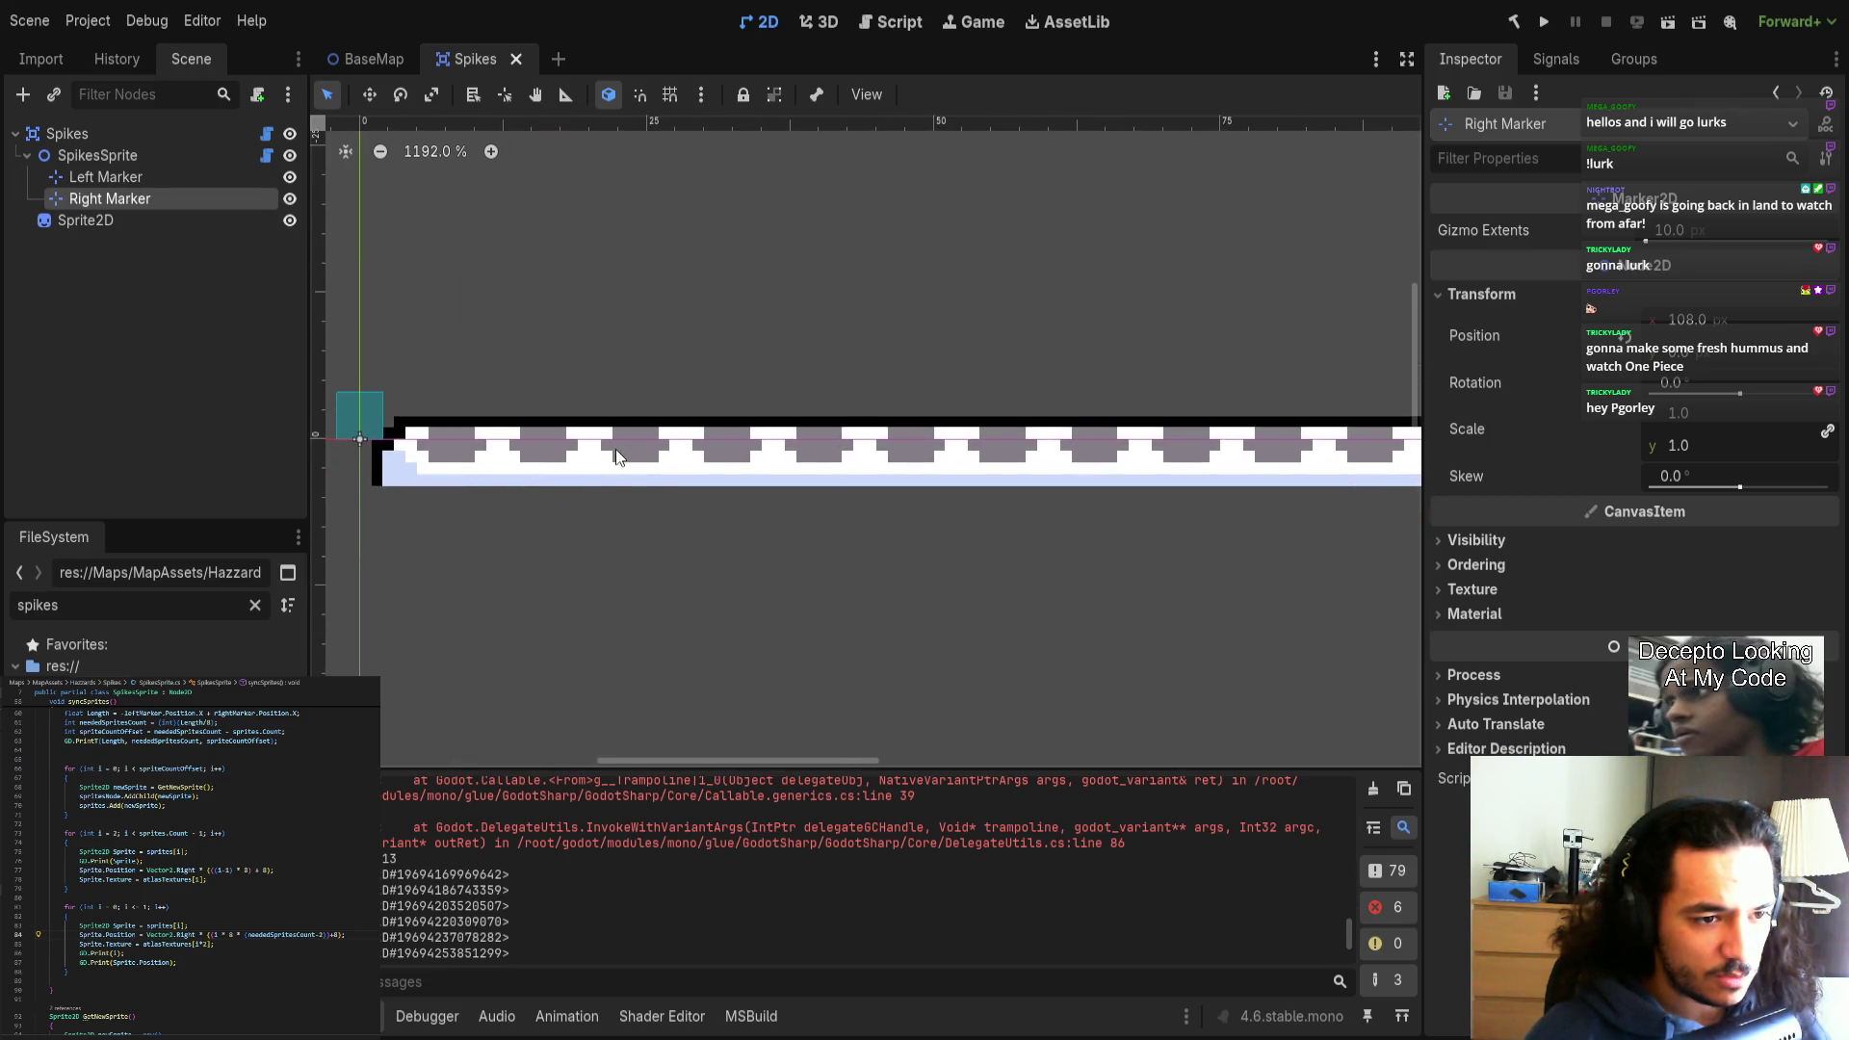
scroll(1026, 489, right, 6)
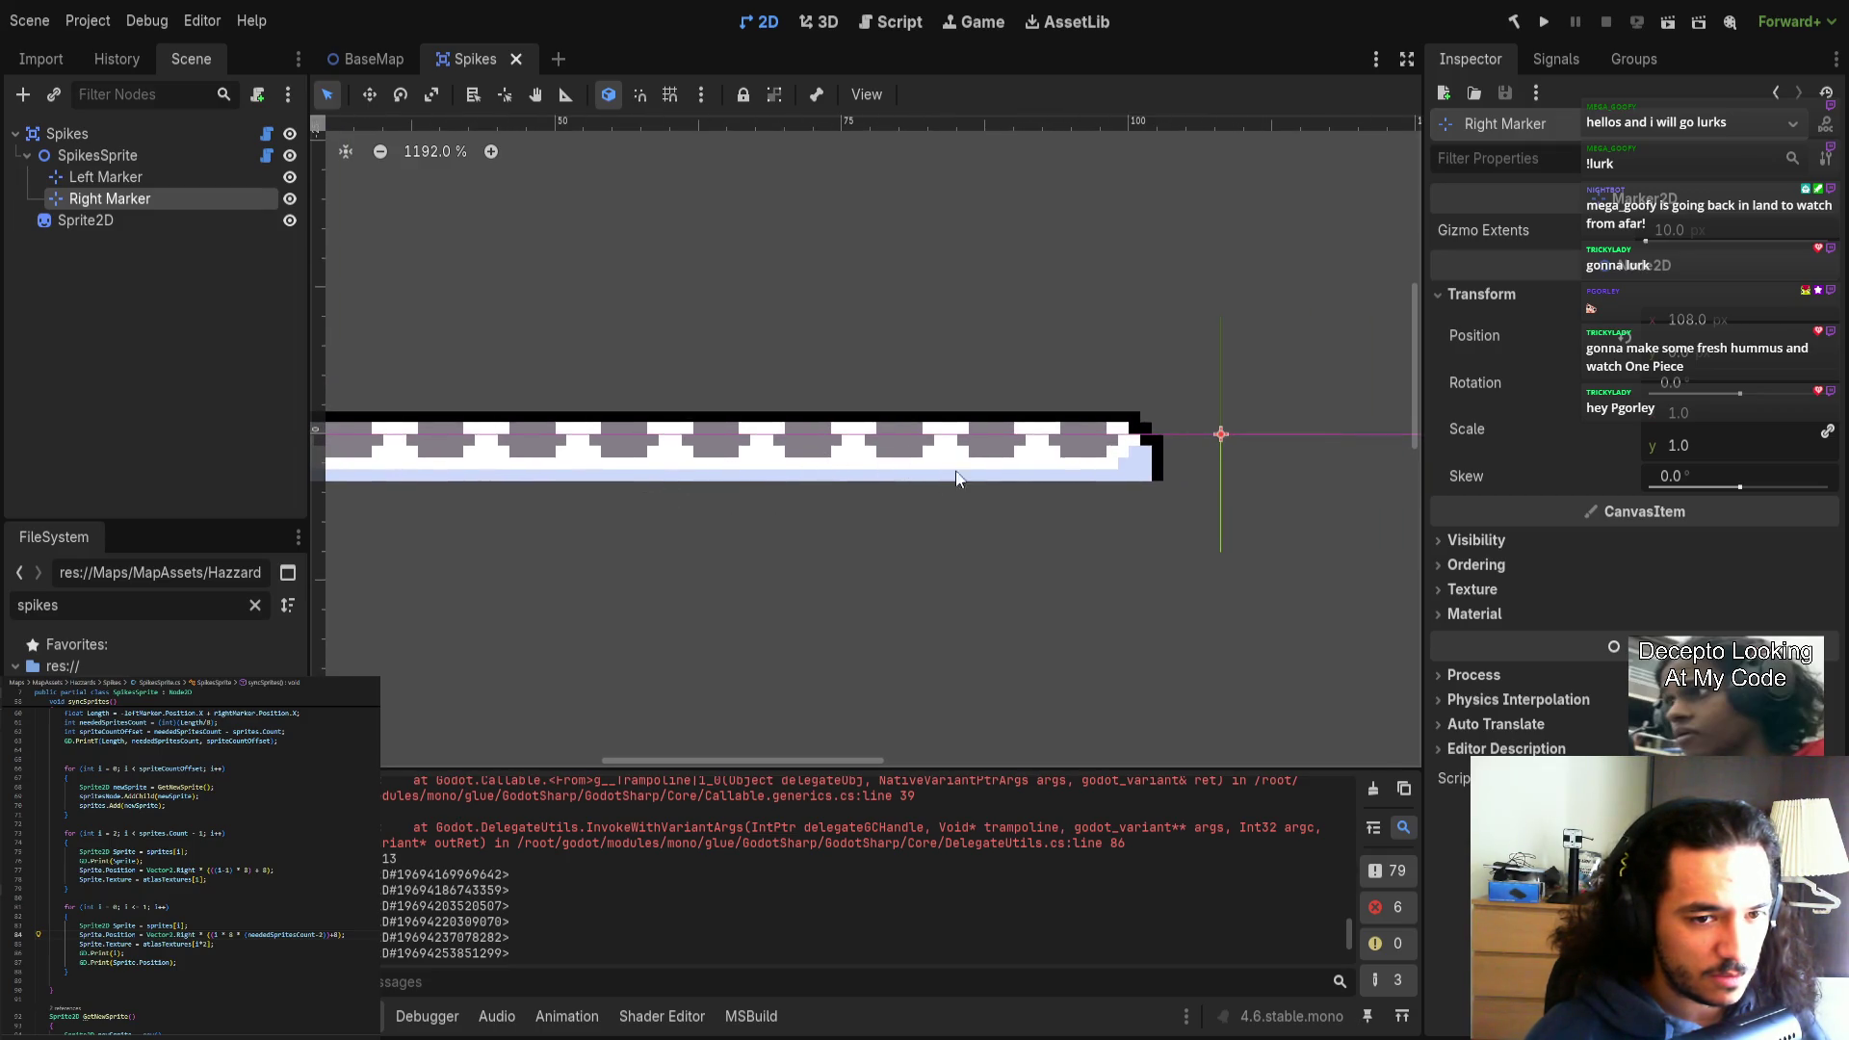
scroll(978, 451, right, 1)
scroll(978, 452, right, 2)
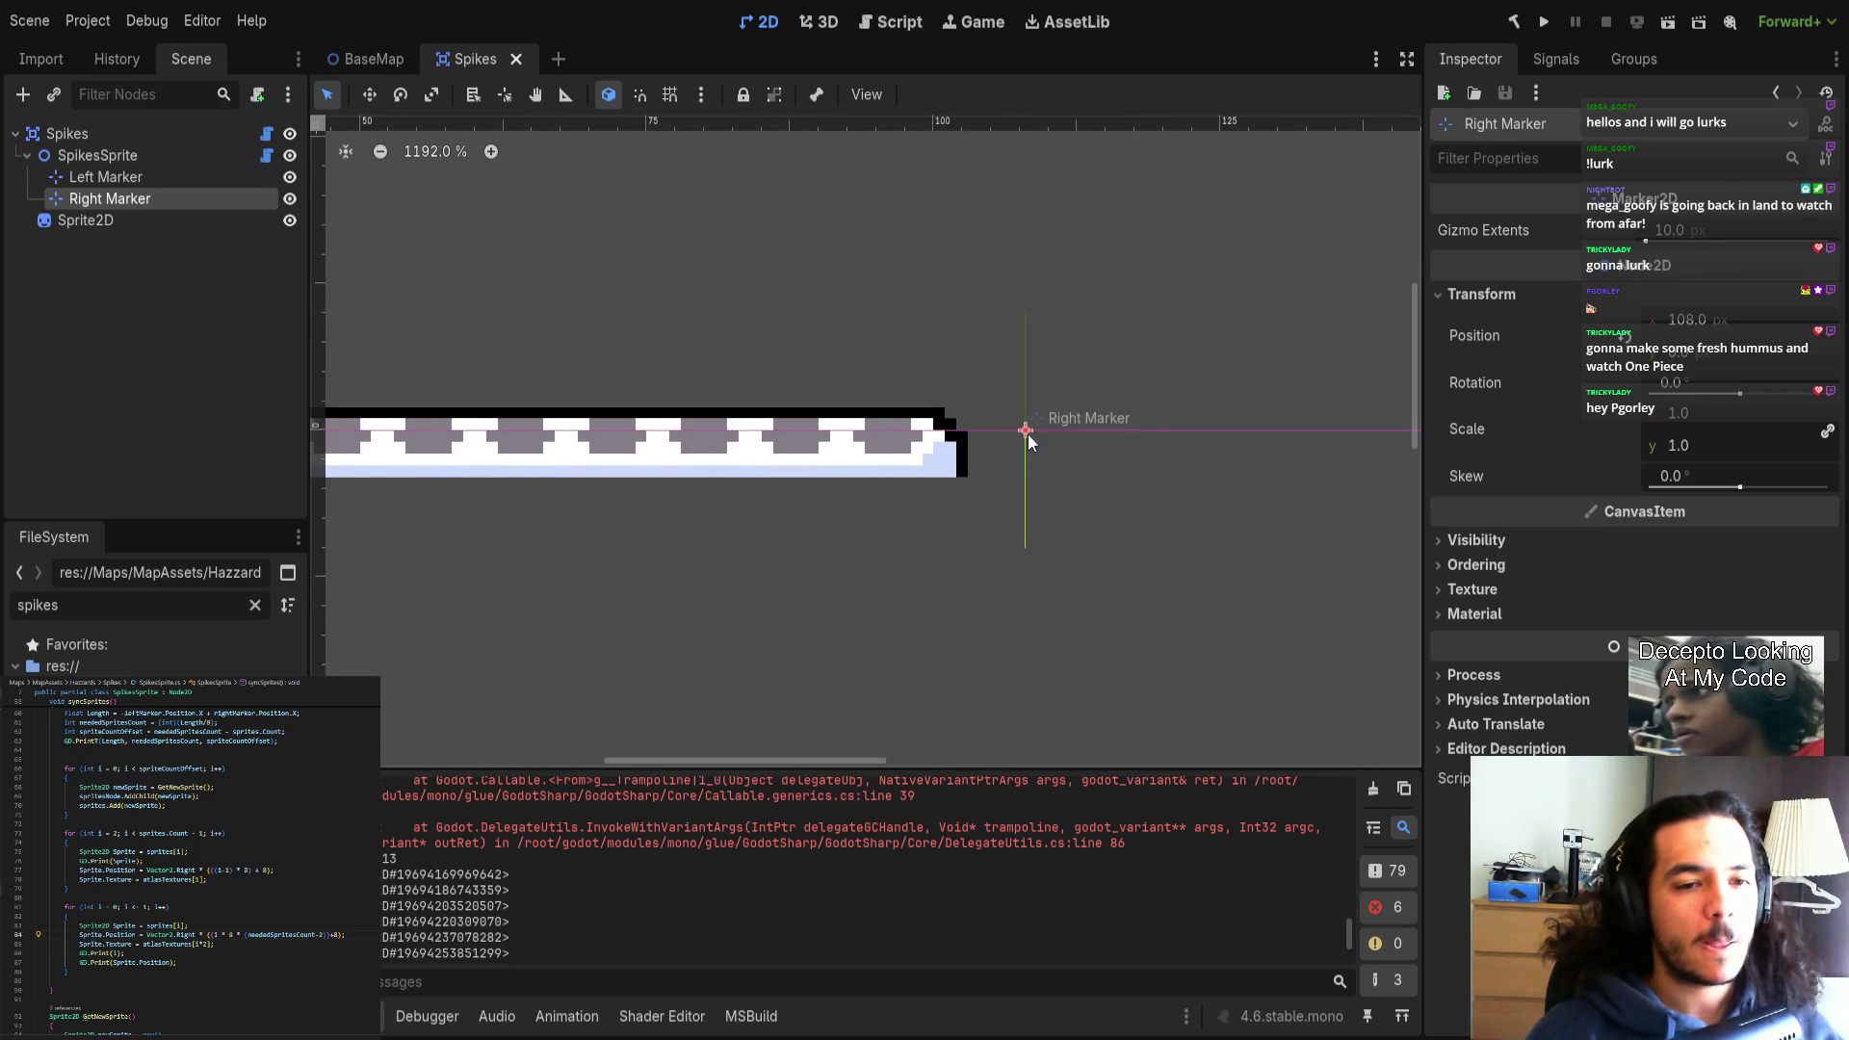
scroll(1040, 435, left, 2)
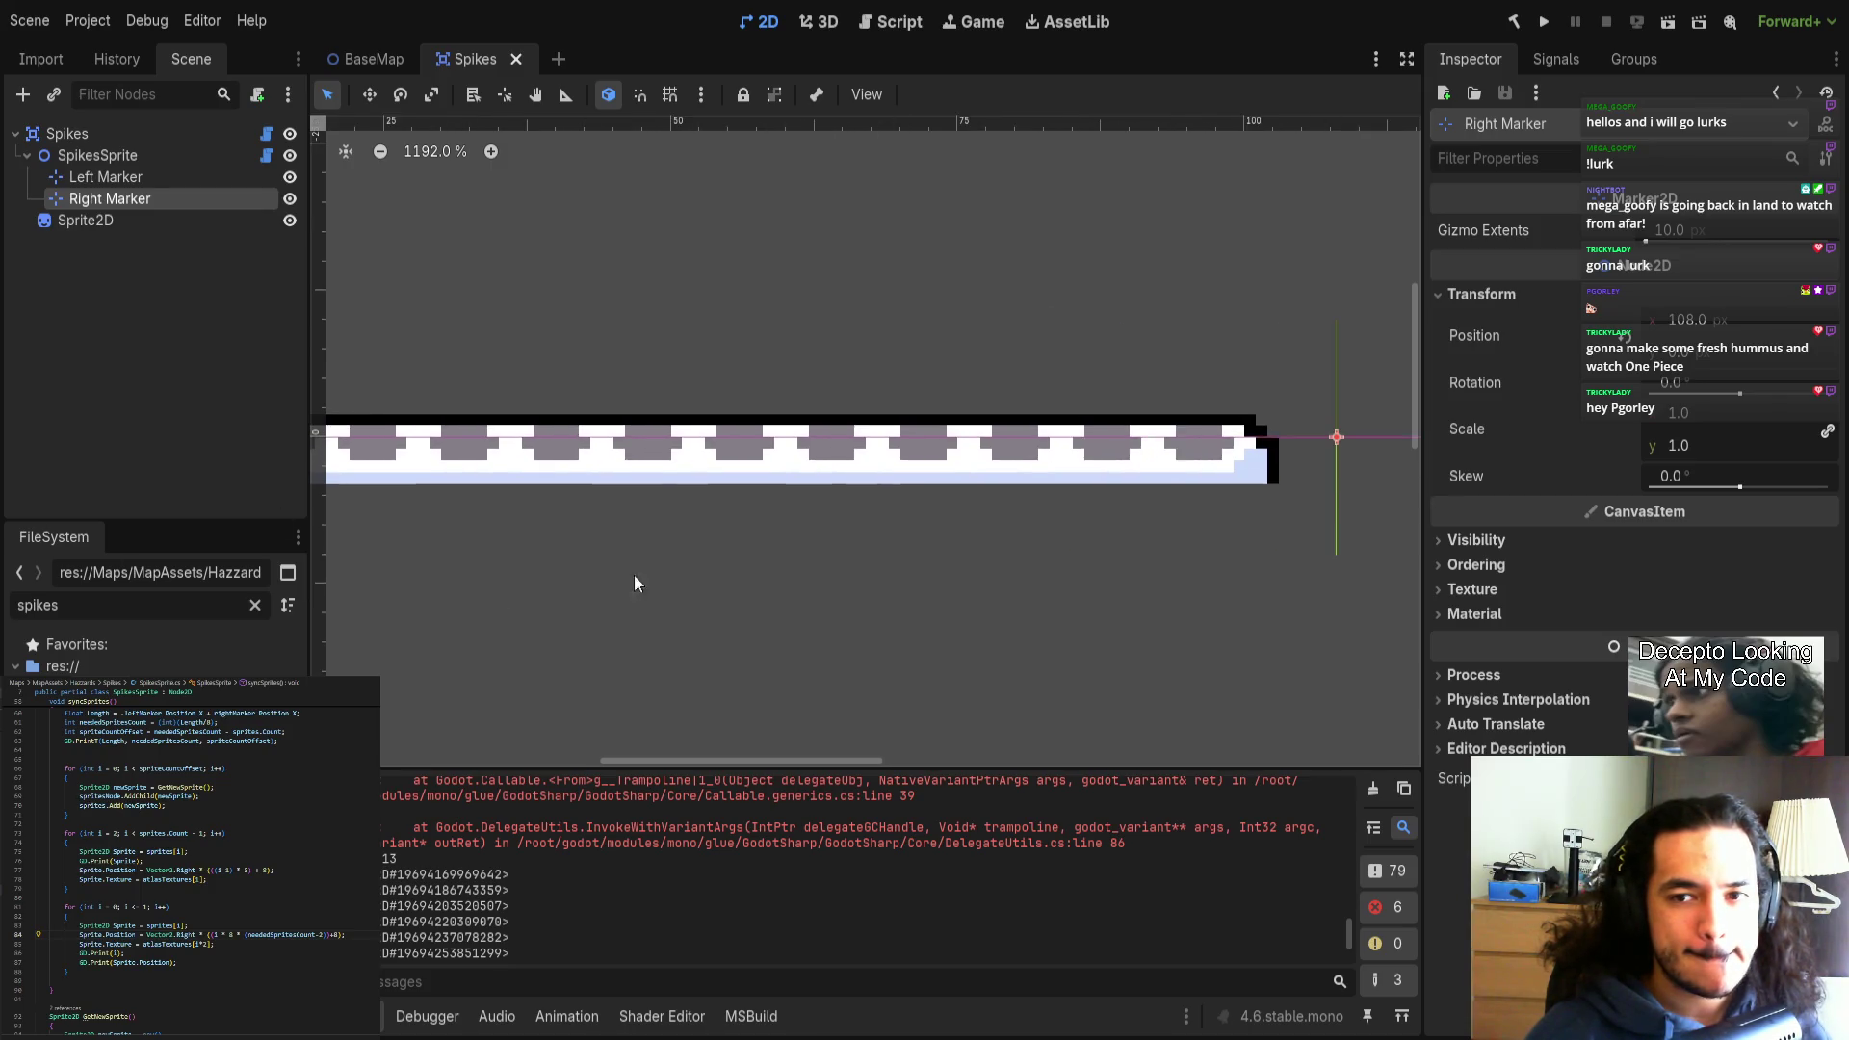
scroll(549, 585, down, 3)
scroll(1194, 529, left, 1)
click(1698, 320)
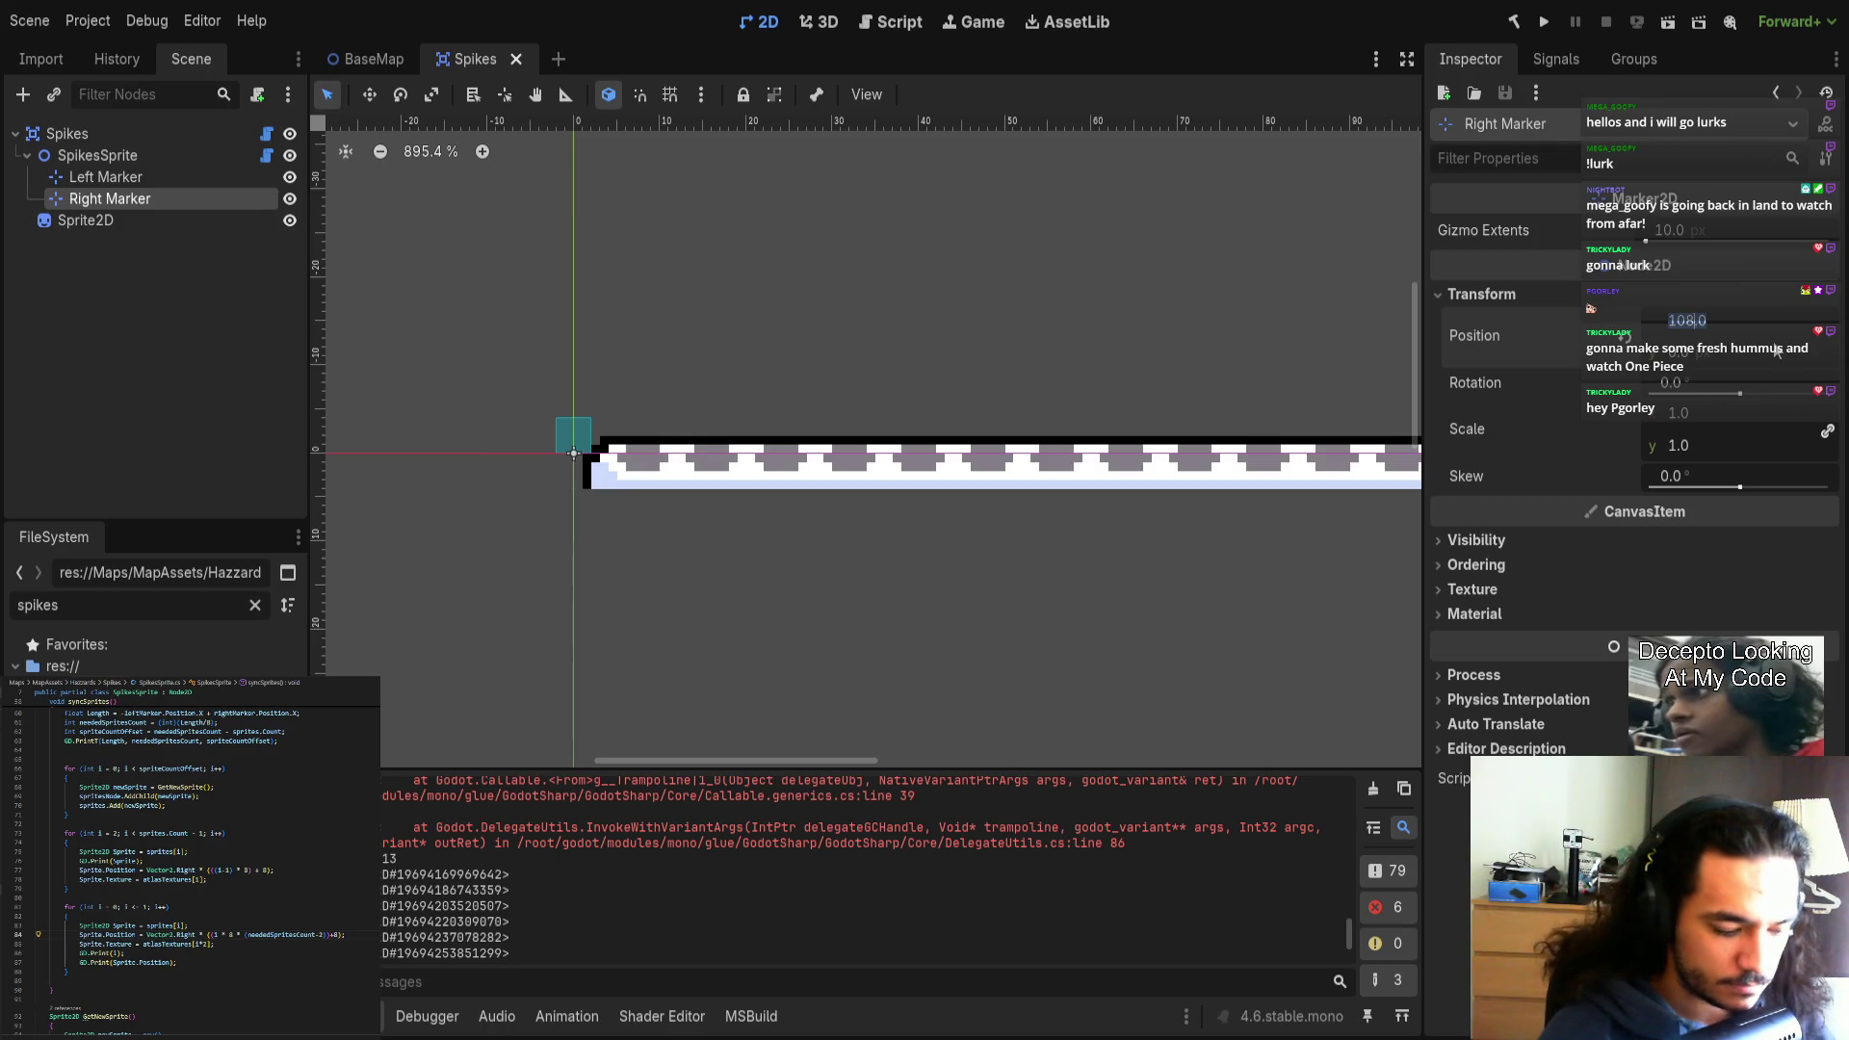
Set the Right Marker's x position to 8*16 (128).
text(8)
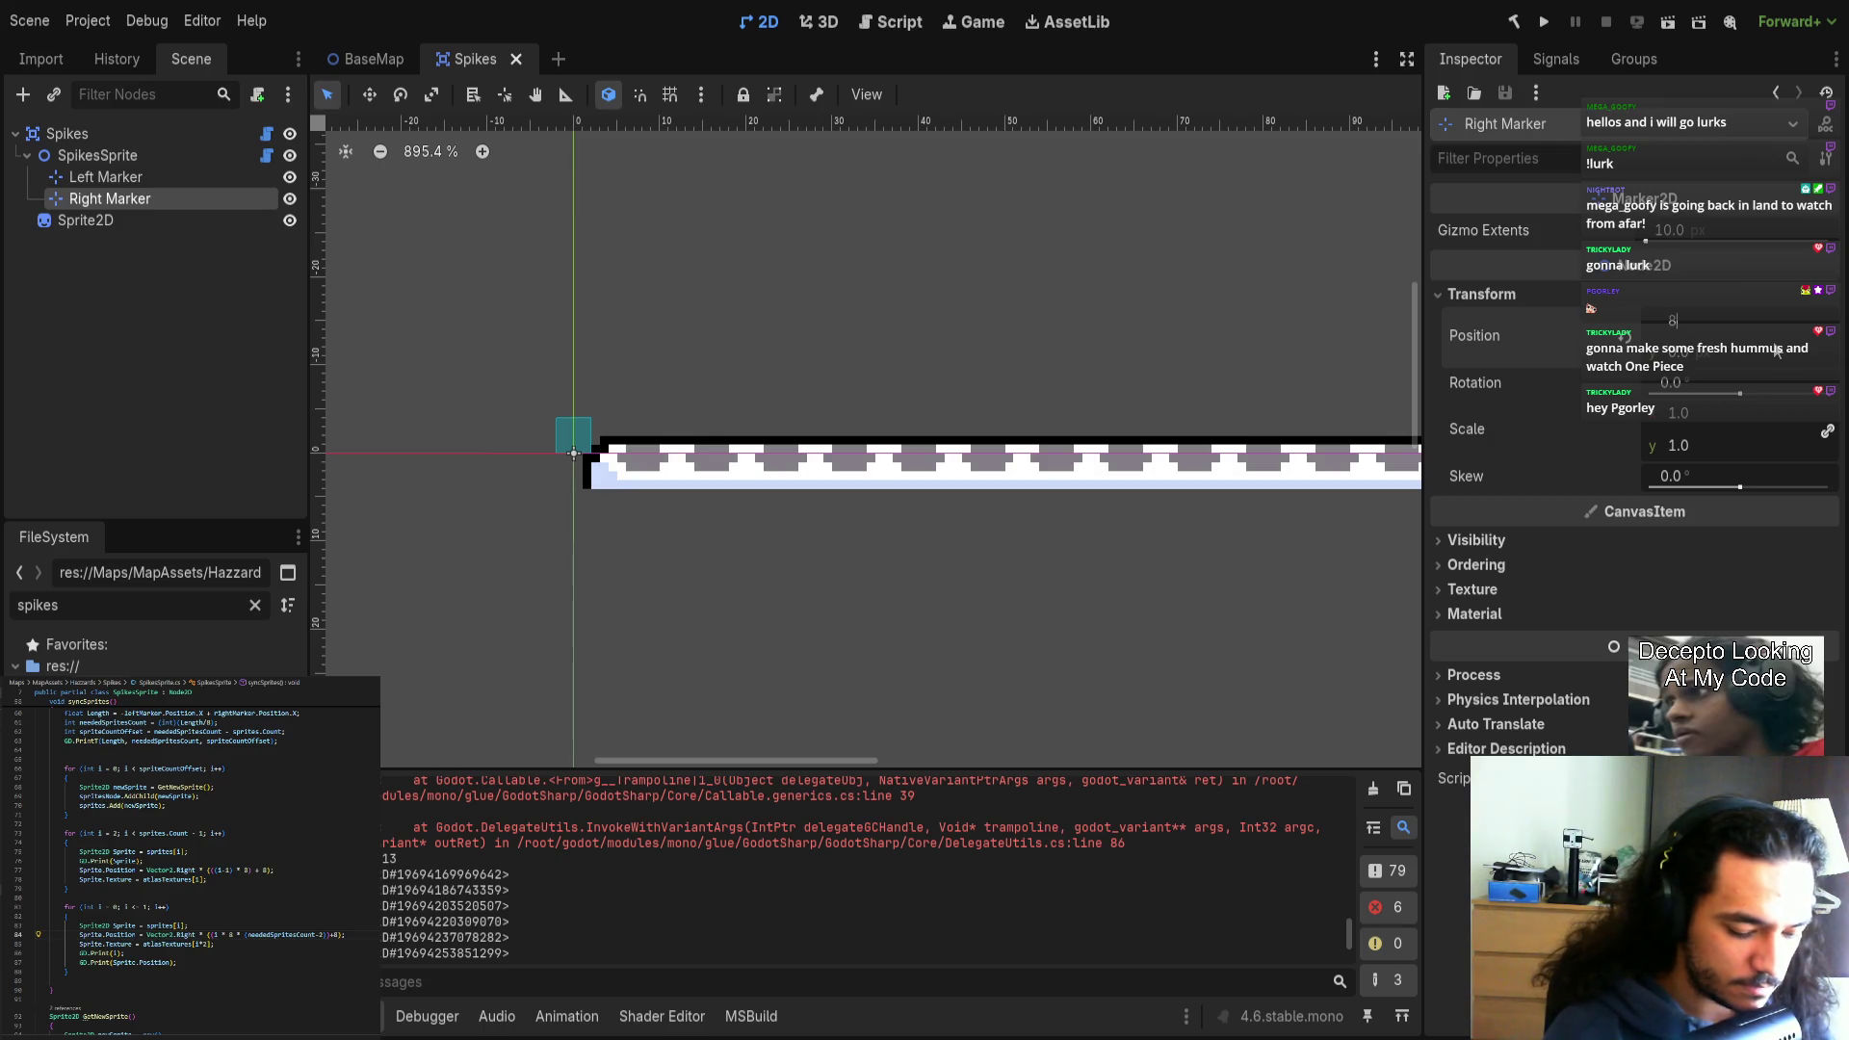
text(*)
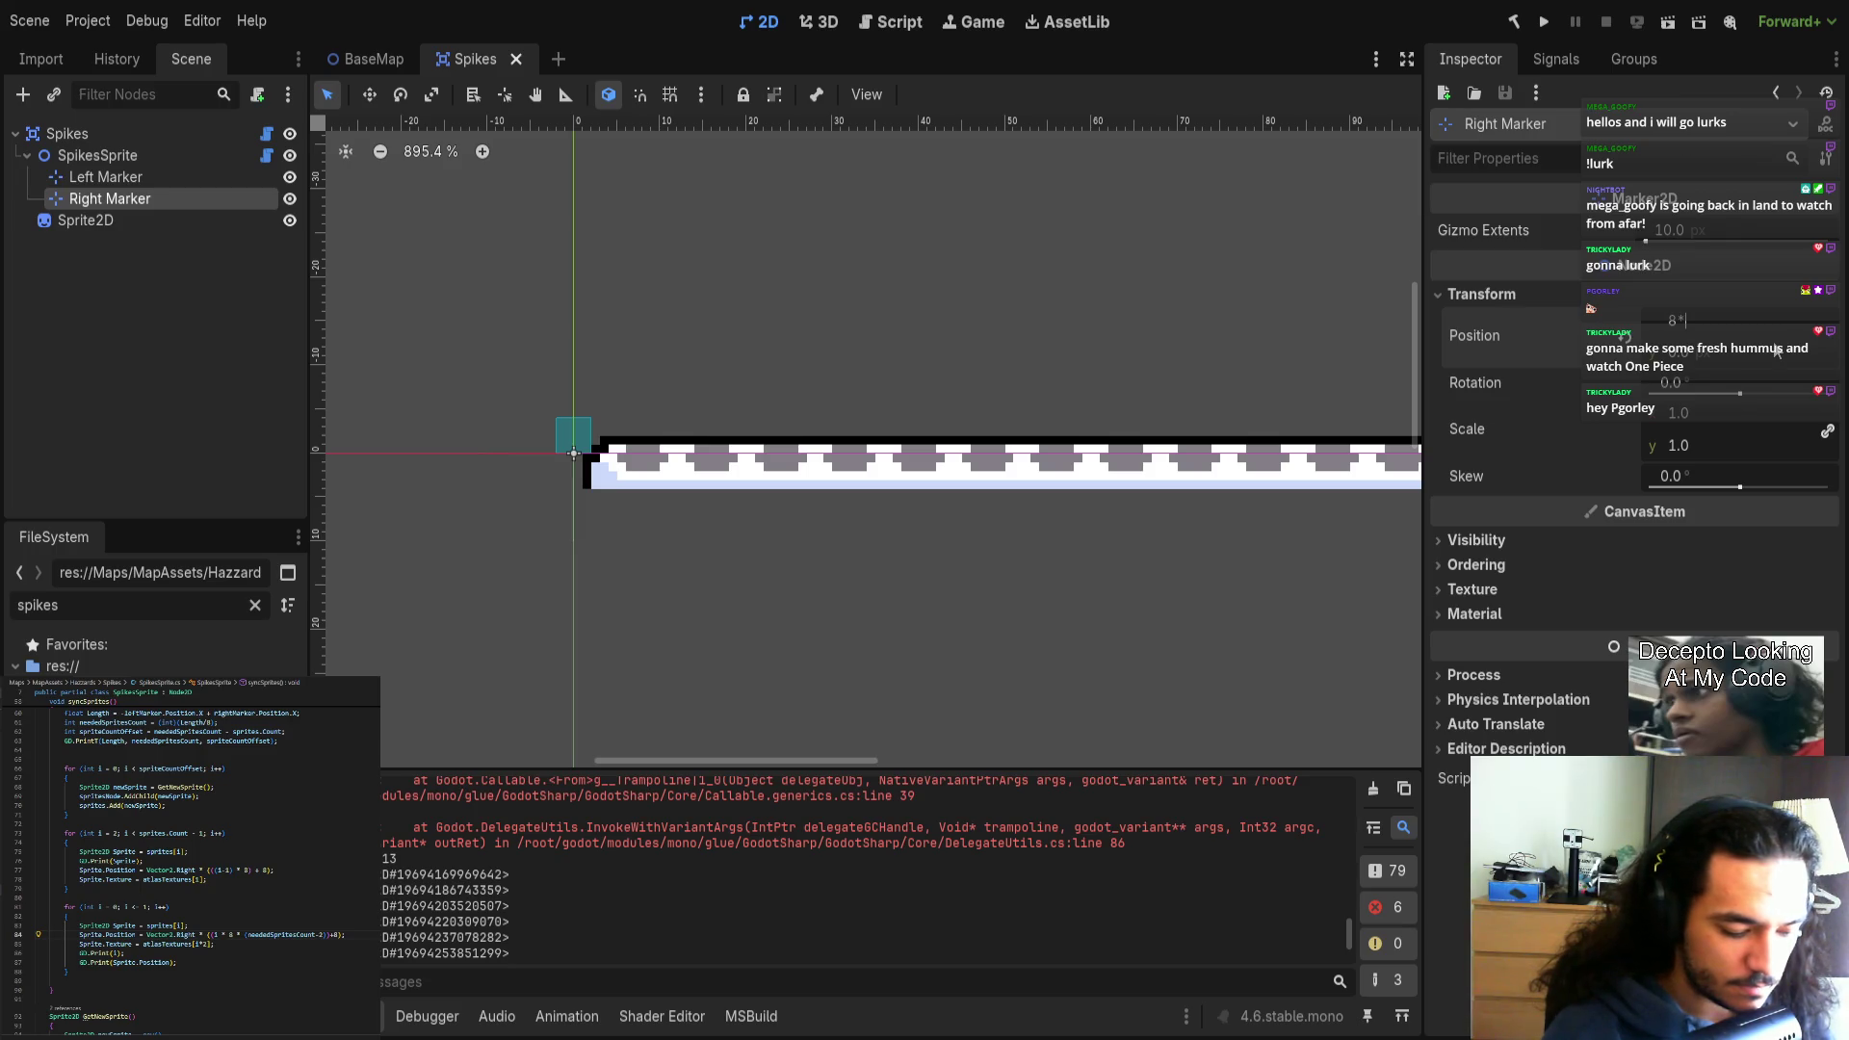
text(16)
key(Return)
scroll(1072, 366, down, 3)
scroll(1073, 374, down, 2)
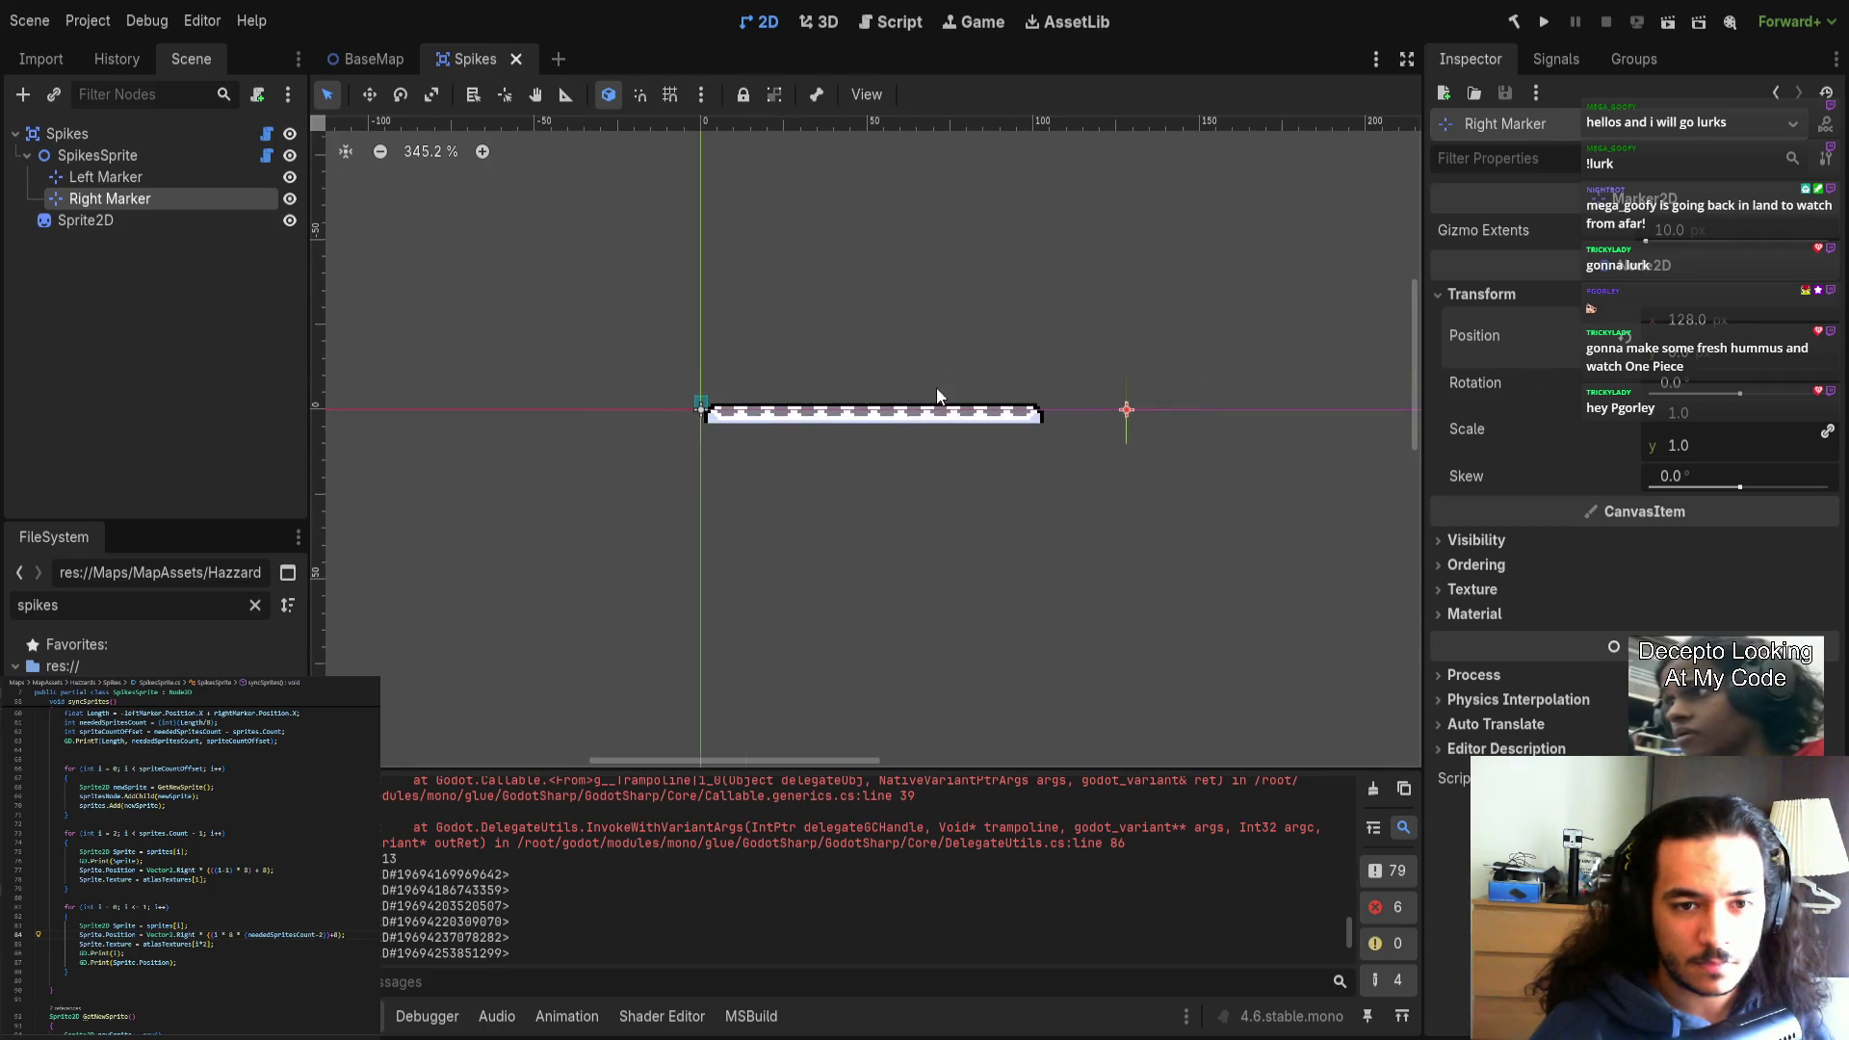
Close and reopen the Spikes scene, then select SpikesSprite.
click(516, 58)
key(ctrl+shift+t)
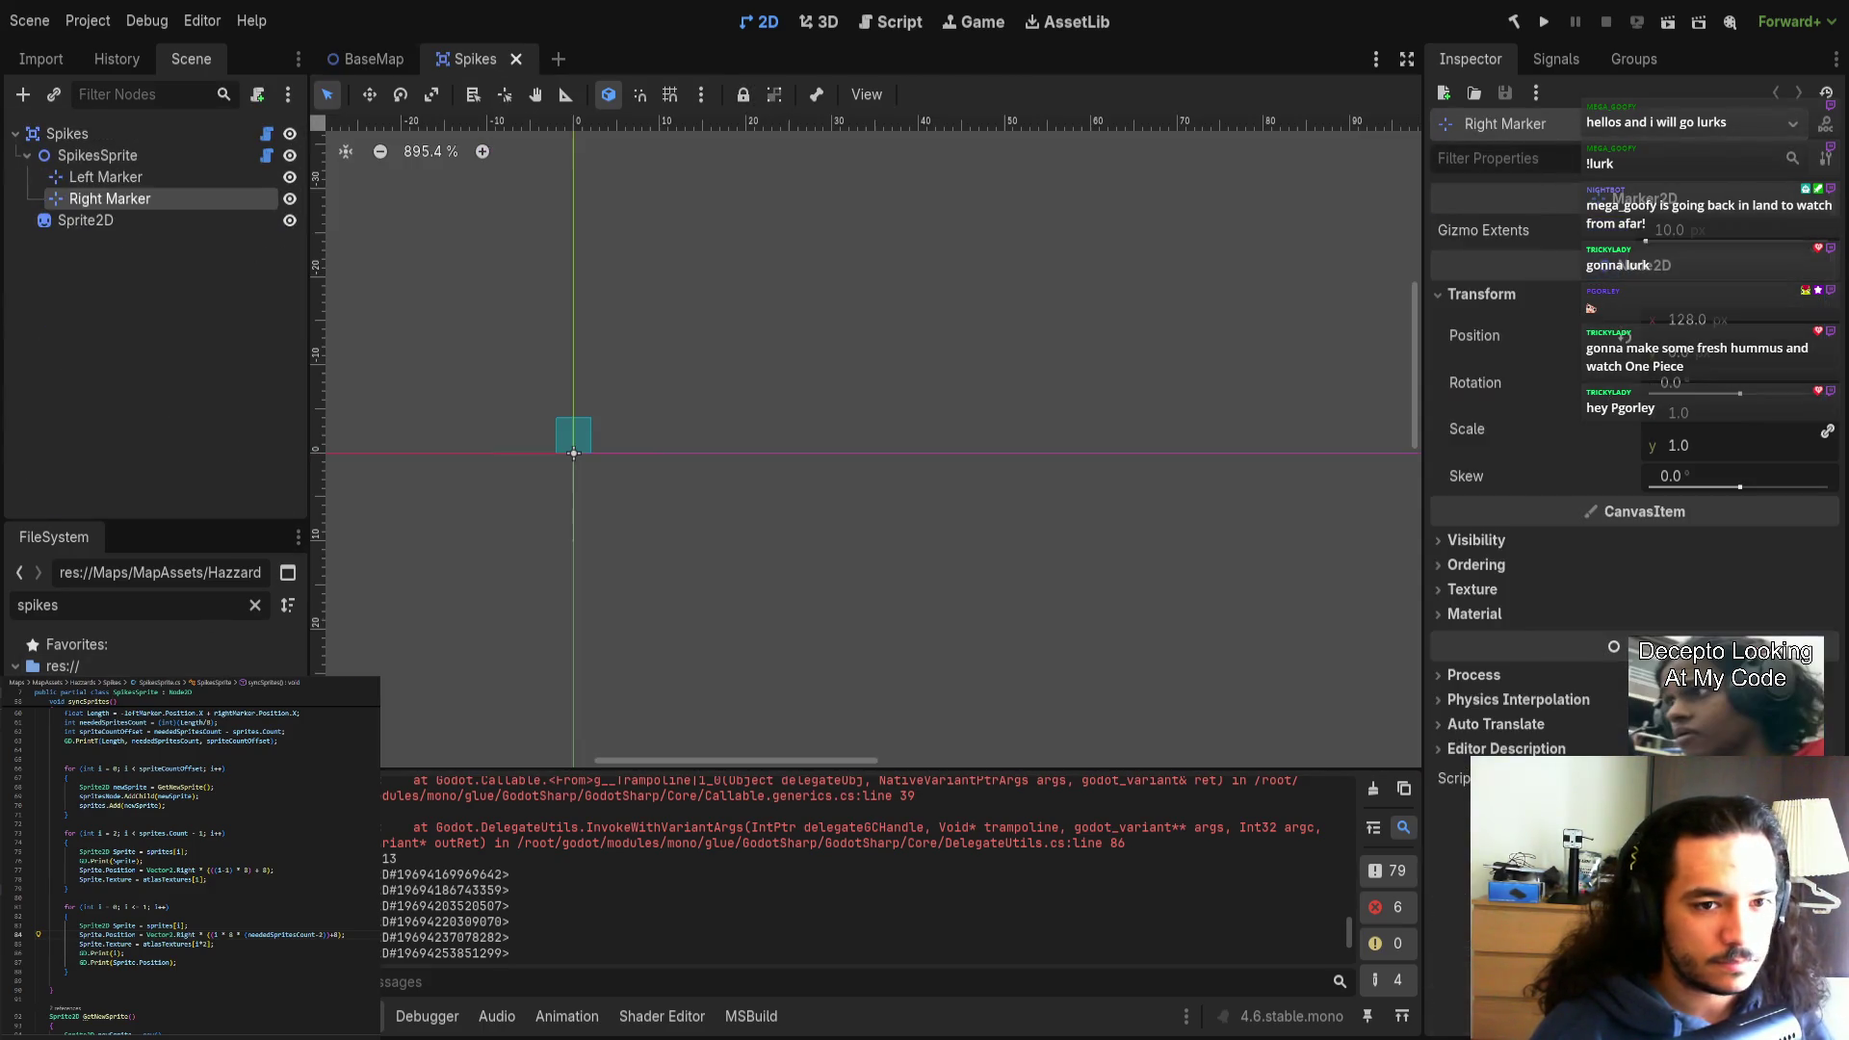
click(141, 154)
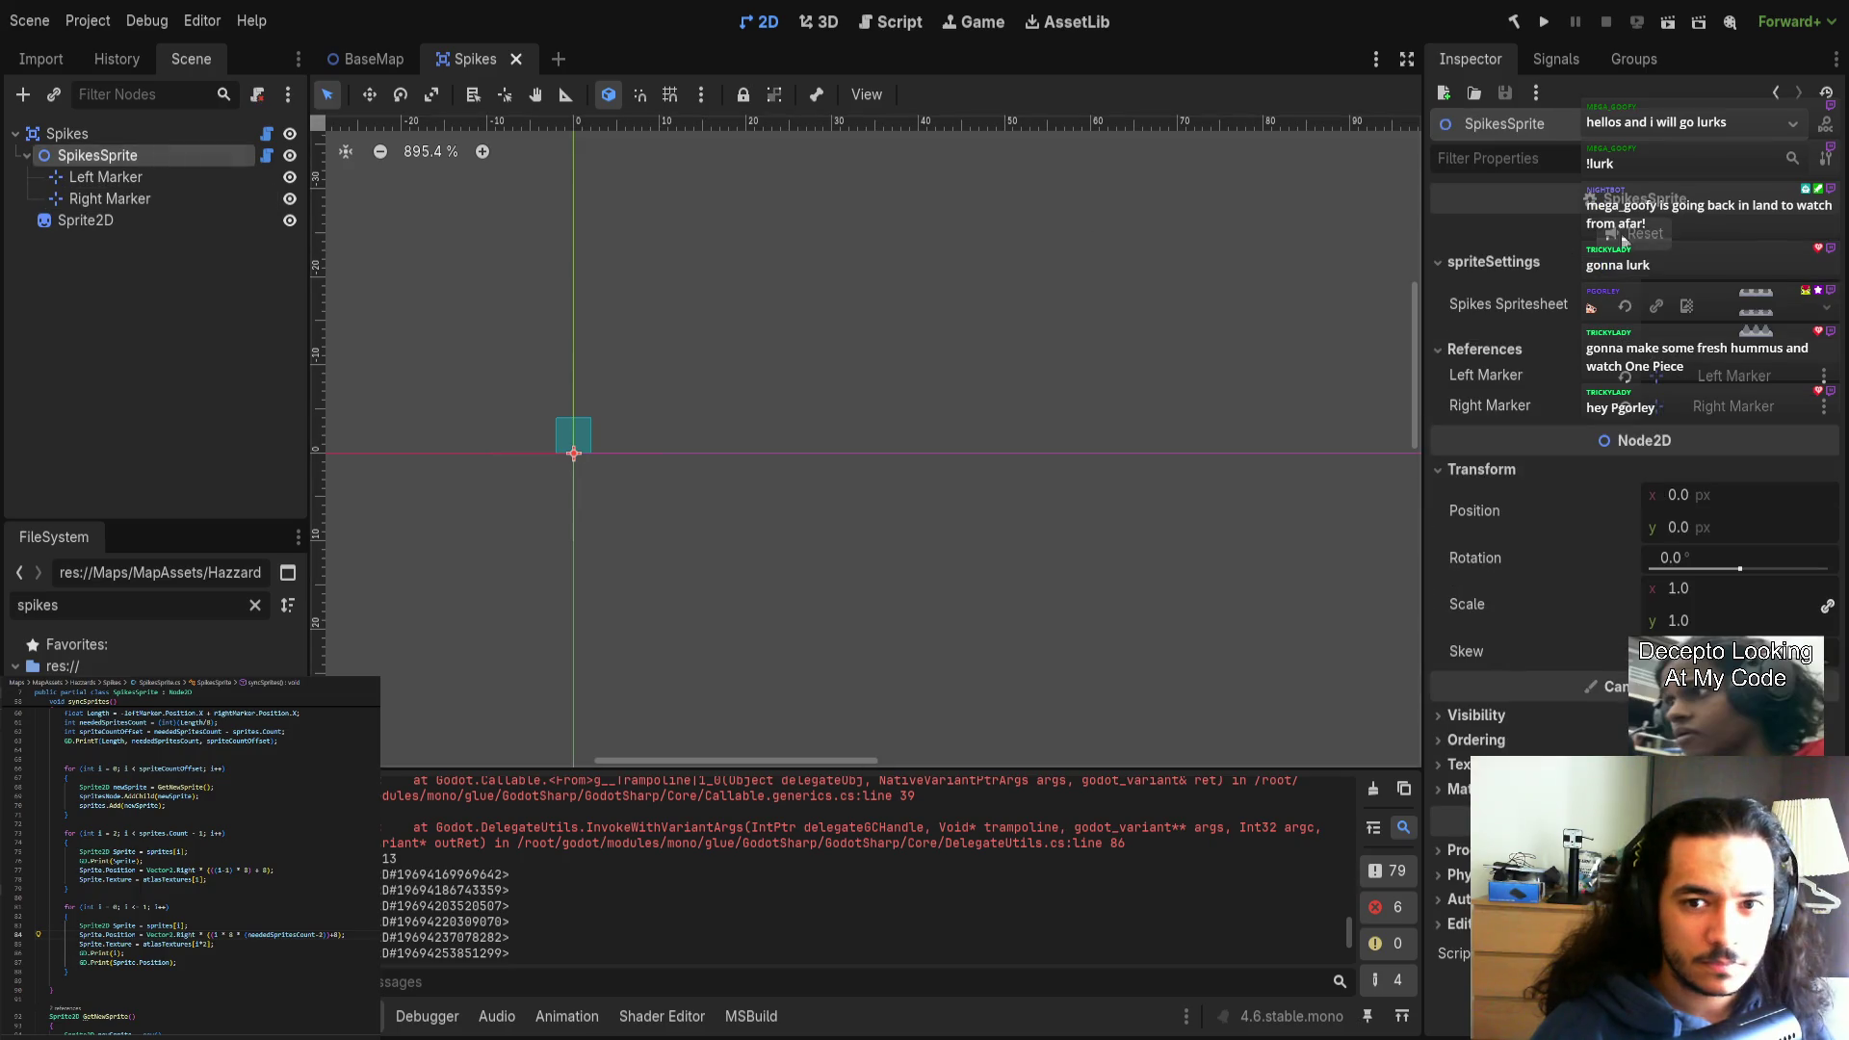
Change line 77's middle-sprite offset from +8 to +4, leaving line 84's formula intact.
scroll(1288, 310, down, 1)
mouse_move(1288, 310)
mouse_down()
mouse_move(753, 302)
mouse_move(973, 310)
mouse_up()
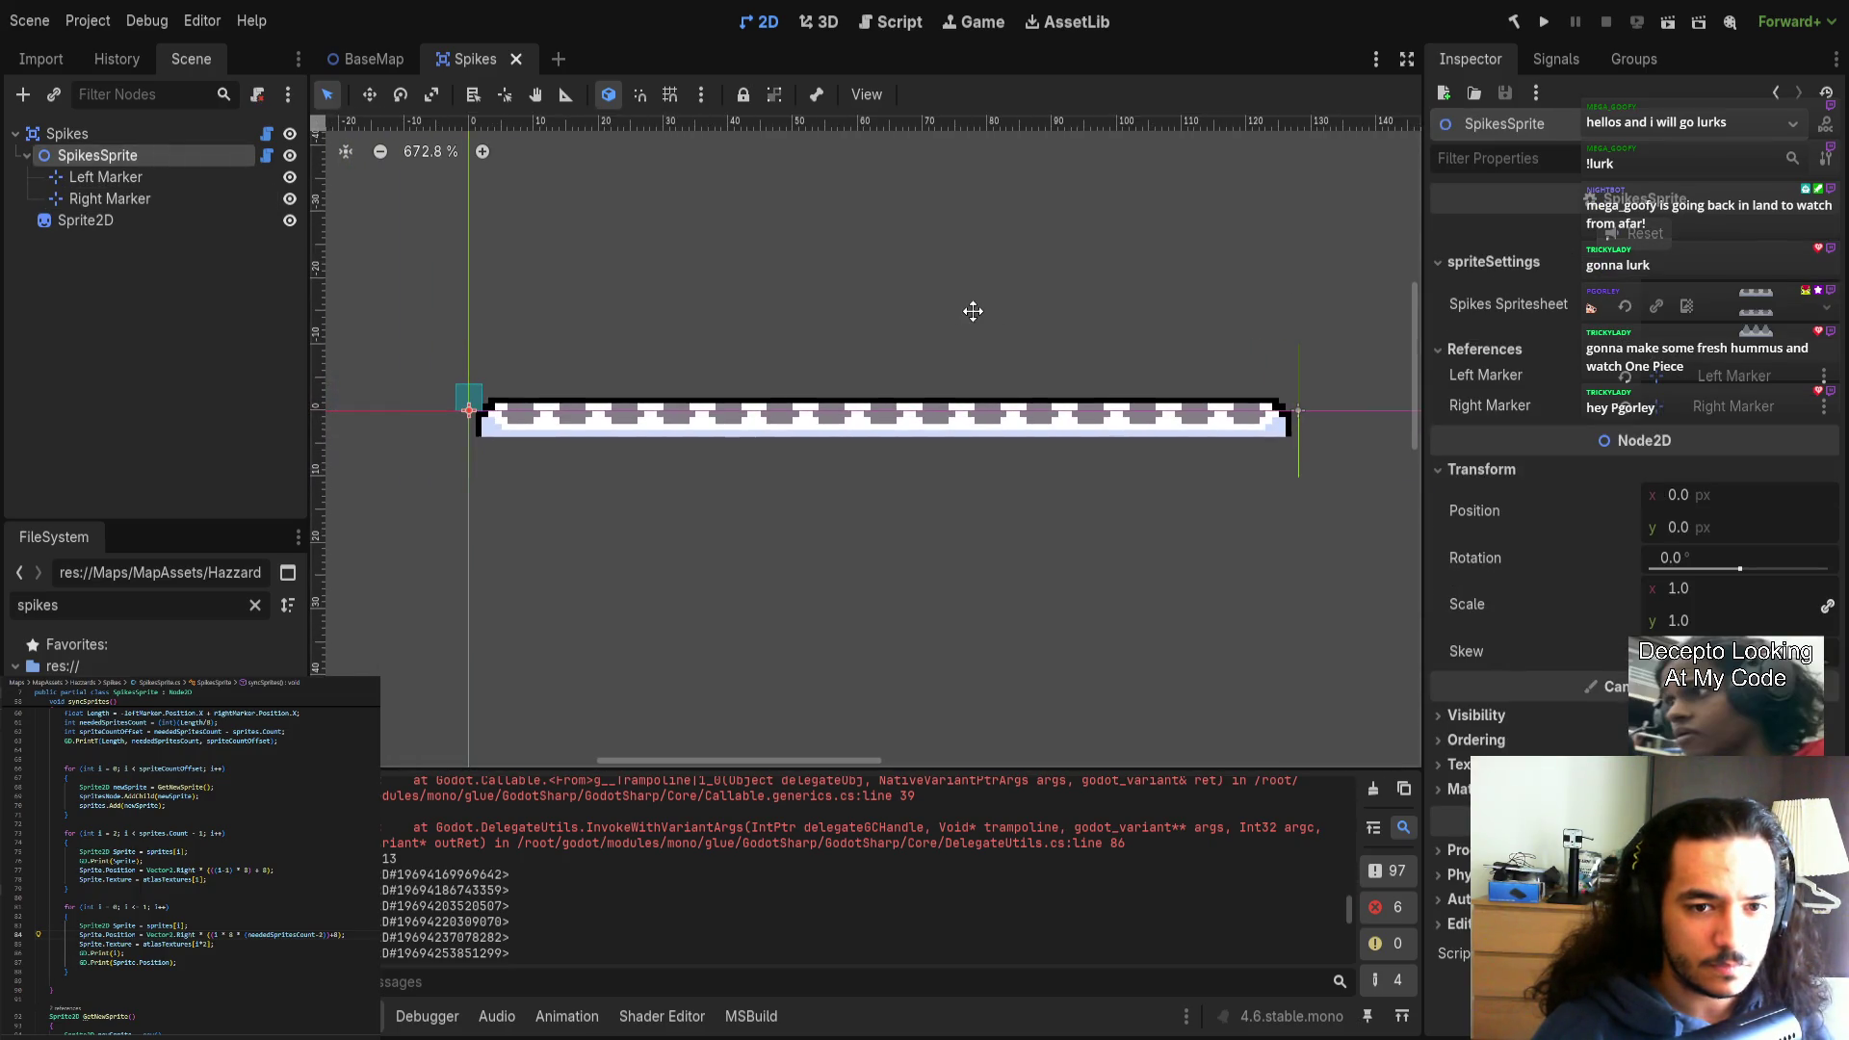
scroll(944, 351, up, 1)
scroll(916, 421, left, 1)
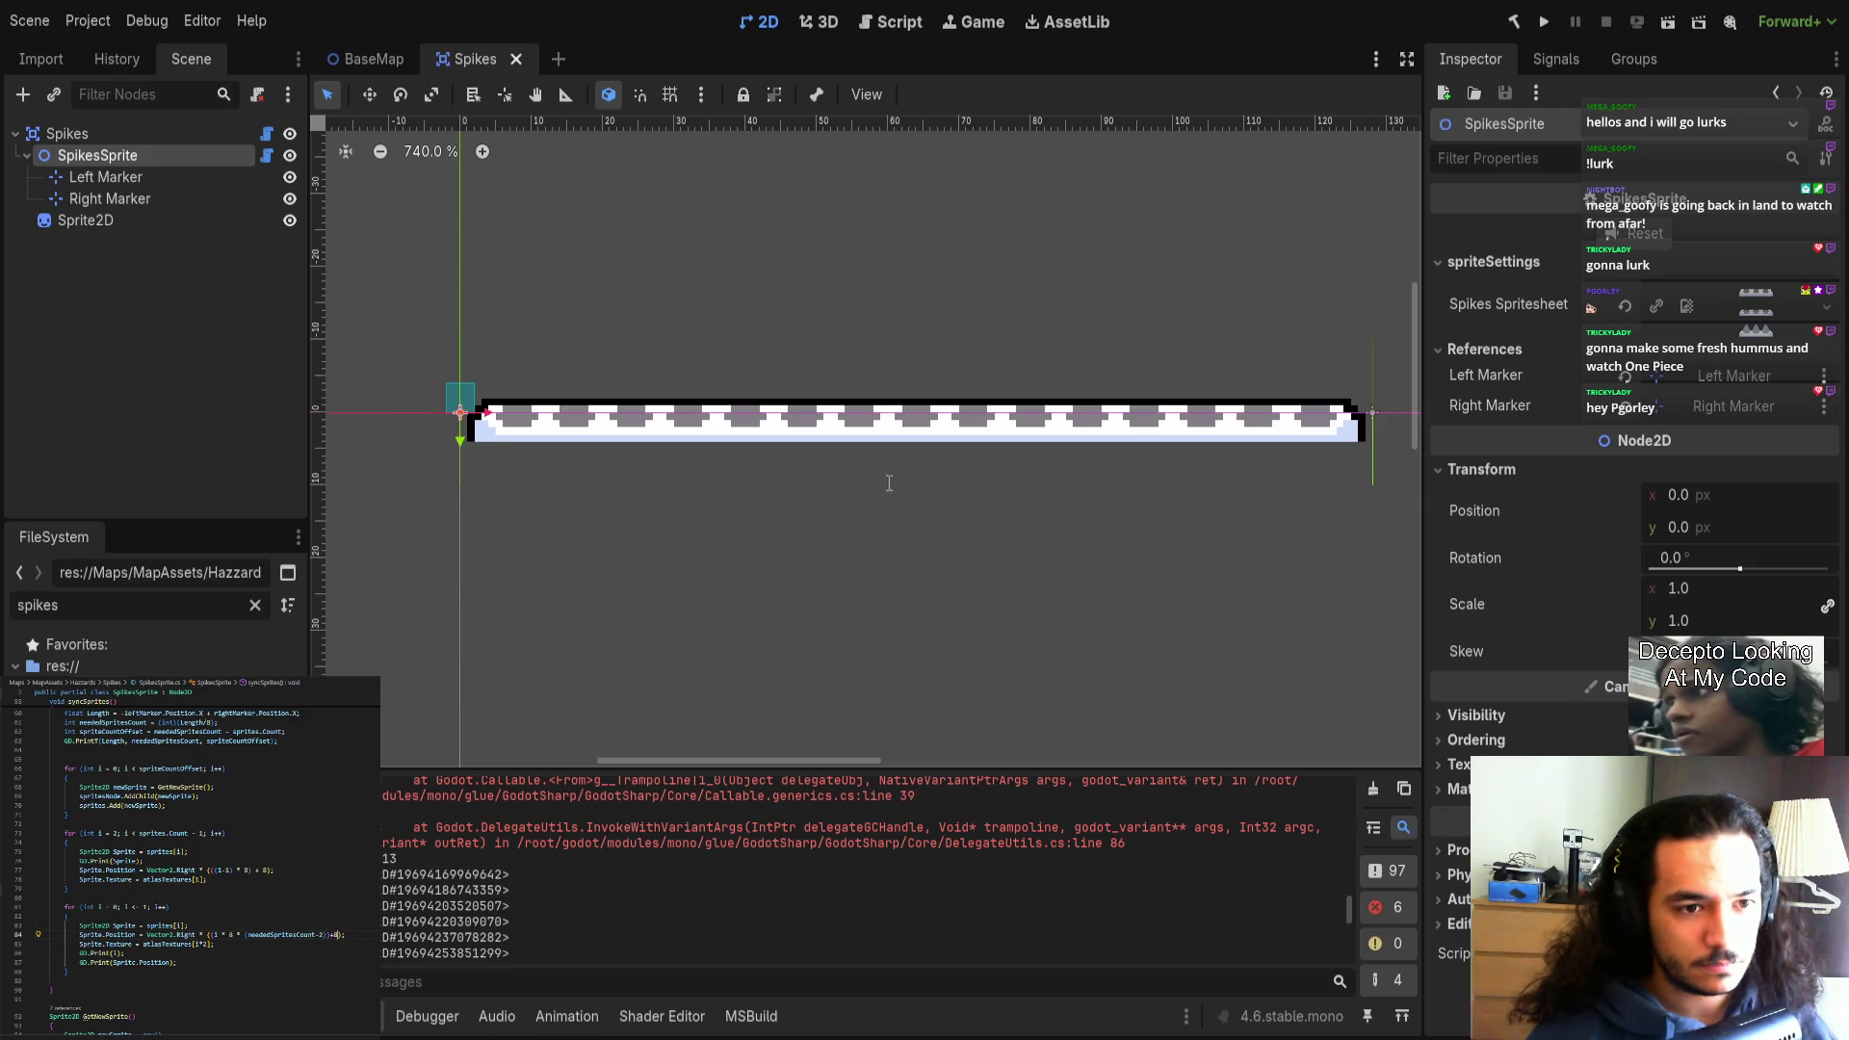
scroll(297, 960, up, 2)
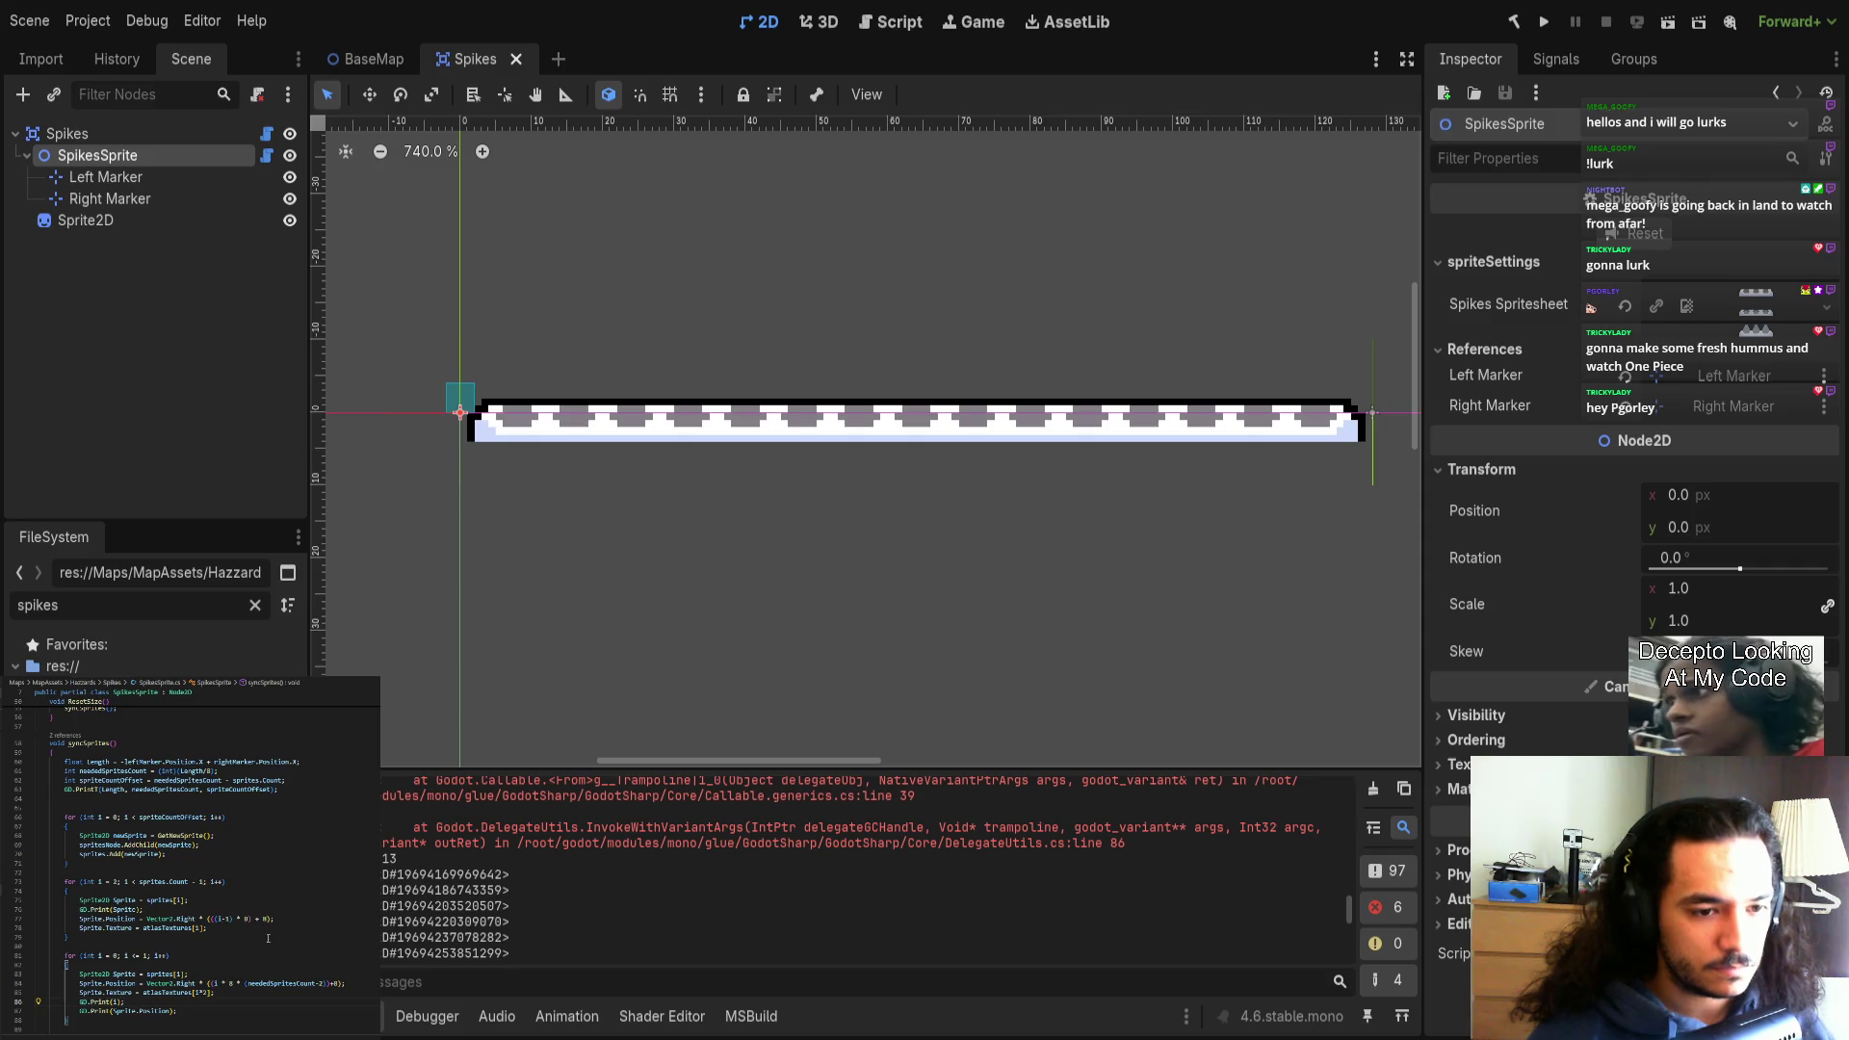
double_click(256, 917)
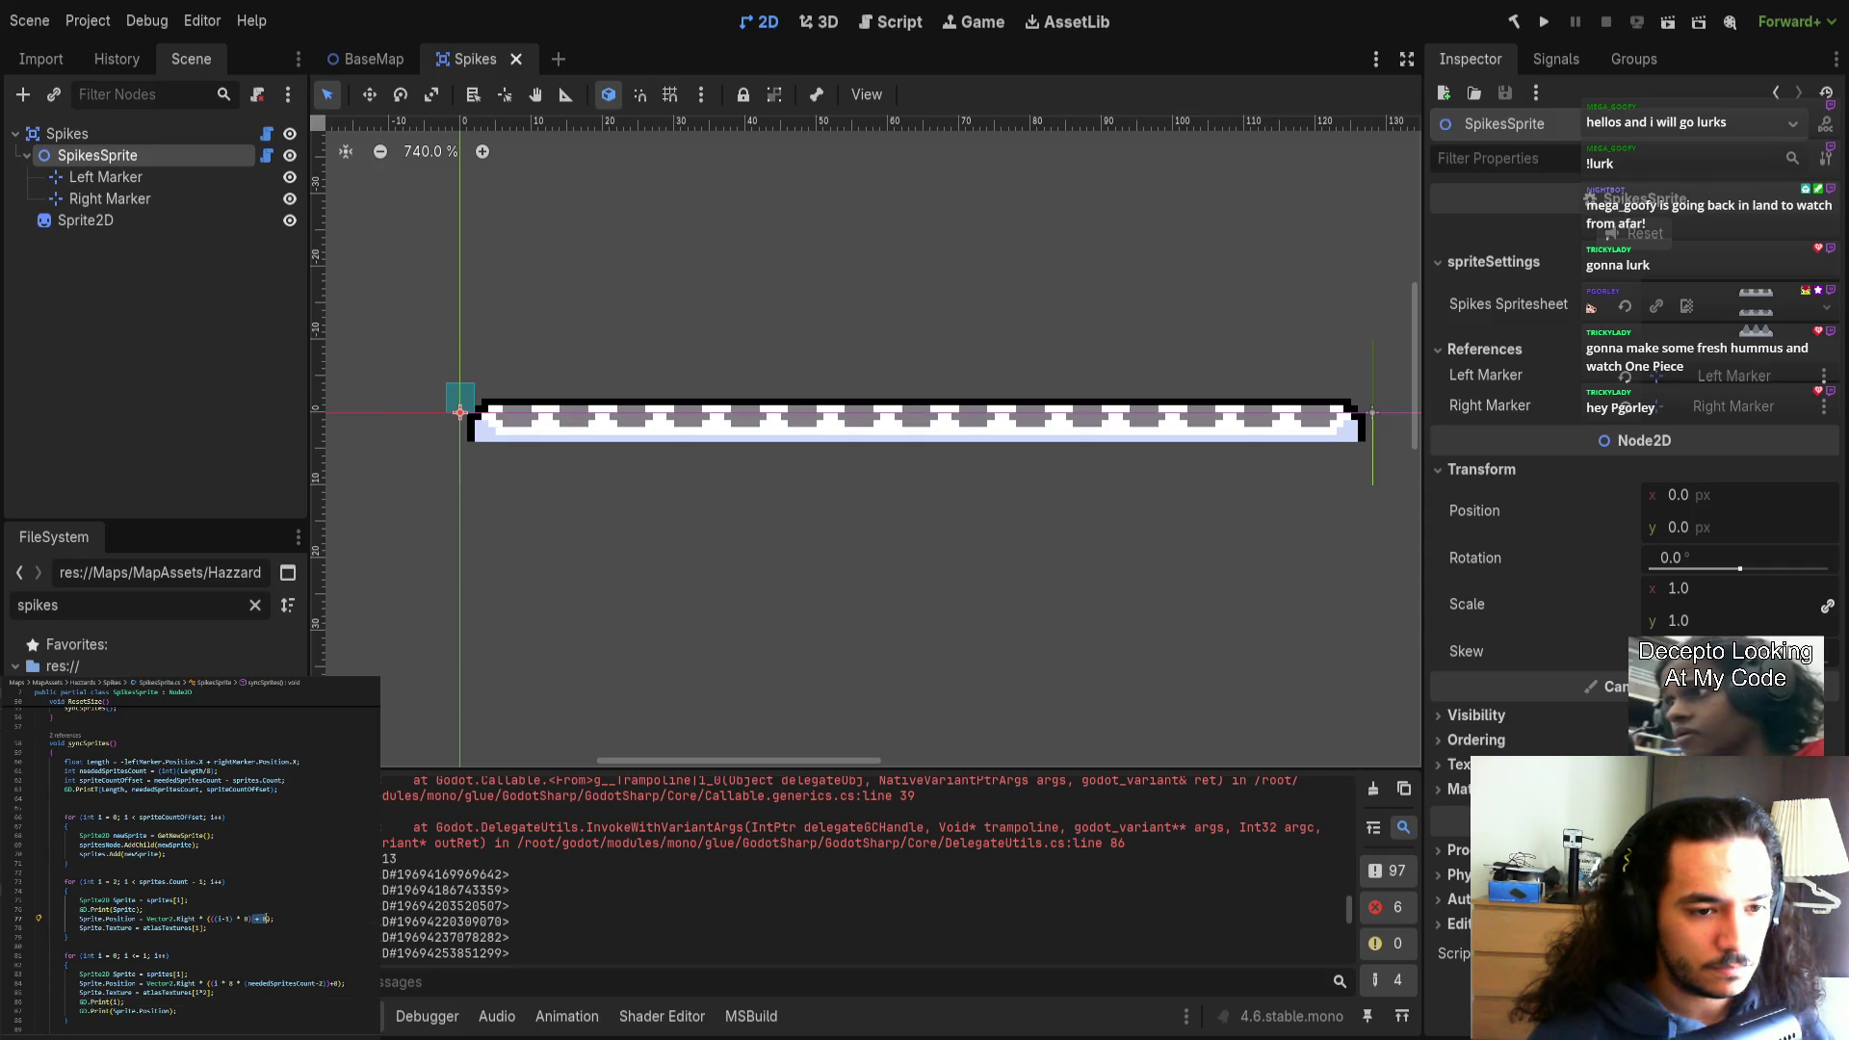
click(265, 918)
key(BackSpace)
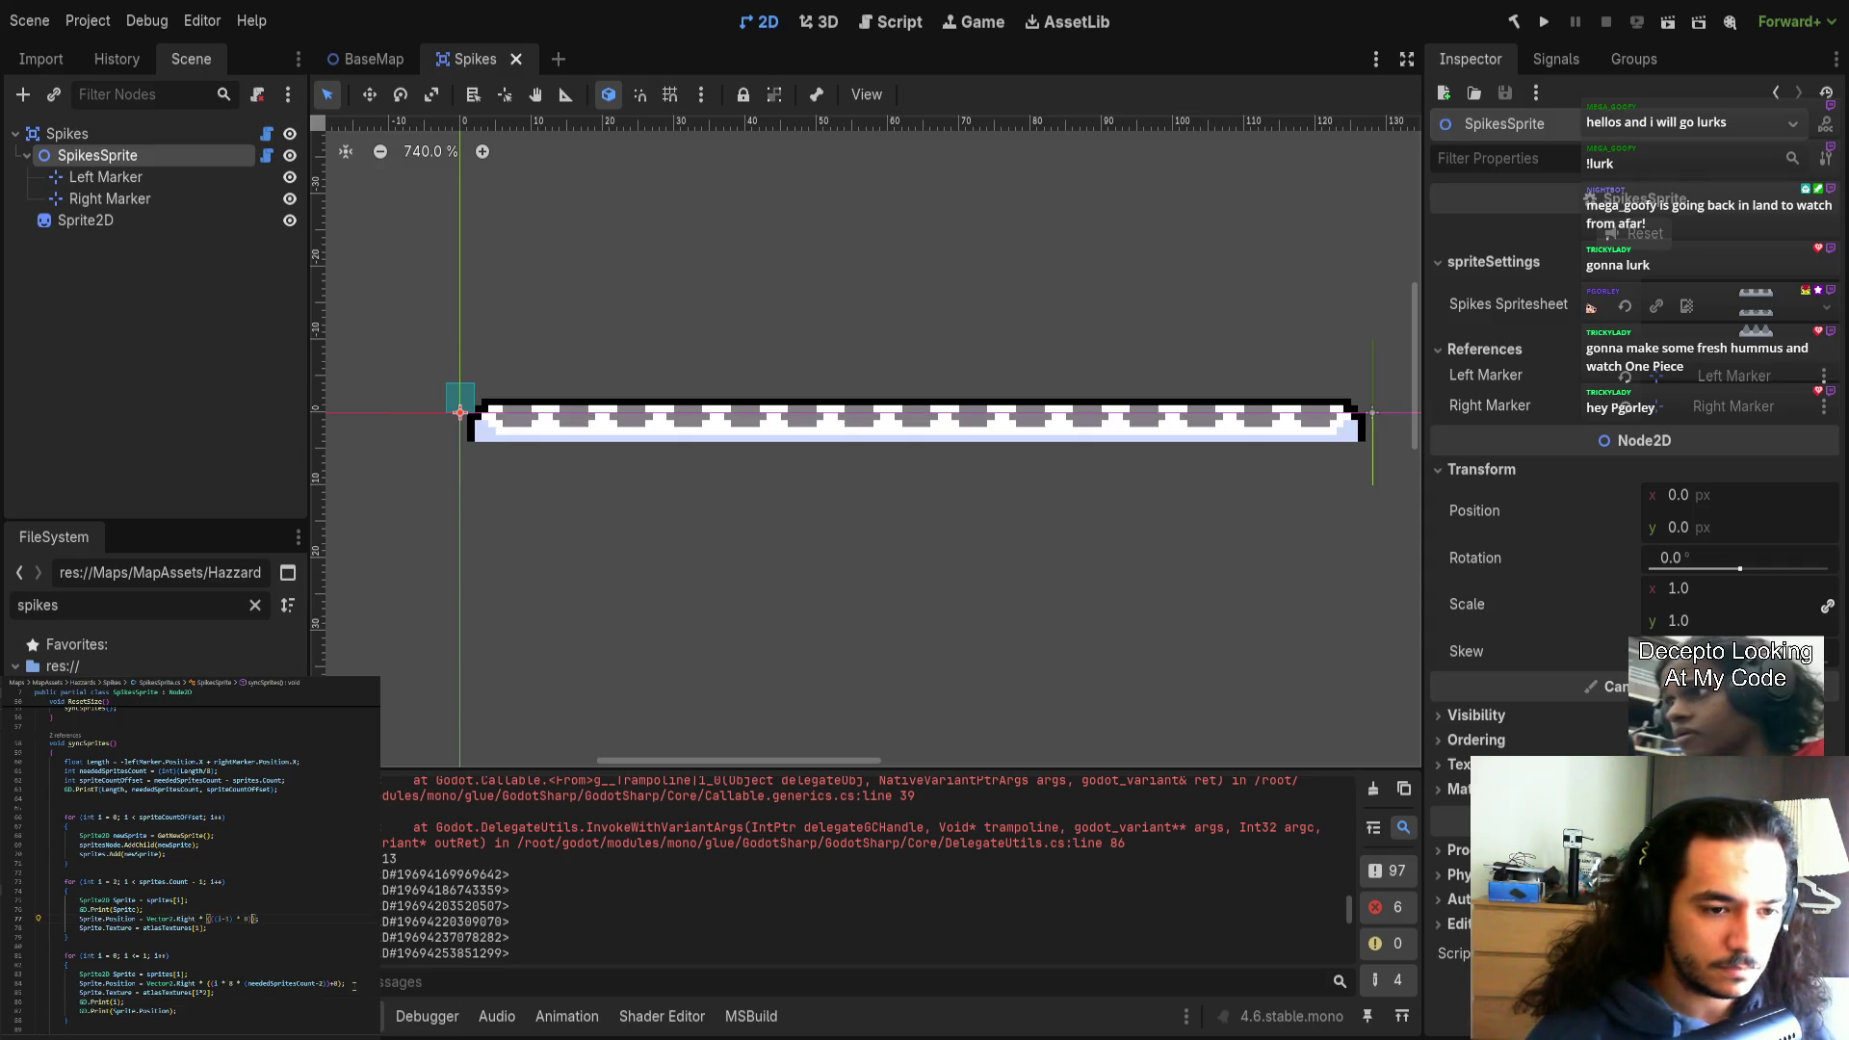
click(344, 983)
key(BackSpace)
key(BackSpace)
key(BackSpace)
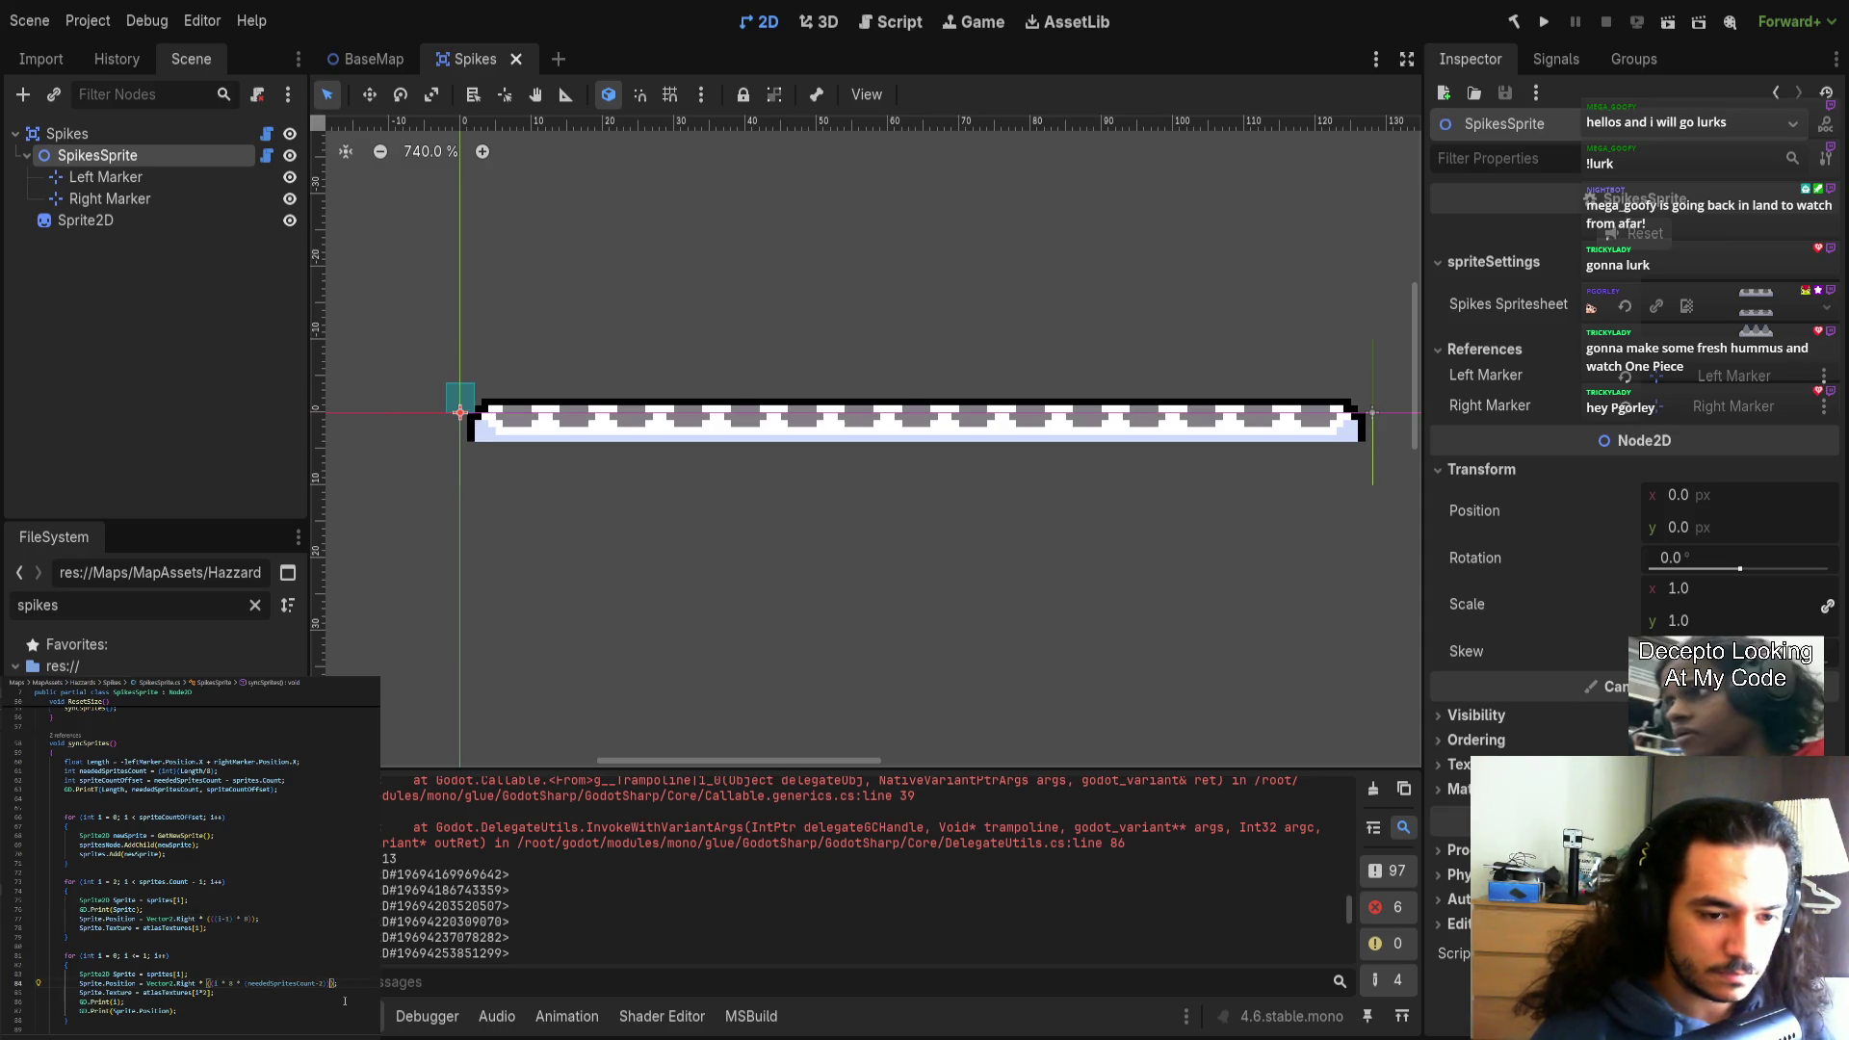
key(ctrl+z)
text()+8)
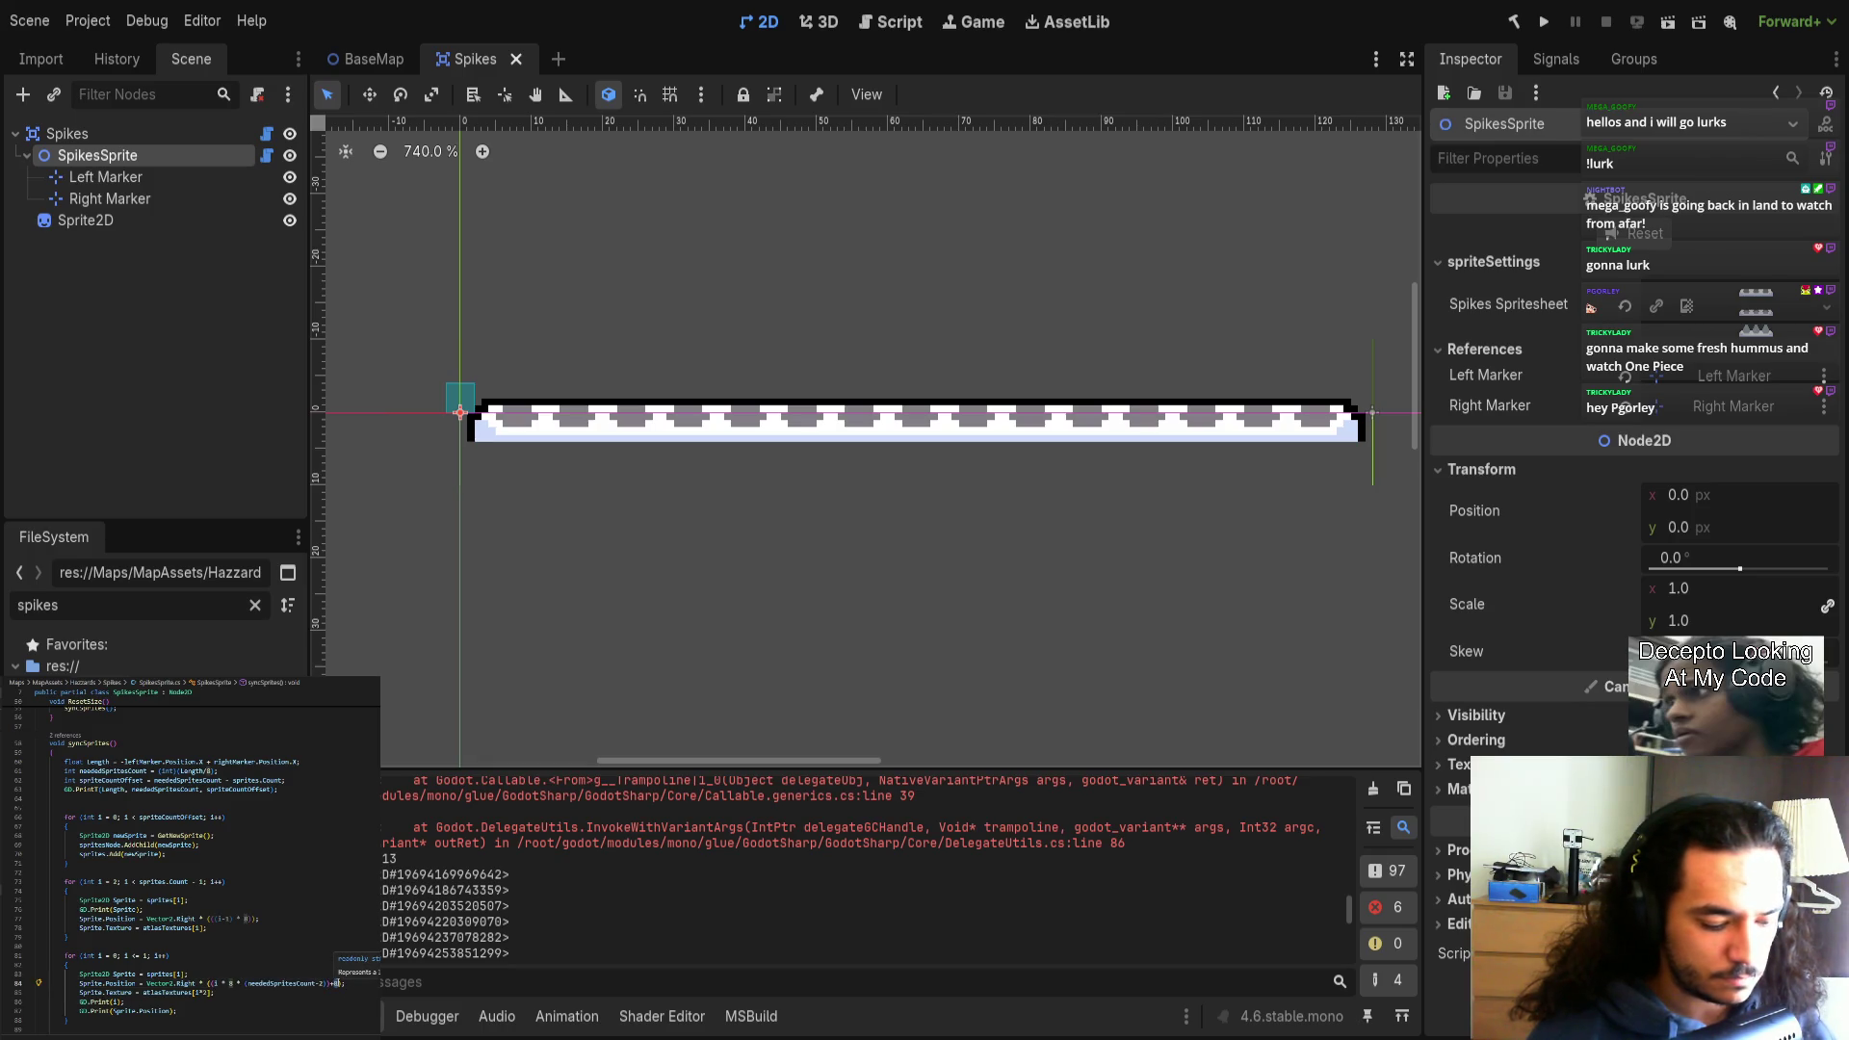
key(Up)
key(Up)
key(Up)
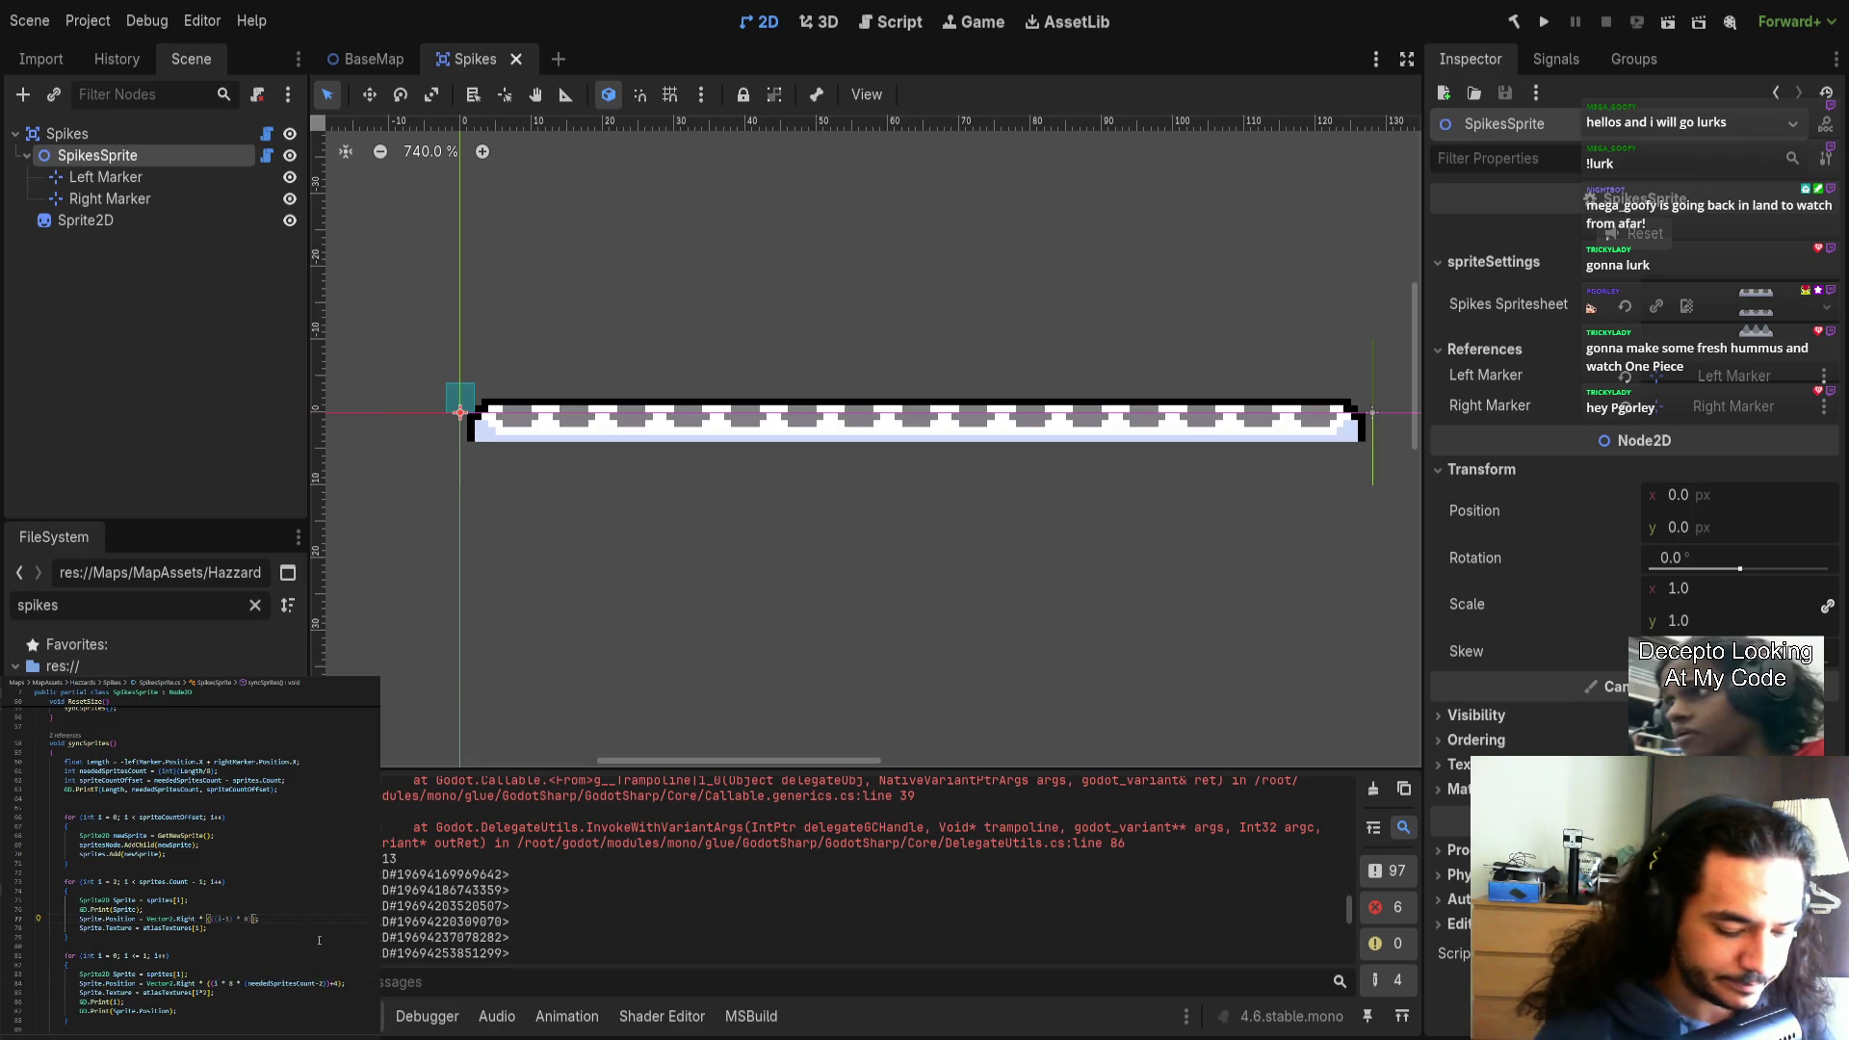
text()+4)
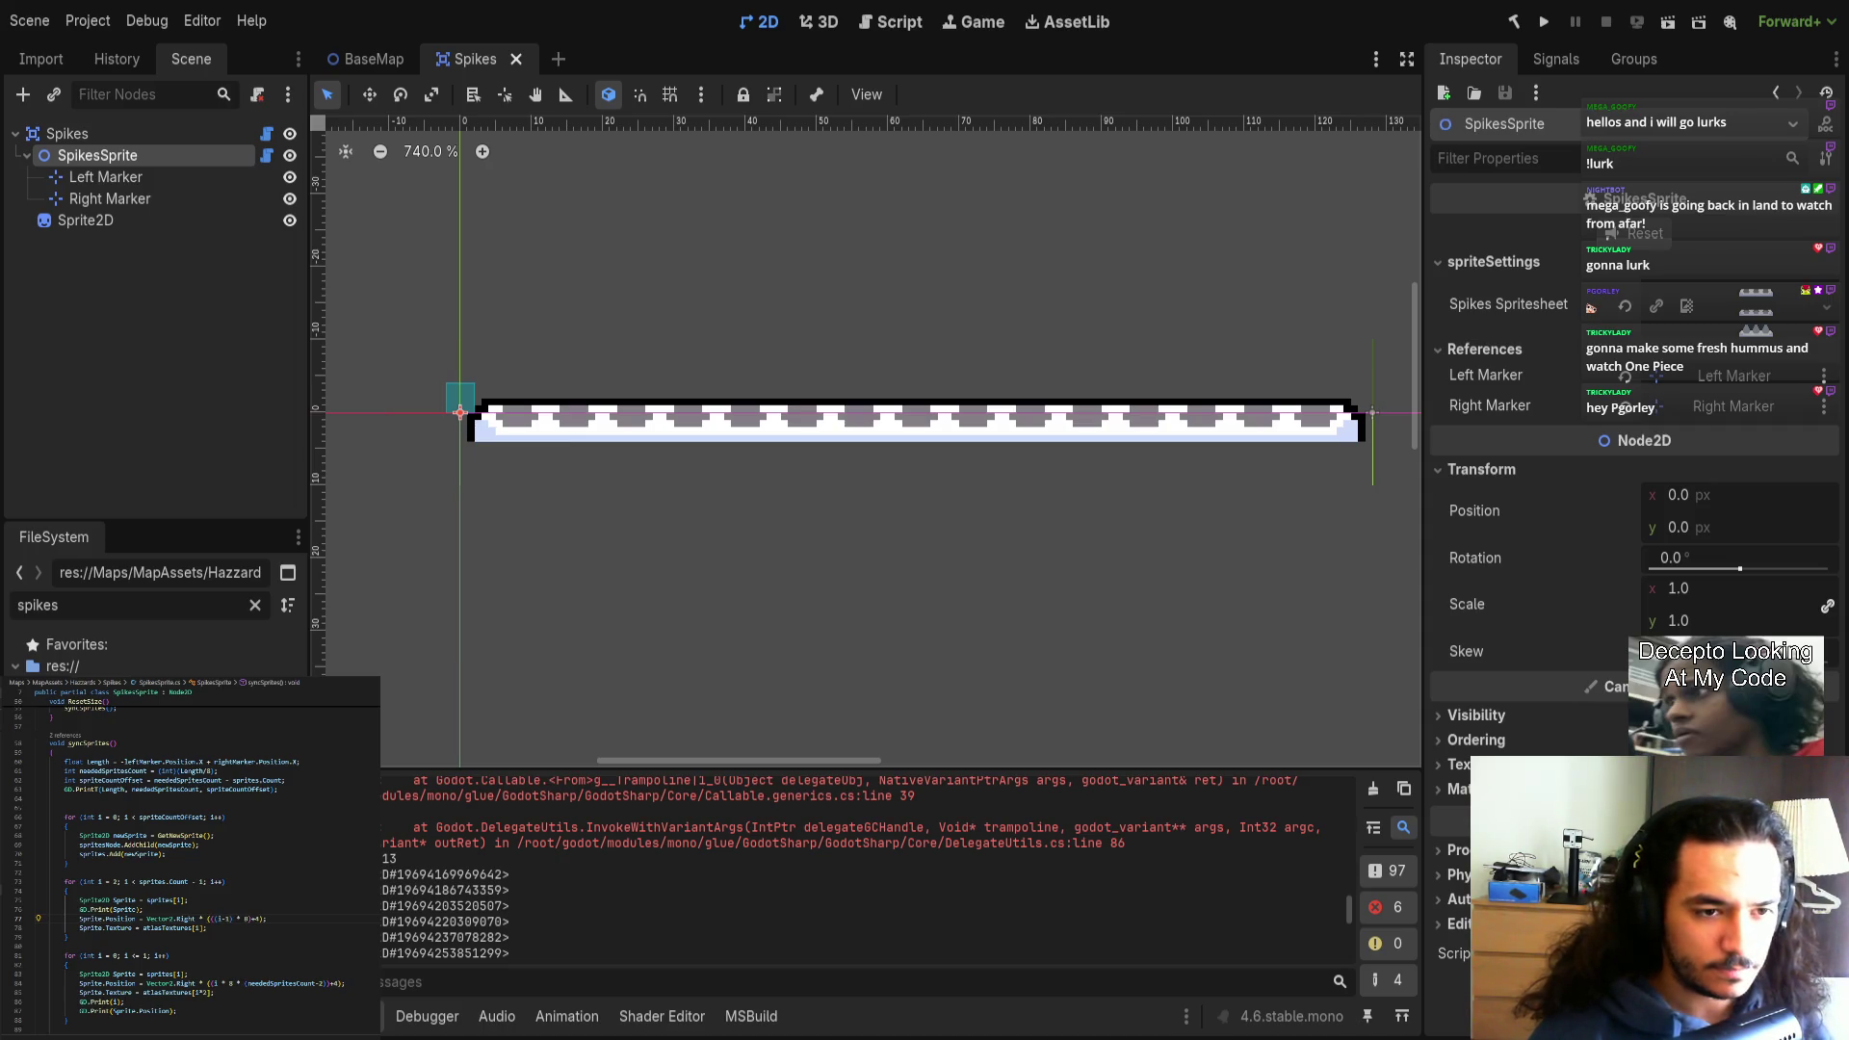
Look over the spike row in the canvas, then close the Spikes scene.
click(688, 443)
scroll(655, 481, up, 5)
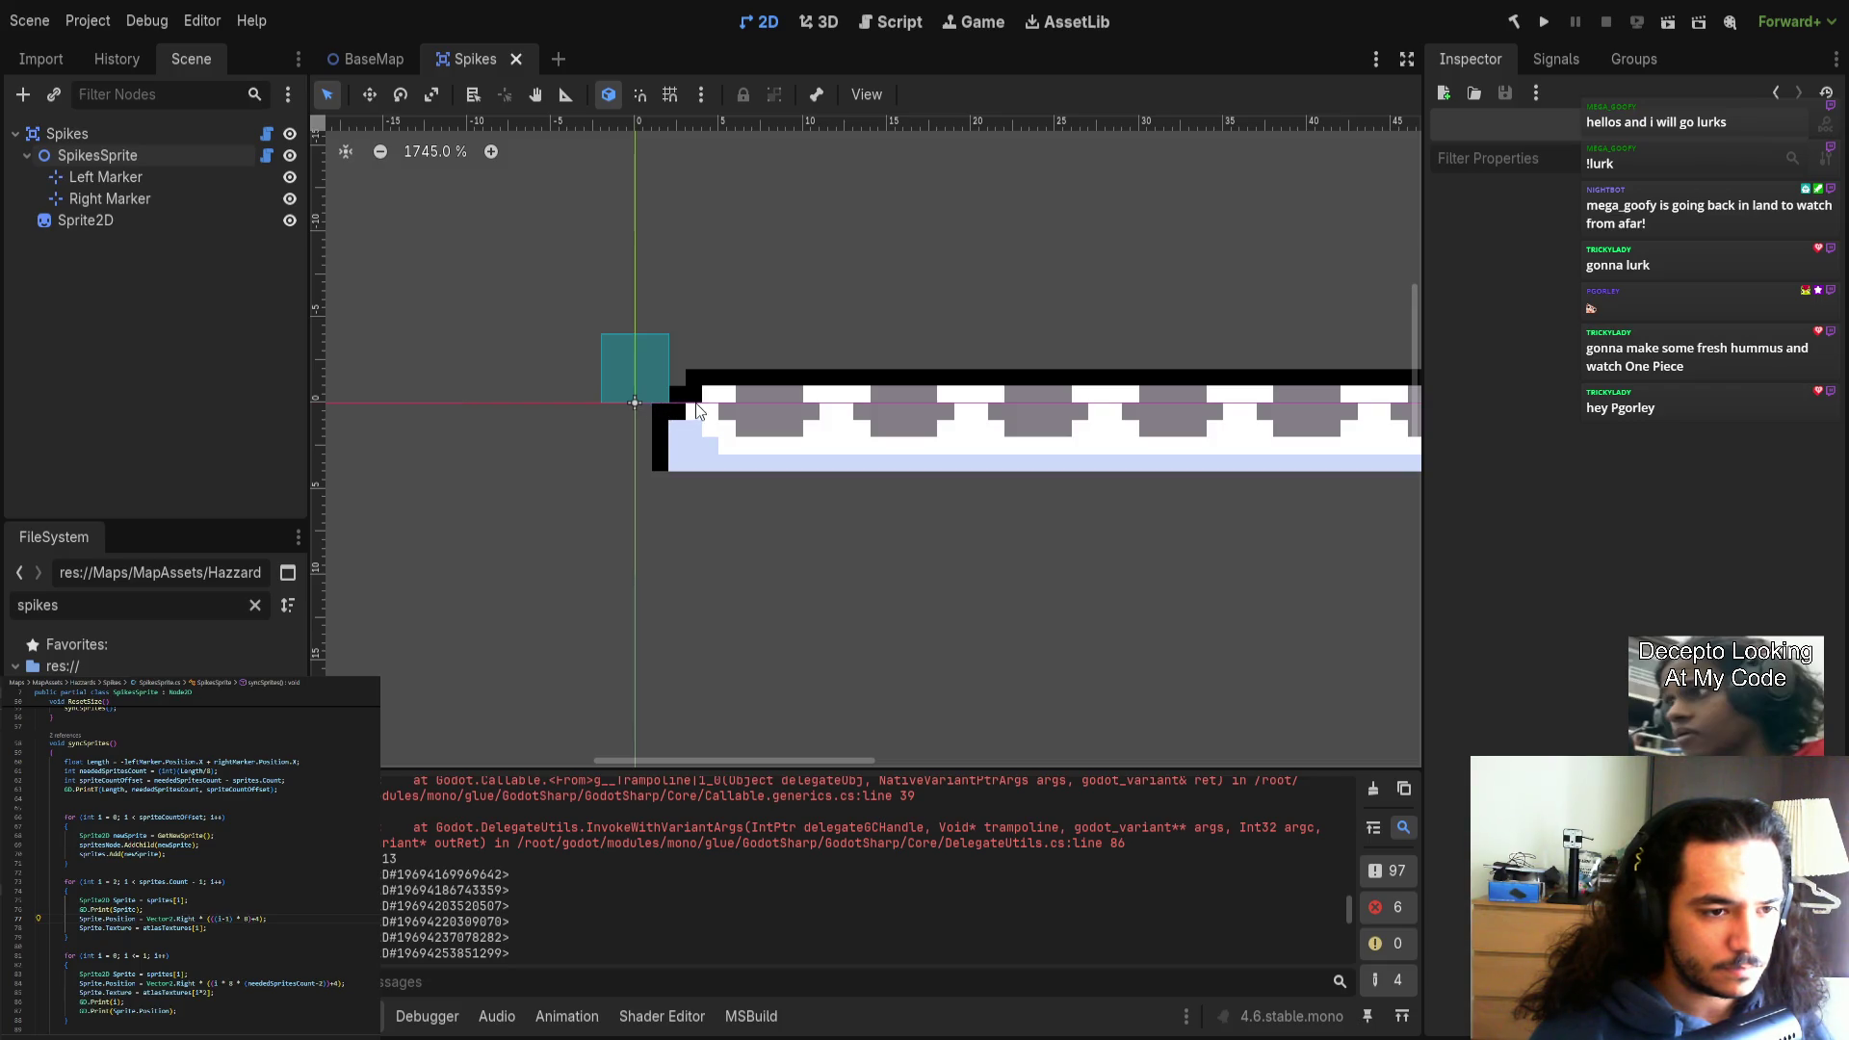
drag(700, 412, 700, 486)
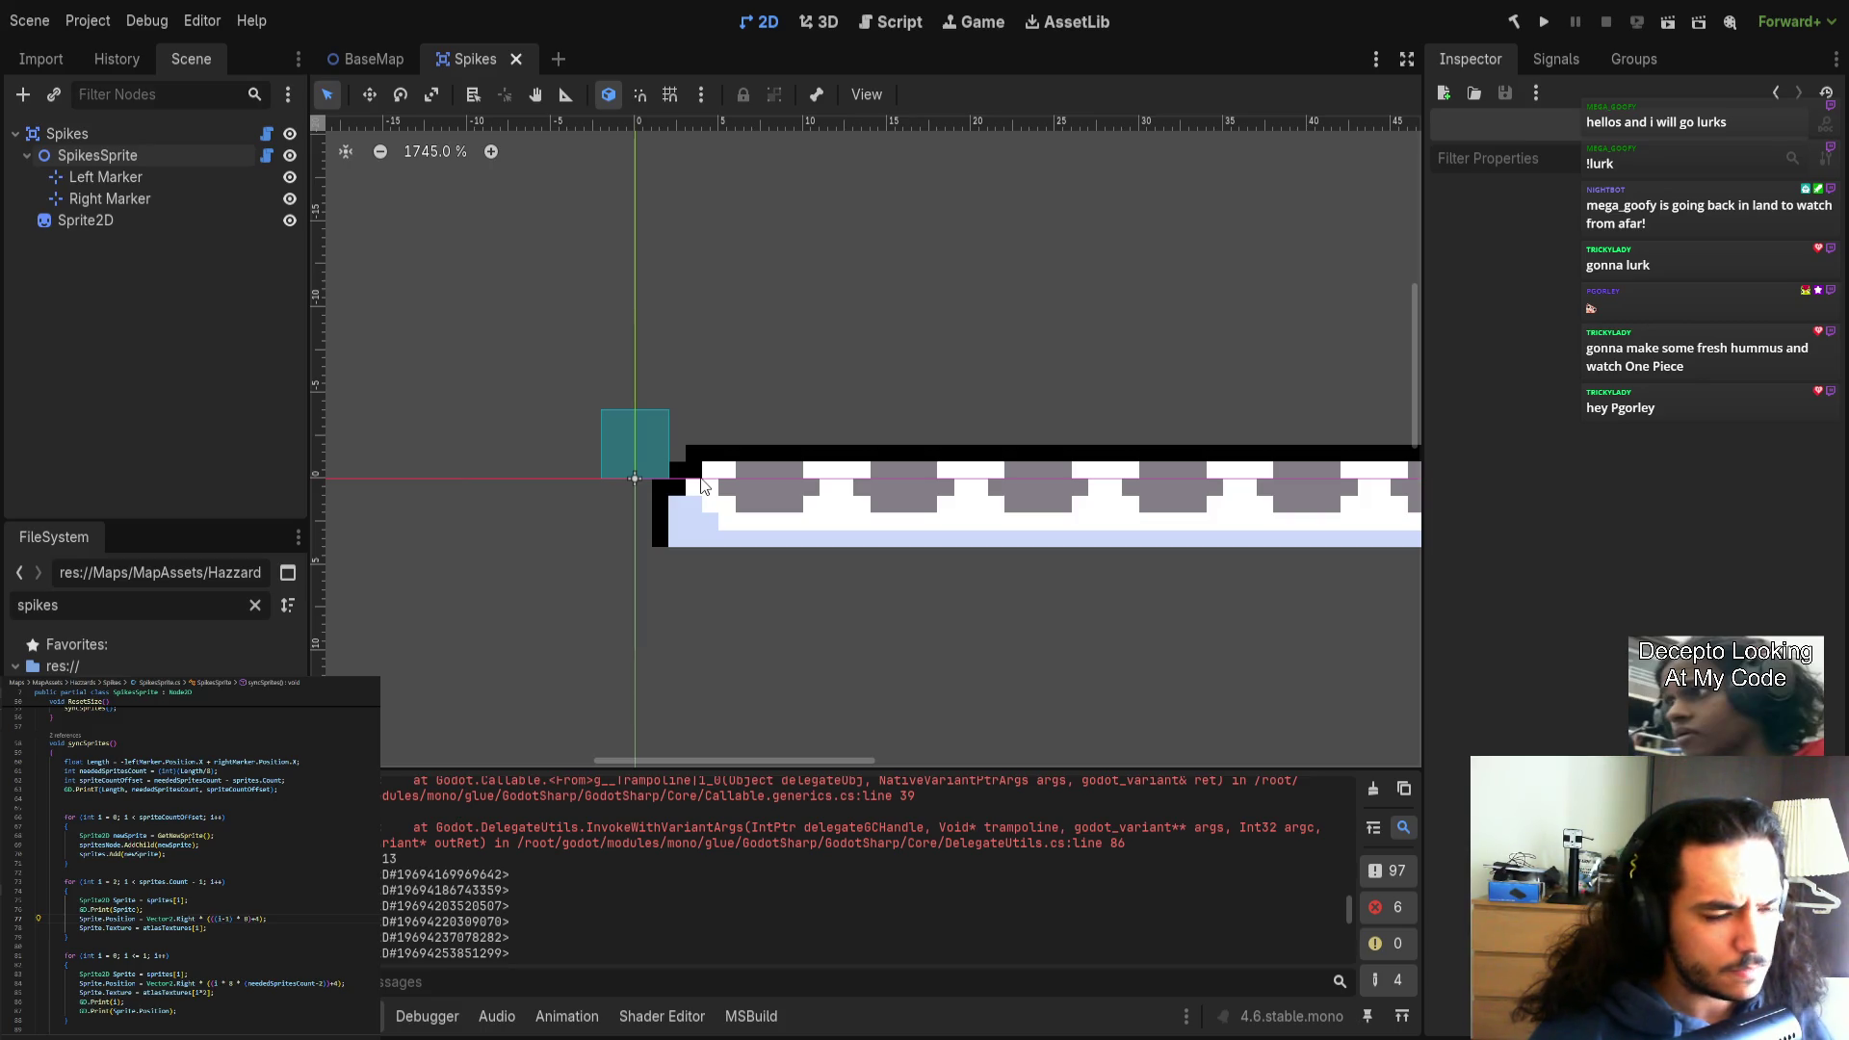
scroll(837, 610, right, 1)
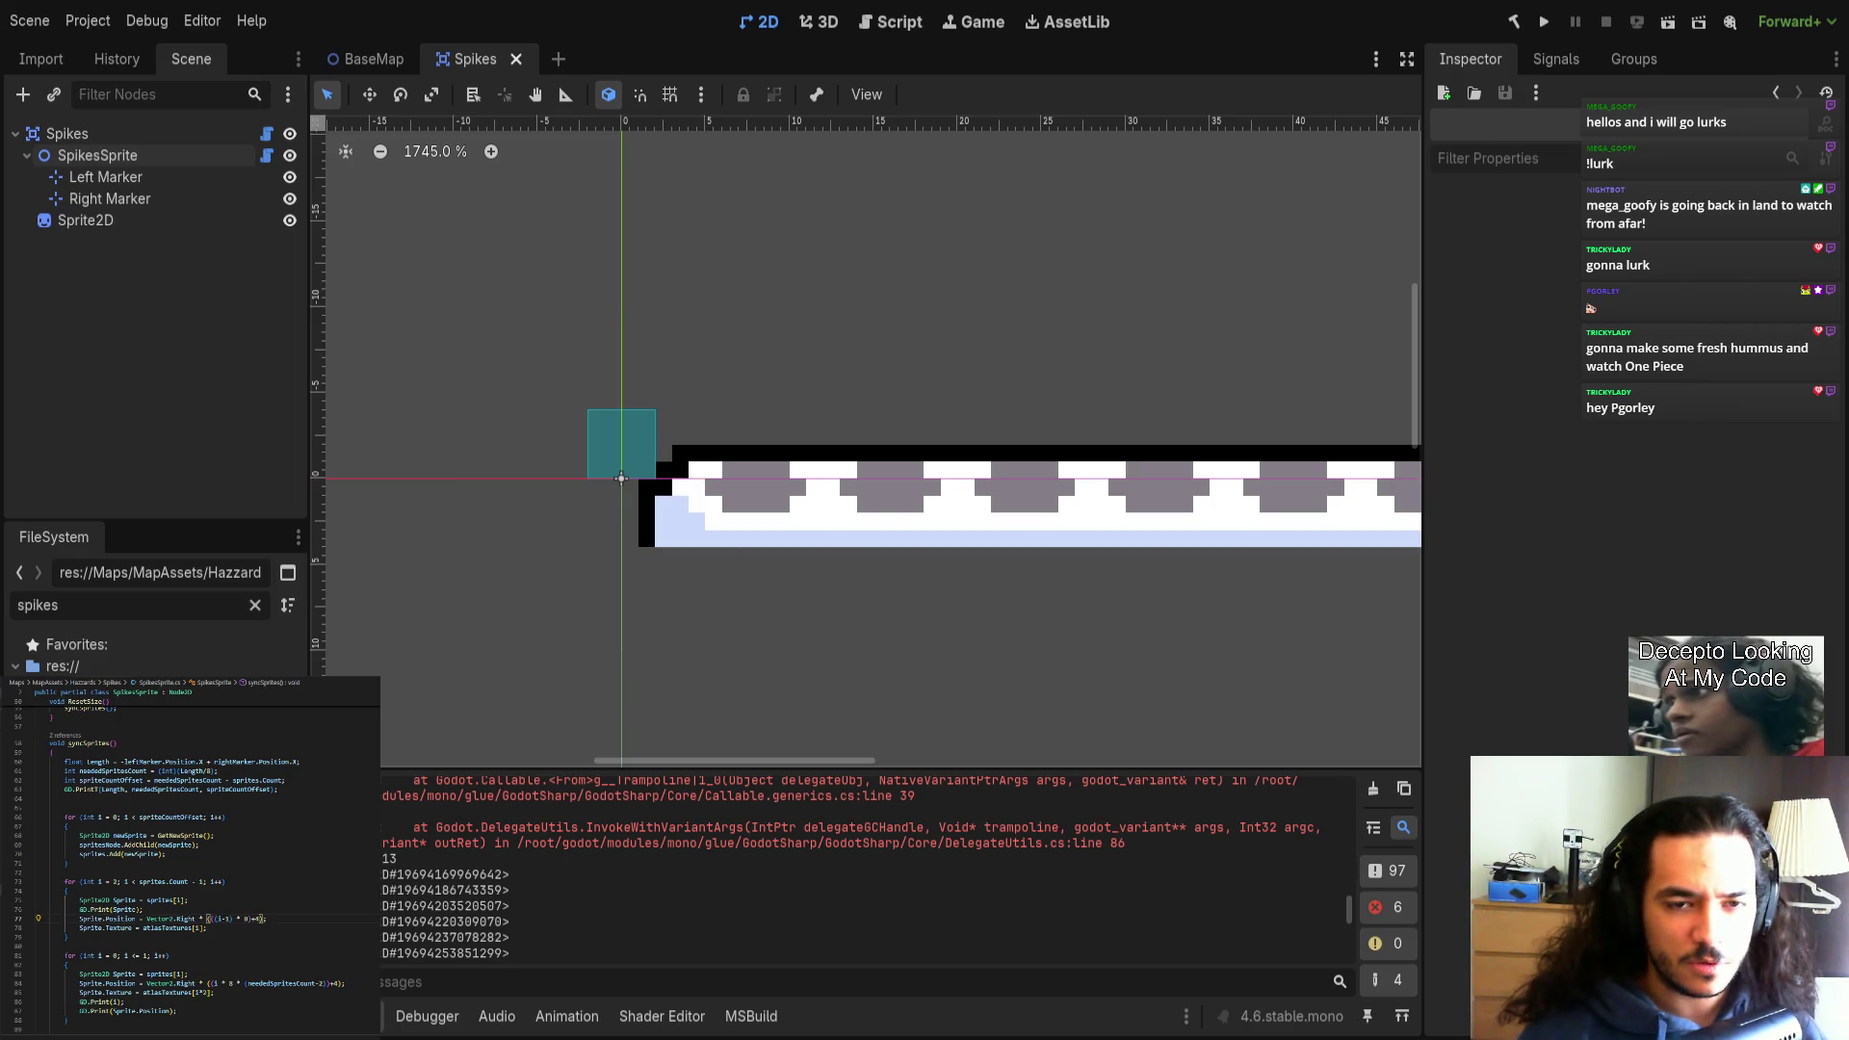
click(516, 59)
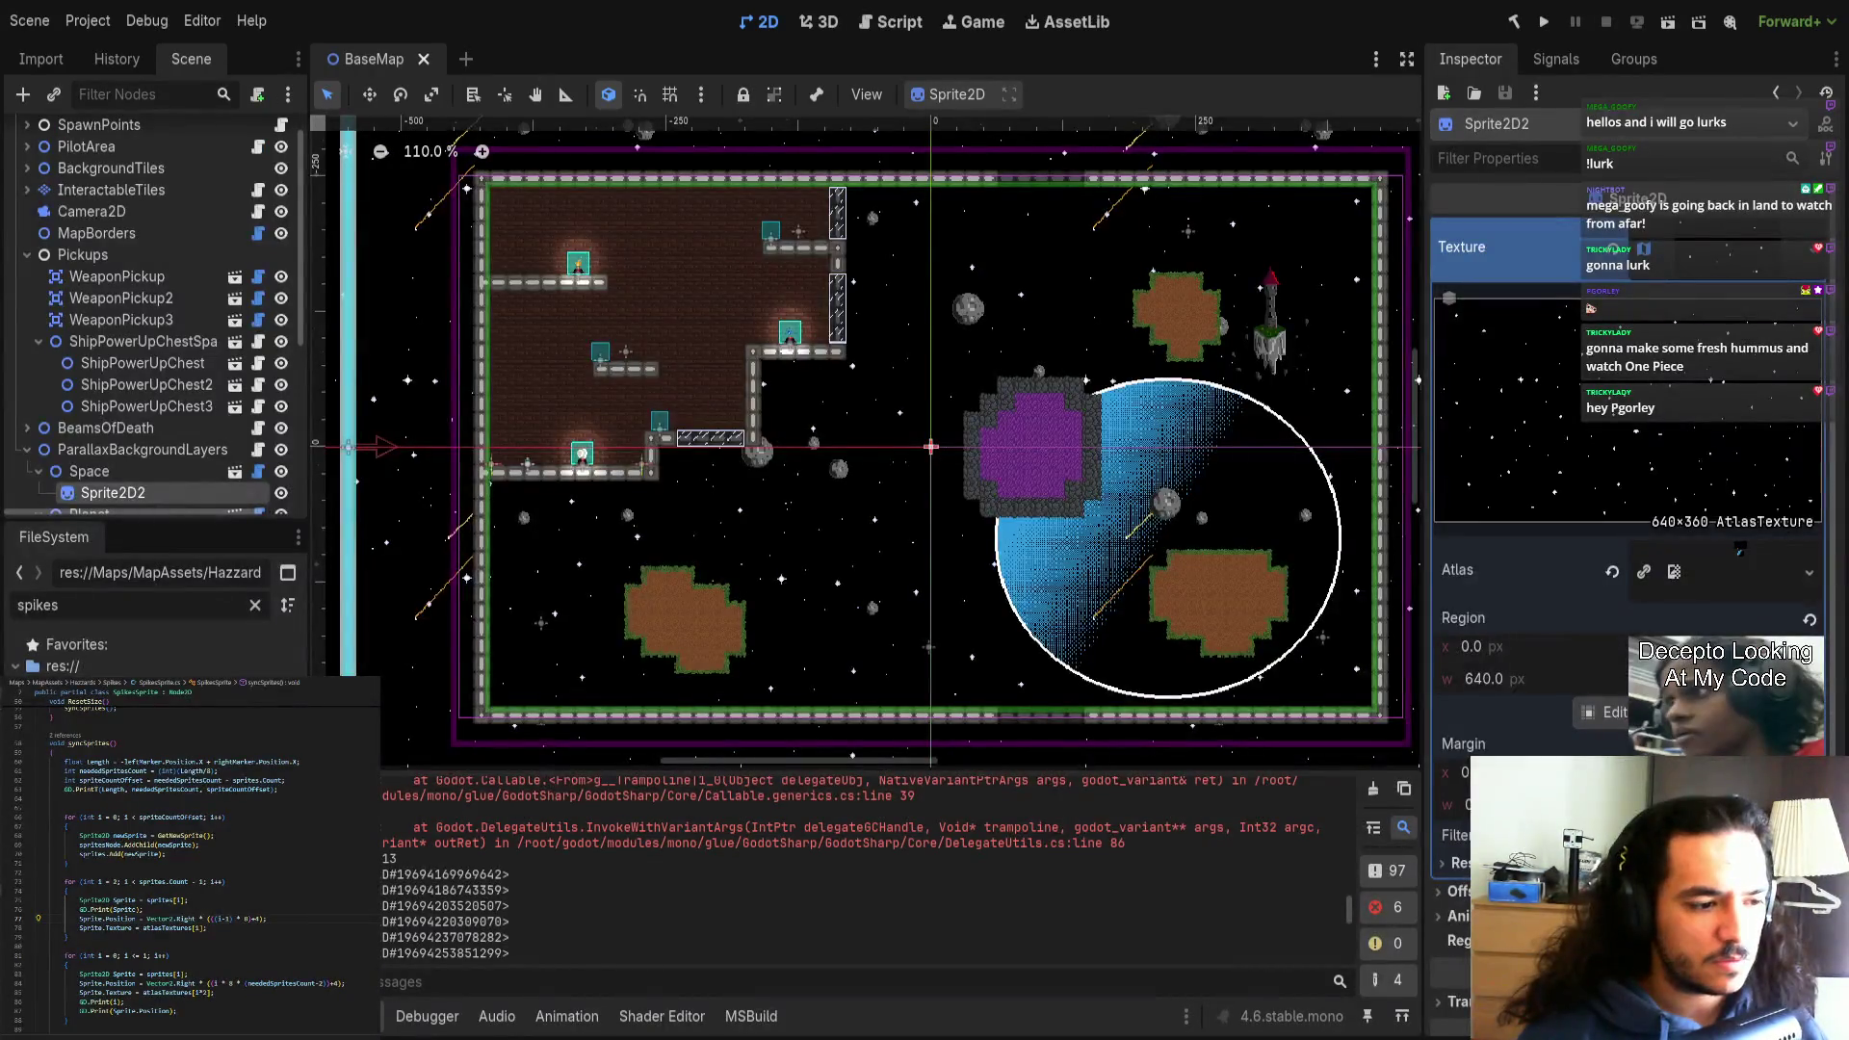
Reopen and close Spikes, then rebuild the .NET project with Alt+B.
key(ctrl+shift+t)
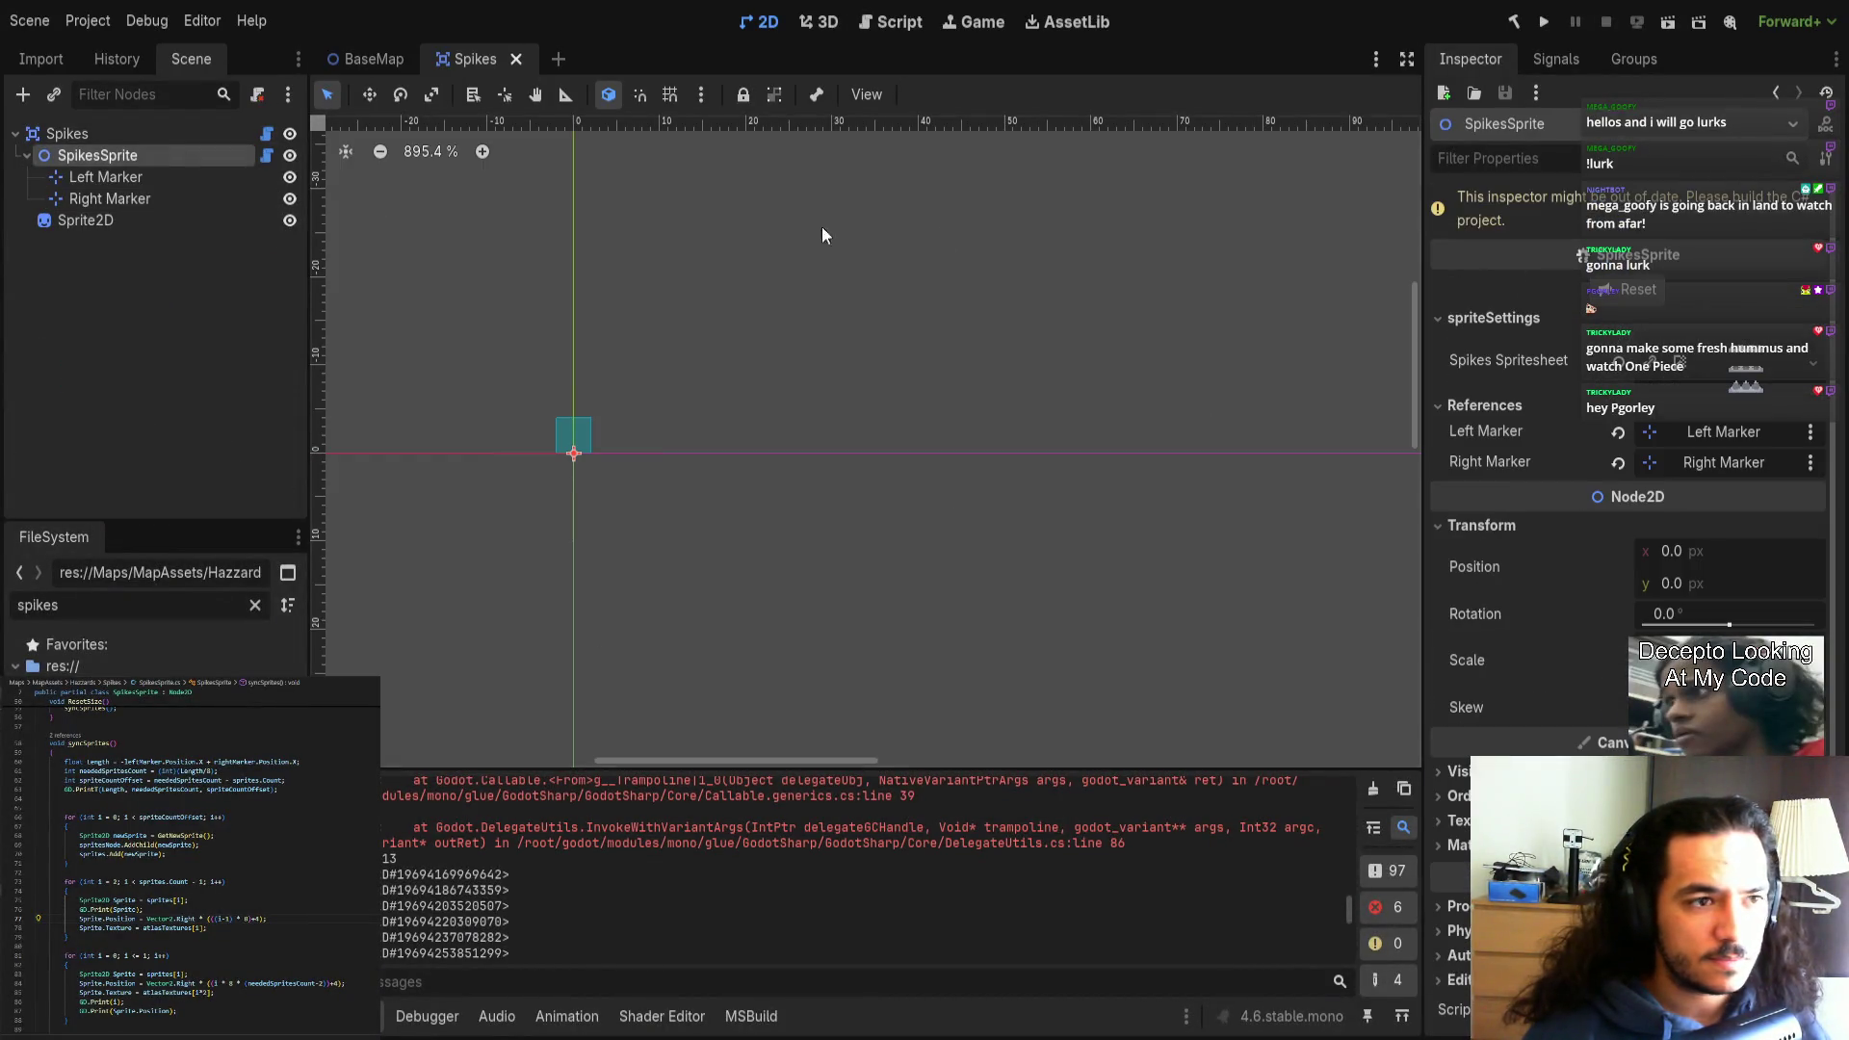
scroll(1020, 355, down, 8)
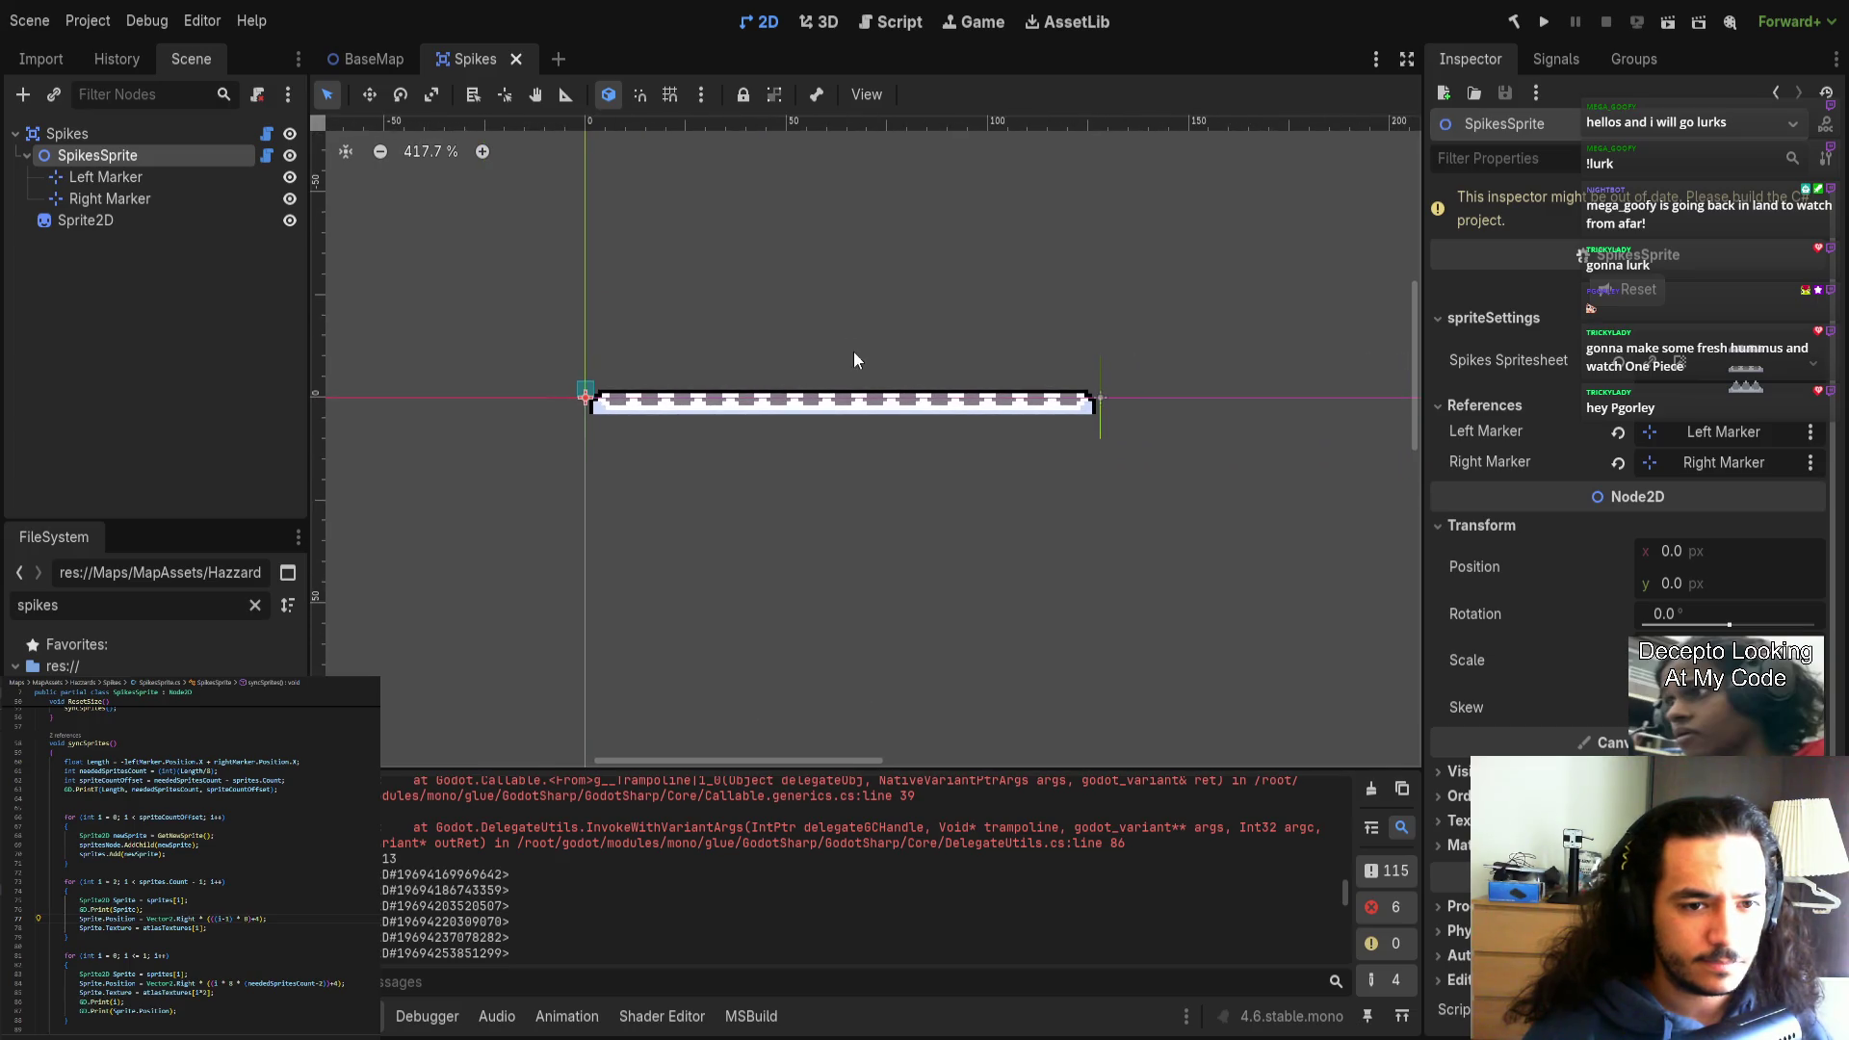
click(516, 59)
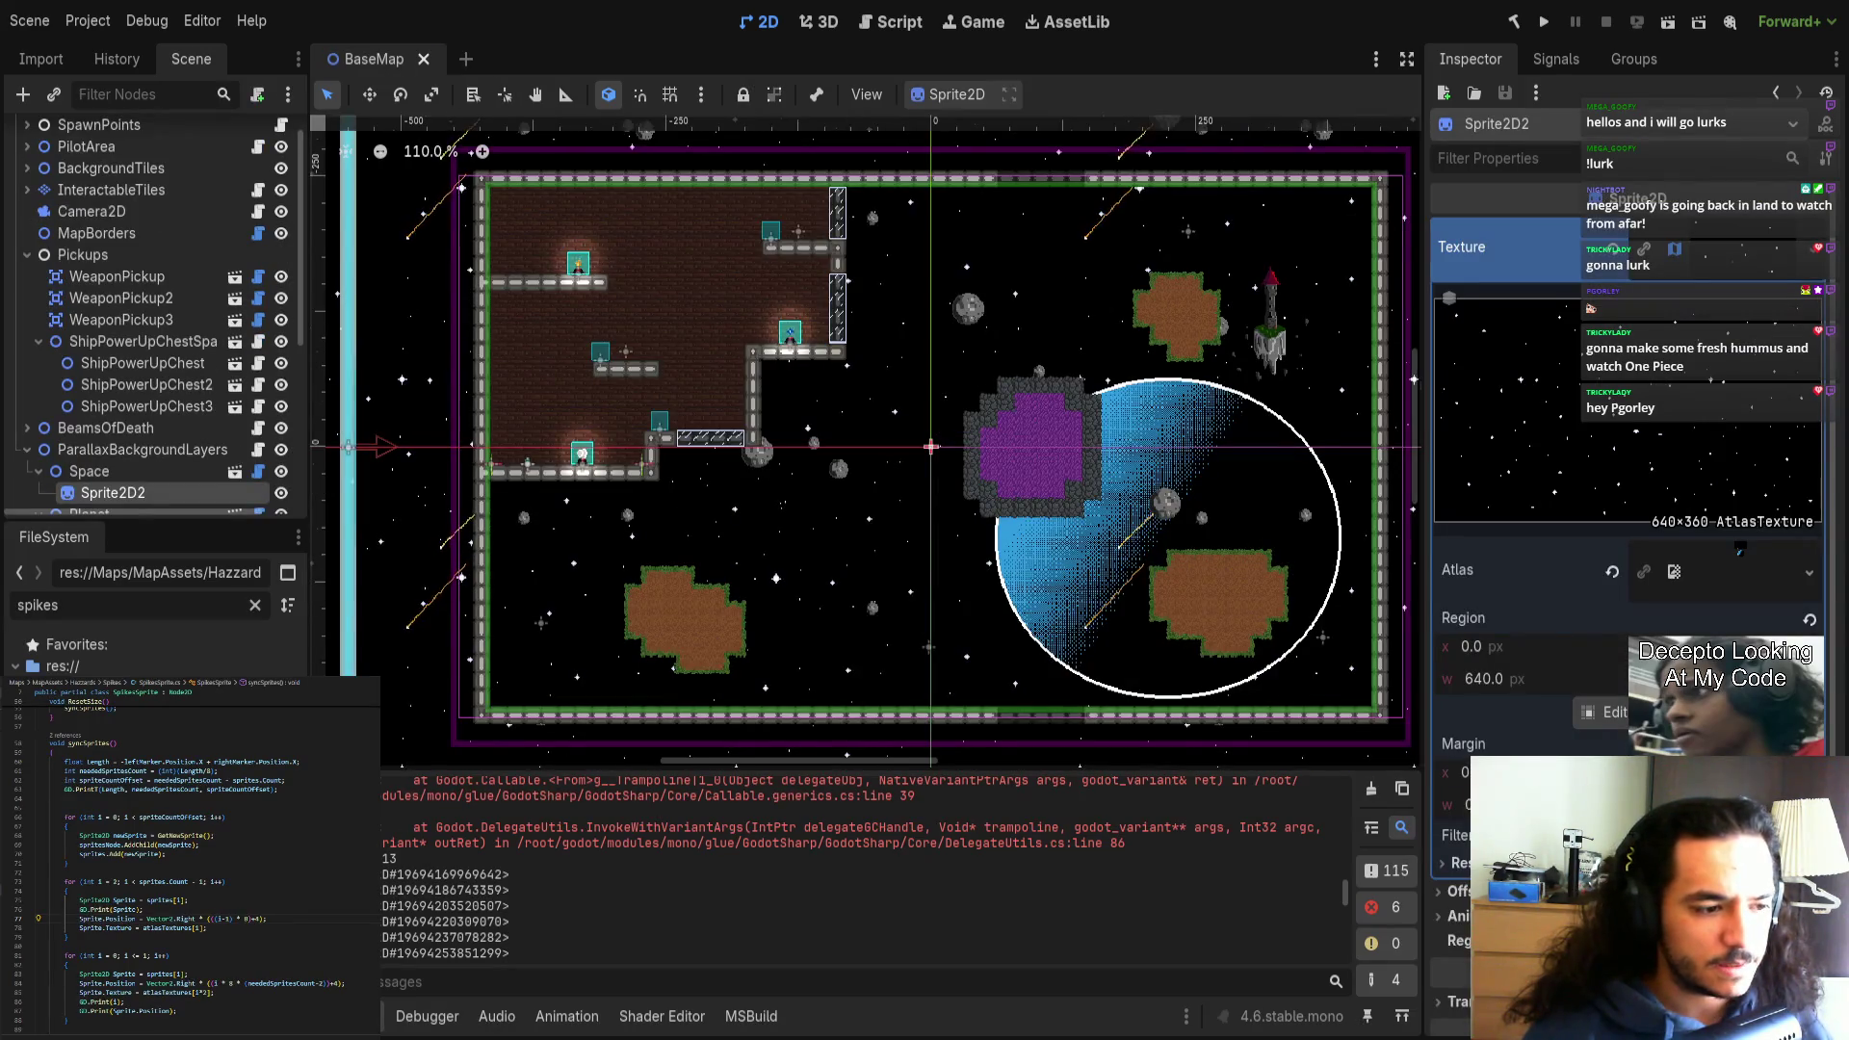
key(alt+b)
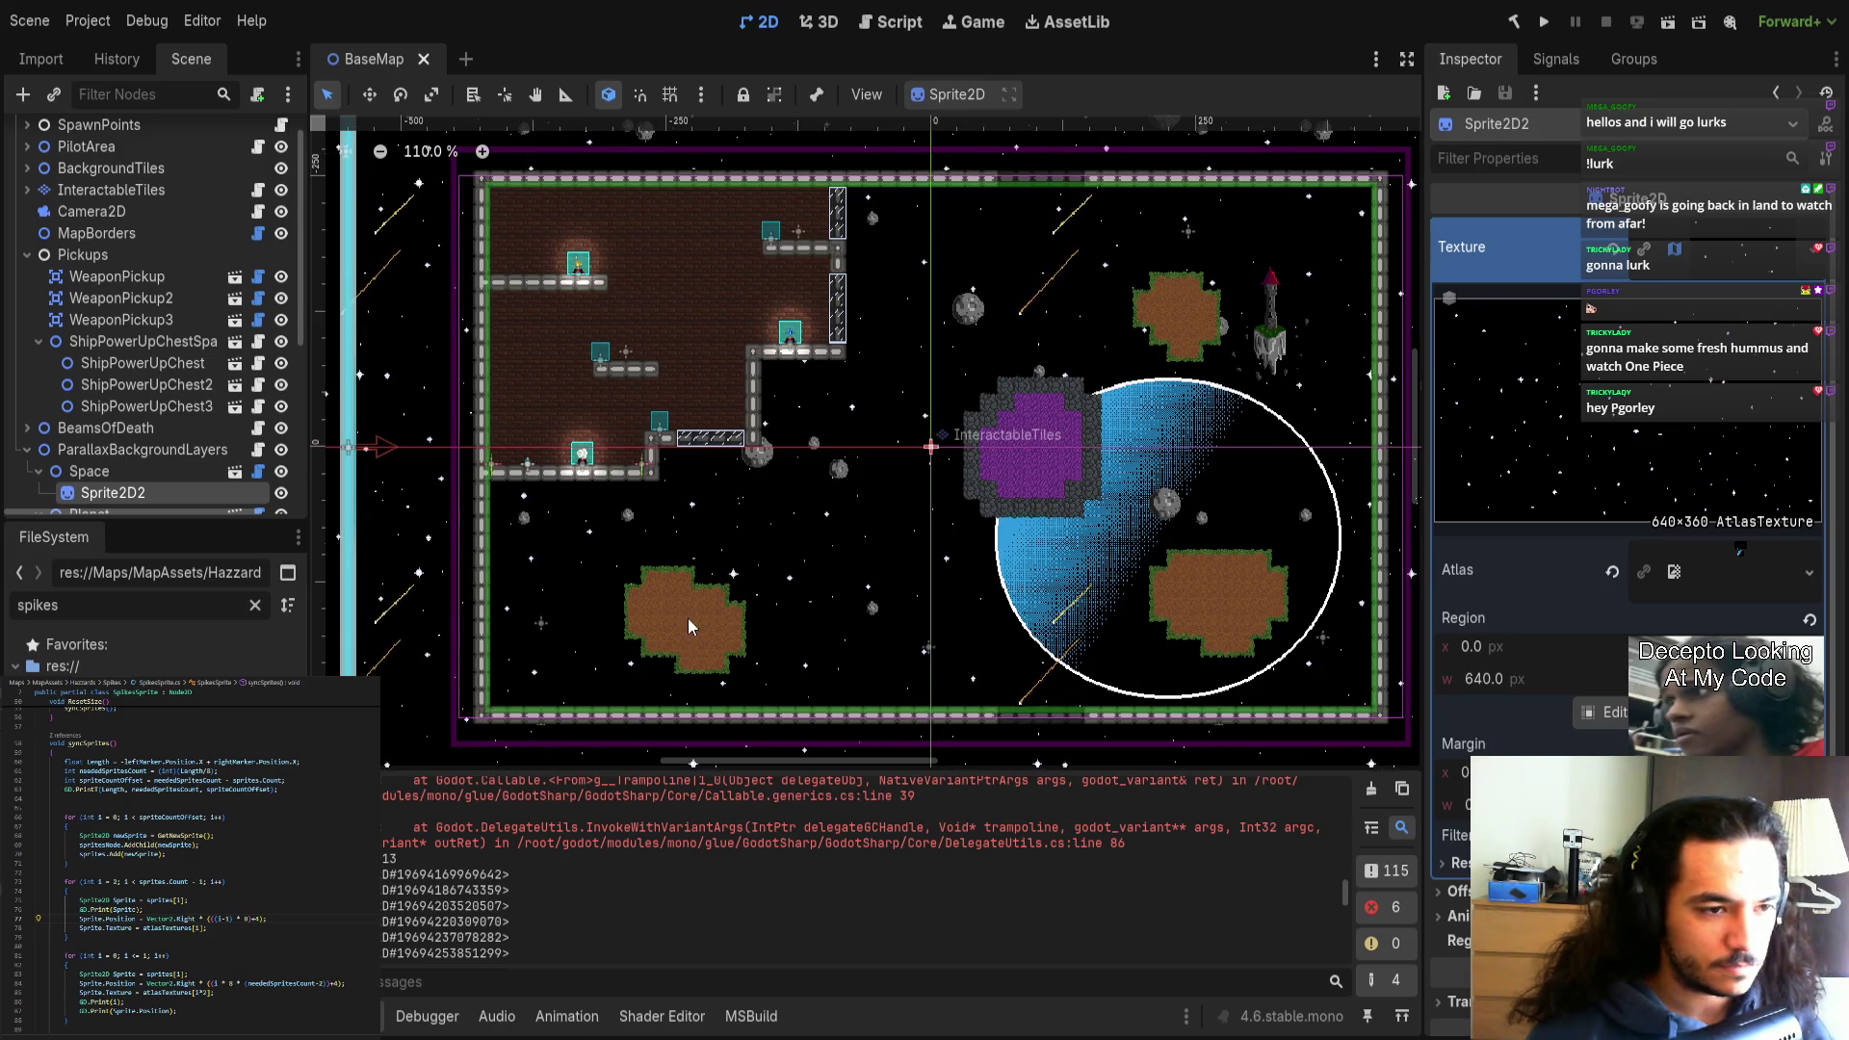
Clear the Output log and open Spikes.tscn from the FileSystem, selecting Right Marker and SpikesSprite.
scroll(812, 511, down, 3)
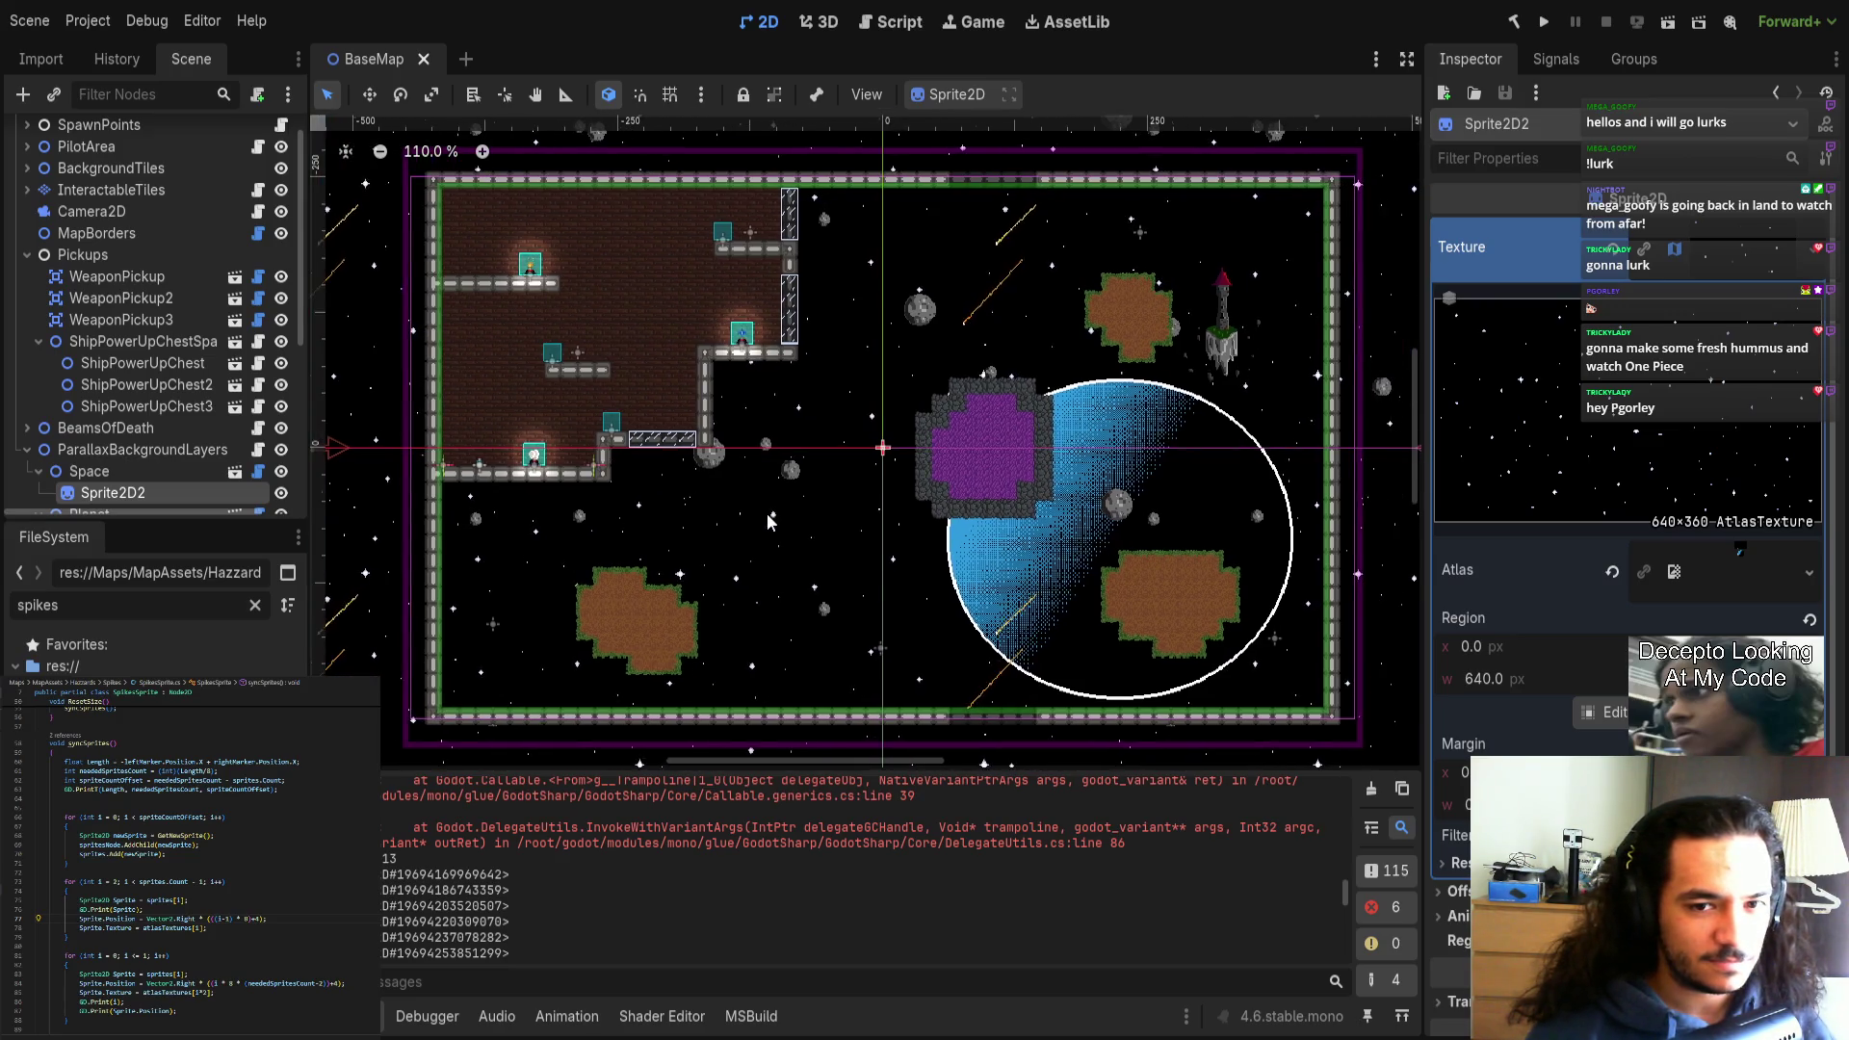
scroll(765, 520, left, 1)
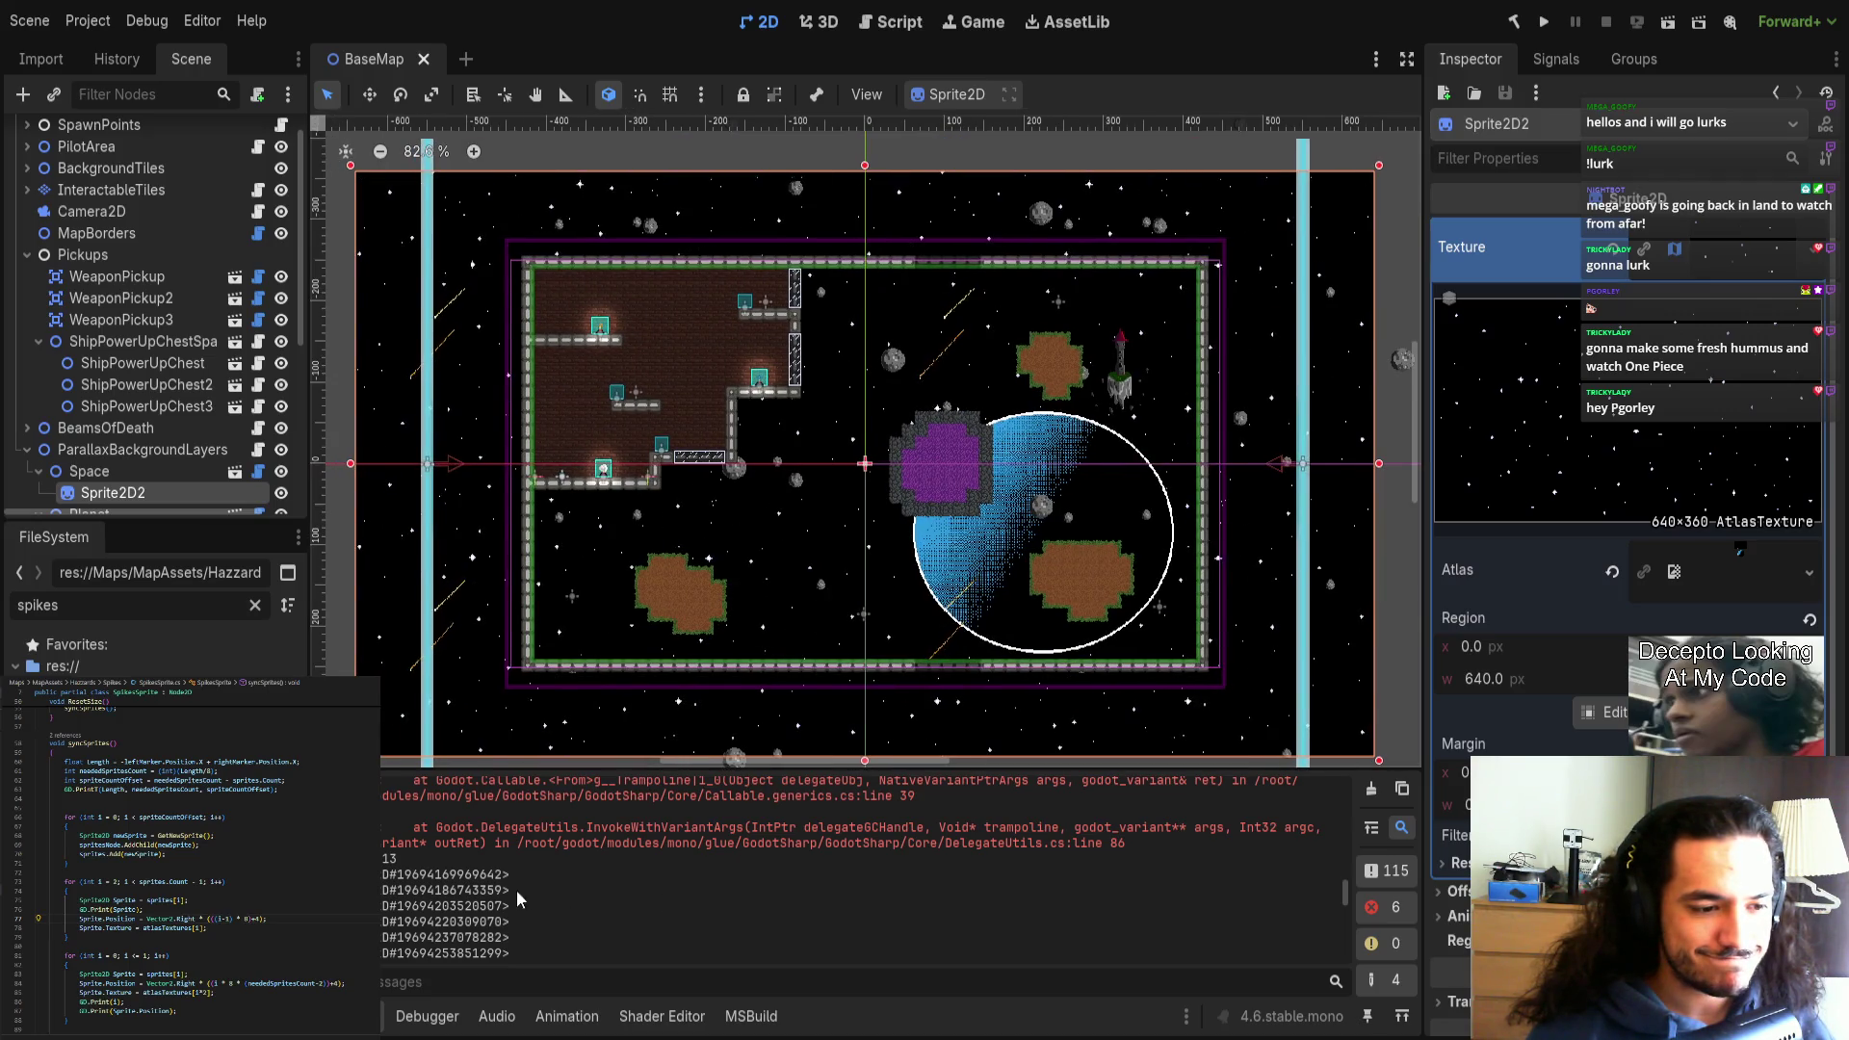
scroll(544, 575, down, 2)
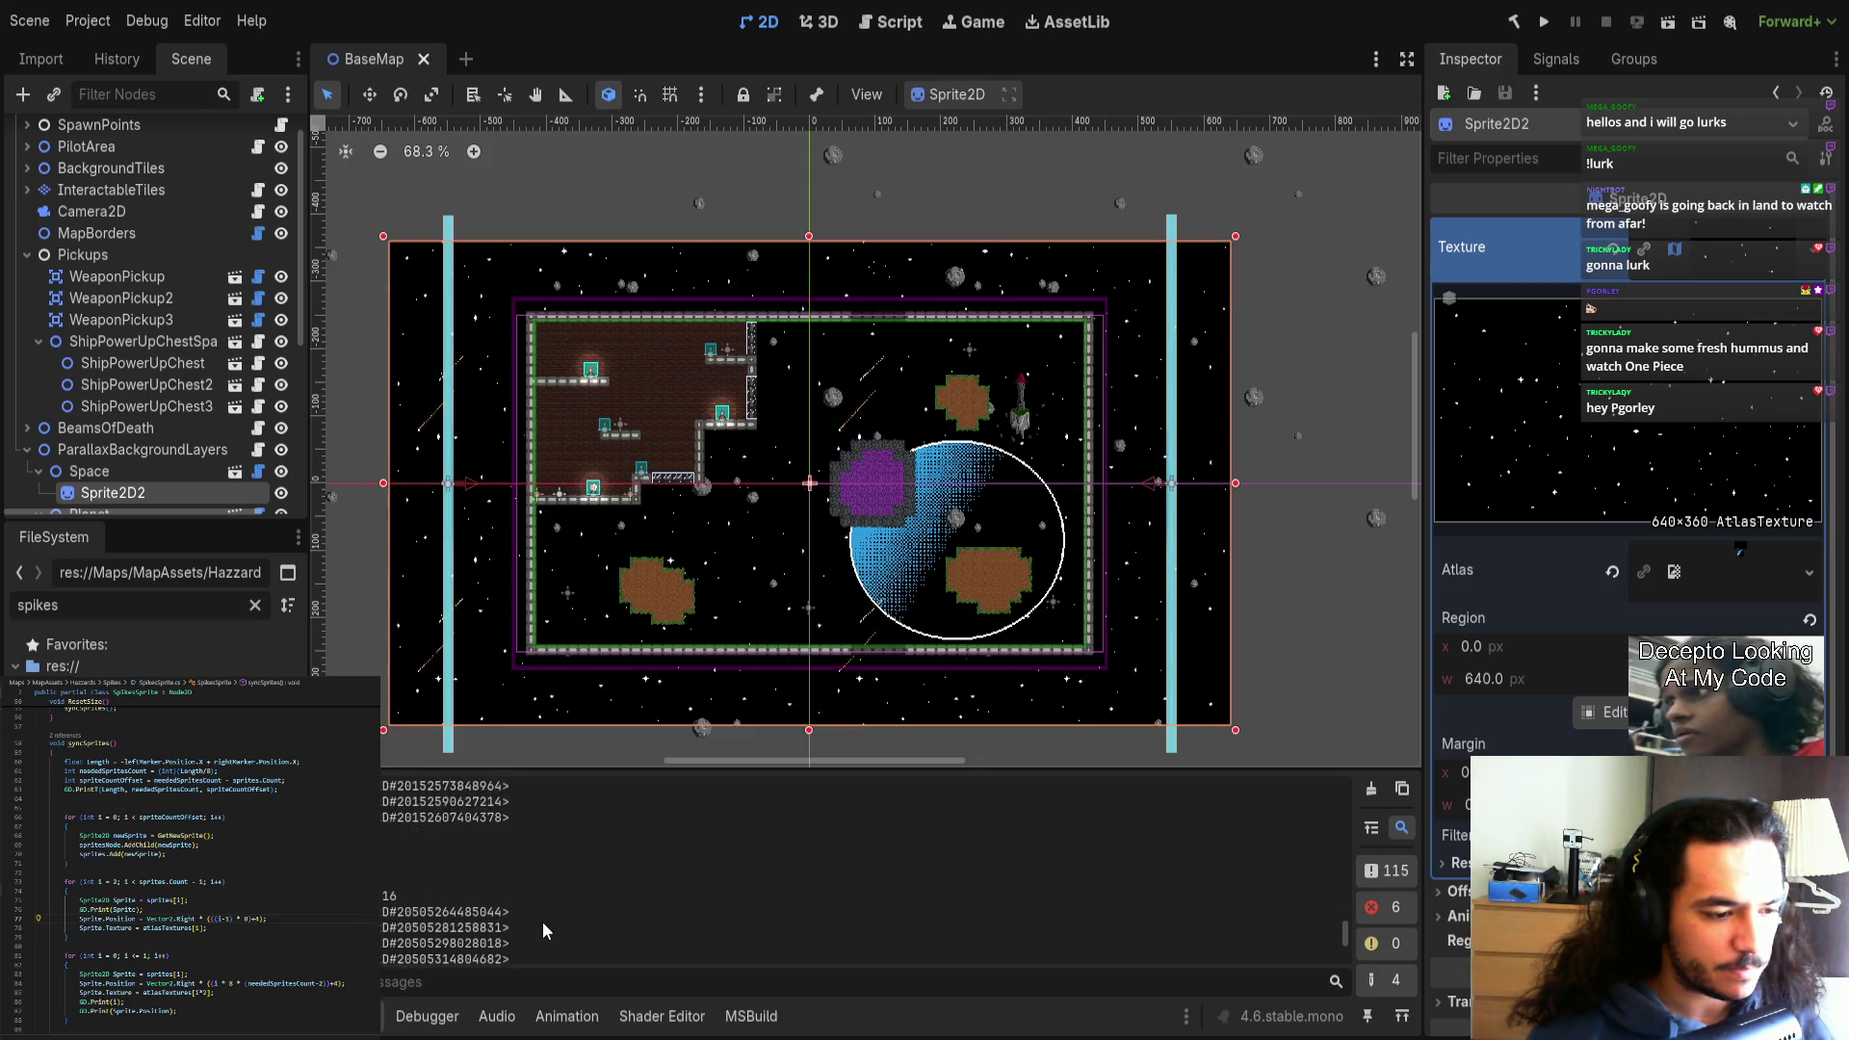
click(1371, 789)
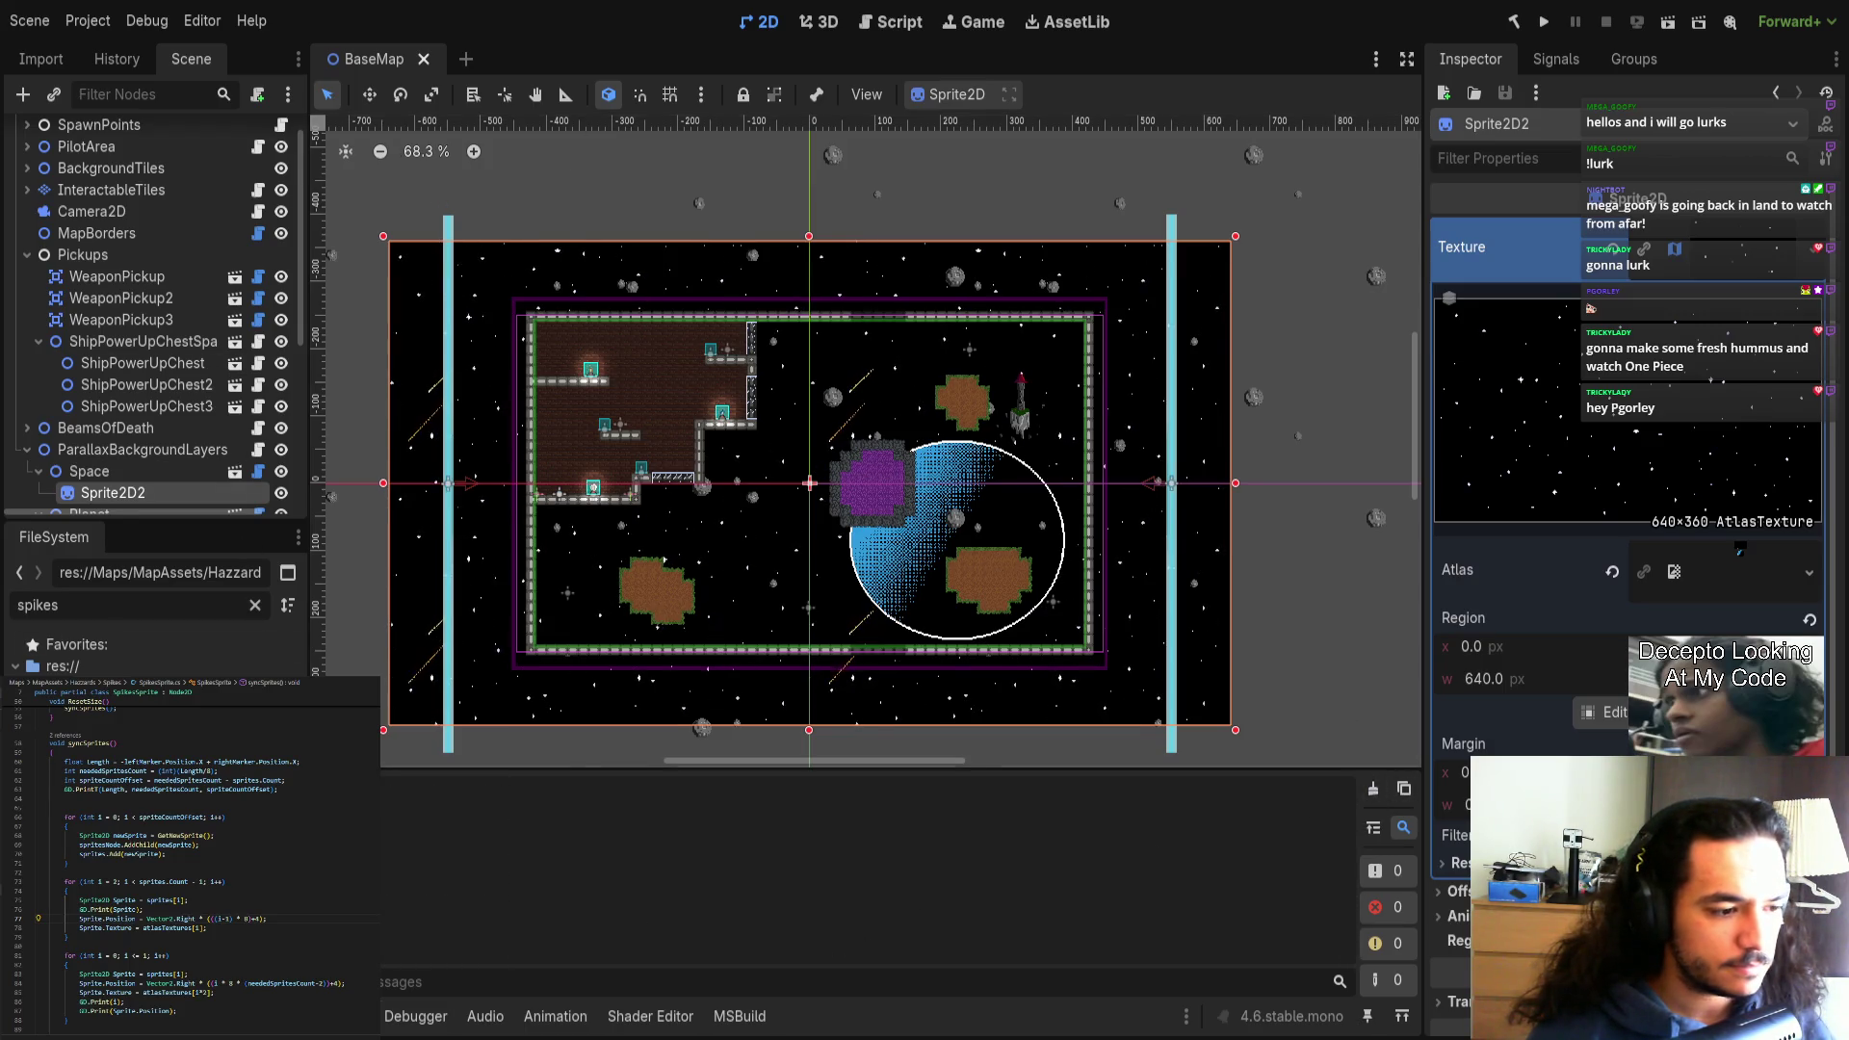
double_click(96, 731)
click(93, 194)
click(96, 156)
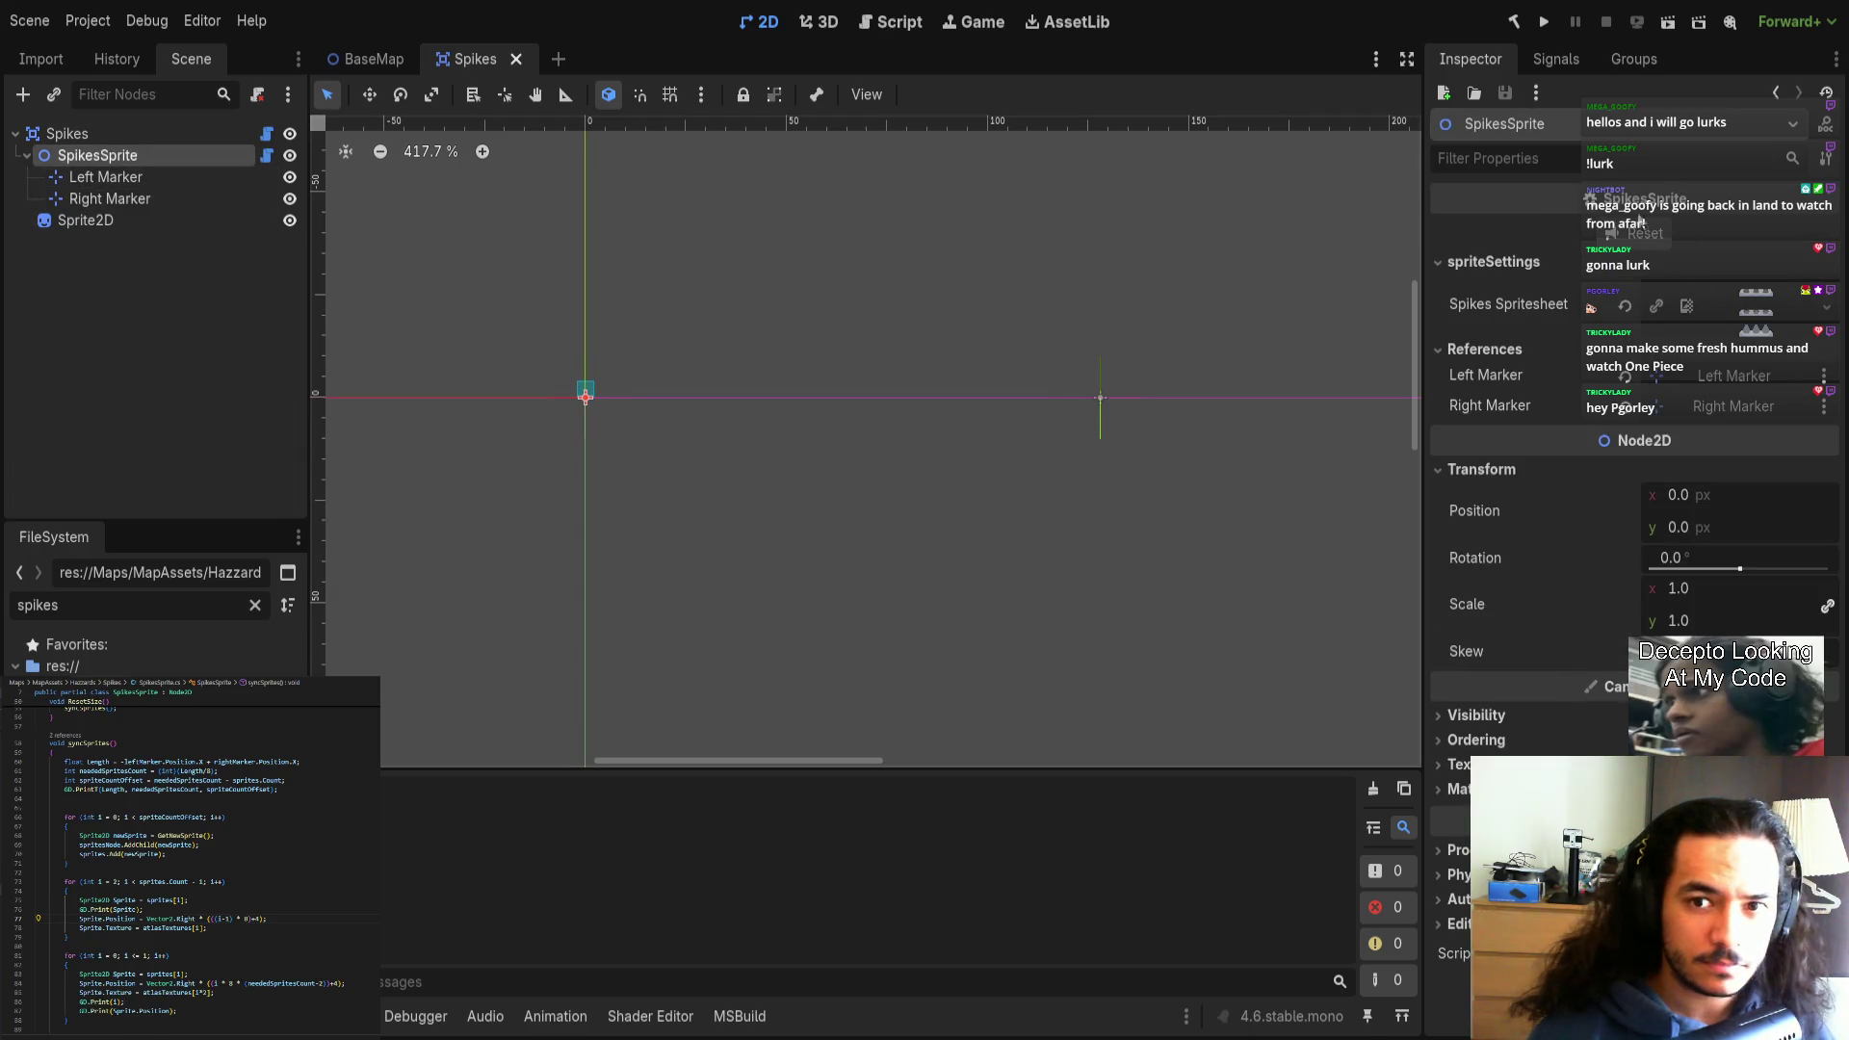
Pan along the tiled spike strip, enlarge the Output panel, and inspect both strip ends.
drag(775, 576, 826, 572)
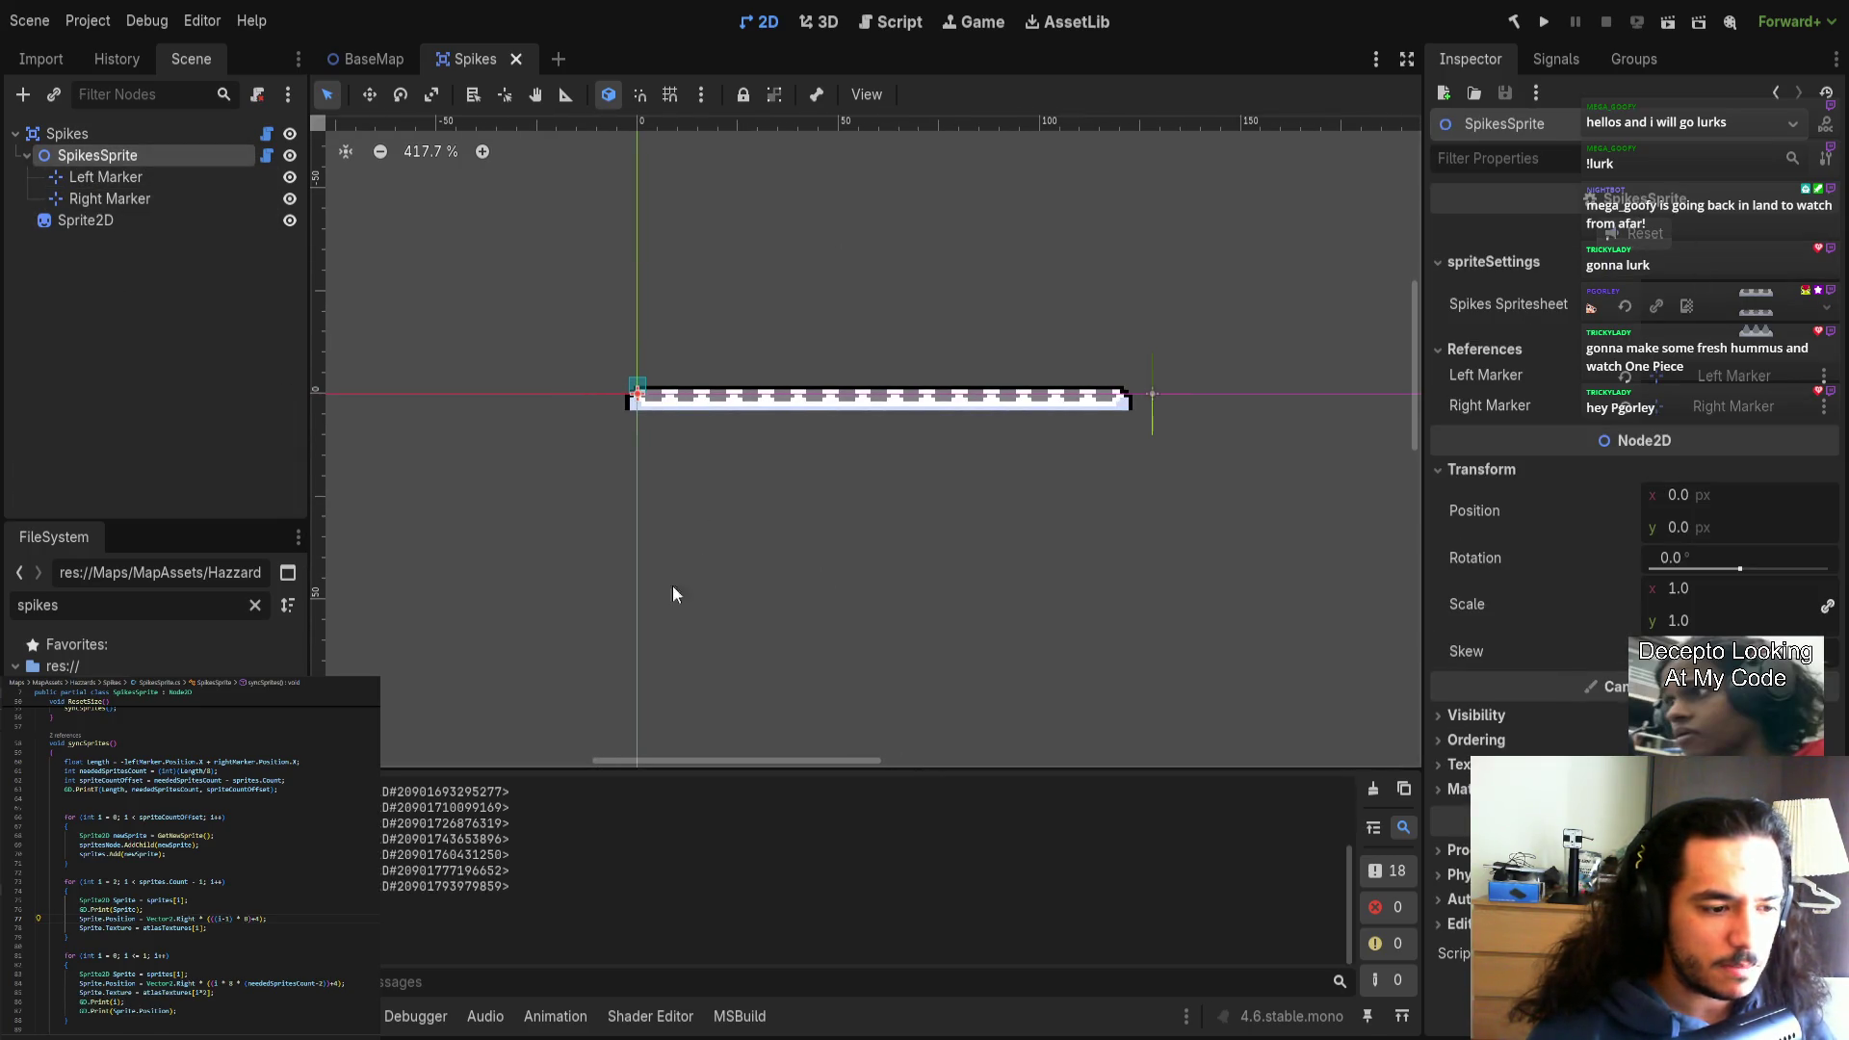
mouse_move(713, 770)
mouse_down()
mouse_move(713, 488)
mouse_move(698, 595)
mouse_move(660, 647)
mouse_up()
scroll(785, 445, up, 5)
scroll(777, 447, right, 5)
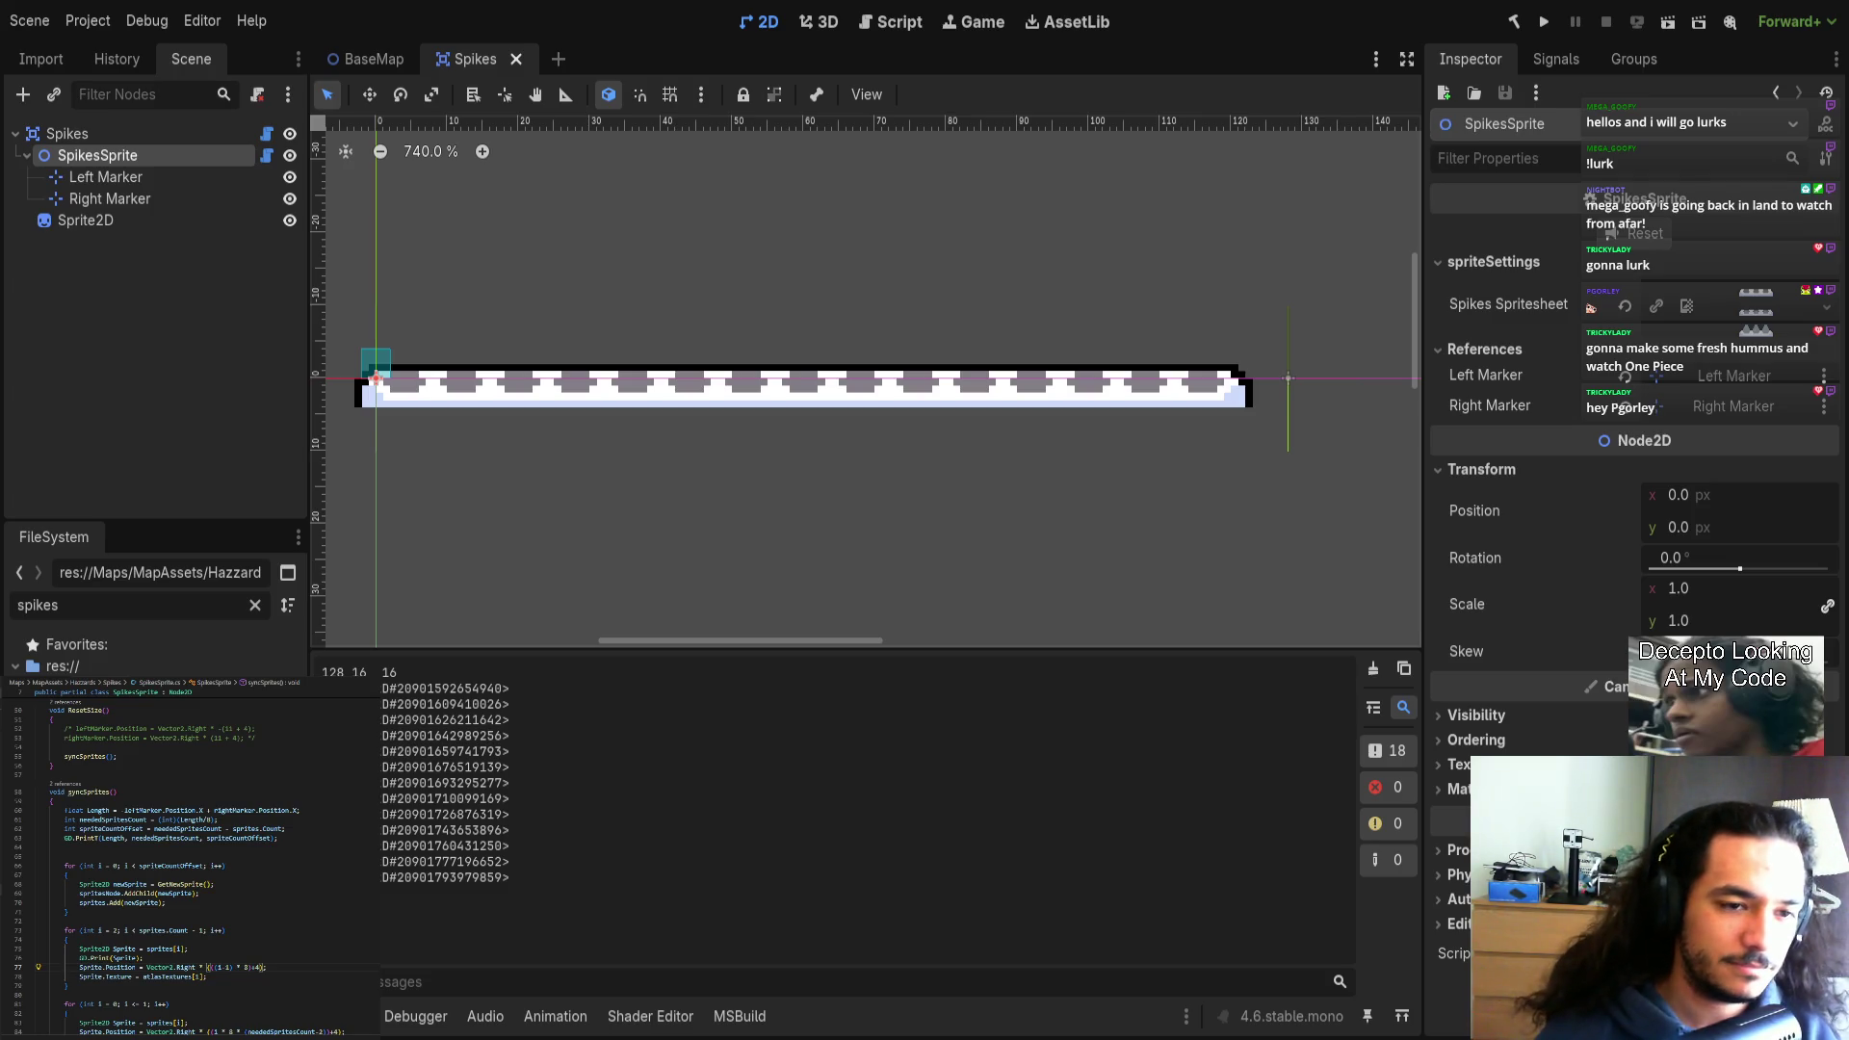
scroll(616, 440, left, 5)
scroll(676, 423, right, 1)
scroll(679, 405, up, 3)
scroll(1099, 388, right, 10)
scroll(1117, 394, right, 1)
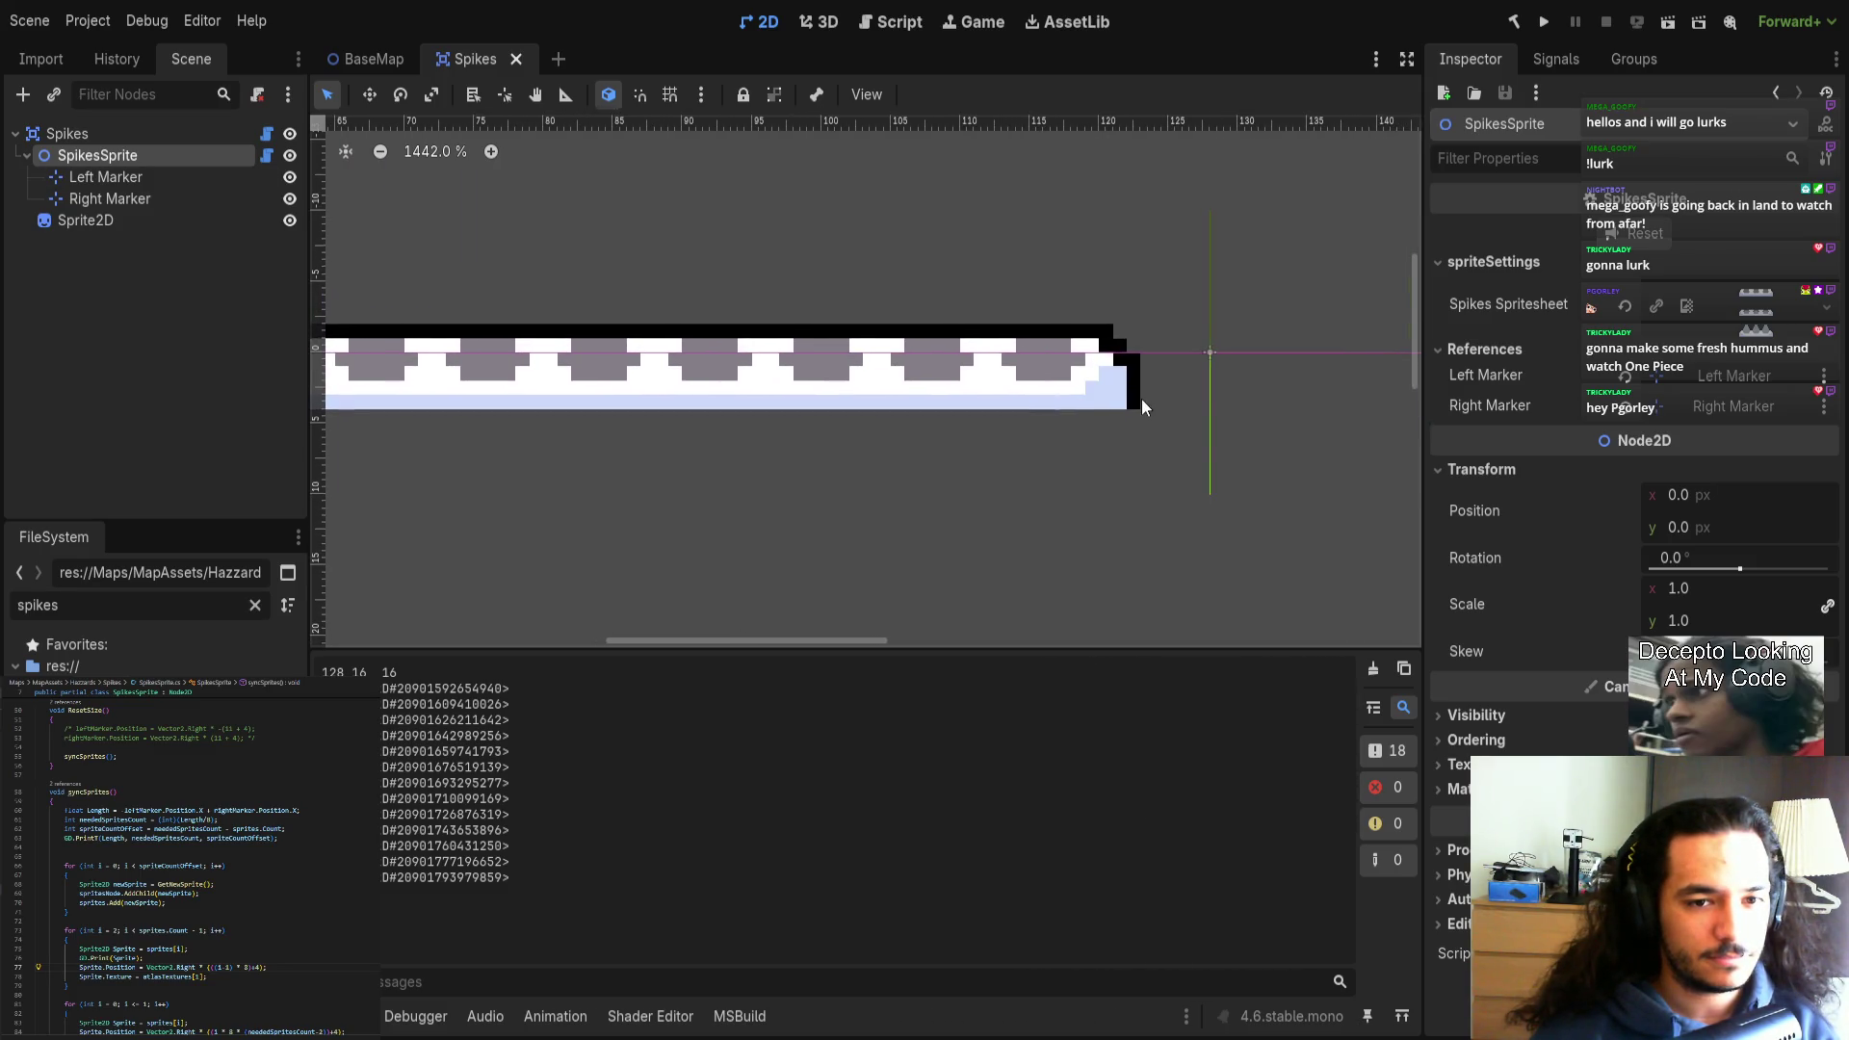
click(1089, 356)
Give the Sprite2D node the SpikesHazard.png sheet as its texture.
scroll(1101, 360, up, 3)
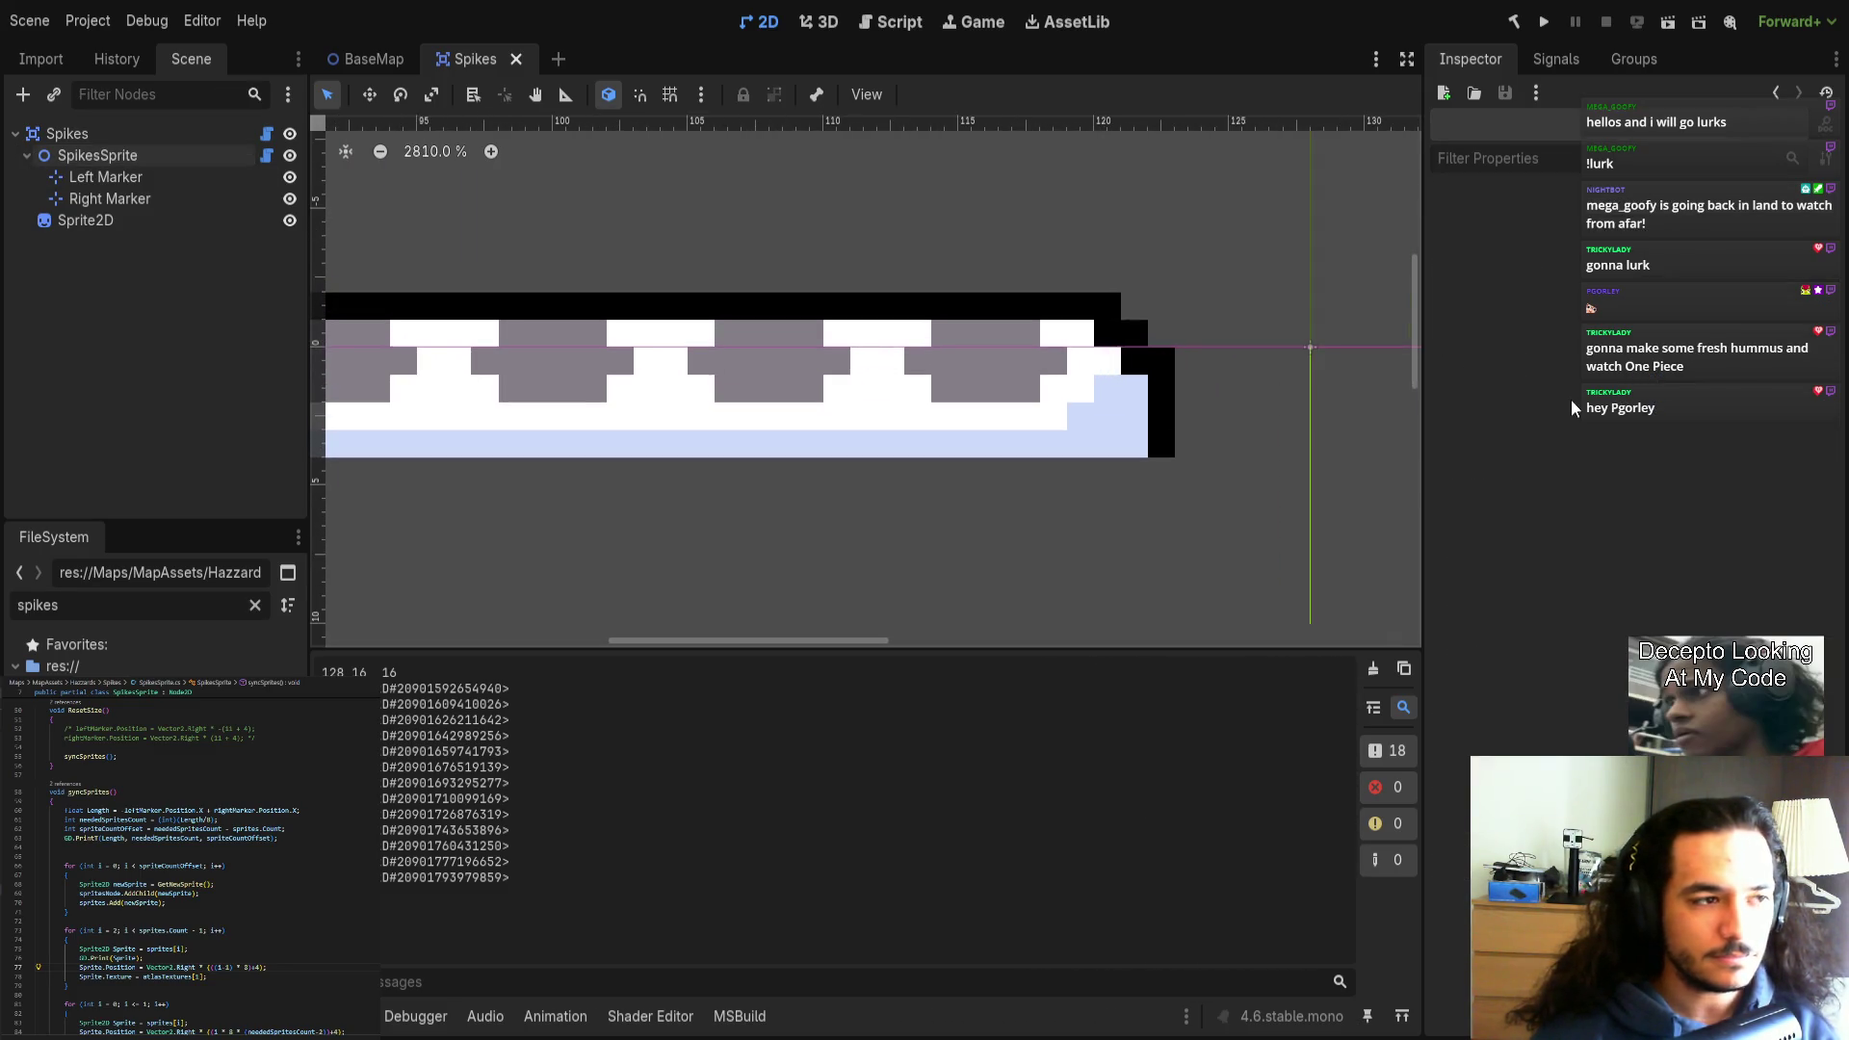
scroll(372, 258, down, 3)
click(198, 218)
scroll(543, 289, left, 10)
scroll(674, 390, down, 3)
mouse_move(116, 770)
mouse_down()
mouse_move(991, 489)
mouse_move(1719, 217)
mouse_up()
Move Sprite2D to (109, 16) and then (124, 12), then undo both moves.
mouse_move(448, 411)
mouse_down()
mouse_move(733, 522)
mouse_move(1225, 525)
mouse_up()
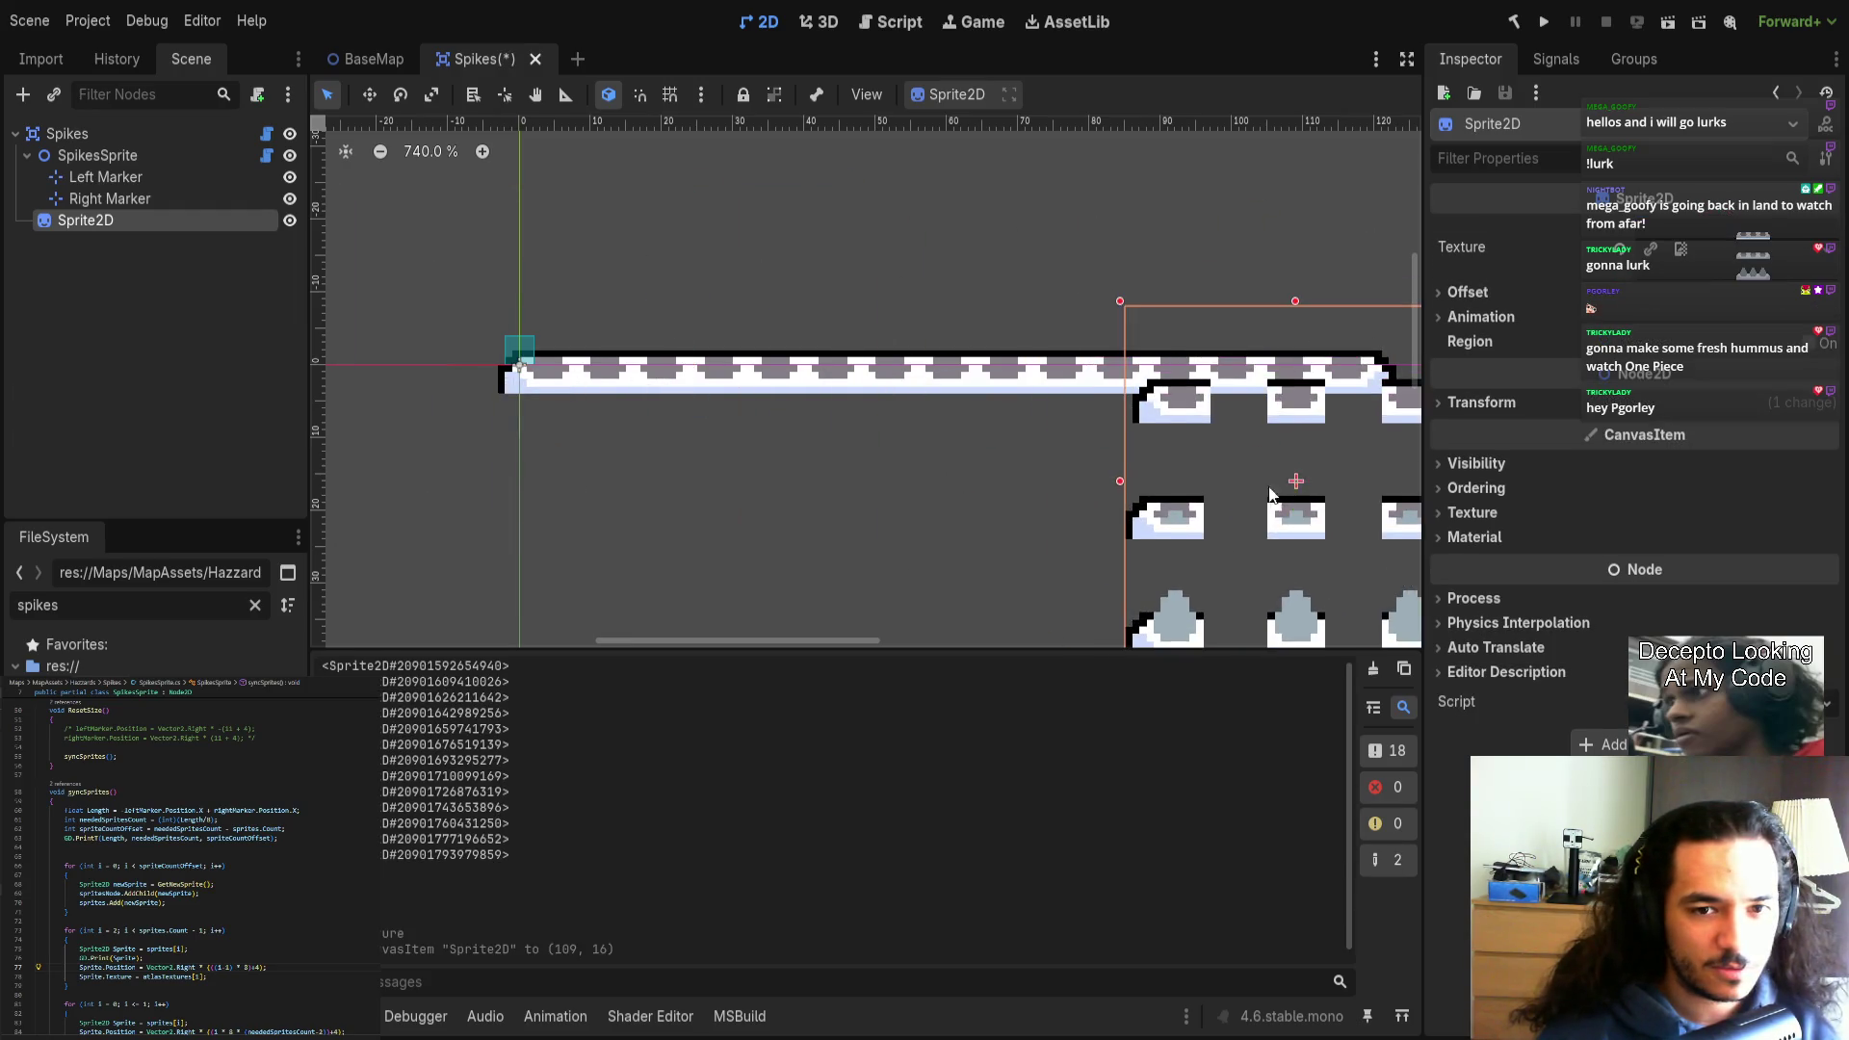
scroll(868, 524, right, 5)
drag(967, 574, 1072, 543)
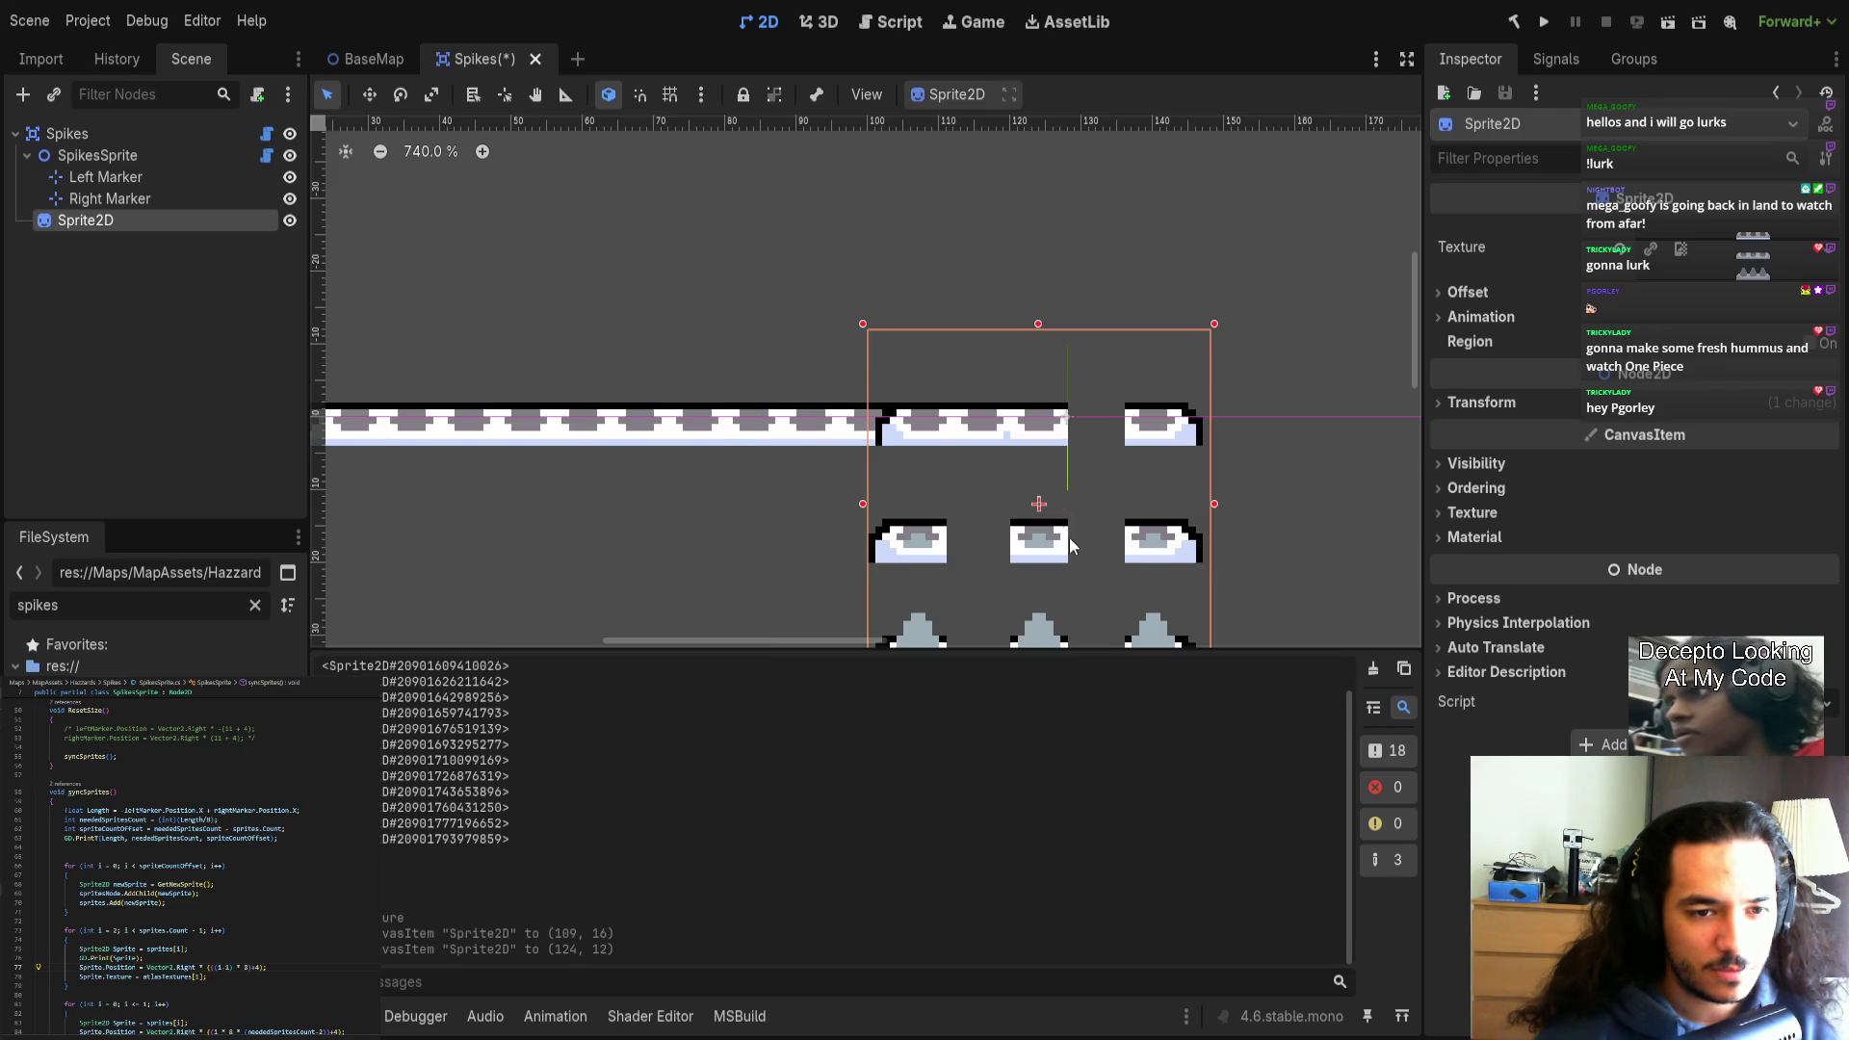
scroll(1019, 470, up, 3)
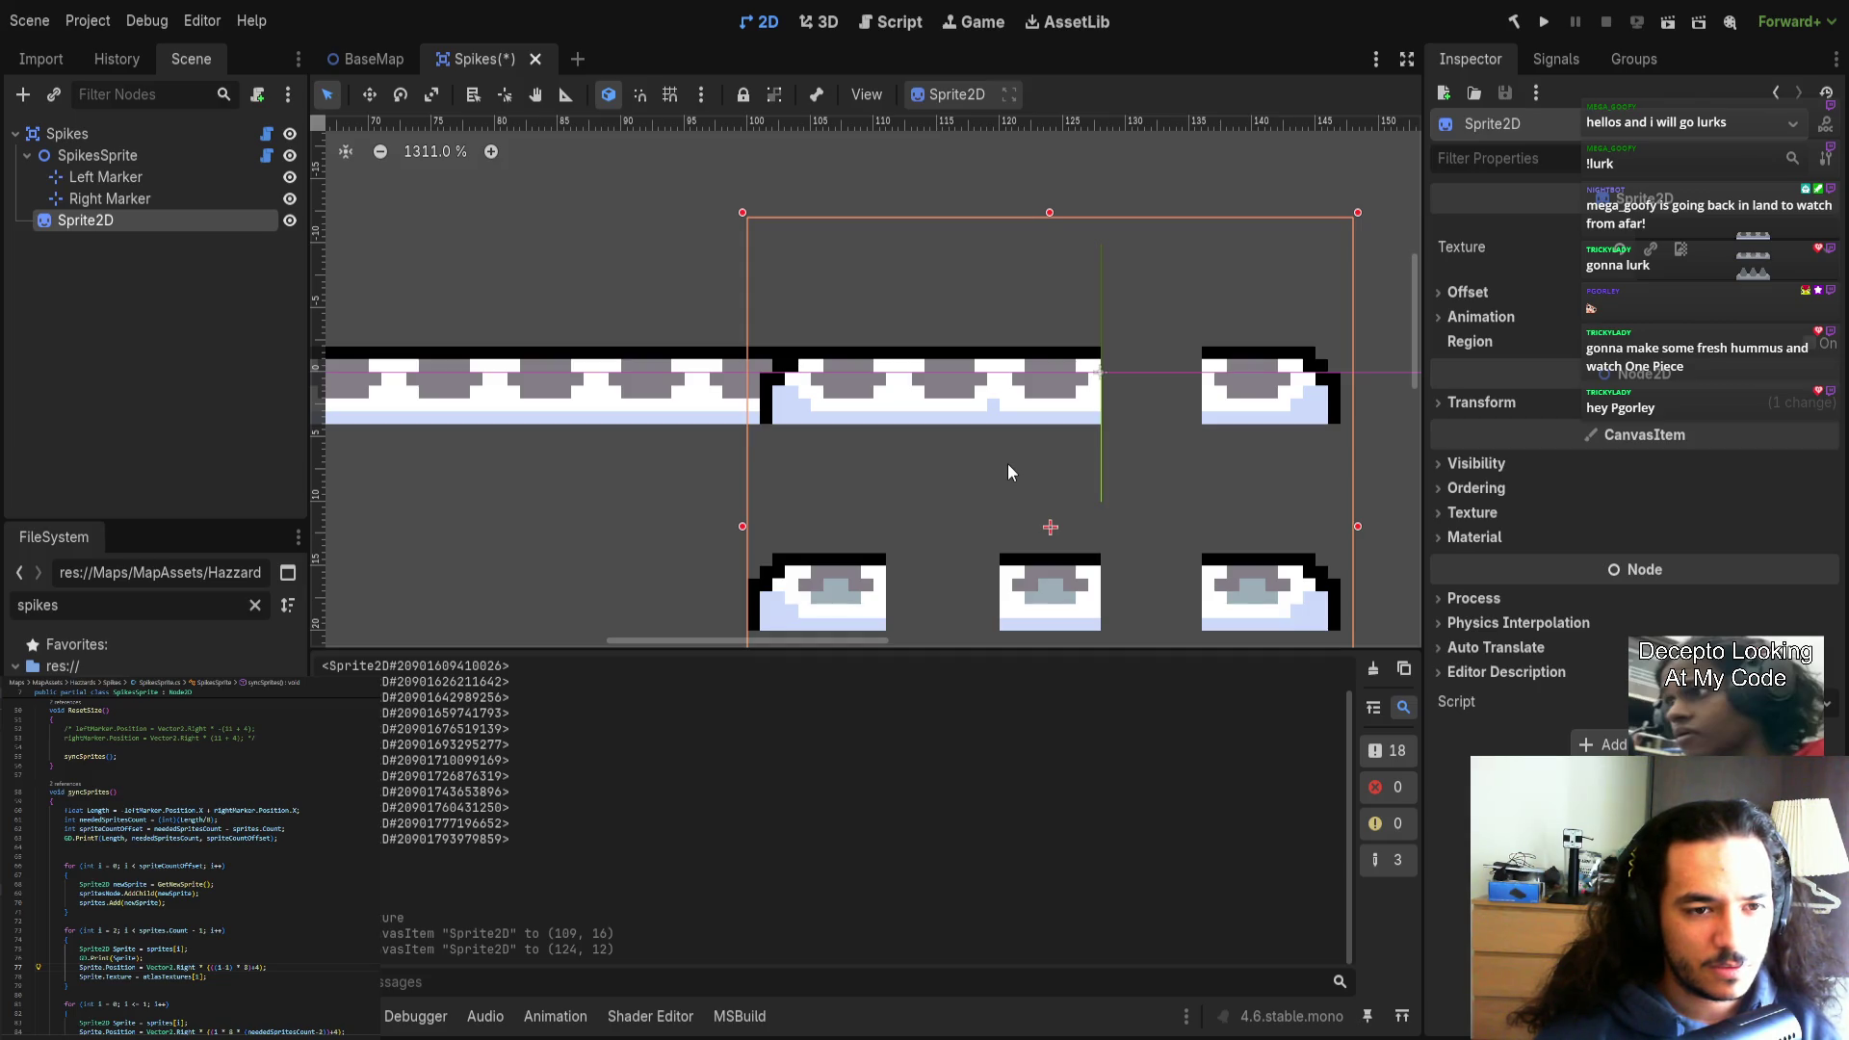
key(ctrl+z)
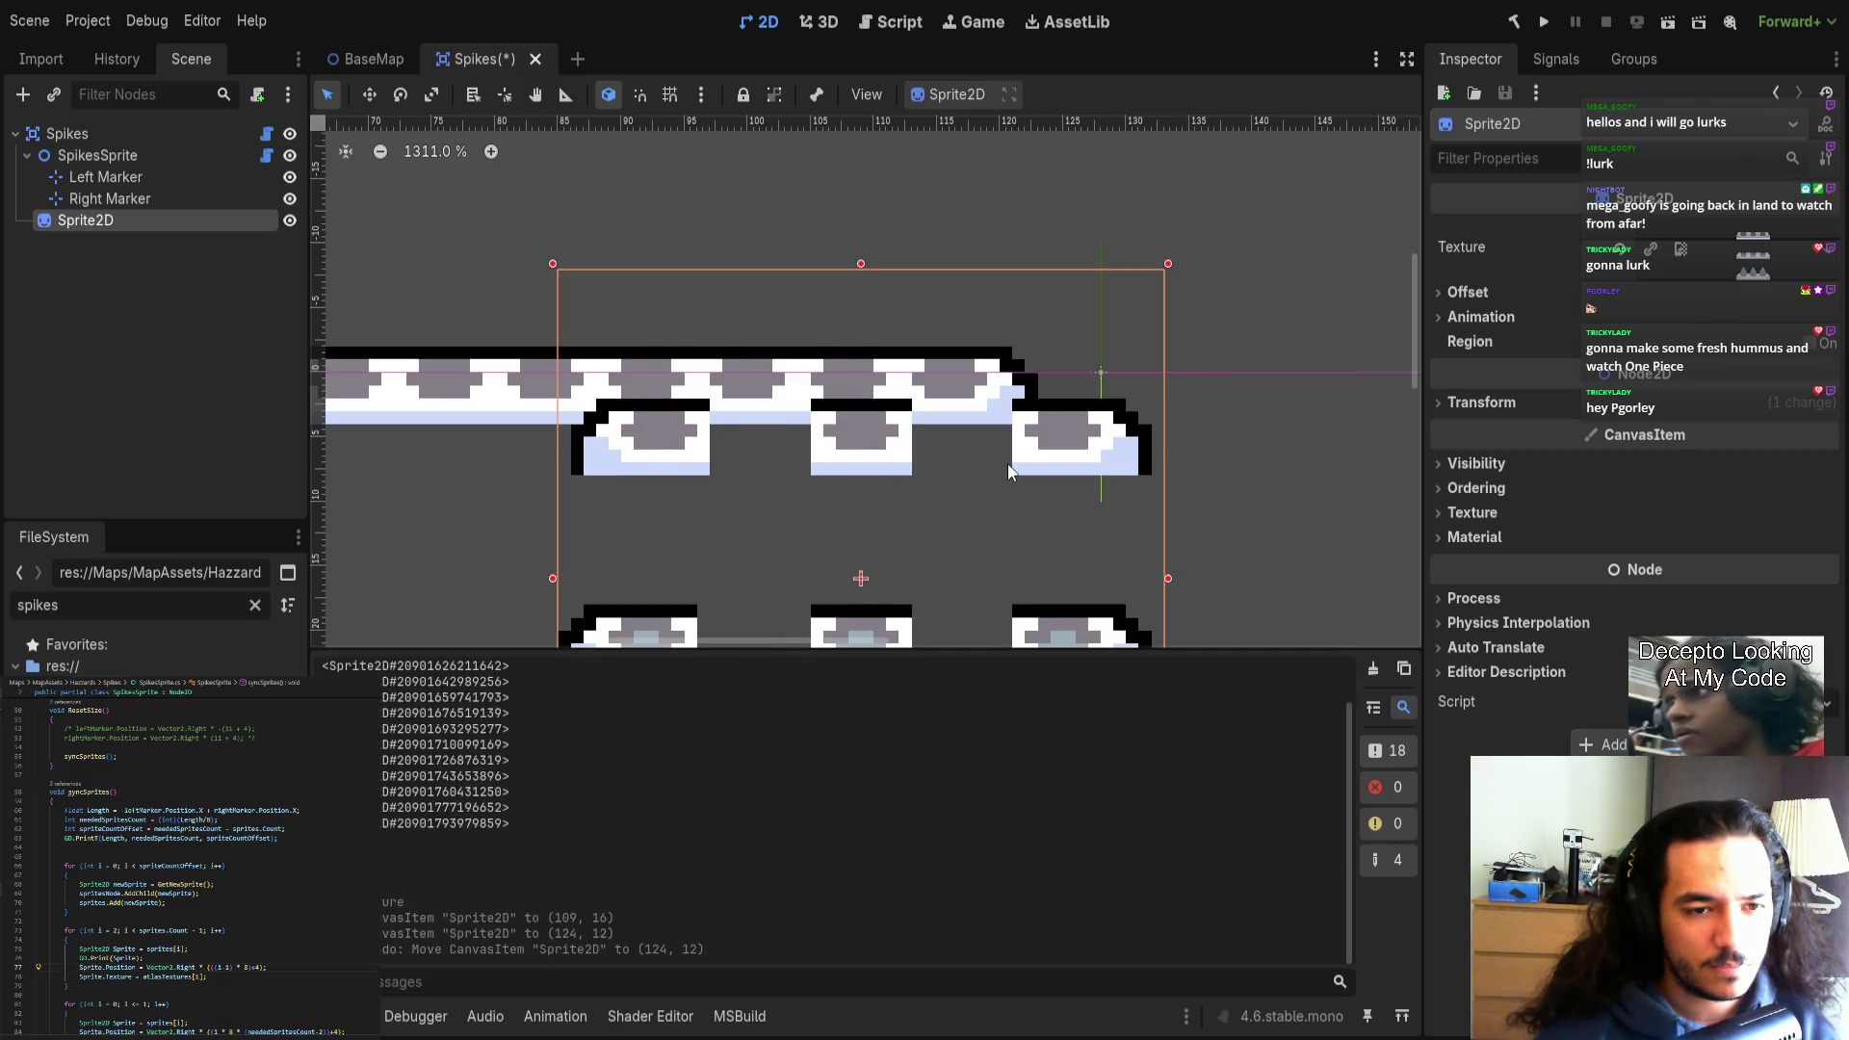
key(ctrl+z)
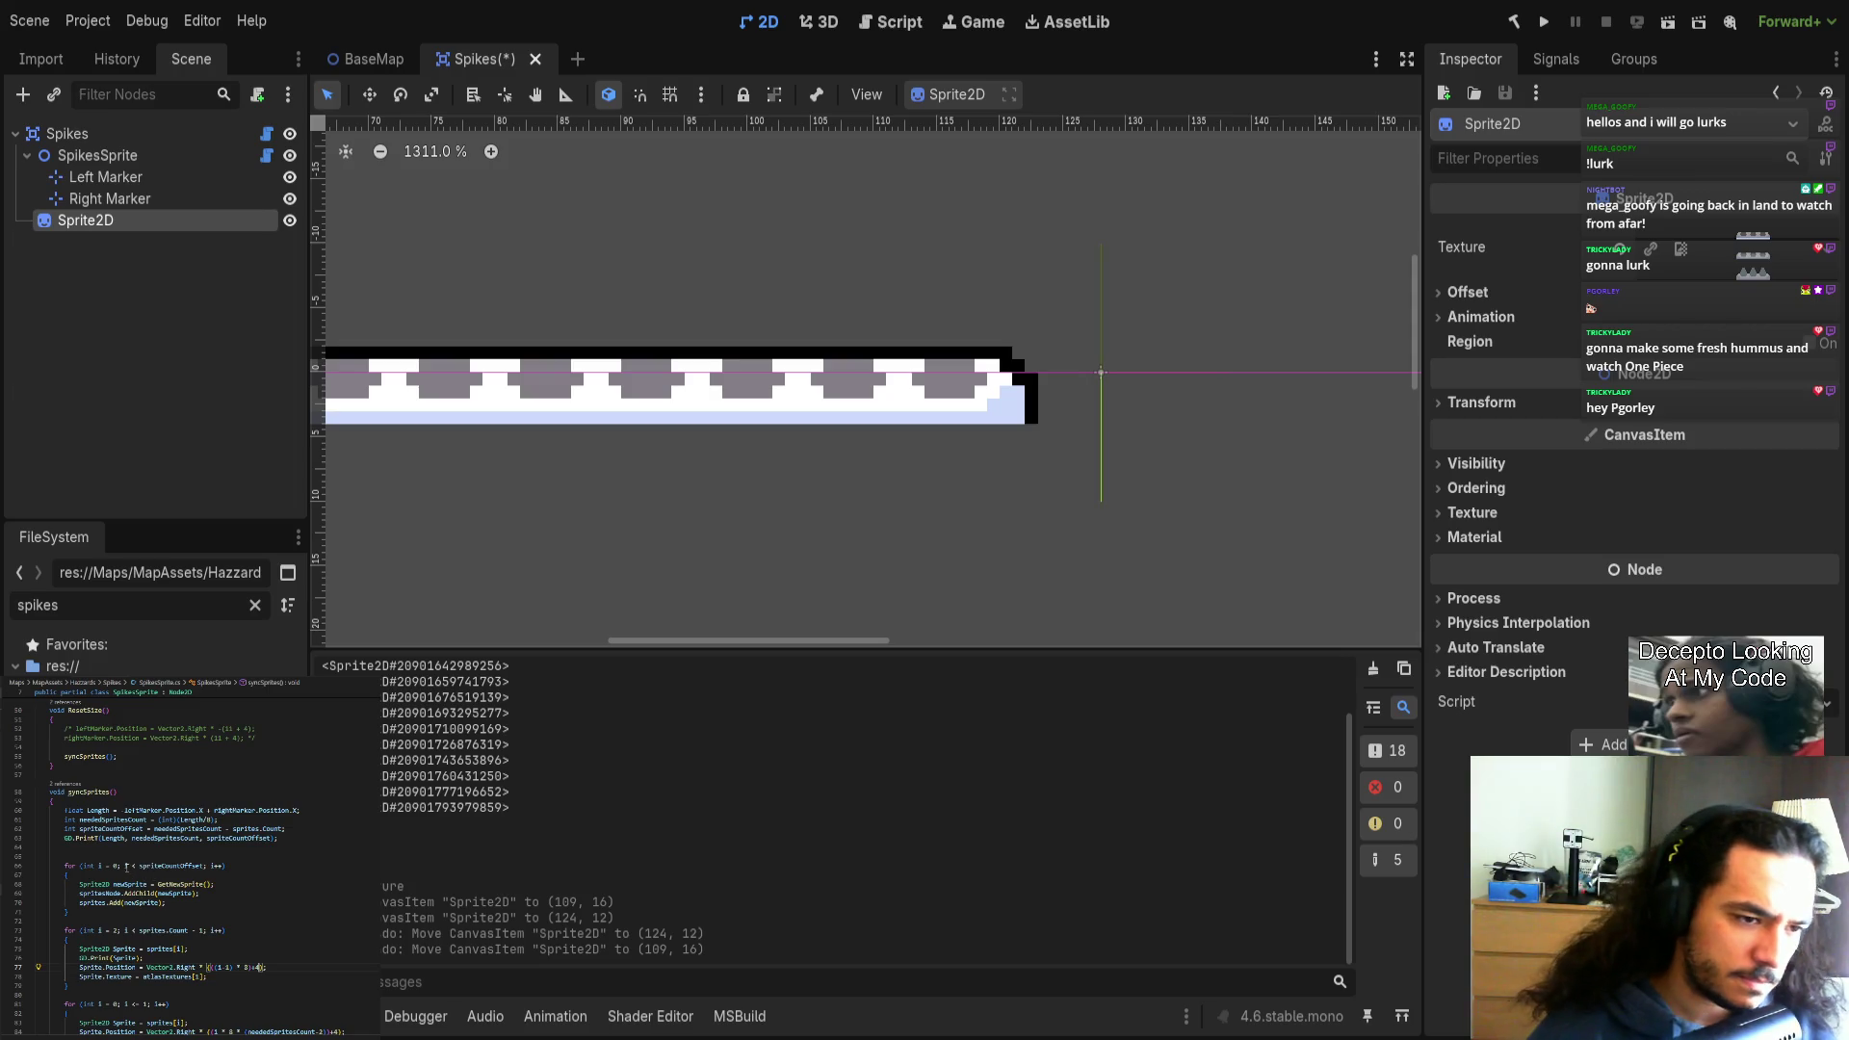
Change the first loop condition to i <= spriteCountOffset, close the Spikes scene, and rebuild.
double_click(156, 866)
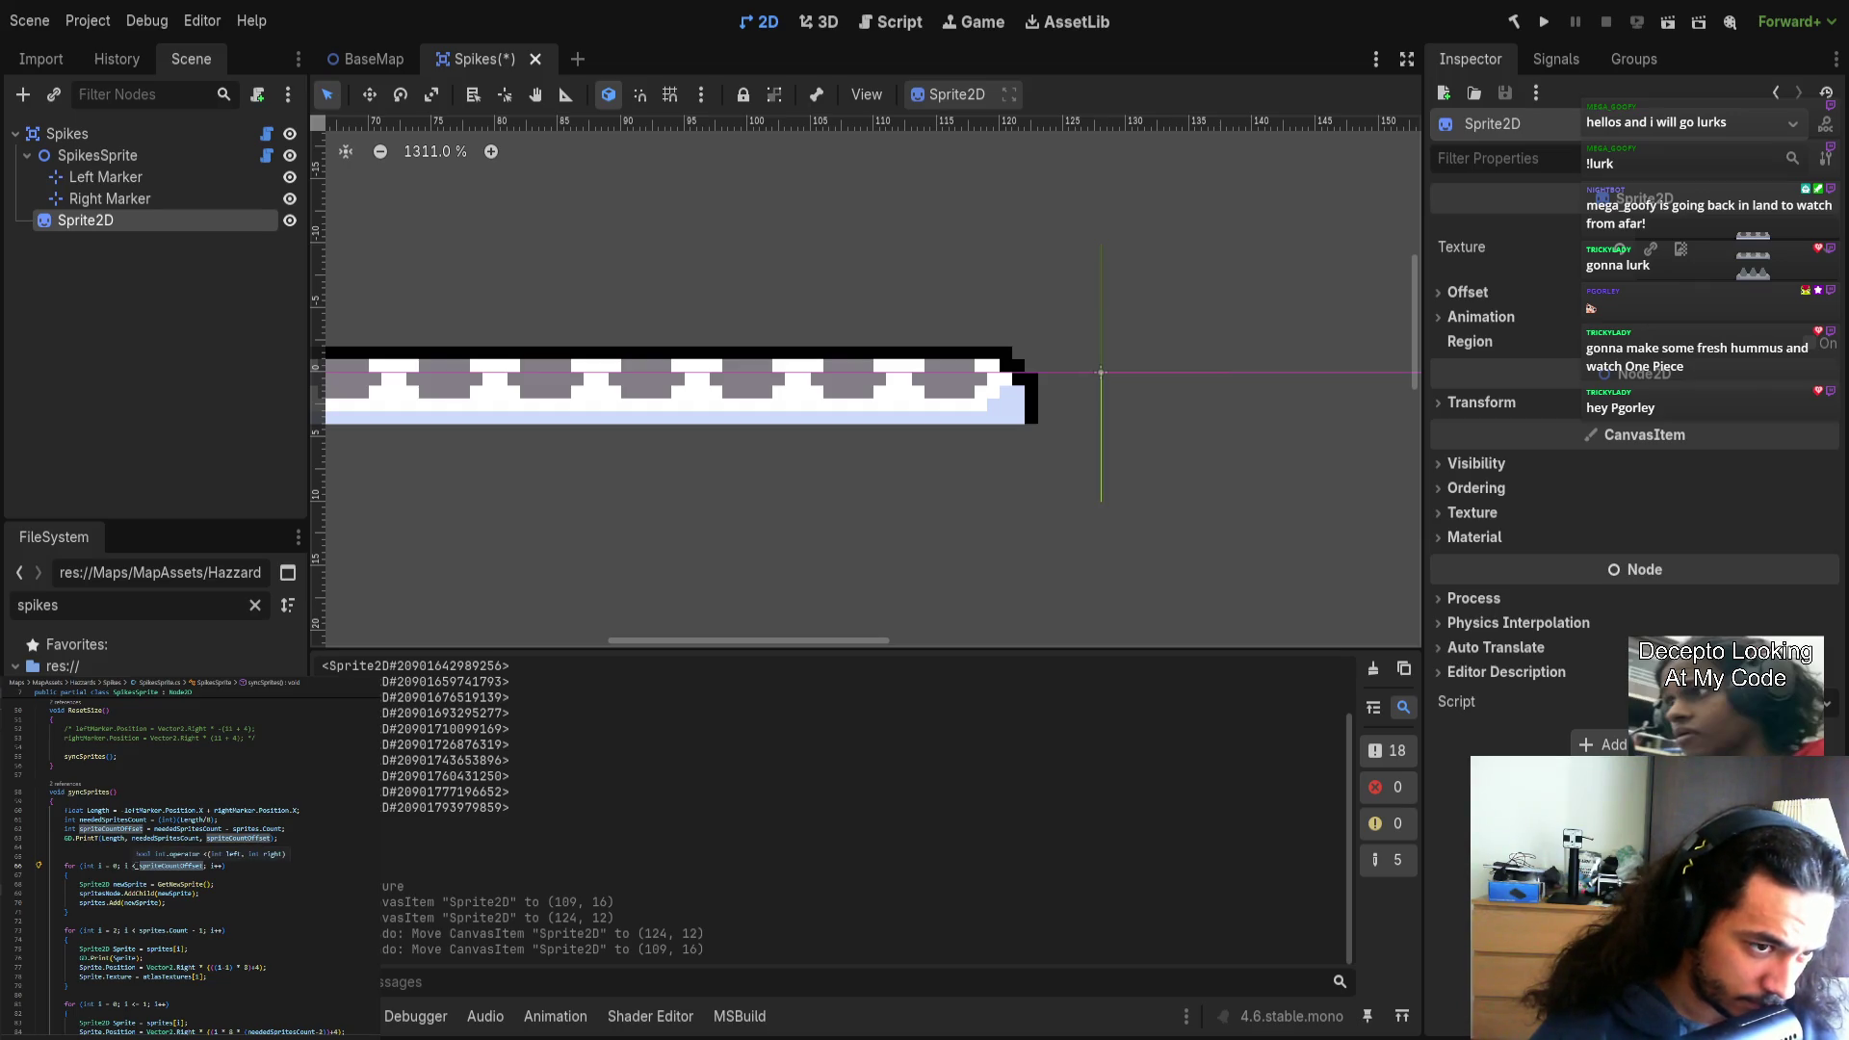
click(137, 865)
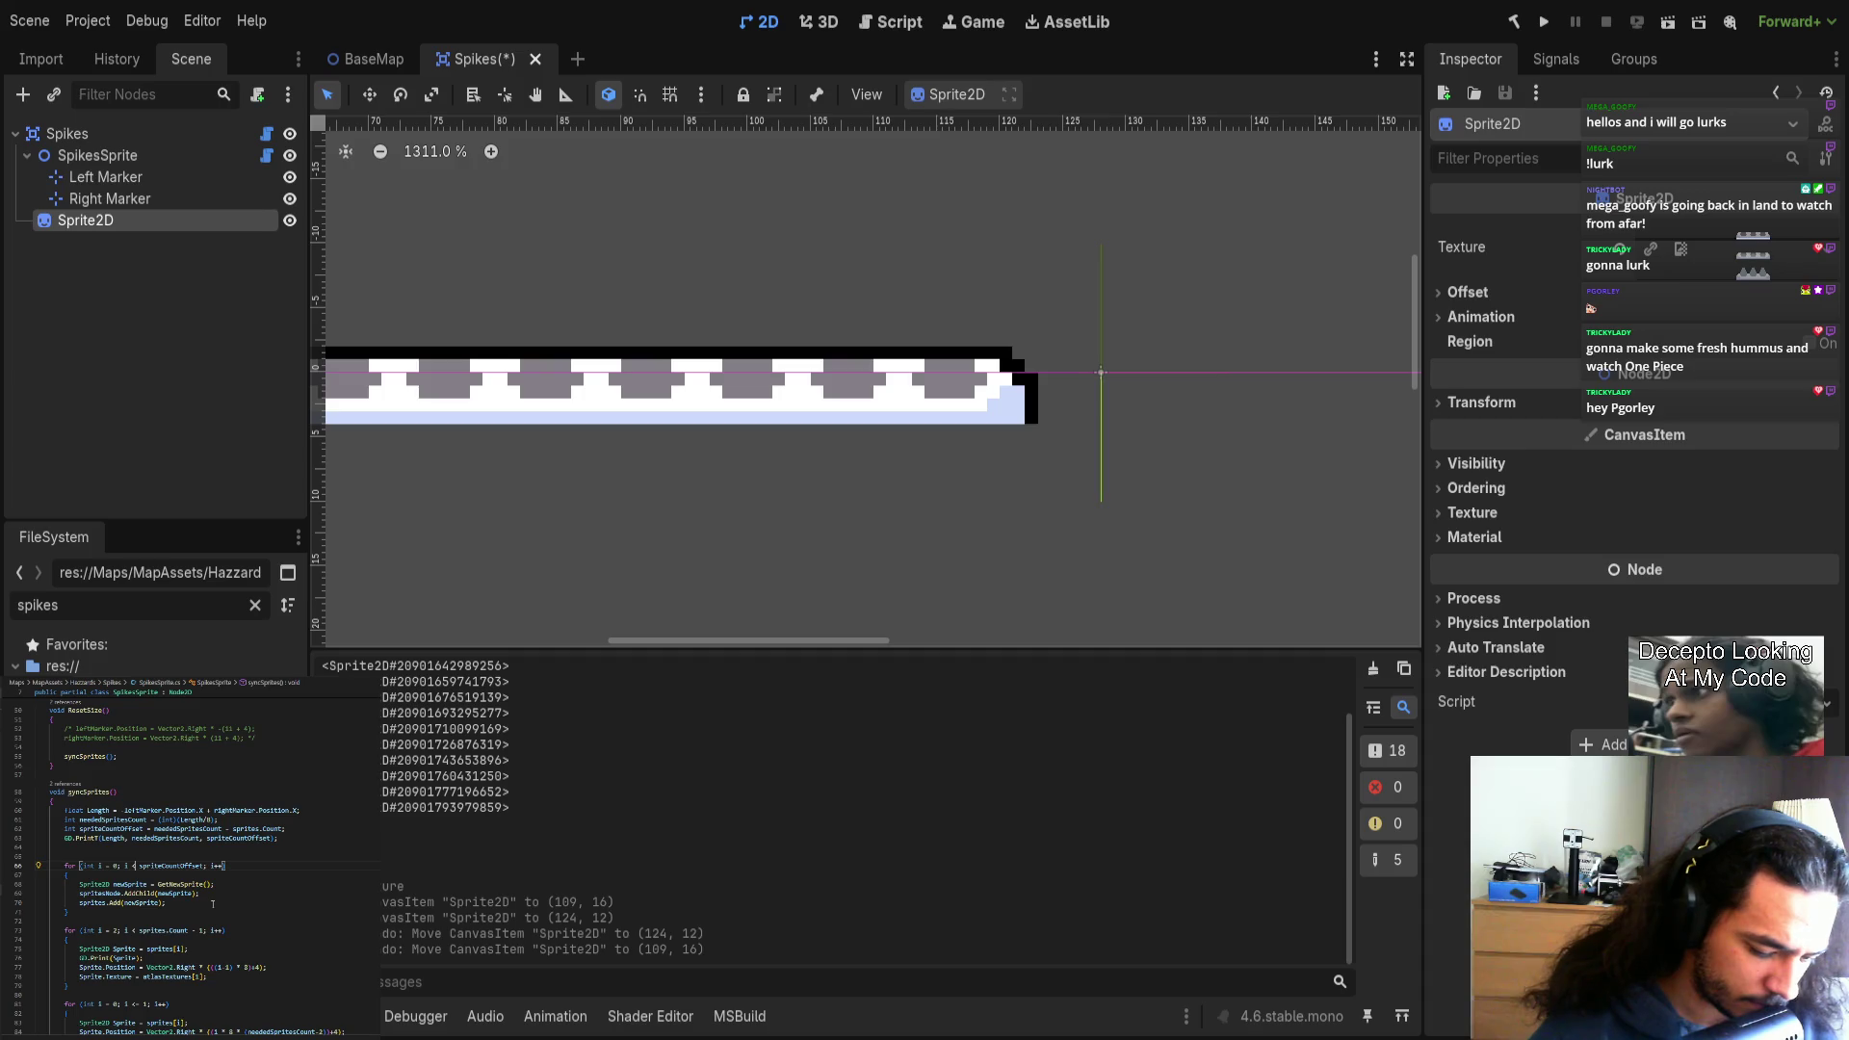
text(=)
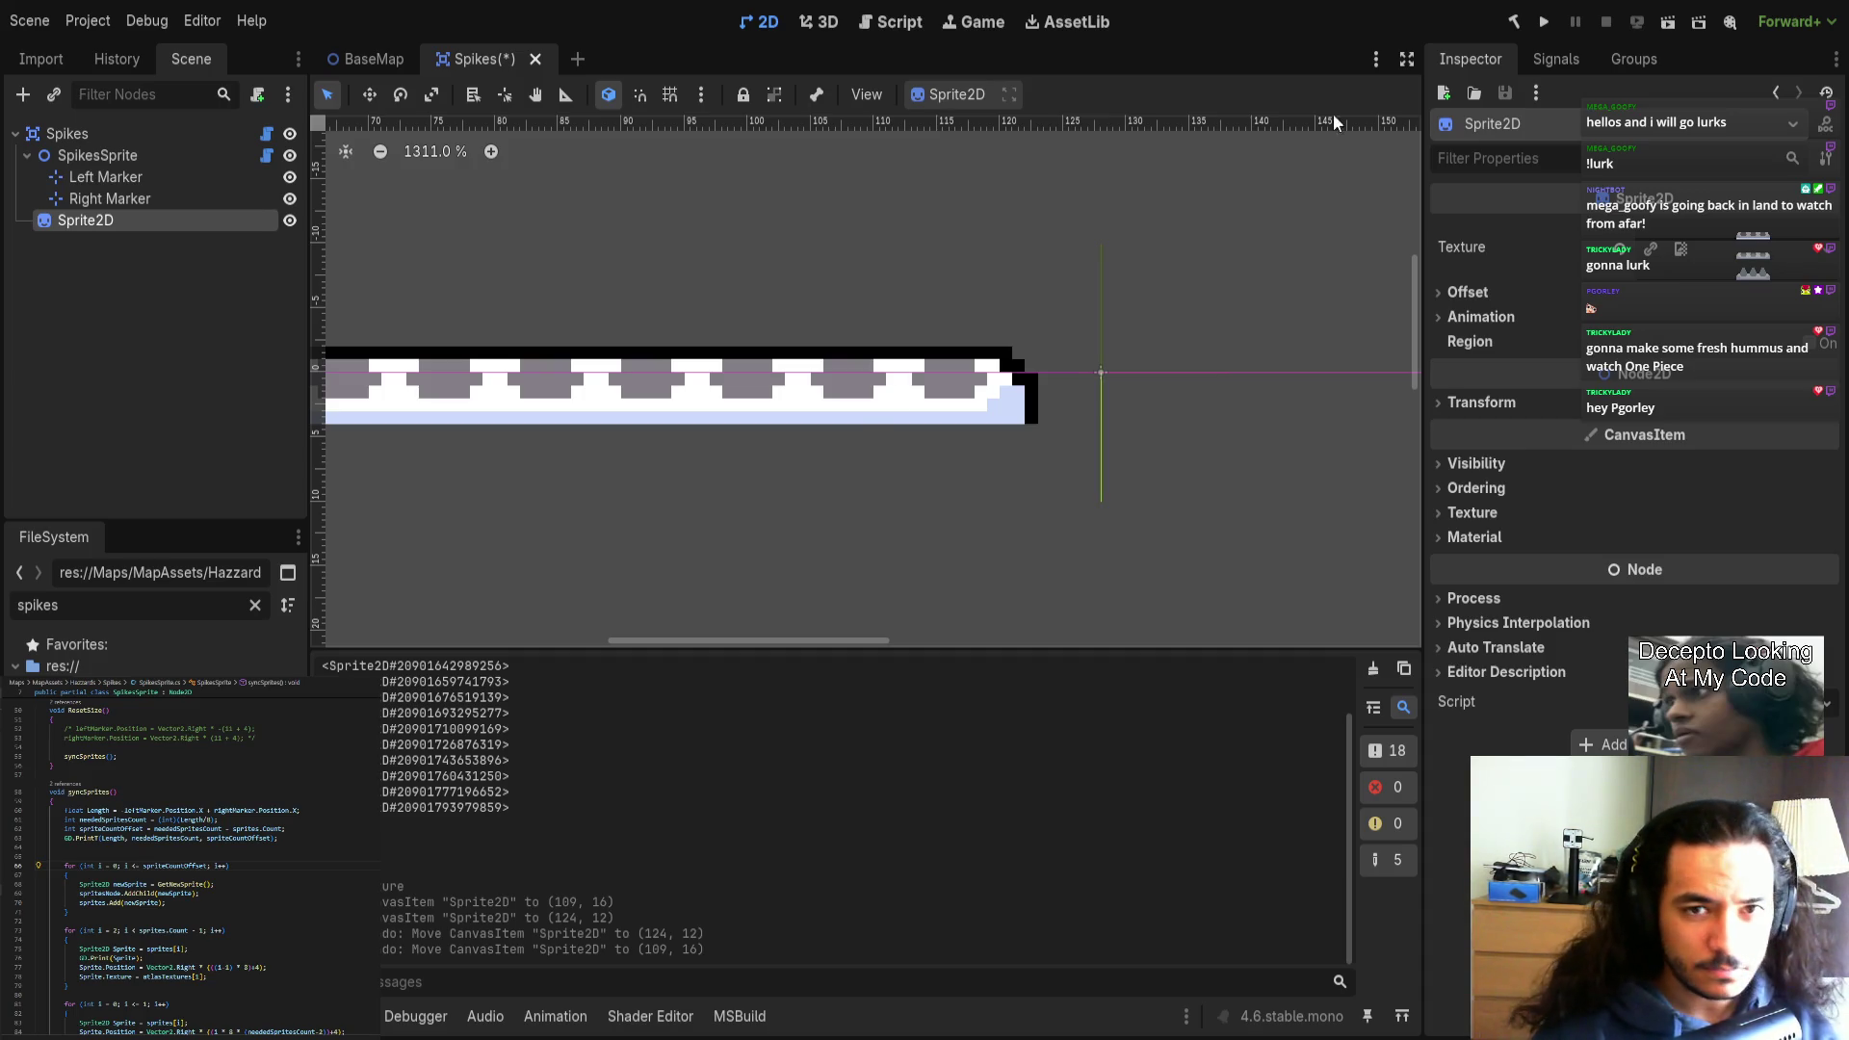
middle_click(474, 56)
click(1513, 21)
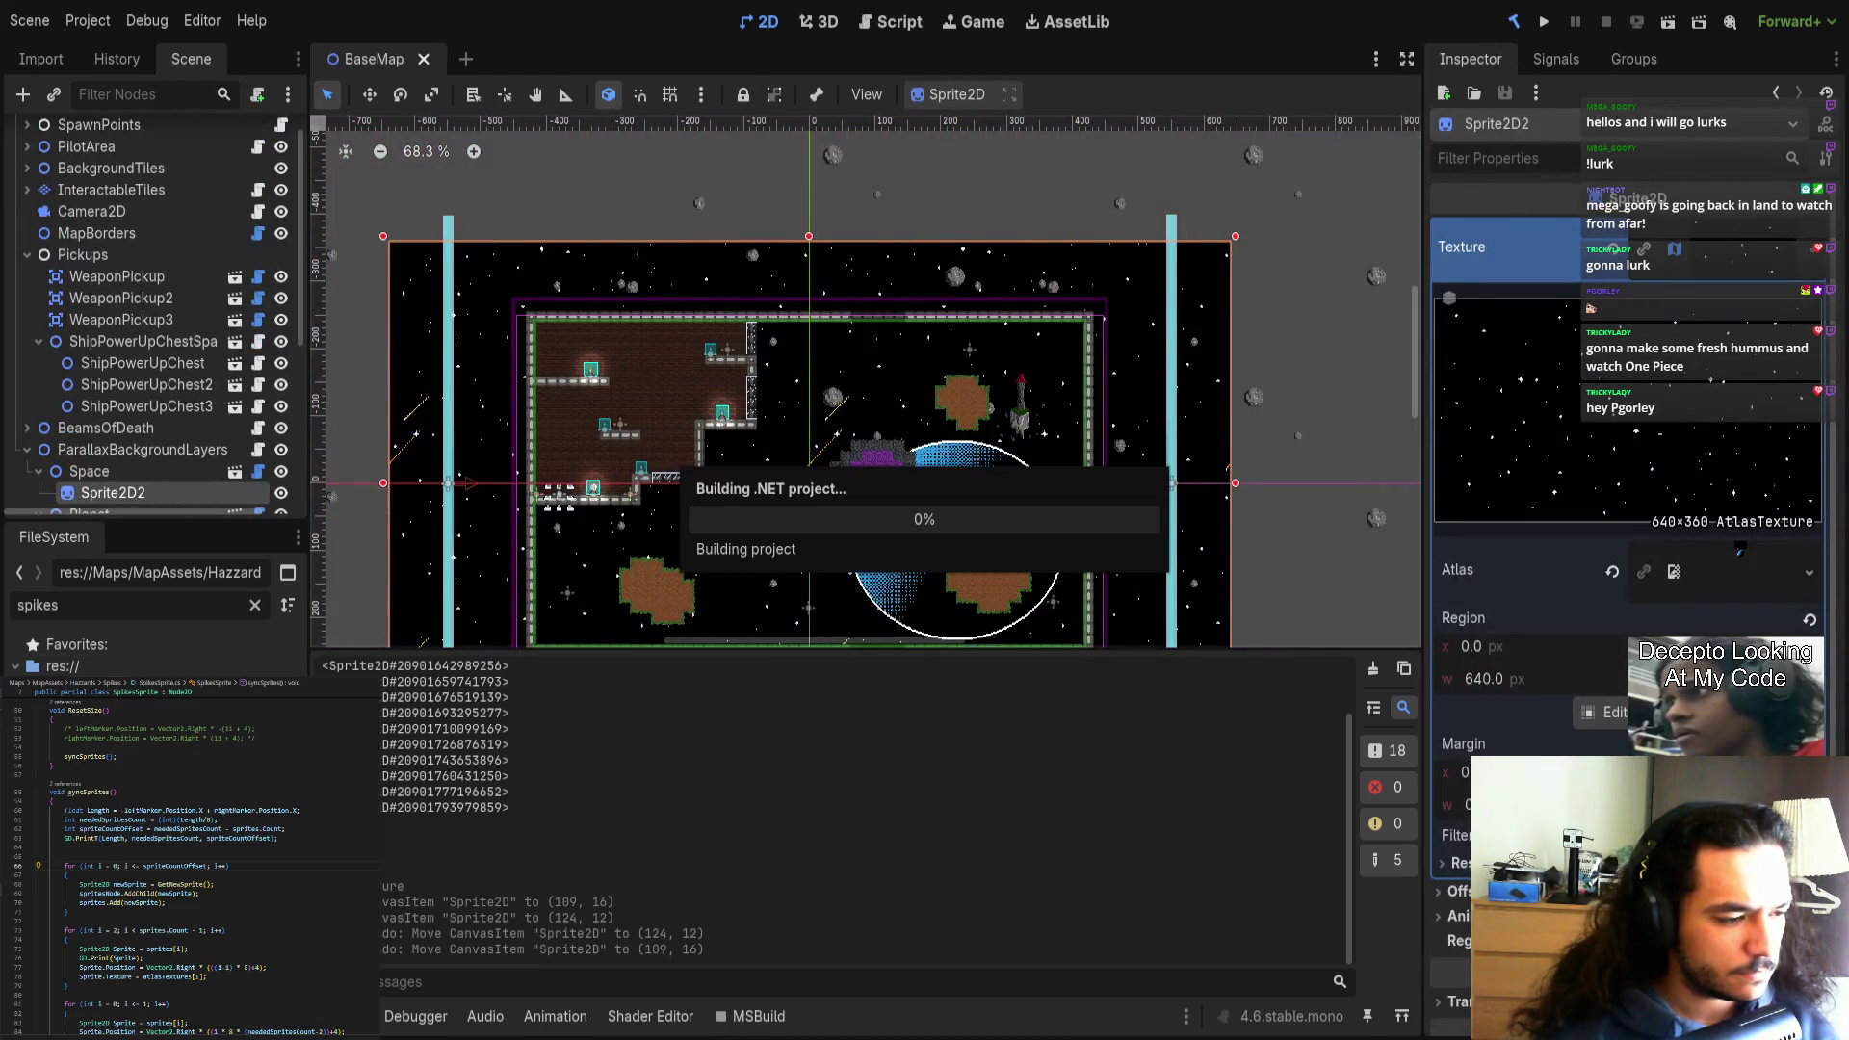
Reopen the Spikes scene, delete its Sprite2D node, close the scene, and rebuild the .NET project.
key(ctrl+shift+t)
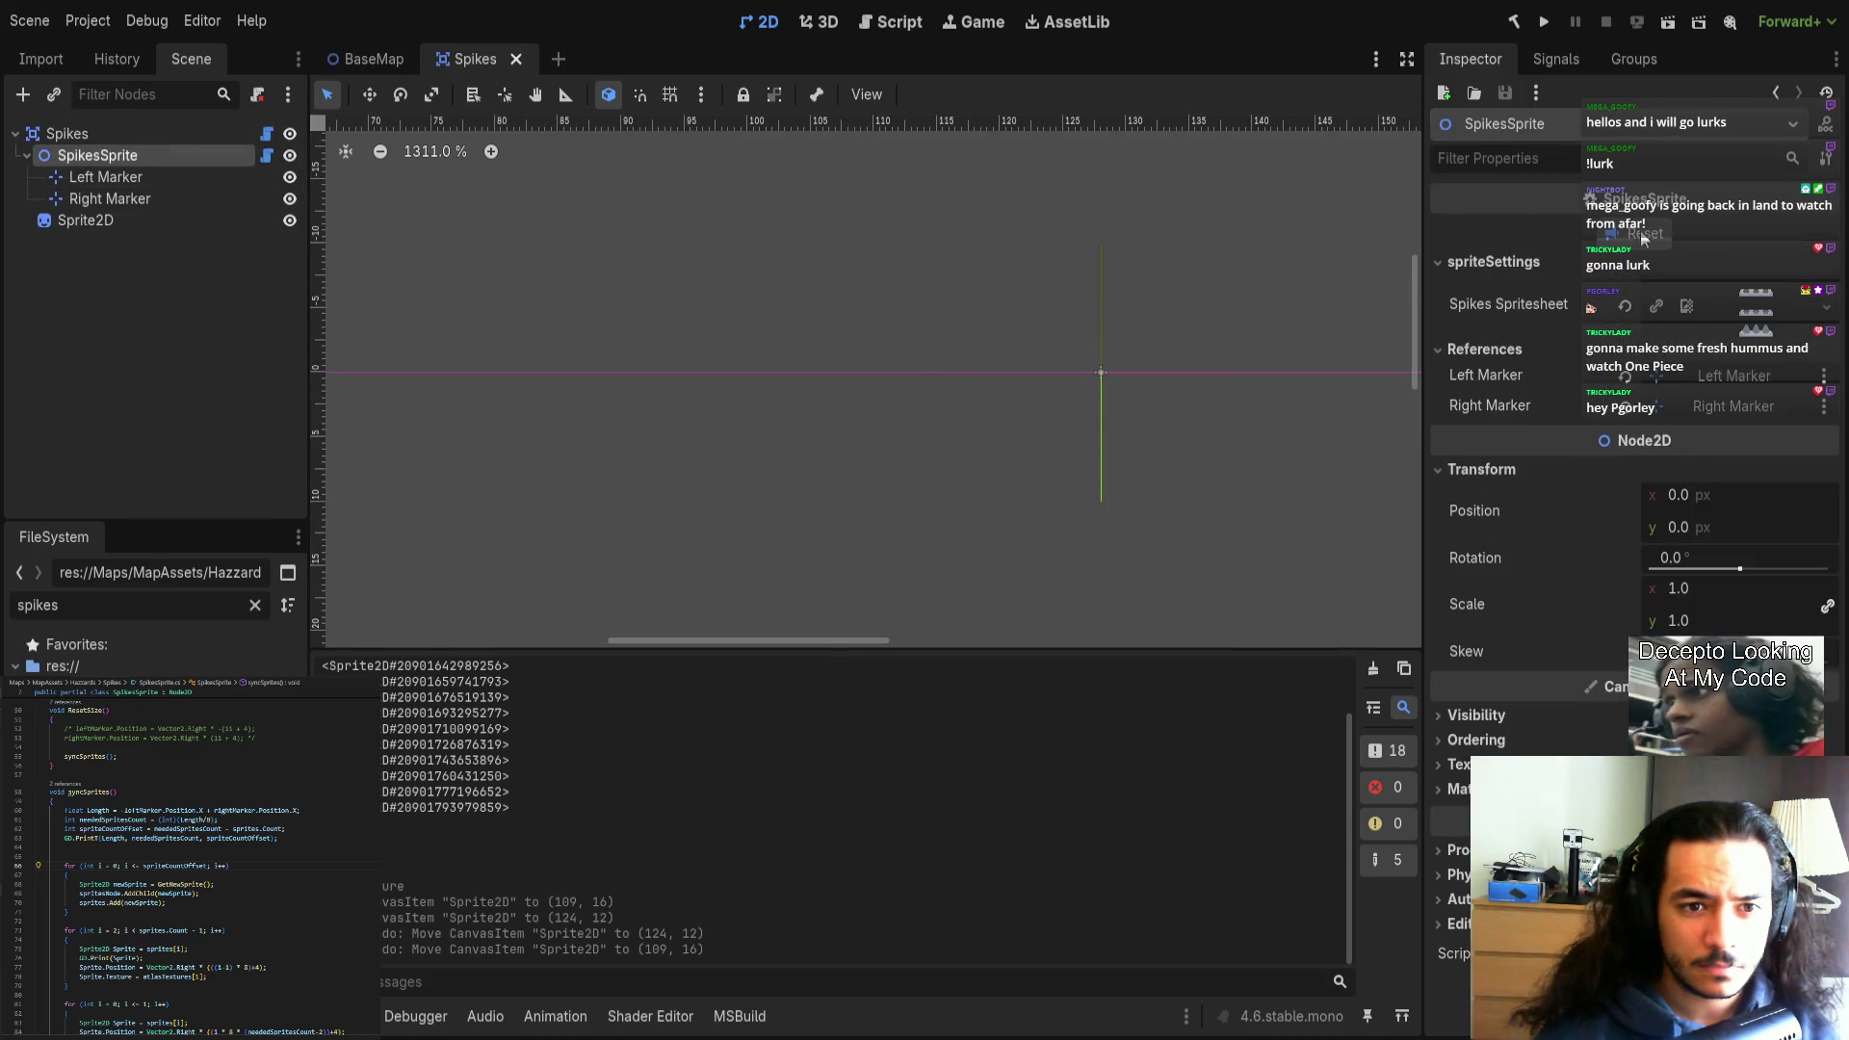
scroll(651, 414, down, 2)
scroll(784, 443, down, 4)
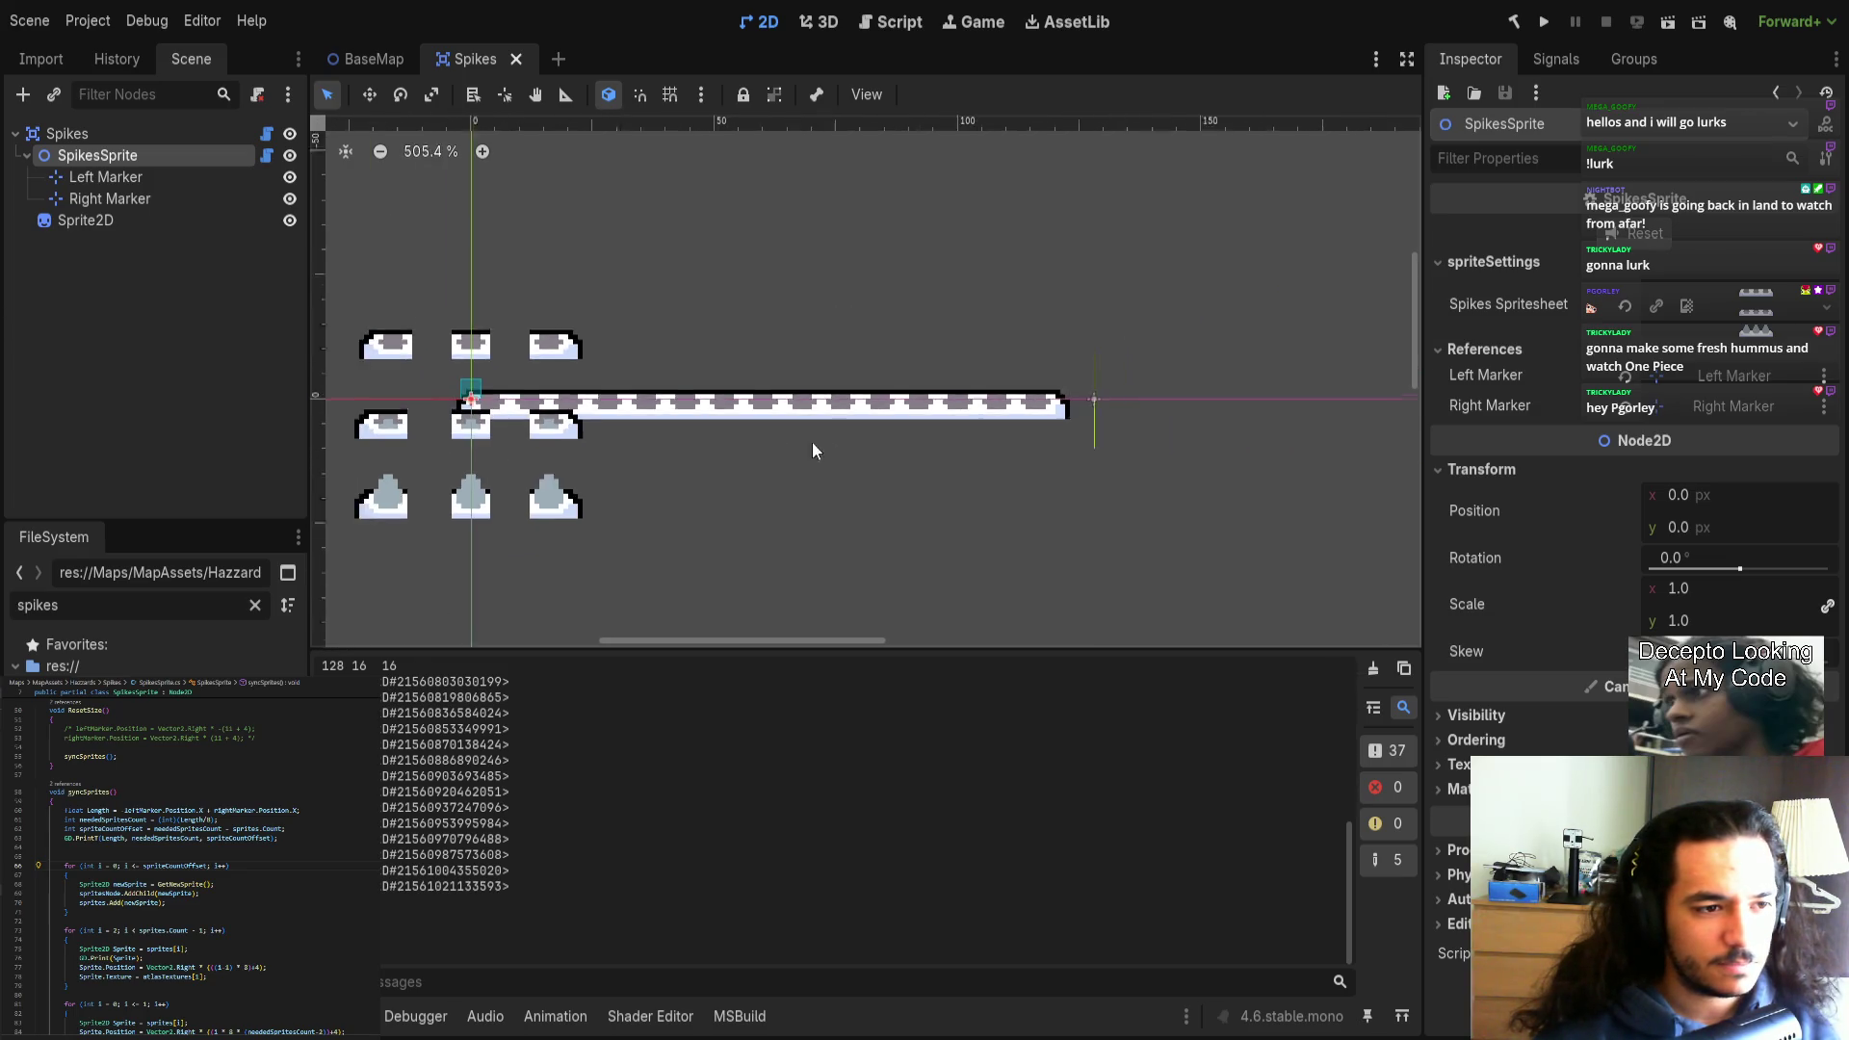
click(181, 222)
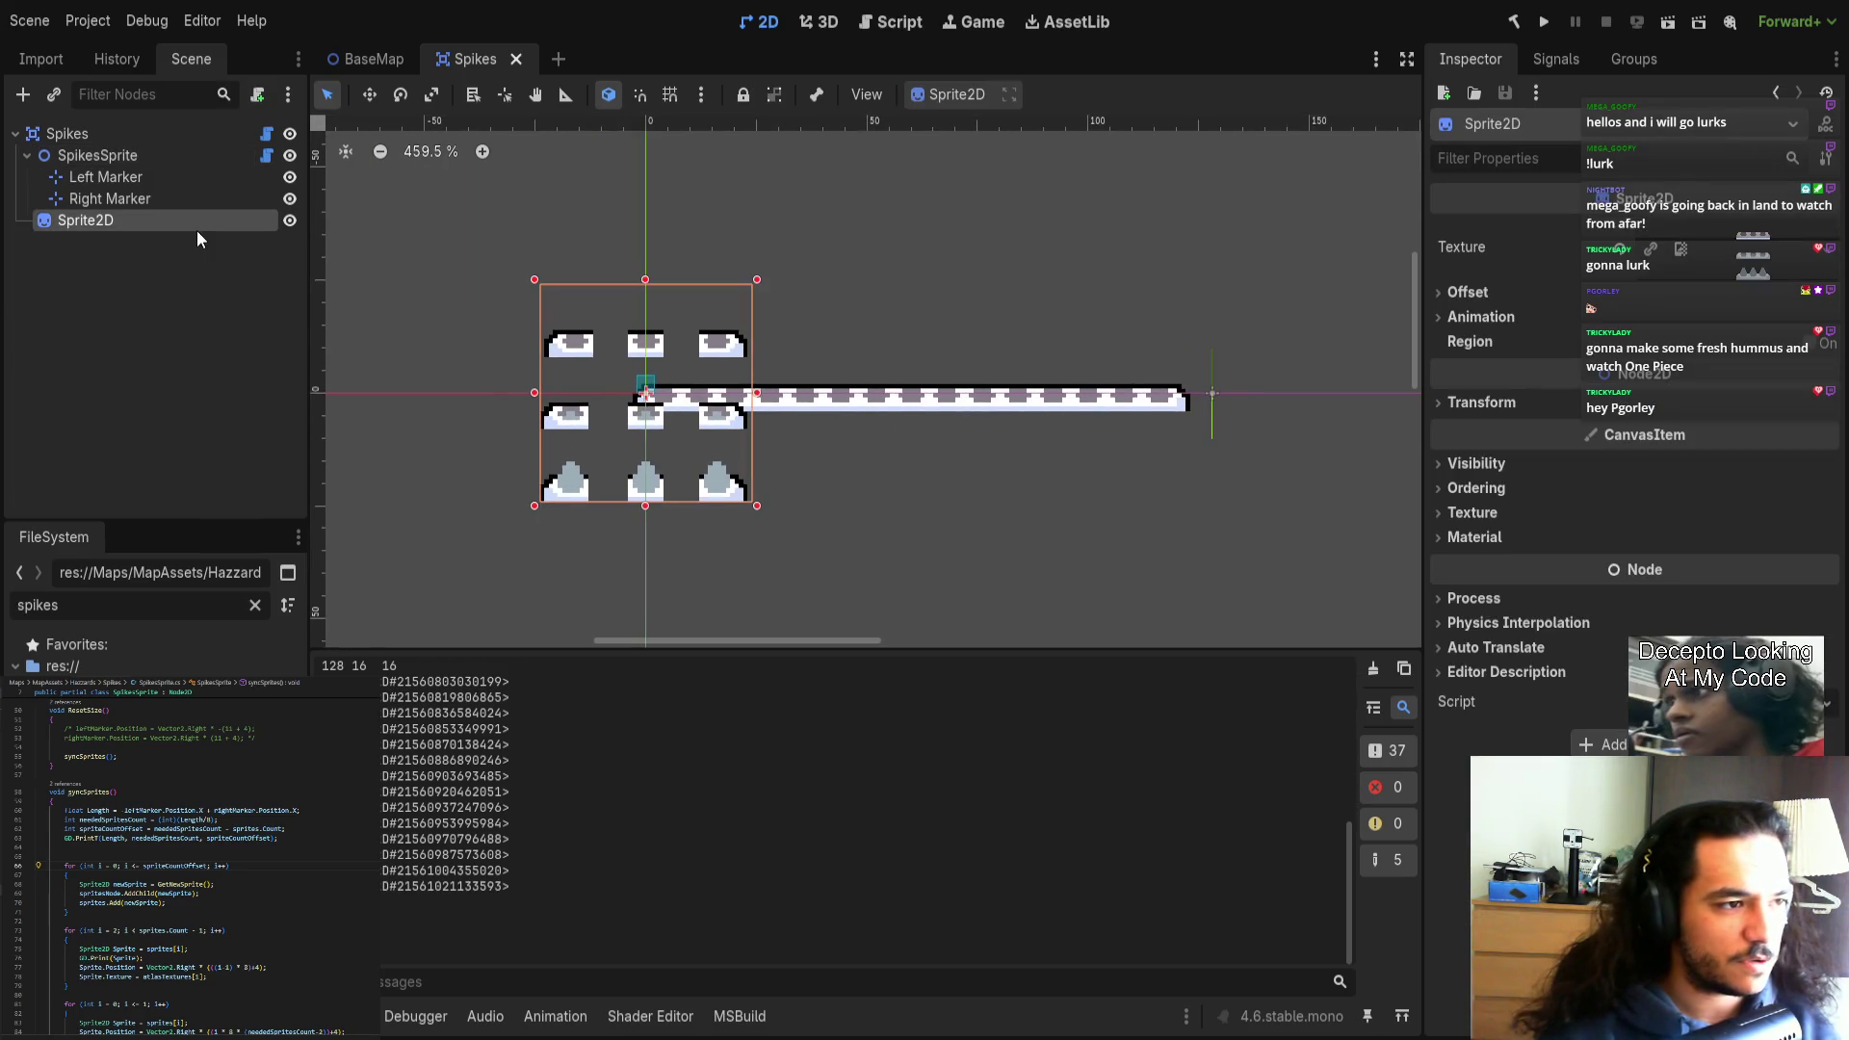
key(Delete)
scroll(720, 413, up, 3)
scroll(720, 413, up, 3)
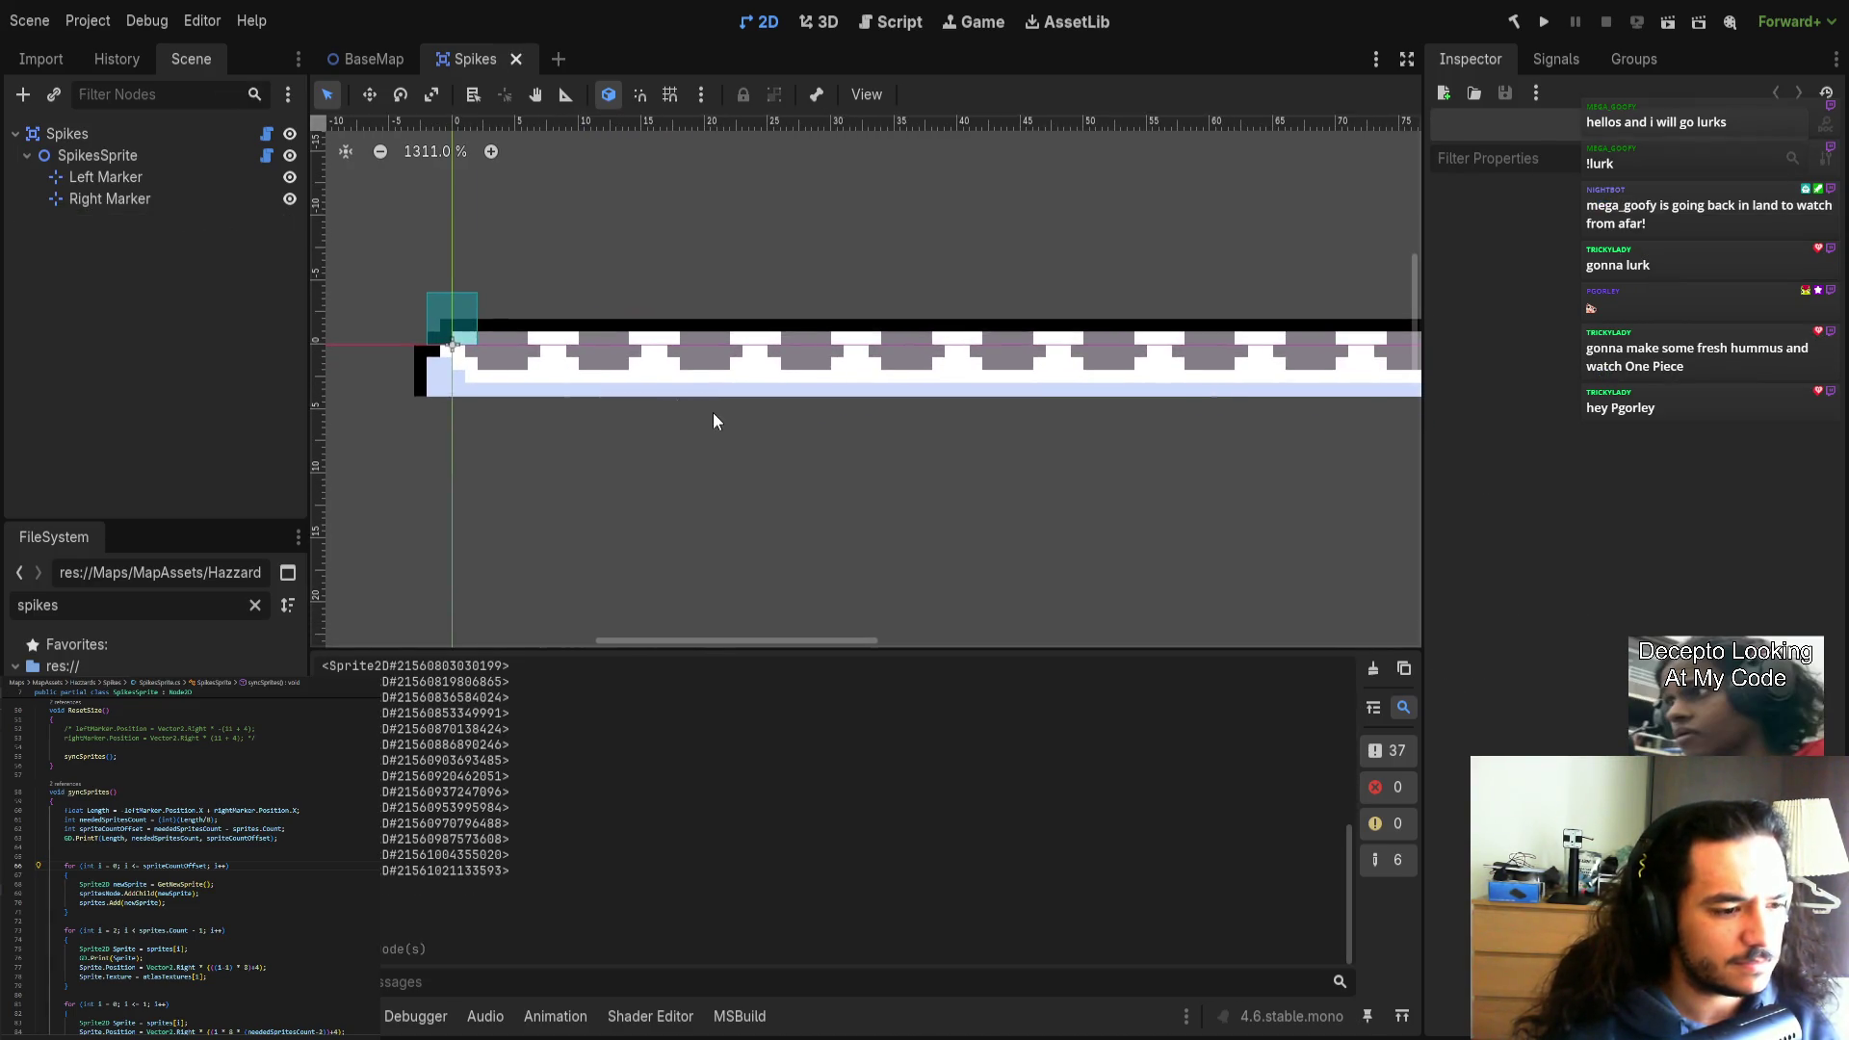
scroll(800, 385, down, 1)
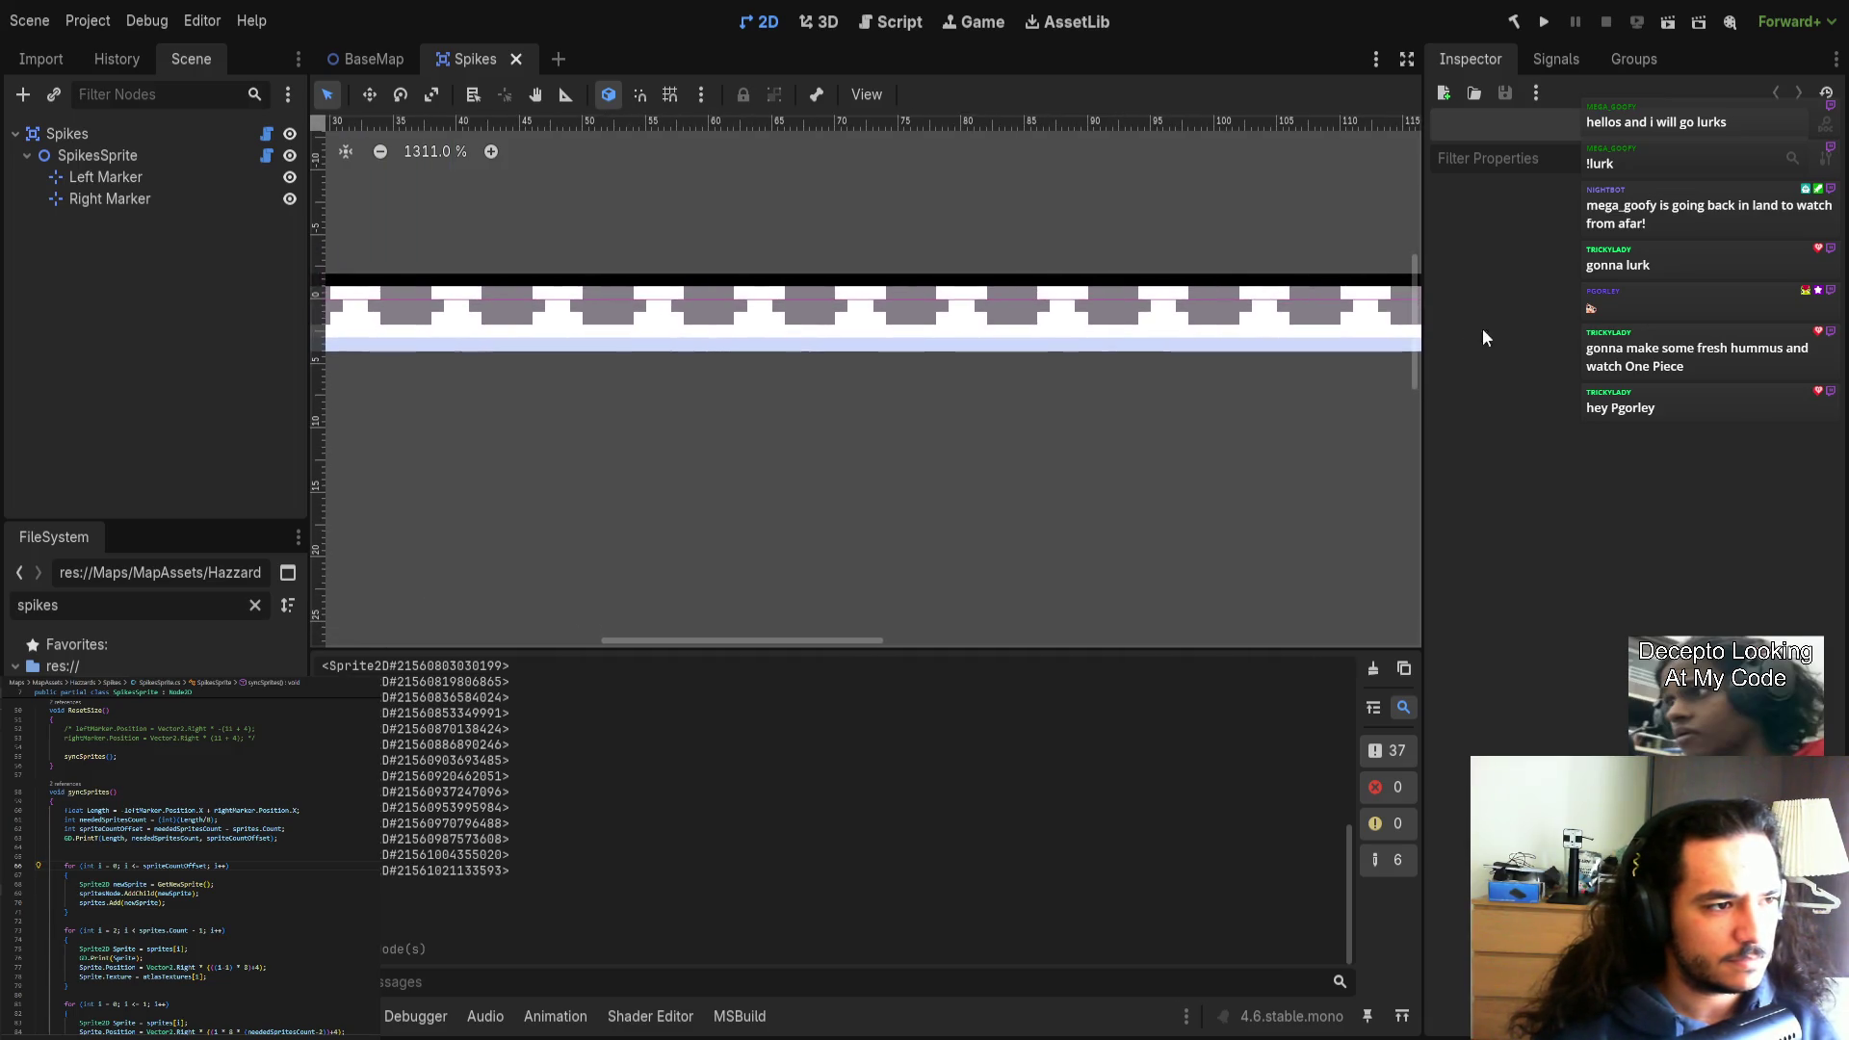
scroll(782, 404, down, 4)
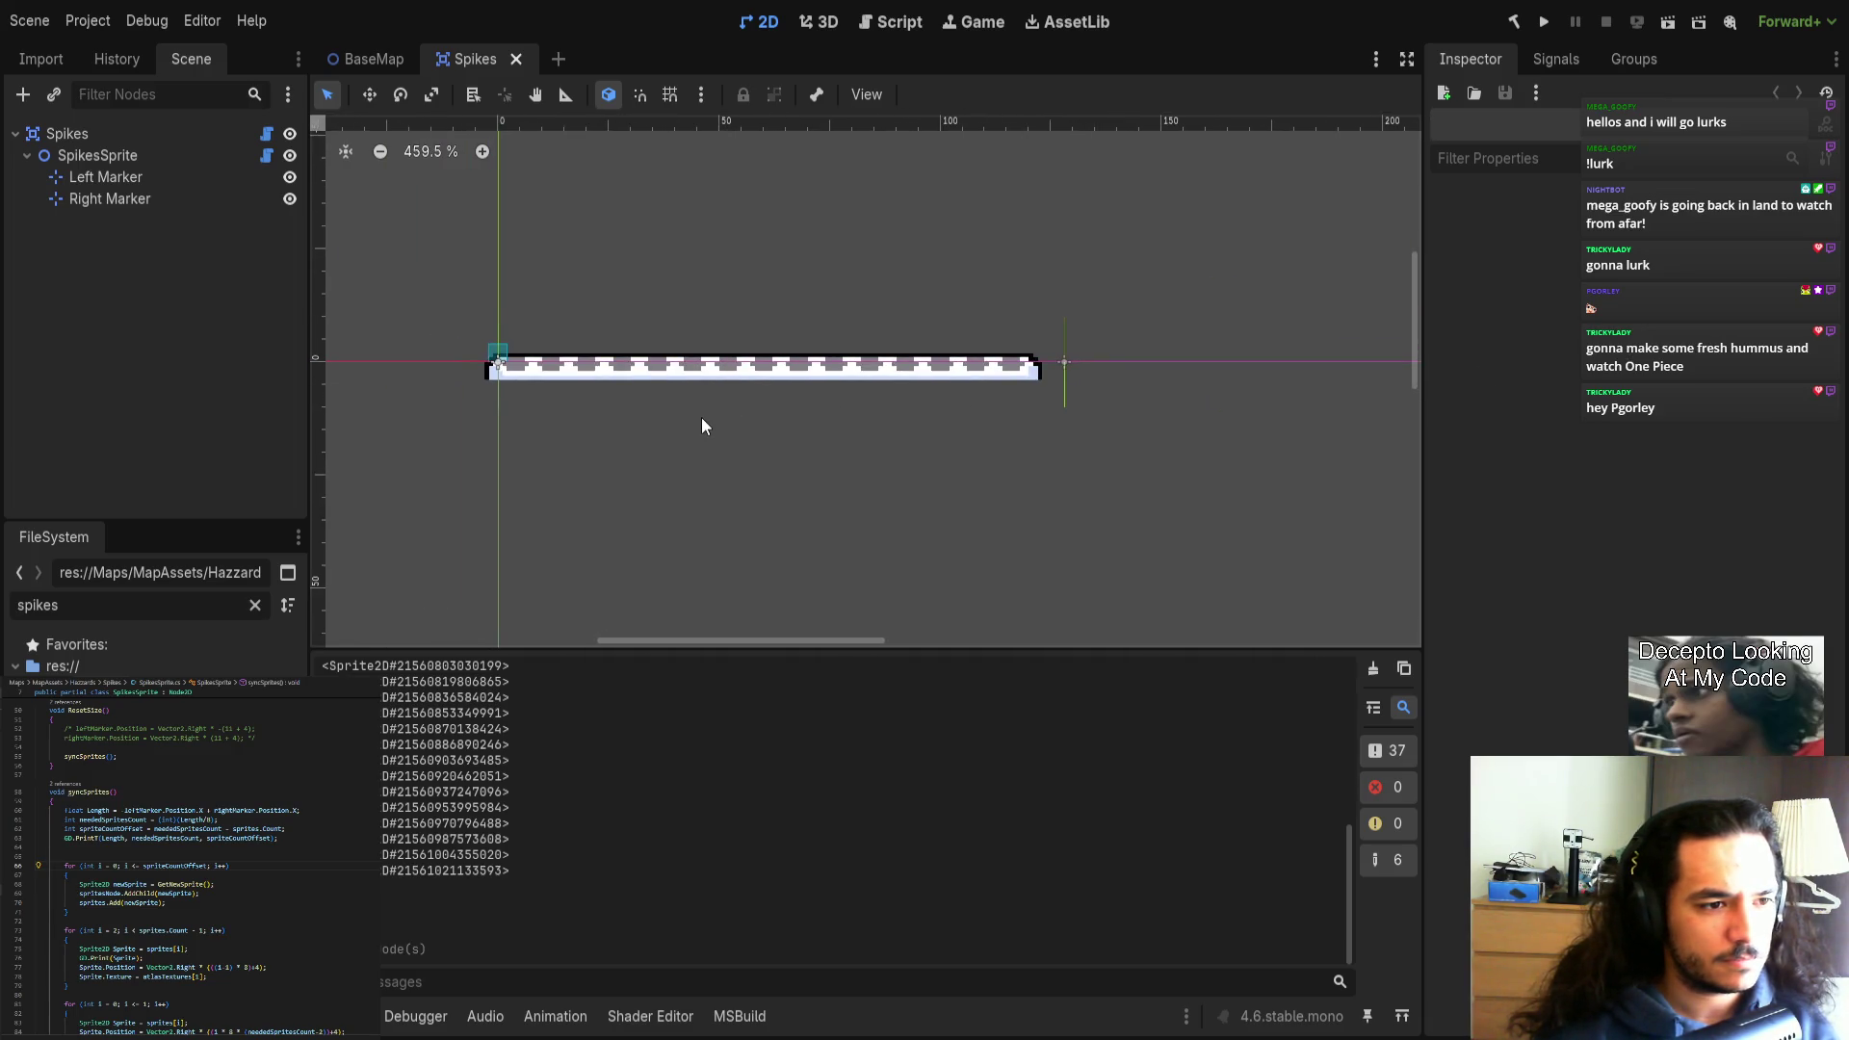
click(516, 58)
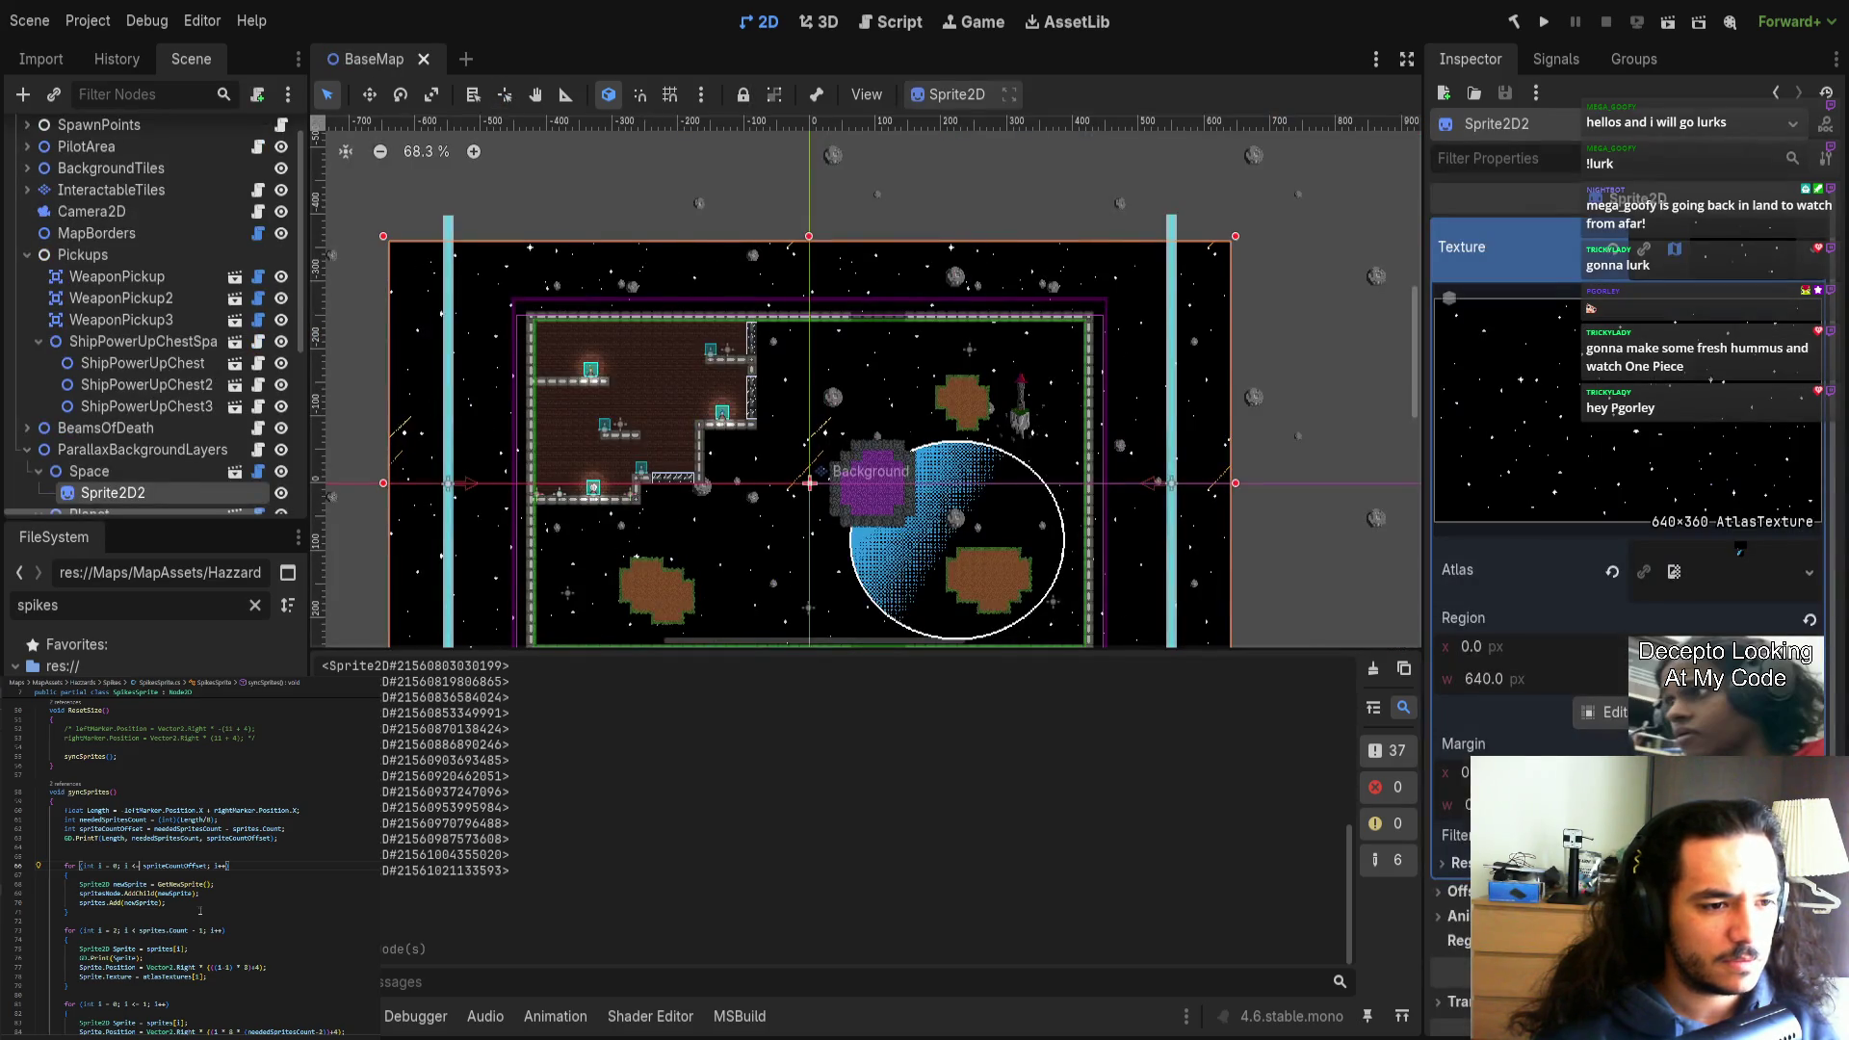
click(1514, 21)
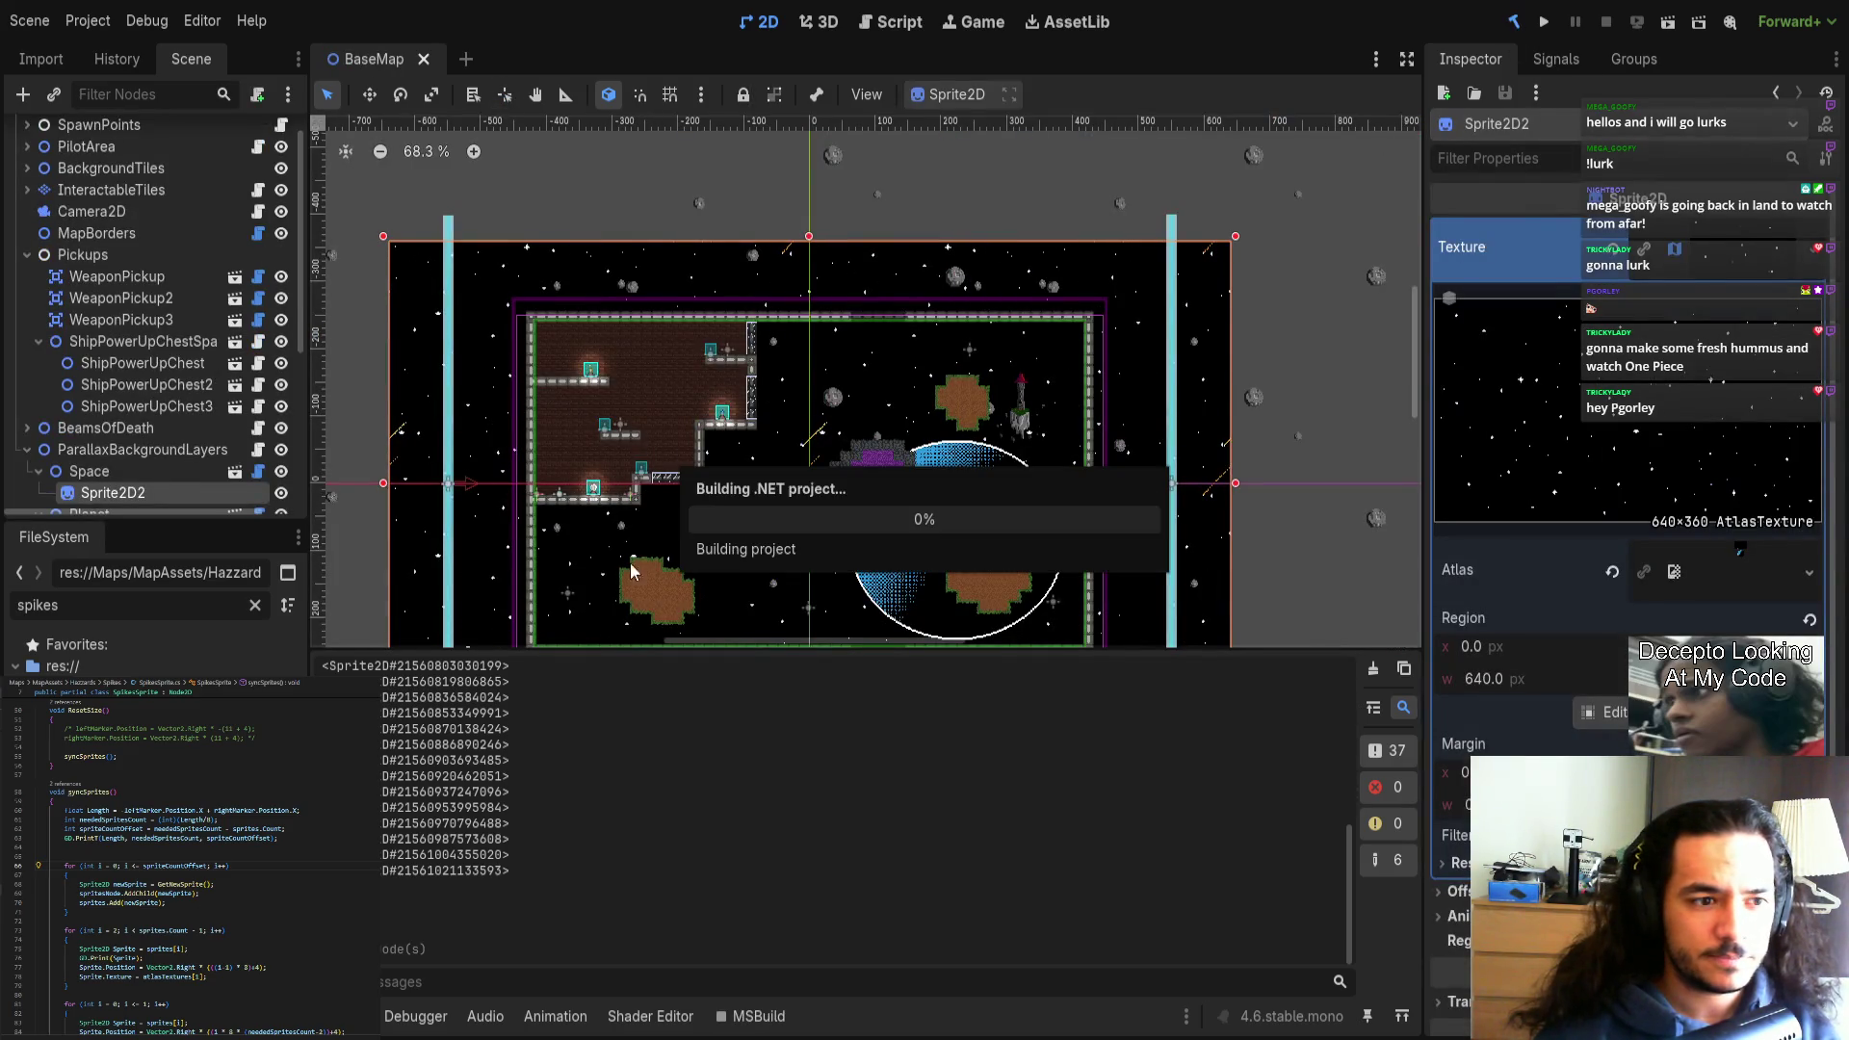
Reopen the Spikes scene and make SpikesSprite redraw its spikes between the markers.
key(ctrl+shift+t)
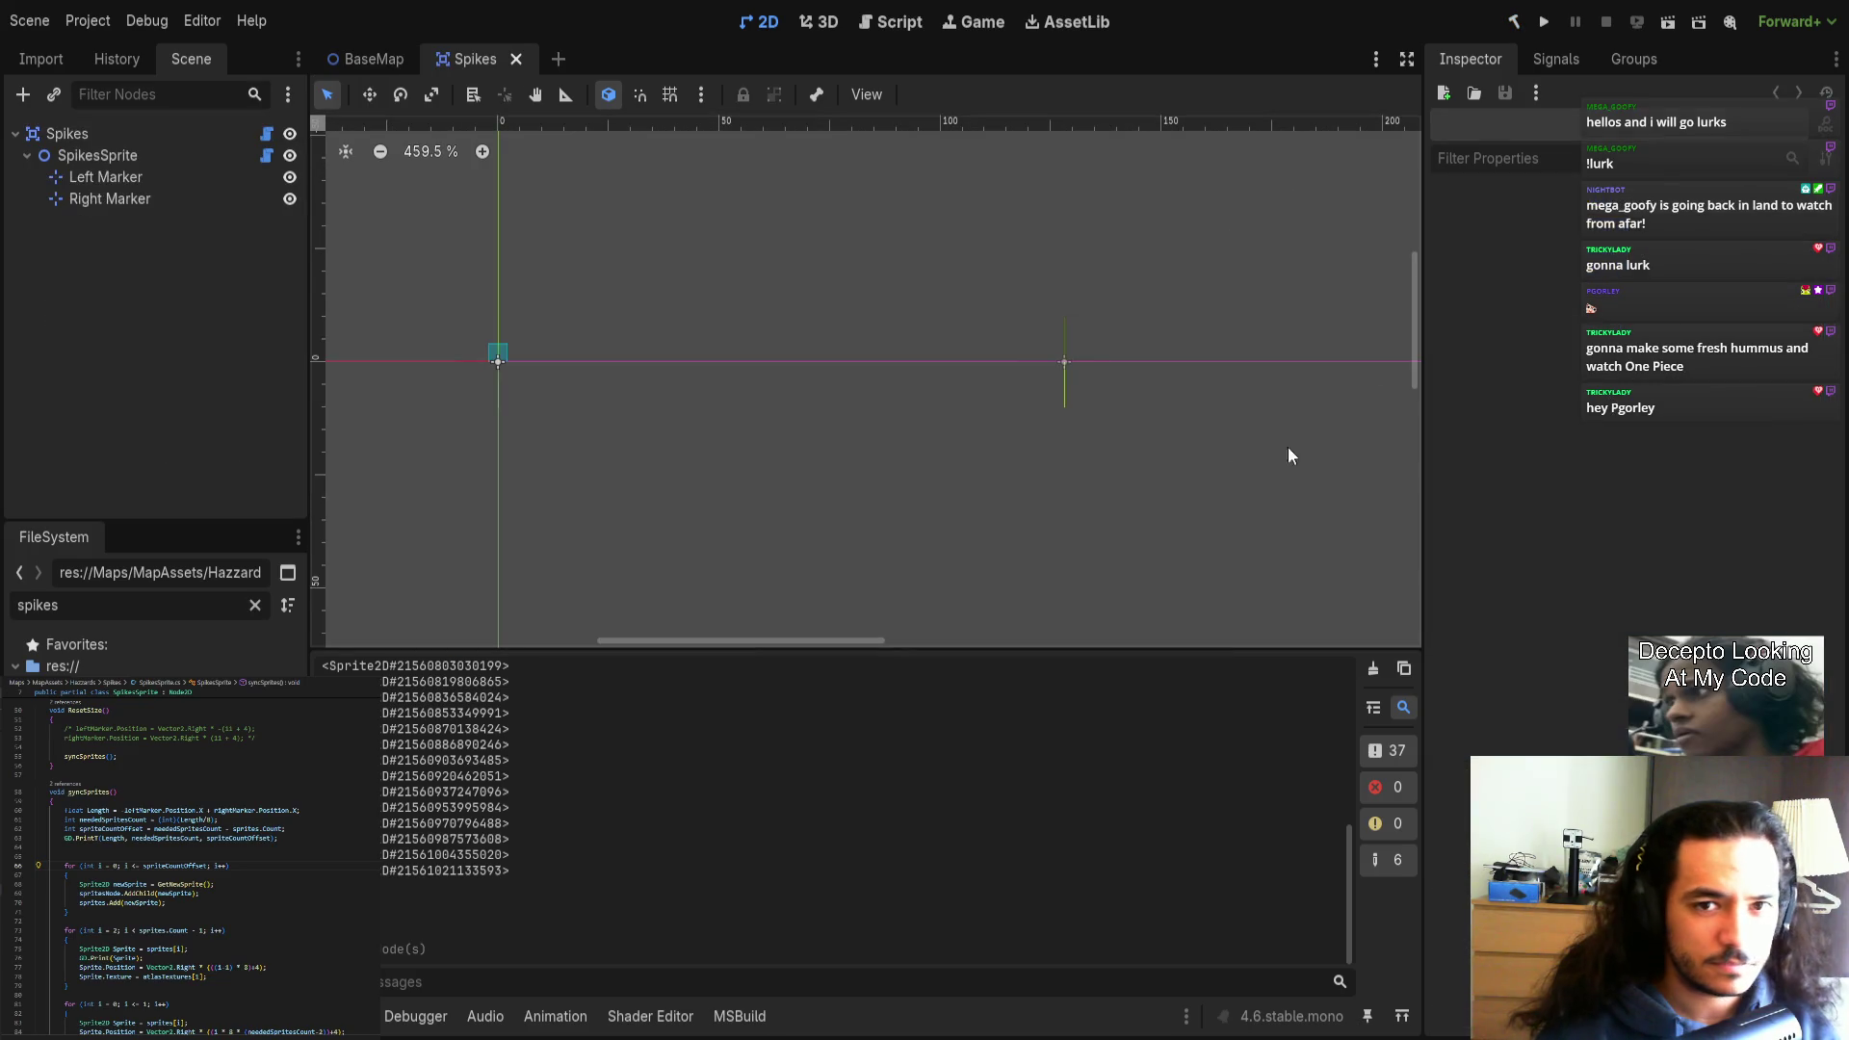
click(117, 159)
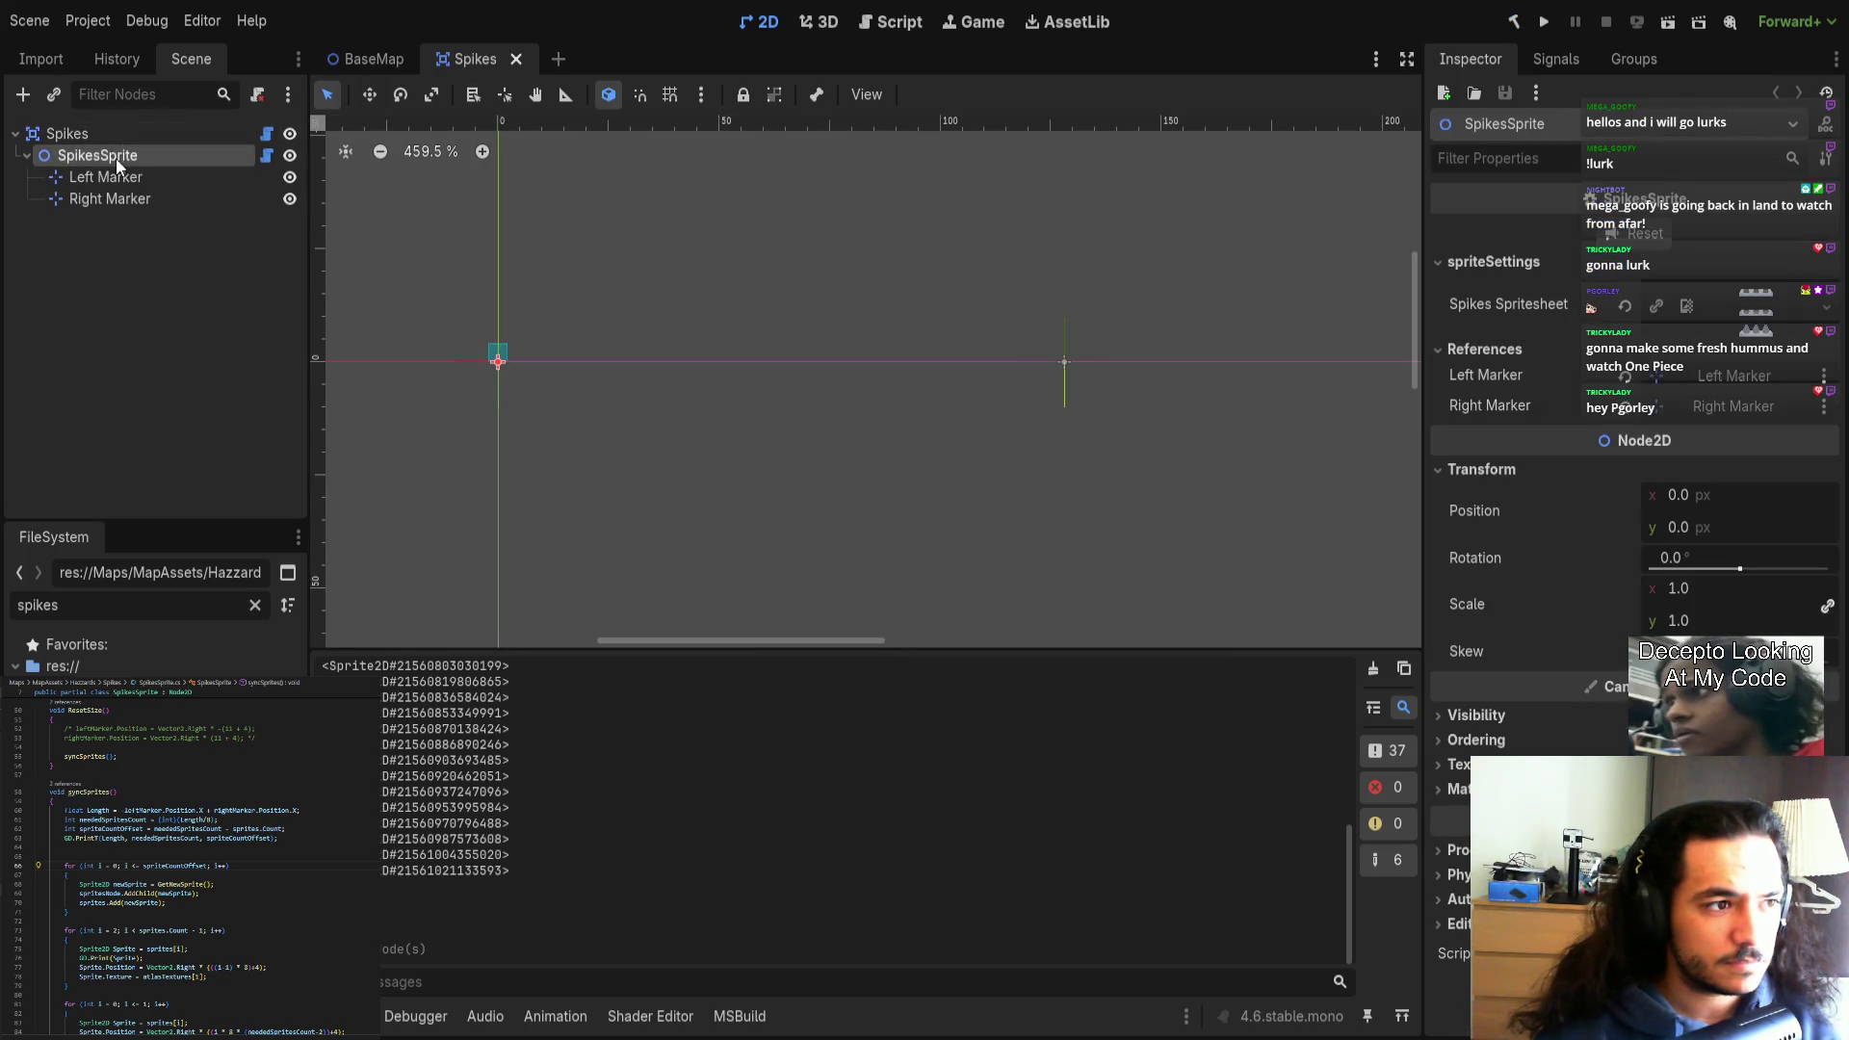
click(1626, 238)
scroll(957, 333, left, 3)
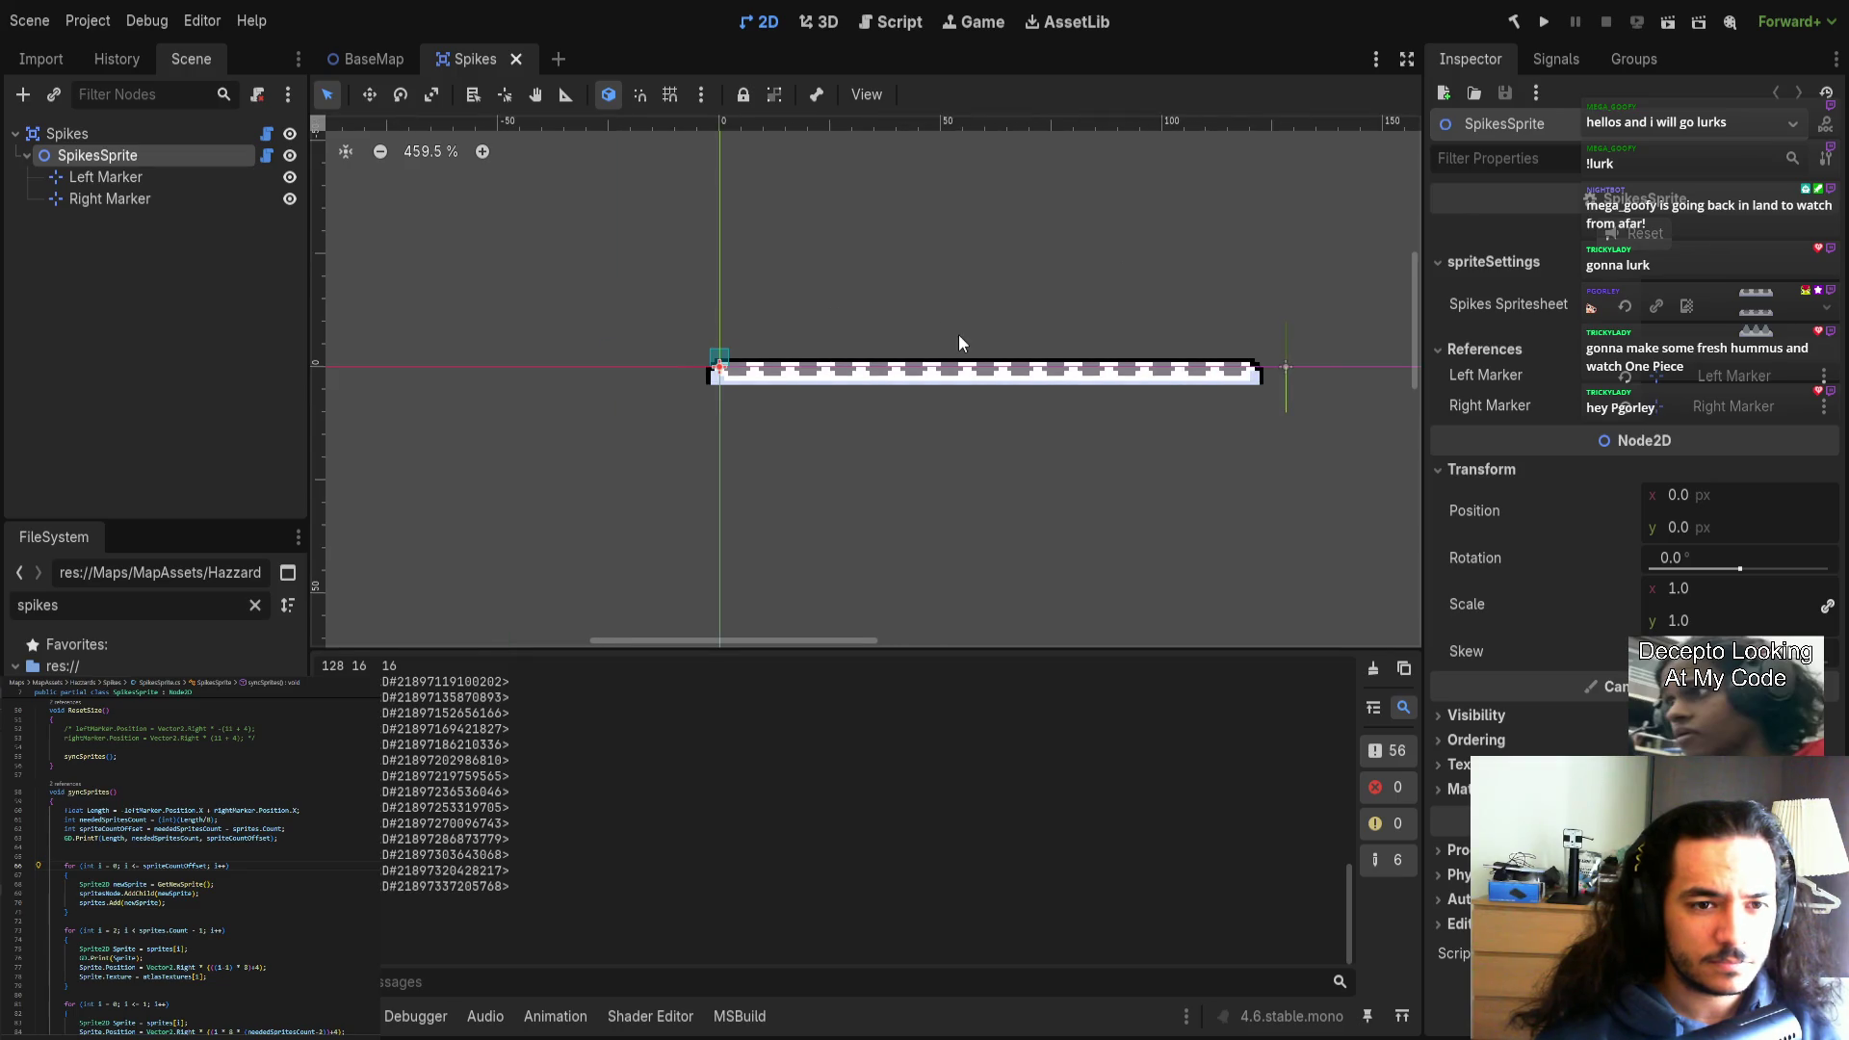
scroll(909, 350, right, 2)
scroll(909, 350, up, 3)
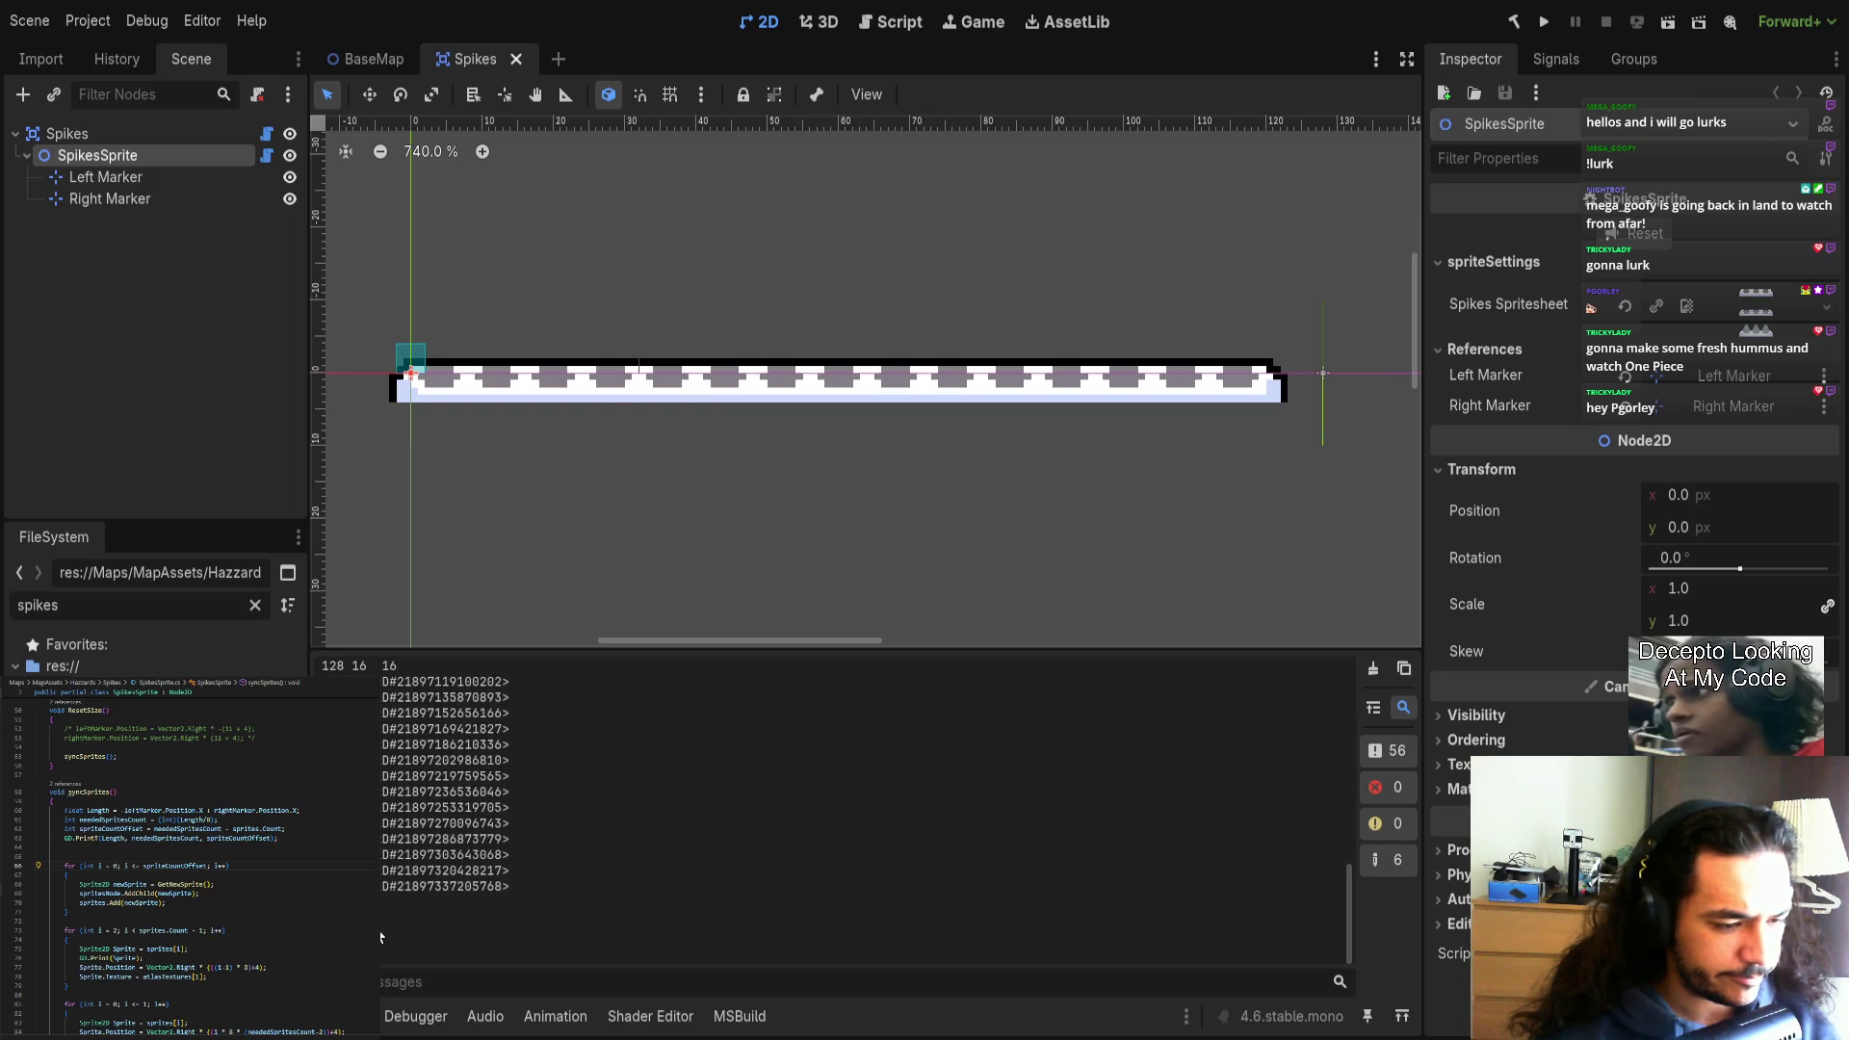
Check the Right and Left Marker positions, review the code, then close the Spikes scene.
click(147, 199)
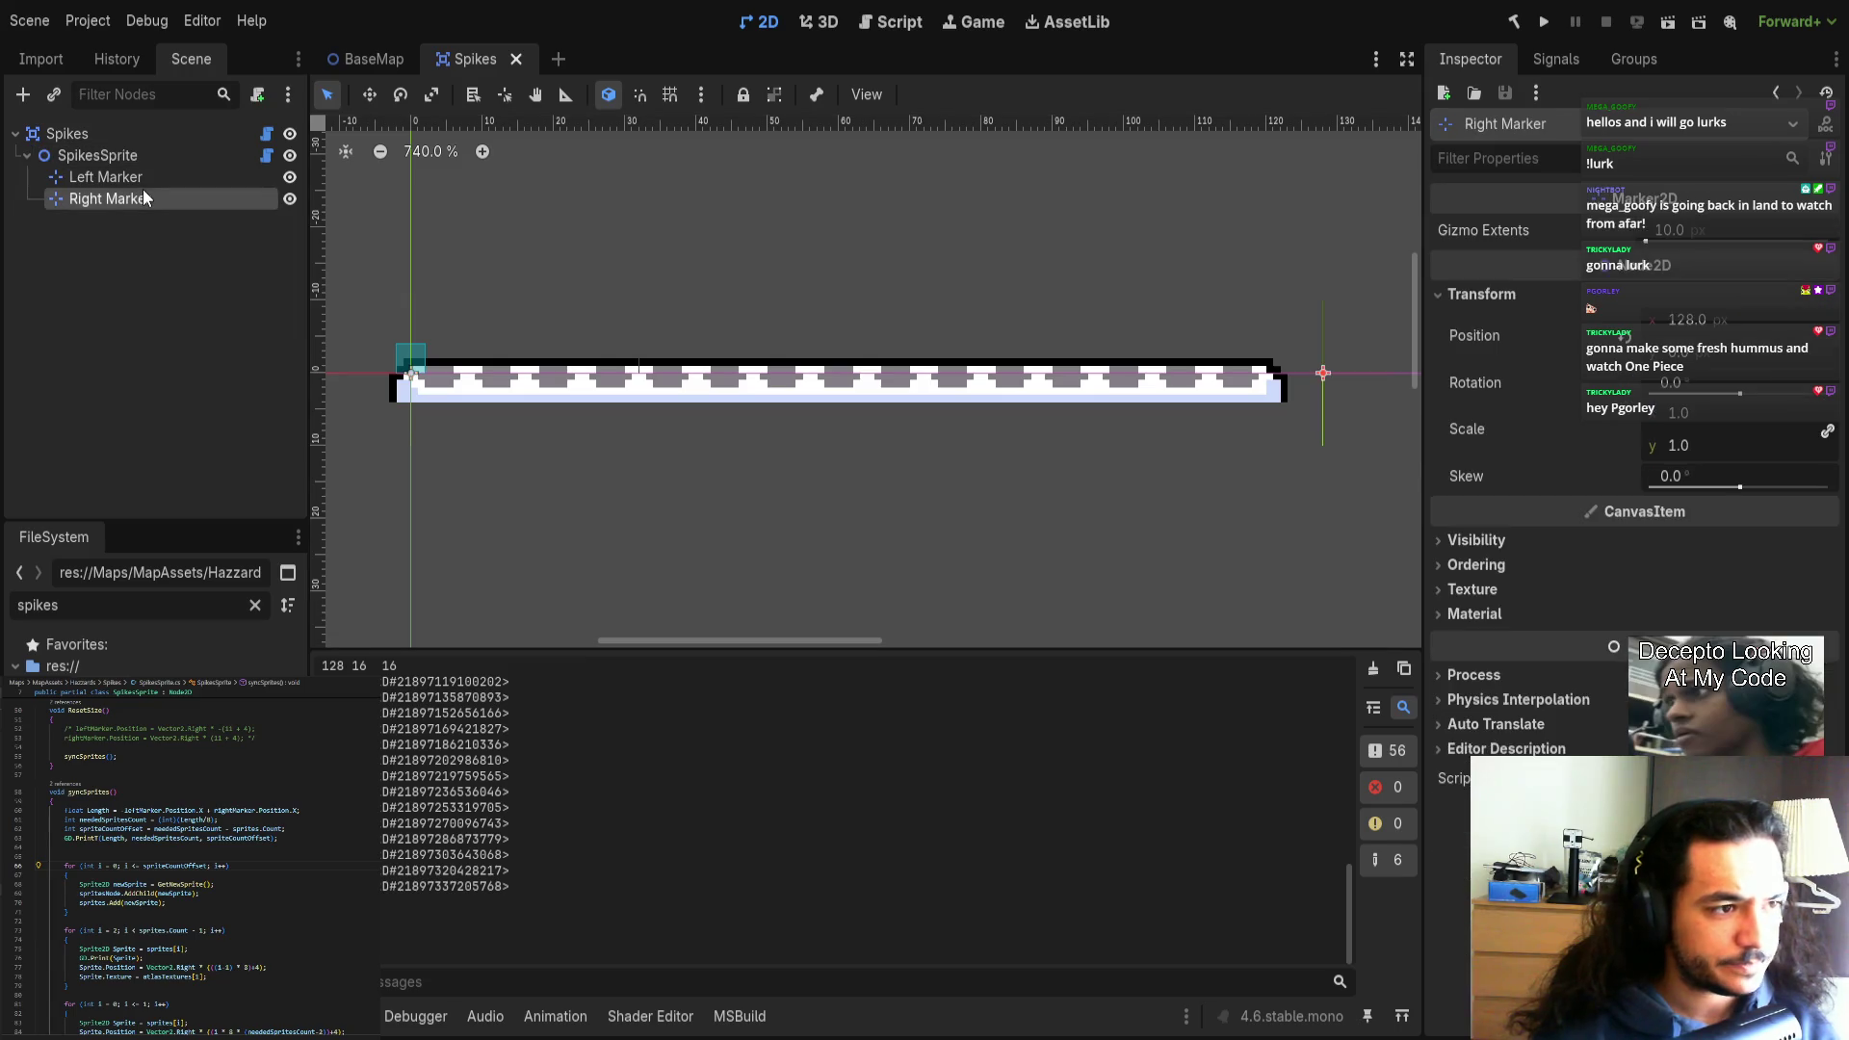
click(141, 177)
click(127, 199)
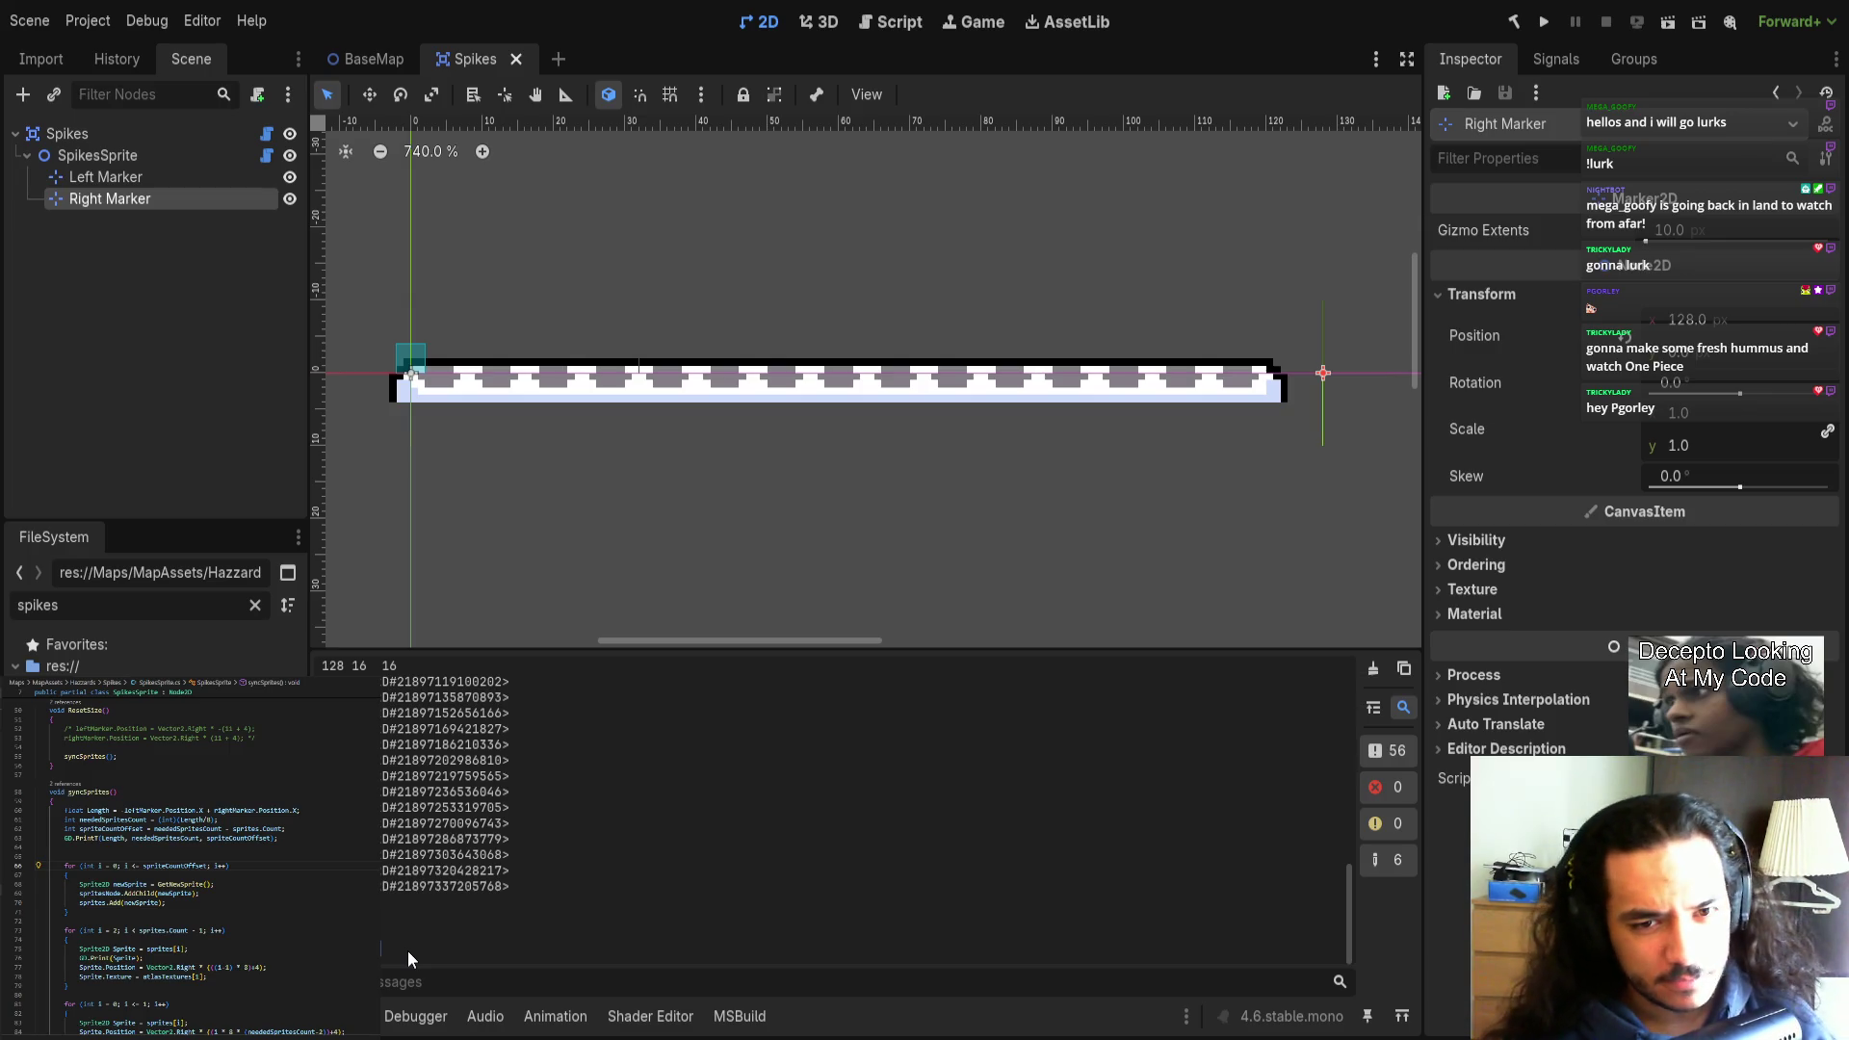
scroll(162, 1011, down, 6)
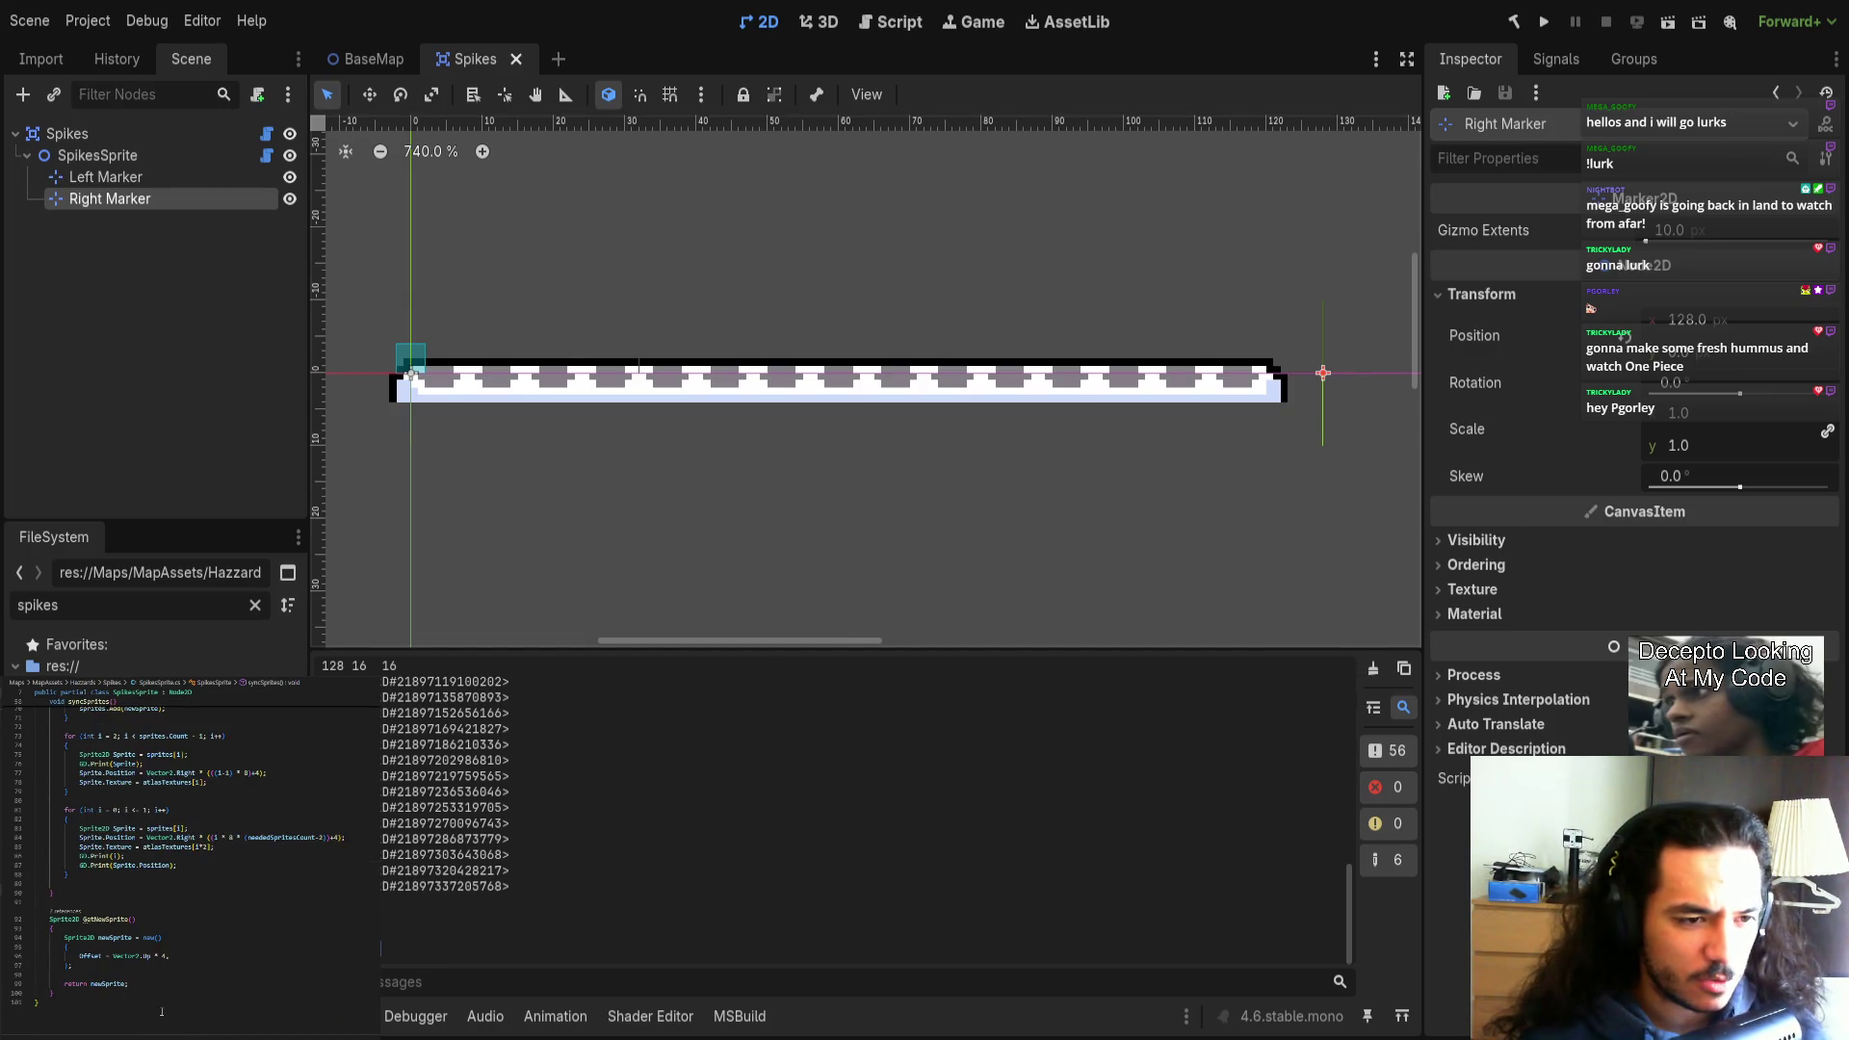
scroll(161, 1011, up, 6)
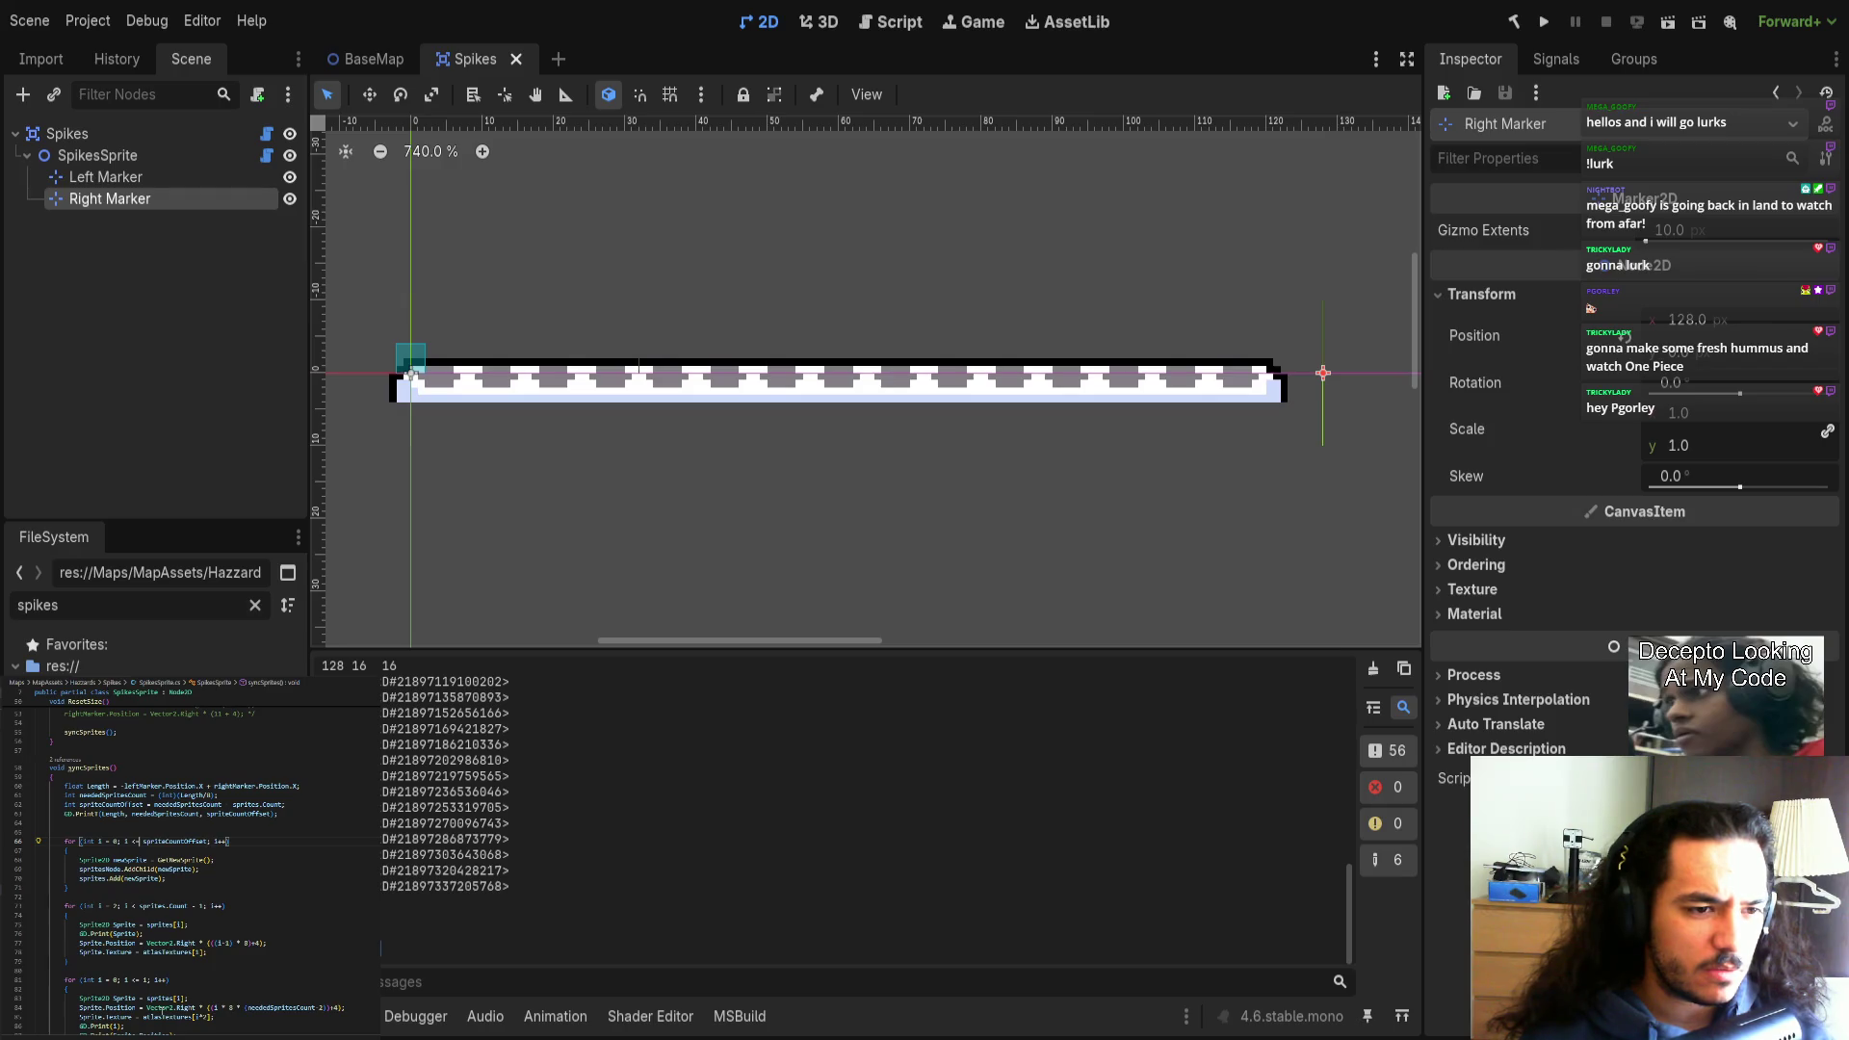
scroll(162, 1011, down, 3)
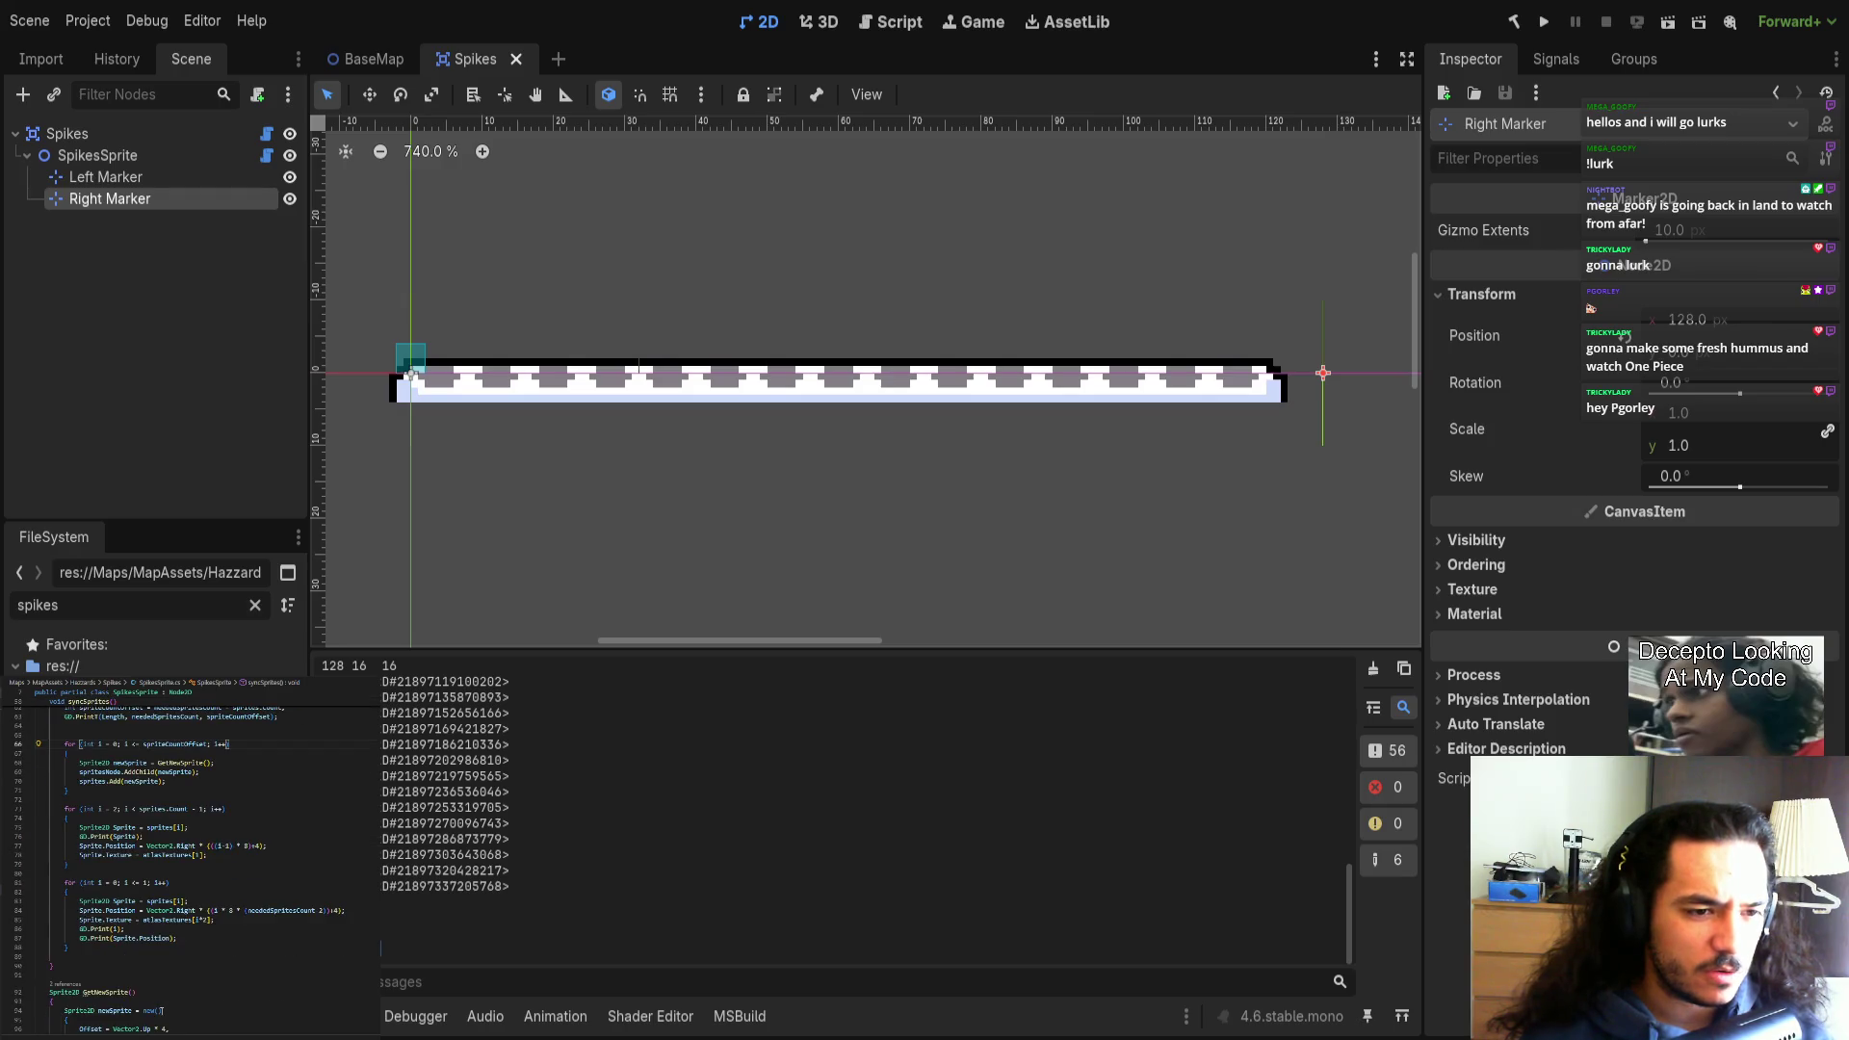
click(321, 910)
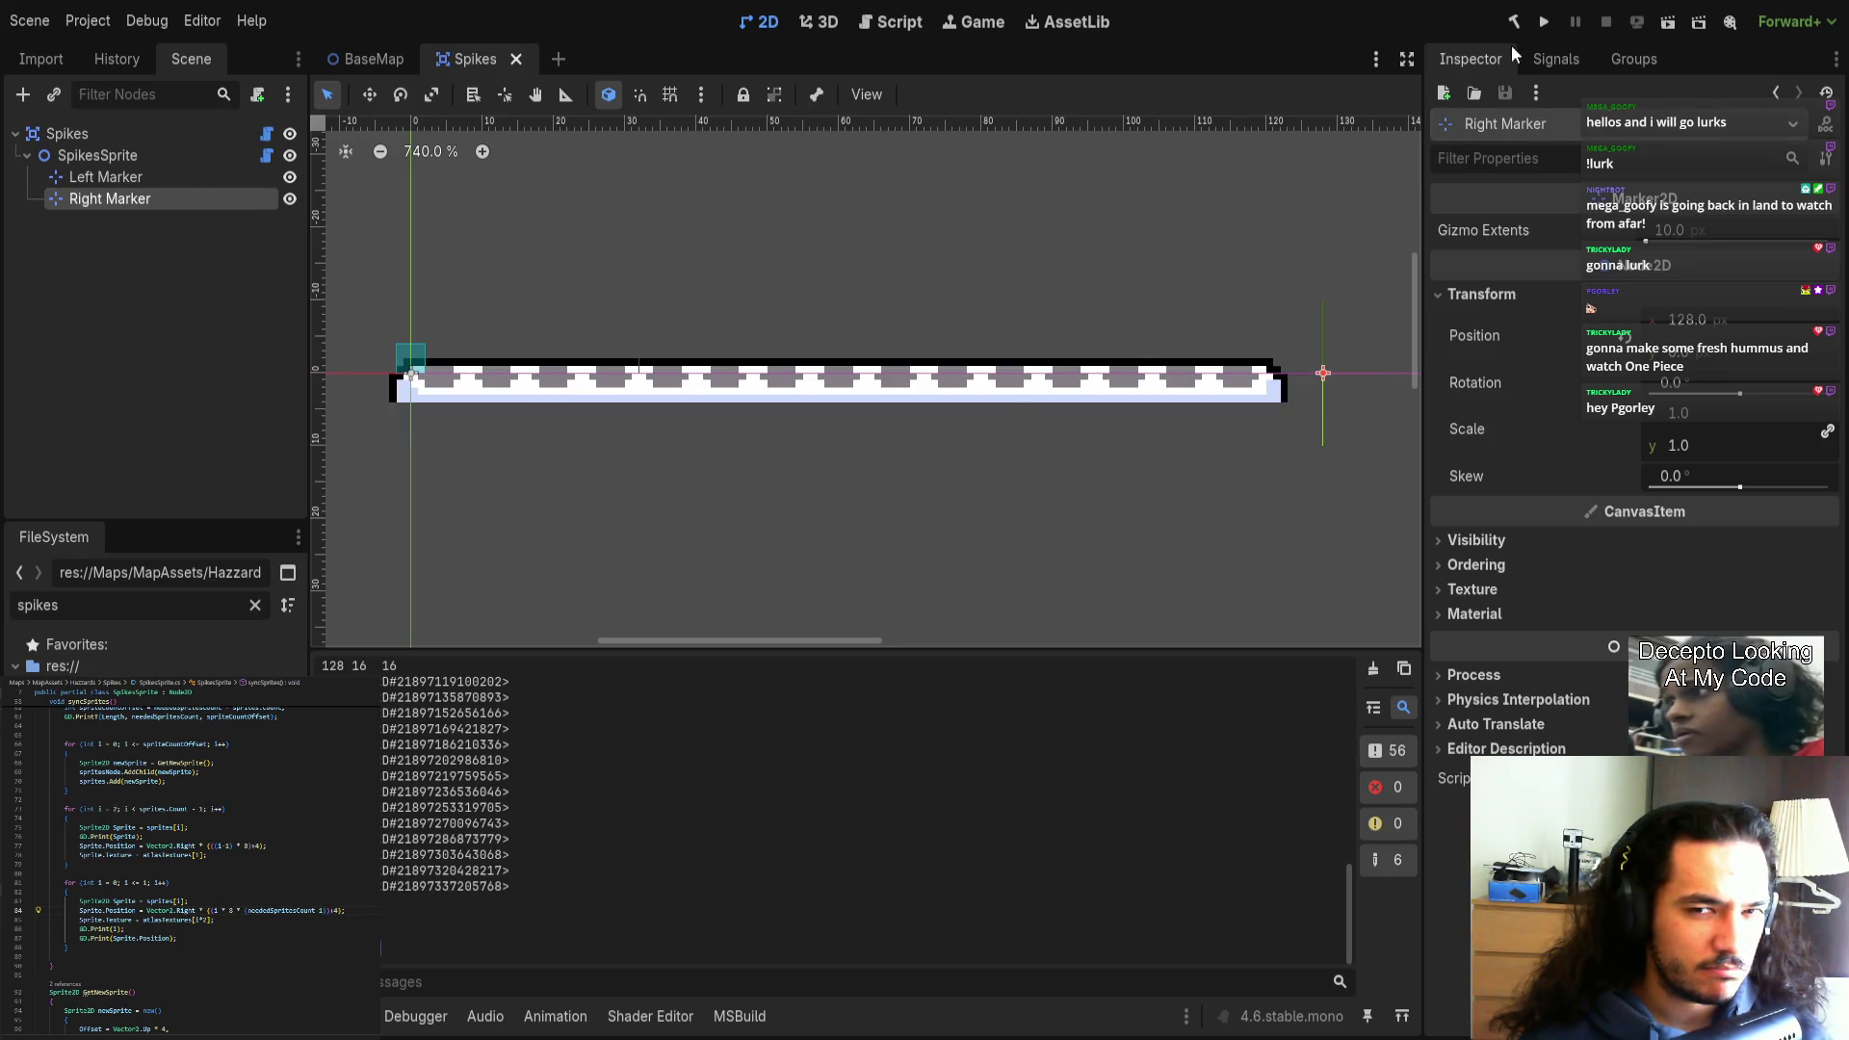
key(ctrl+shift+w)
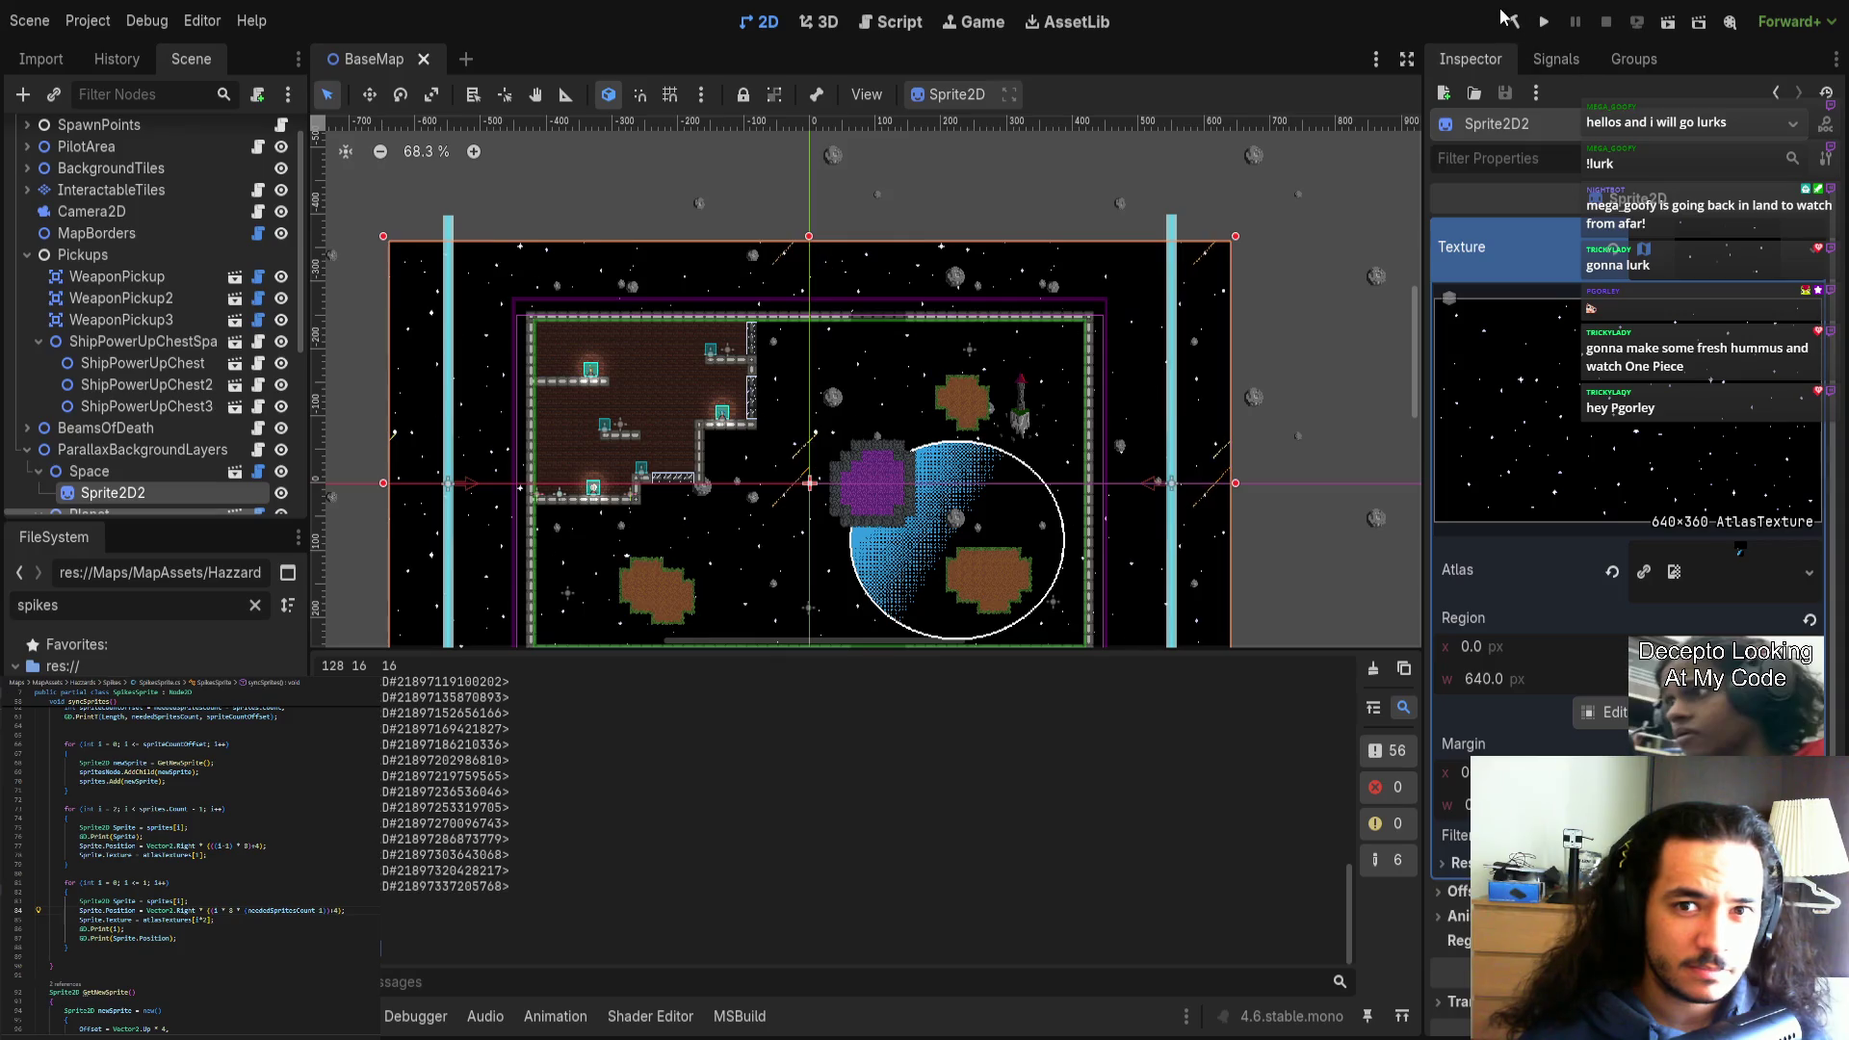
click(1510, 20)
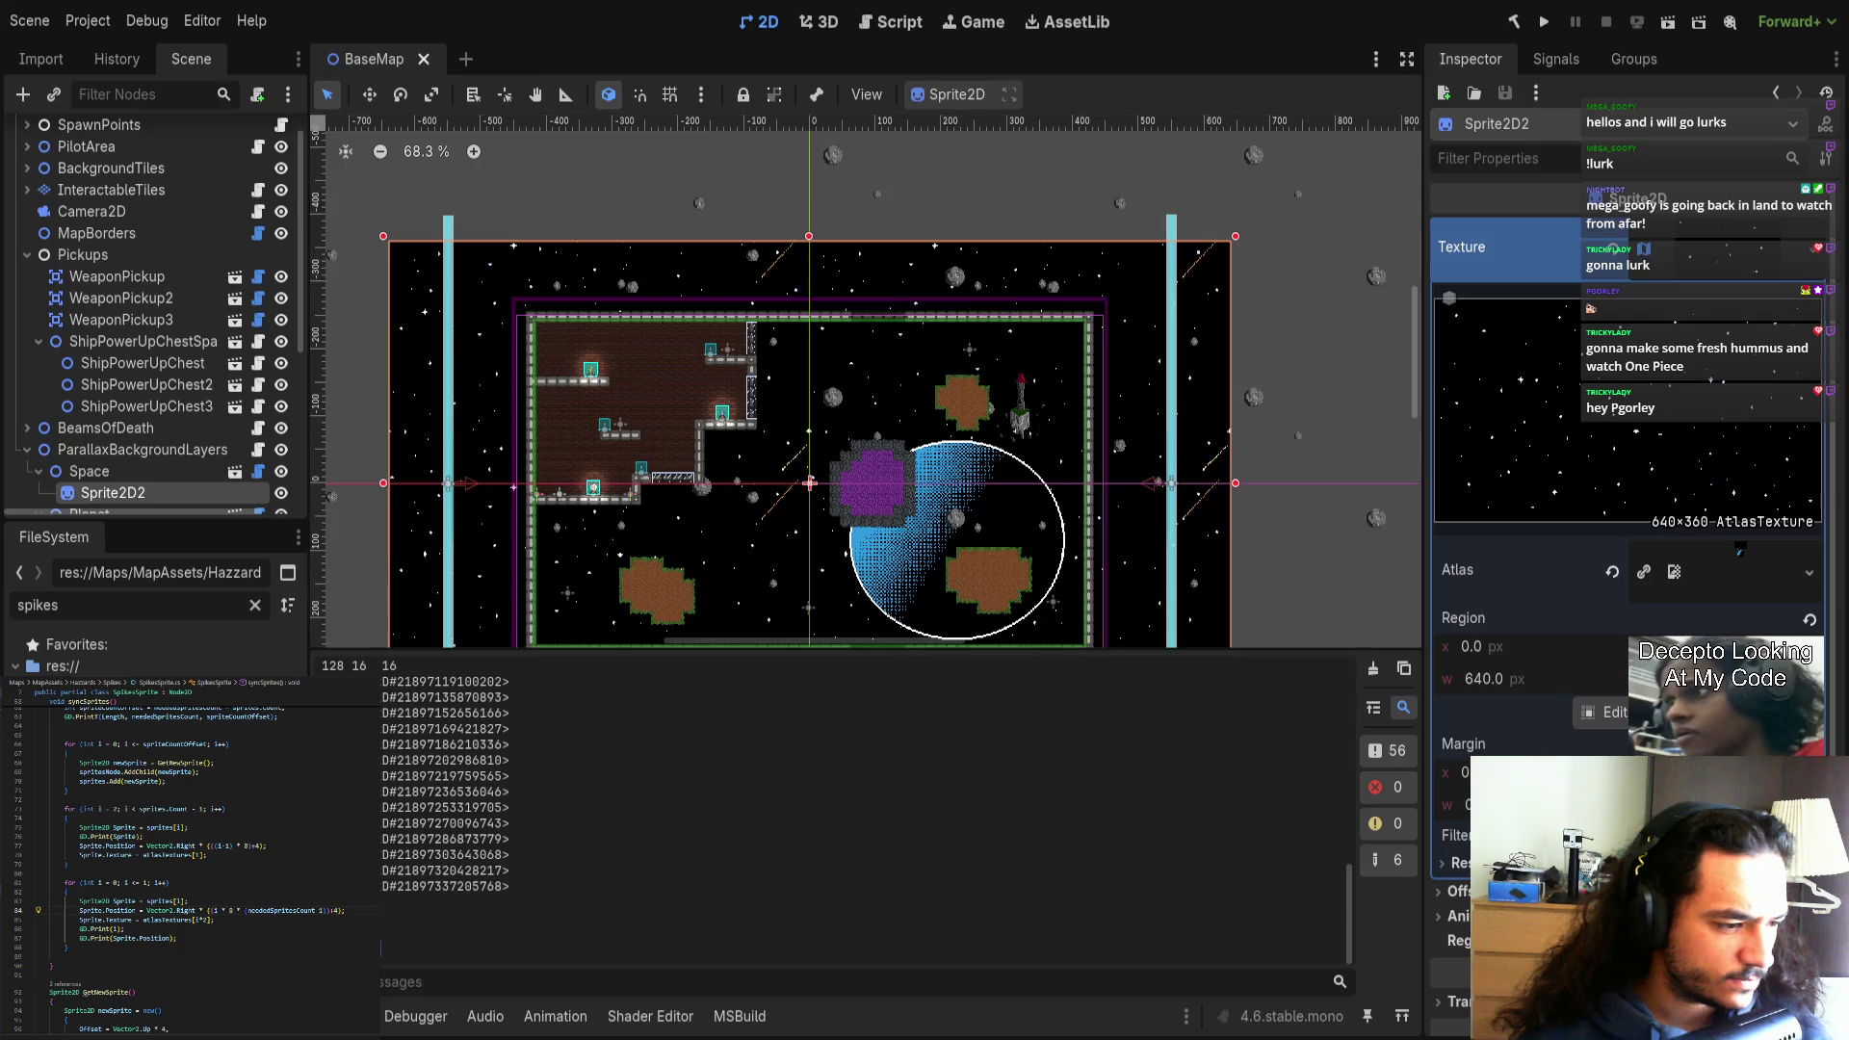
key(ctrl+shift+t)
click(120, 154)
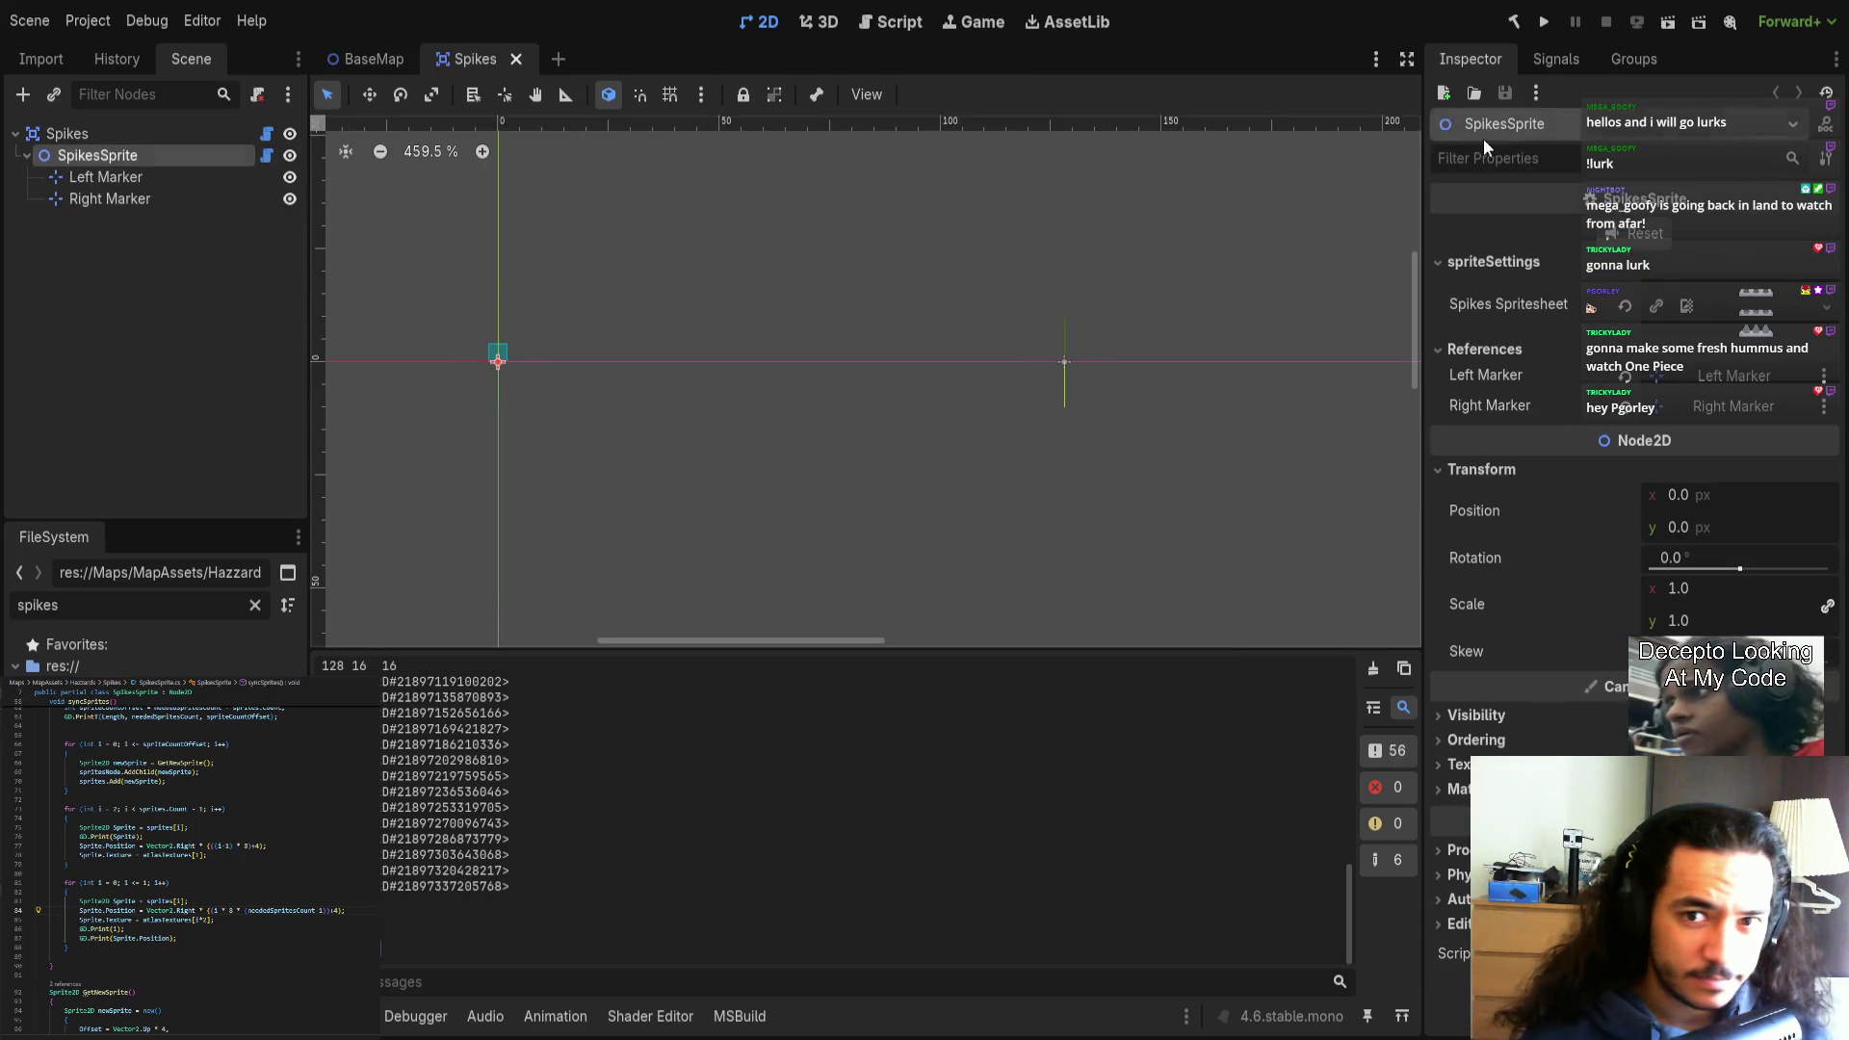
scroll(1146, 356, up, 5)
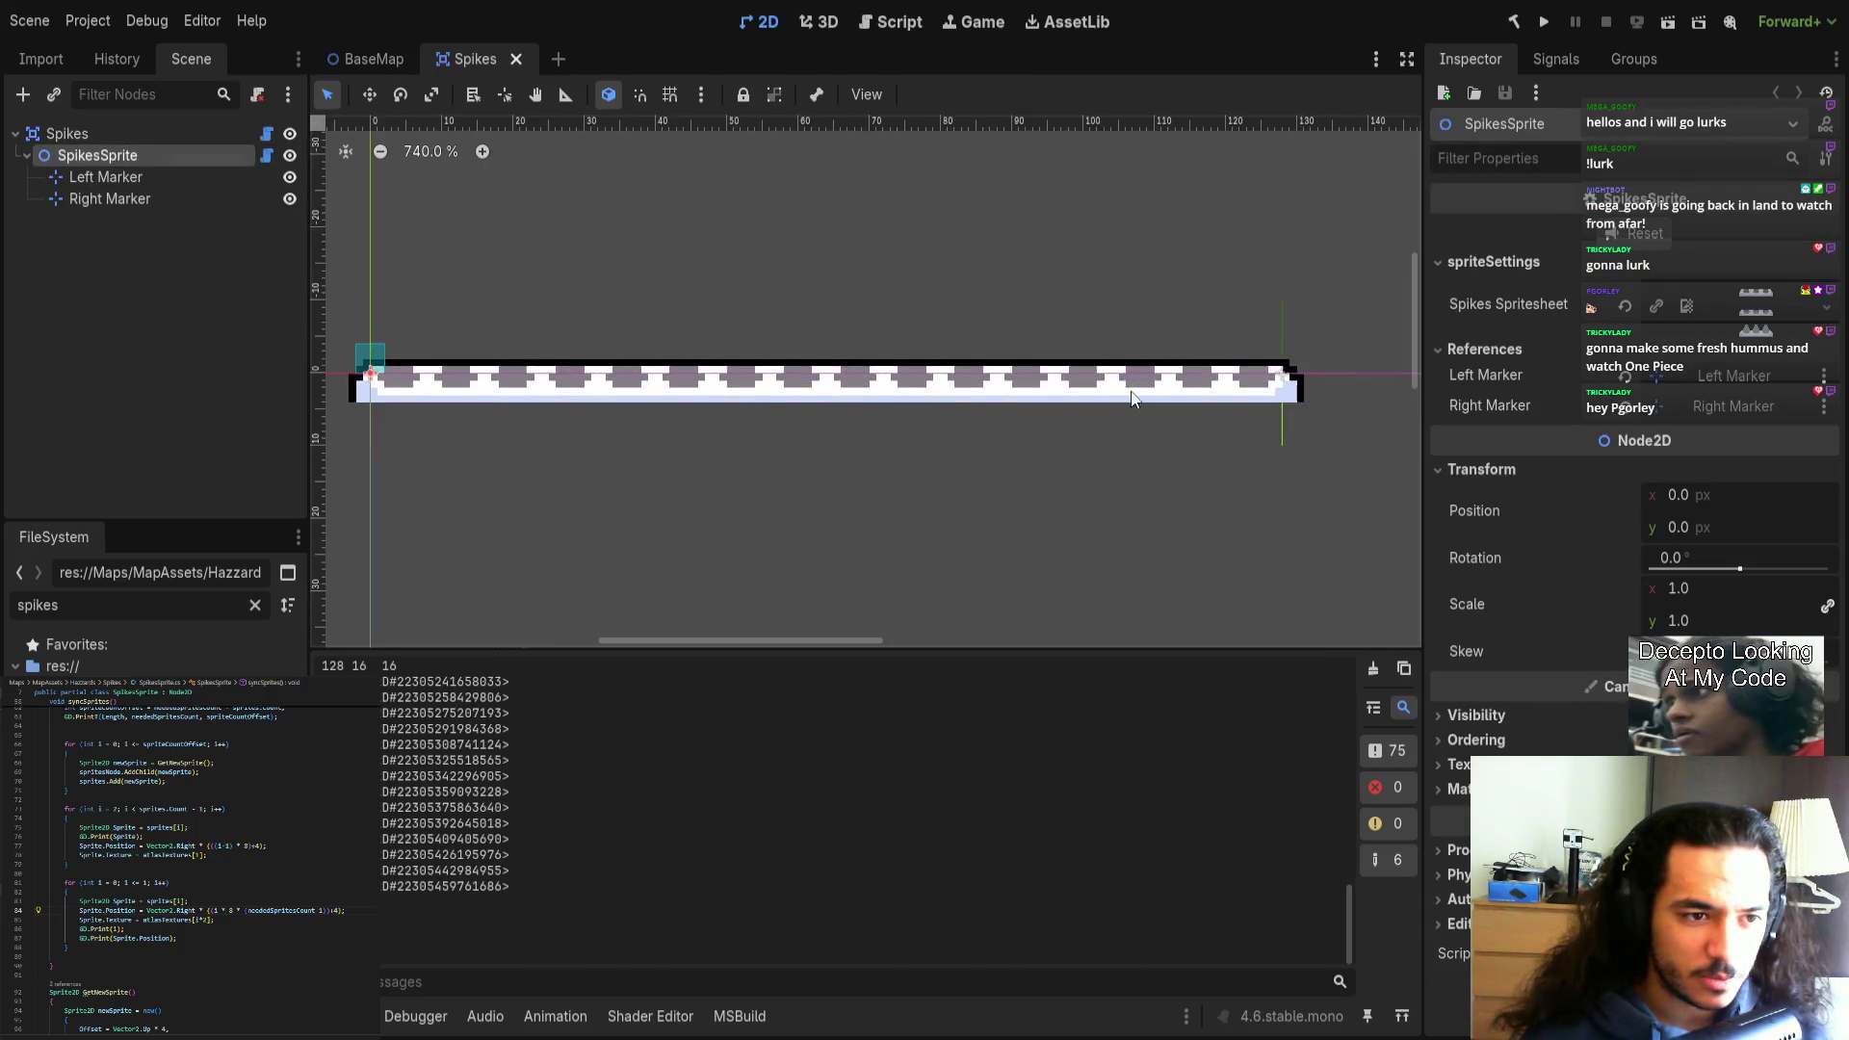
scroll(930, 397, down, 5)
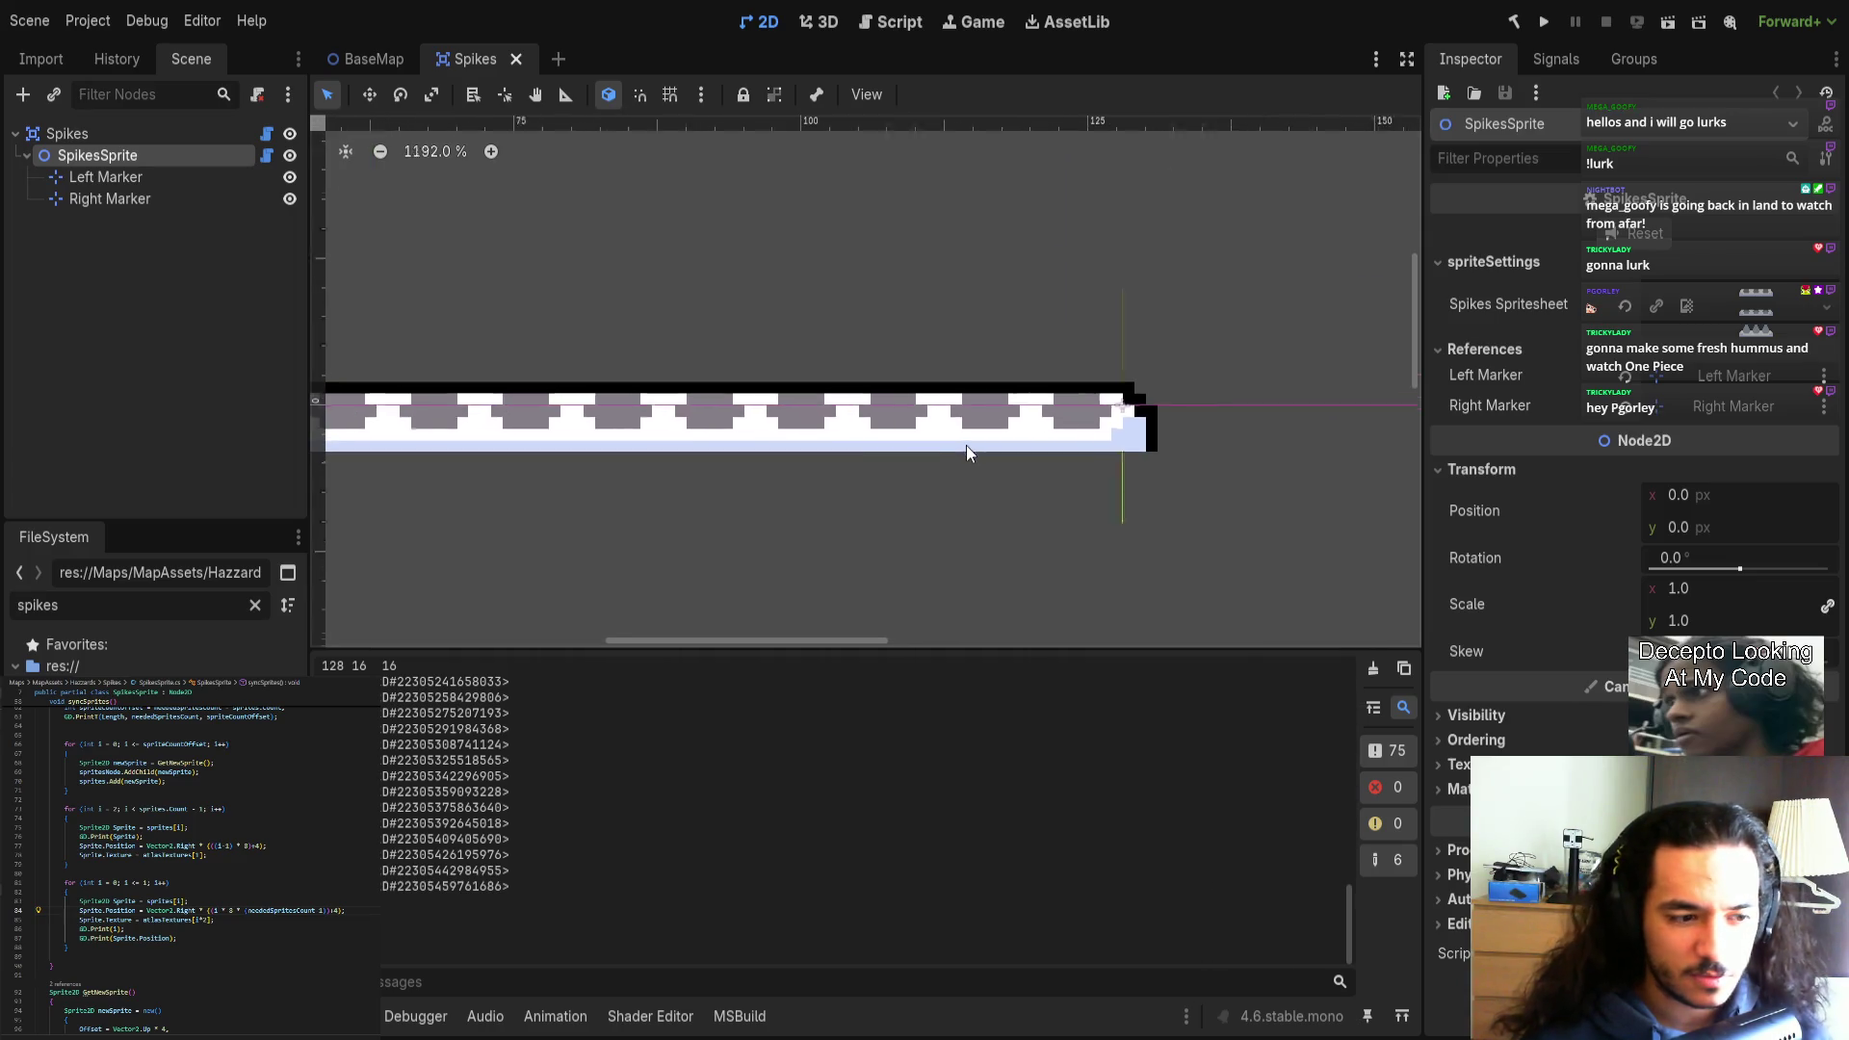
scroll(957, 479, down, 1)
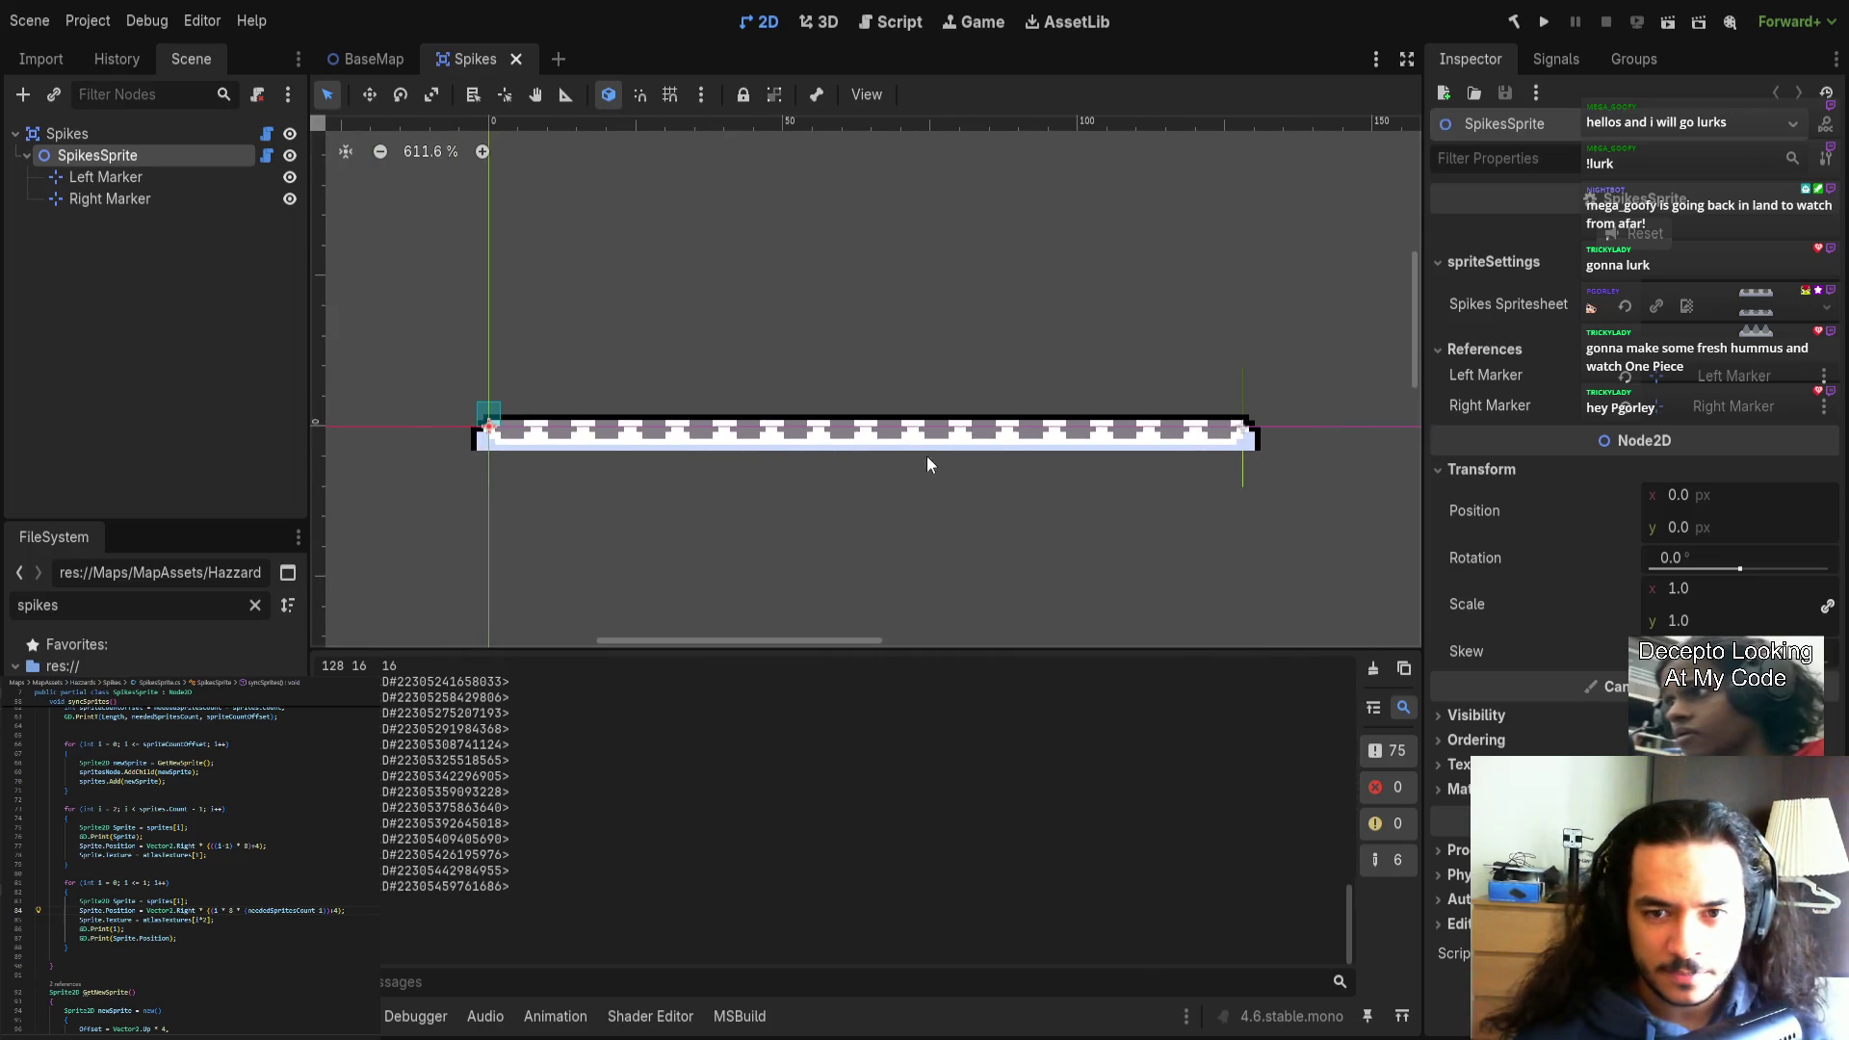
click(154, 155)
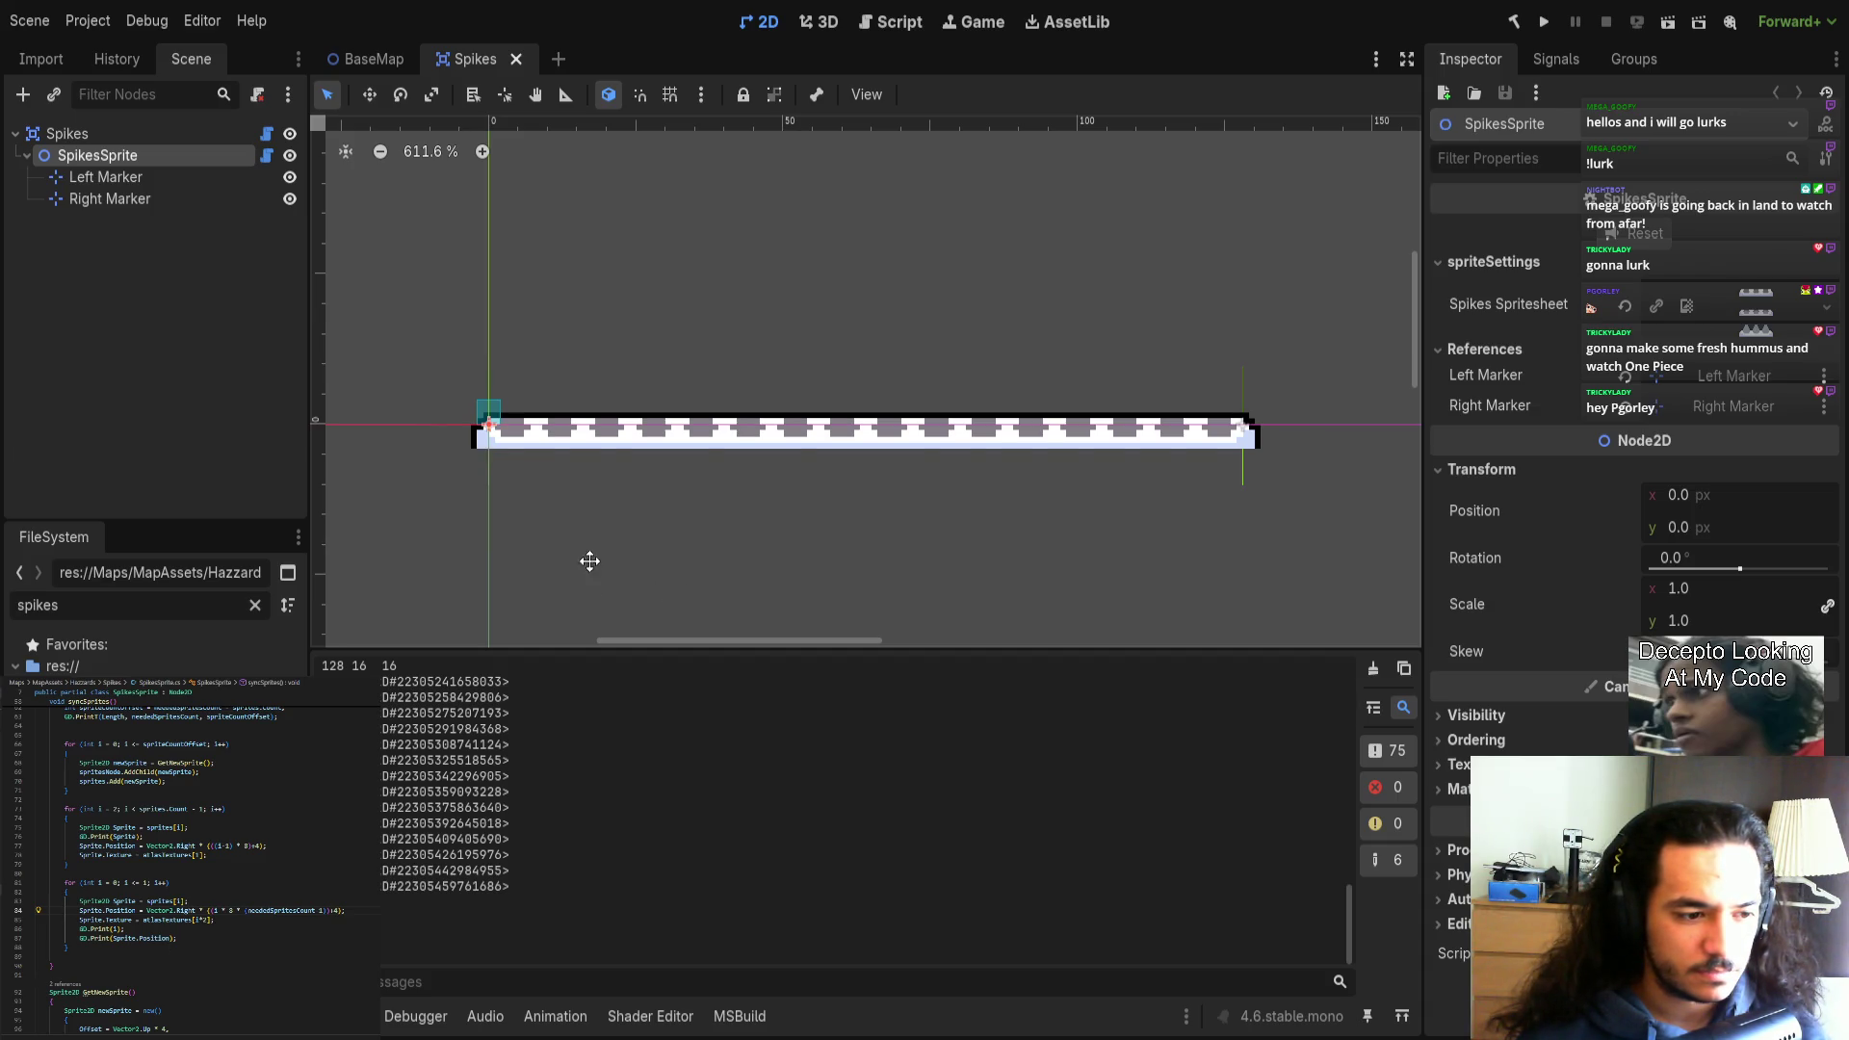
scroll(590, 529, down, 1)
scroll(669, 334, right, 1)
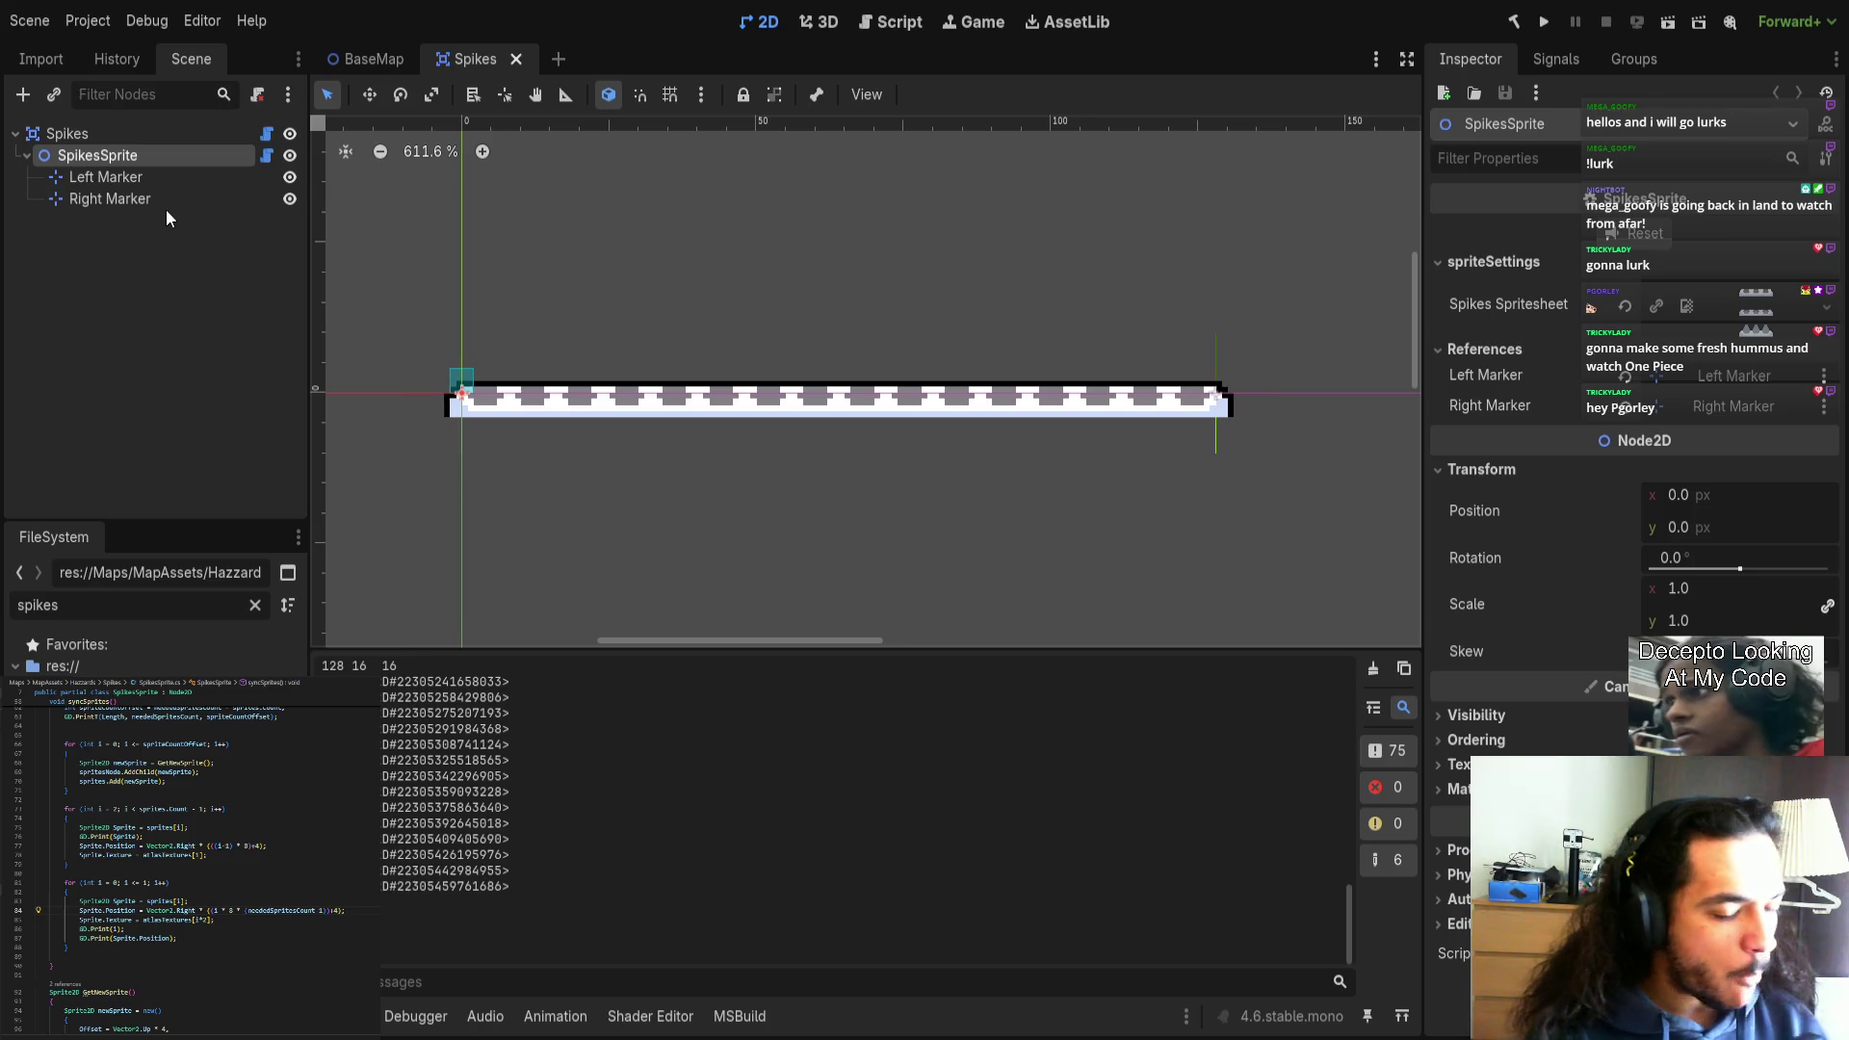
Select the Spikes root node and open the SpikesSprite.cs script.
scroll(635, 480, up, 3)
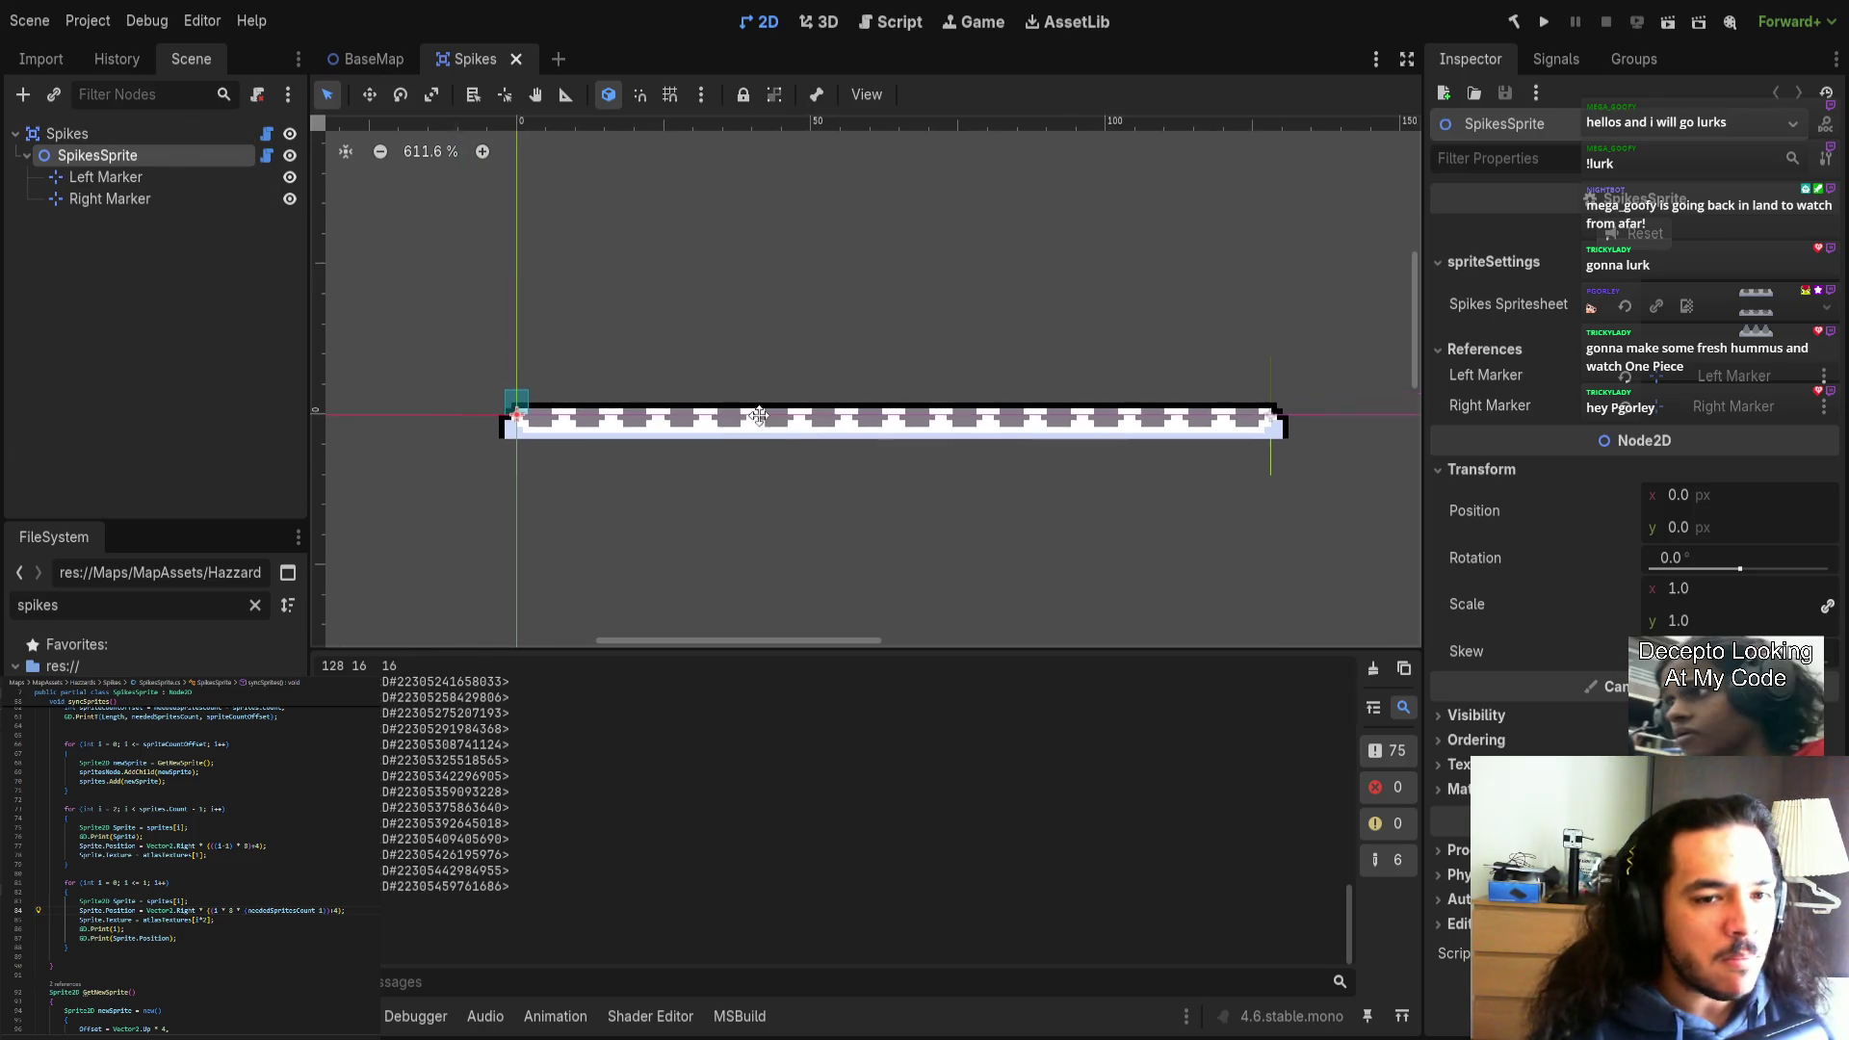
scroll(616, 471, up, 2)
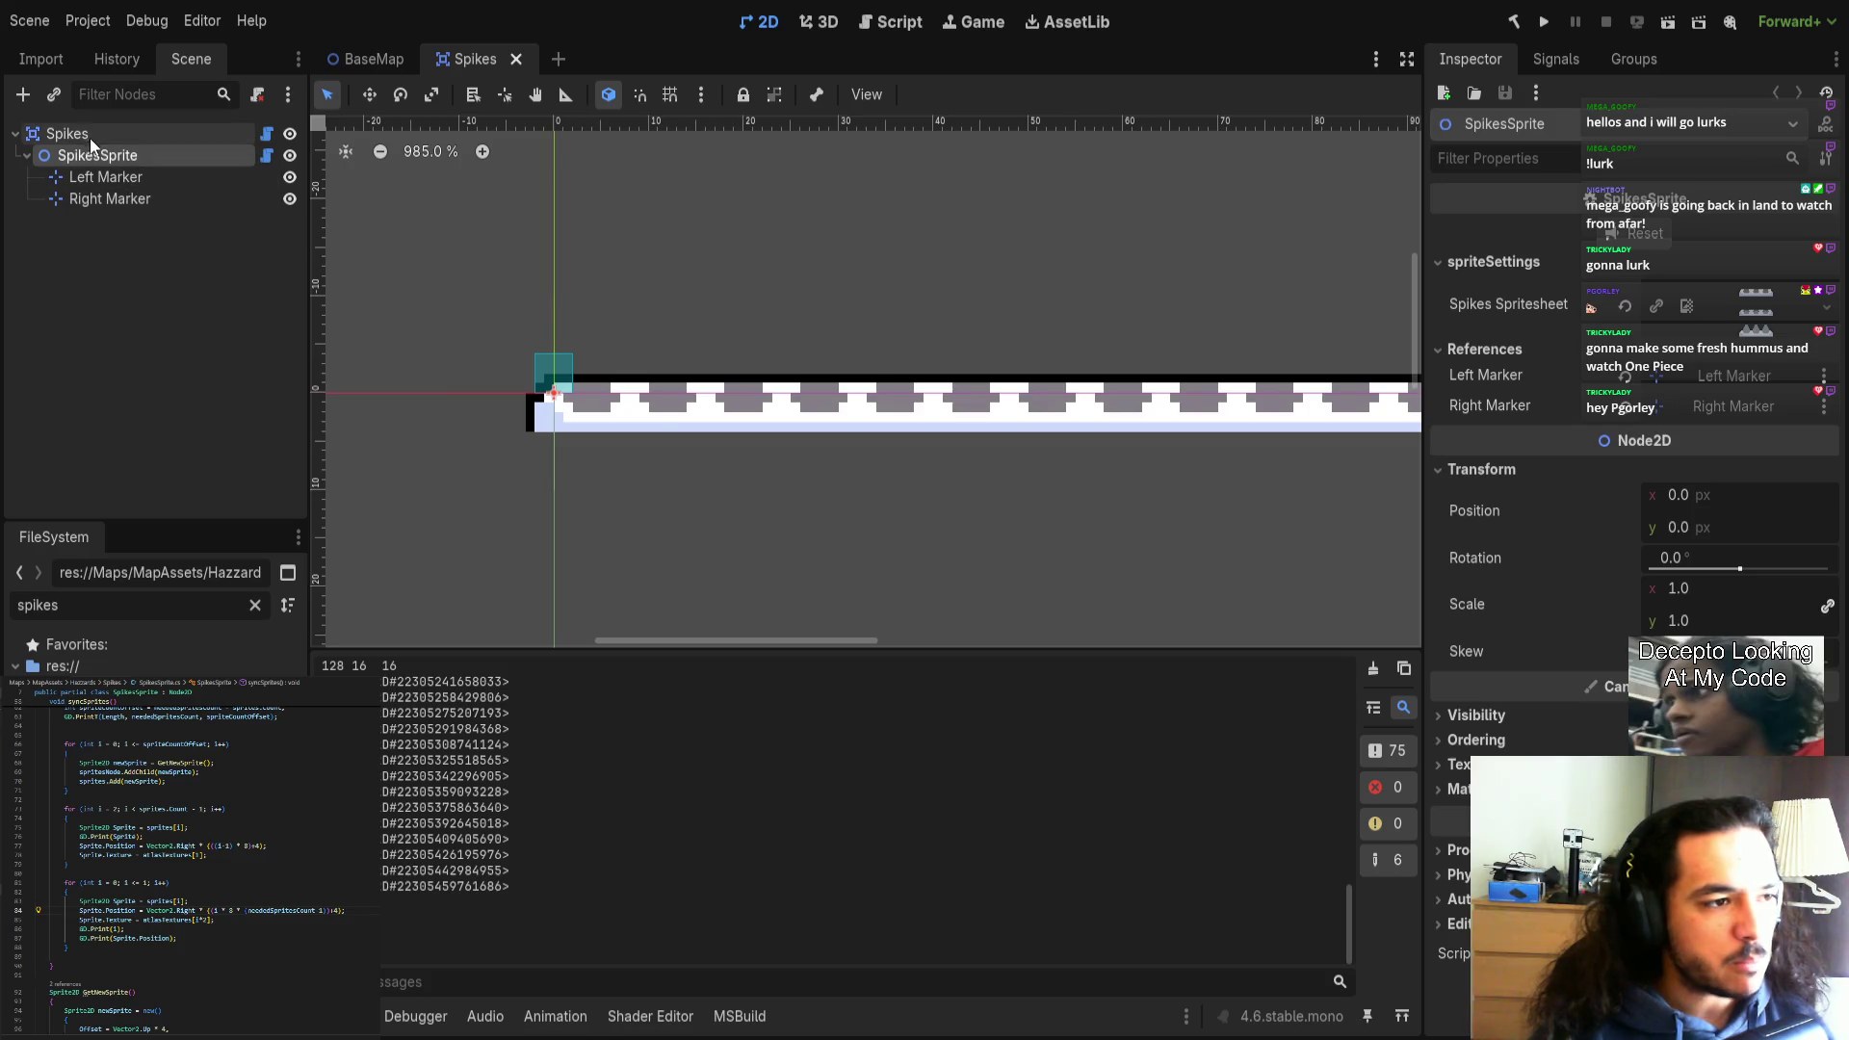
click(208, 133)
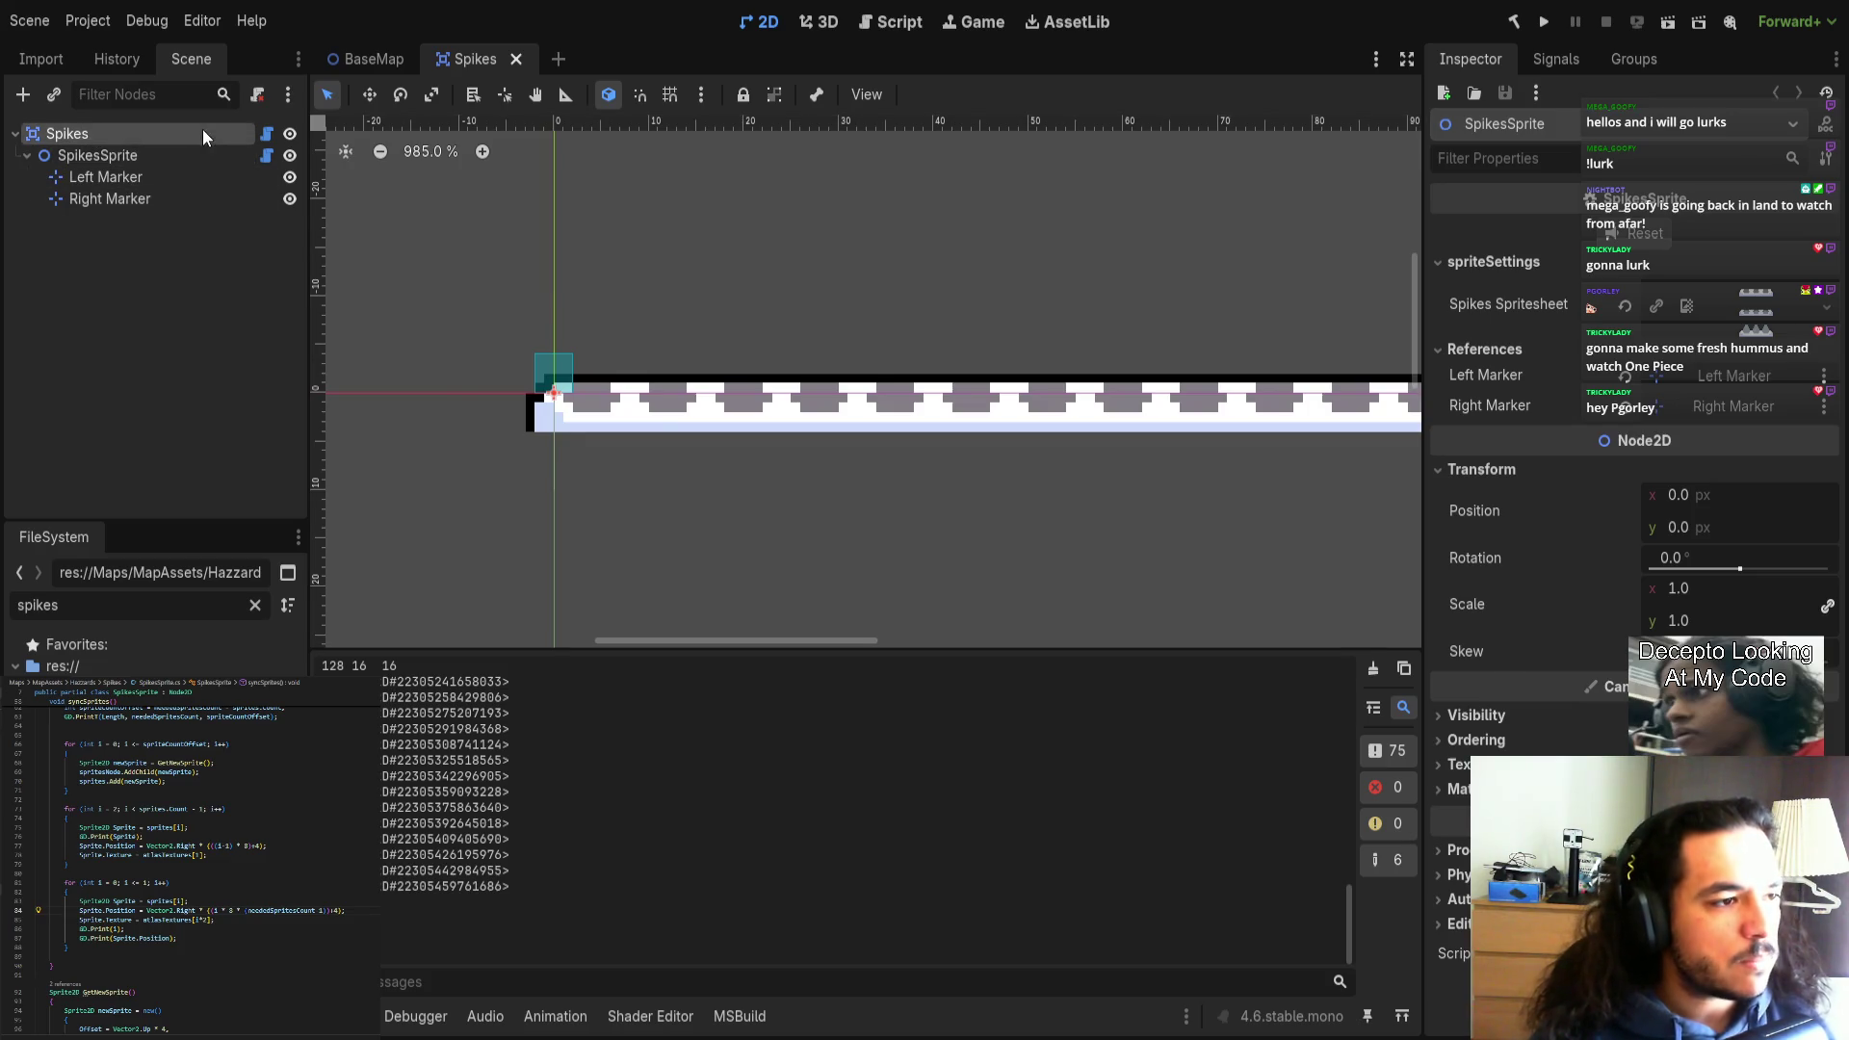
click(266, 155)
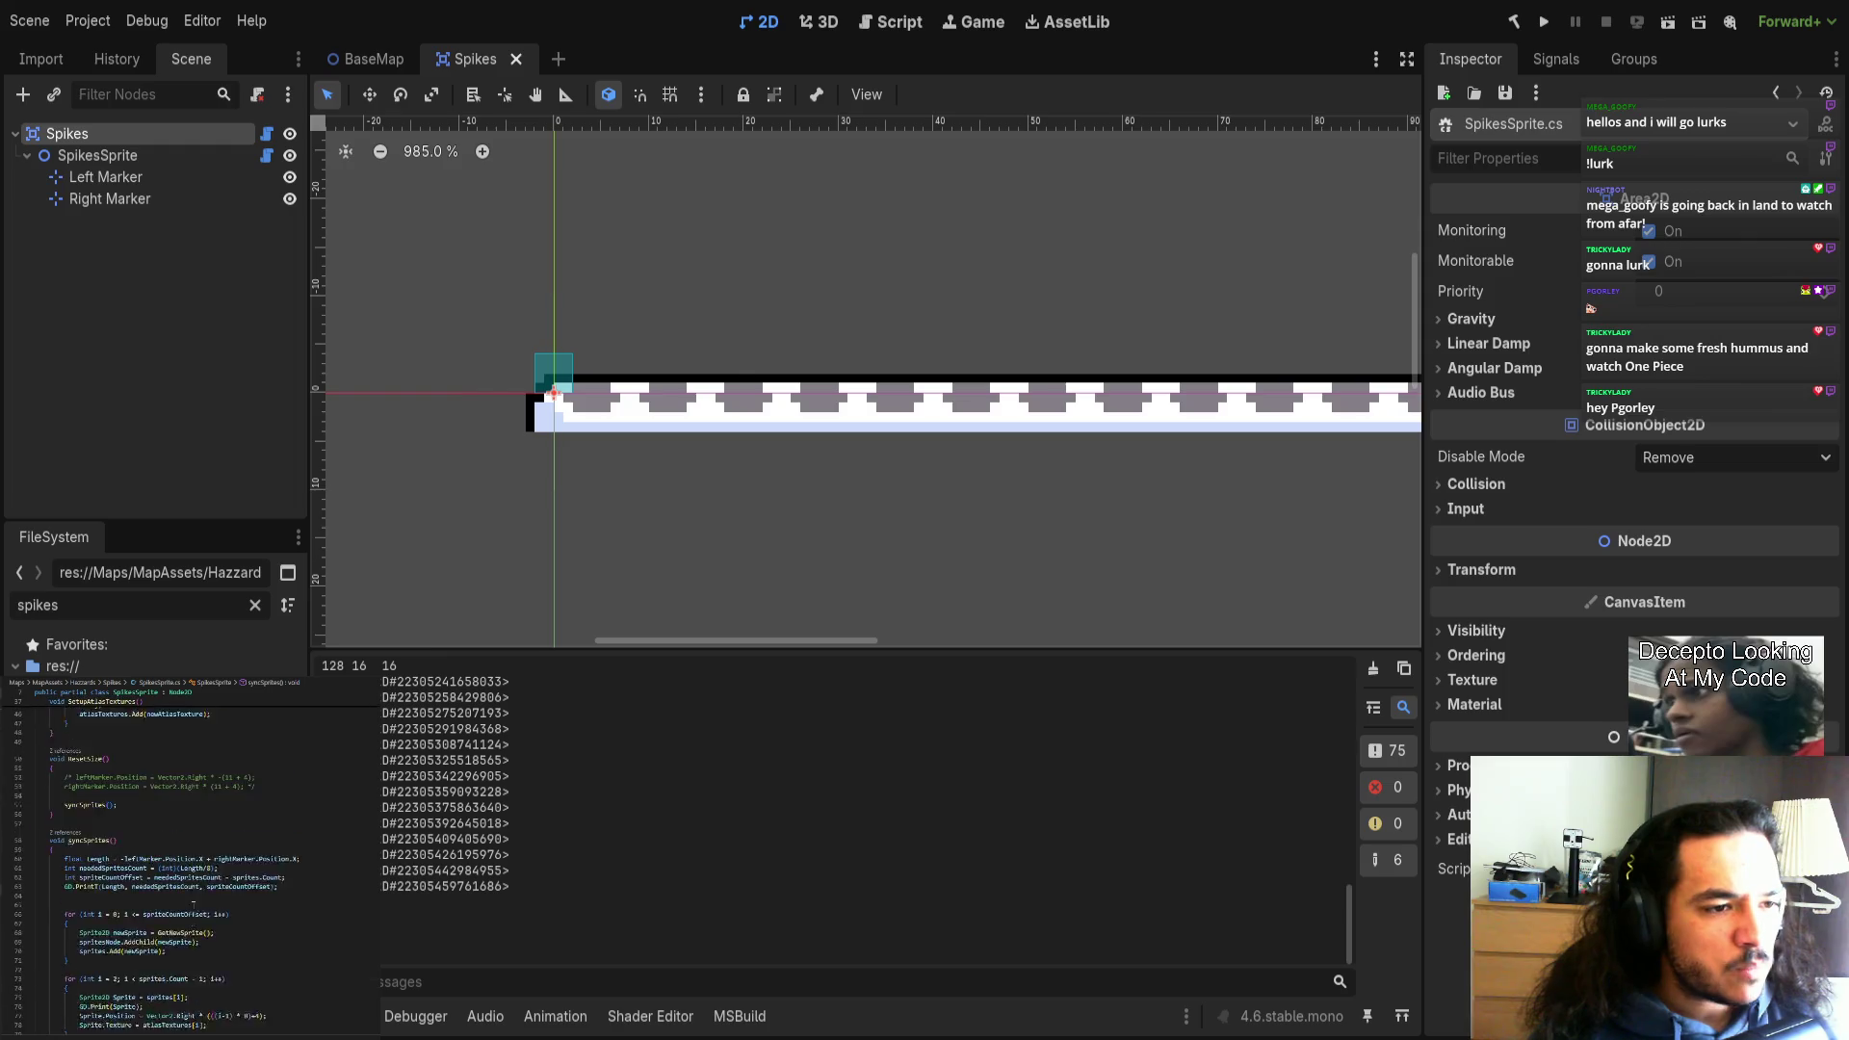
scroll(193, 908, up, 5)
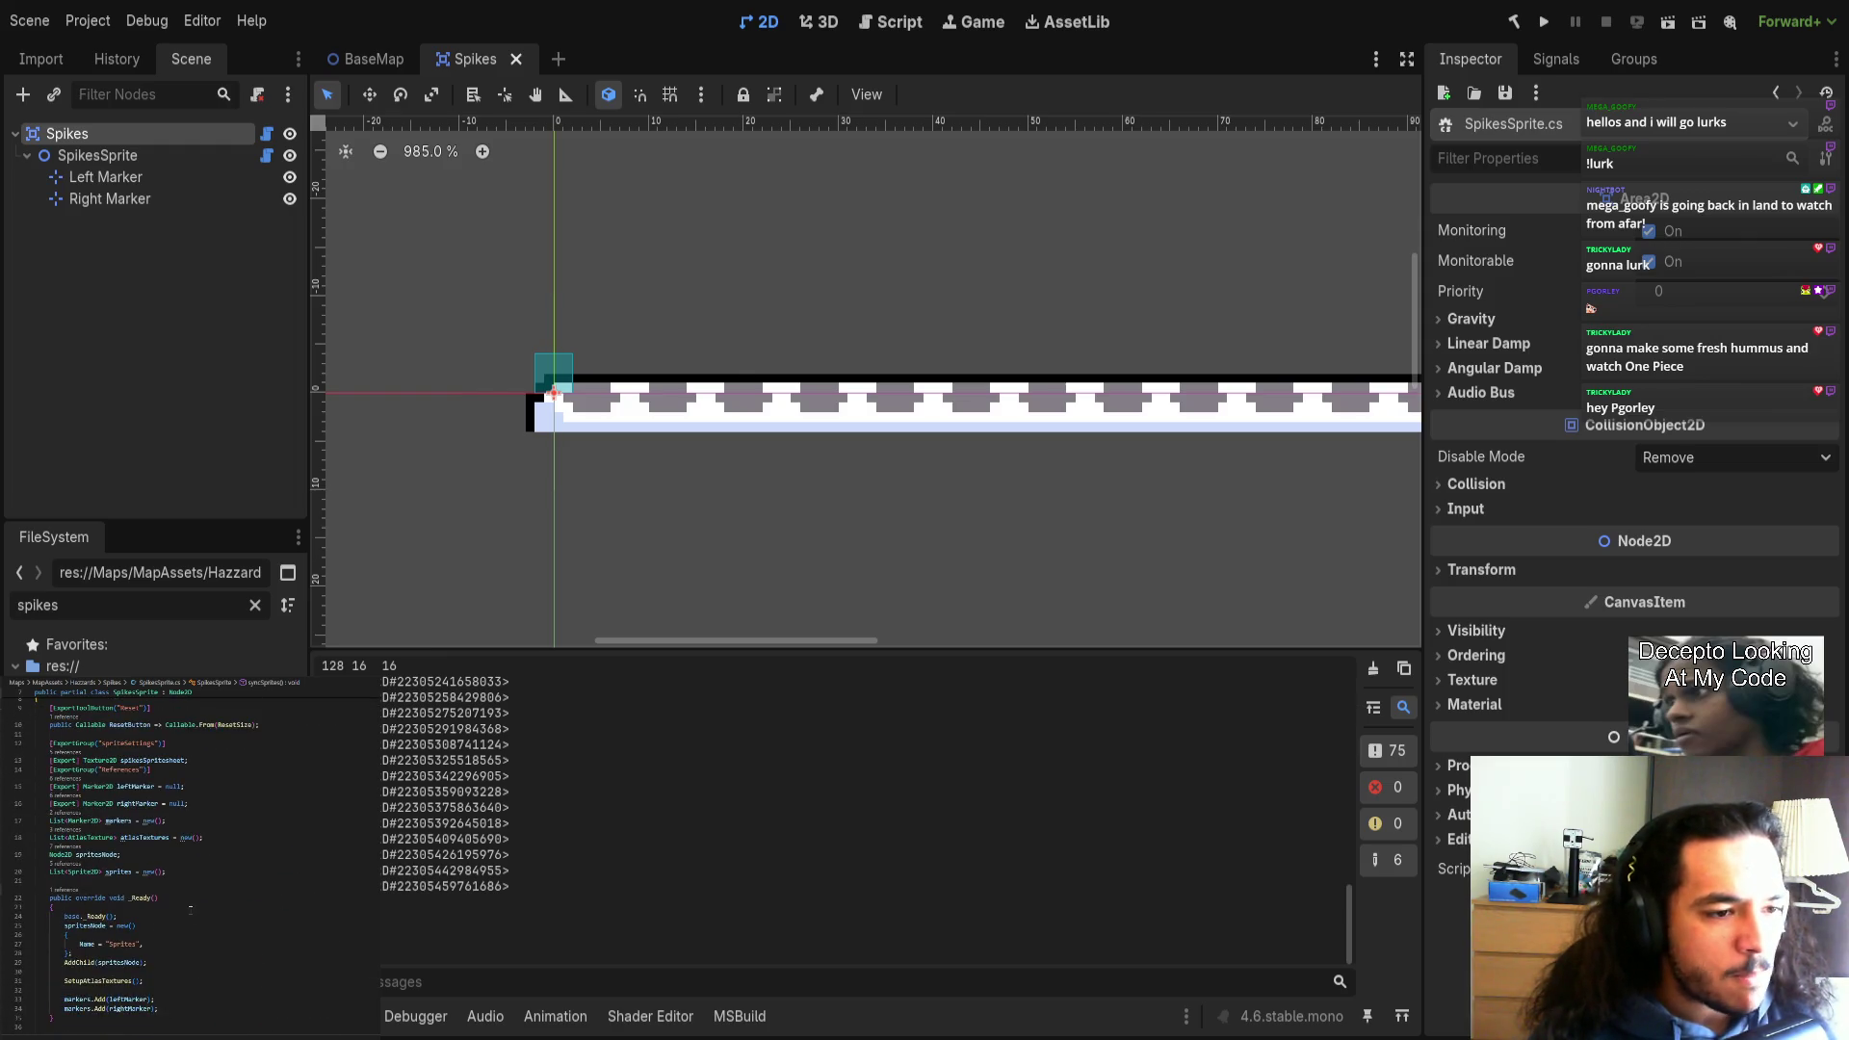
scroll(163, 974, down, 1)
Select the Left Marker, zoom in on it, then close the Spikes scene.
mouse_move(118, 888)
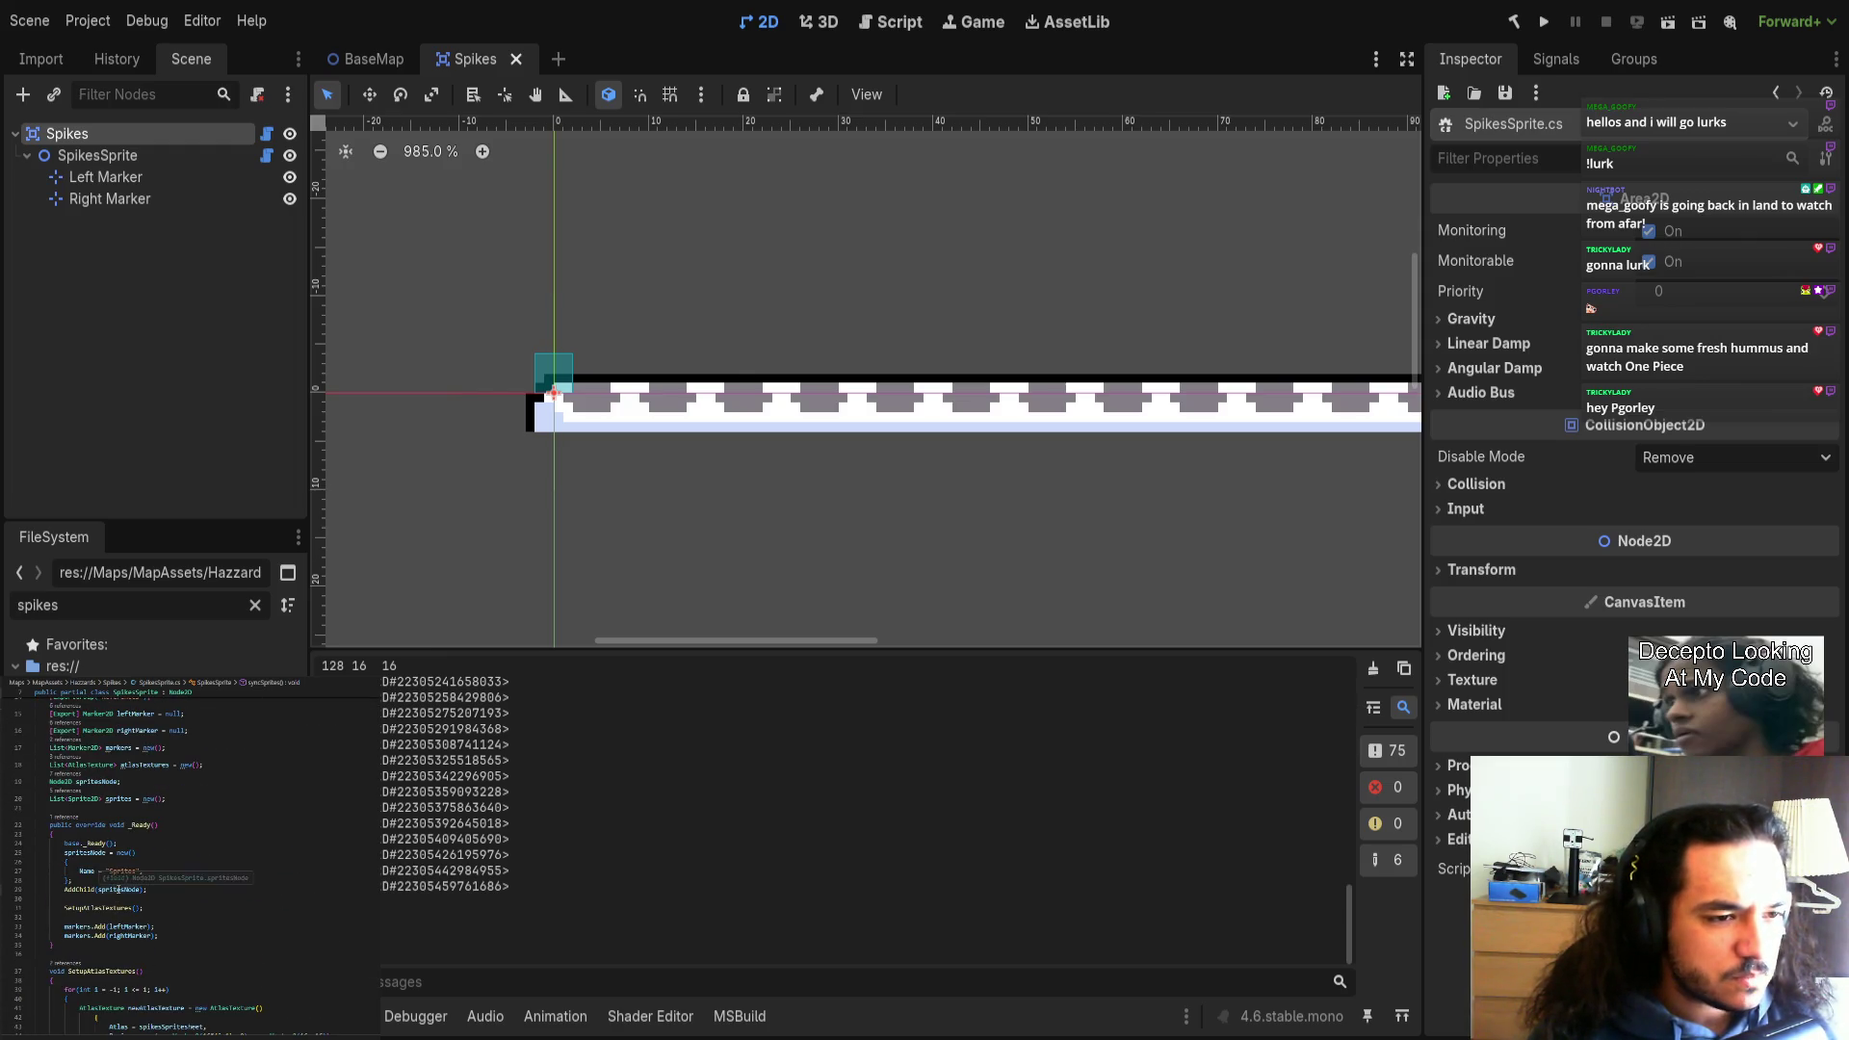
scroll(190, 1014, down, 5)
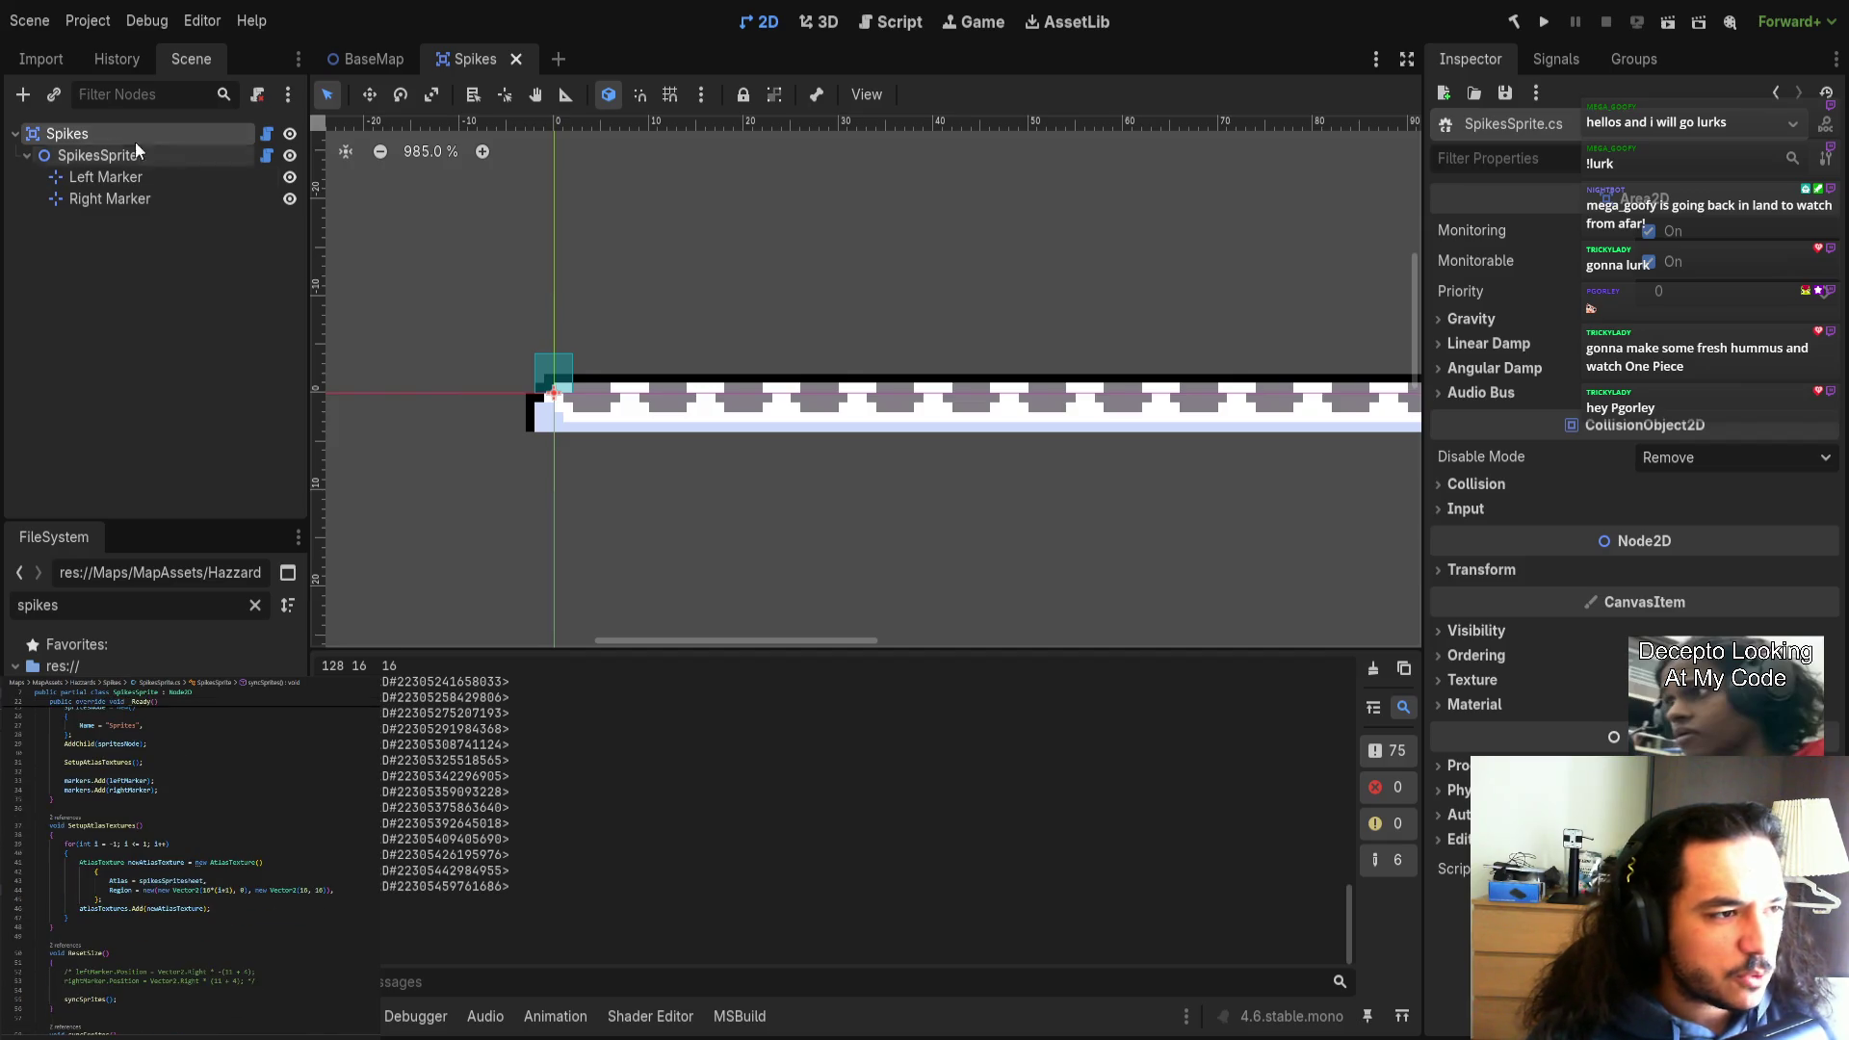
click(862, 364)
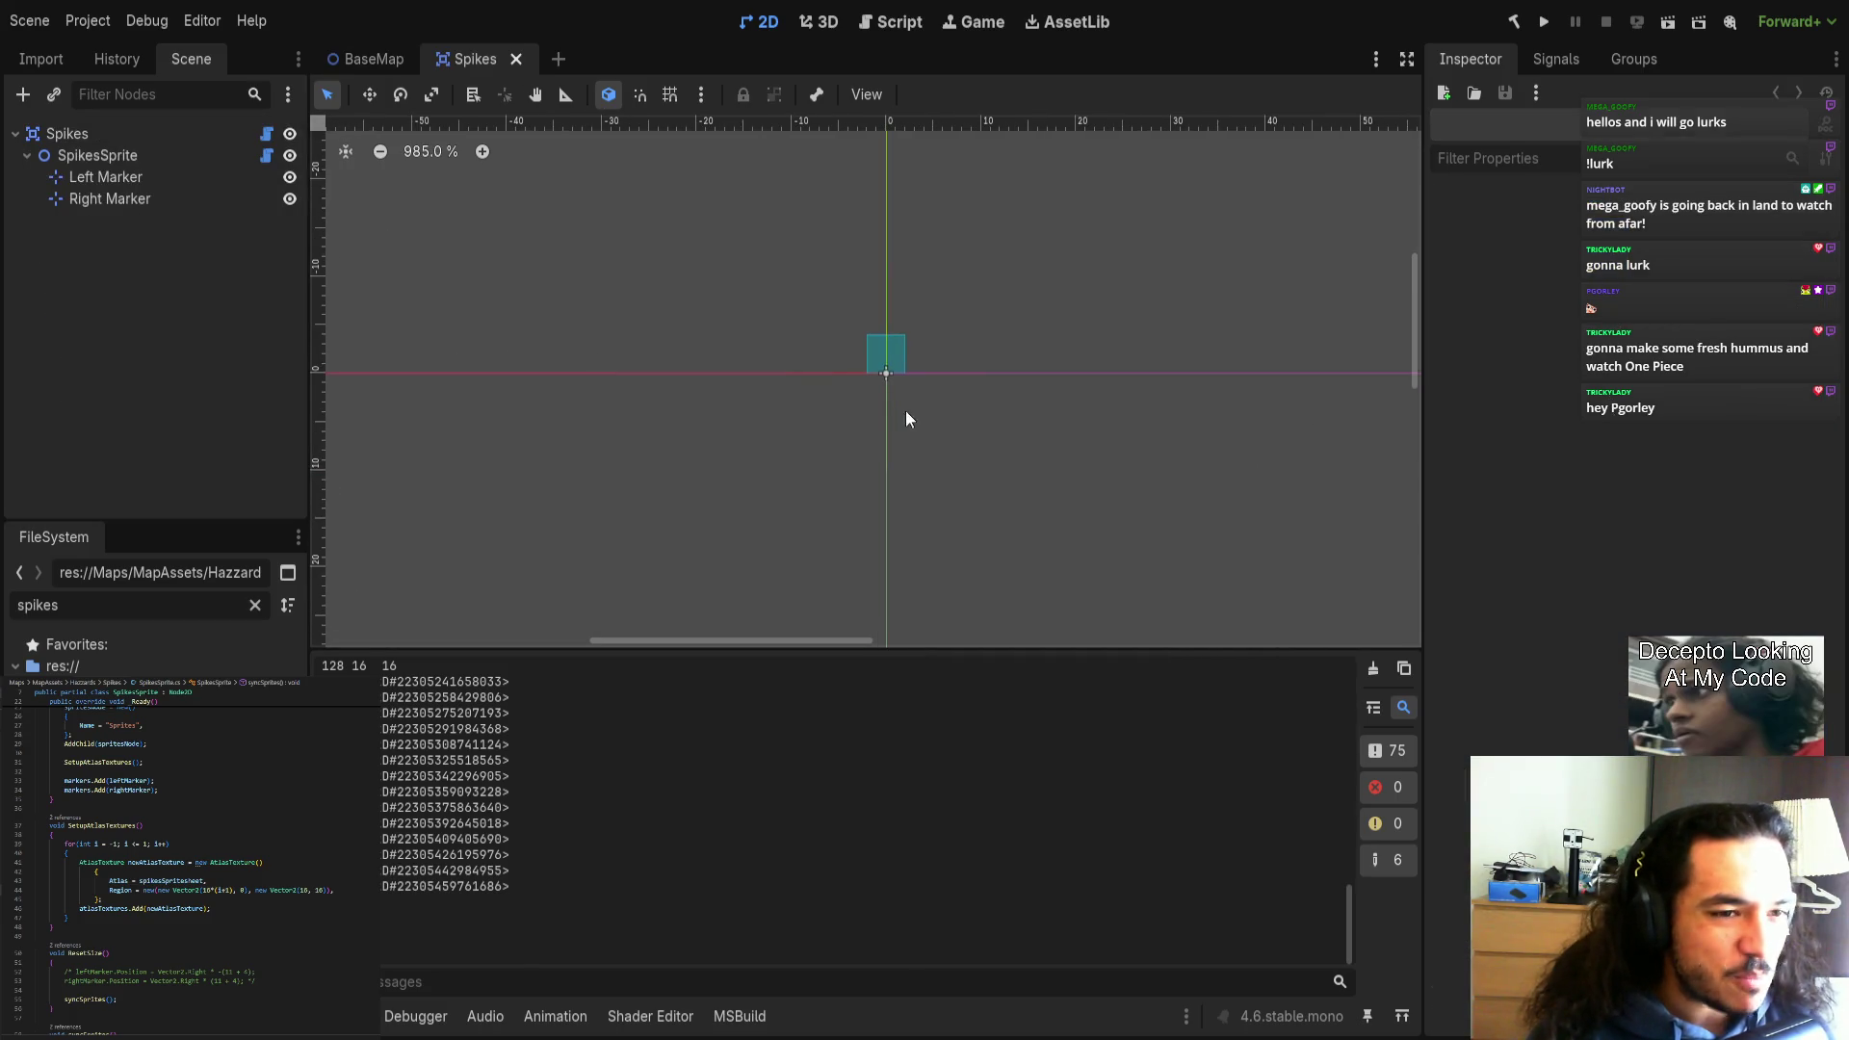
click(887, 374)
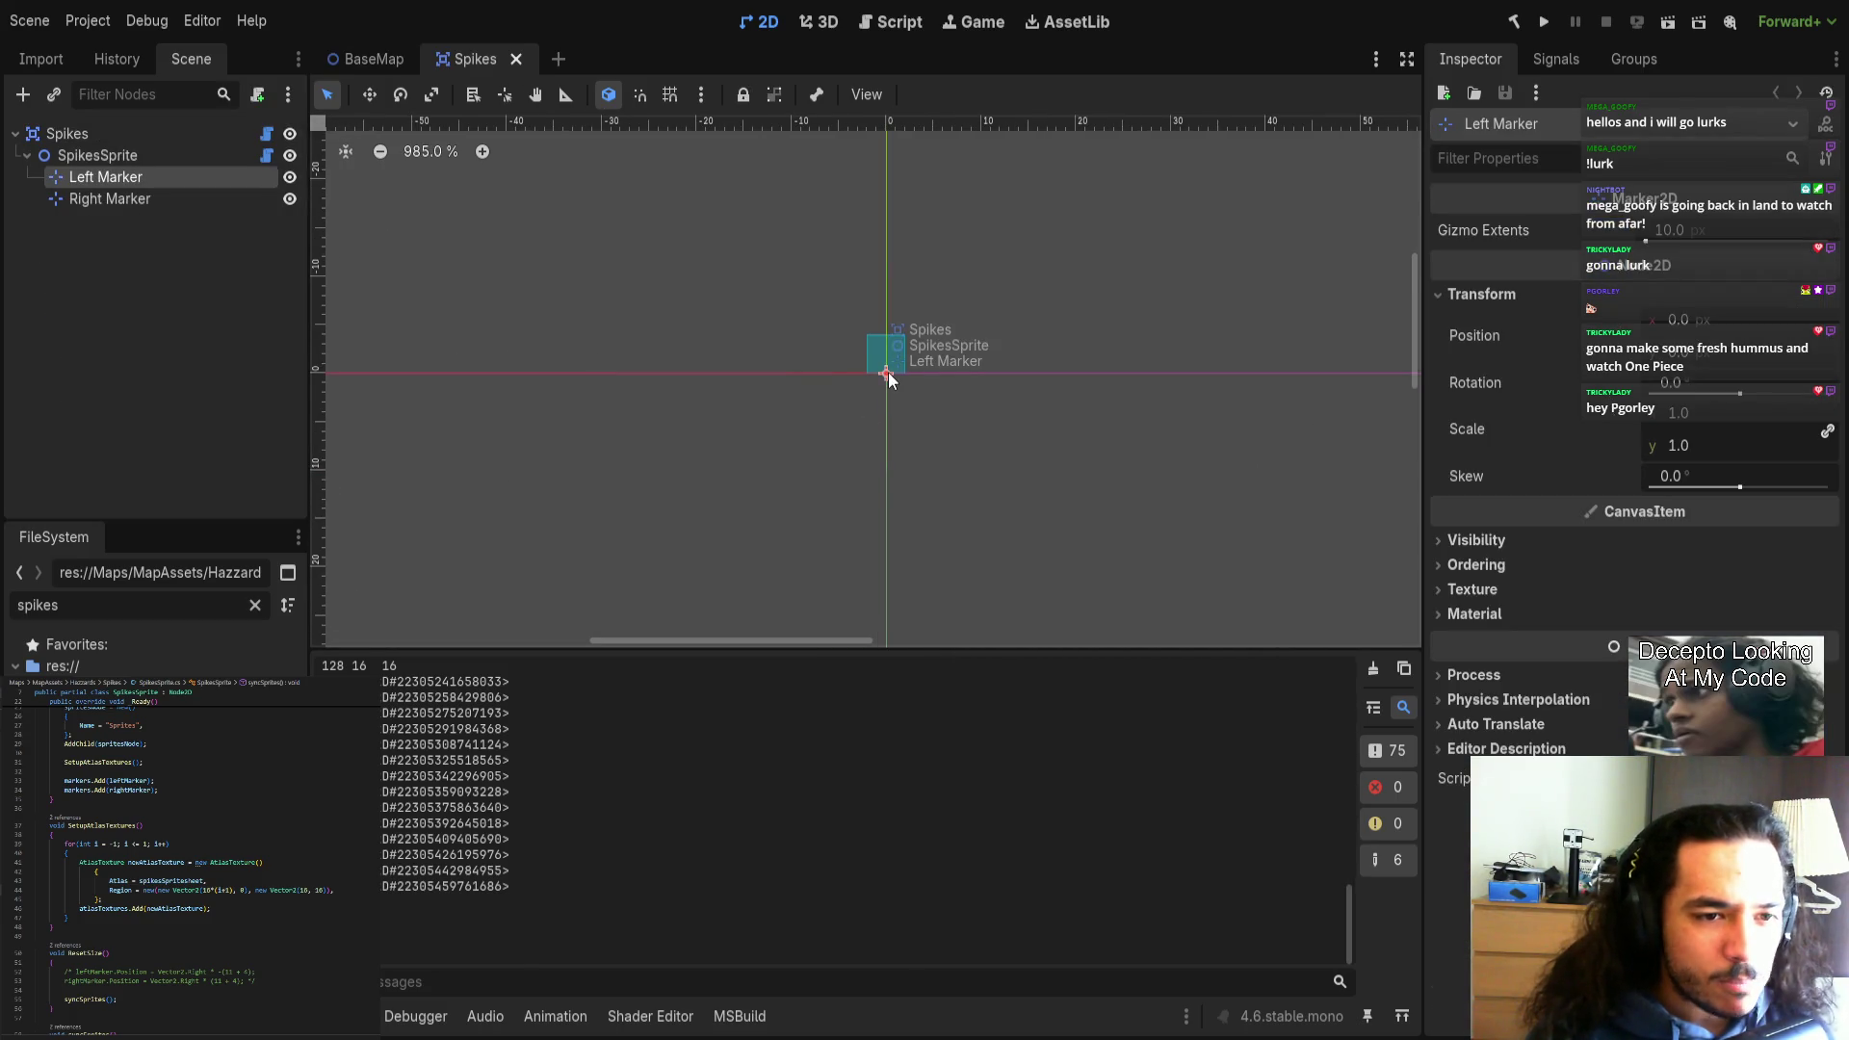
scroll(888, 372, up, 4)
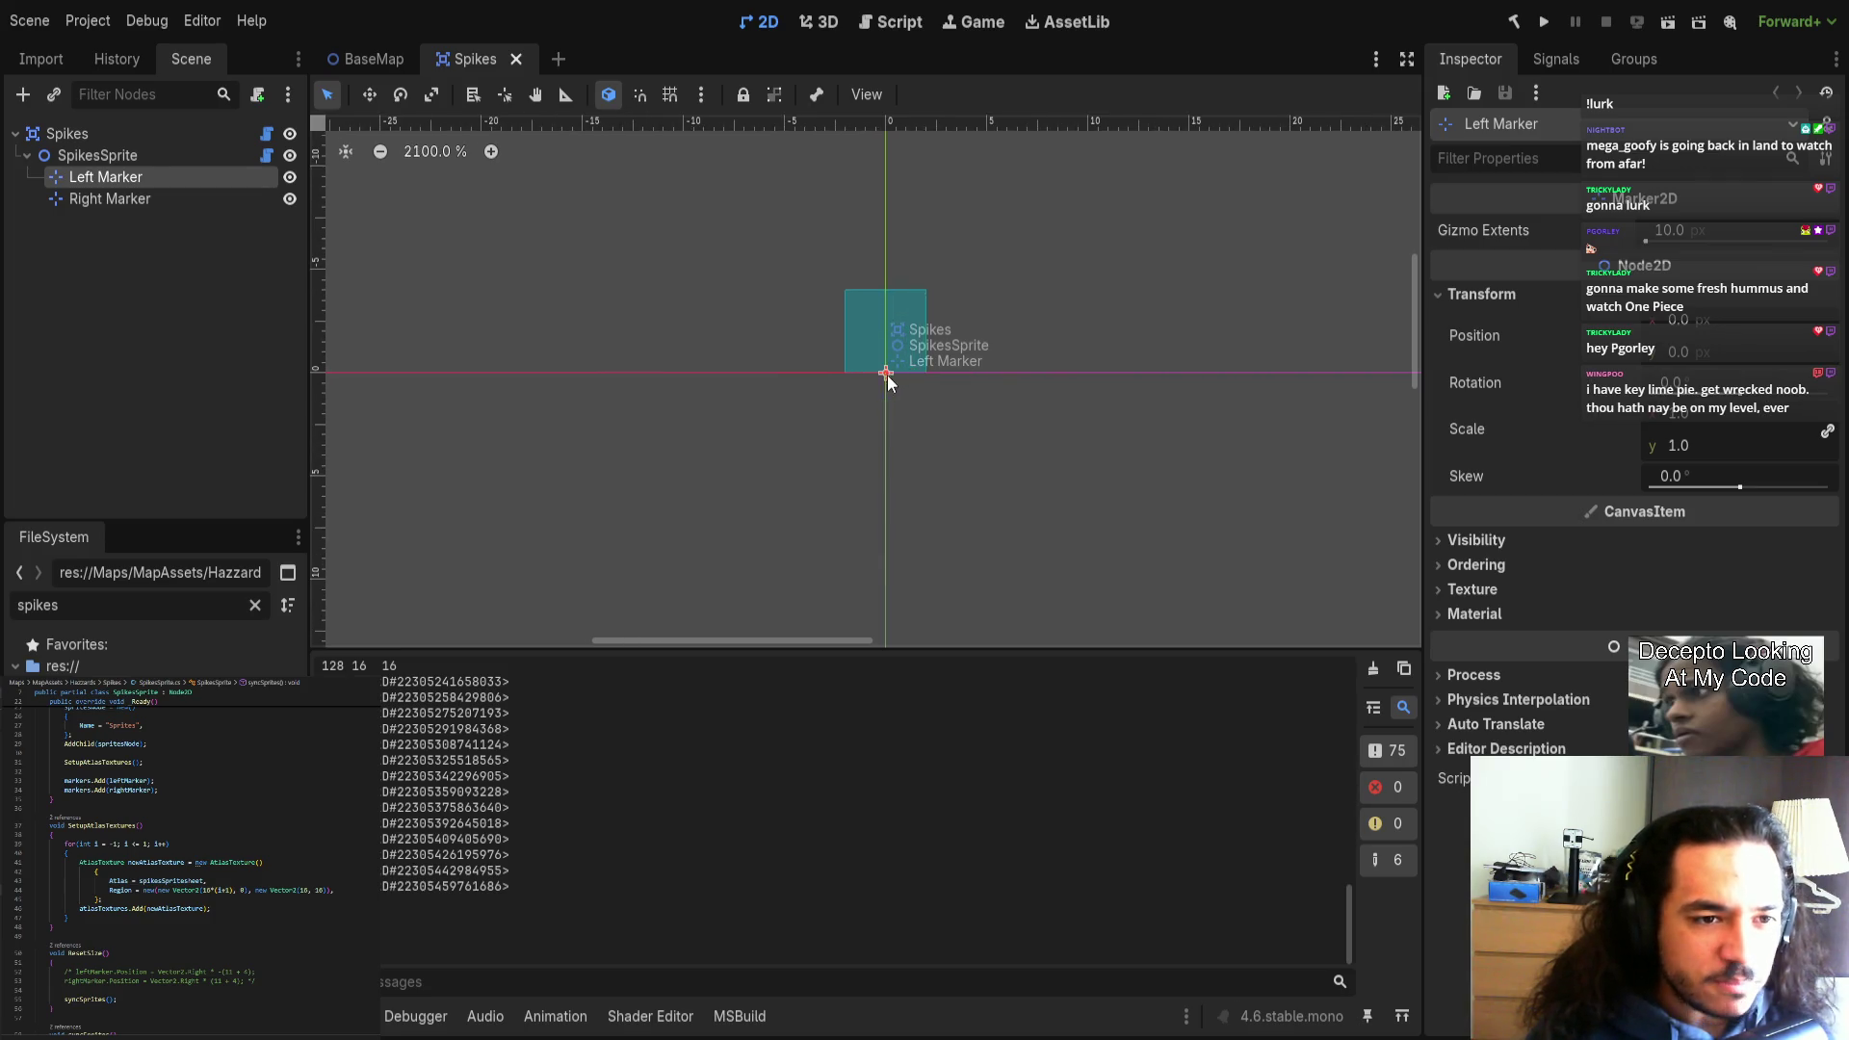
middle_click(476, 64)
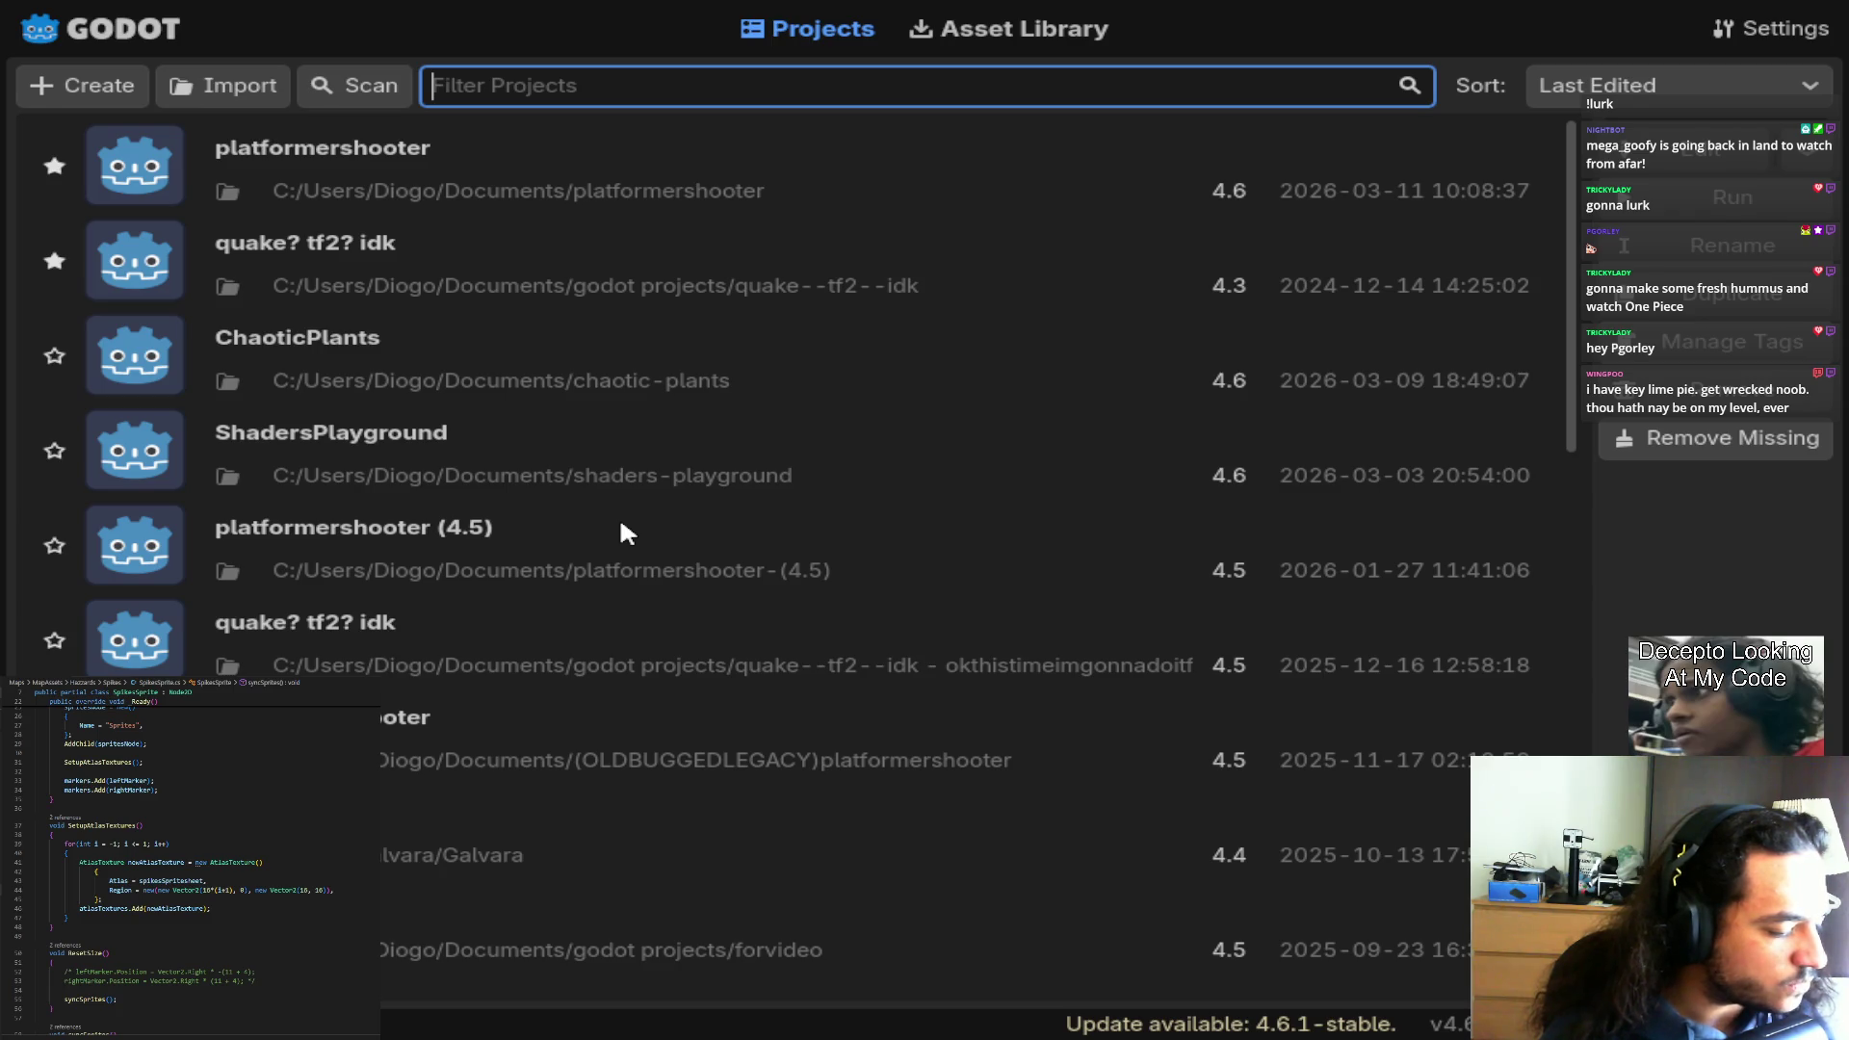
Reopen the platformershooter project from the Project Manager's list.
double_click(528, 166)
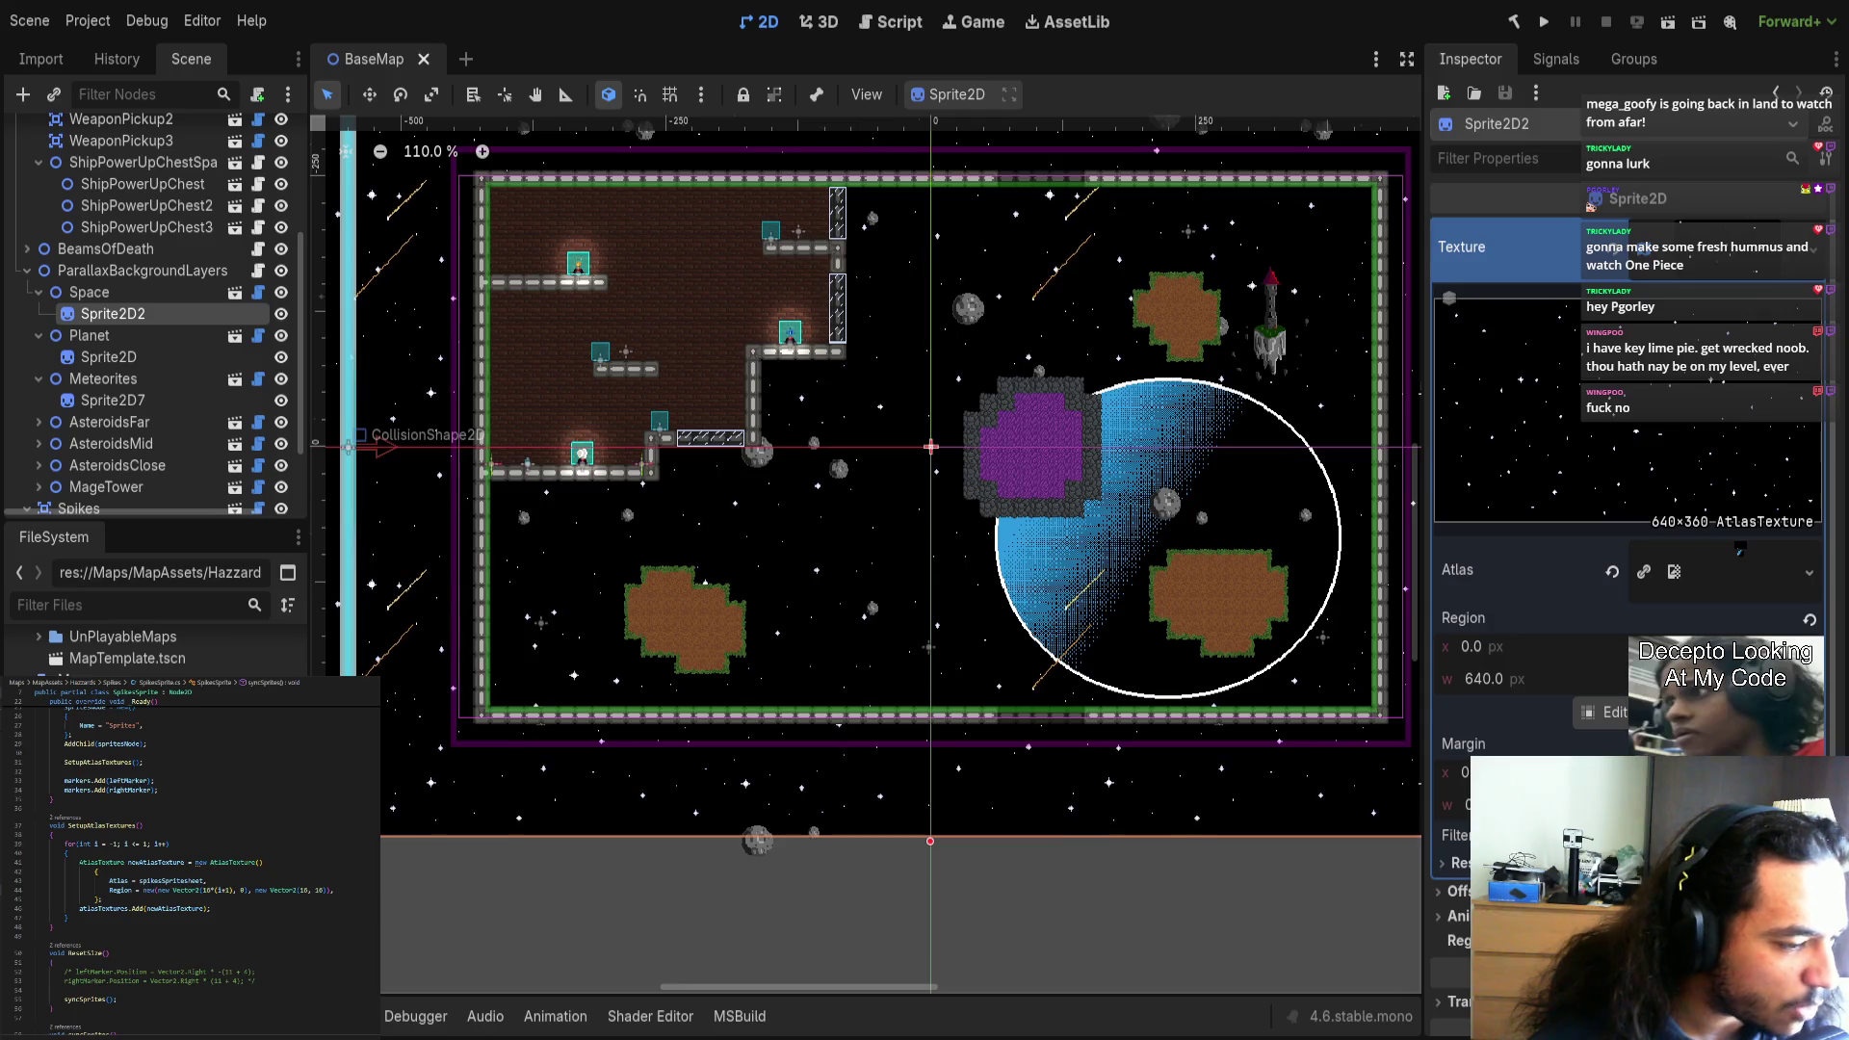
Filter the FileSystem for 'spike' and open Spikes.tscn.
click(101, 605)
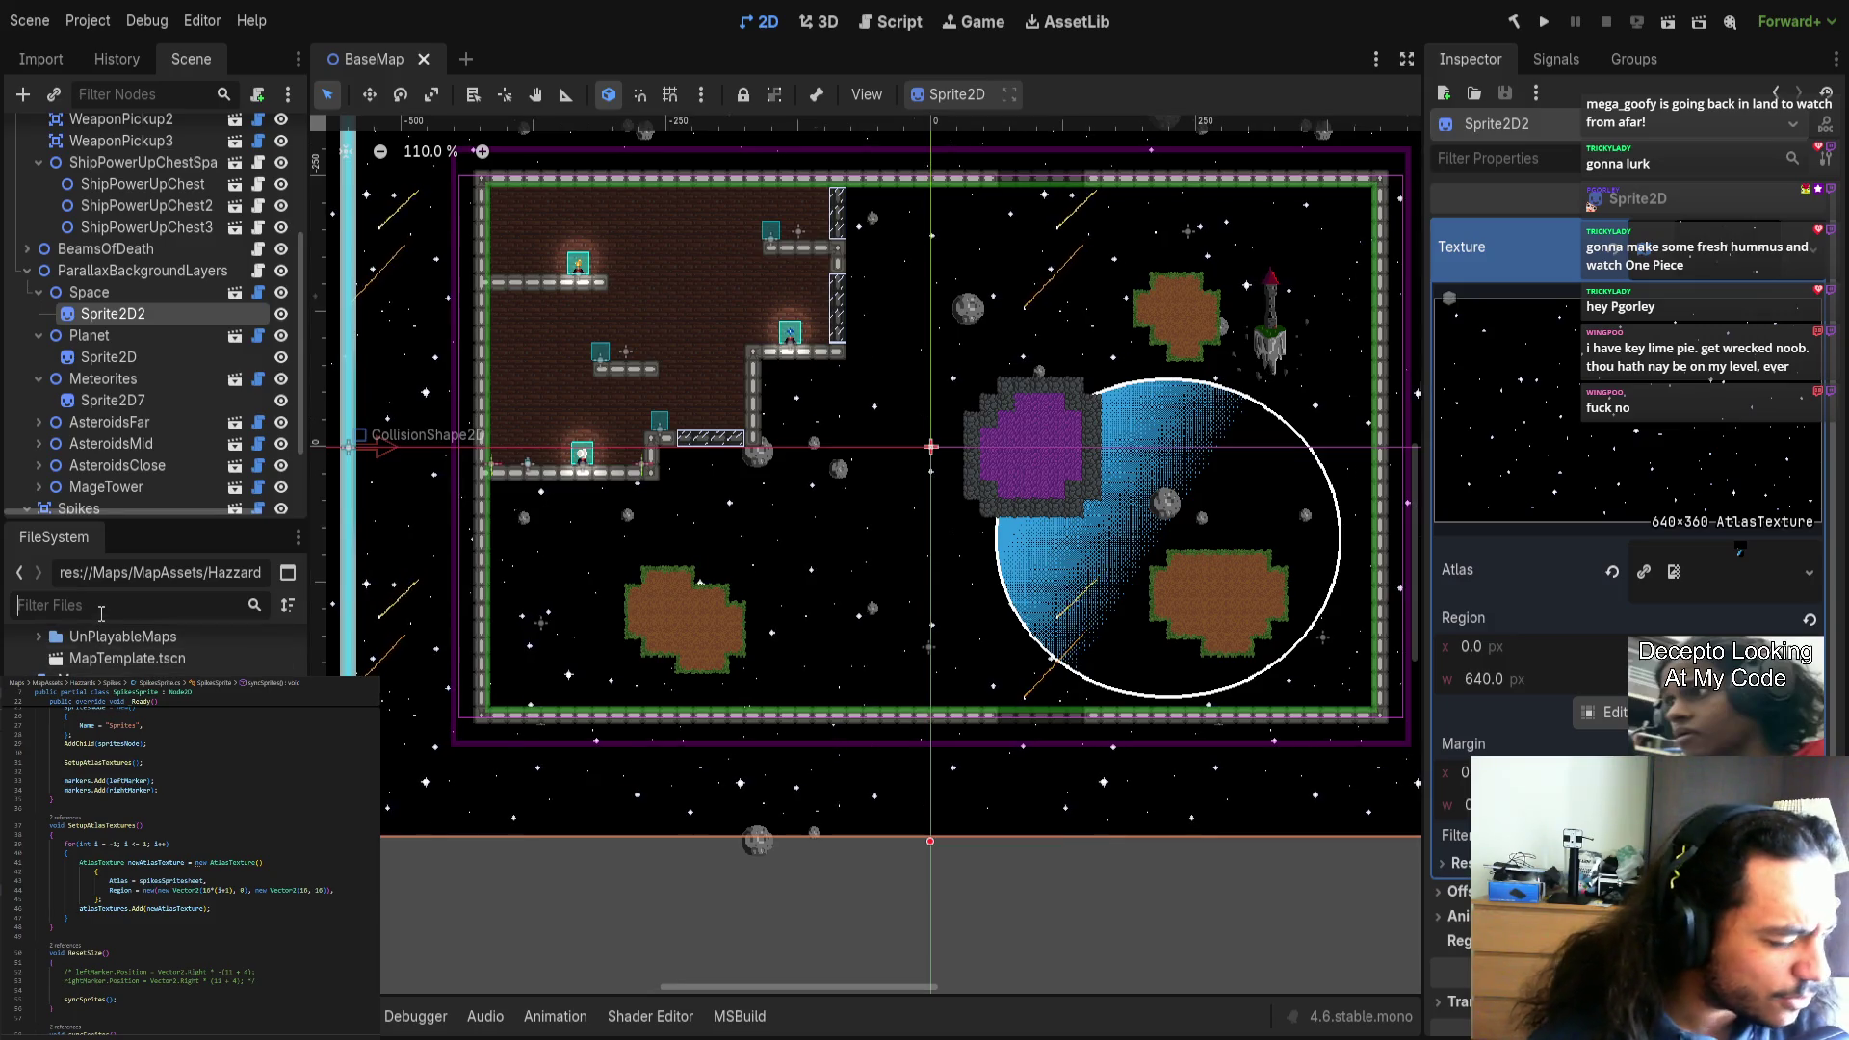
text(spike)
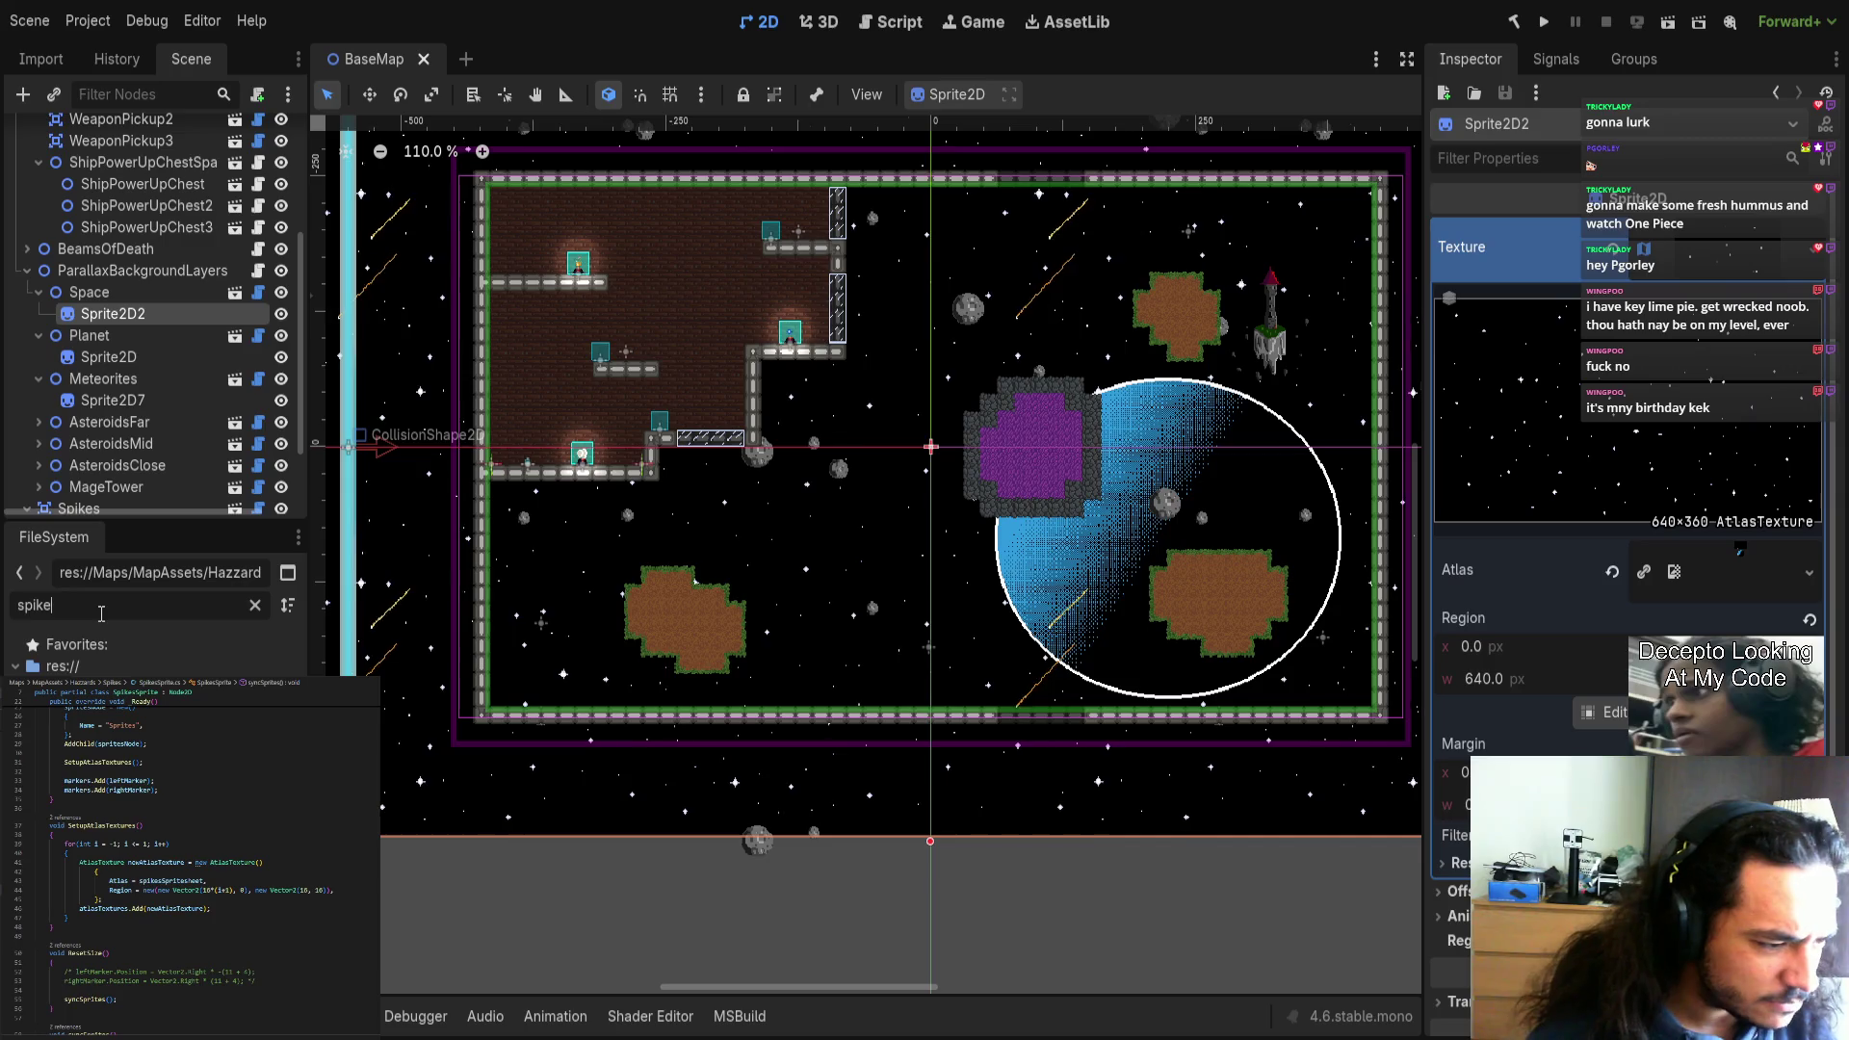
key(Return)
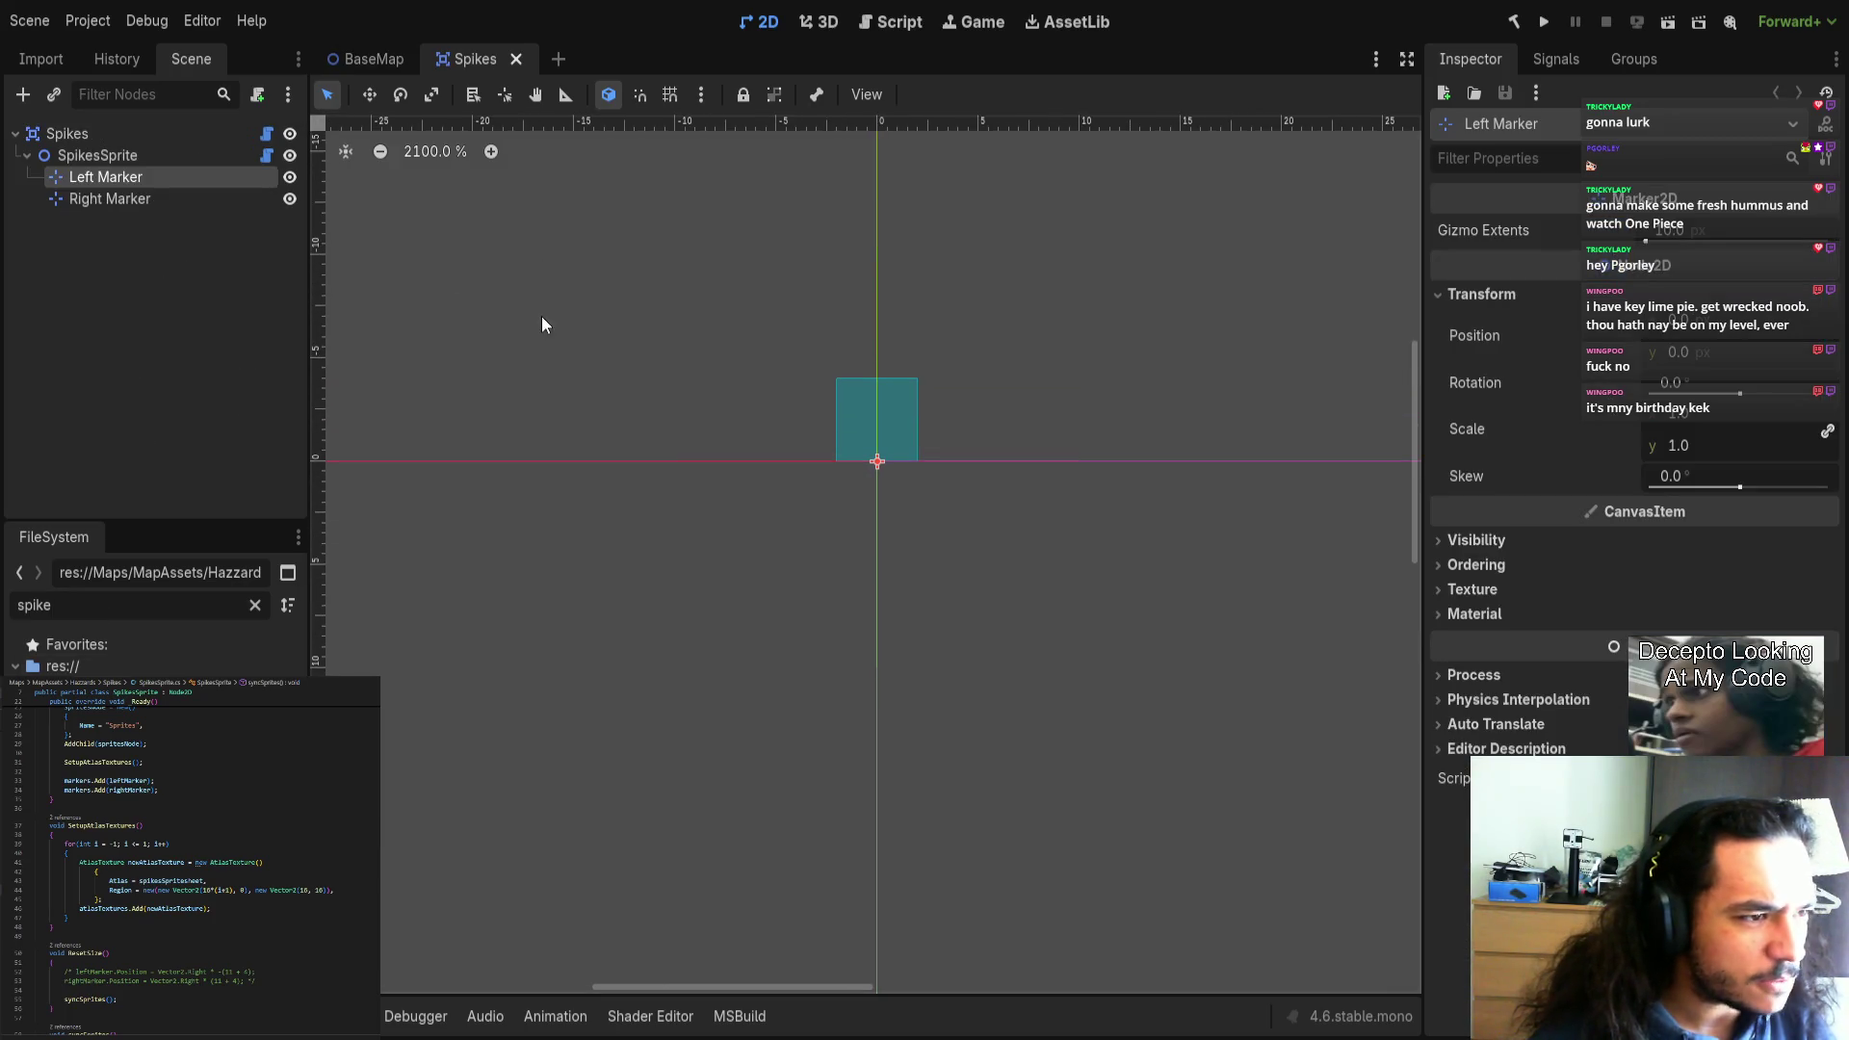
Reposition the Left Marker, undo the accidental scene move, and save the Spikes scene.
mouse_move(880, 469)
mouse_down()
mouse_move(1019, 558)
mouse_move(834, 545)
mouse_up()
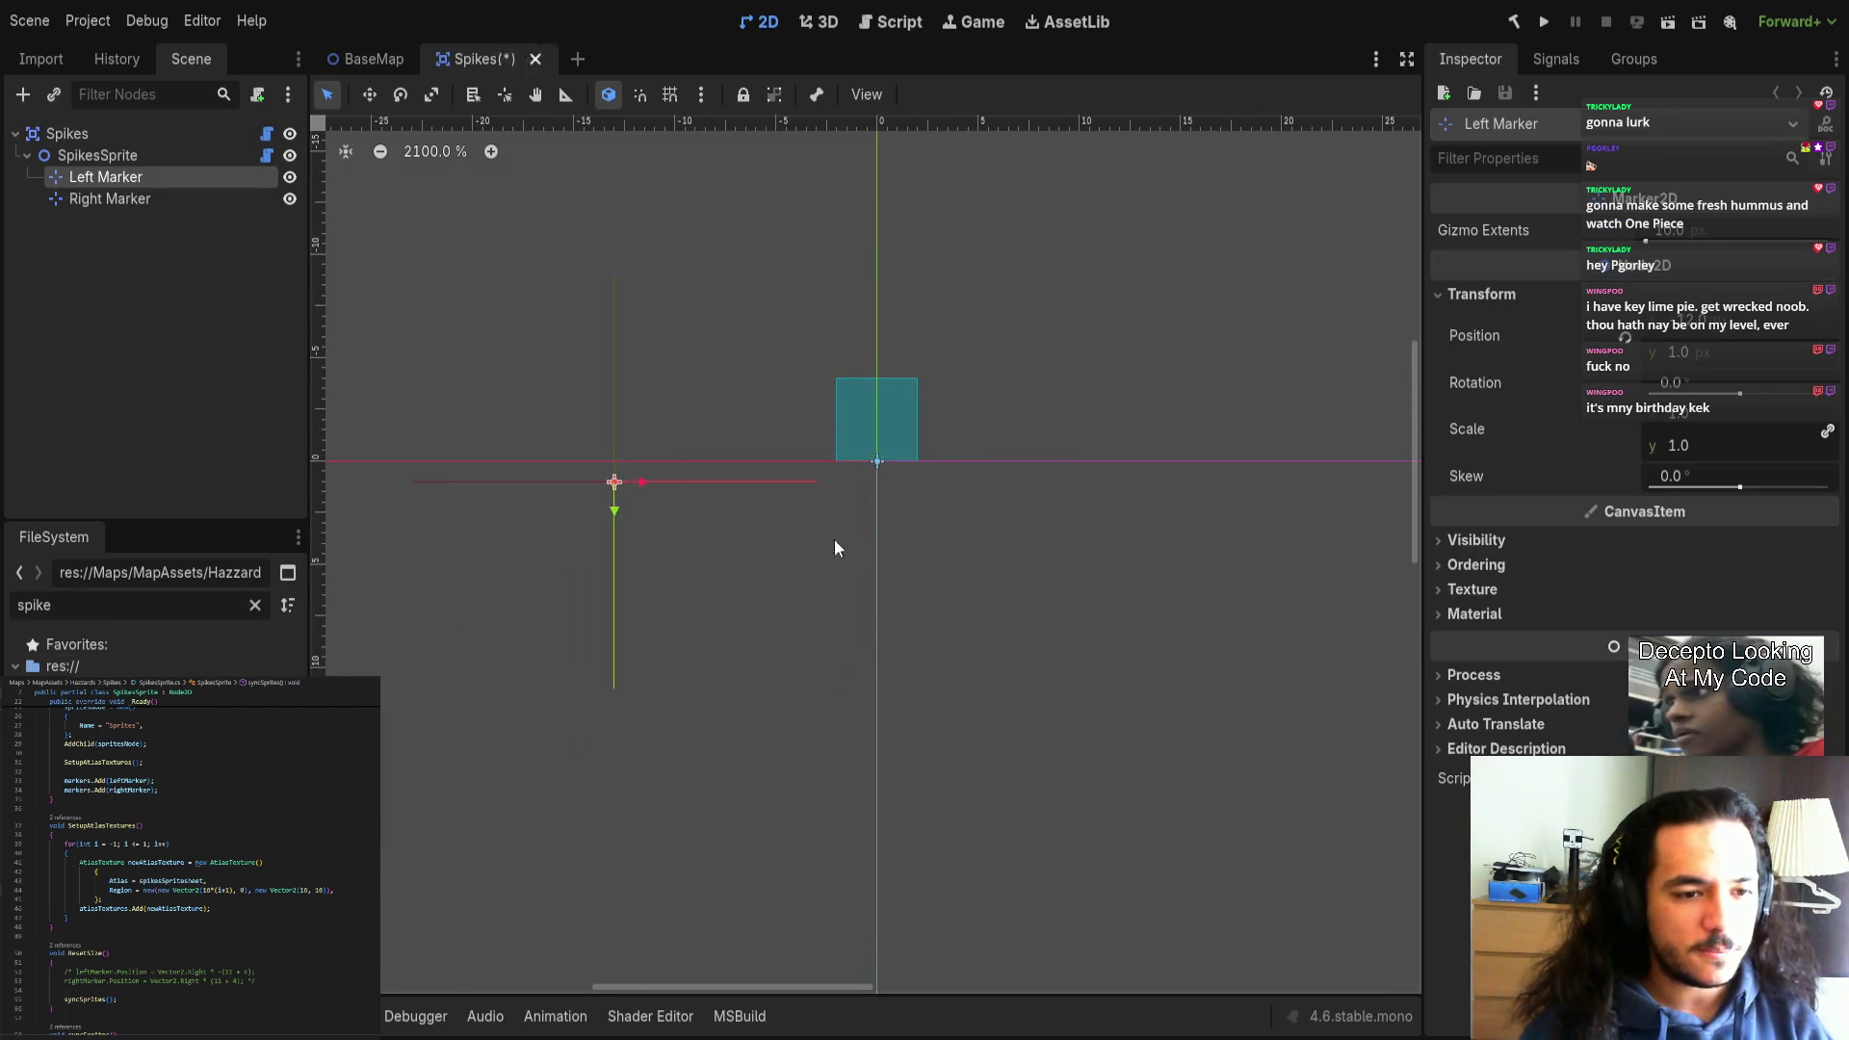
drag(882, 460, 952, 634)
drag(932, 470, 730, 677)
key(ctrl+z)
key(ctrl+z)
key(ctrl+z)
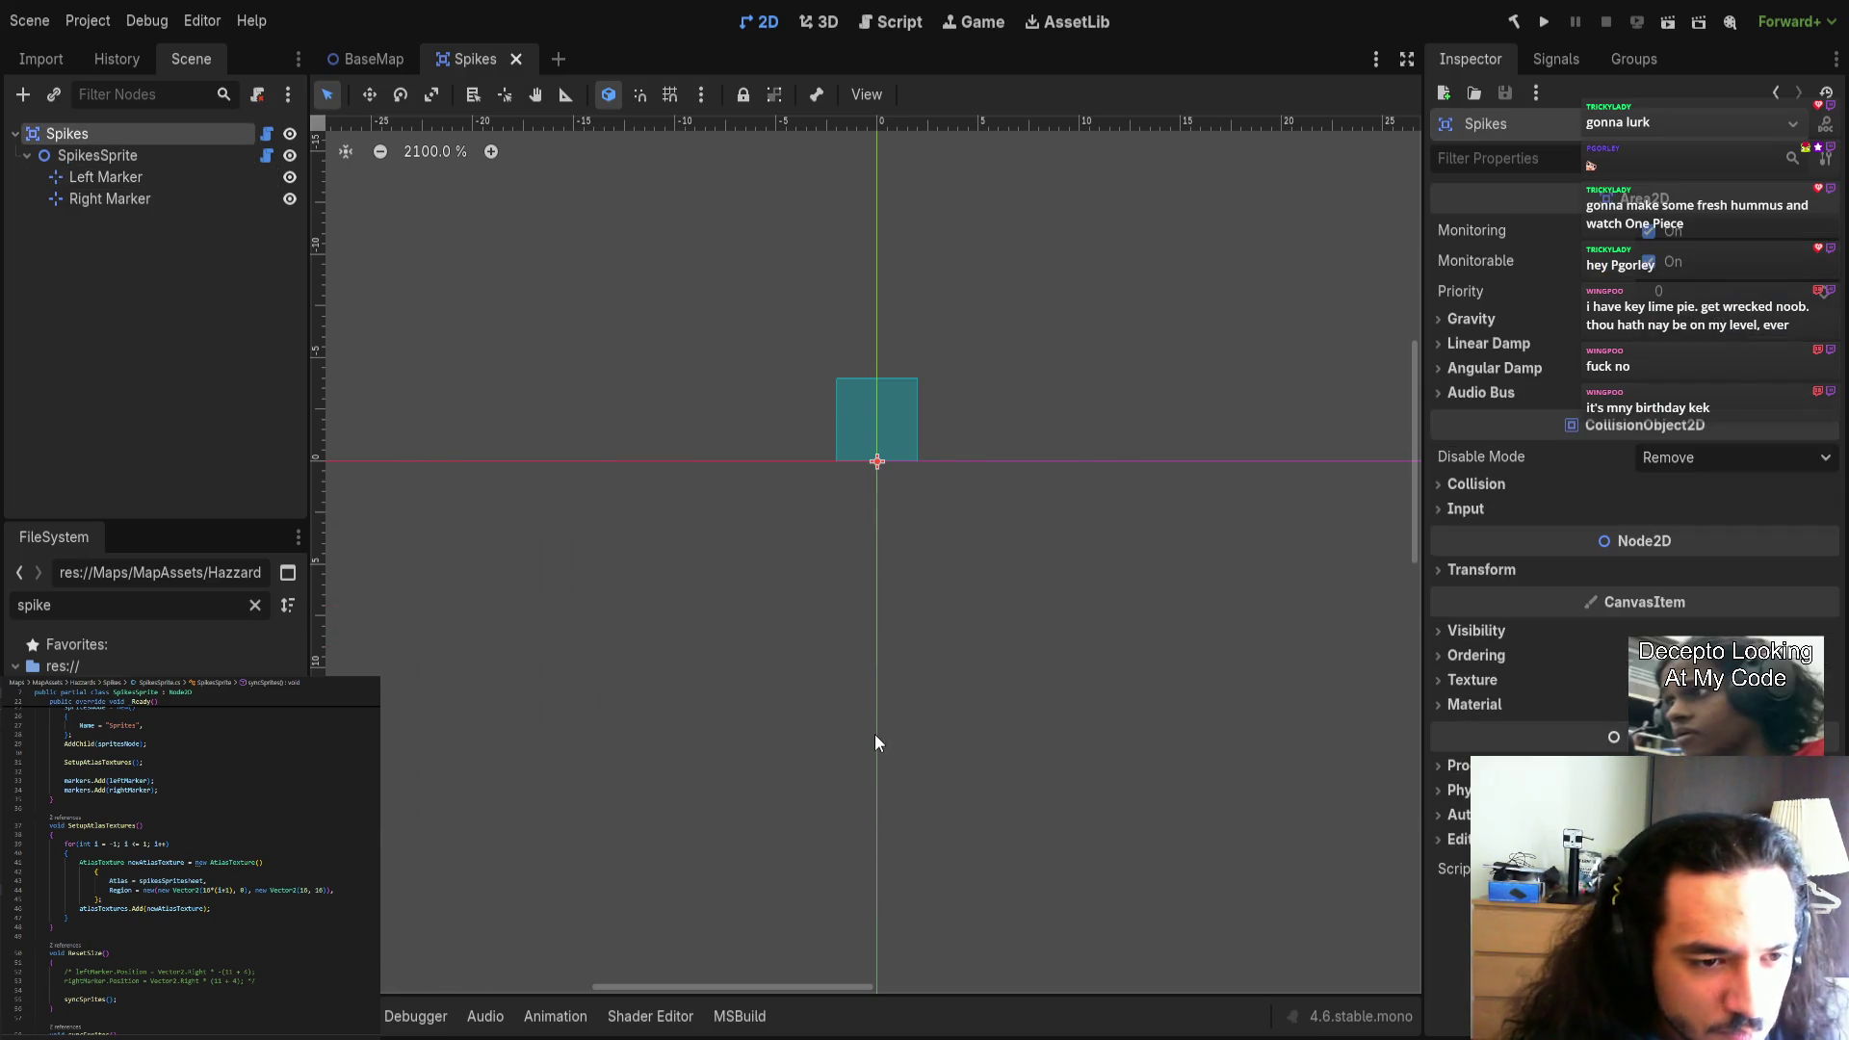
key(ctrl+s)
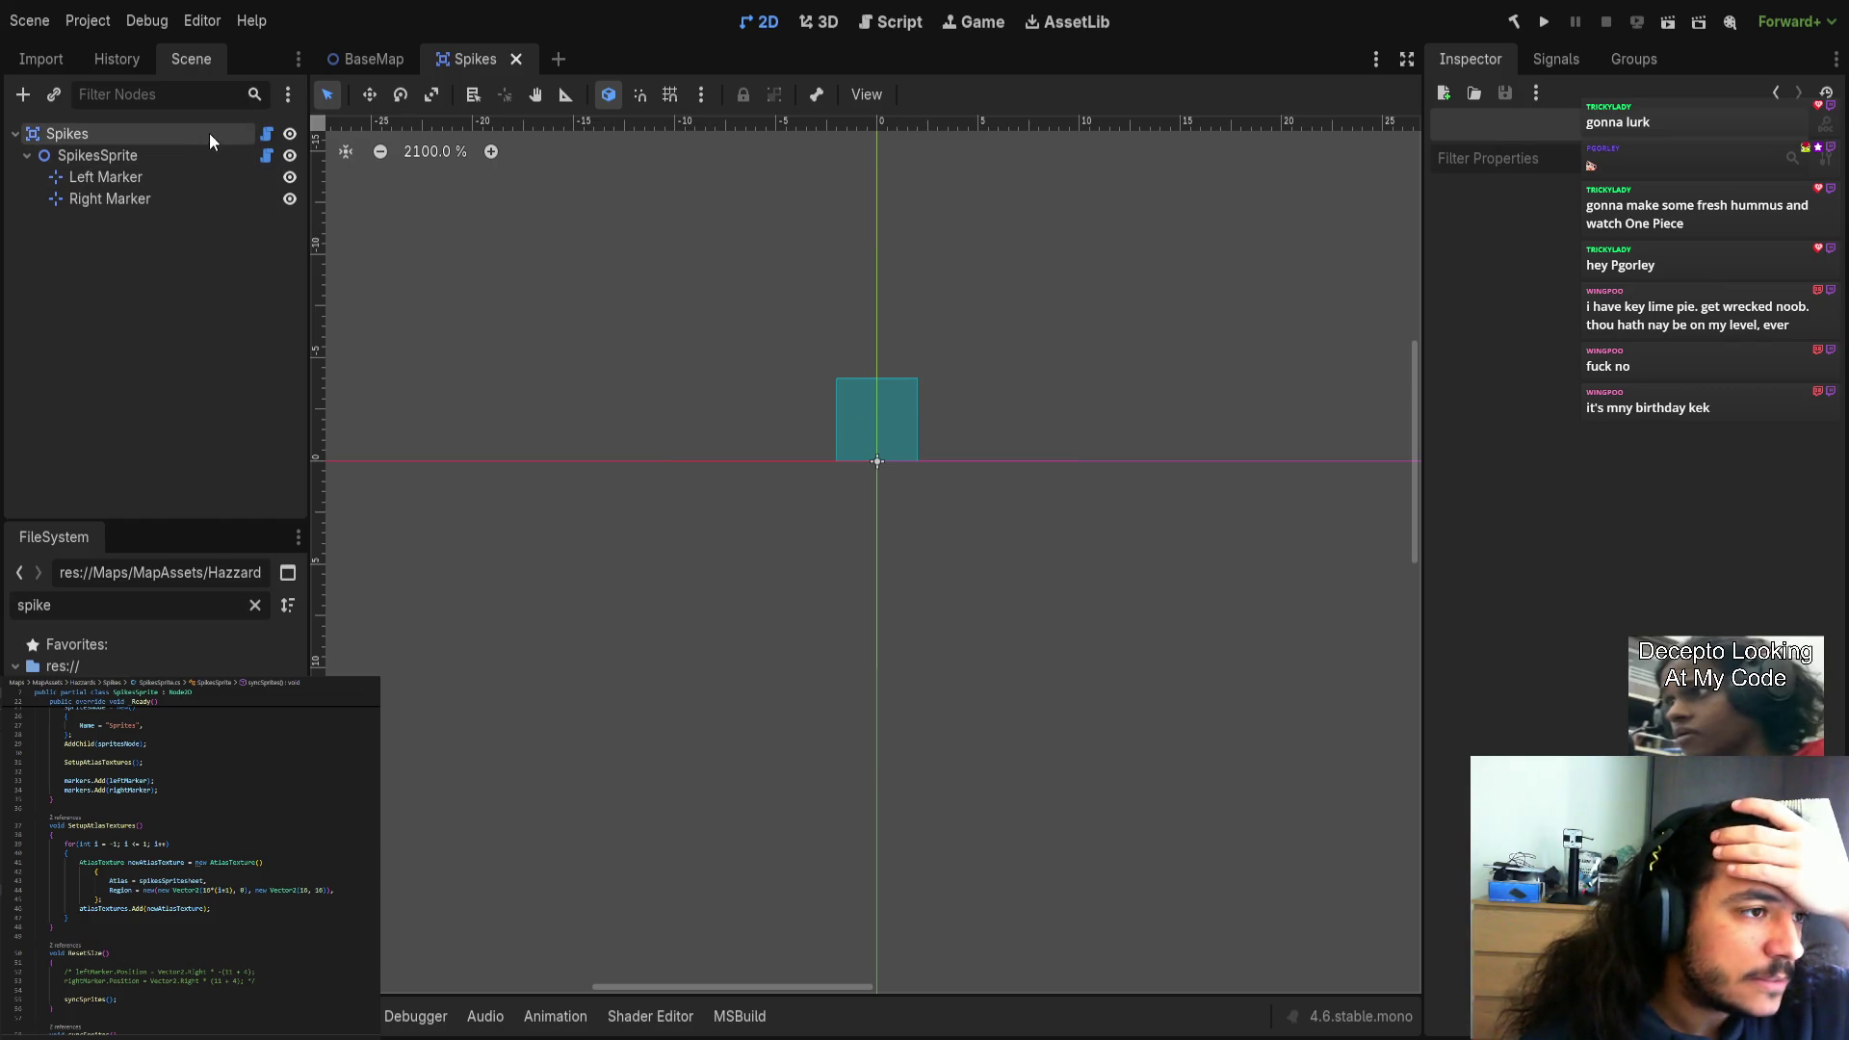
Open the Spikes.cs script and select the Player check line in OnBodyEntered.
click(264, 134)
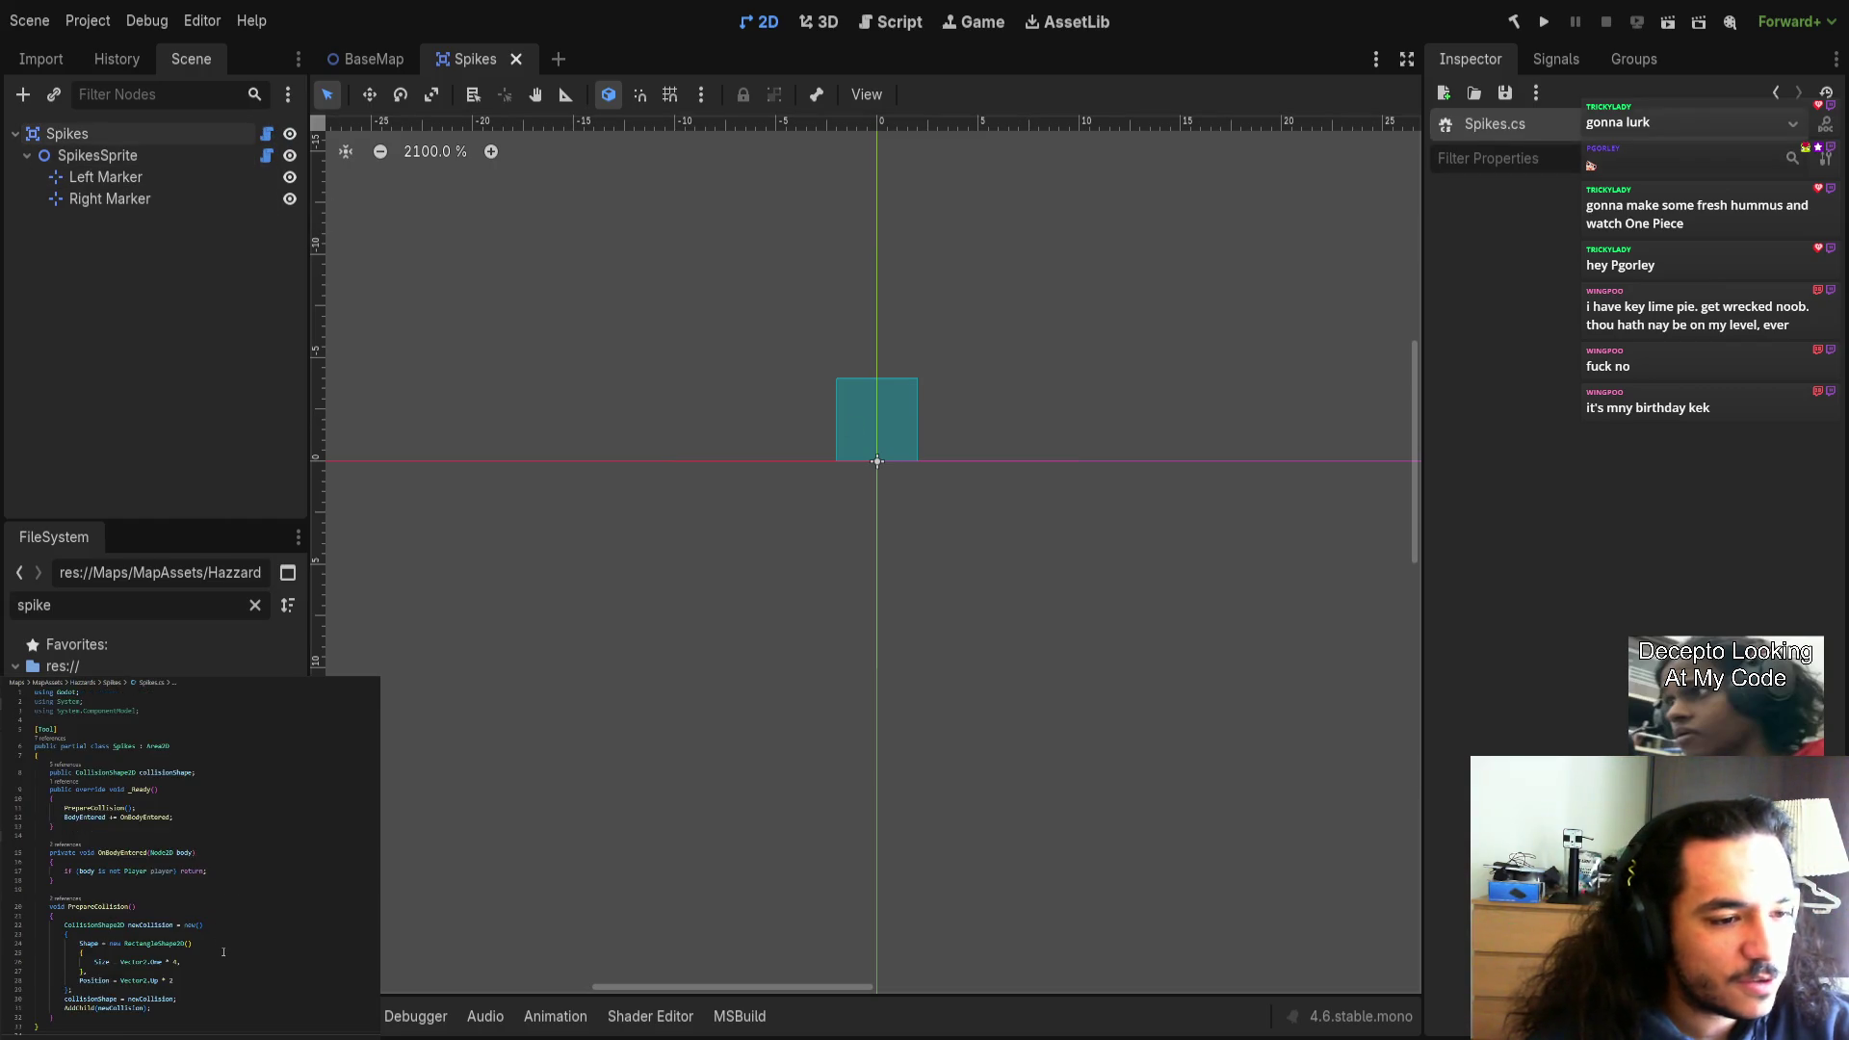
scroll(224, 952, down, 3)
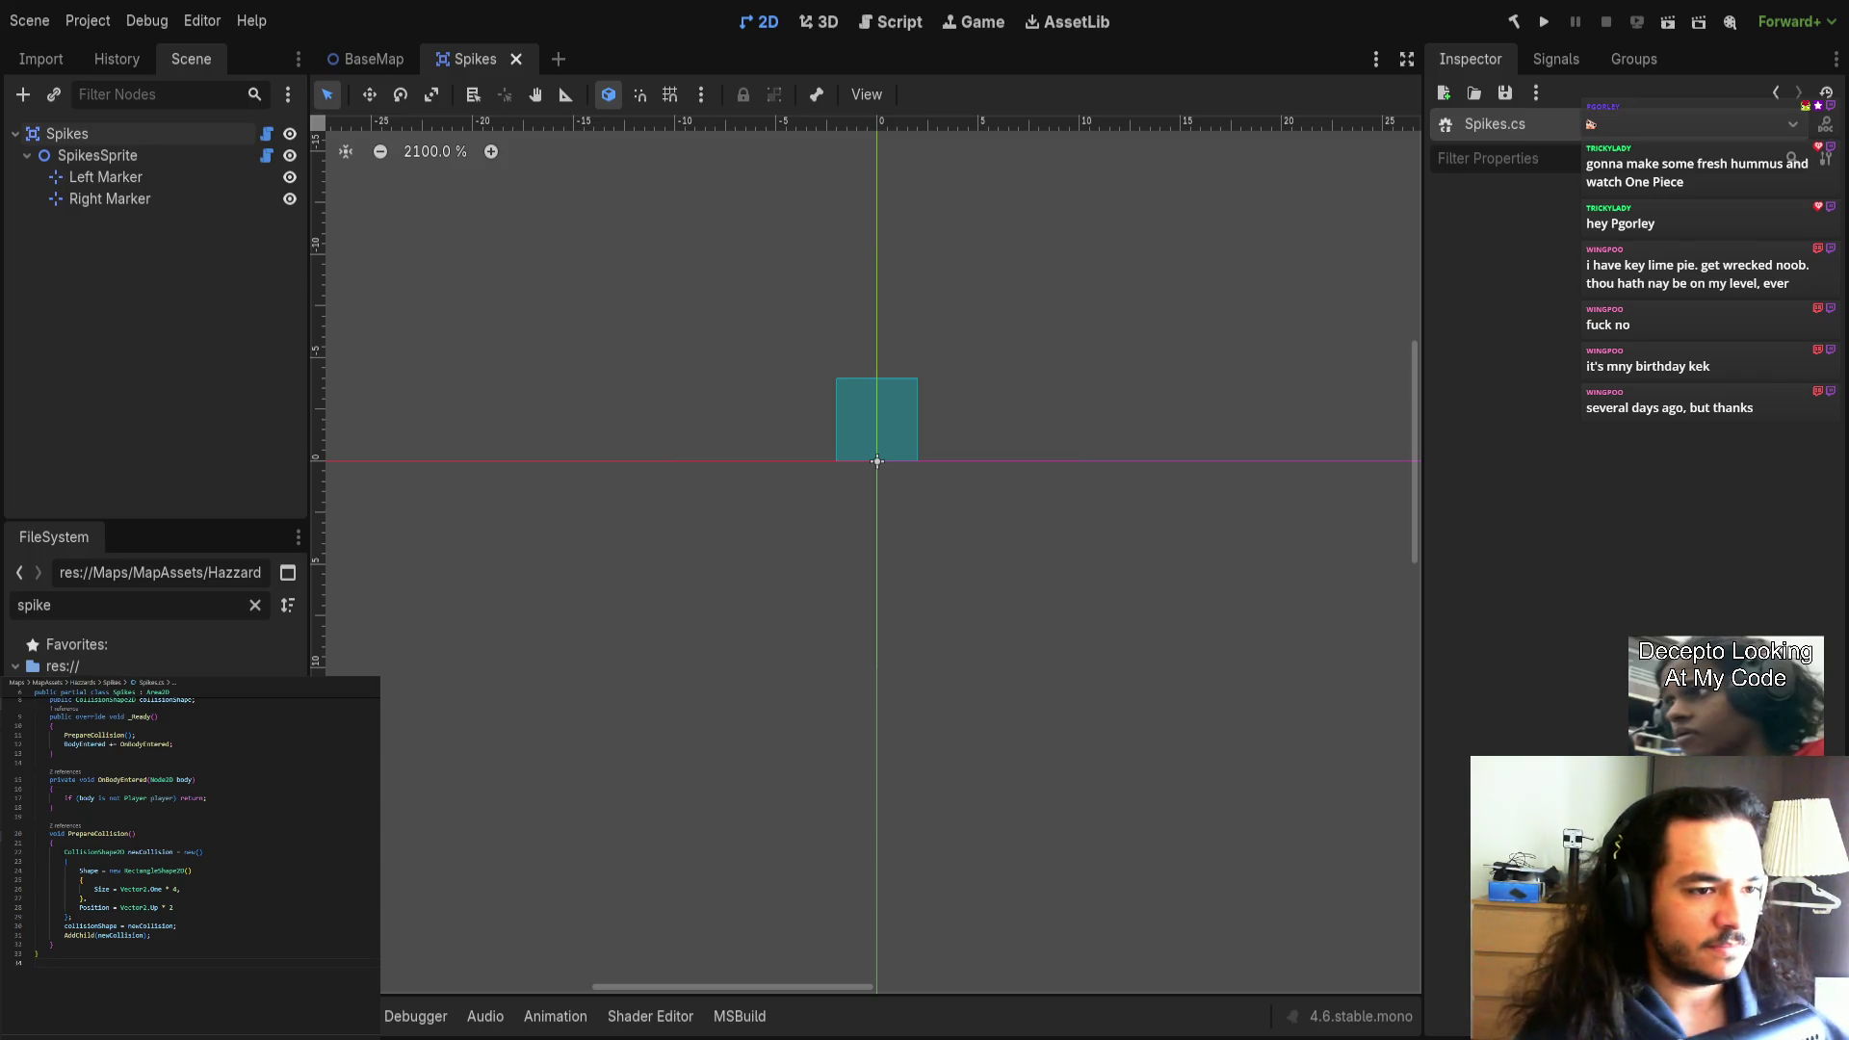
scroll(204, 886, up, 2)
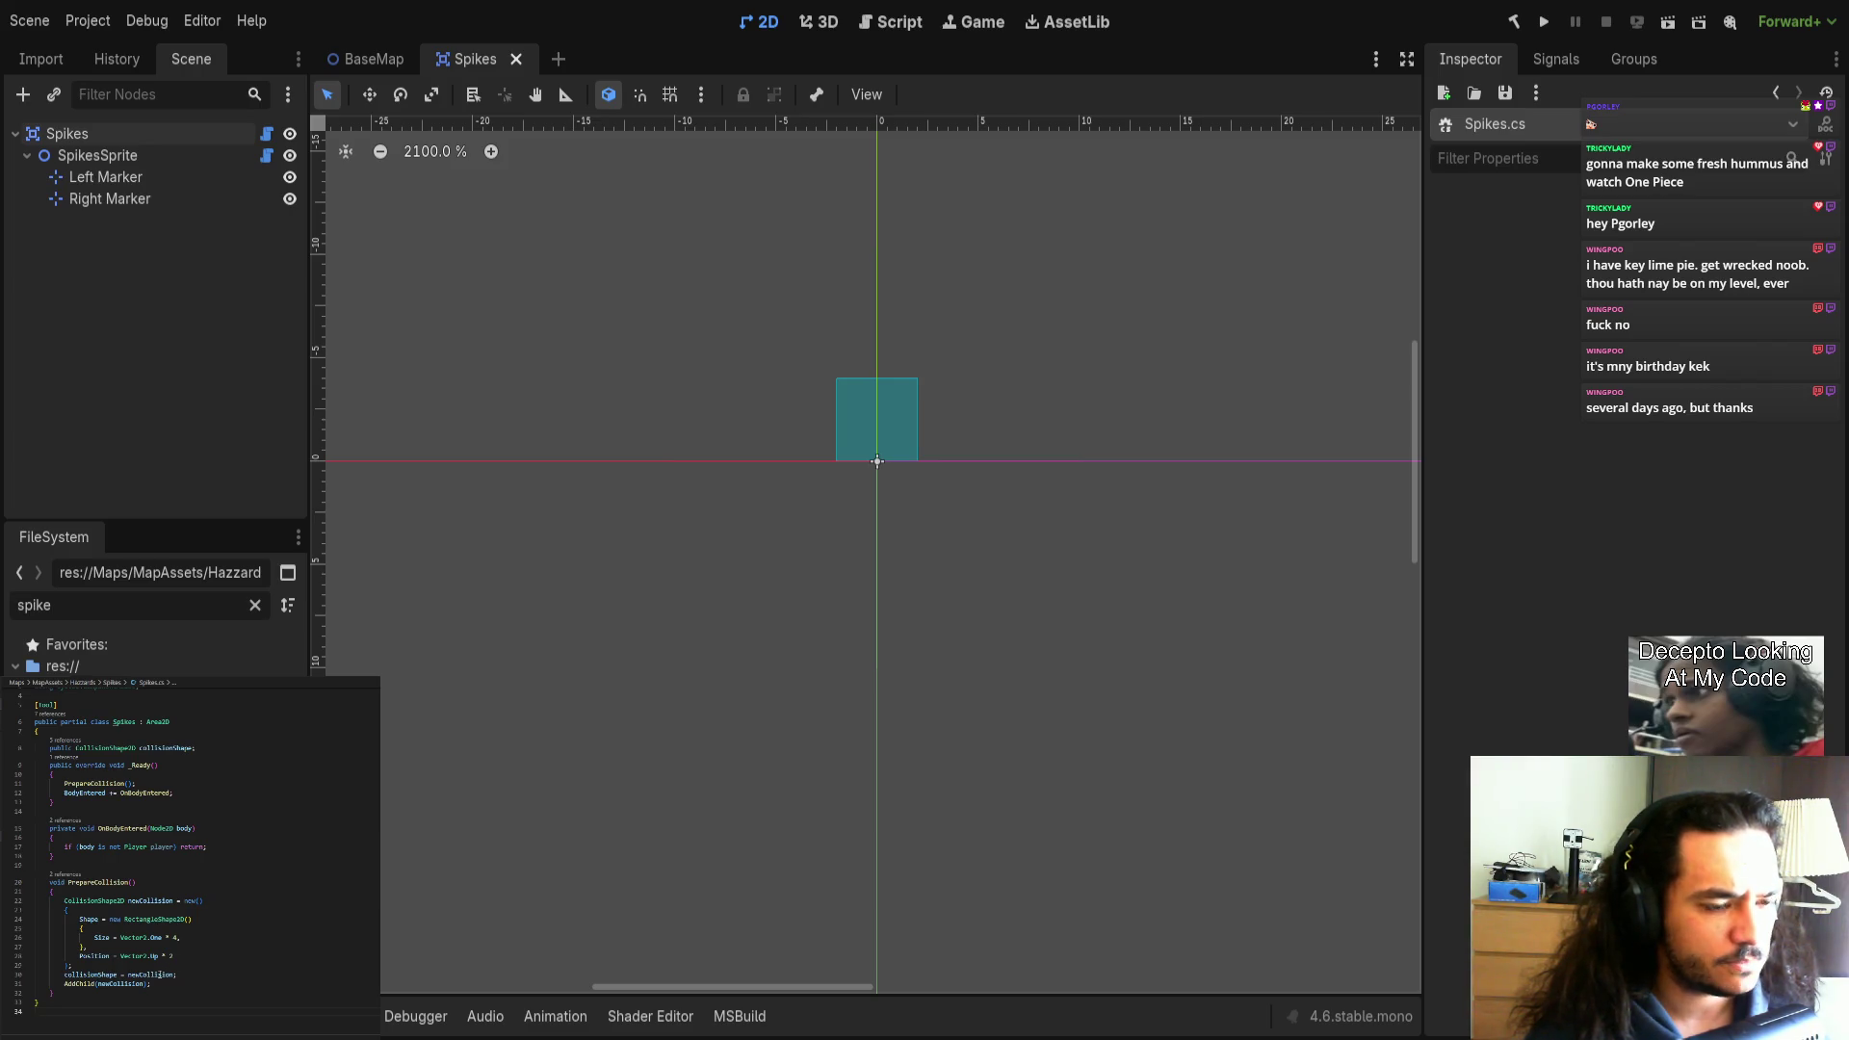
mouse_move(55, 848)
mouse_down()
mouse_move(206, 848)
mouse_move(60, 846)
mouse_up()
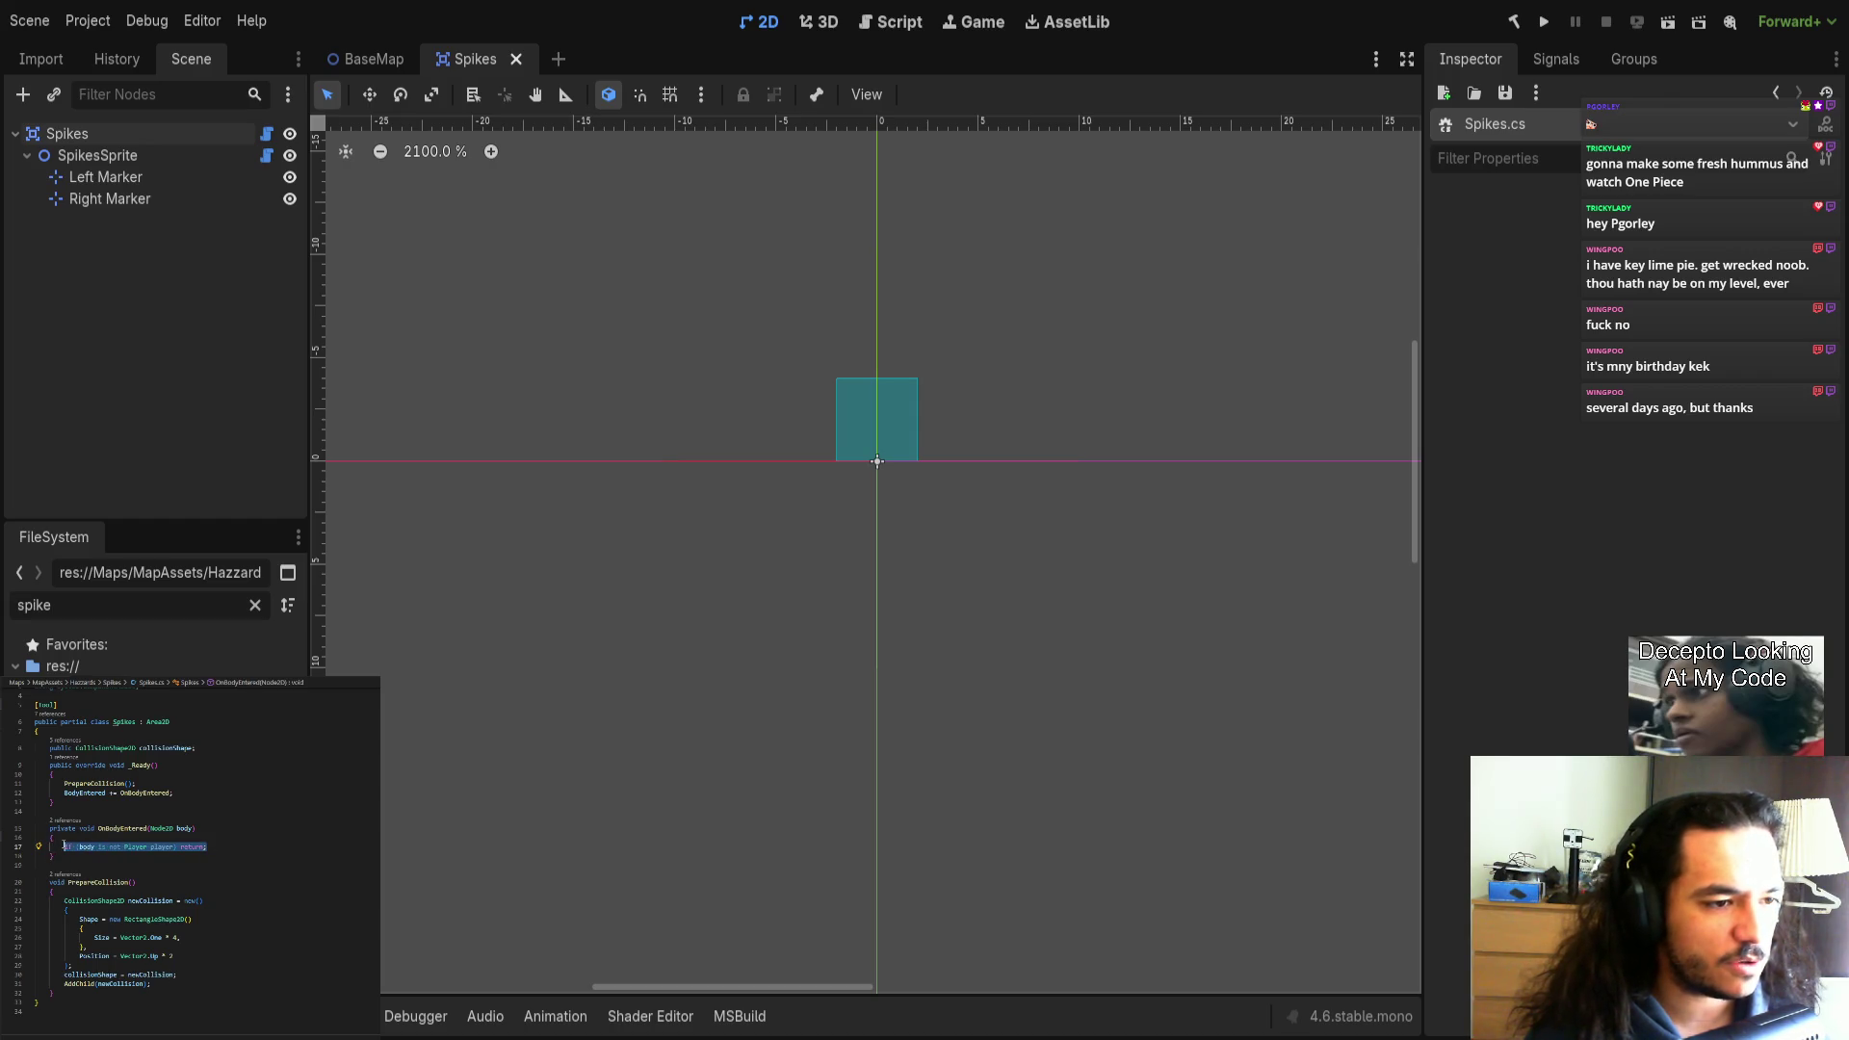
click(78, 855)
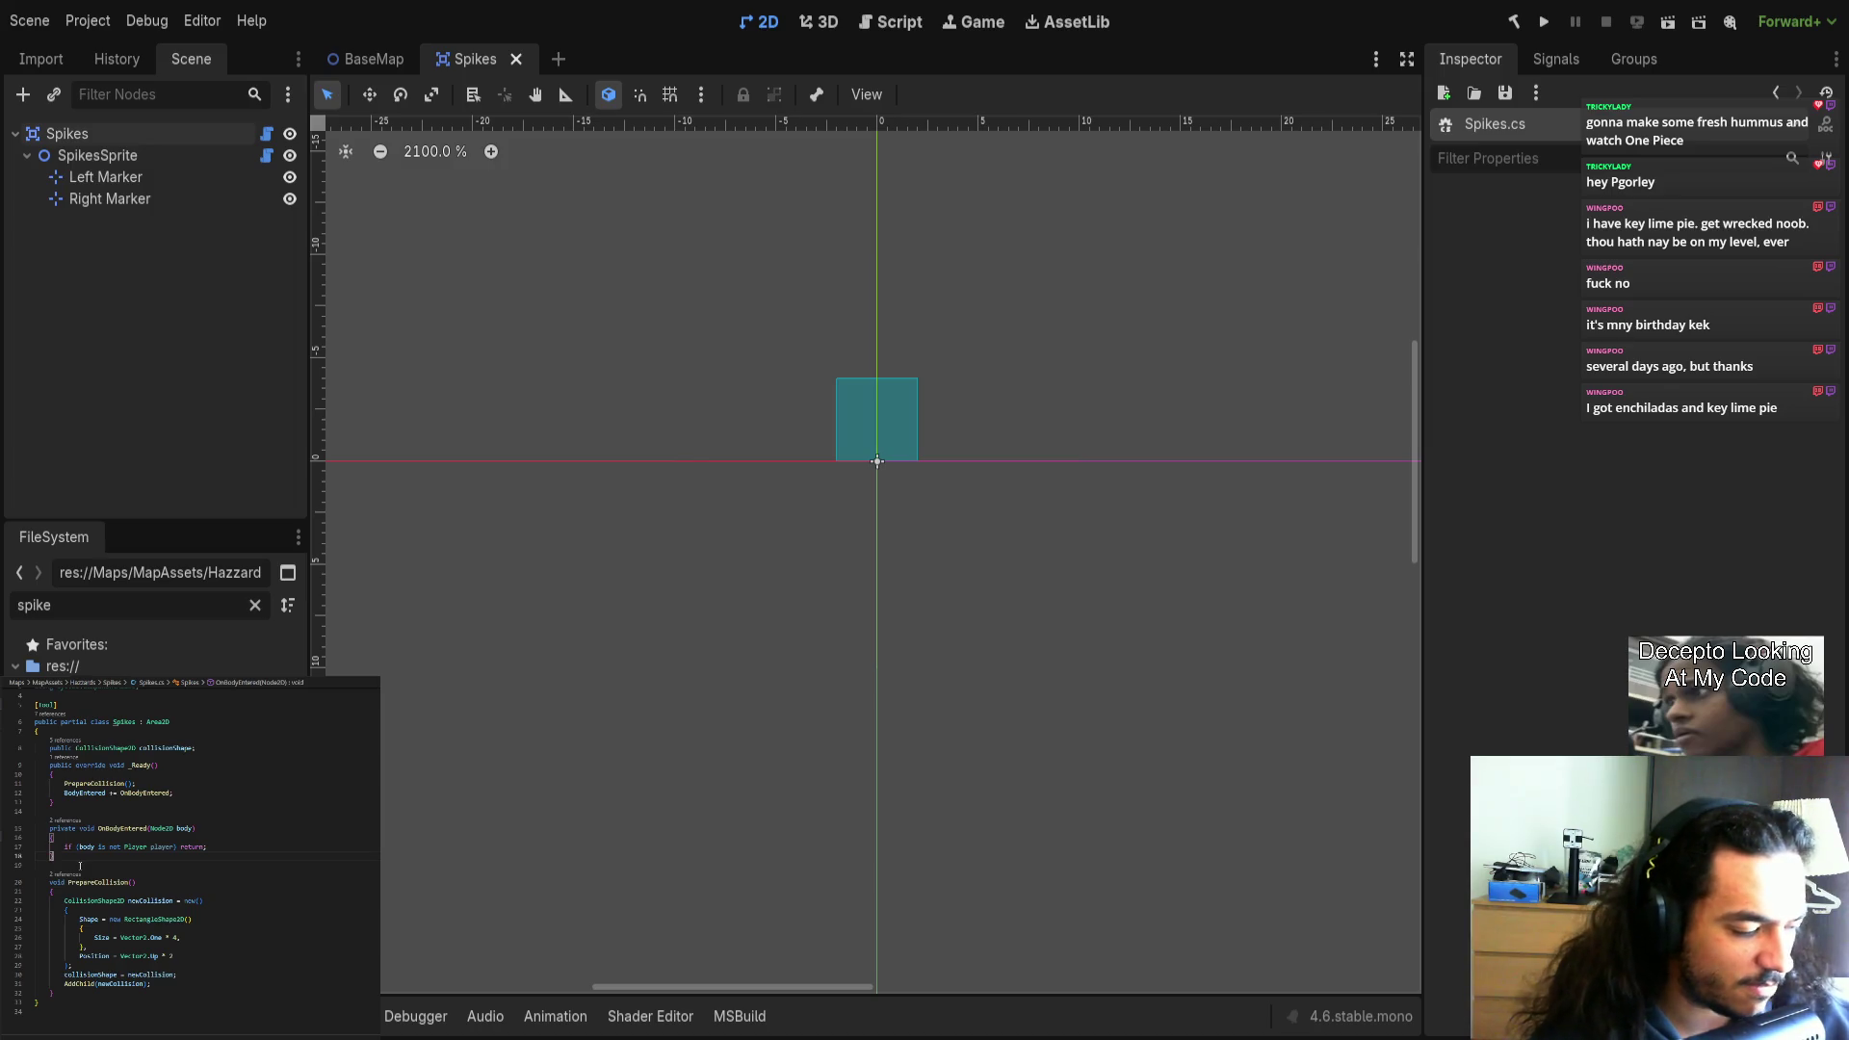
scroll(120, 878, up, 1)
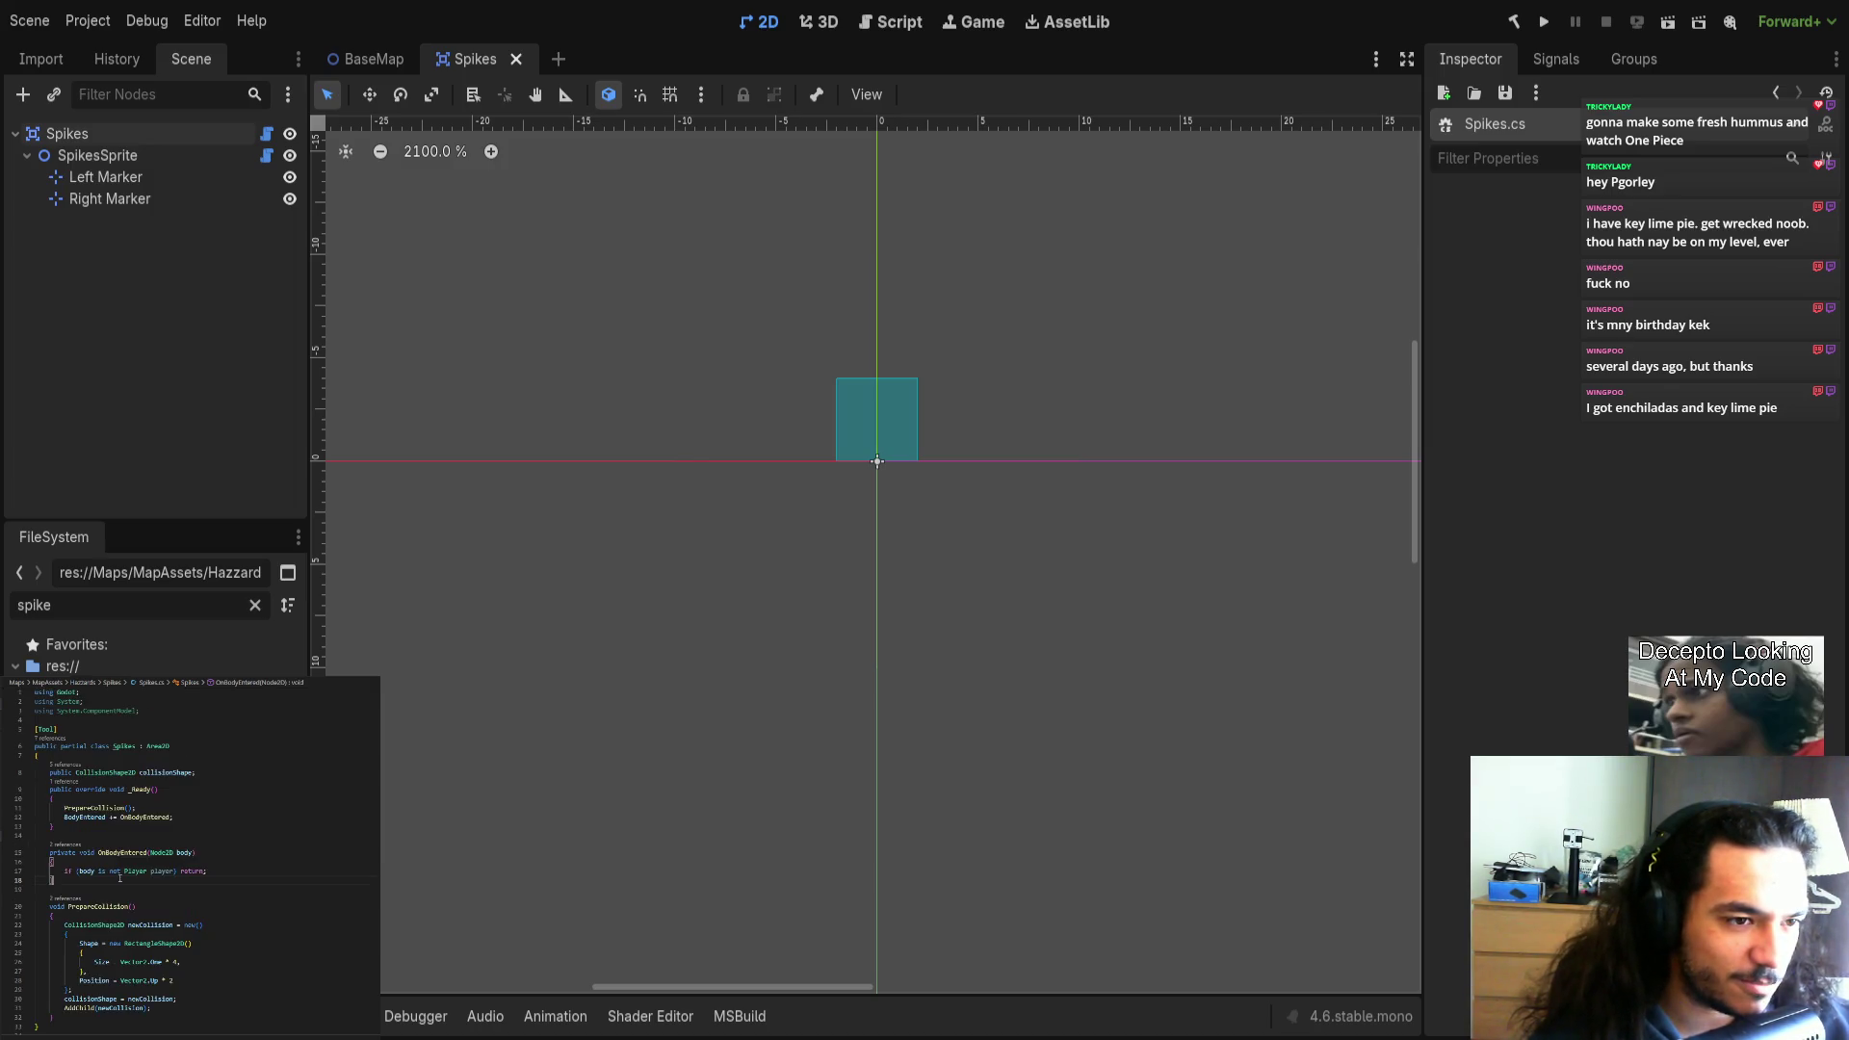
scroll(92, 878, down, 2)
Finish Spikes.cs in VS Code so PrepareCollision builds a RectangleShape2D collision.
click(86, 974)
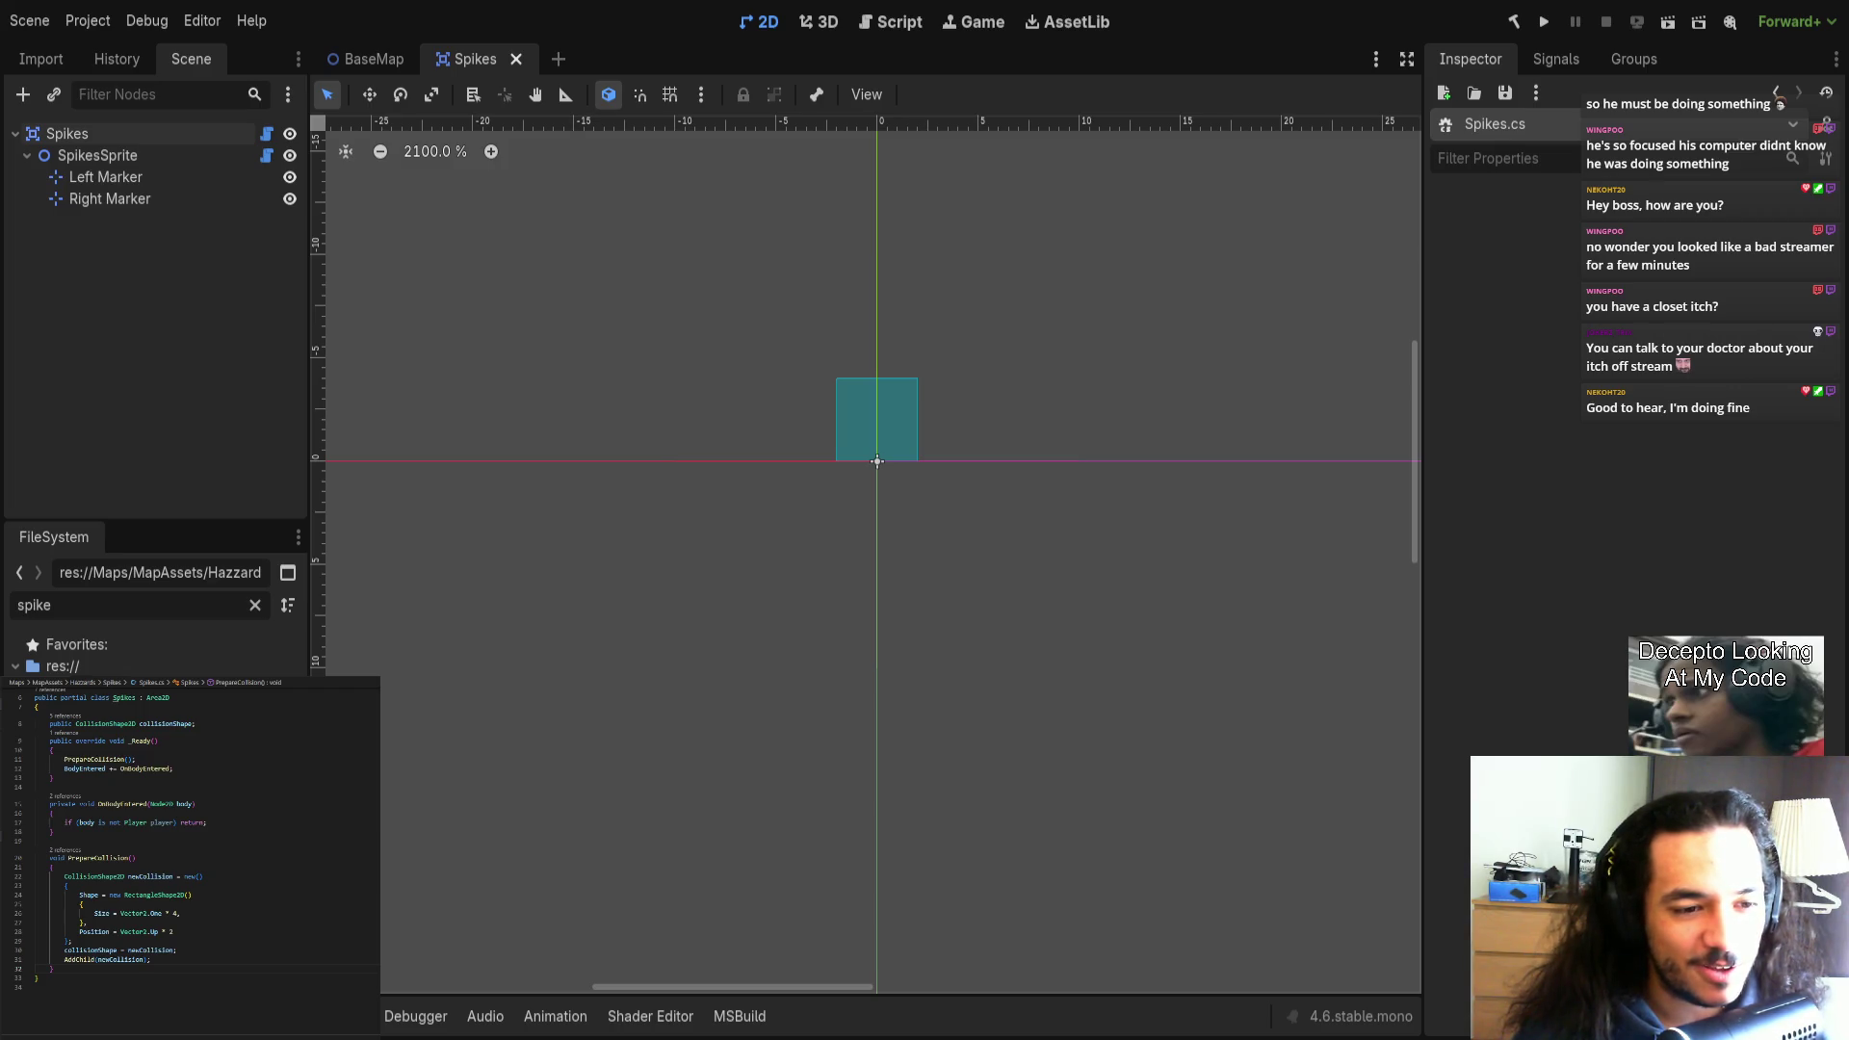
scroll(691, 535, down, 6)
Move the Right Marker further right to x 235 and save the Spikes scene.
click(183, 152)
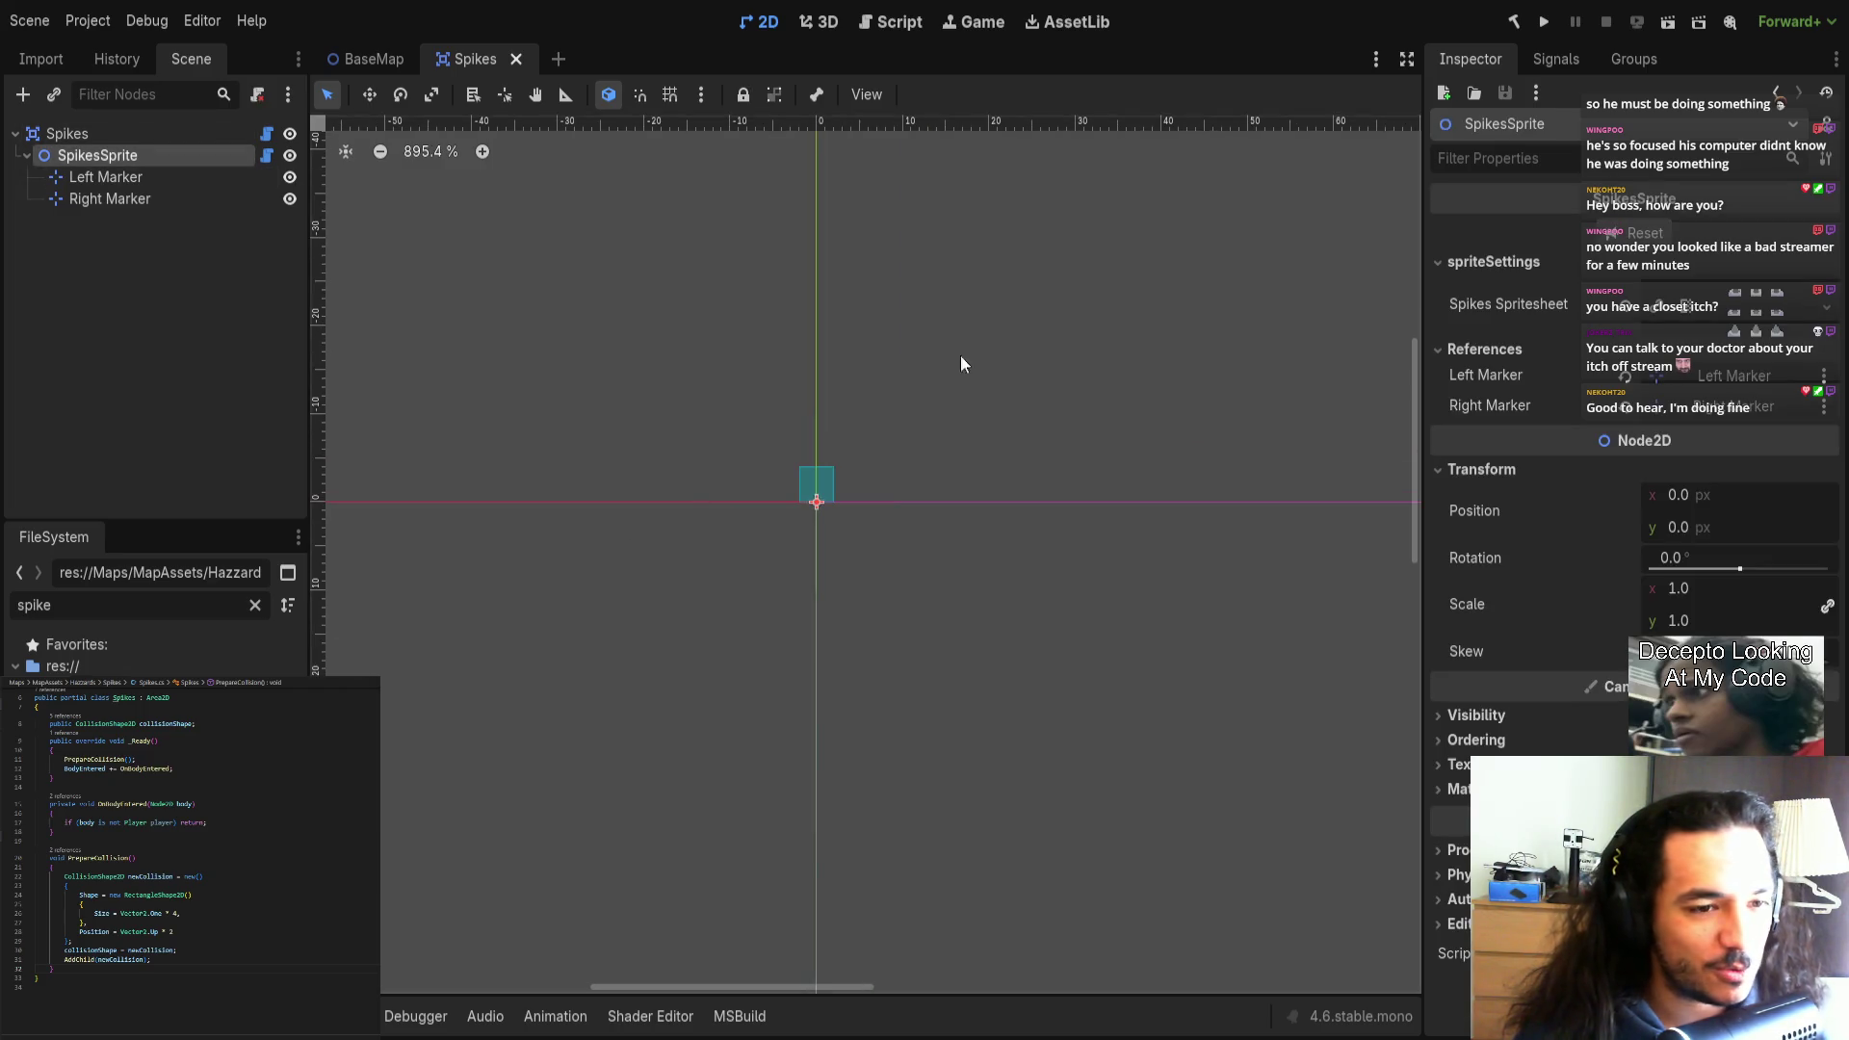
scroll(1088, 453, right, 5)
scroll(1057, 413, down, 1)
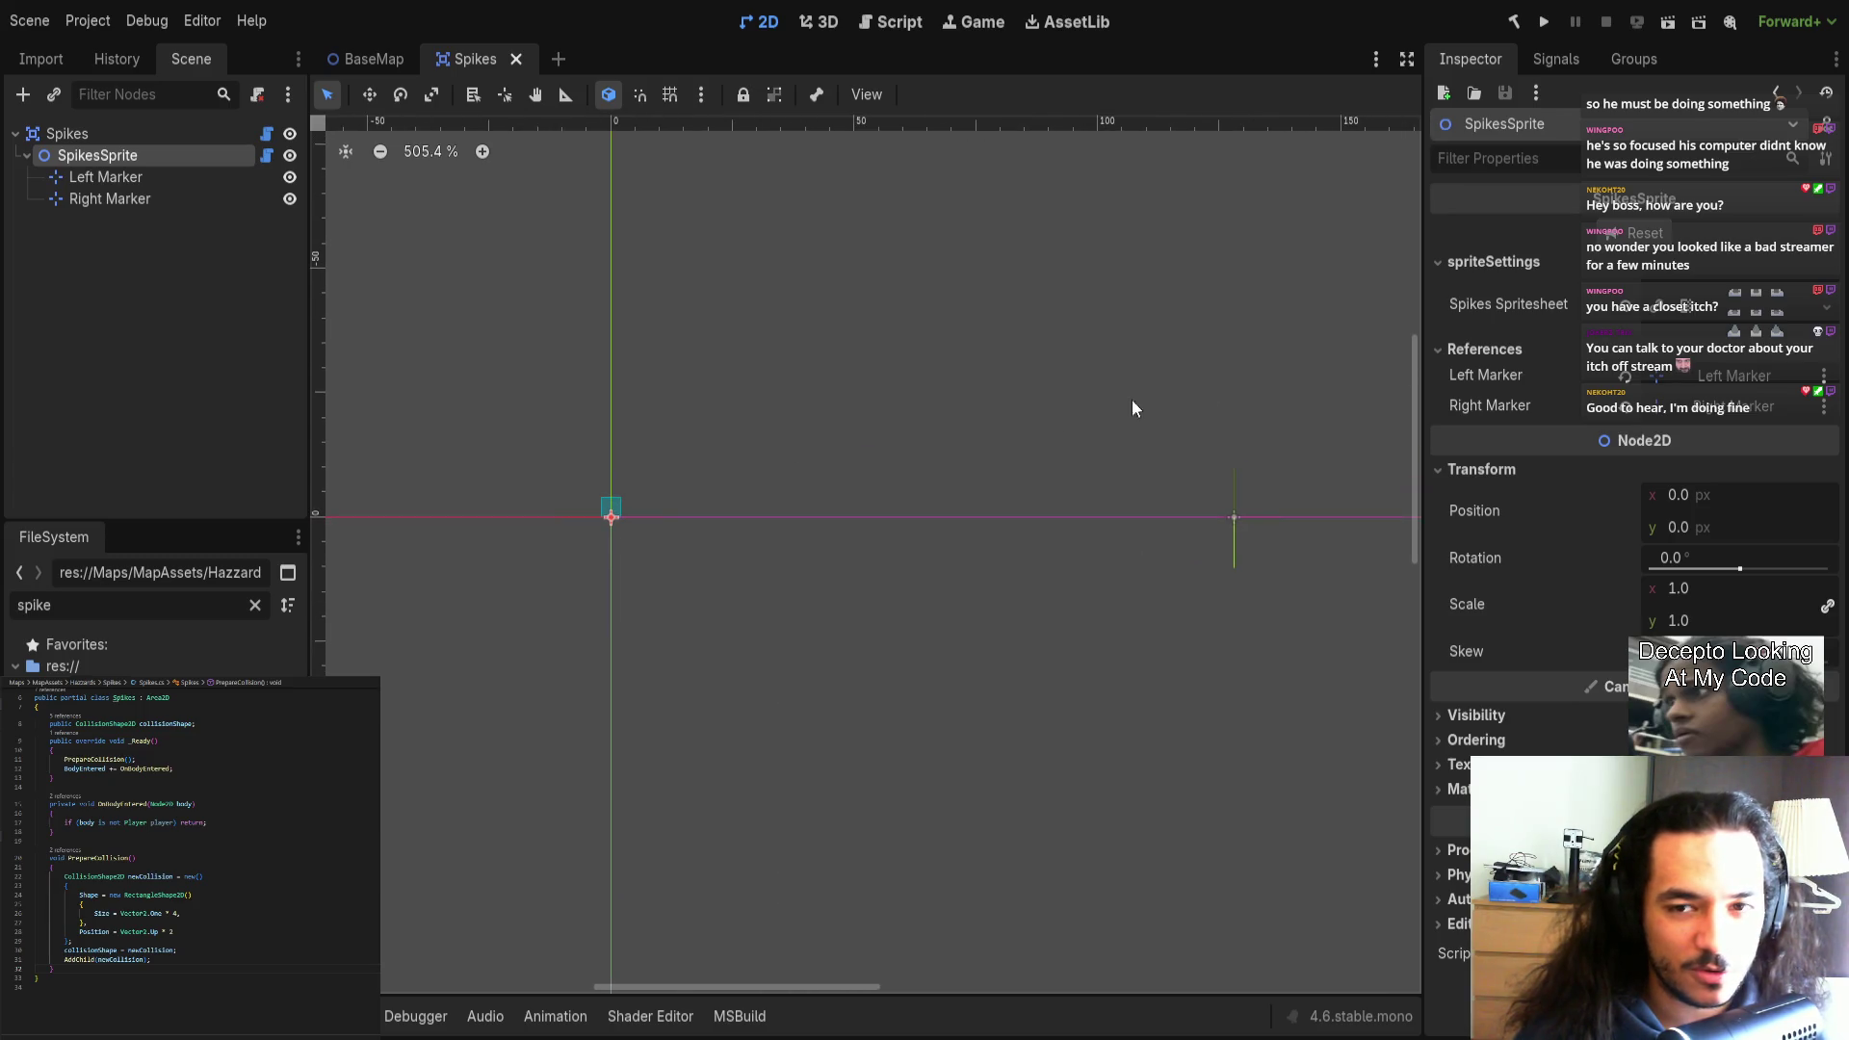
scroll(1155, 385, up, 3)
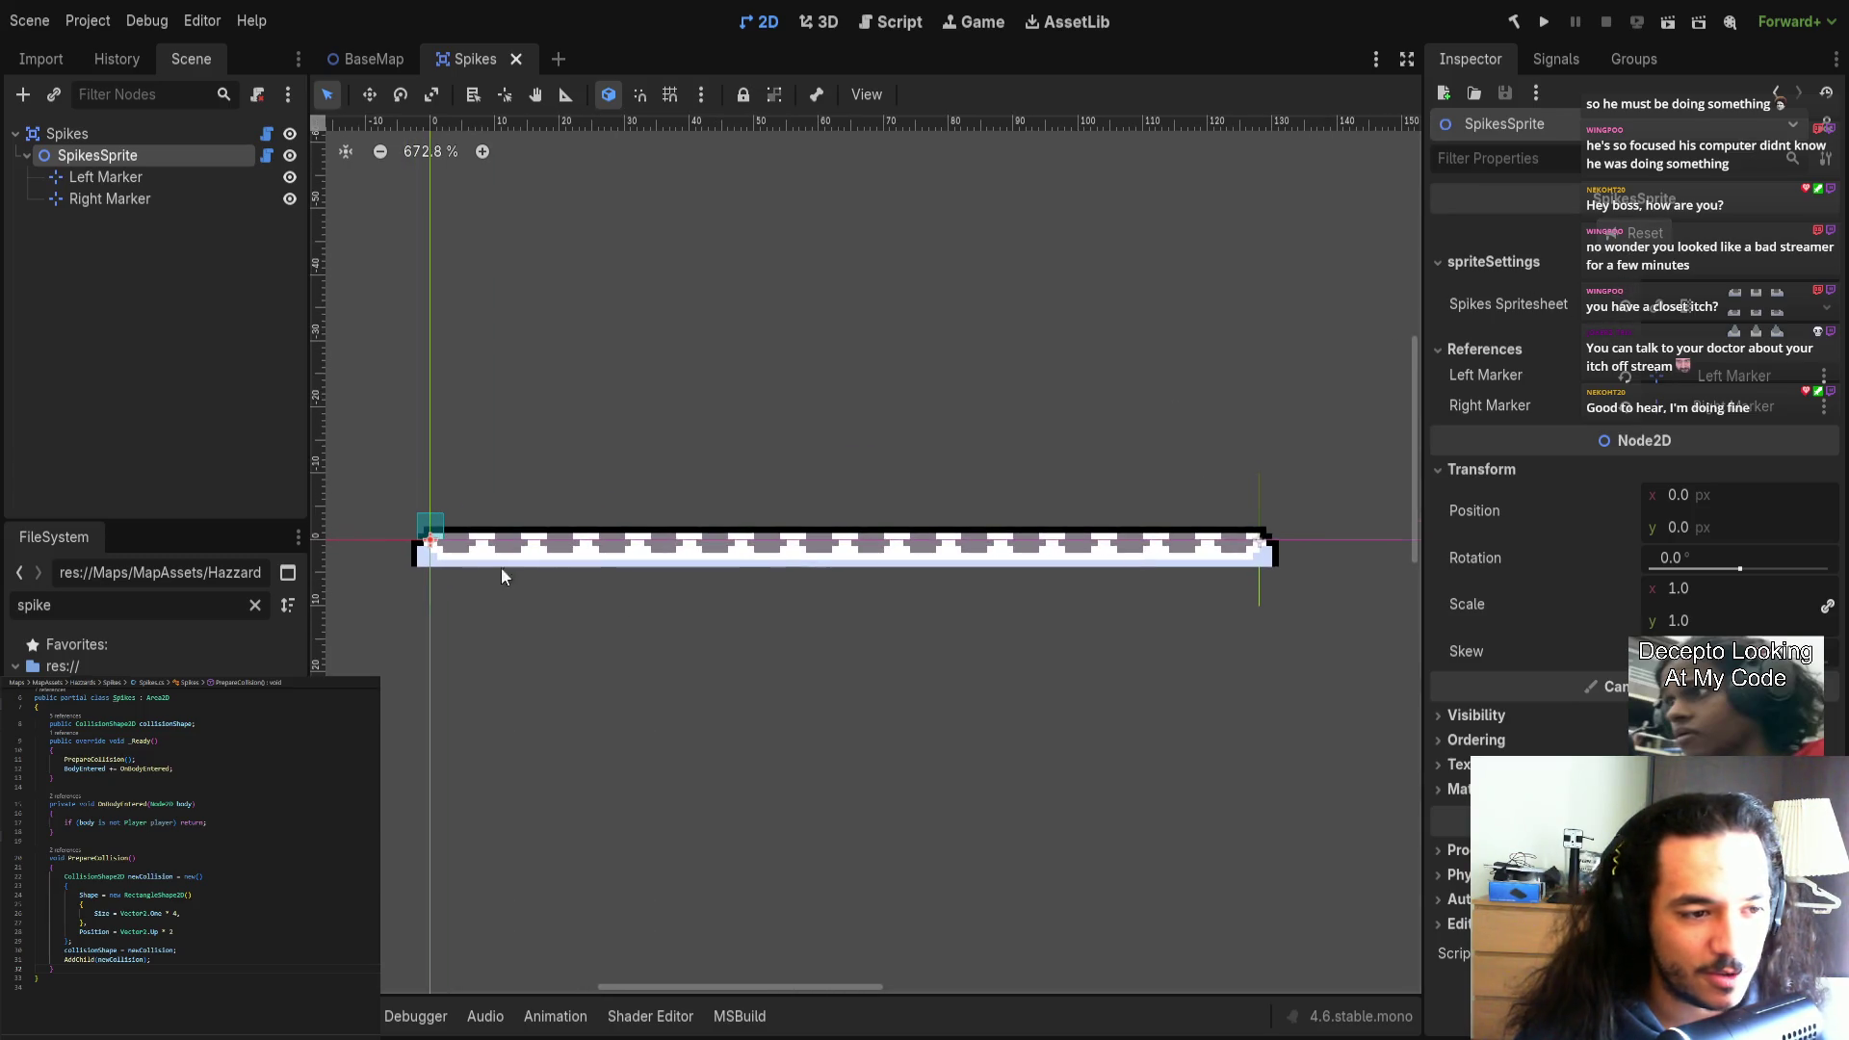
click(1252, 563)
scroll(1204, 563, right, 2)
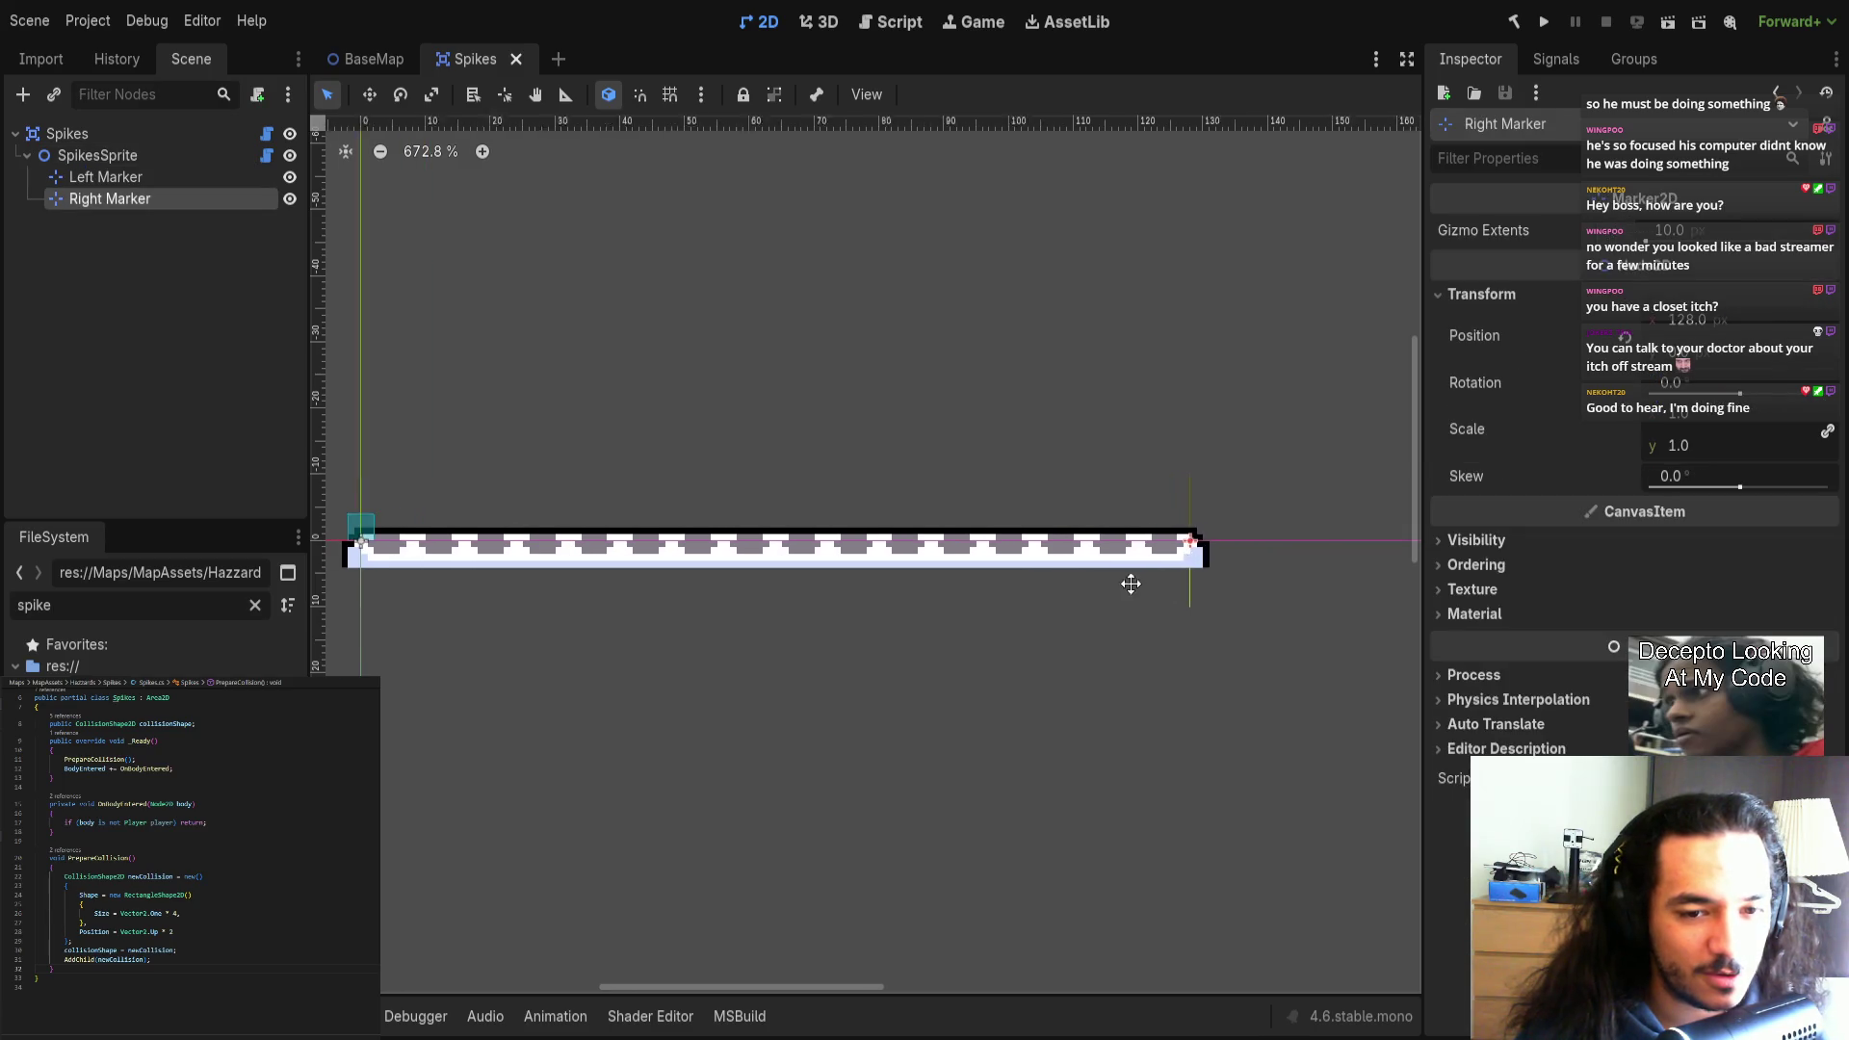
scroll(731, 597, left, 2)
scroll(1324, 568, down, 3)
mouse_move(1292, 555)
mouse_down()
mouse_move(1291, 529)
mouse_move(1308, 532)
mouse_up()
key(ctrl+s)
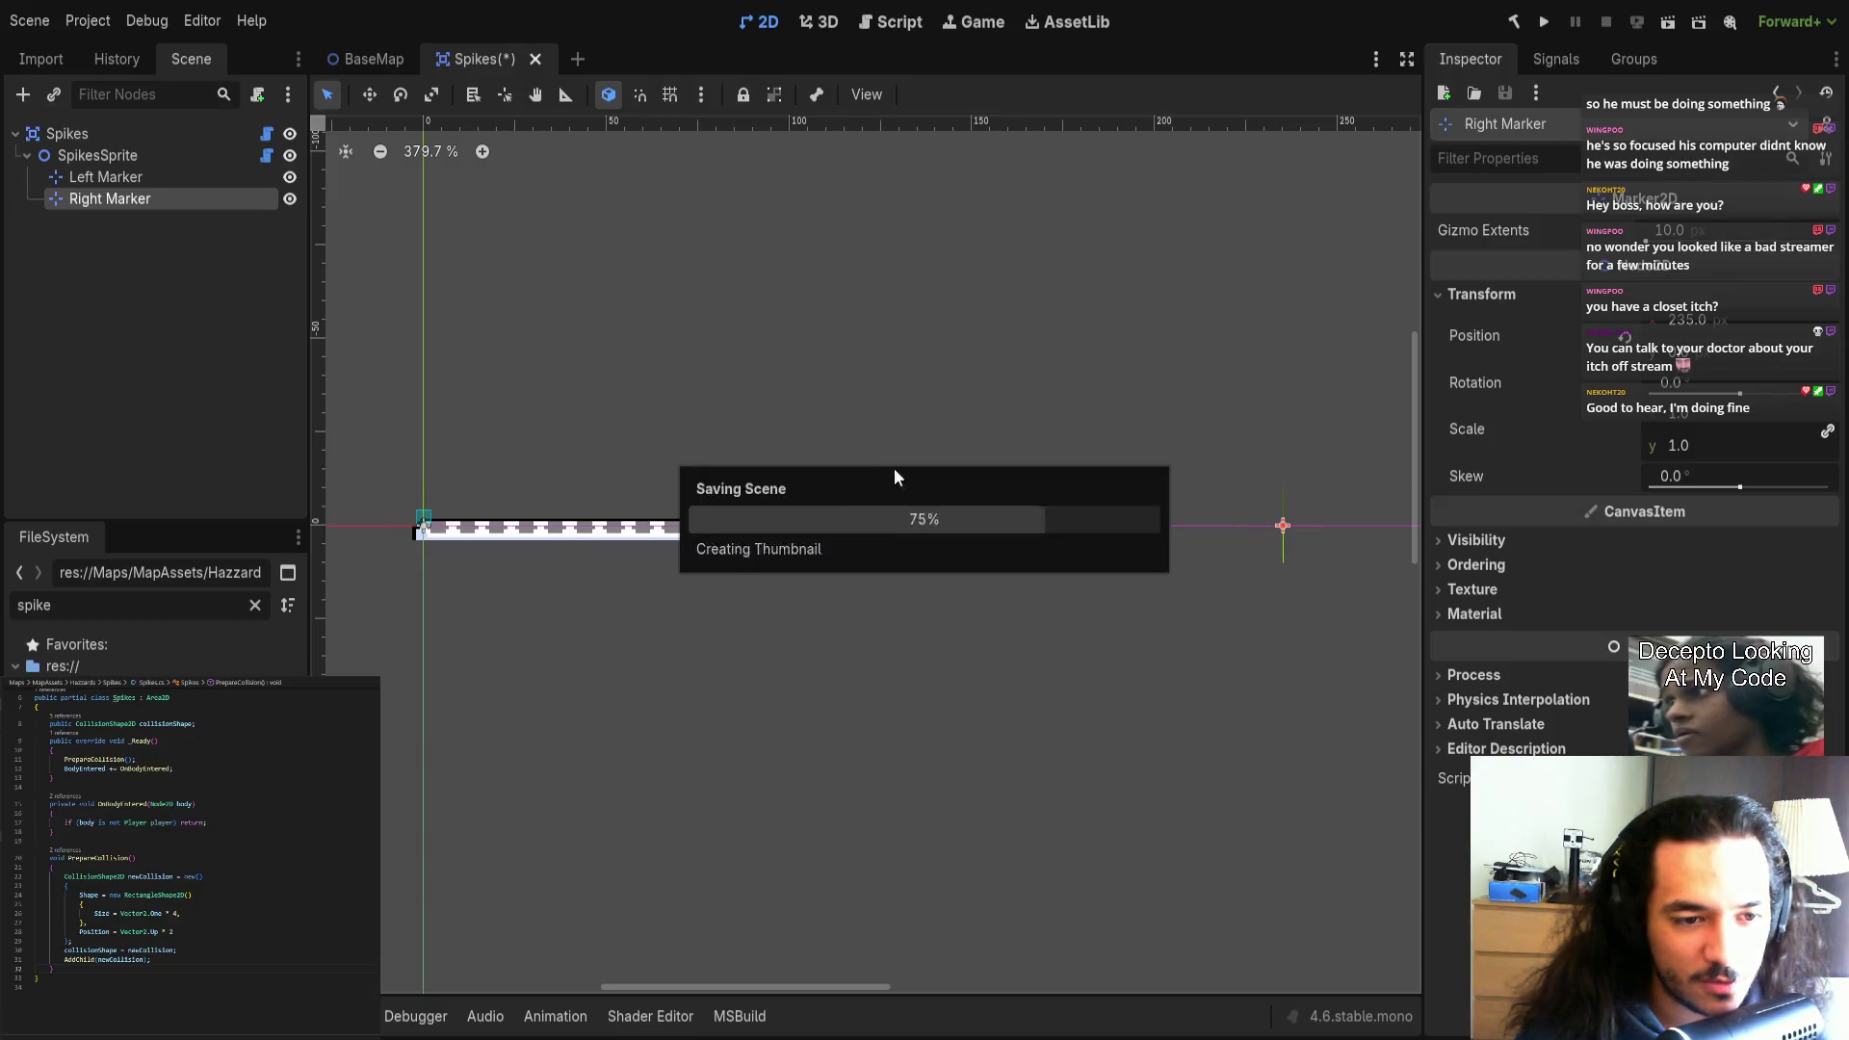
Review SpikesSprite's settings and check the debugger and Output log for errors.
scroll(674, 530, down, 1)
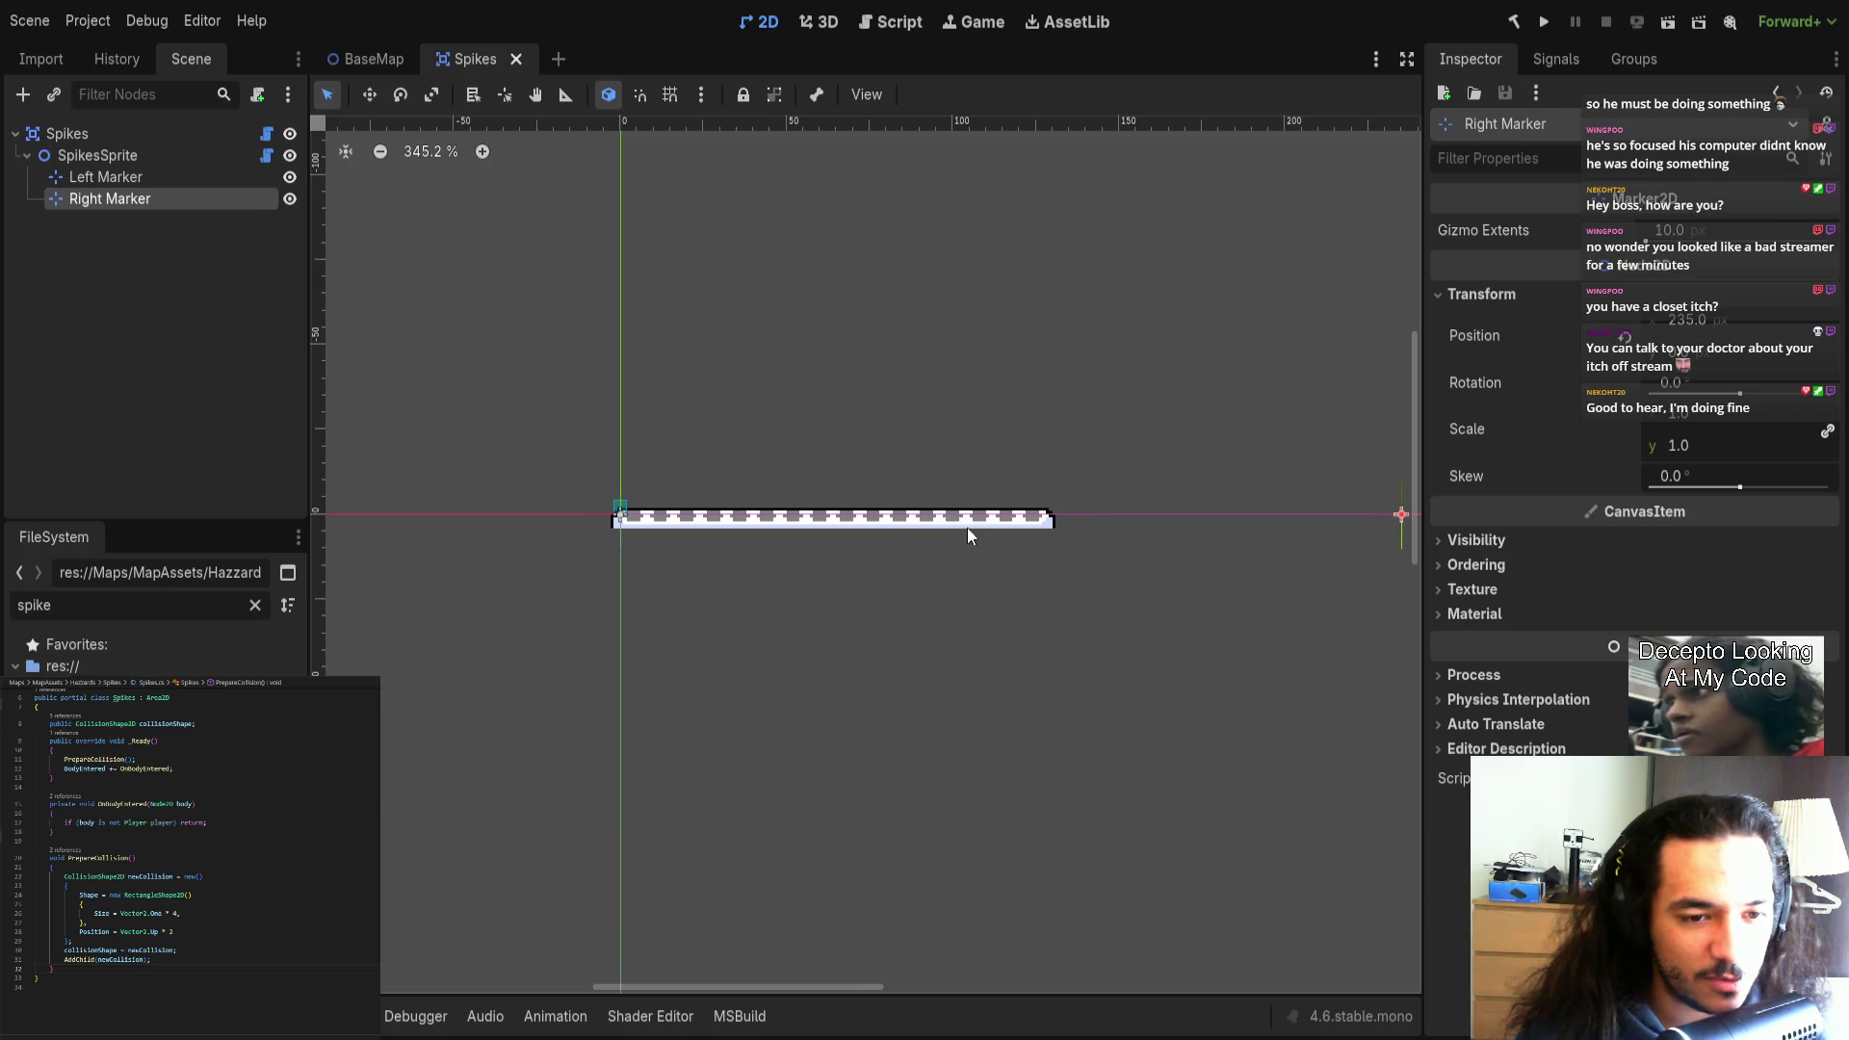
scroll(818, 526, right, 3)
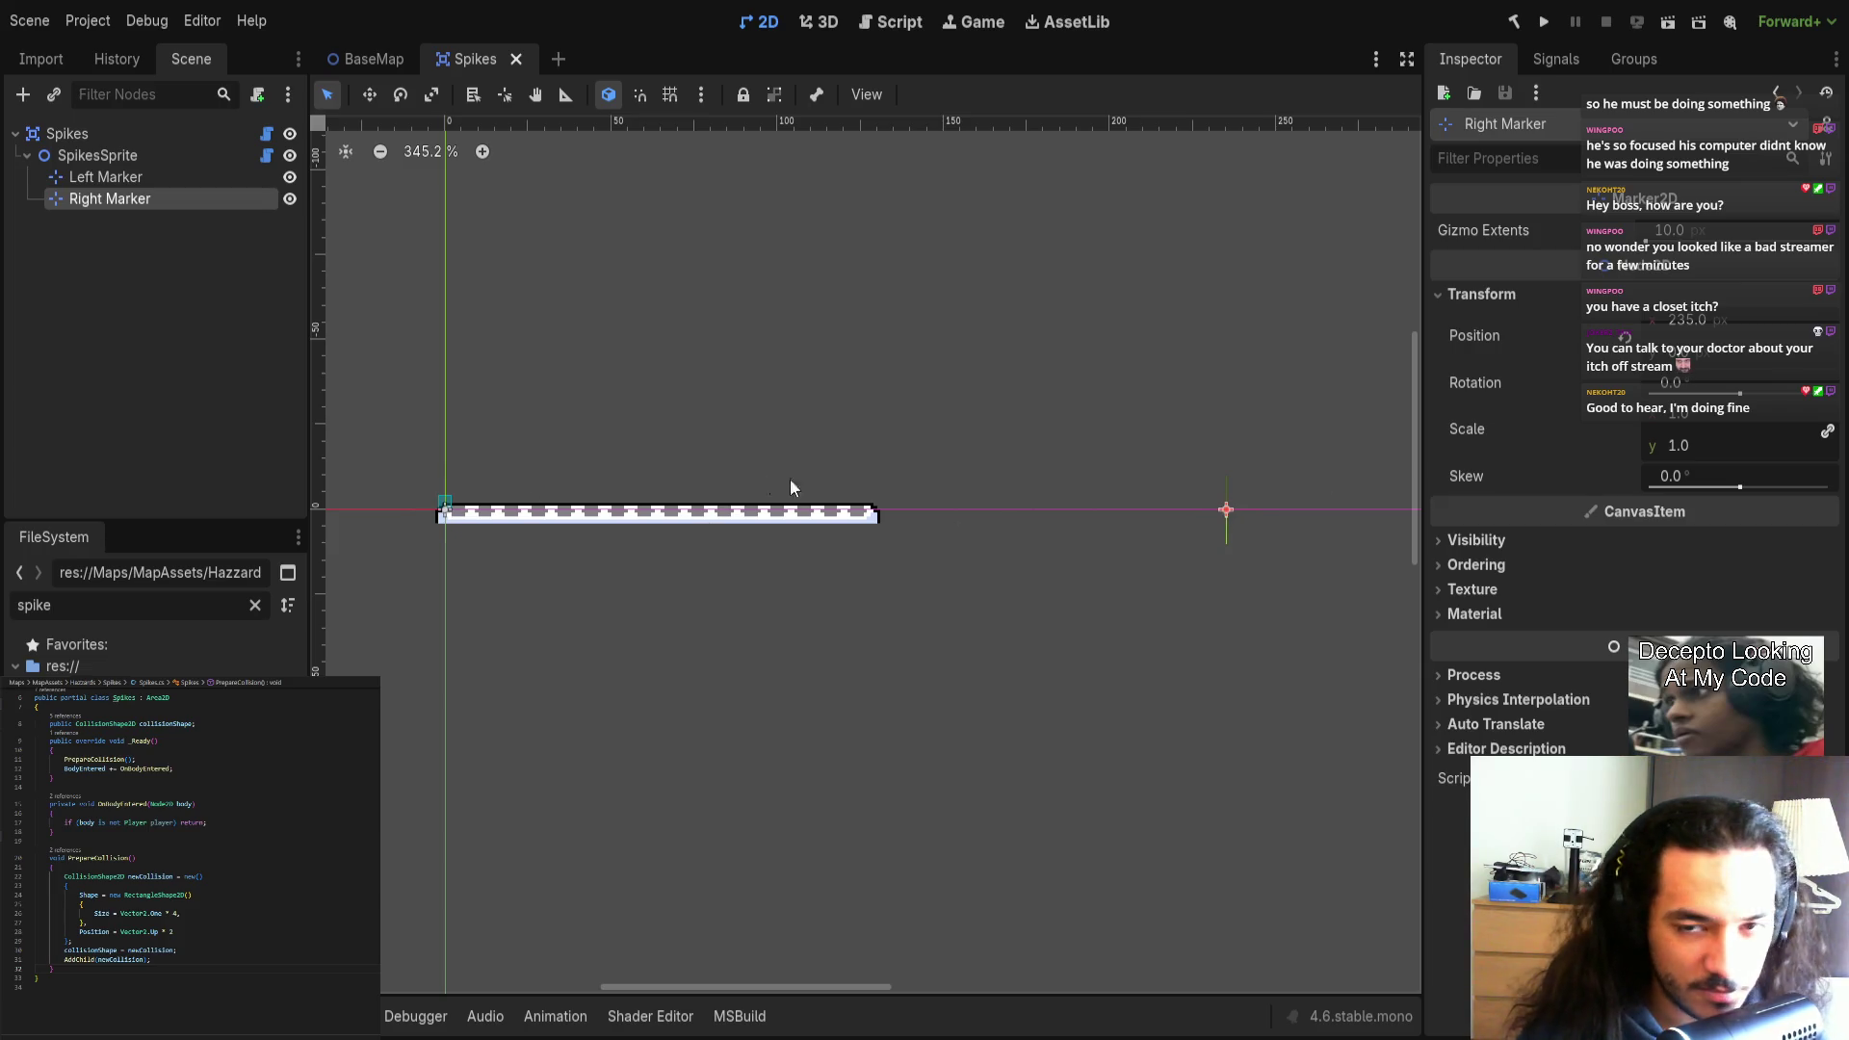
scroll(674, 424, up, 1)
click(117, 155)
click(119, 135)
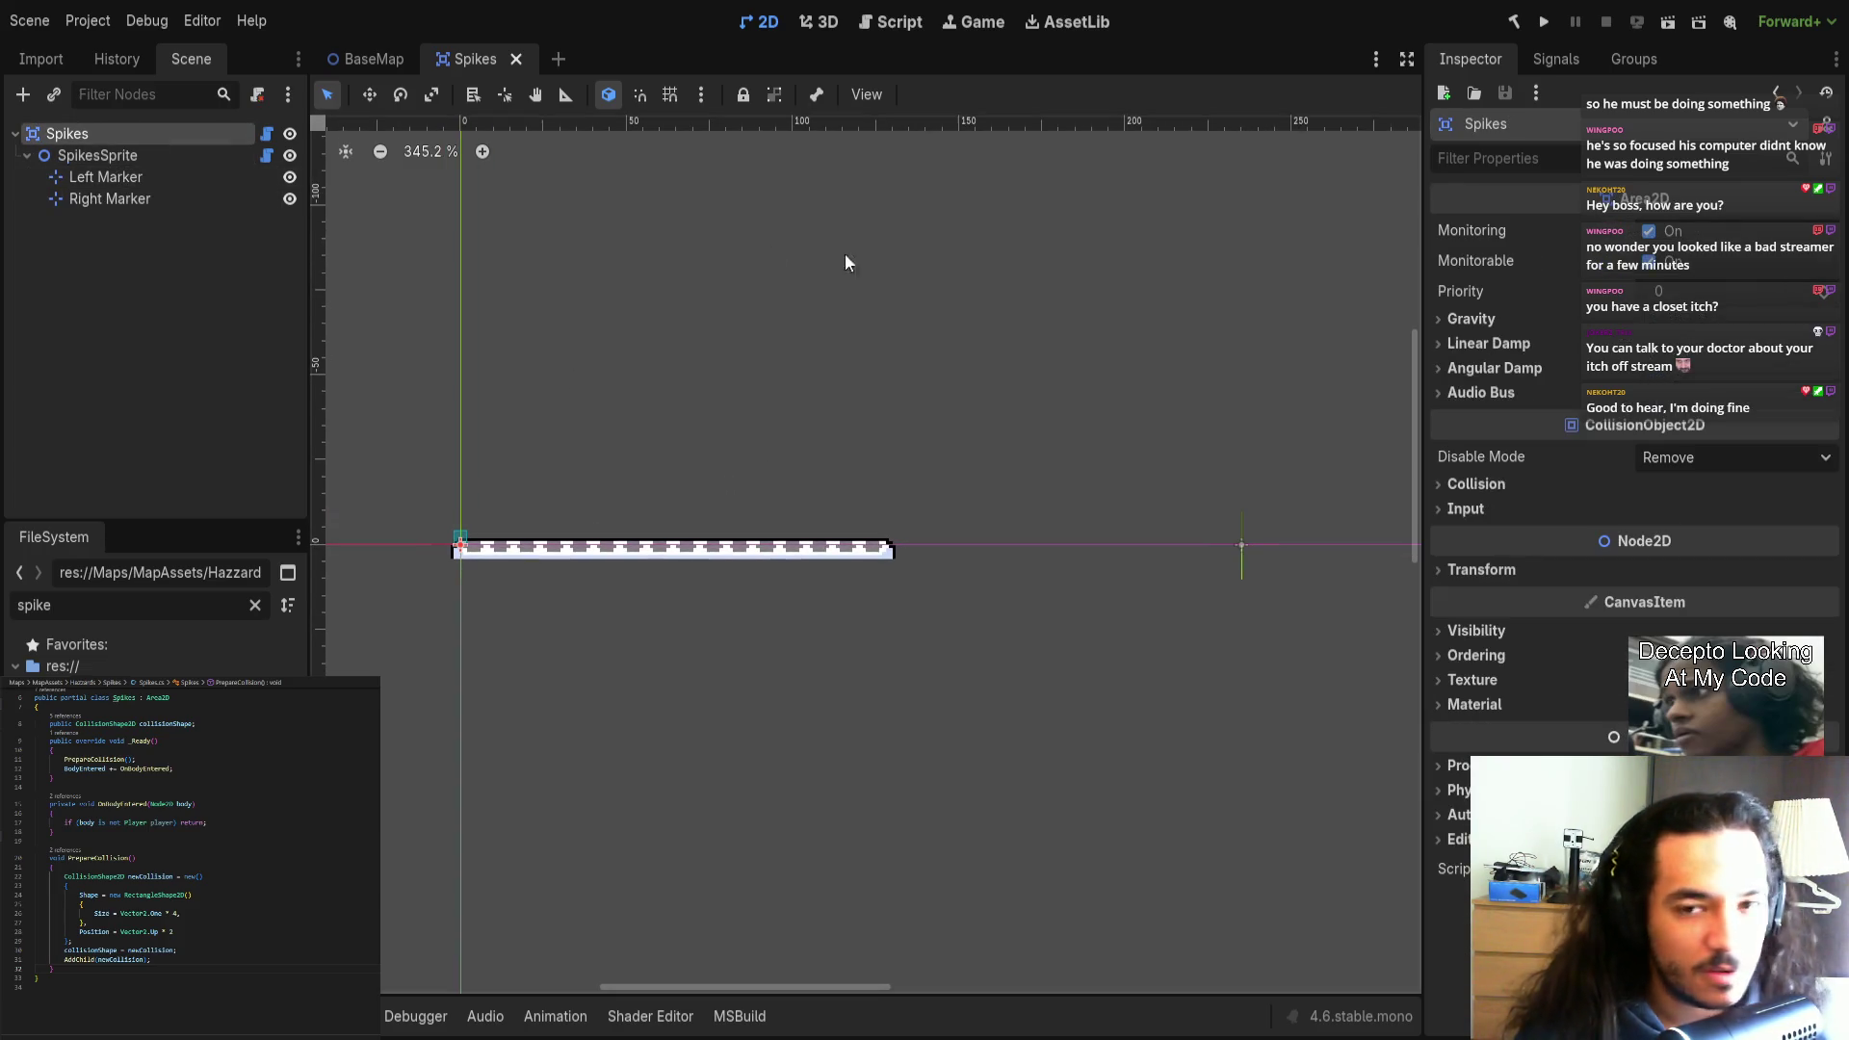
click(151, 157)
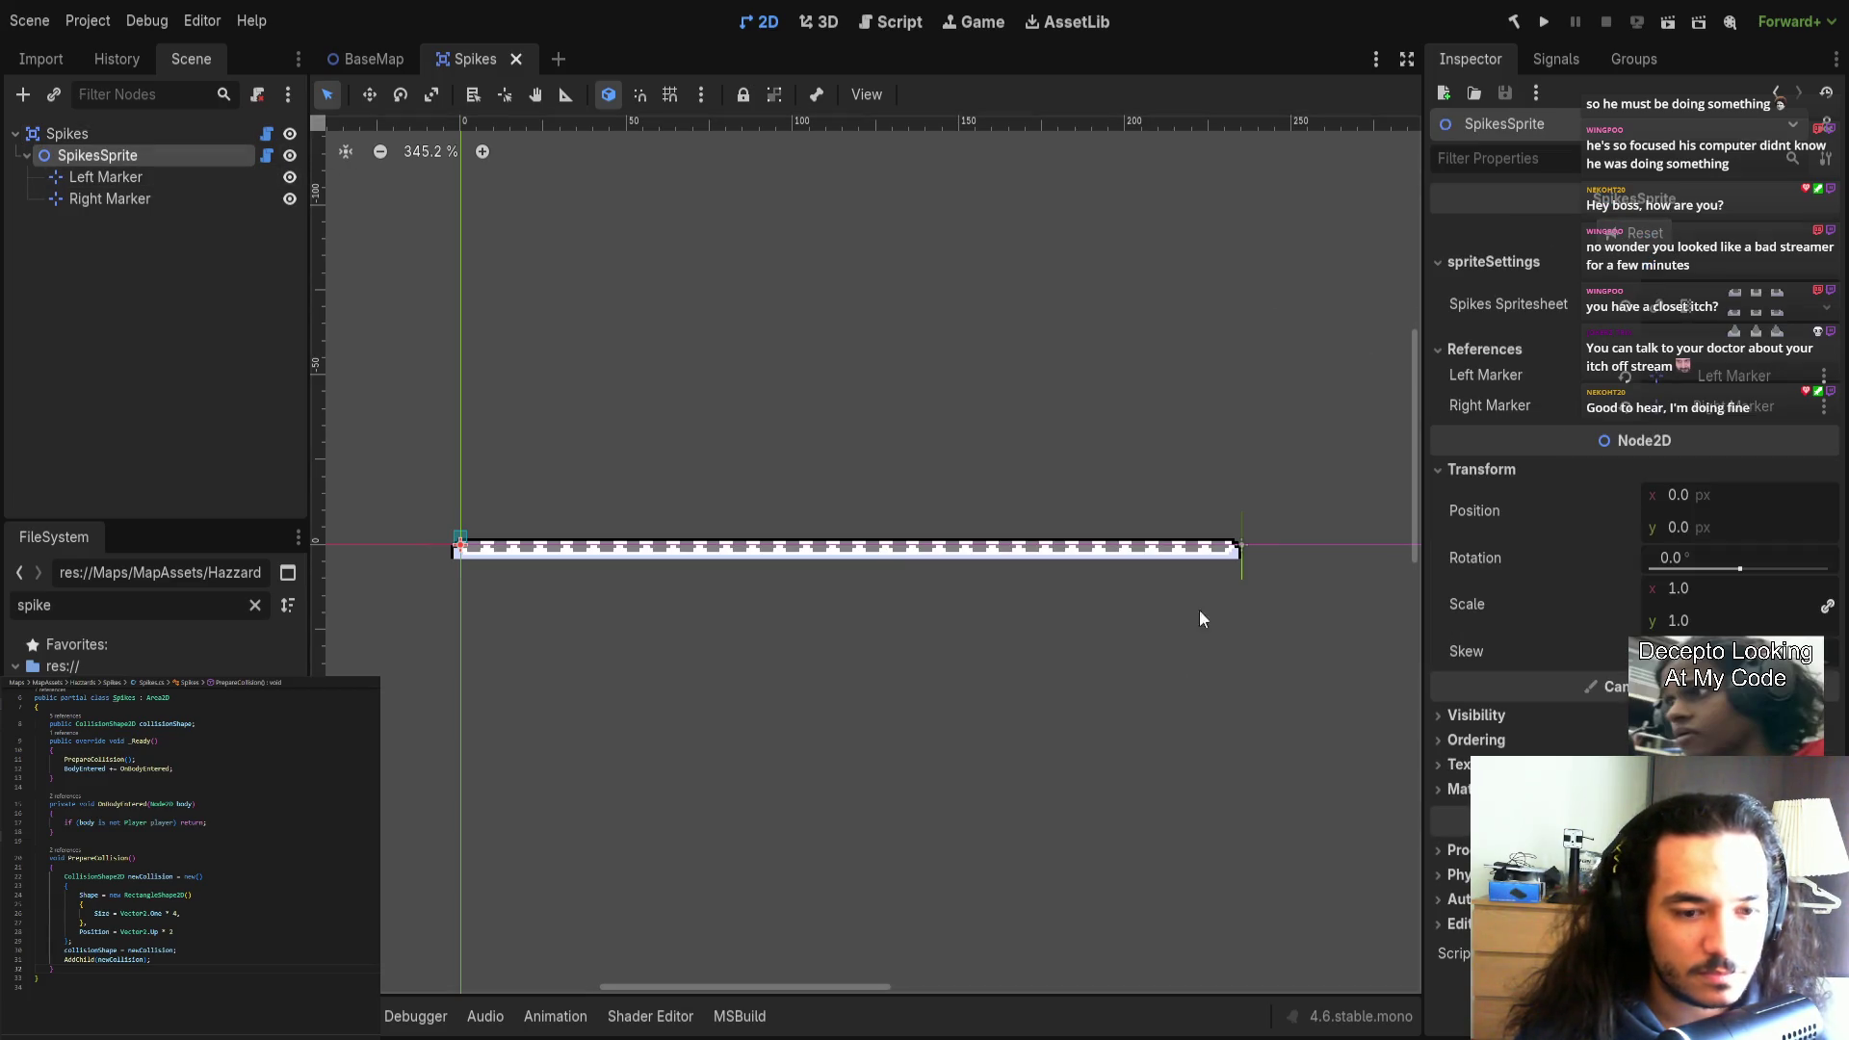
click(443, 1017)
click(443, 1017)
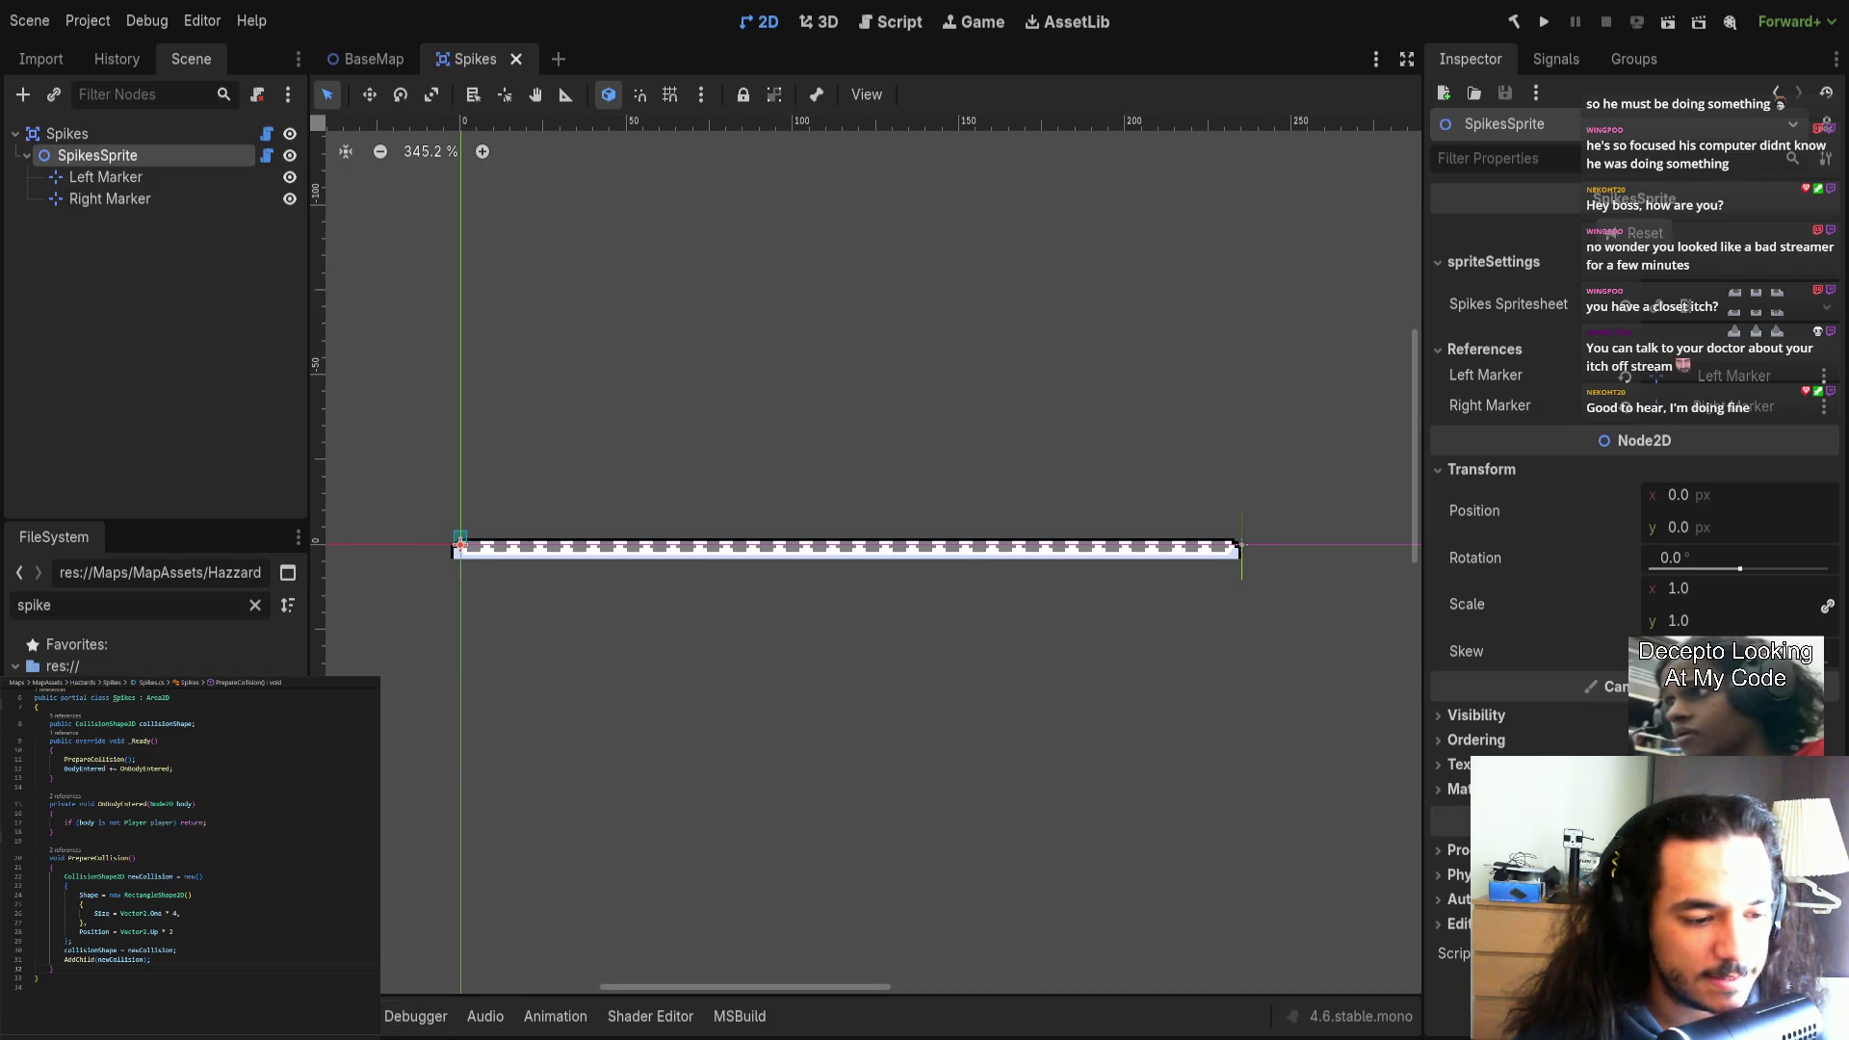
click(335, 1016)
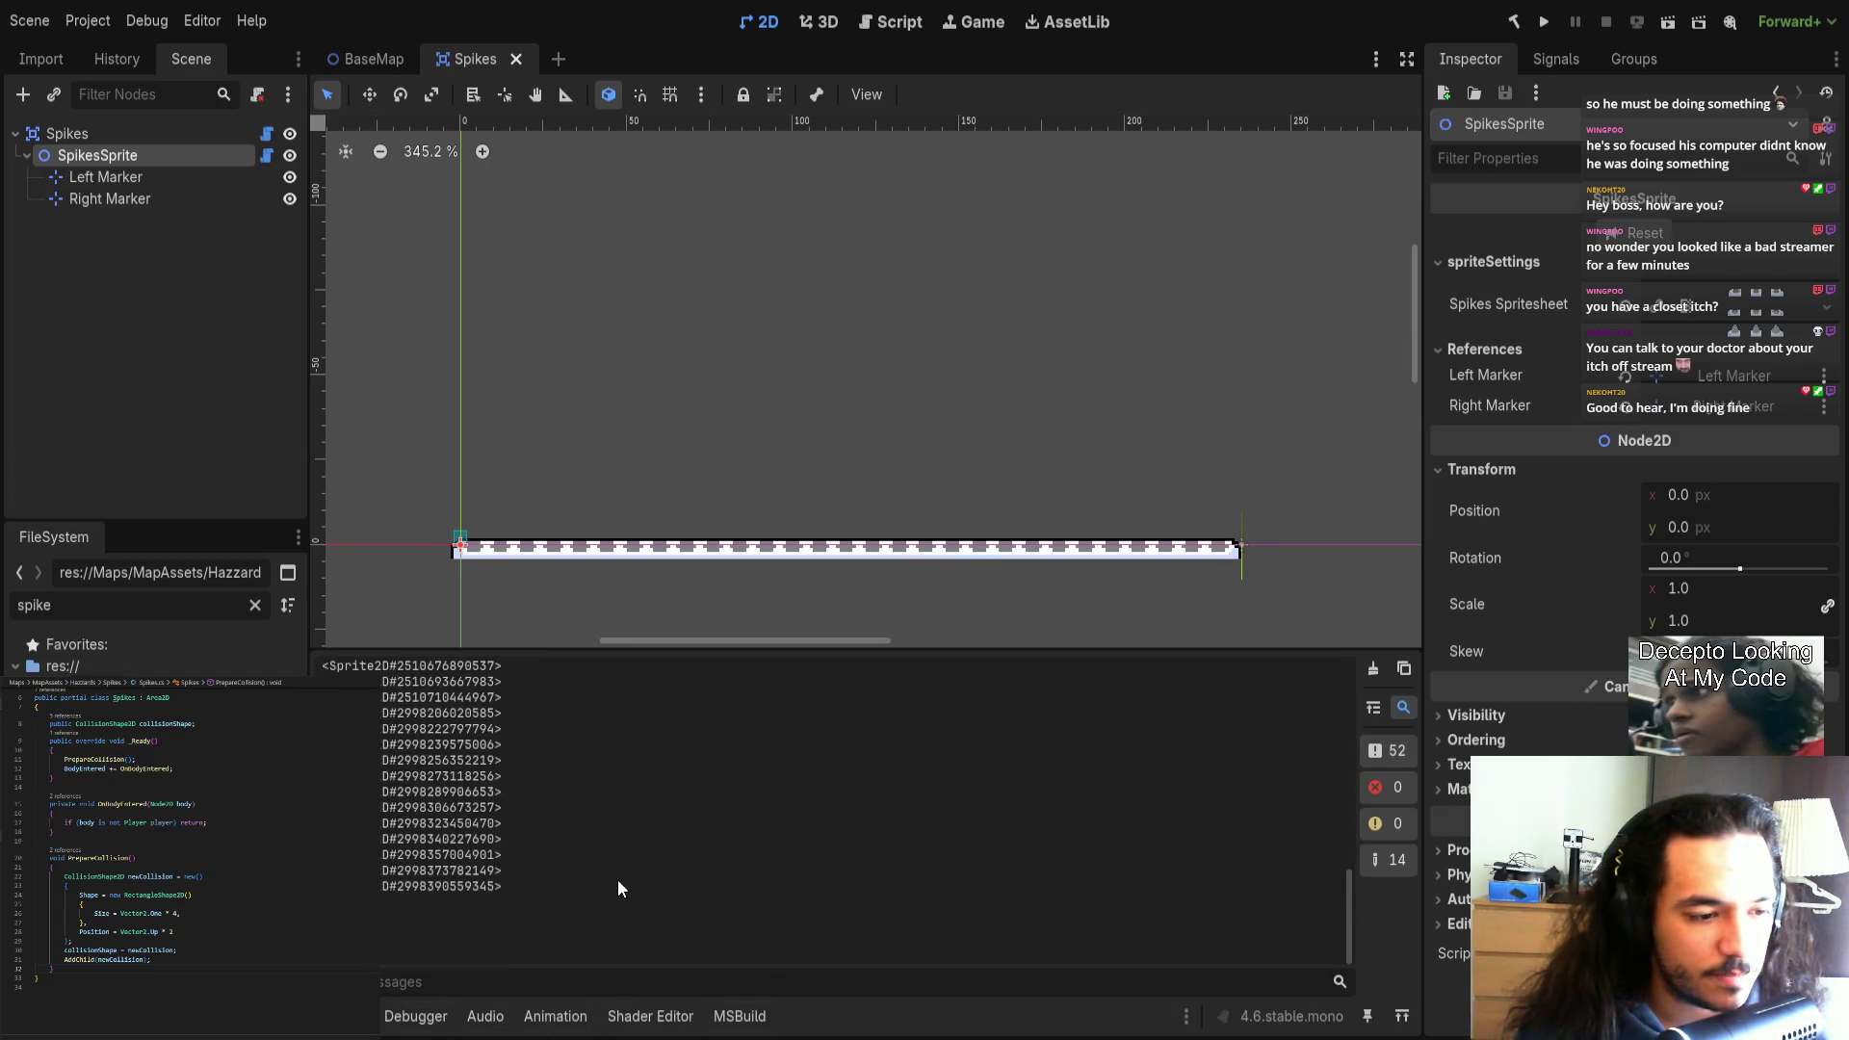
Move the Right Marker back to (123, 0) and regenerate the spikes to fit it.
click(1248, 545)
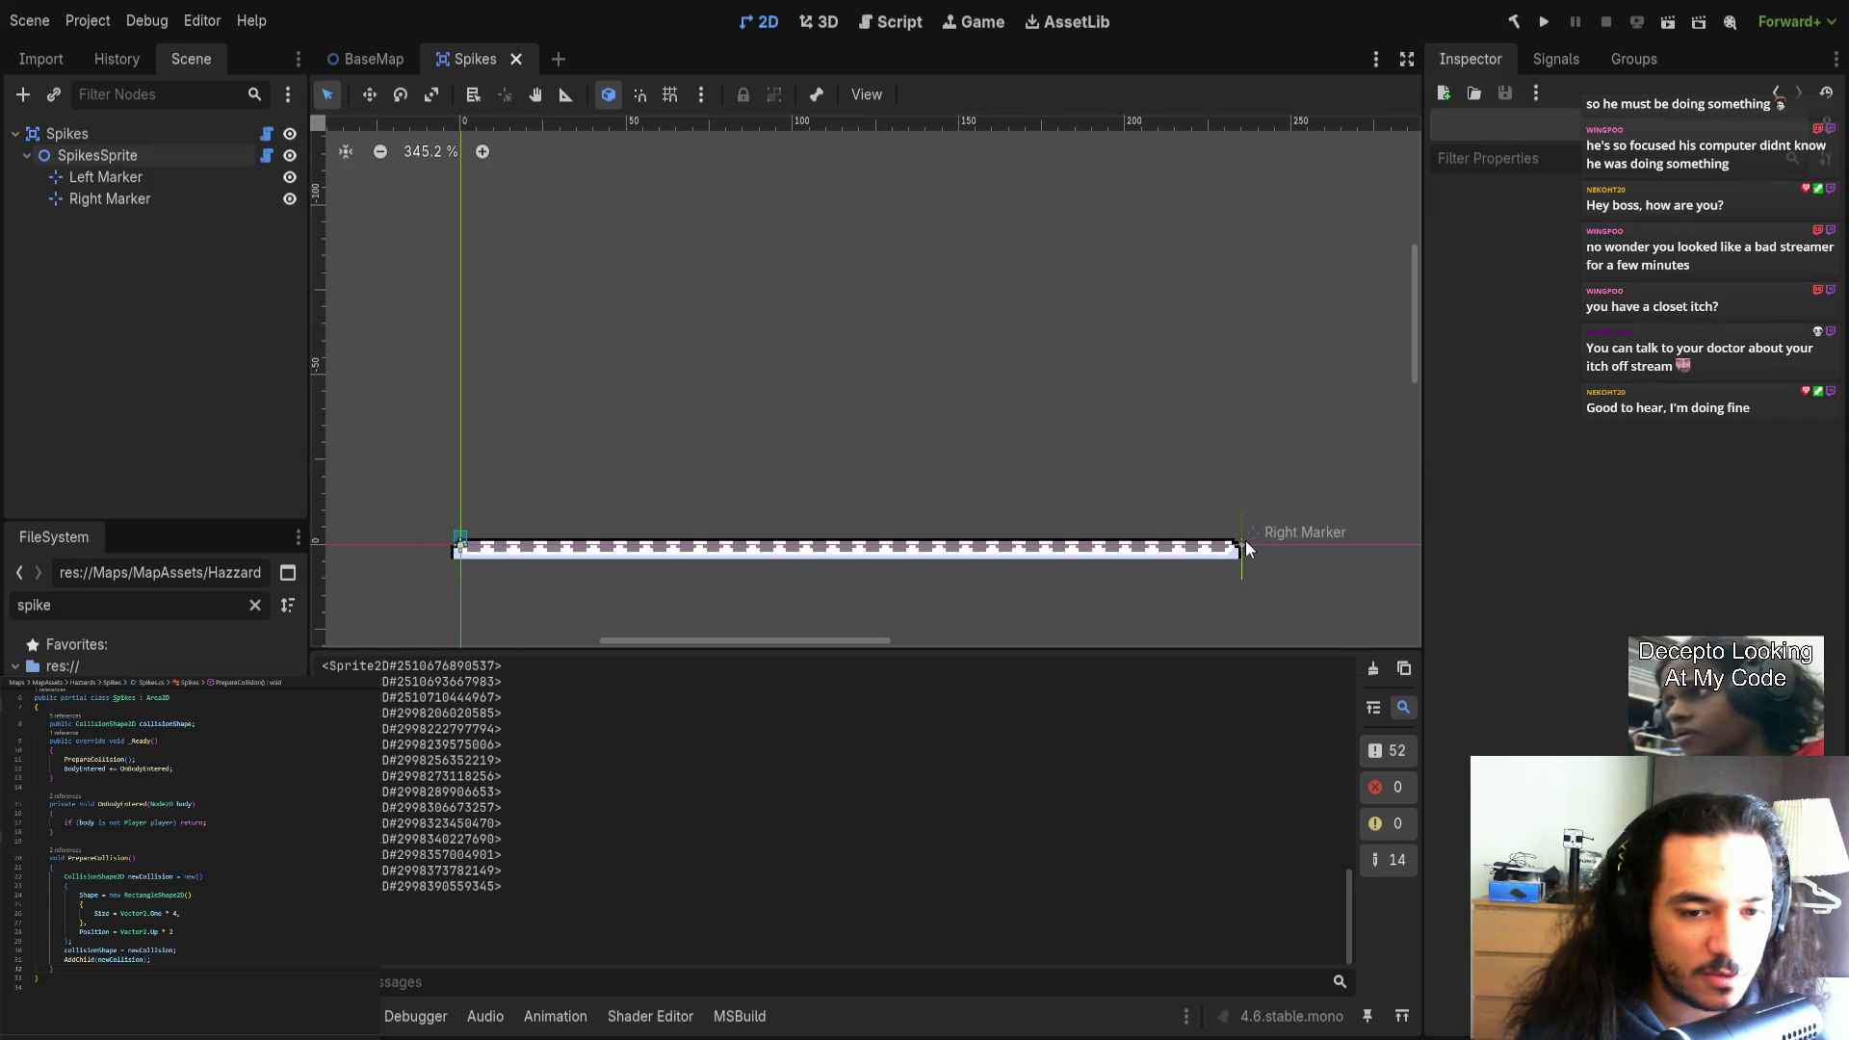
drag(1261, 545, 887, 542)
click(116, 155)
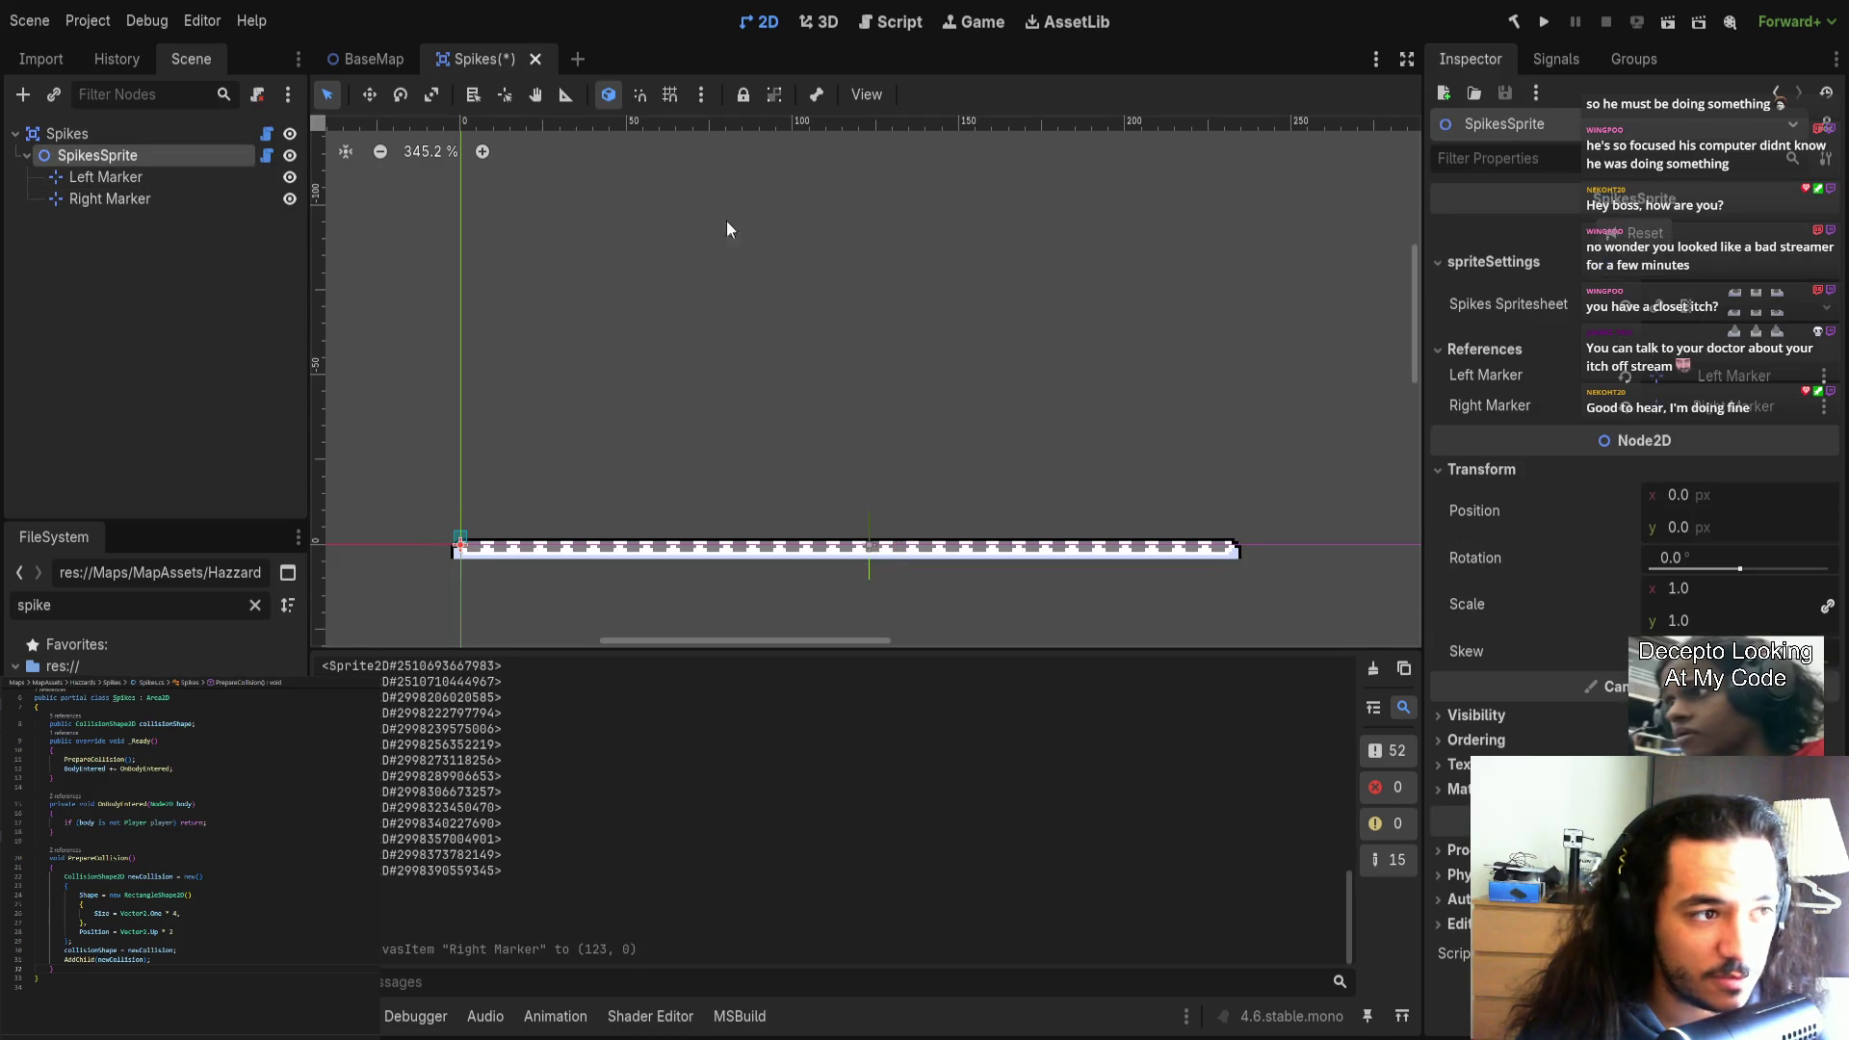
click(1675, 231)
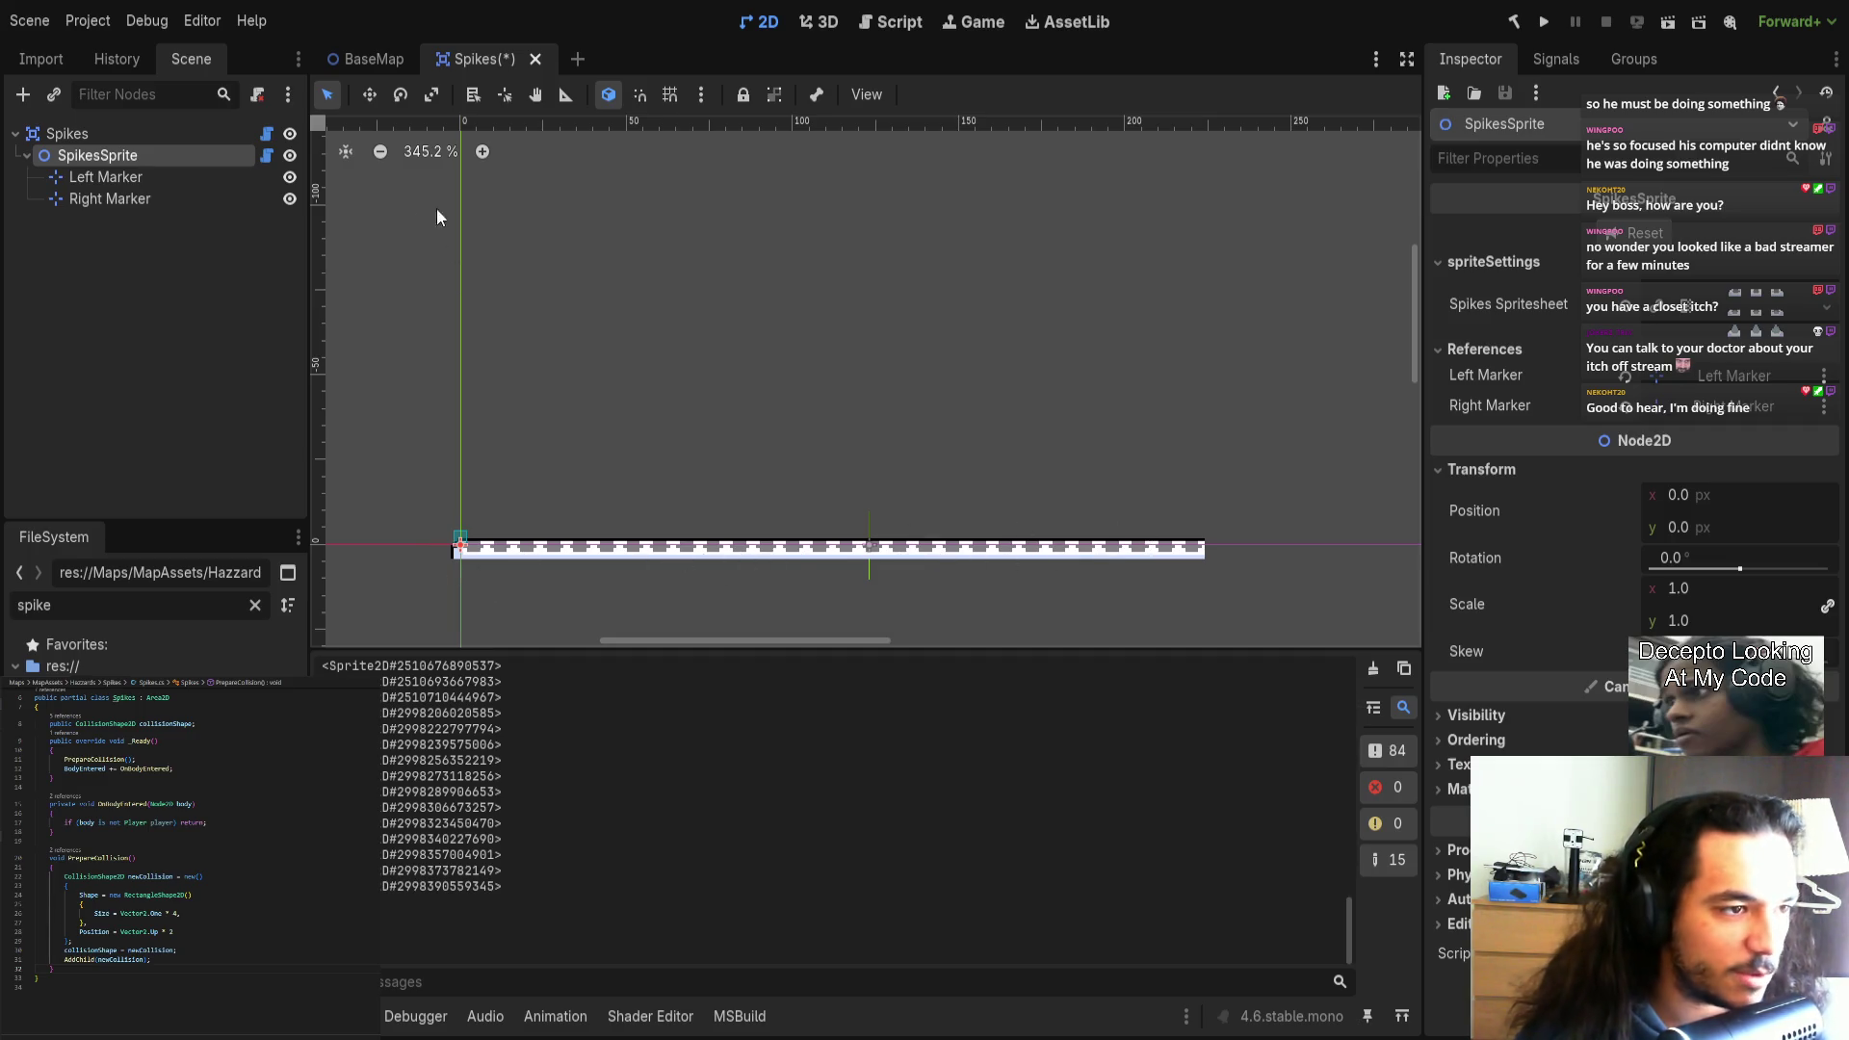
Open the SpikesSprite.cs script in the code editor and scroll through it.
click(267, 155)
scroll(174, 843, down, 6)
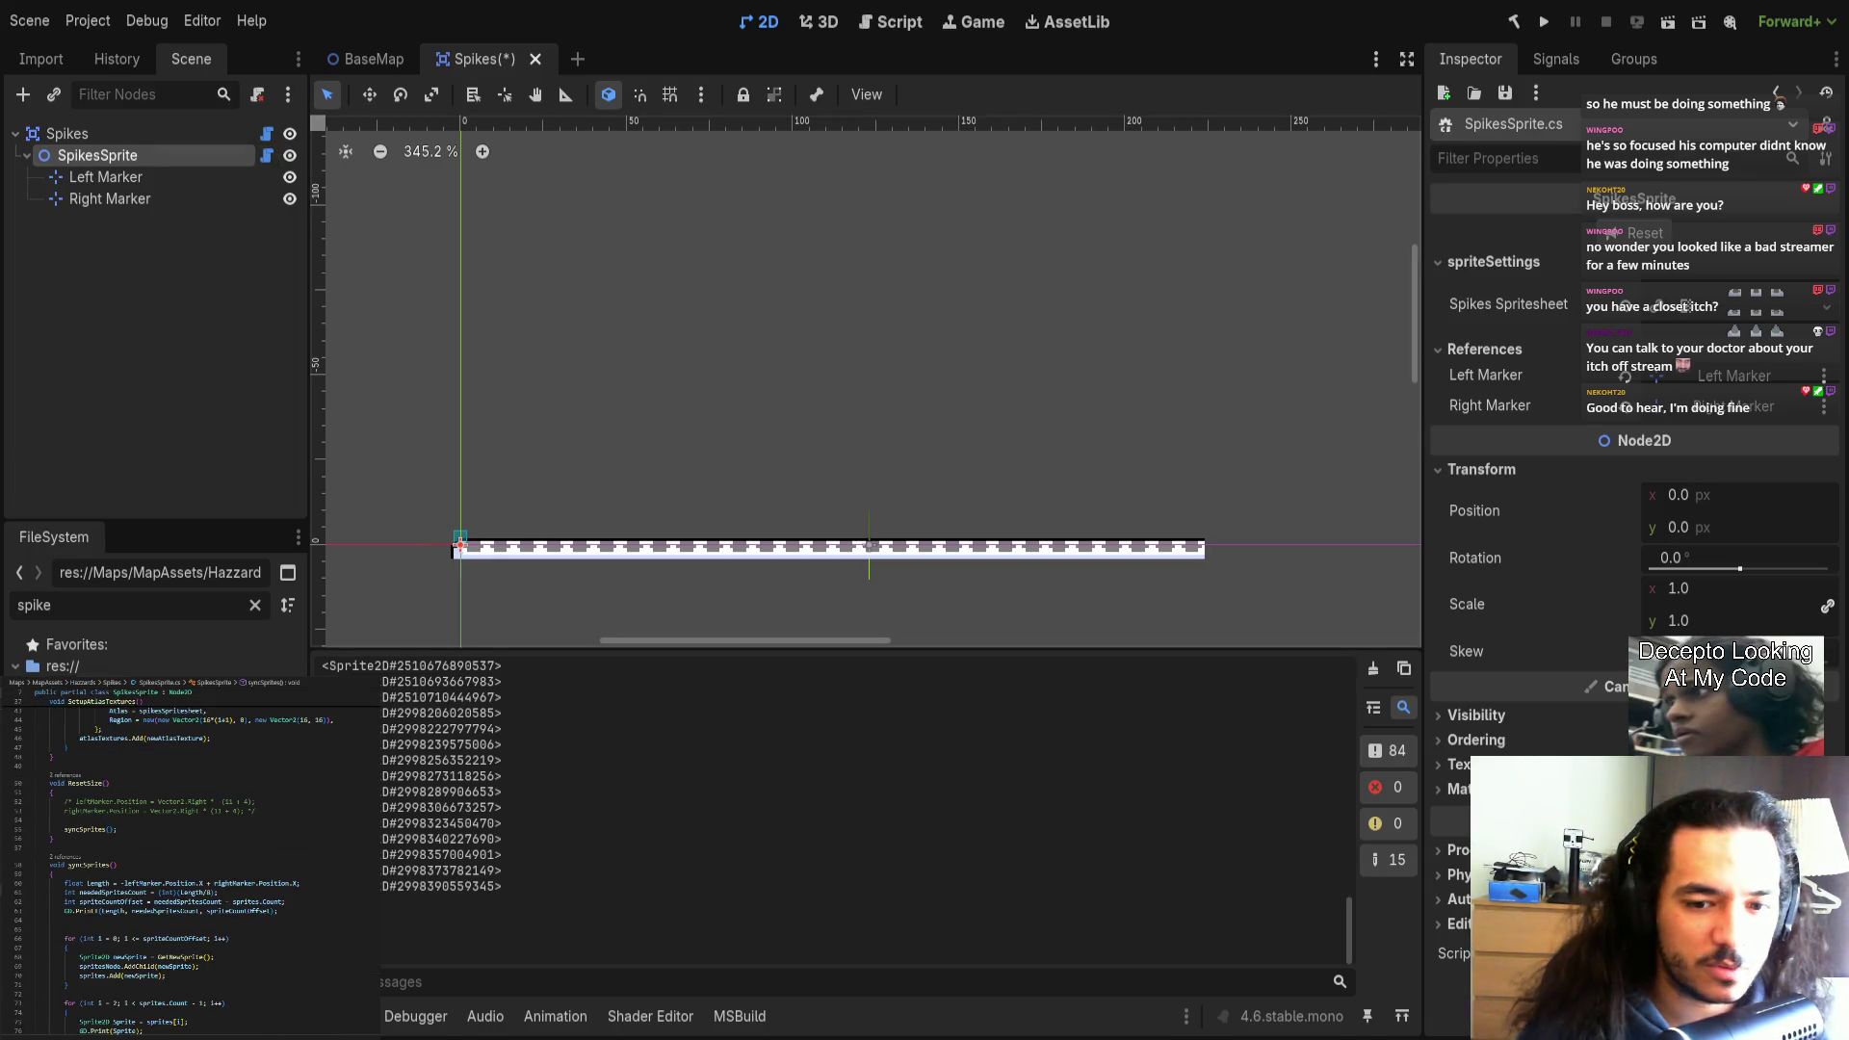
scroll(805, 596, down, 6)
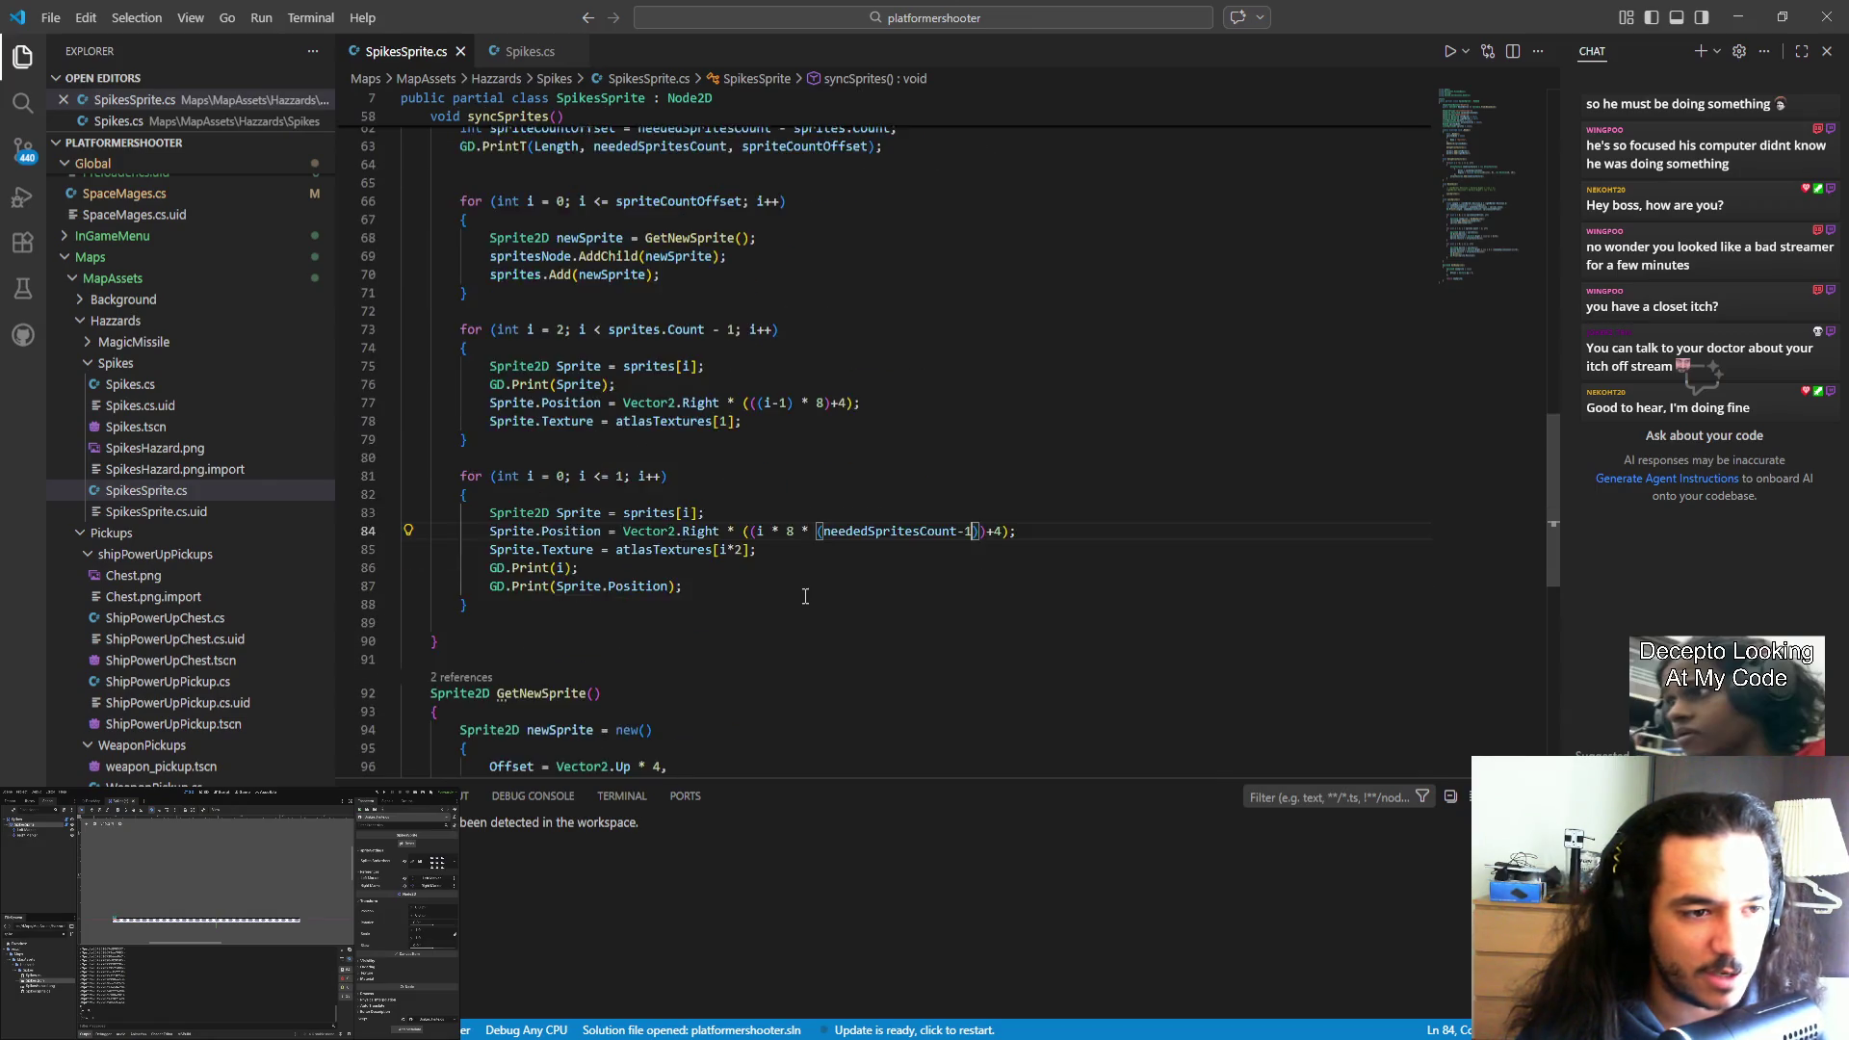
Add an if (spriteCountOffset > 0) line with an opening brace above the sprite-adding for loop.
scroll(805, 596, up, 3)
double_click(551, 273)
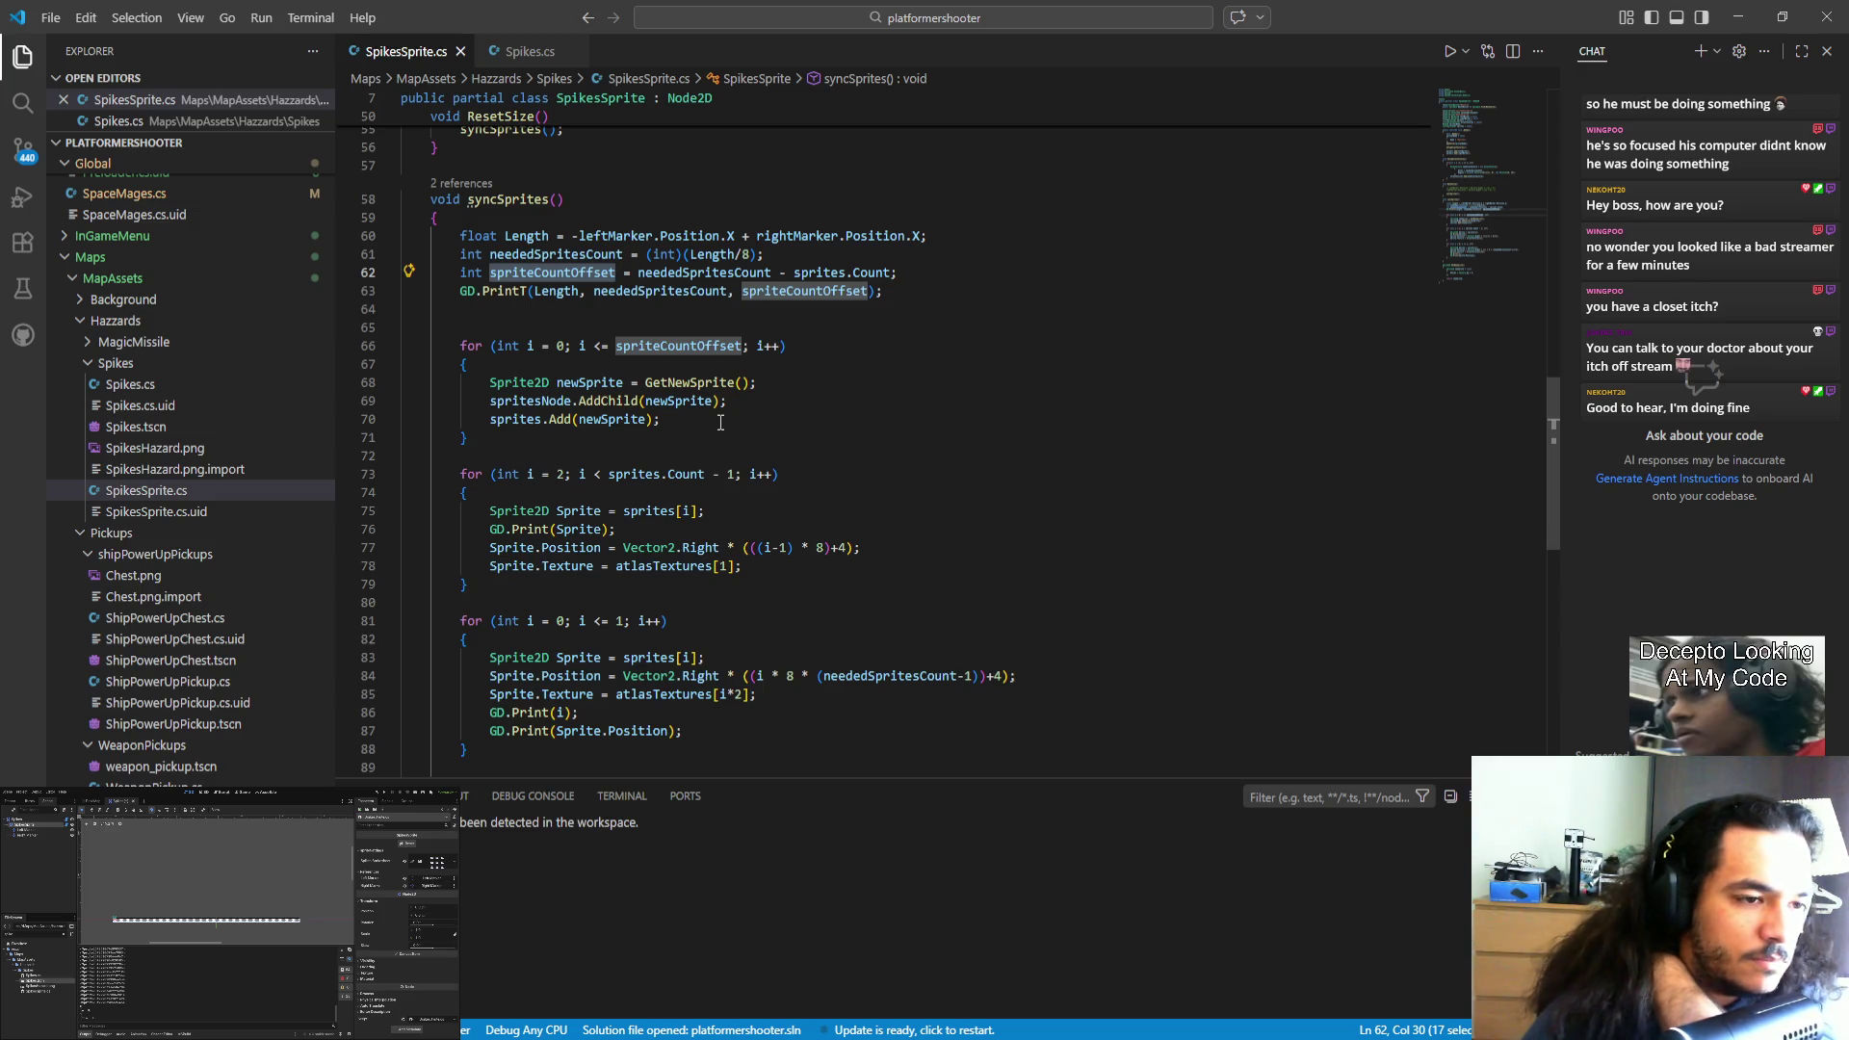
click(566, 327)
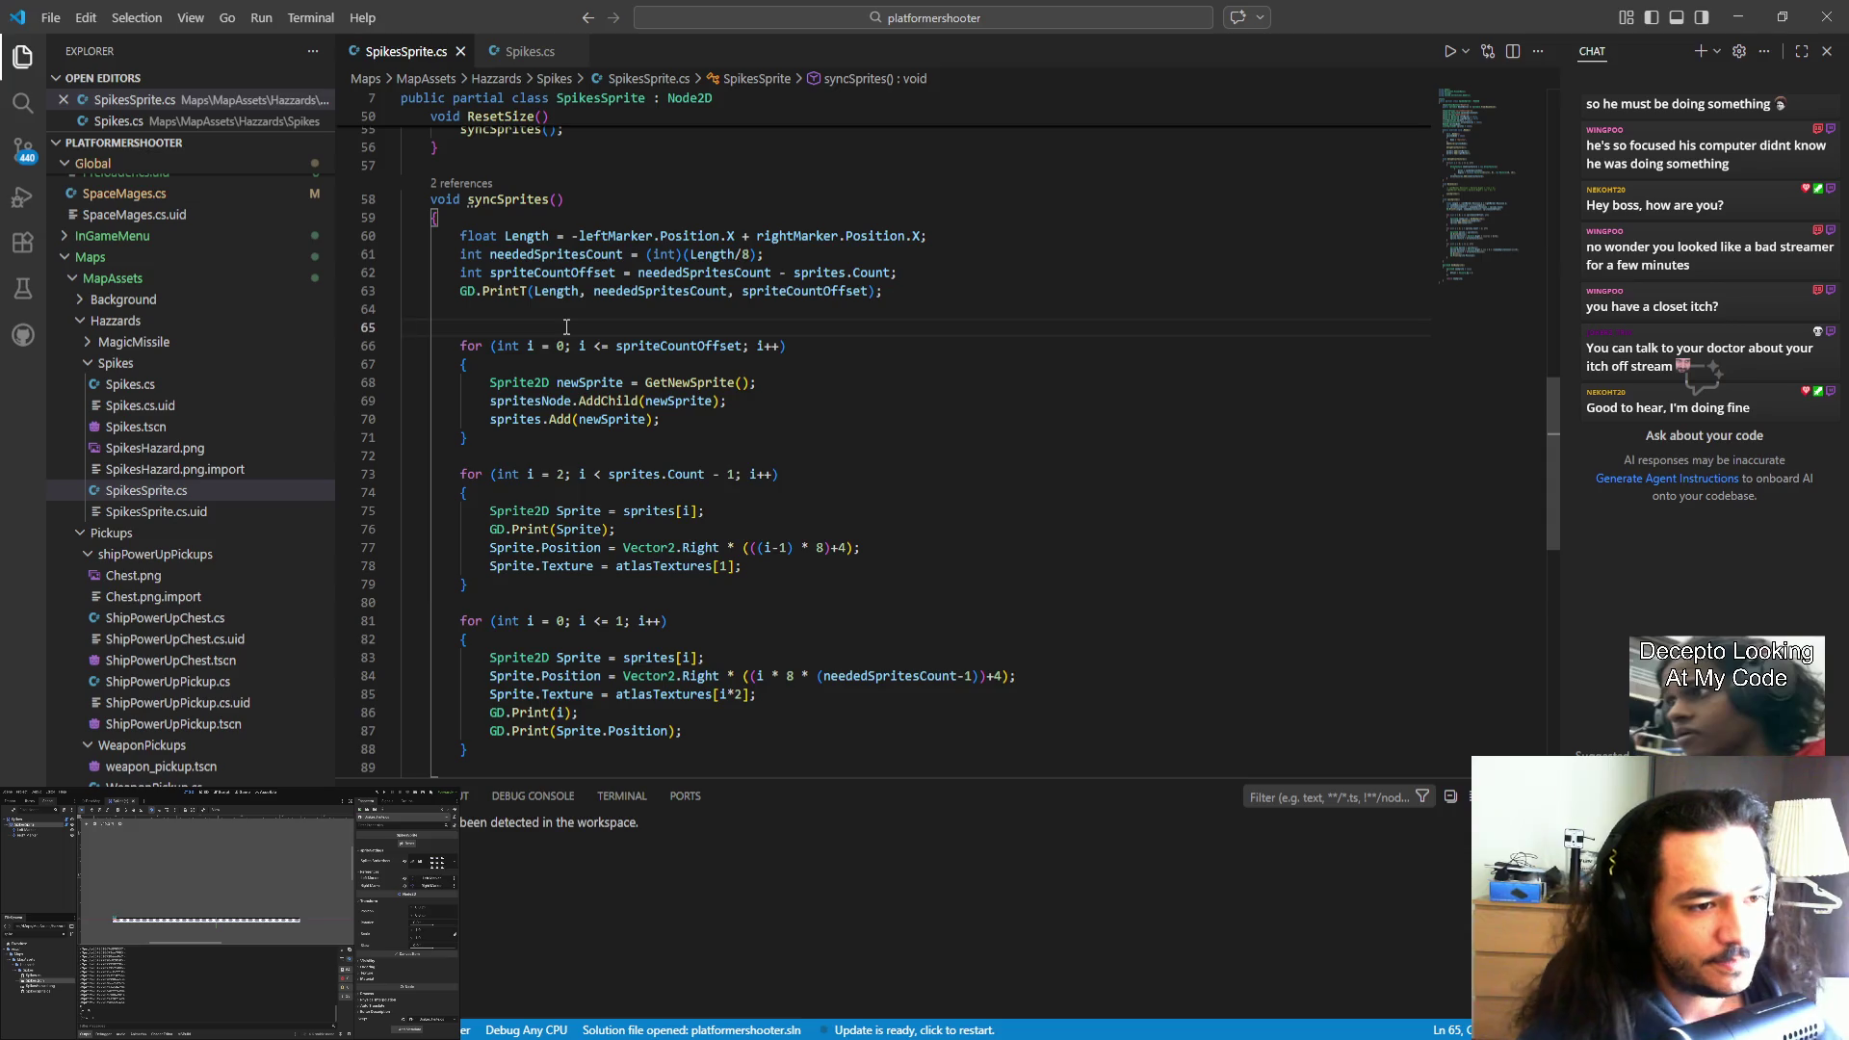
key(Tab)
key(Return)
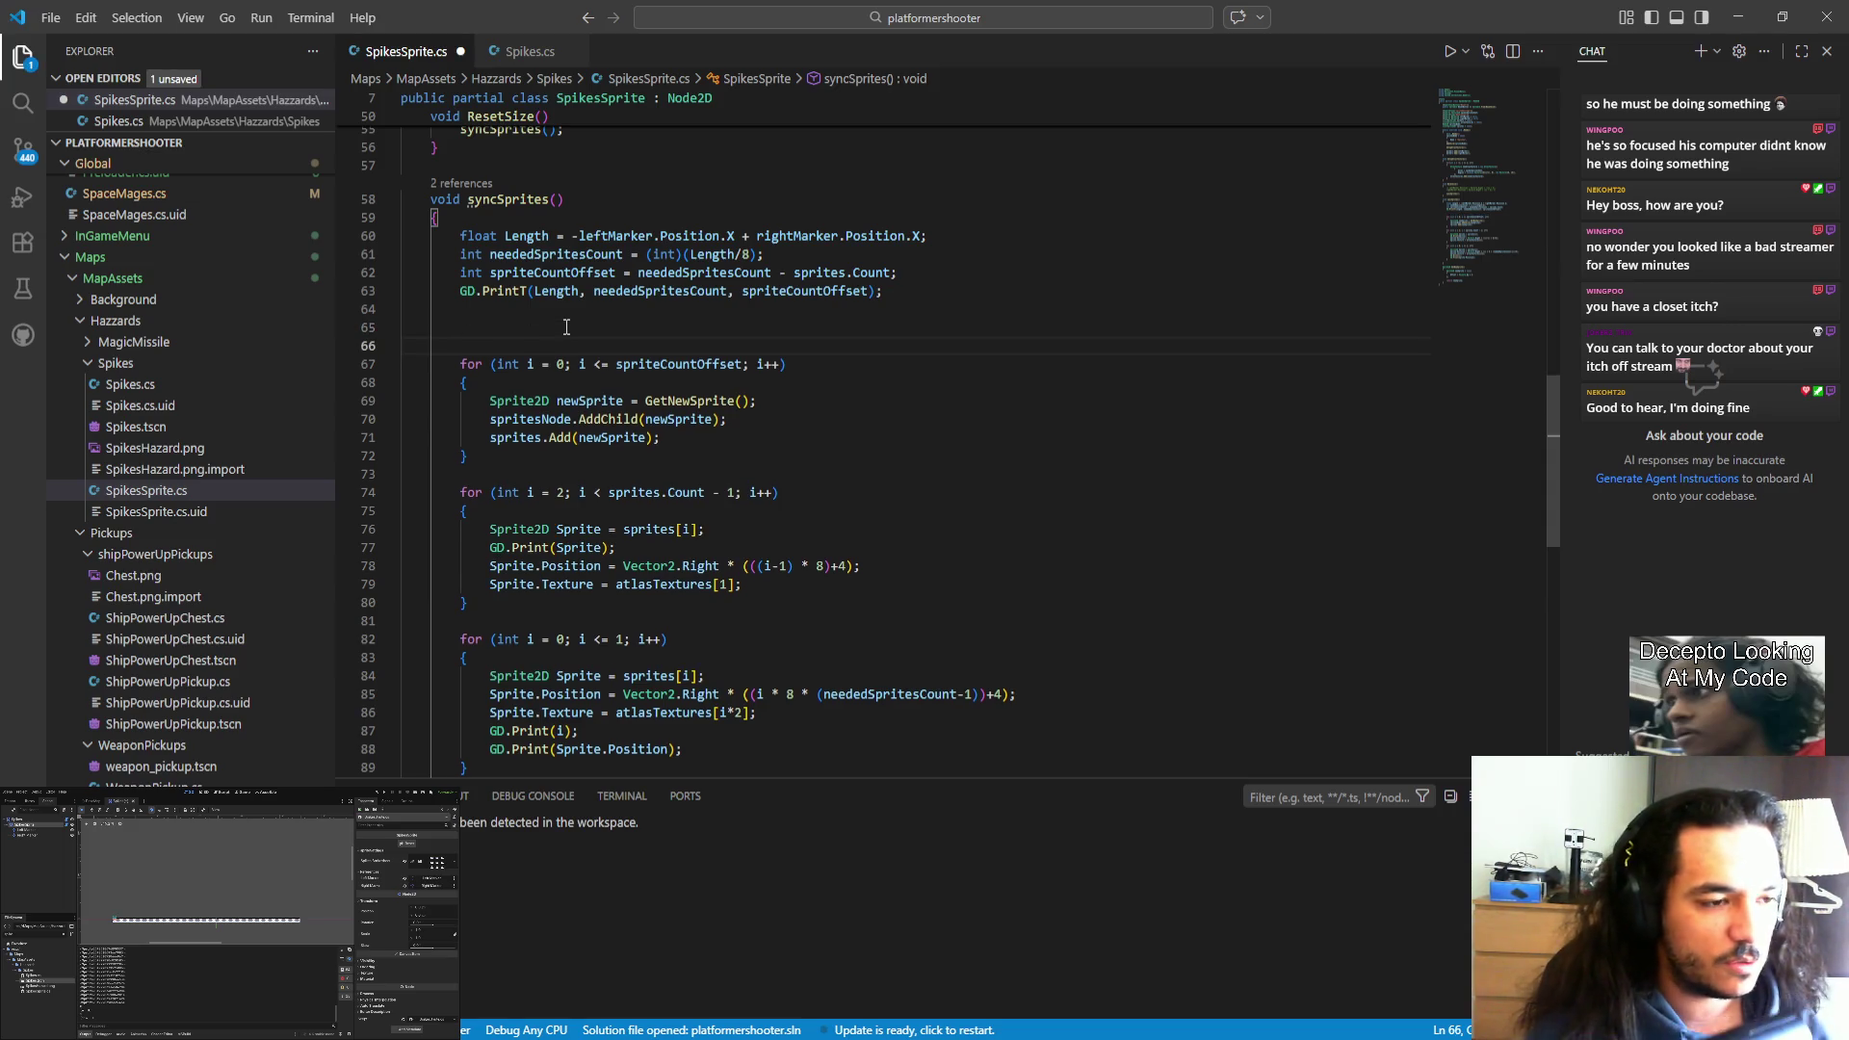
text(if )
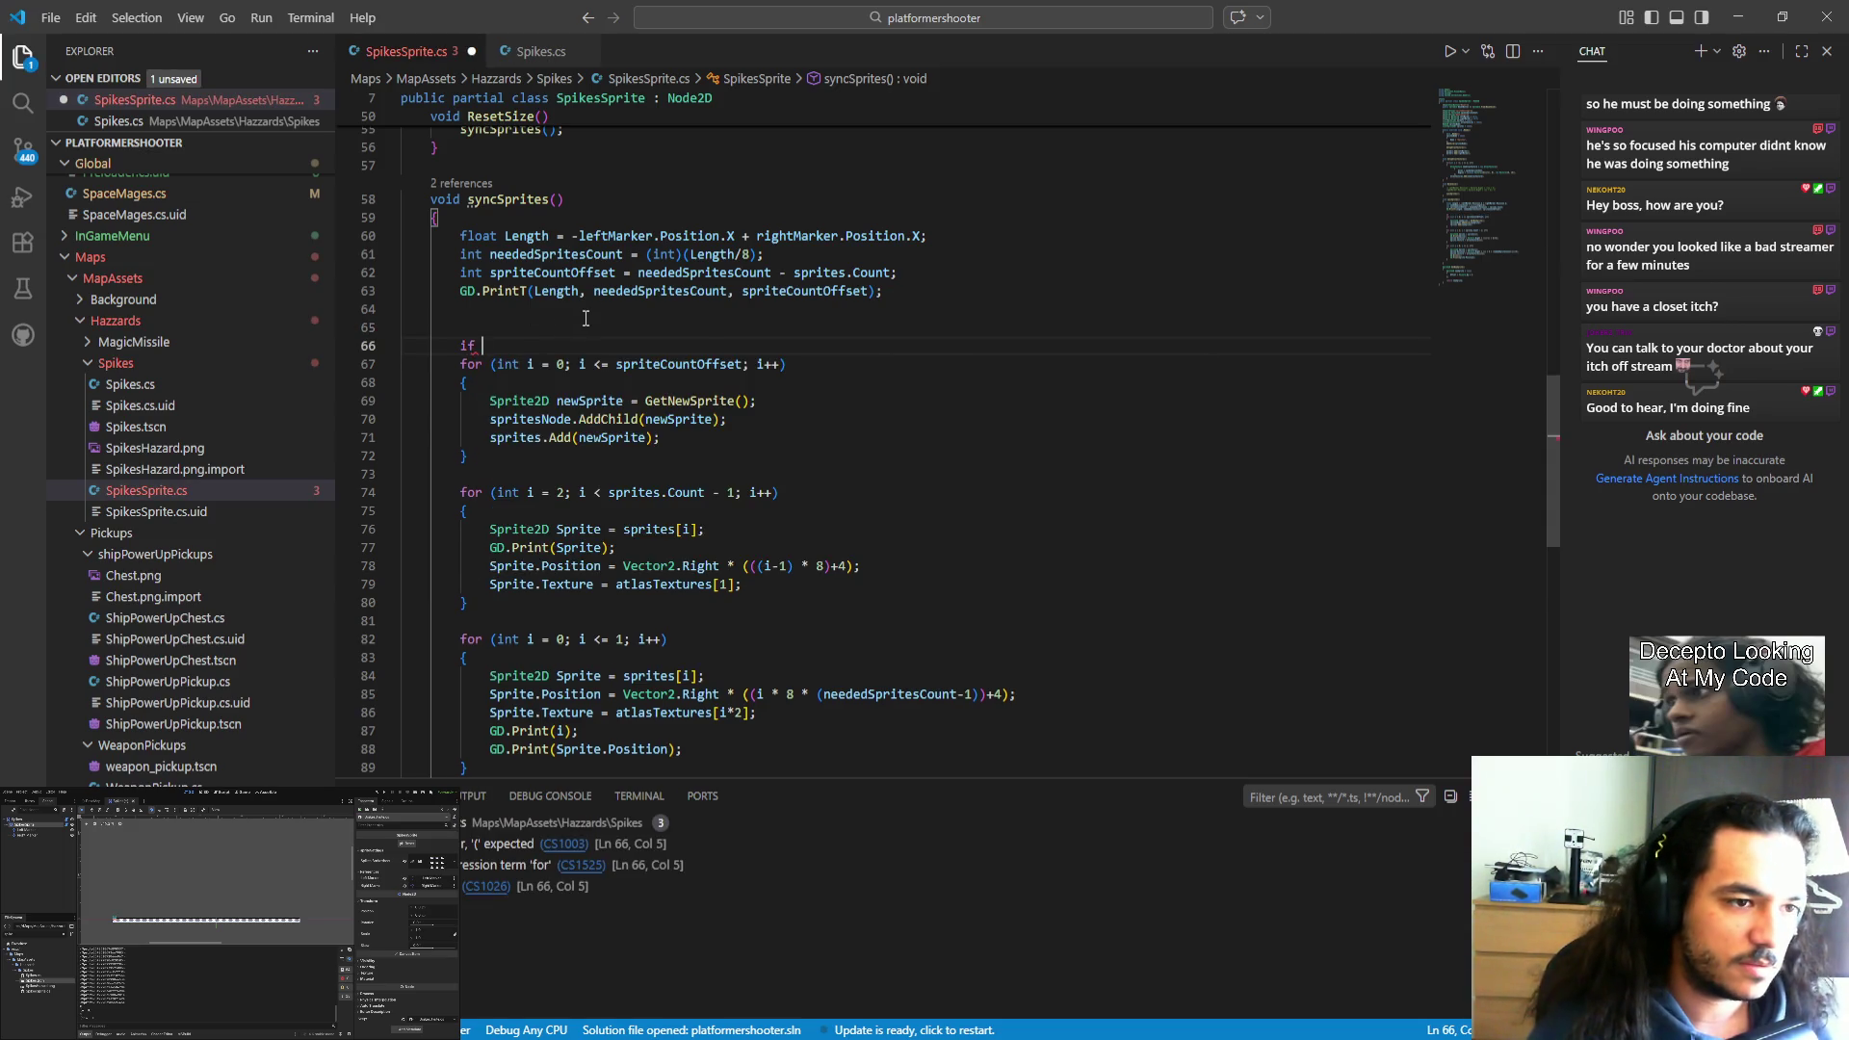
text((spriteCountOffset )
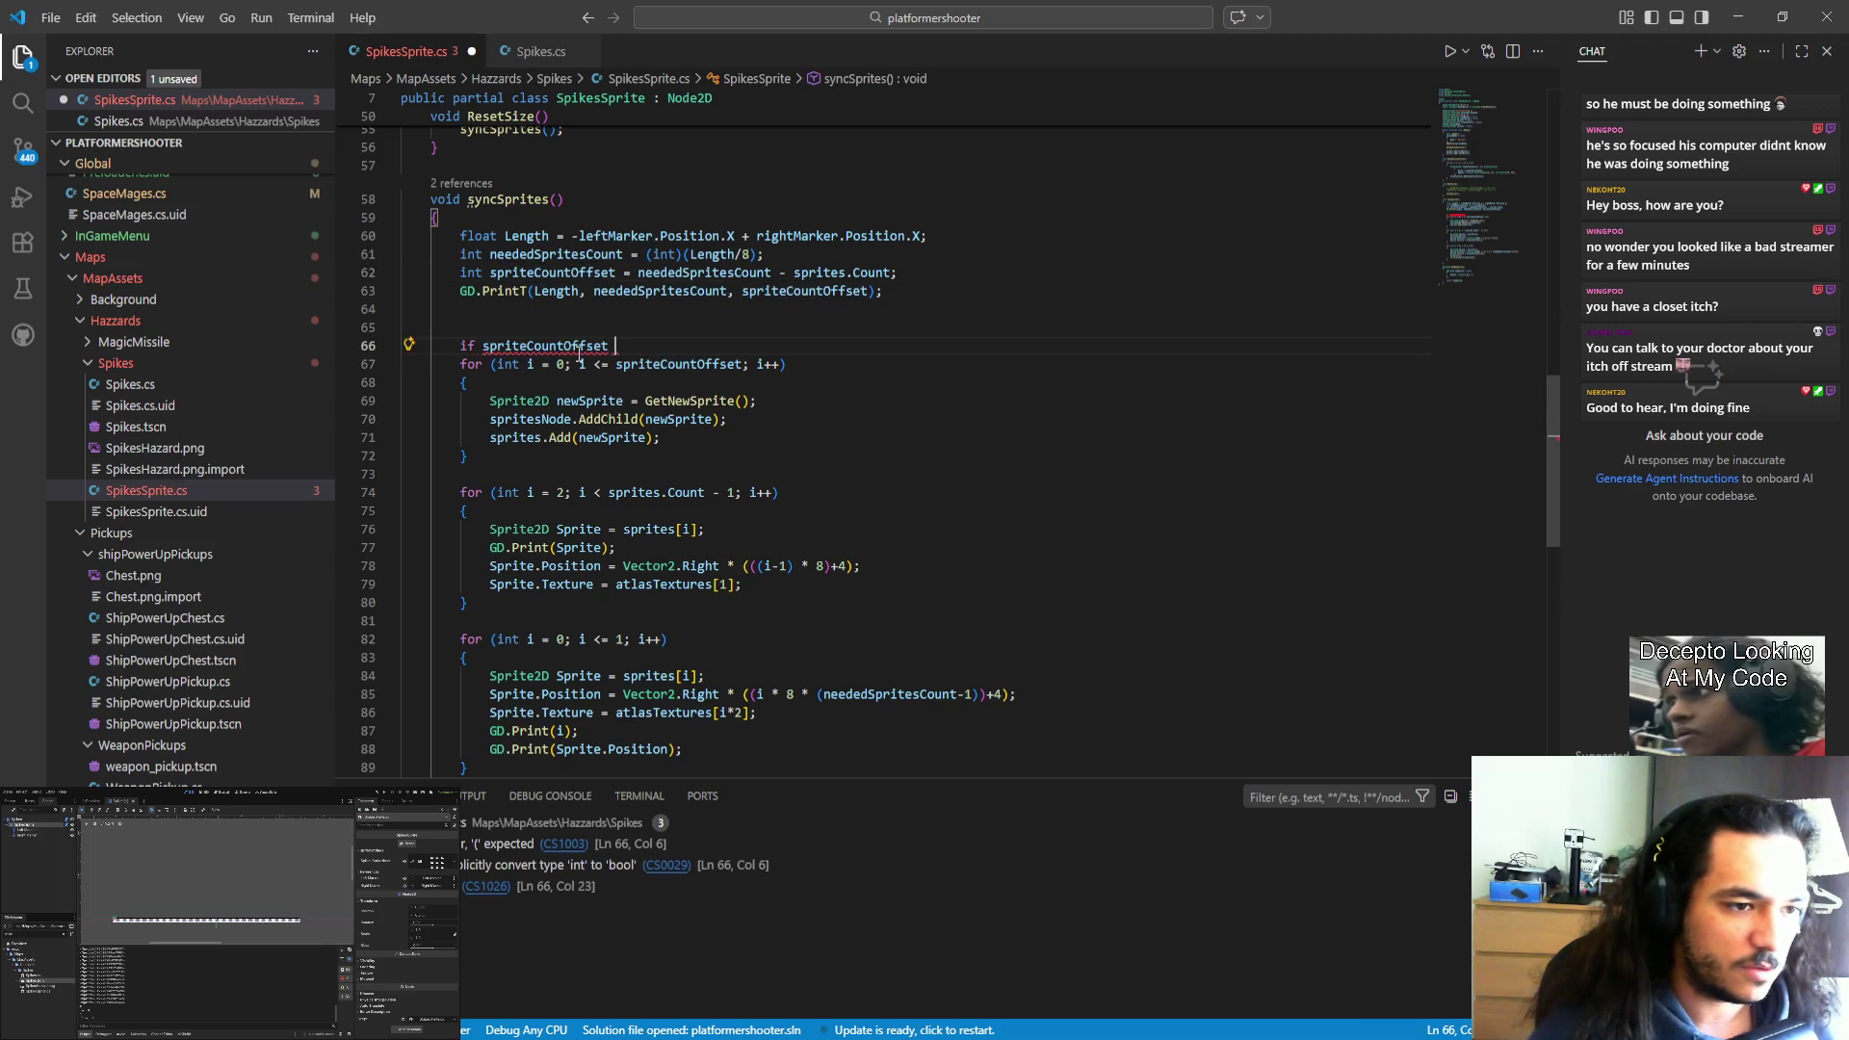
text(>)
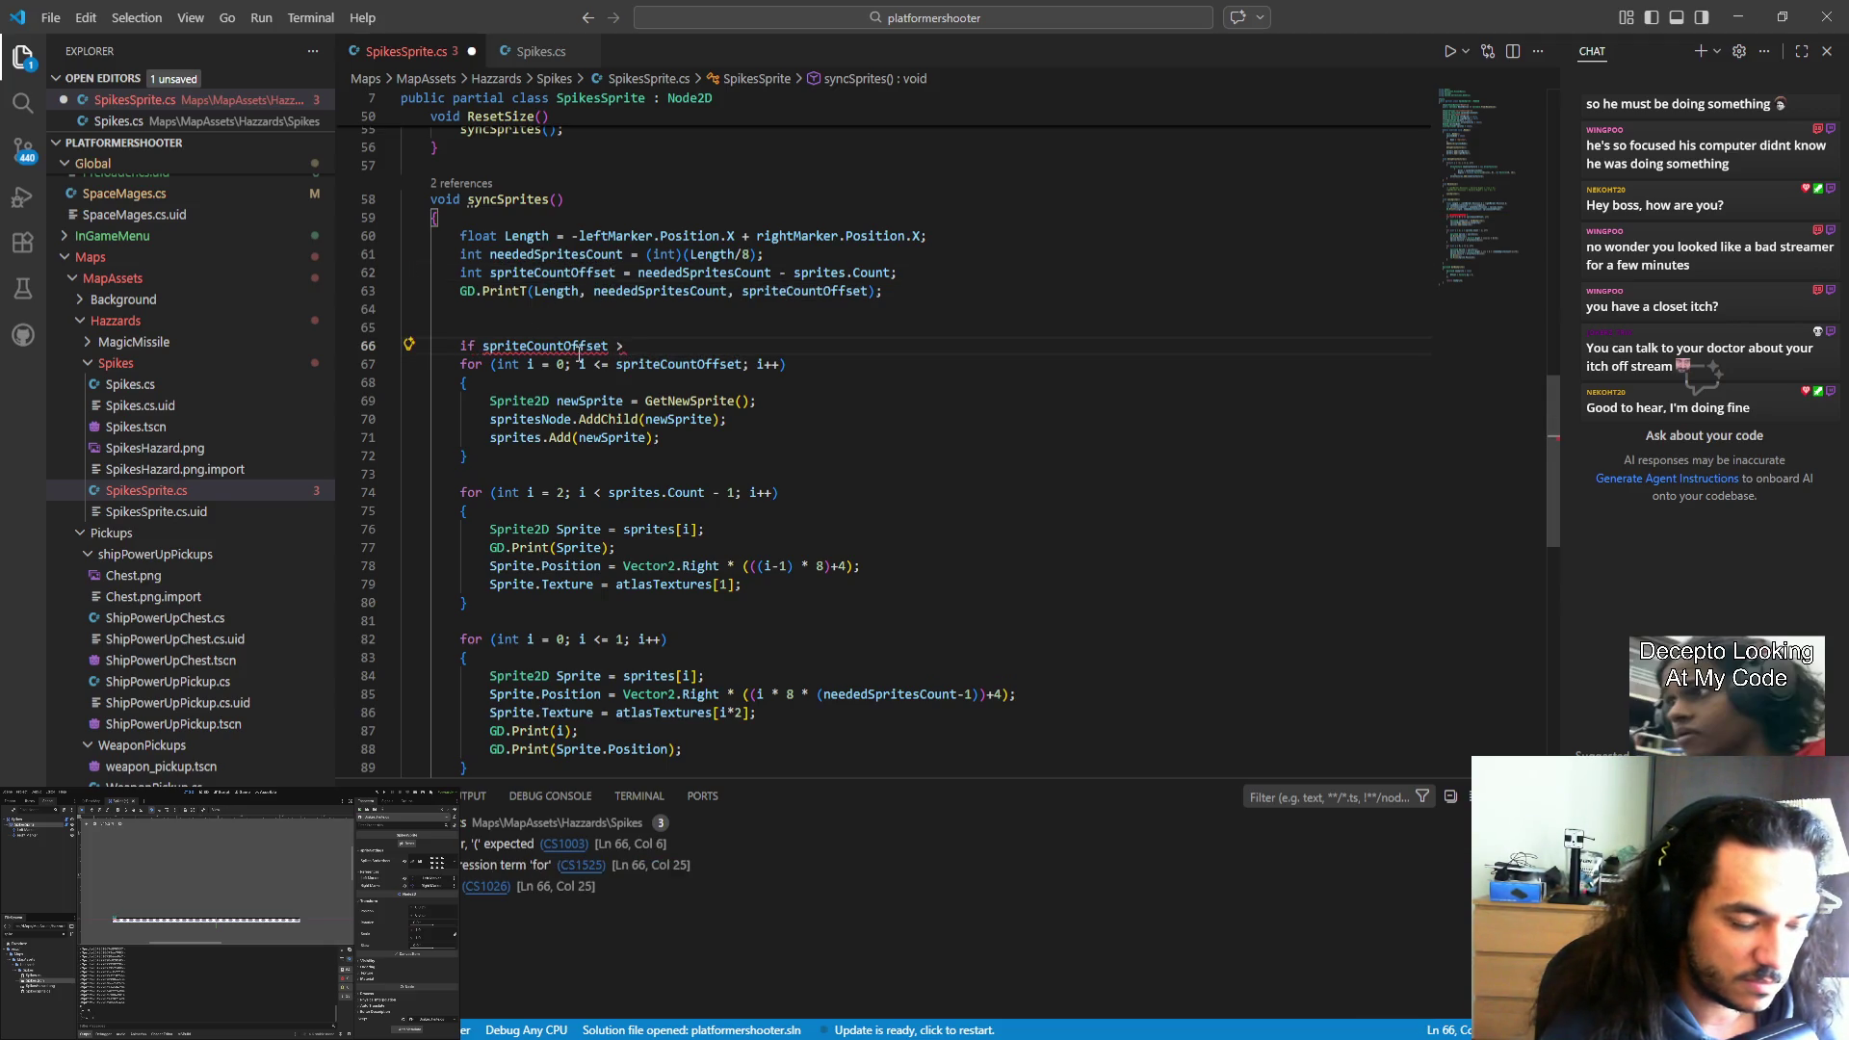
text( 0)
key(ctrl+shift+Left)
key(ctrl+shift+Left)
key(ctrl+shift+Left)
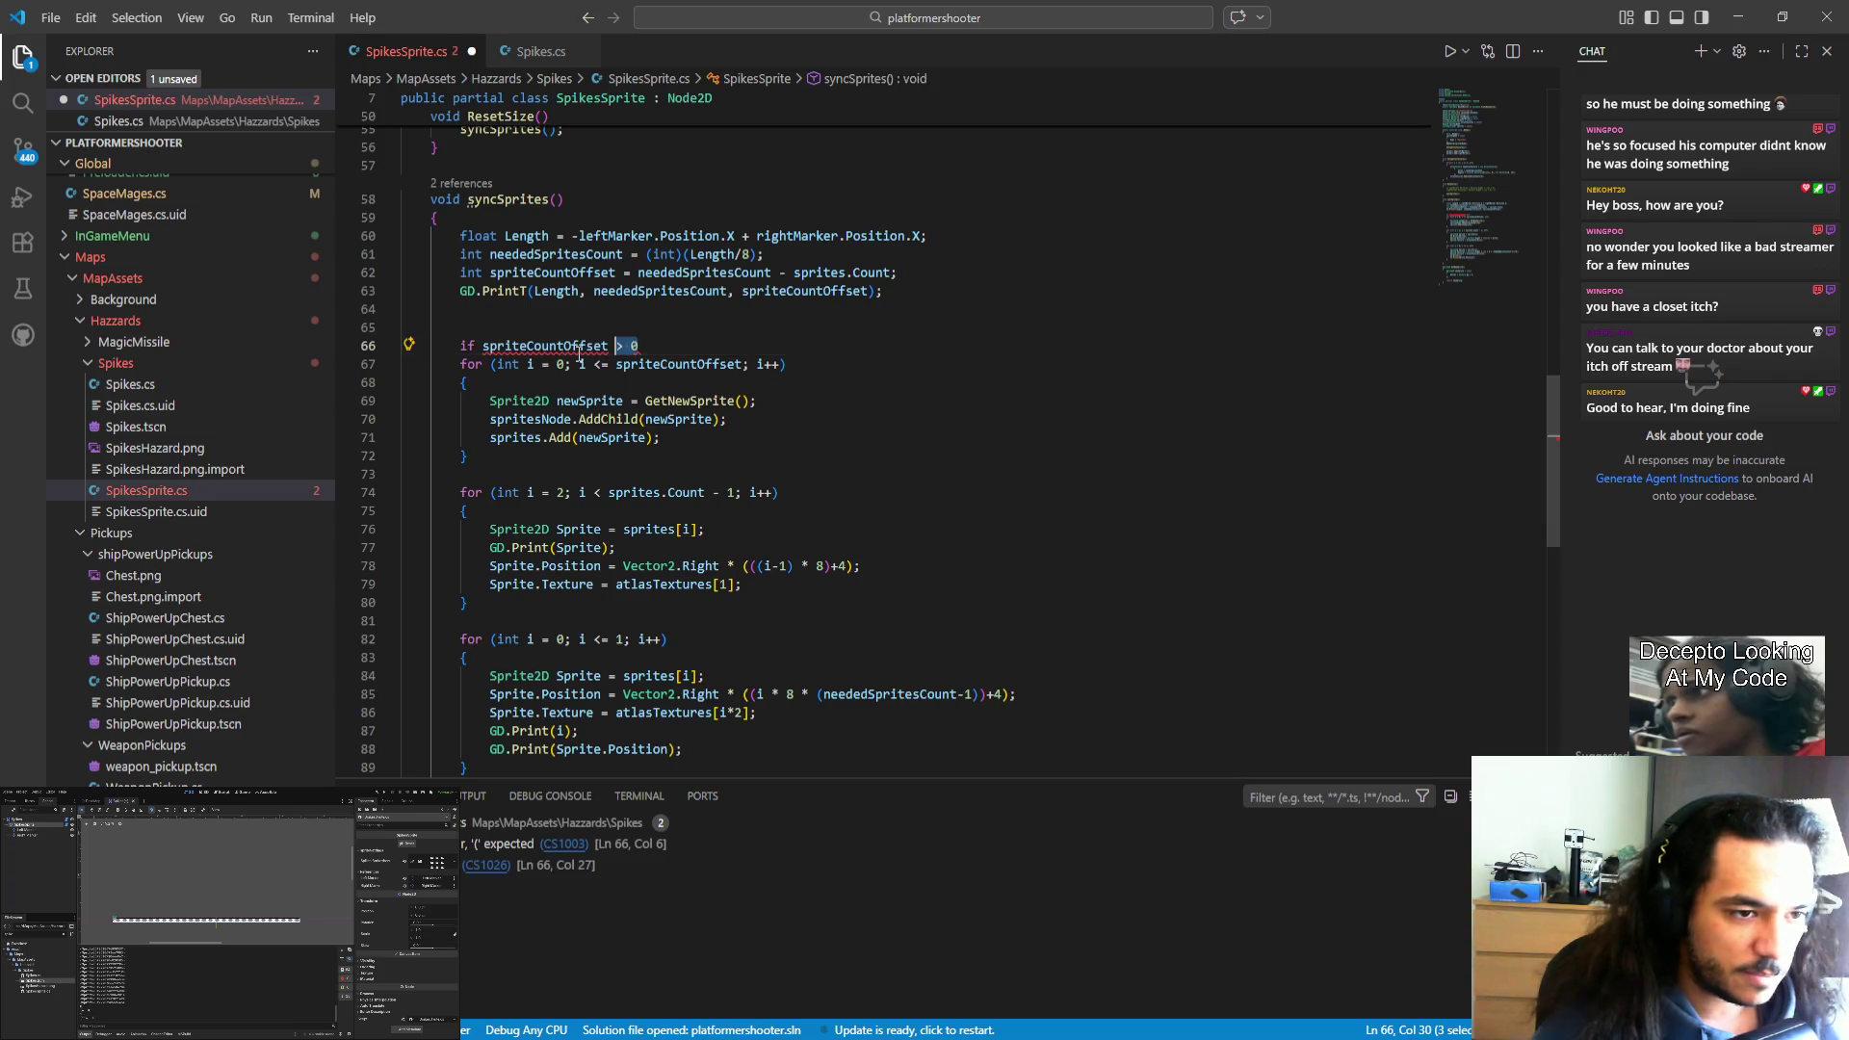
text(()
key(Right)
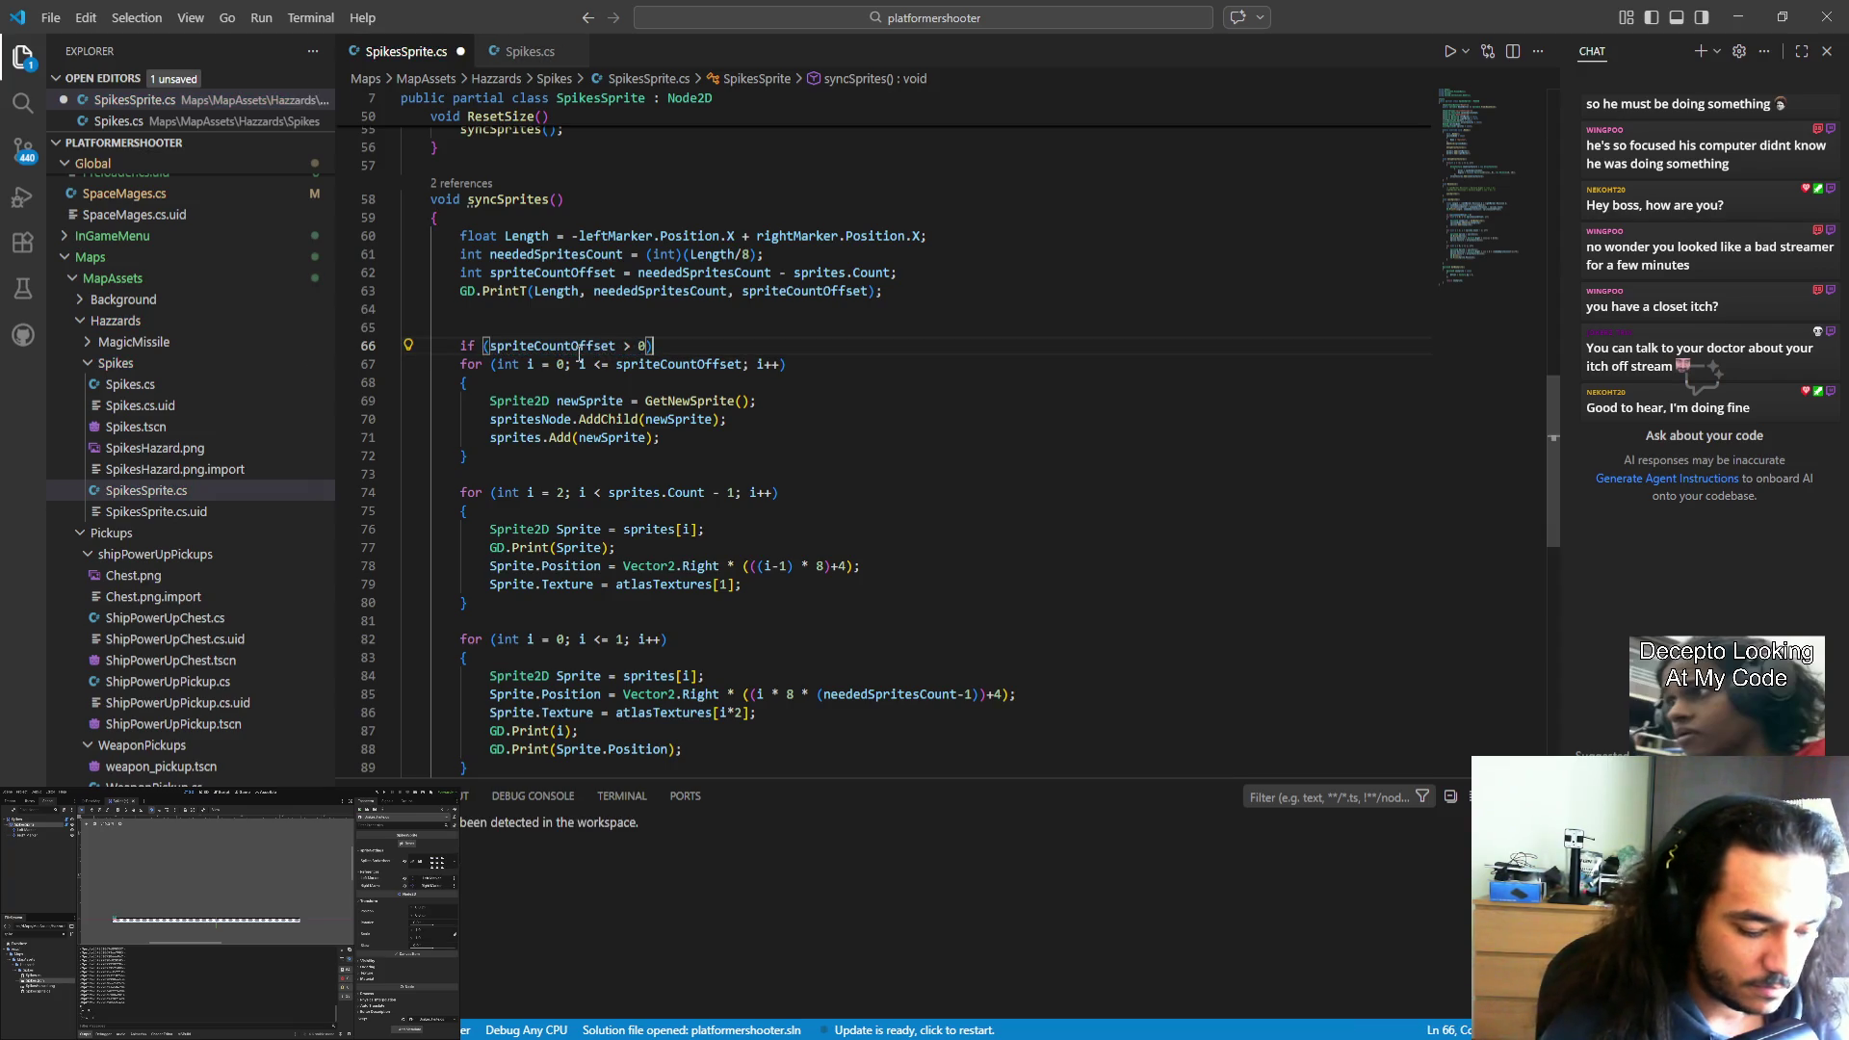
key(Return)
text({)
key(Return)
Move the for loop inside the if braces and remove the leftover empty line.
key(Down)
key(Down)
key(shift+Down)
key(shift+Down)
key(shift+Down)
key(shift+Down)
key(shift+Down)
key(alt+Up)
key(alt+Up)
key(Tab)
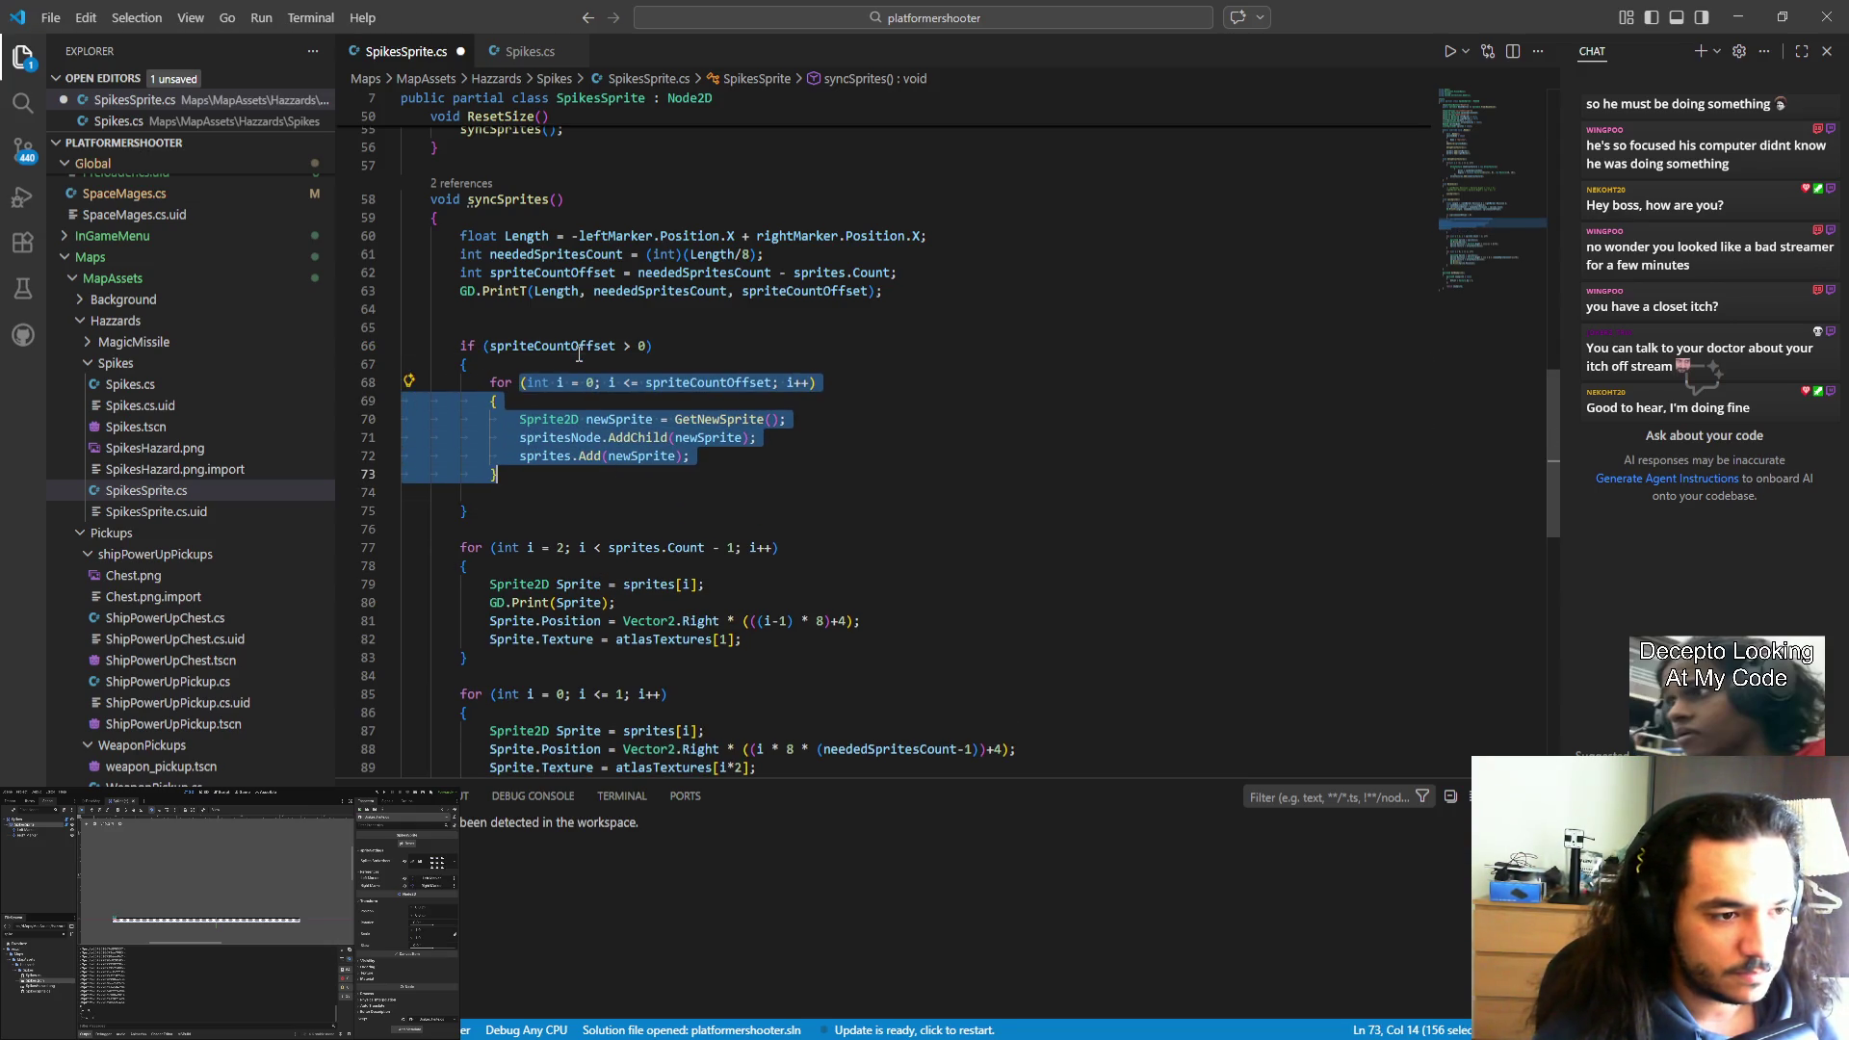
key(Down)
key(BackSpace)
key(BackSpace)
Add an else block and paste a copy of the sprite-adding loop inside it.
key(Down)
key(Return)
text(else:)
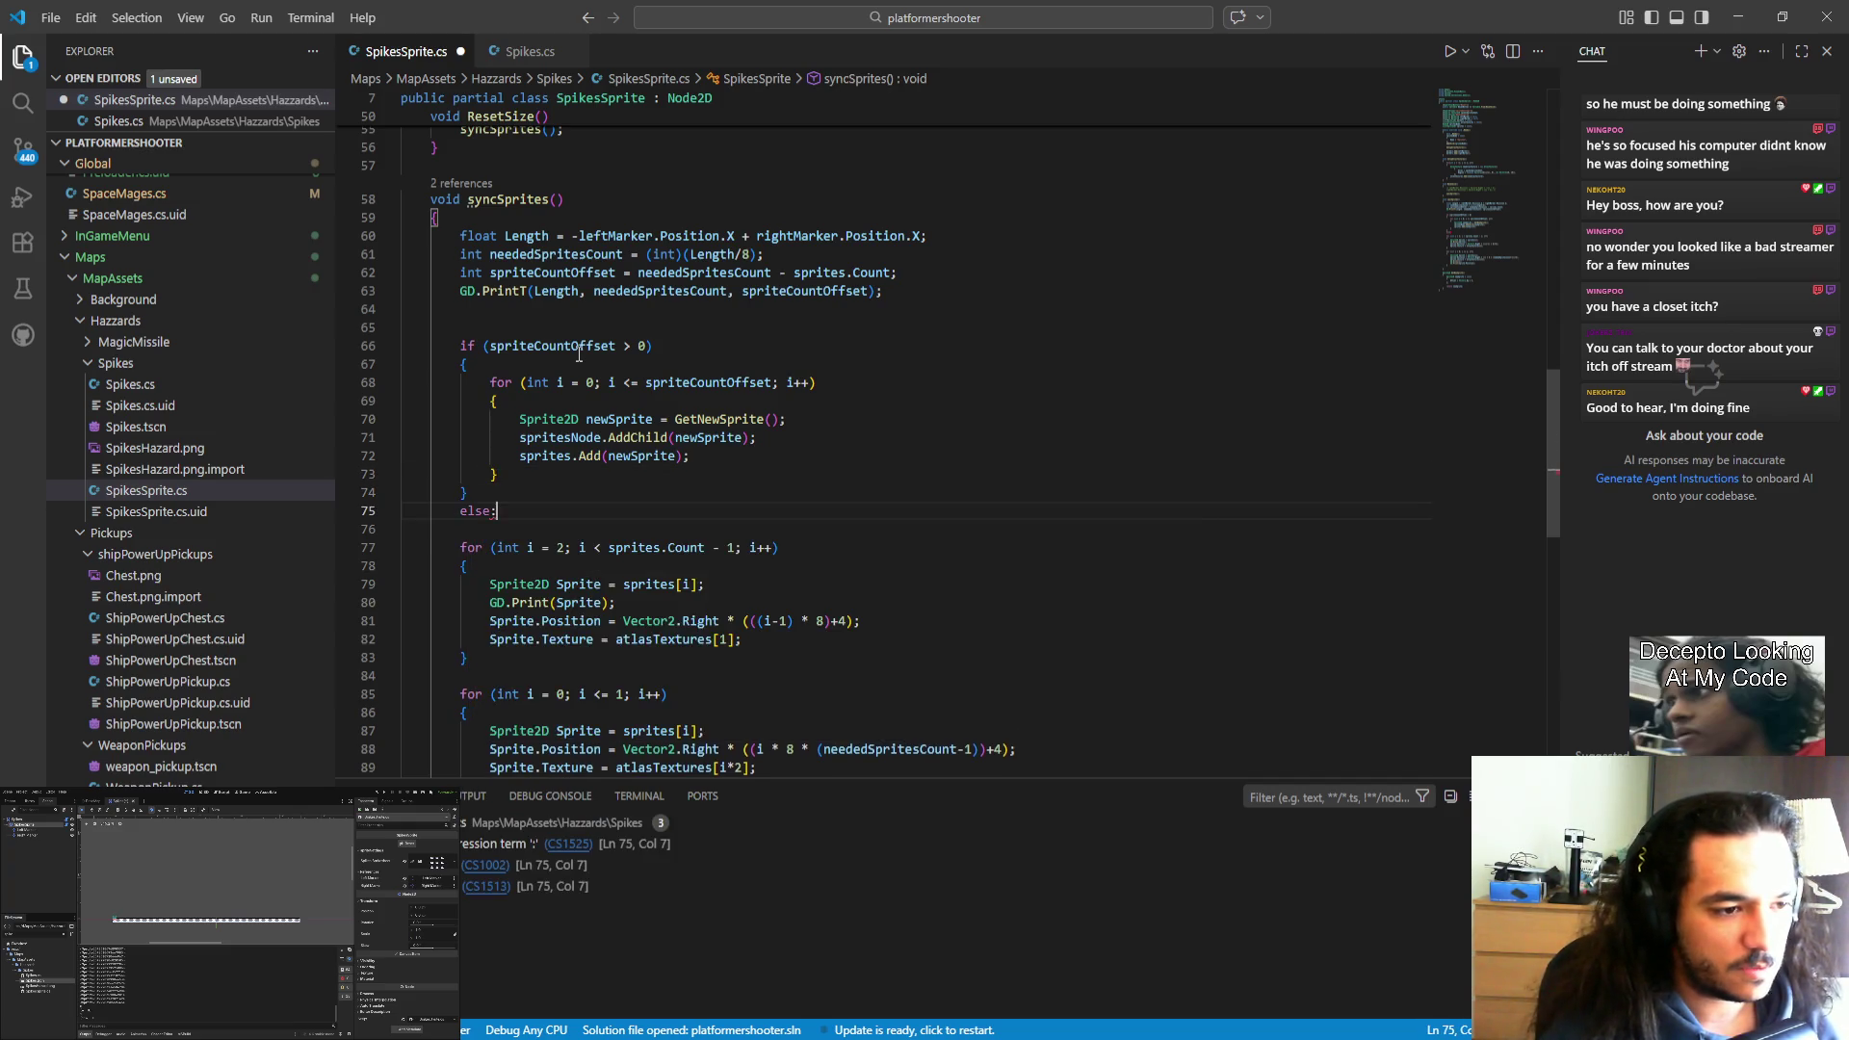
key(BackSpace)
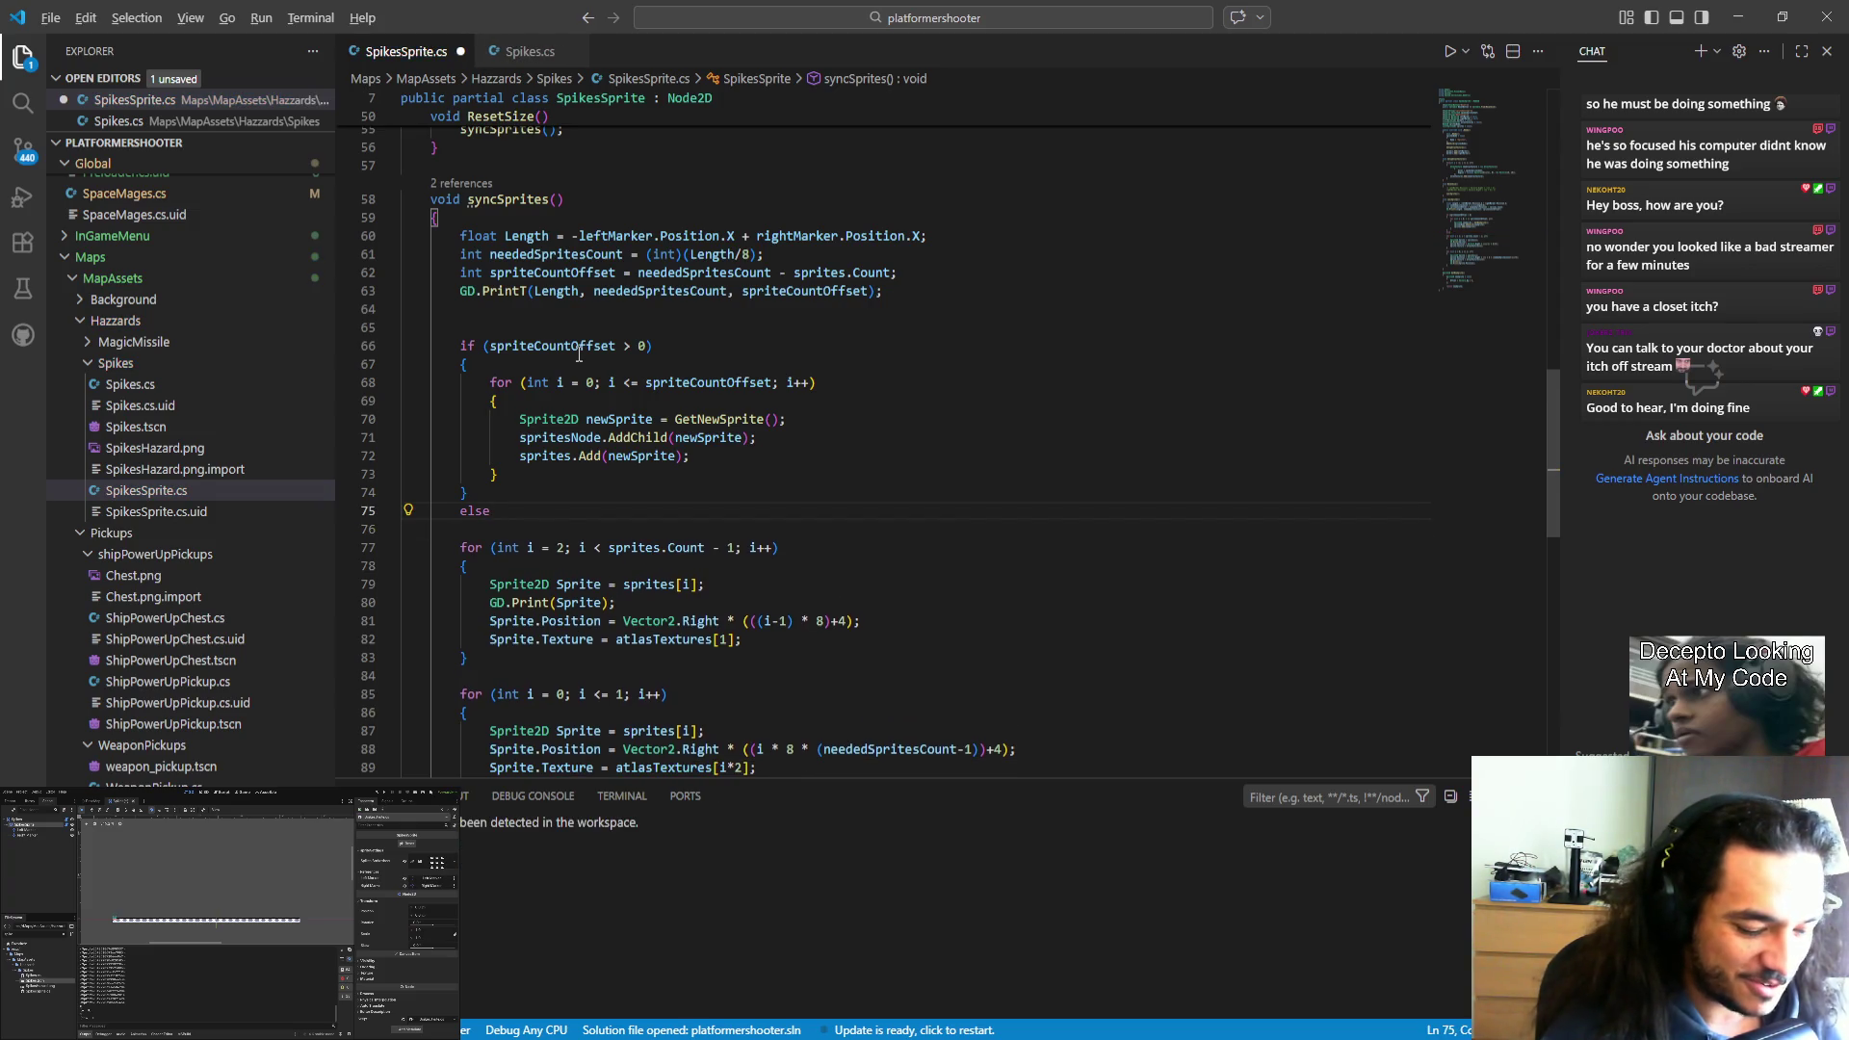
text({})
key(Return)
text({)
key(Return)
drag(491, 471, 404, 383)
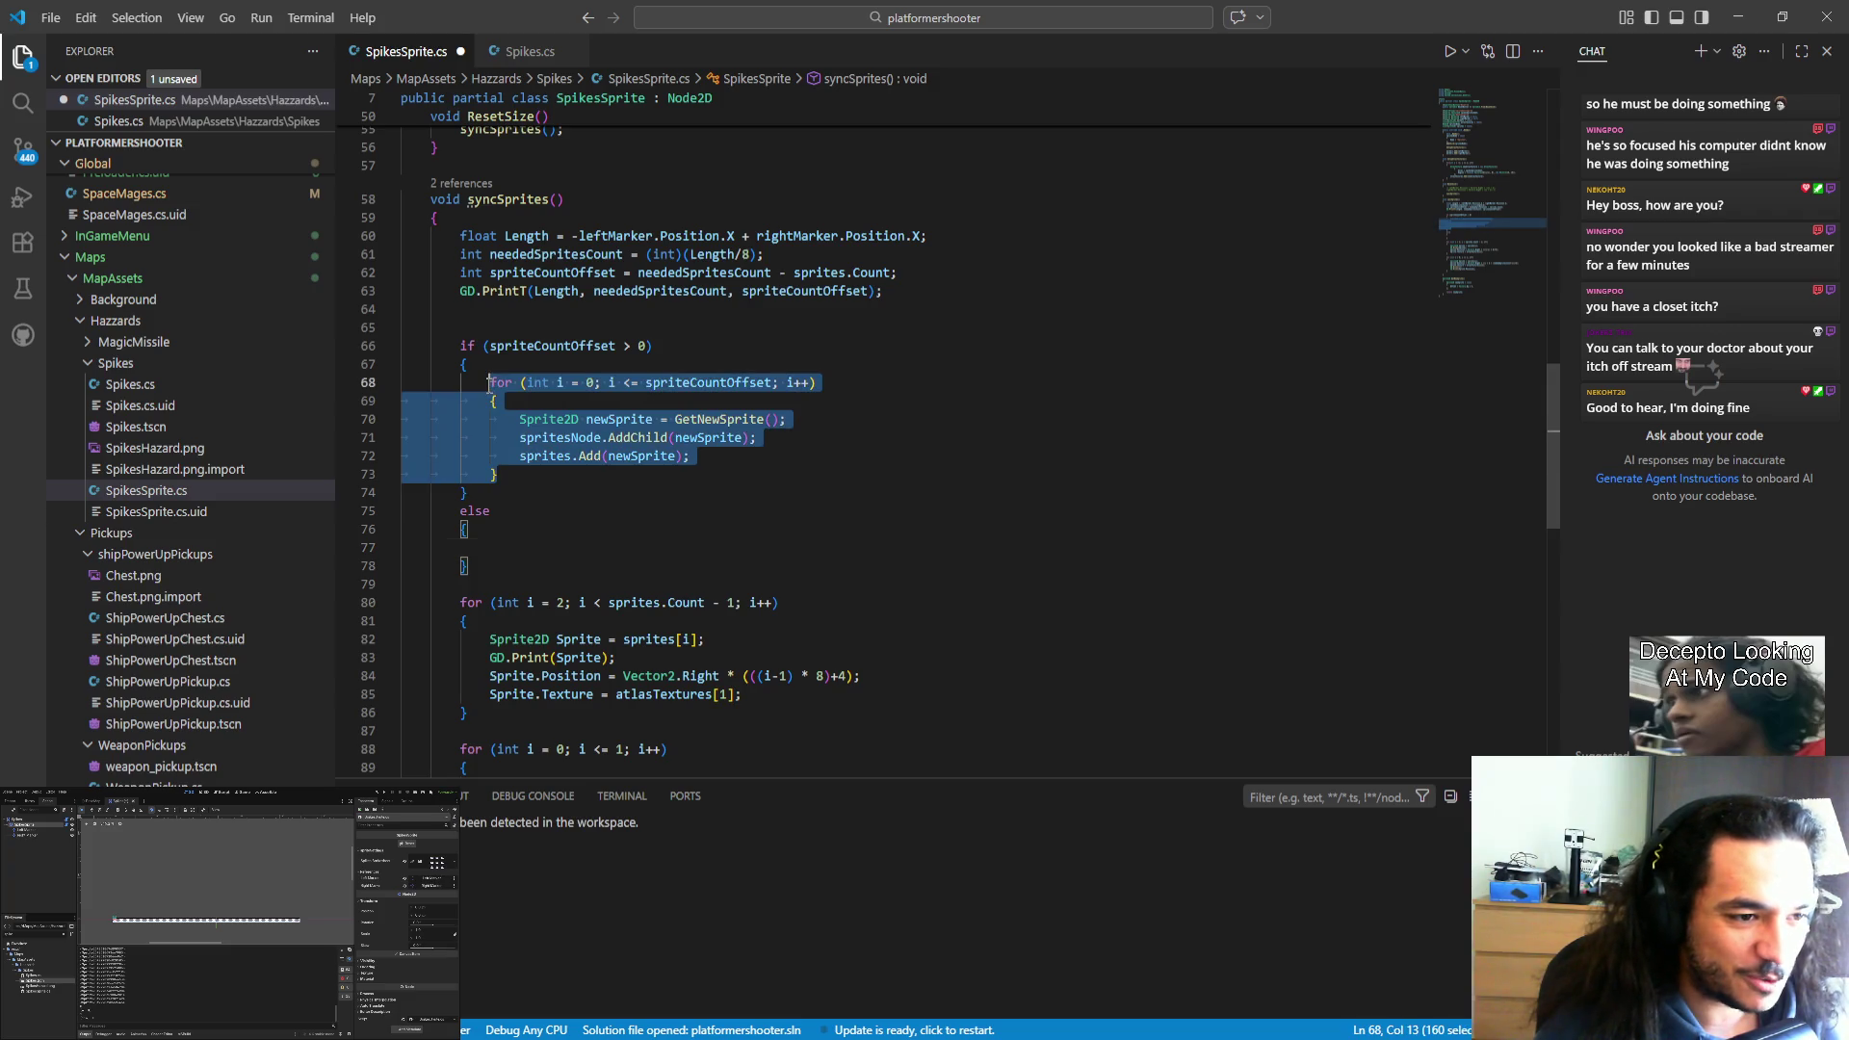
key(ctrl+c)
click(626, 547)
key(ctrl+v)
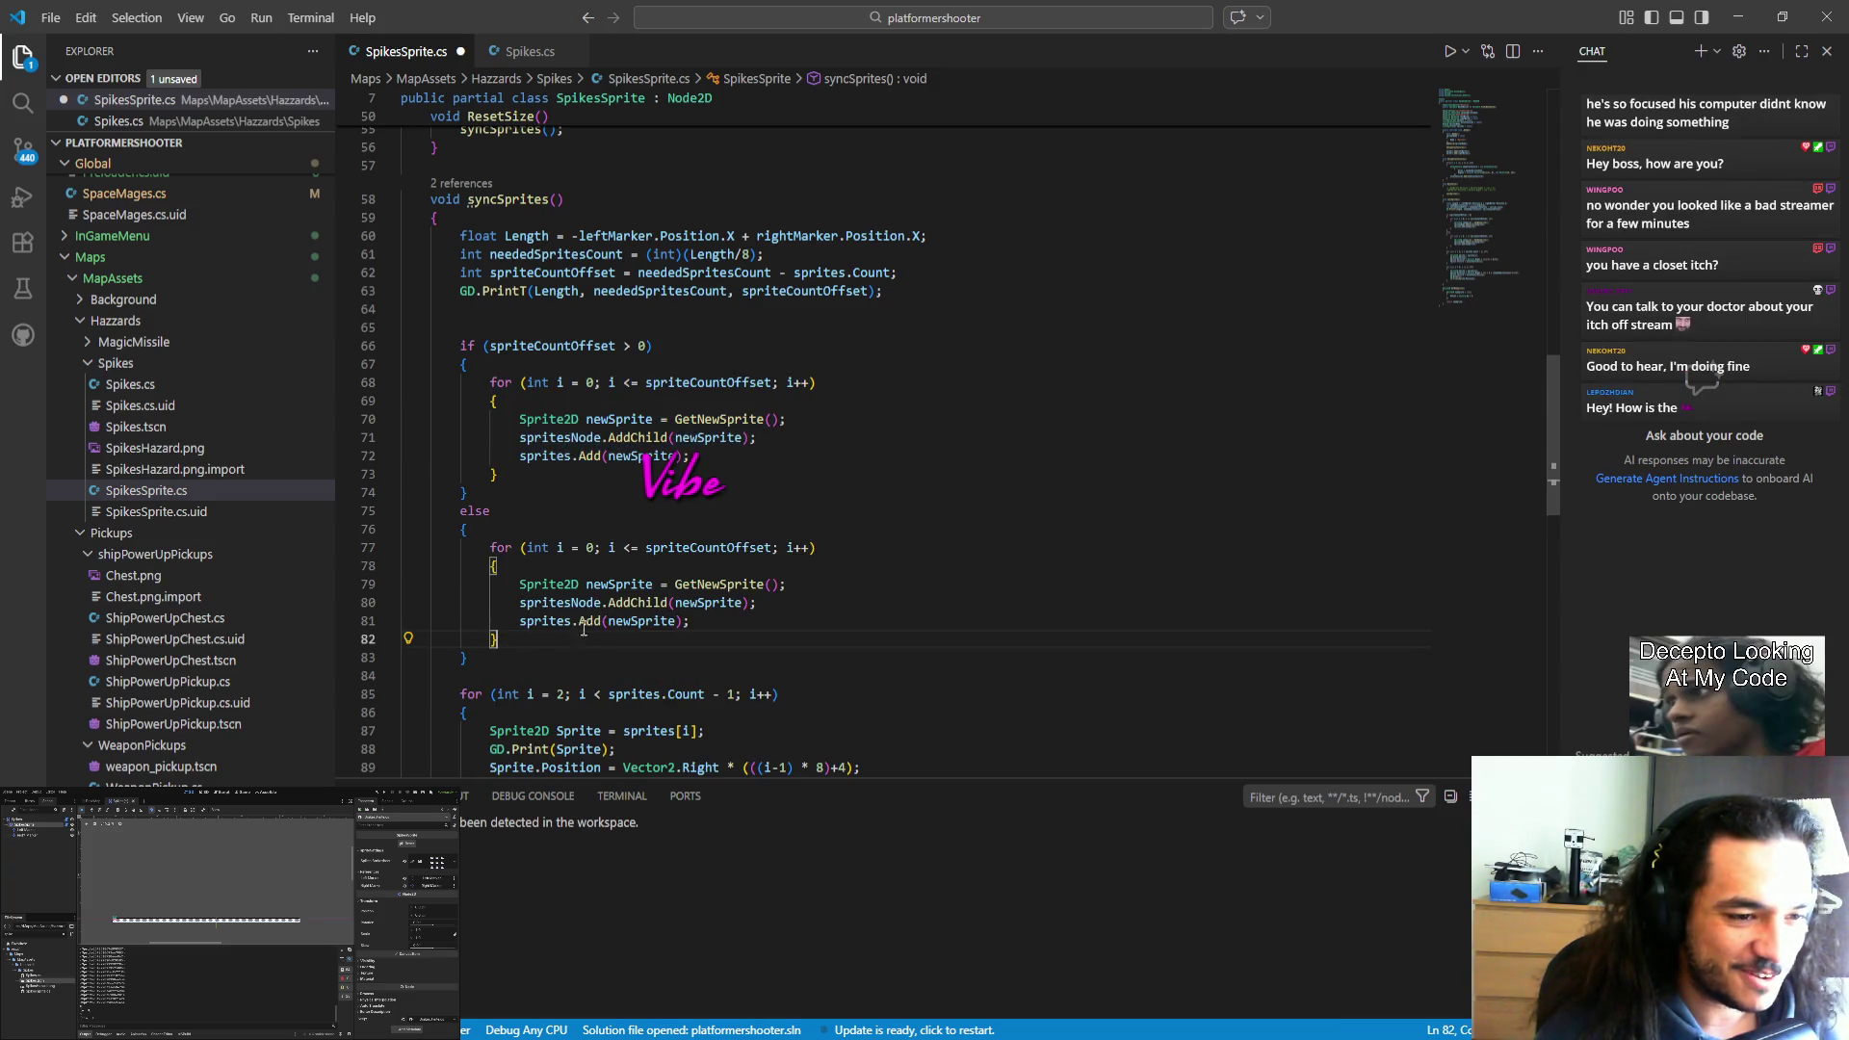
key(alt+Tab)
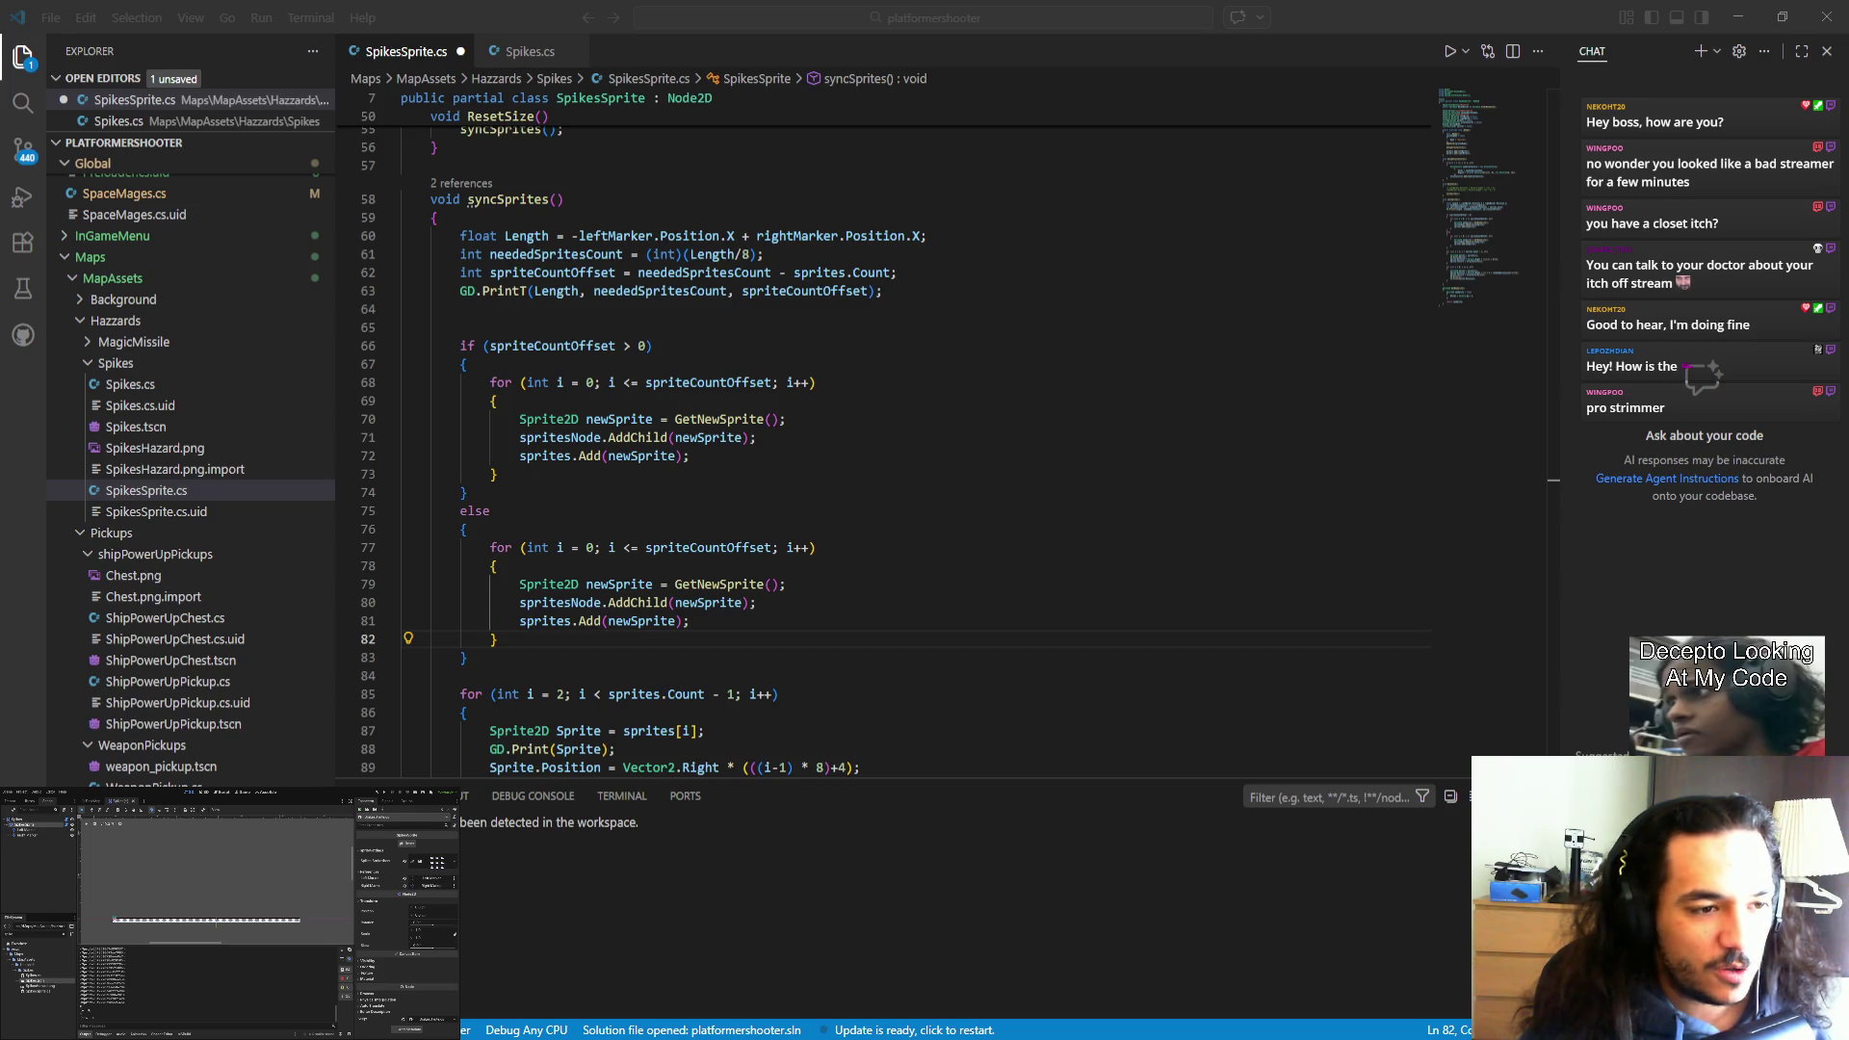
Review syncSprites' if and else branches, each looping GetNewSprite, AddChild and sprites.Add.
click(716, 624)
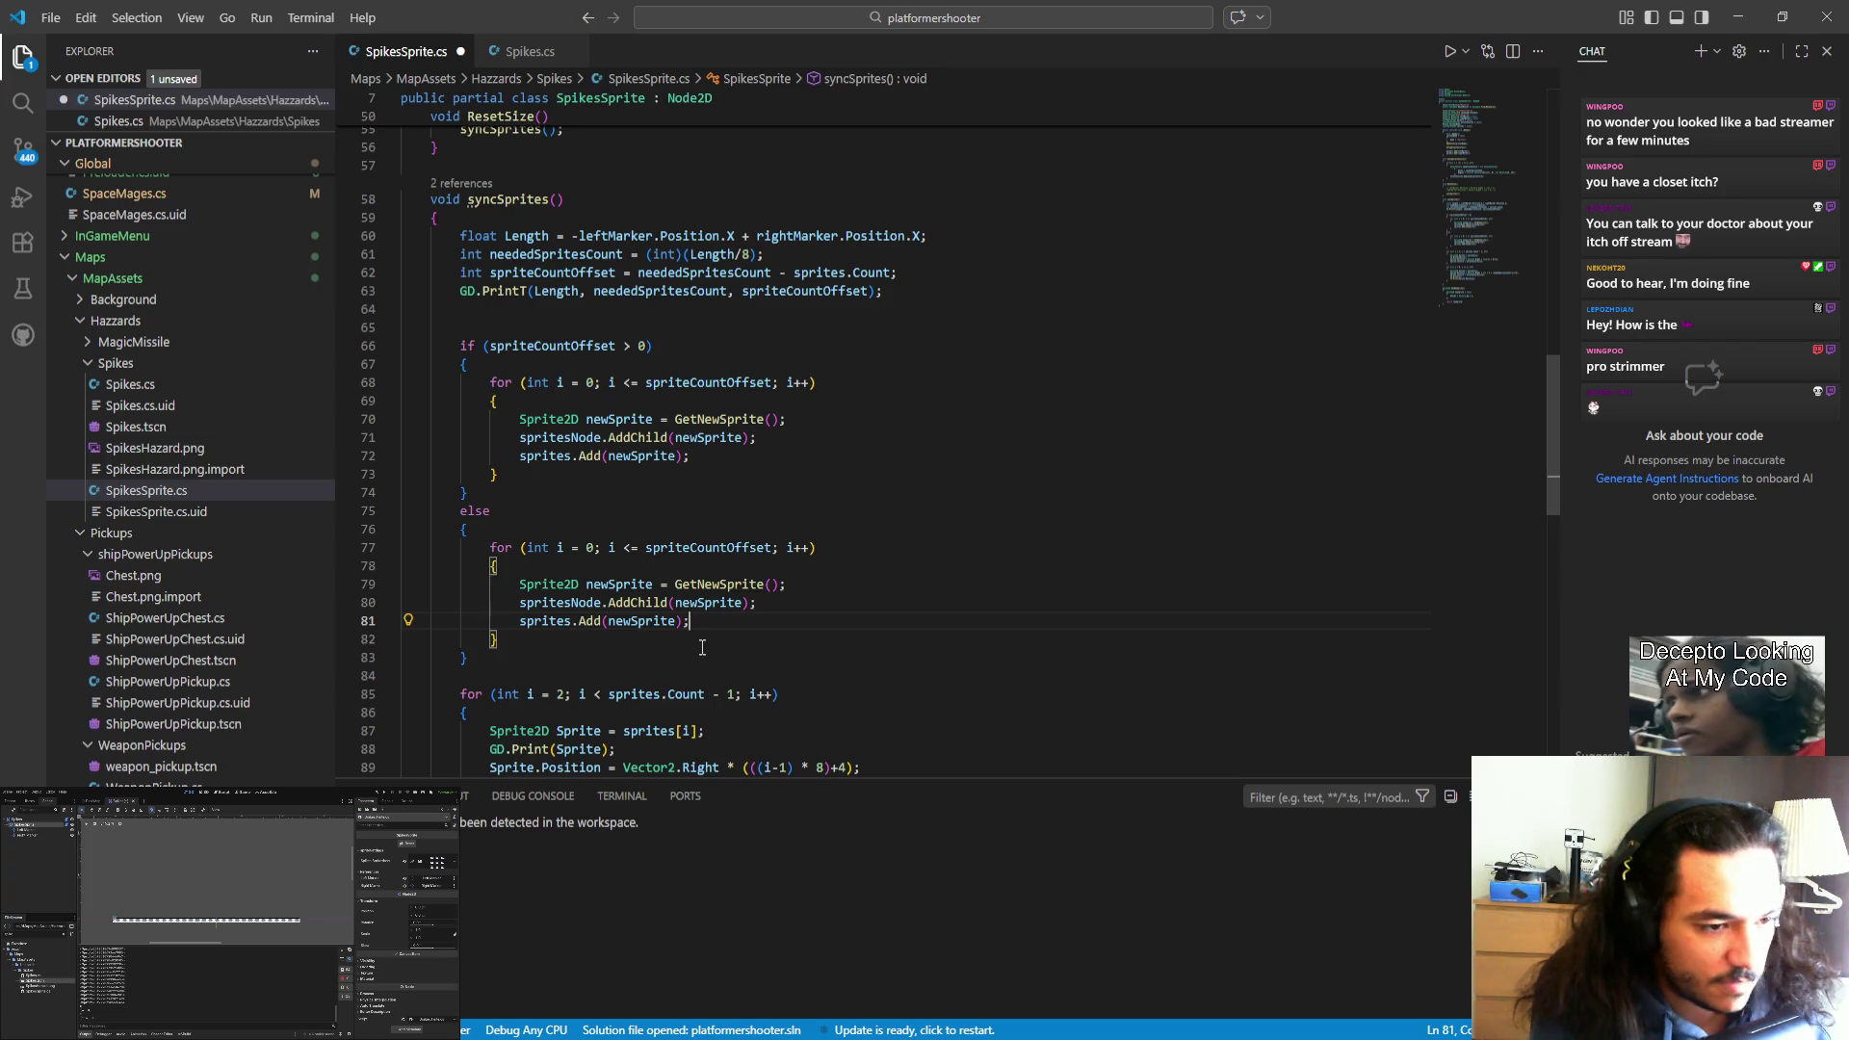
scroll(712, 638, down, 2)
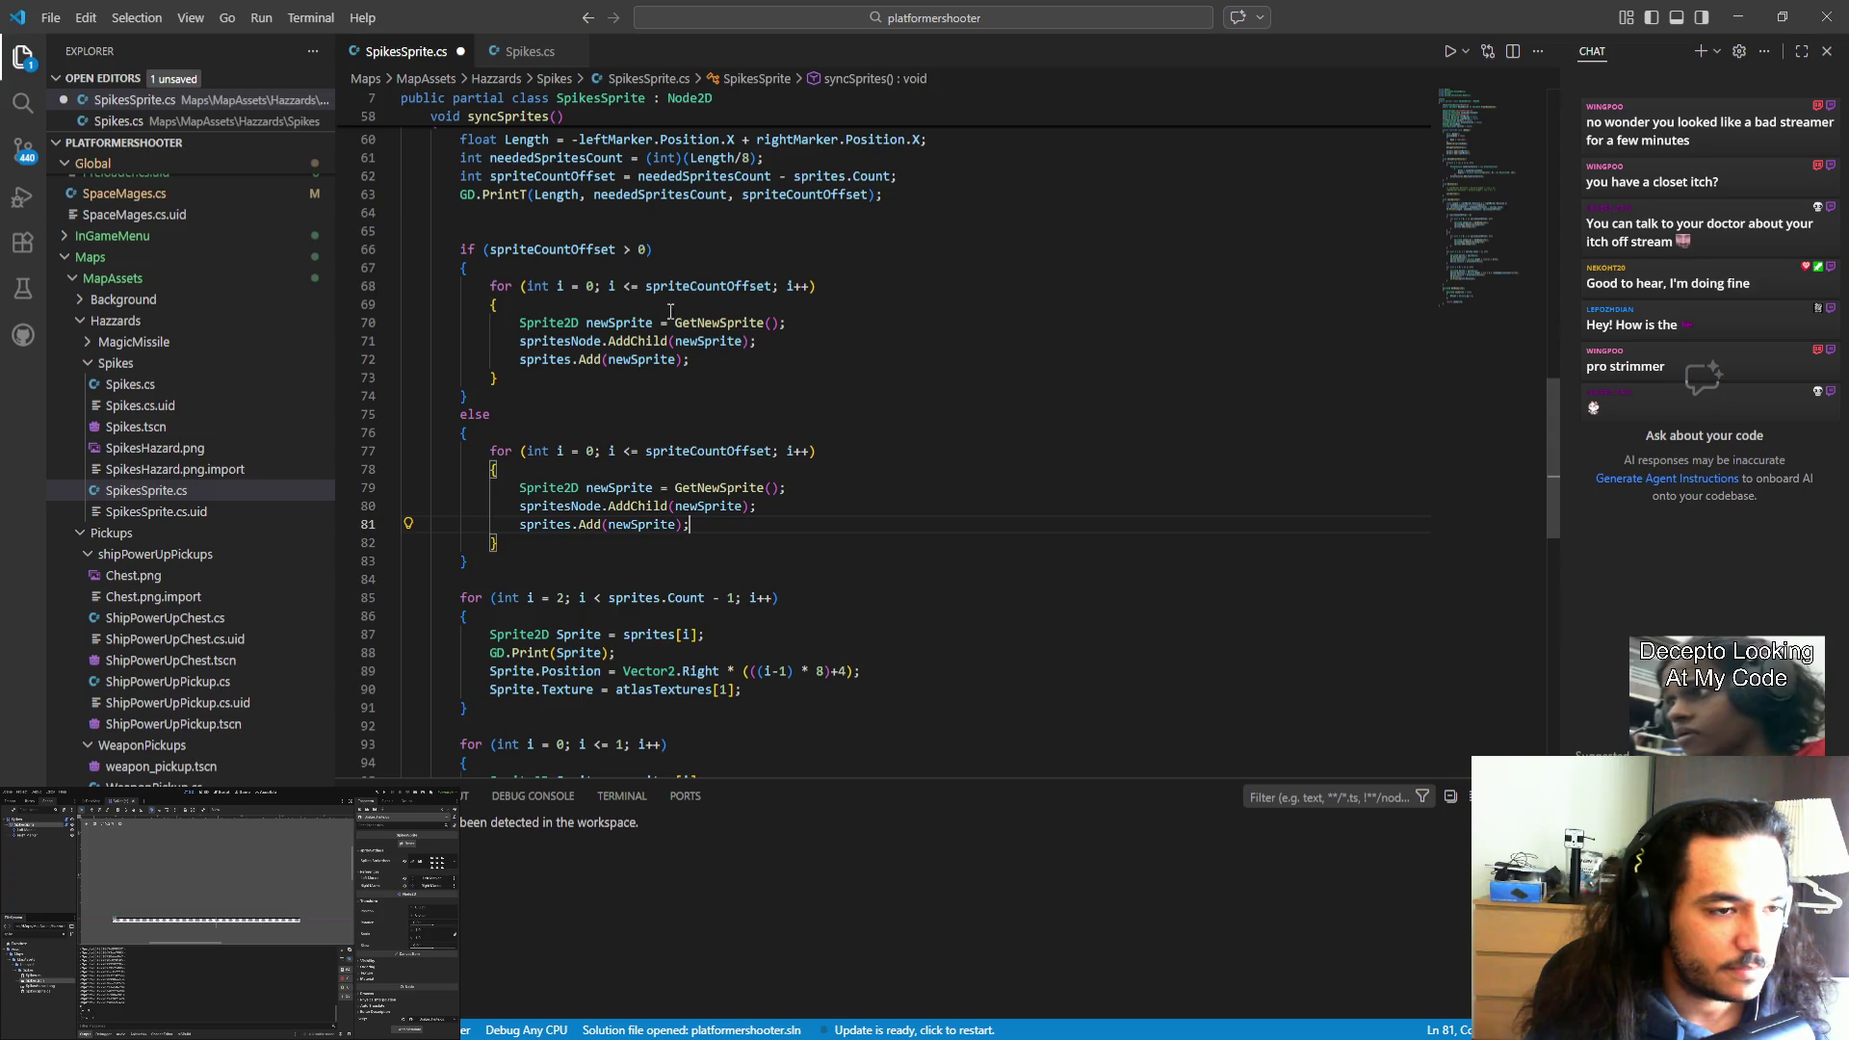
Try the test as spriteCountOffset >= 0 and save, then revert it to > 0.
click(628, 250)
text(=)
key(ctrl+s)
click(703, 525)
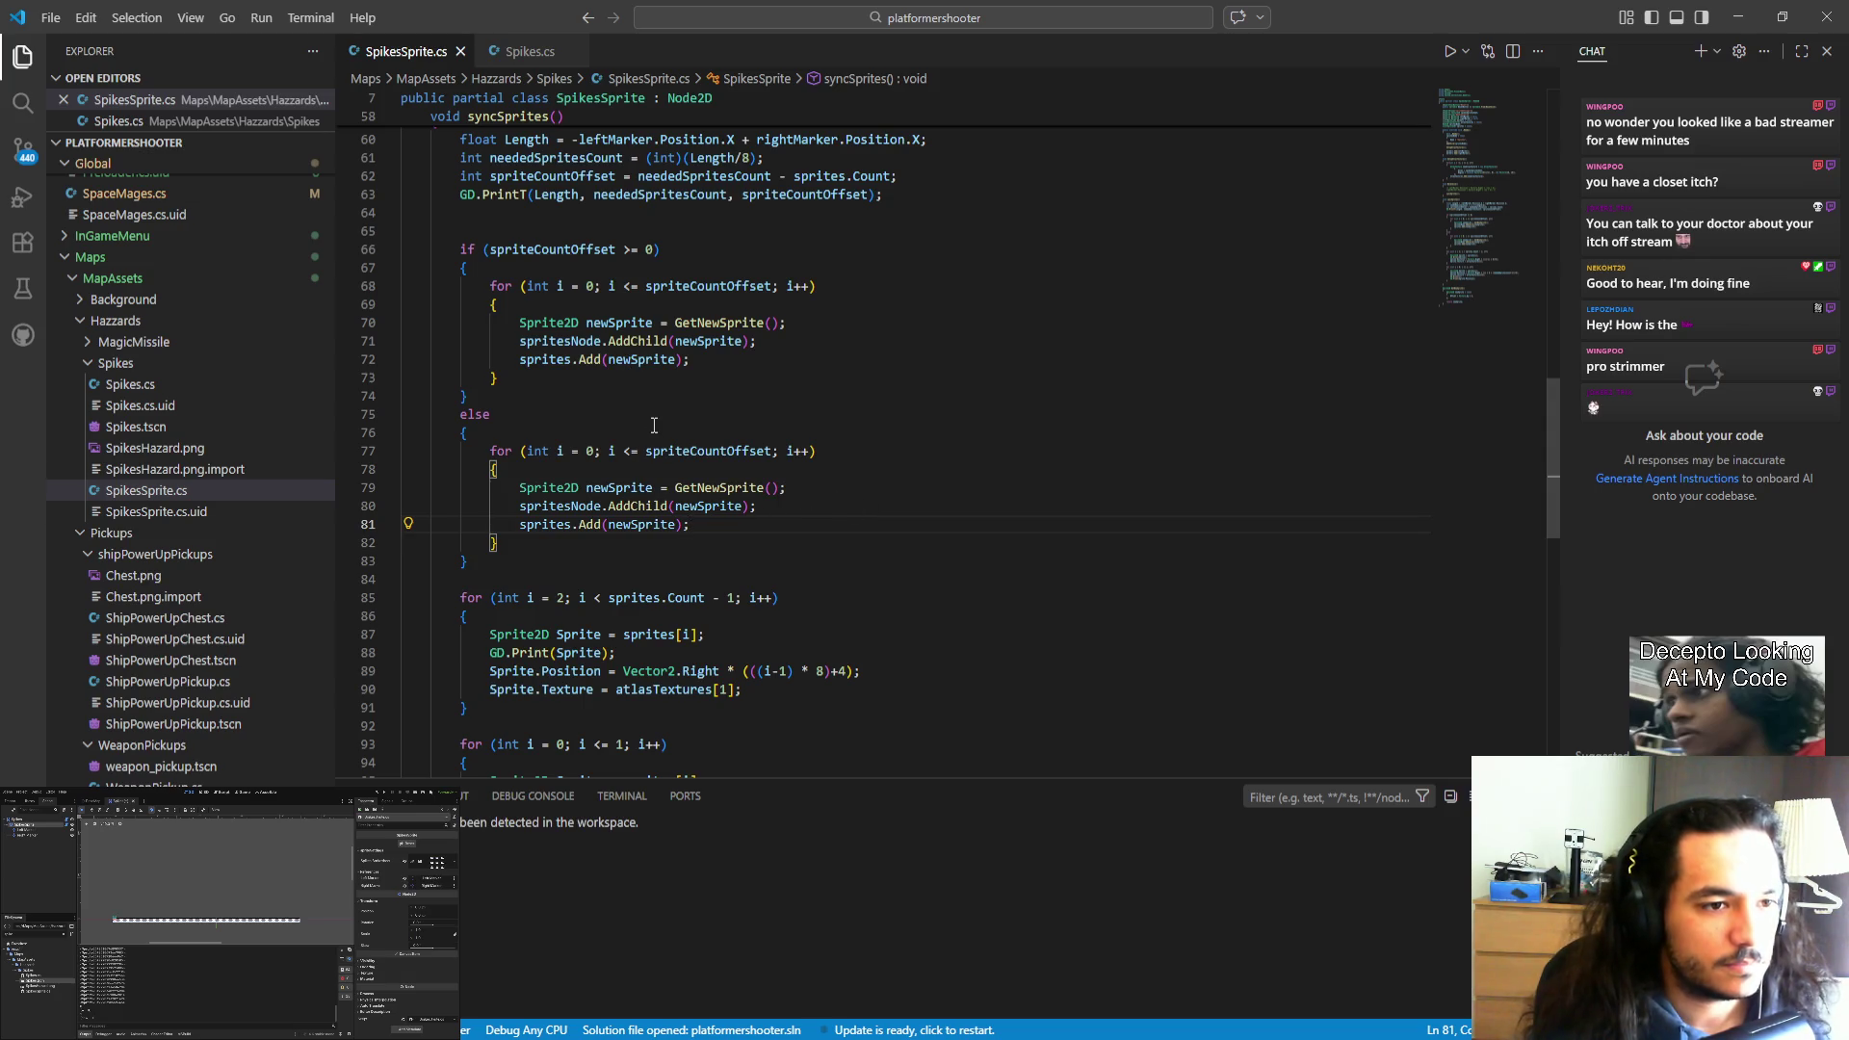
scroll(654, 425, up, 1)
scroll(653, 424, up, 1)
click(633, 348)
key(BackSpace)
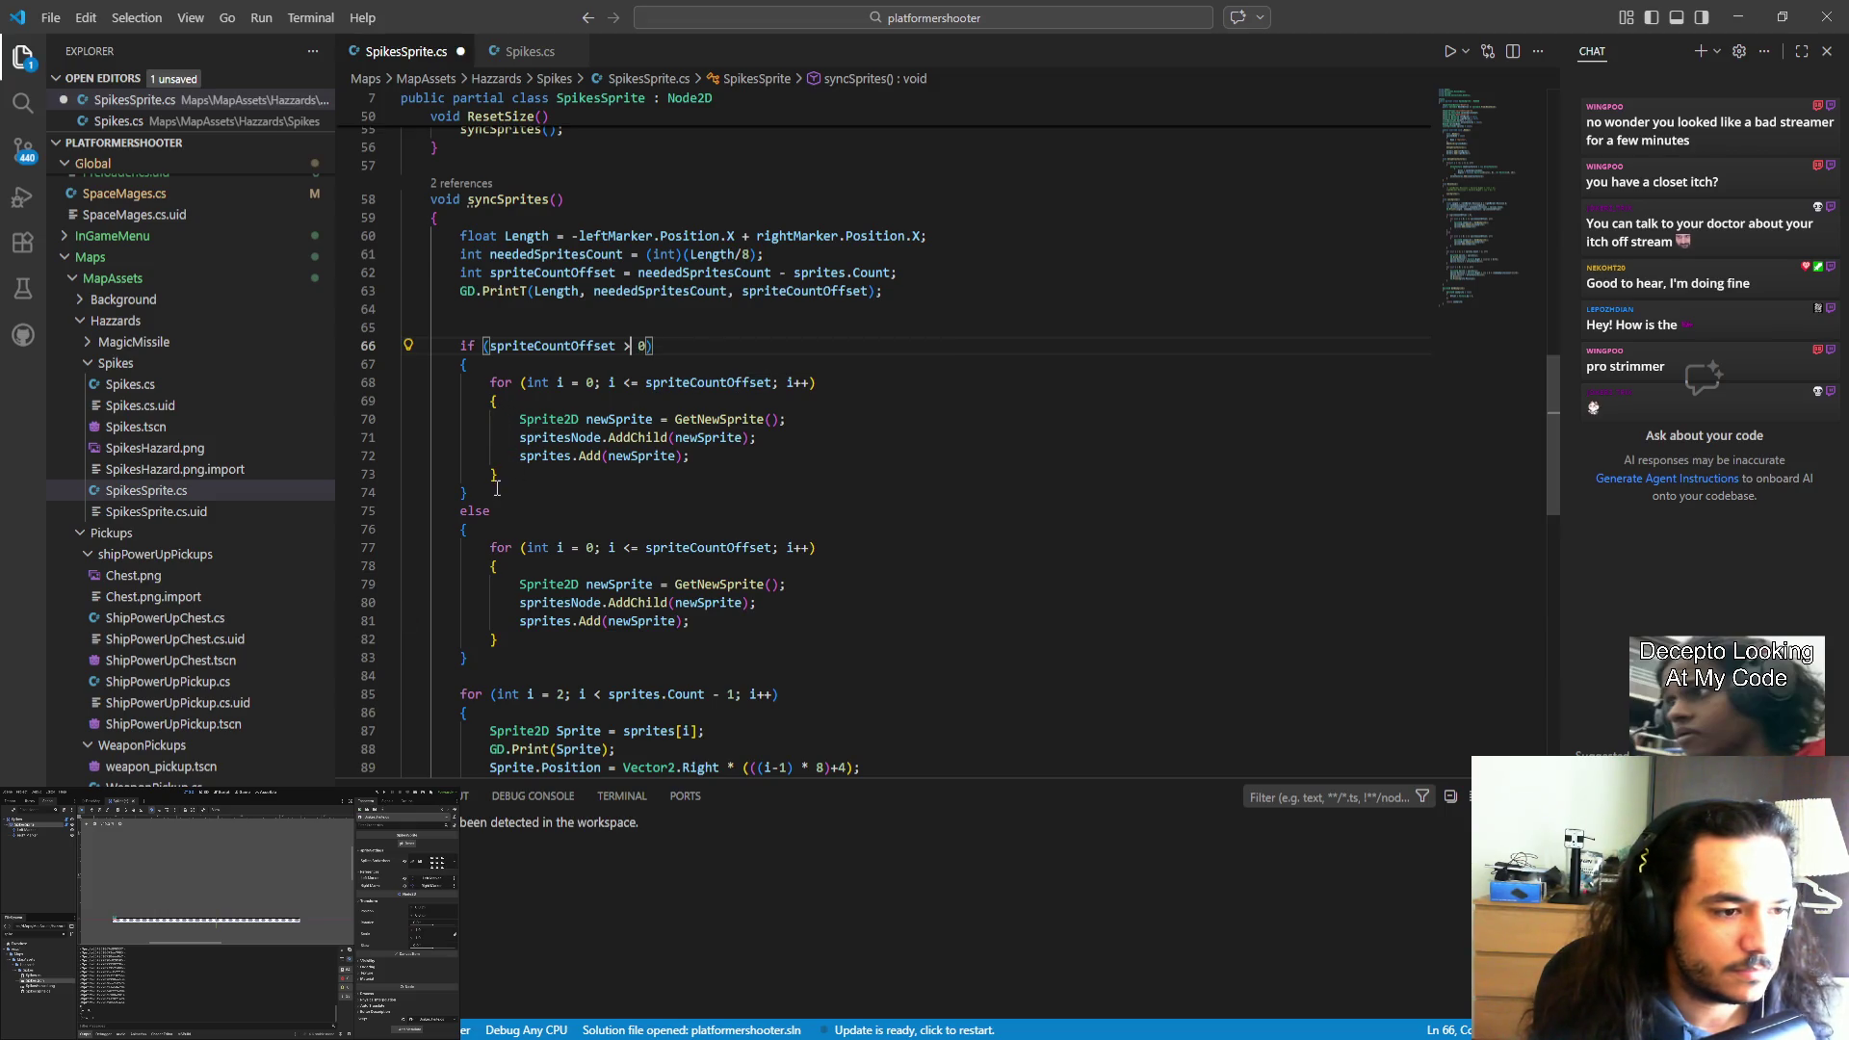
Change the first loop's condition from <= to < spriteCountOffset and save.
click(551, 272)
double_click(551, 273)
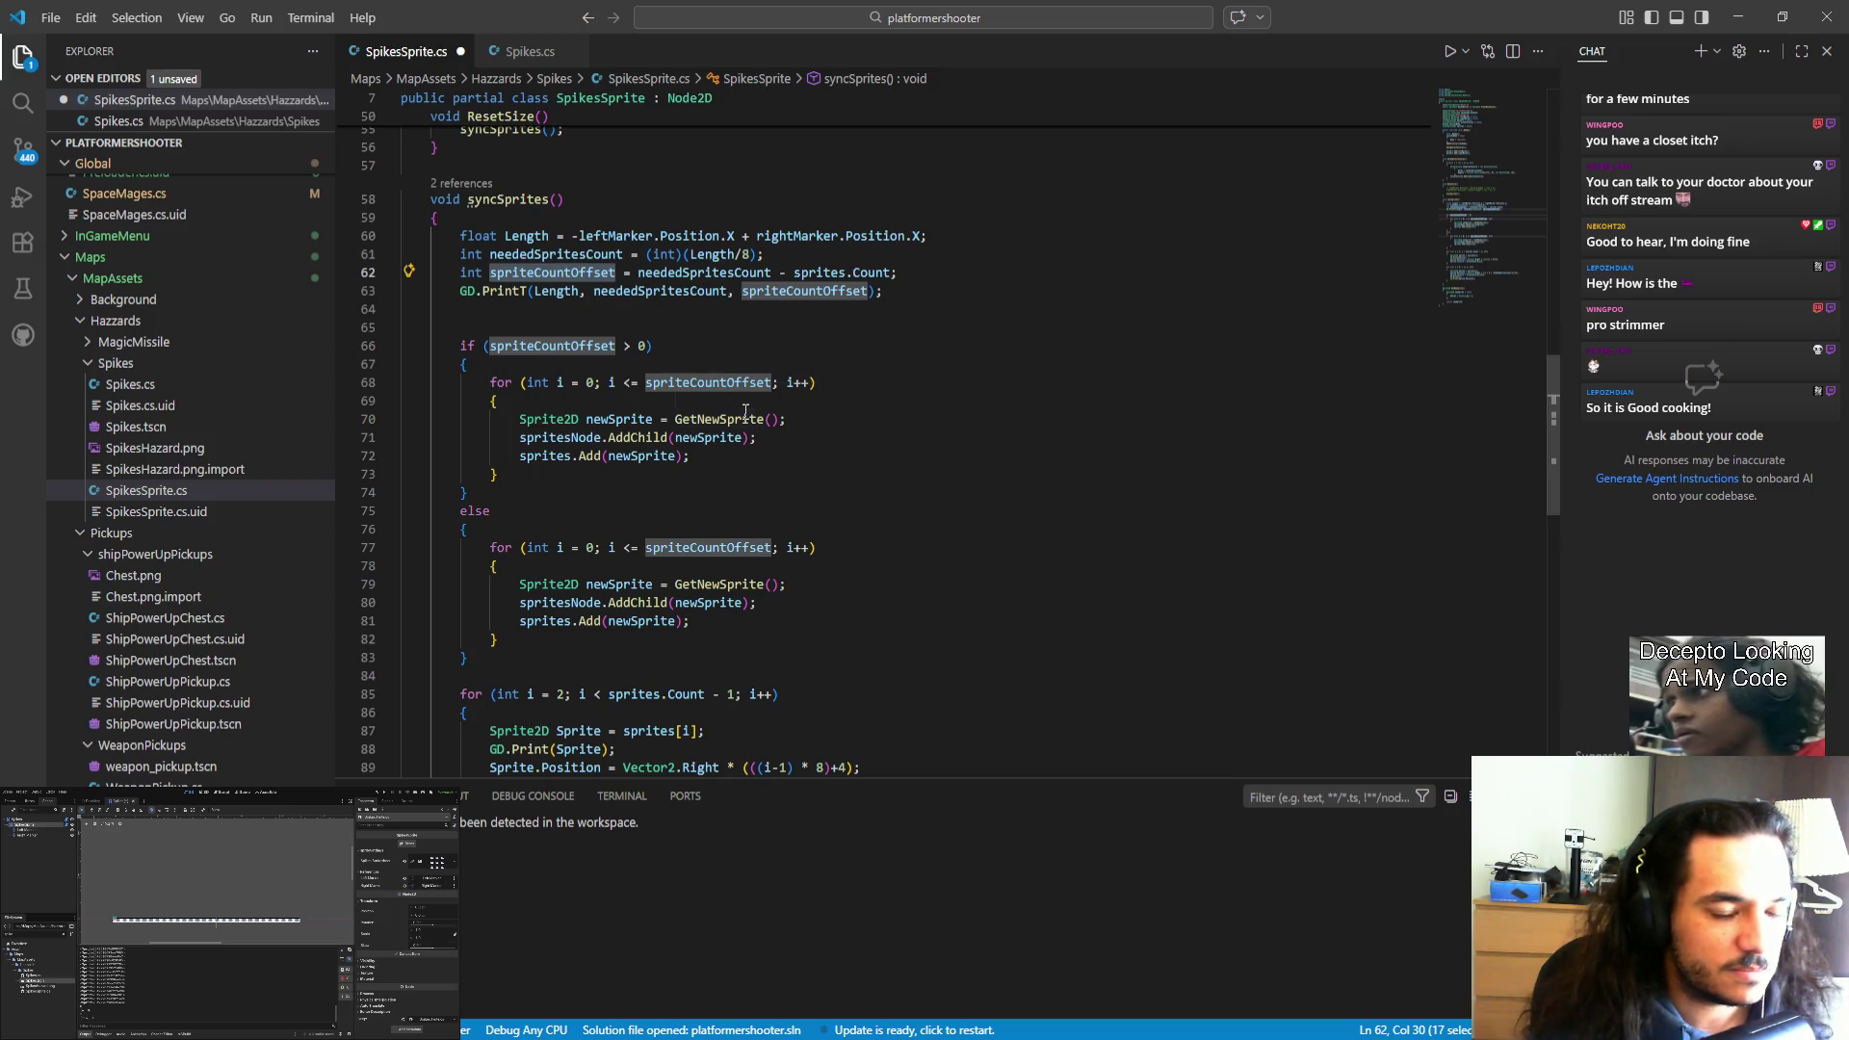
click(577, 492)
click(639, 383)
key(BackSpace)
key(ctrl+s)
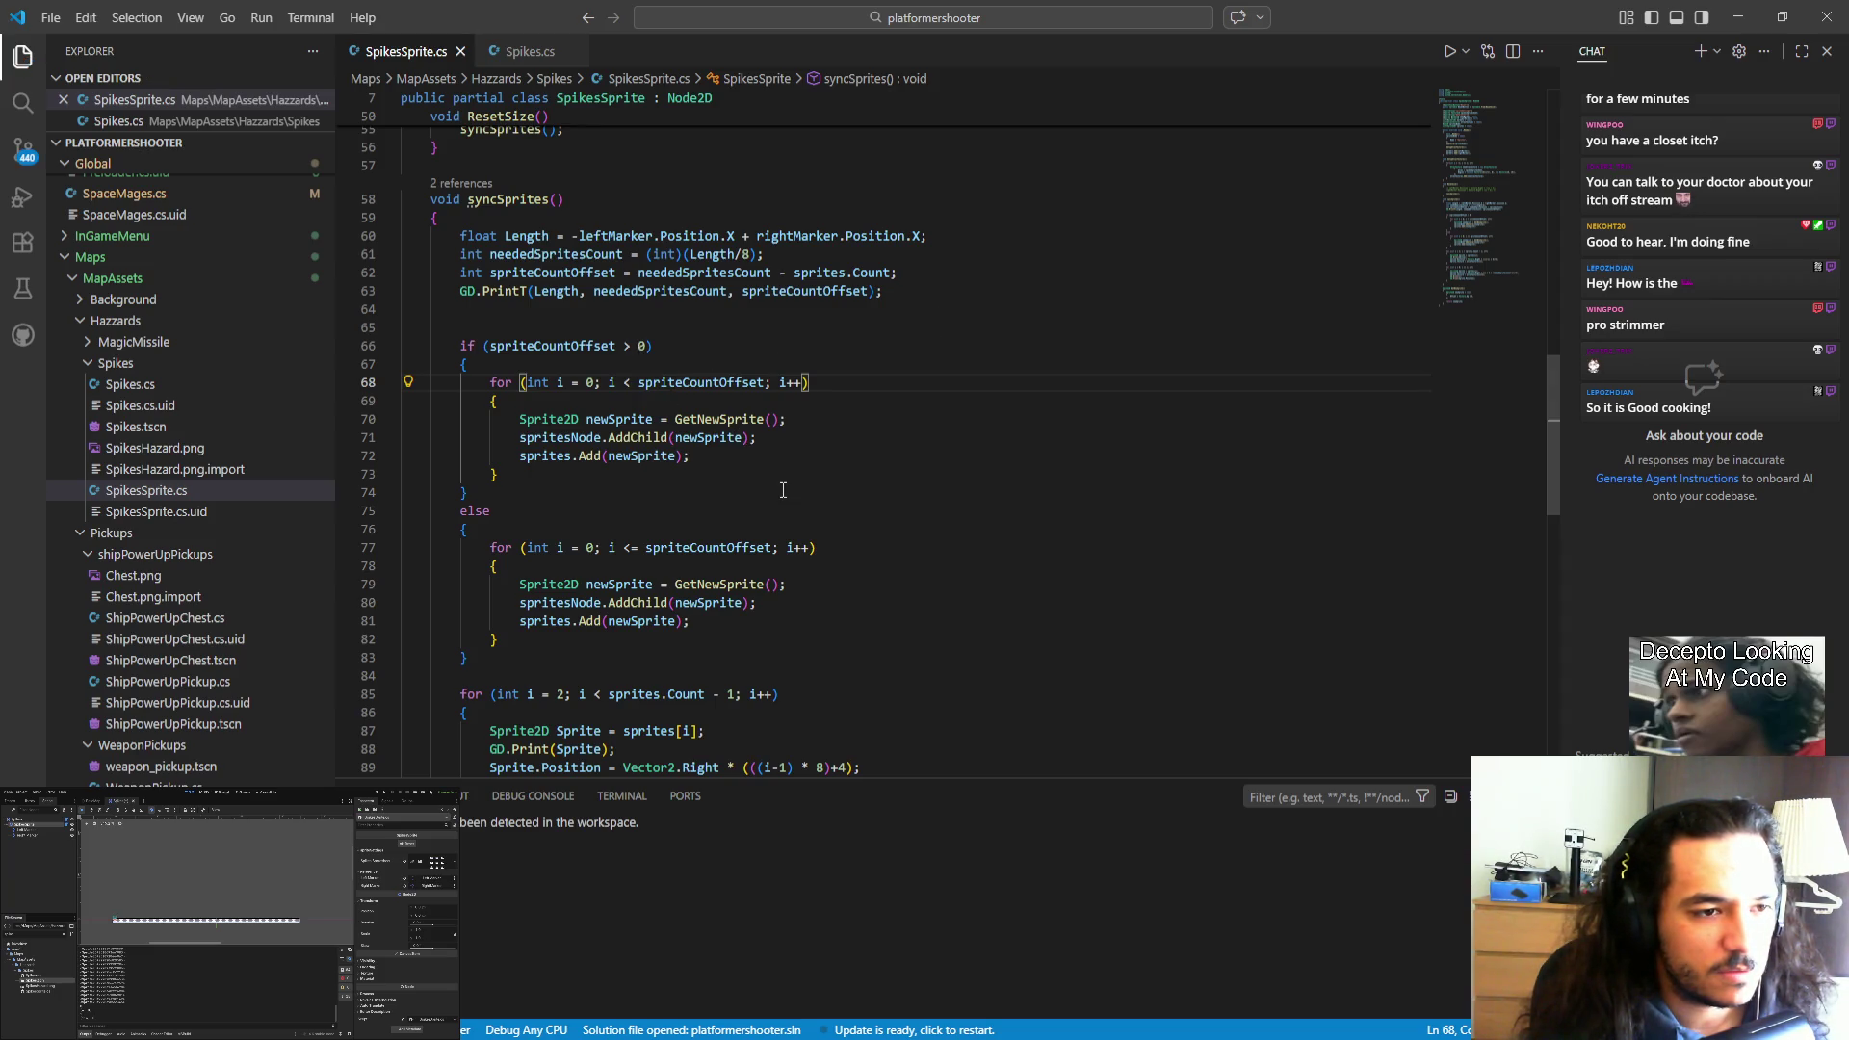
Delete the if test, its braces and the else block, leaving only the loop.
drag(472, 364, 428, 325)
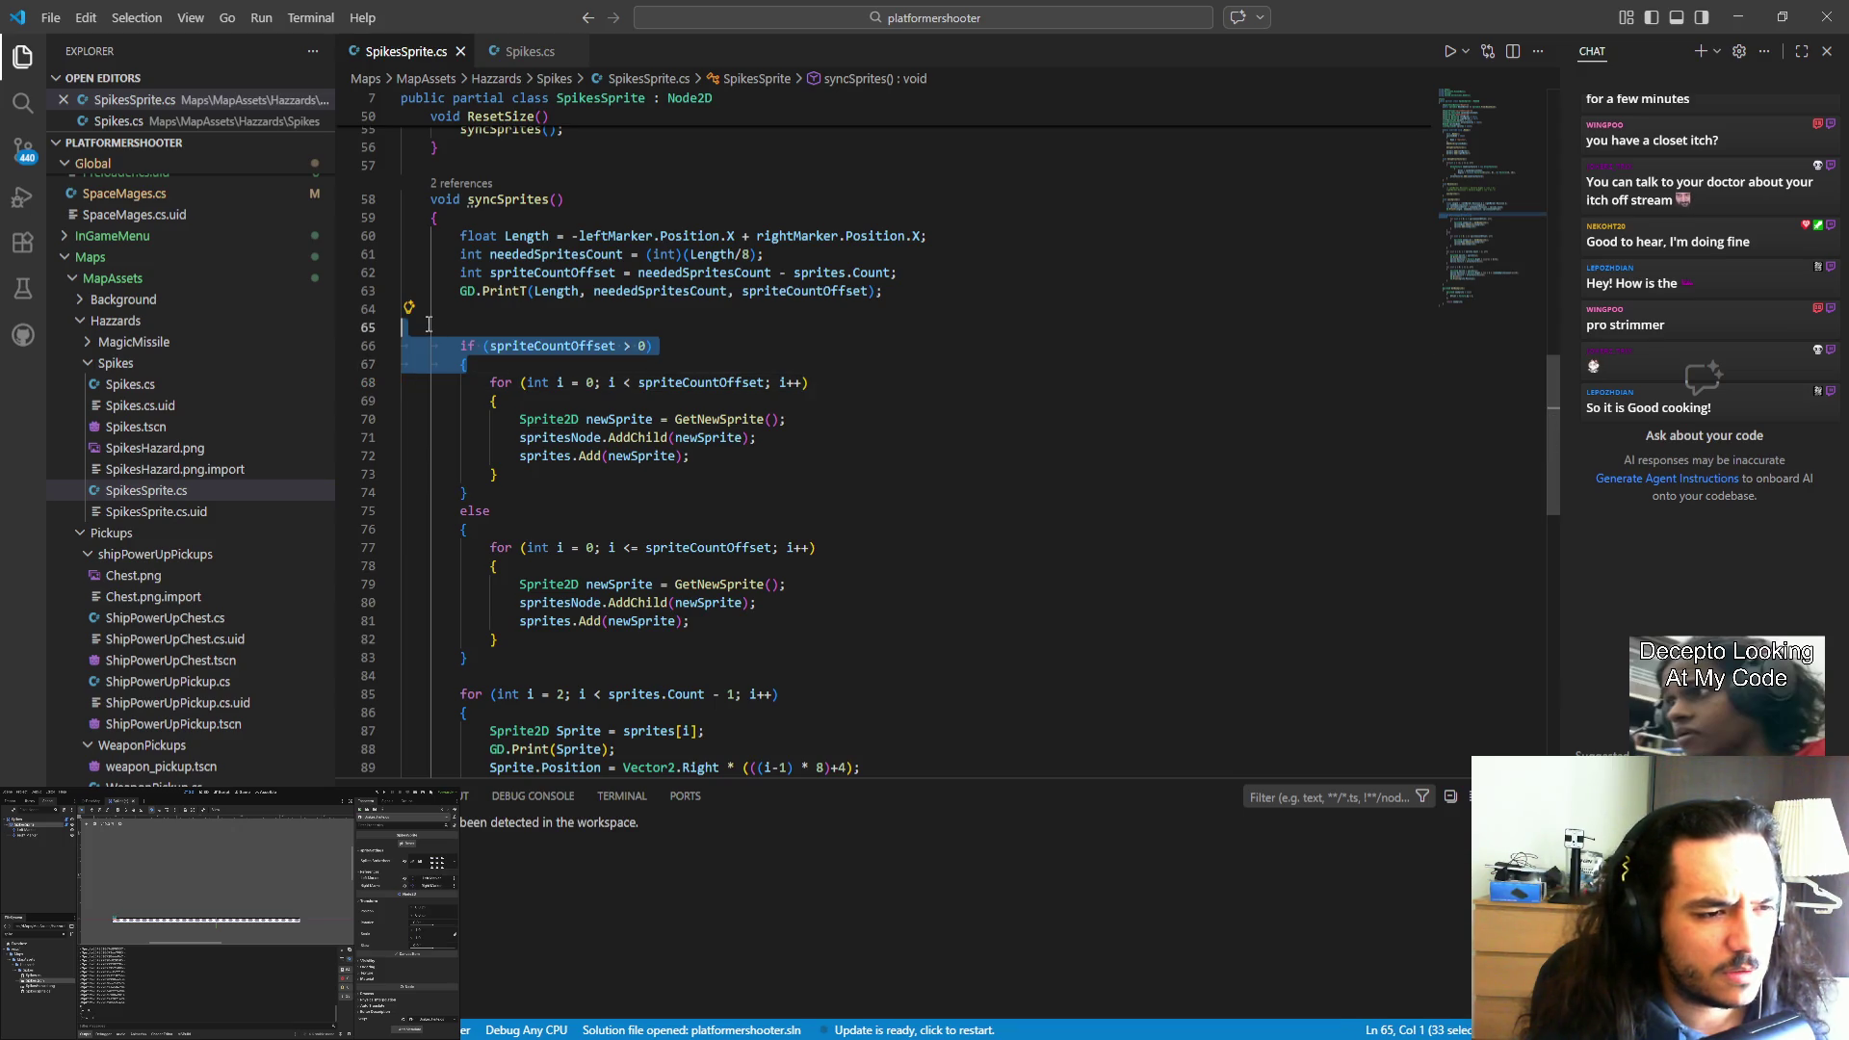
key(Delete)
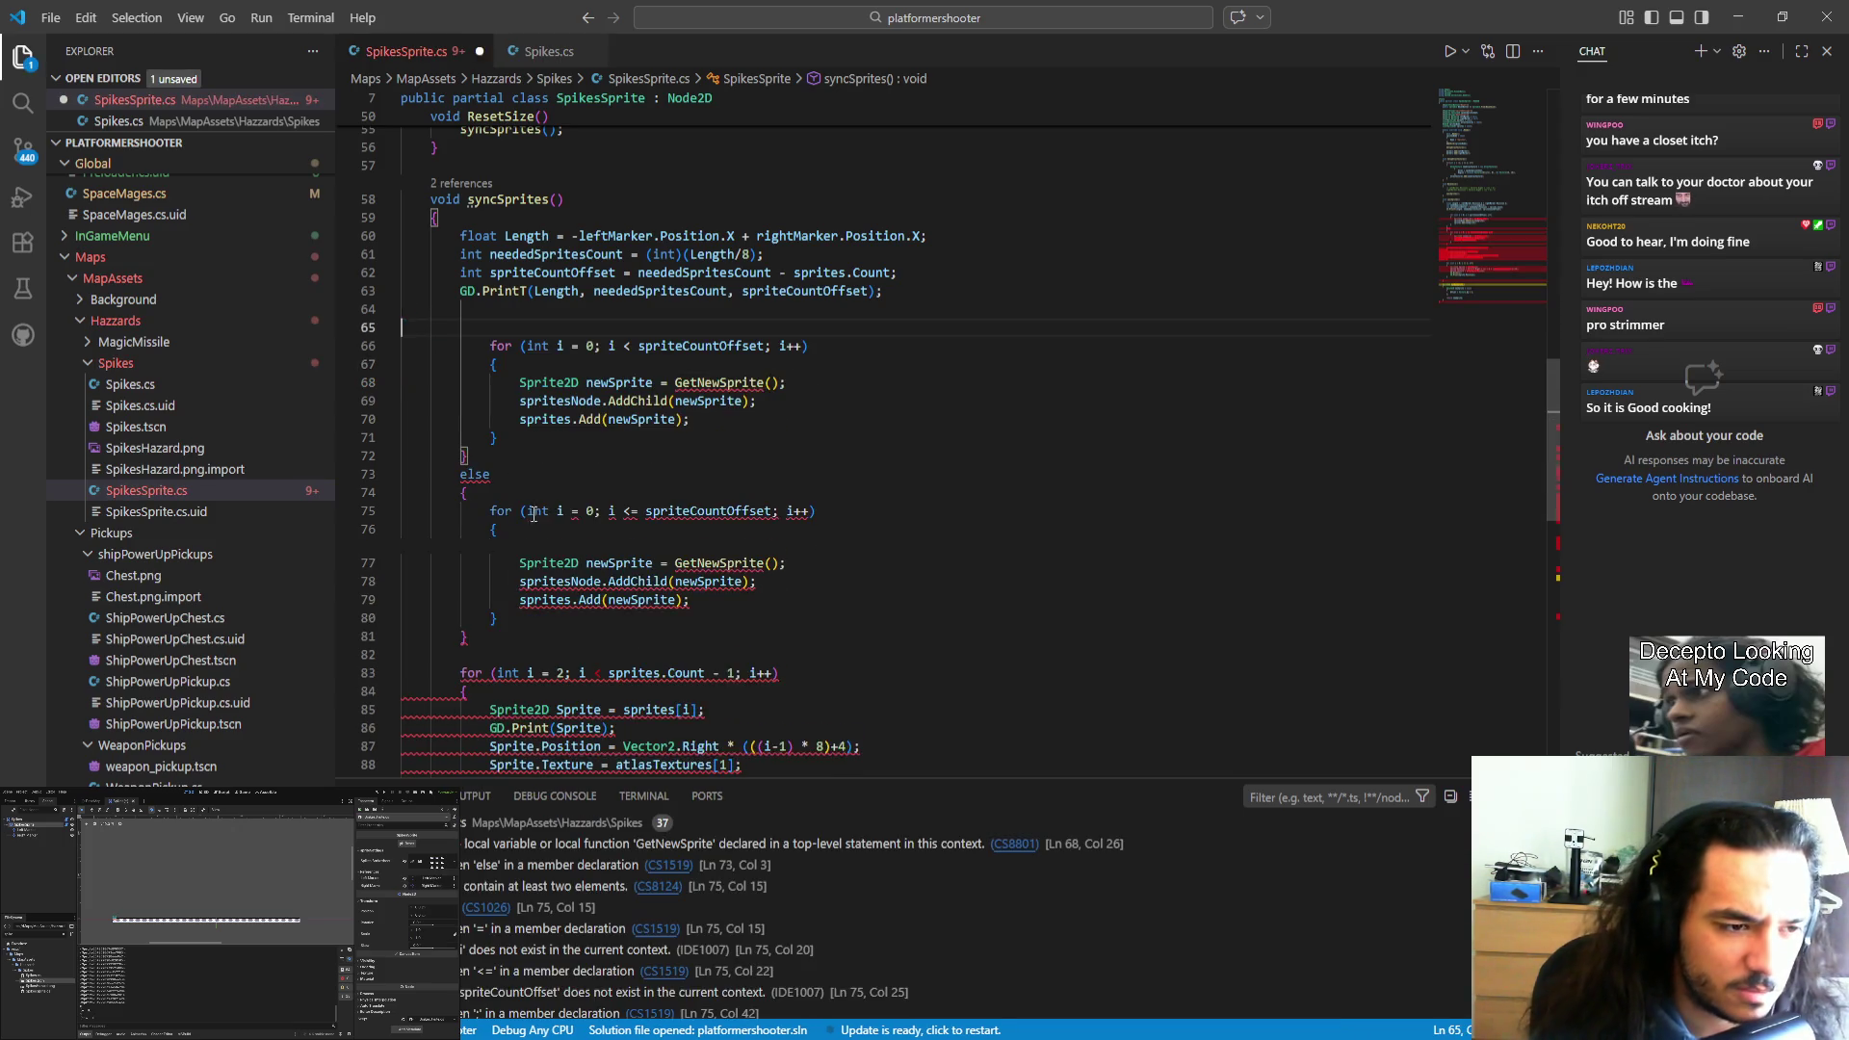
drag(479, 630, 433, 455)
key(Delete)
key(alt+Tab)
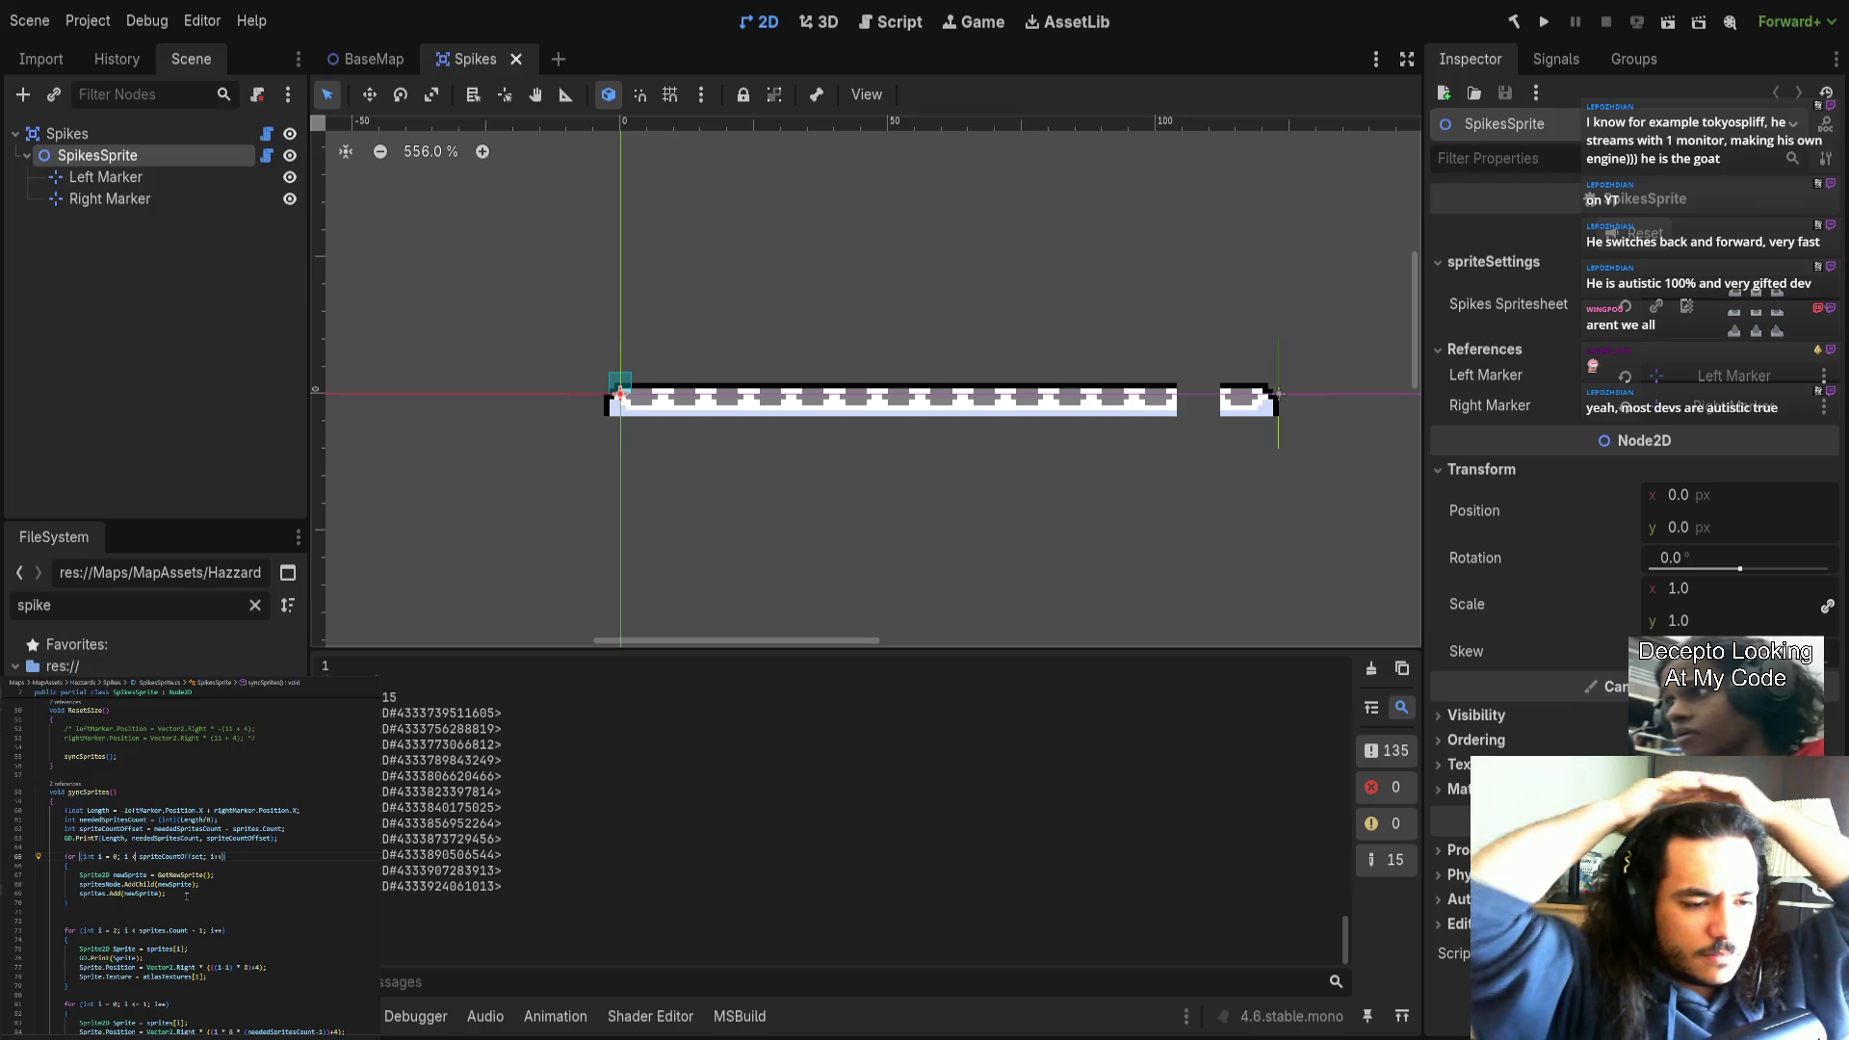
Remove ' - 1' from the middle loop's sprites.Count condition and close the Spikes scene tab.
click(196, 930)
key(BackSpace)
key(BackSpace)
key(BackSpace)
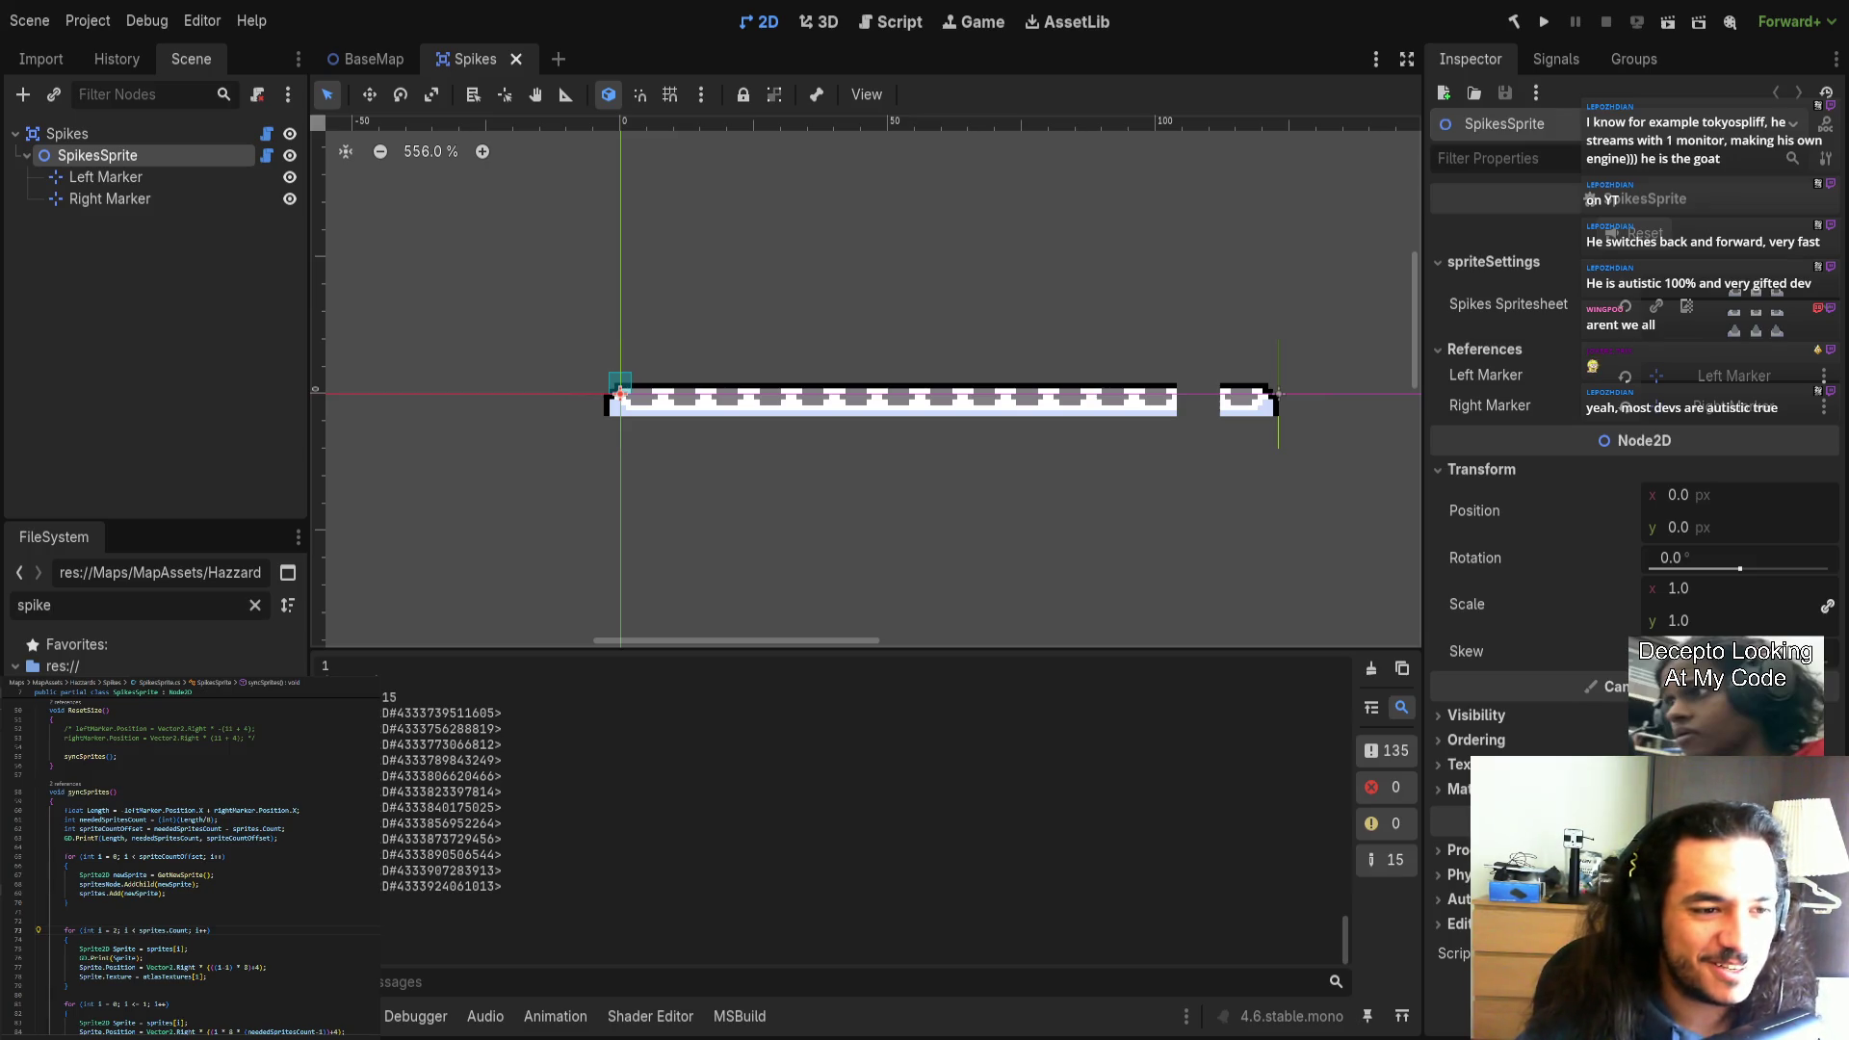
click(516, 59)
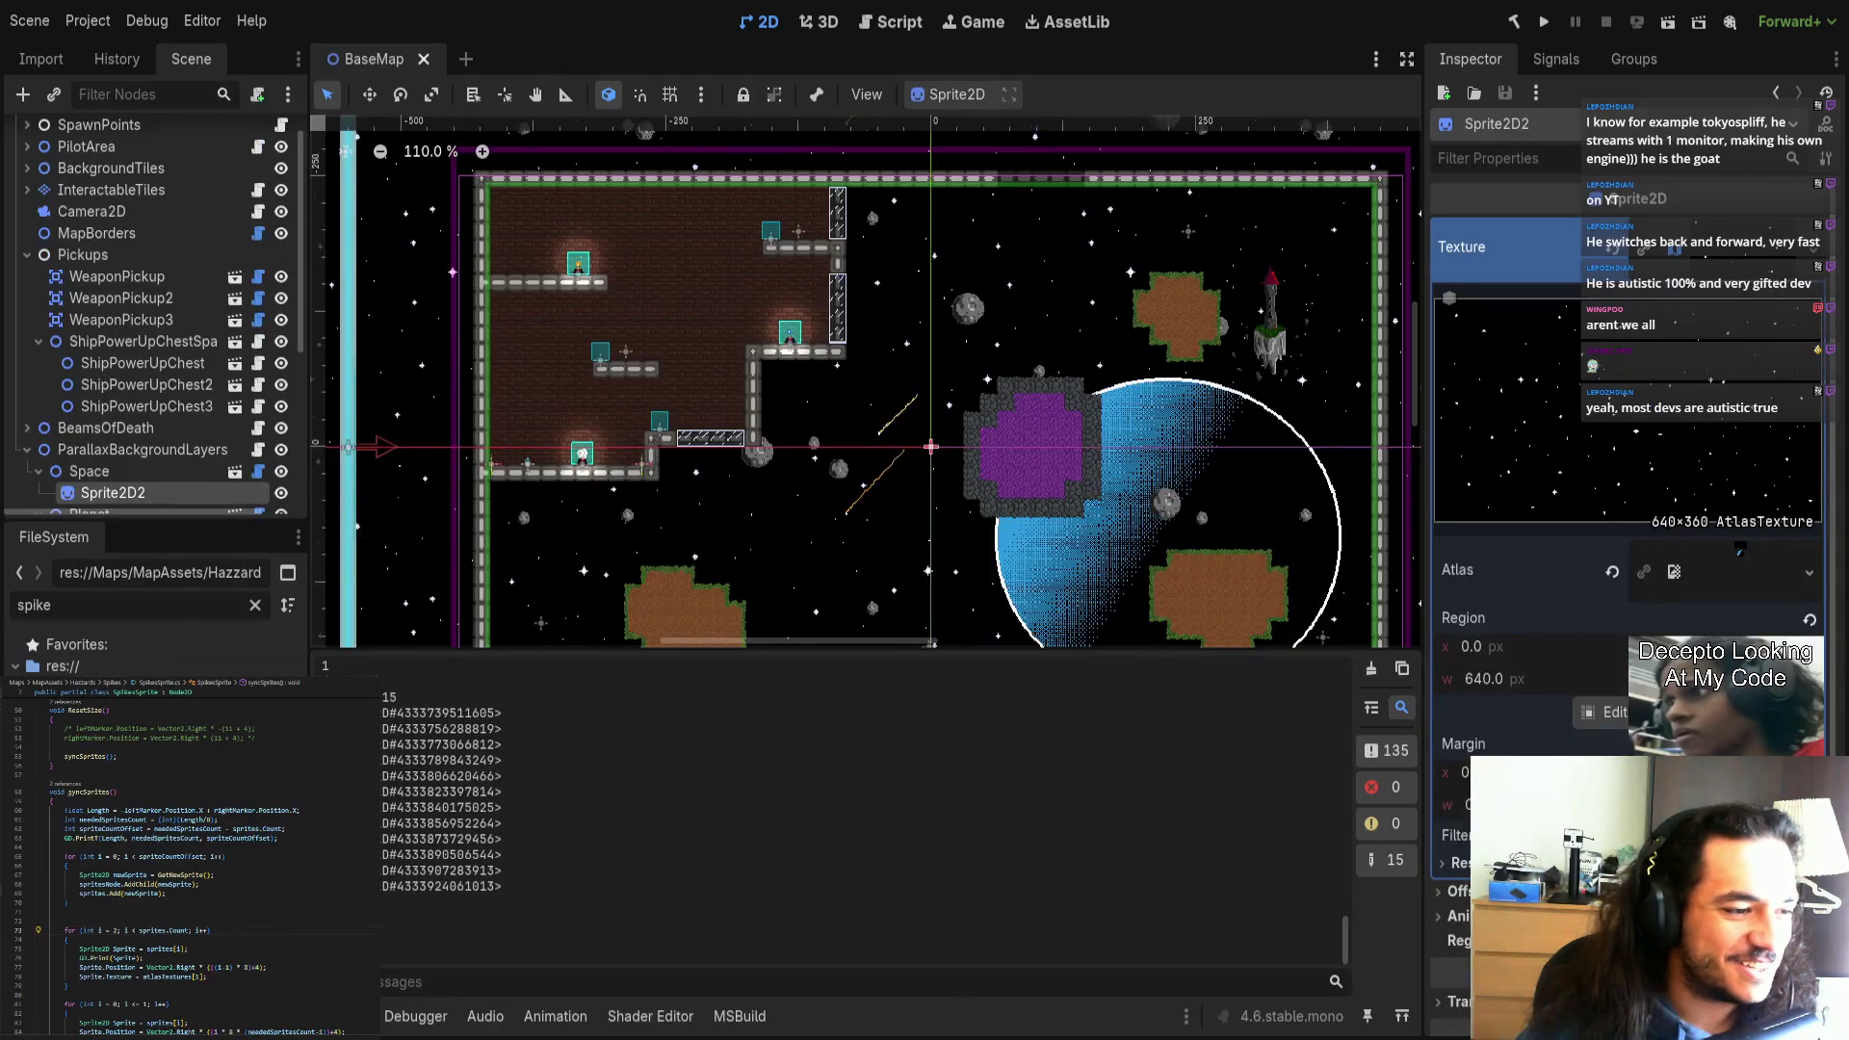
Rebuild the project, reopen the Spikes scene, move Right Marker to (120, 0) and save.
click(1514, 22)
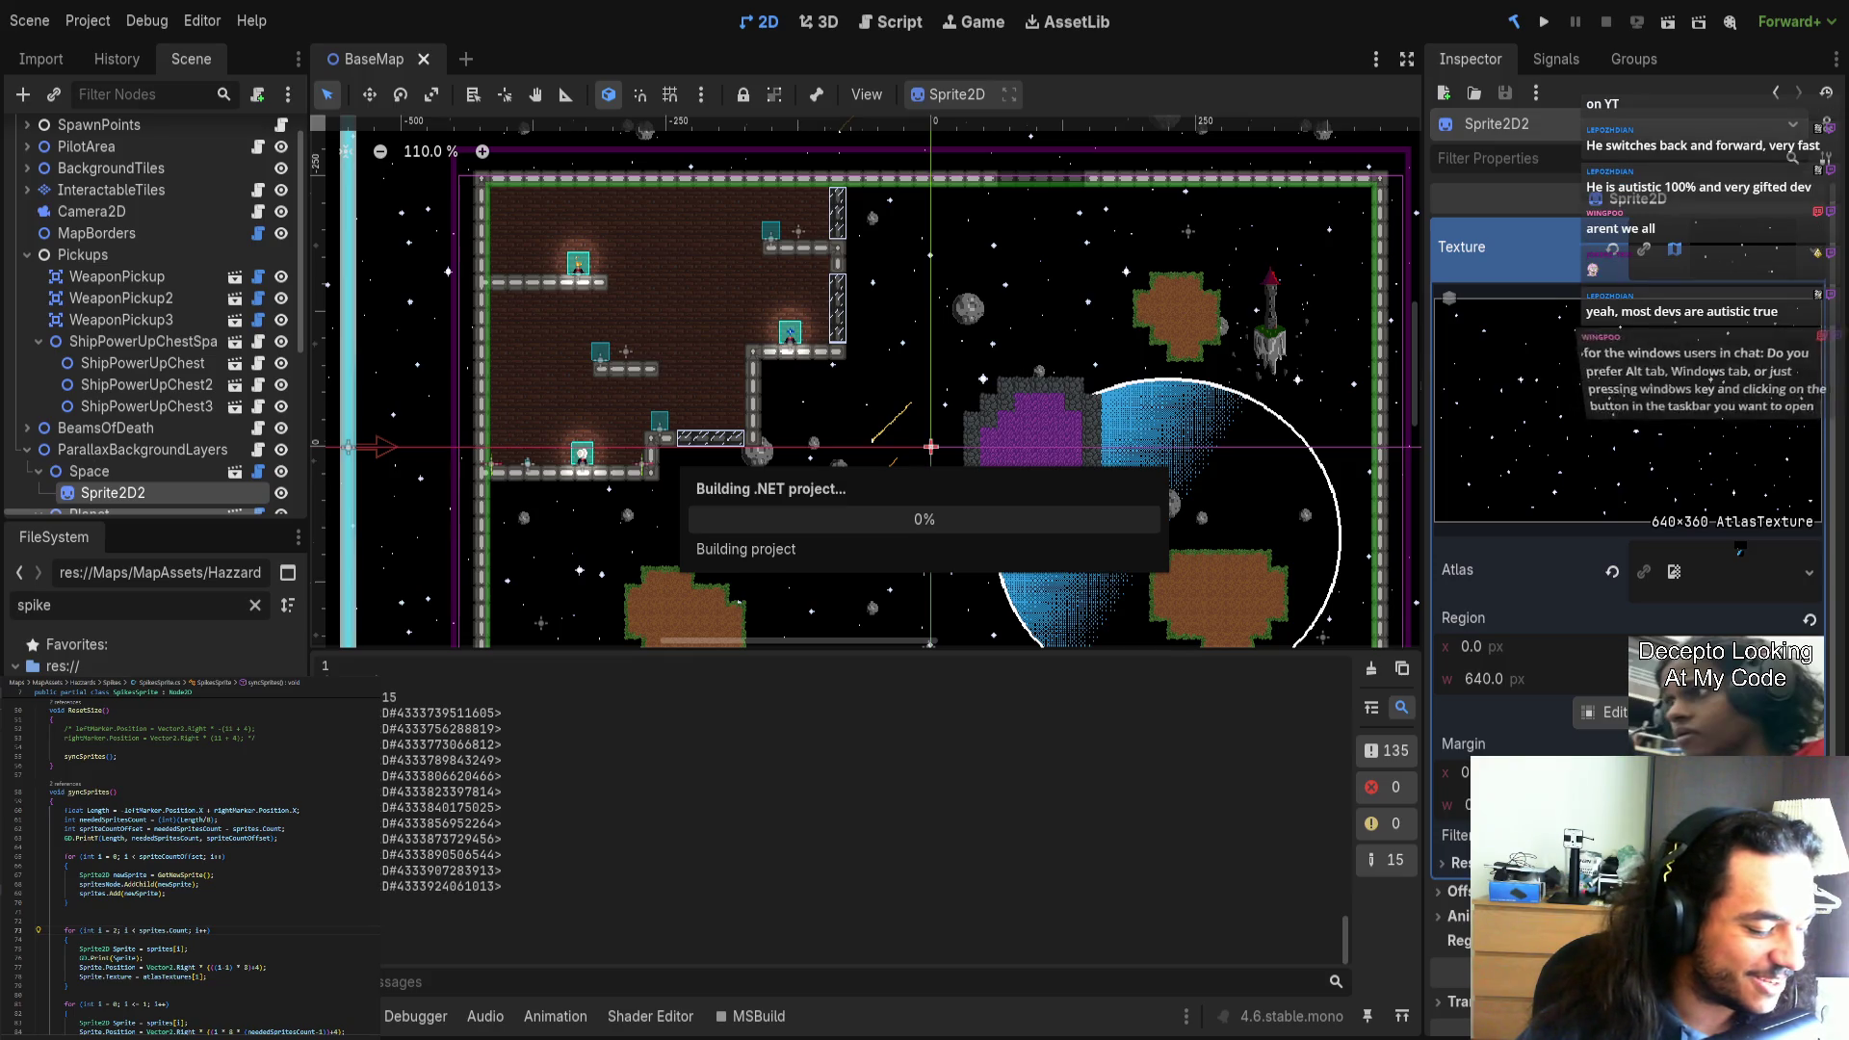
key(ctrl+shift+t)
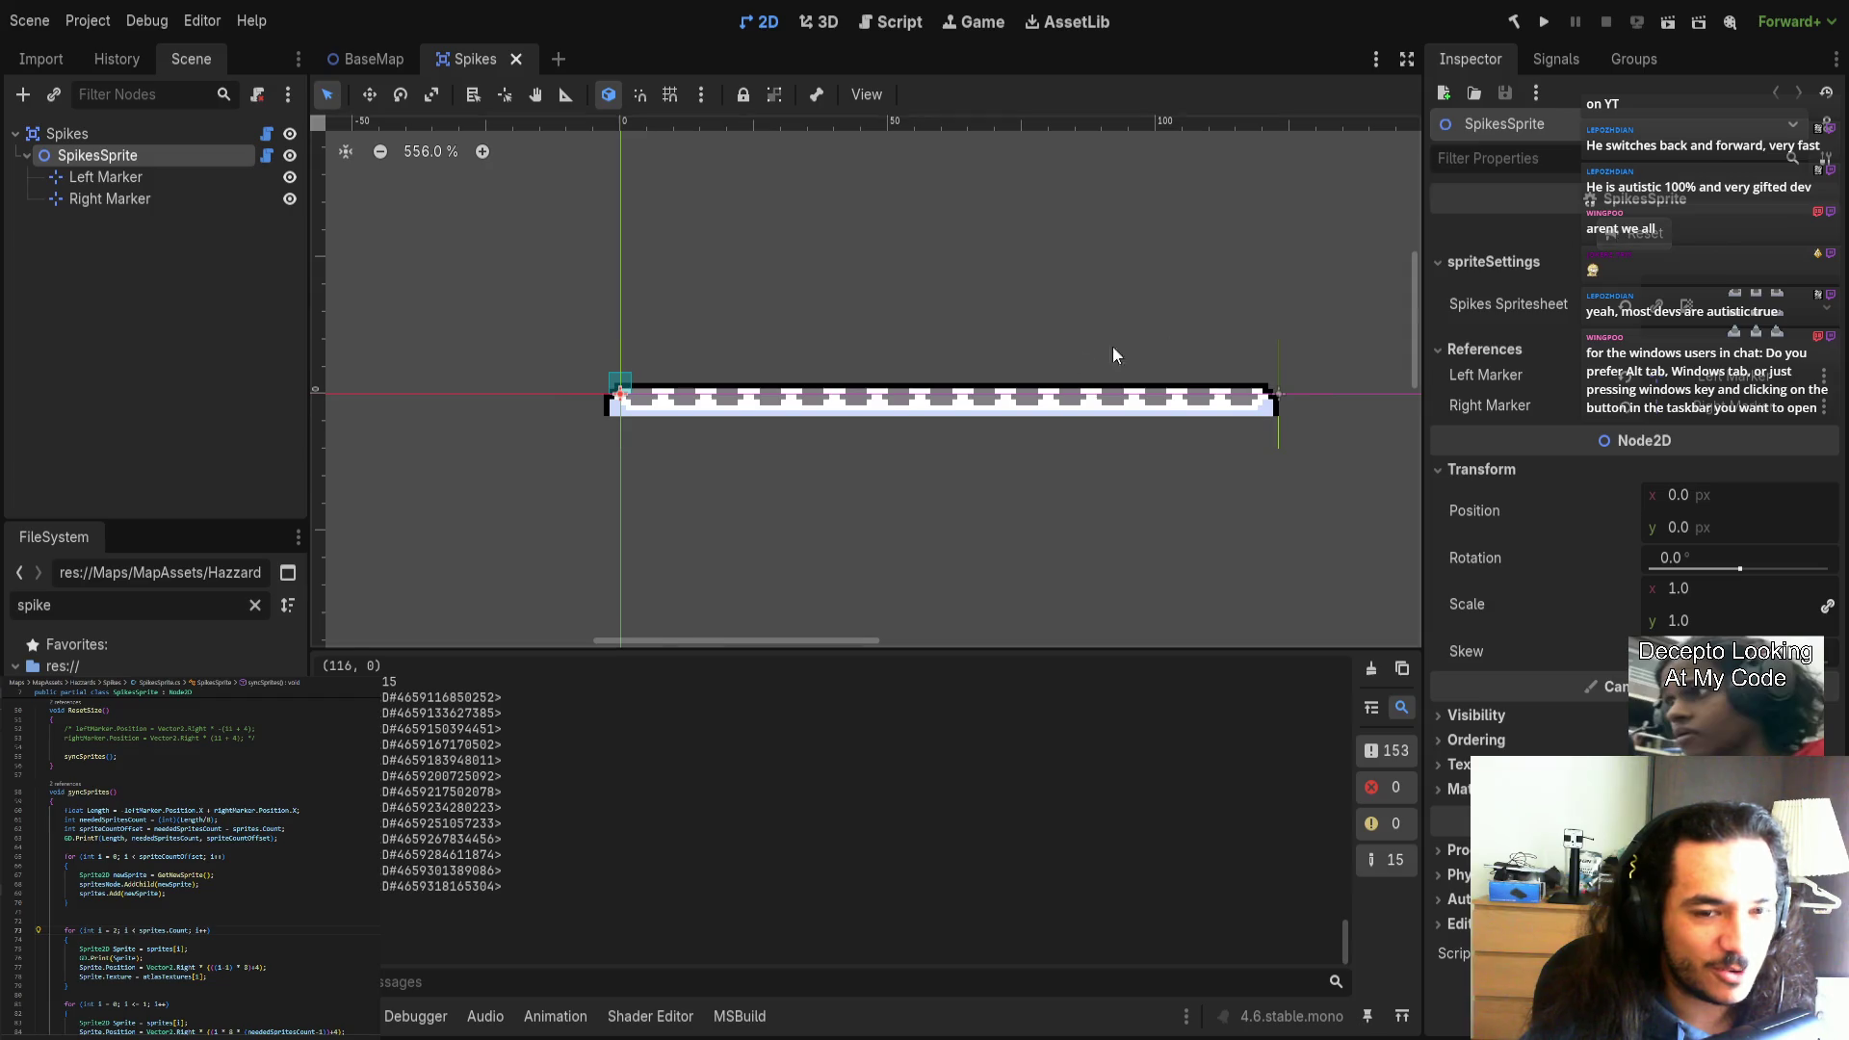
drag(985, 321, 1065, 330)
scroll(909, 409, up, 2)
scroll(799, 338, down, 2)
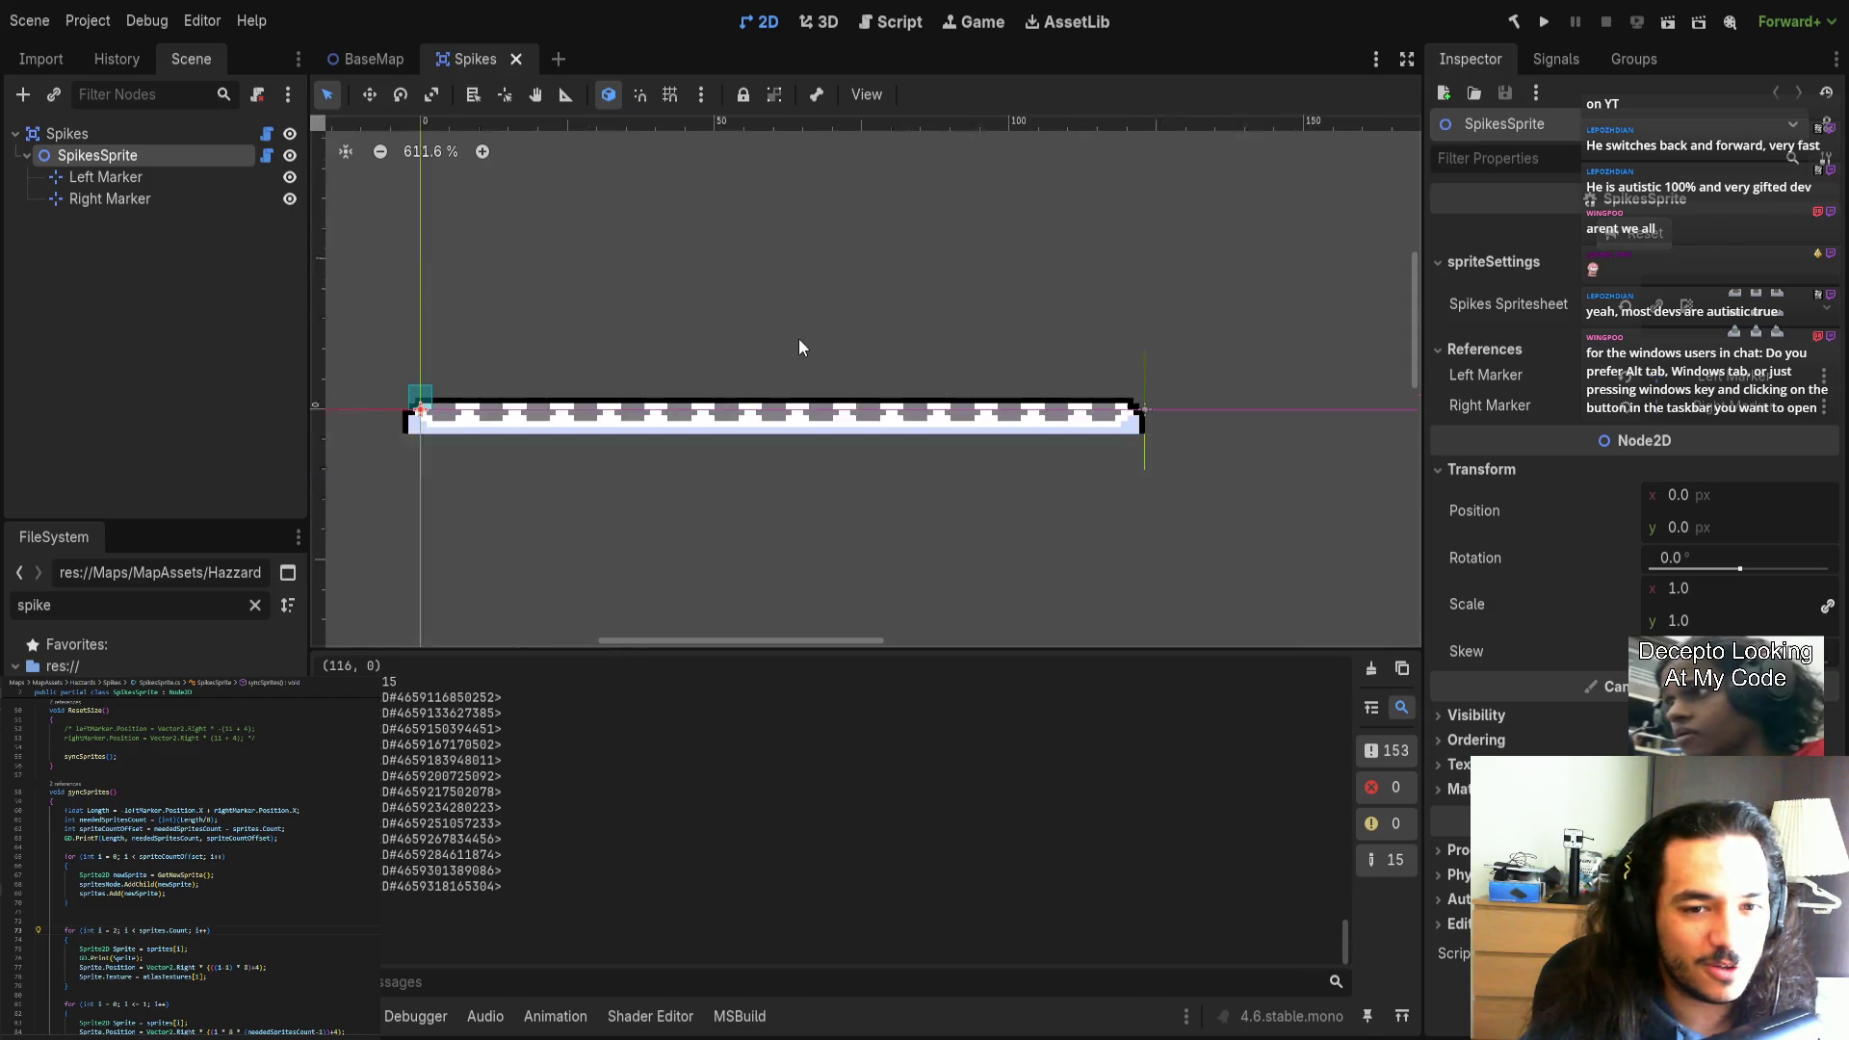
drag(783, 336, 812, 336)
click(1154, 395)
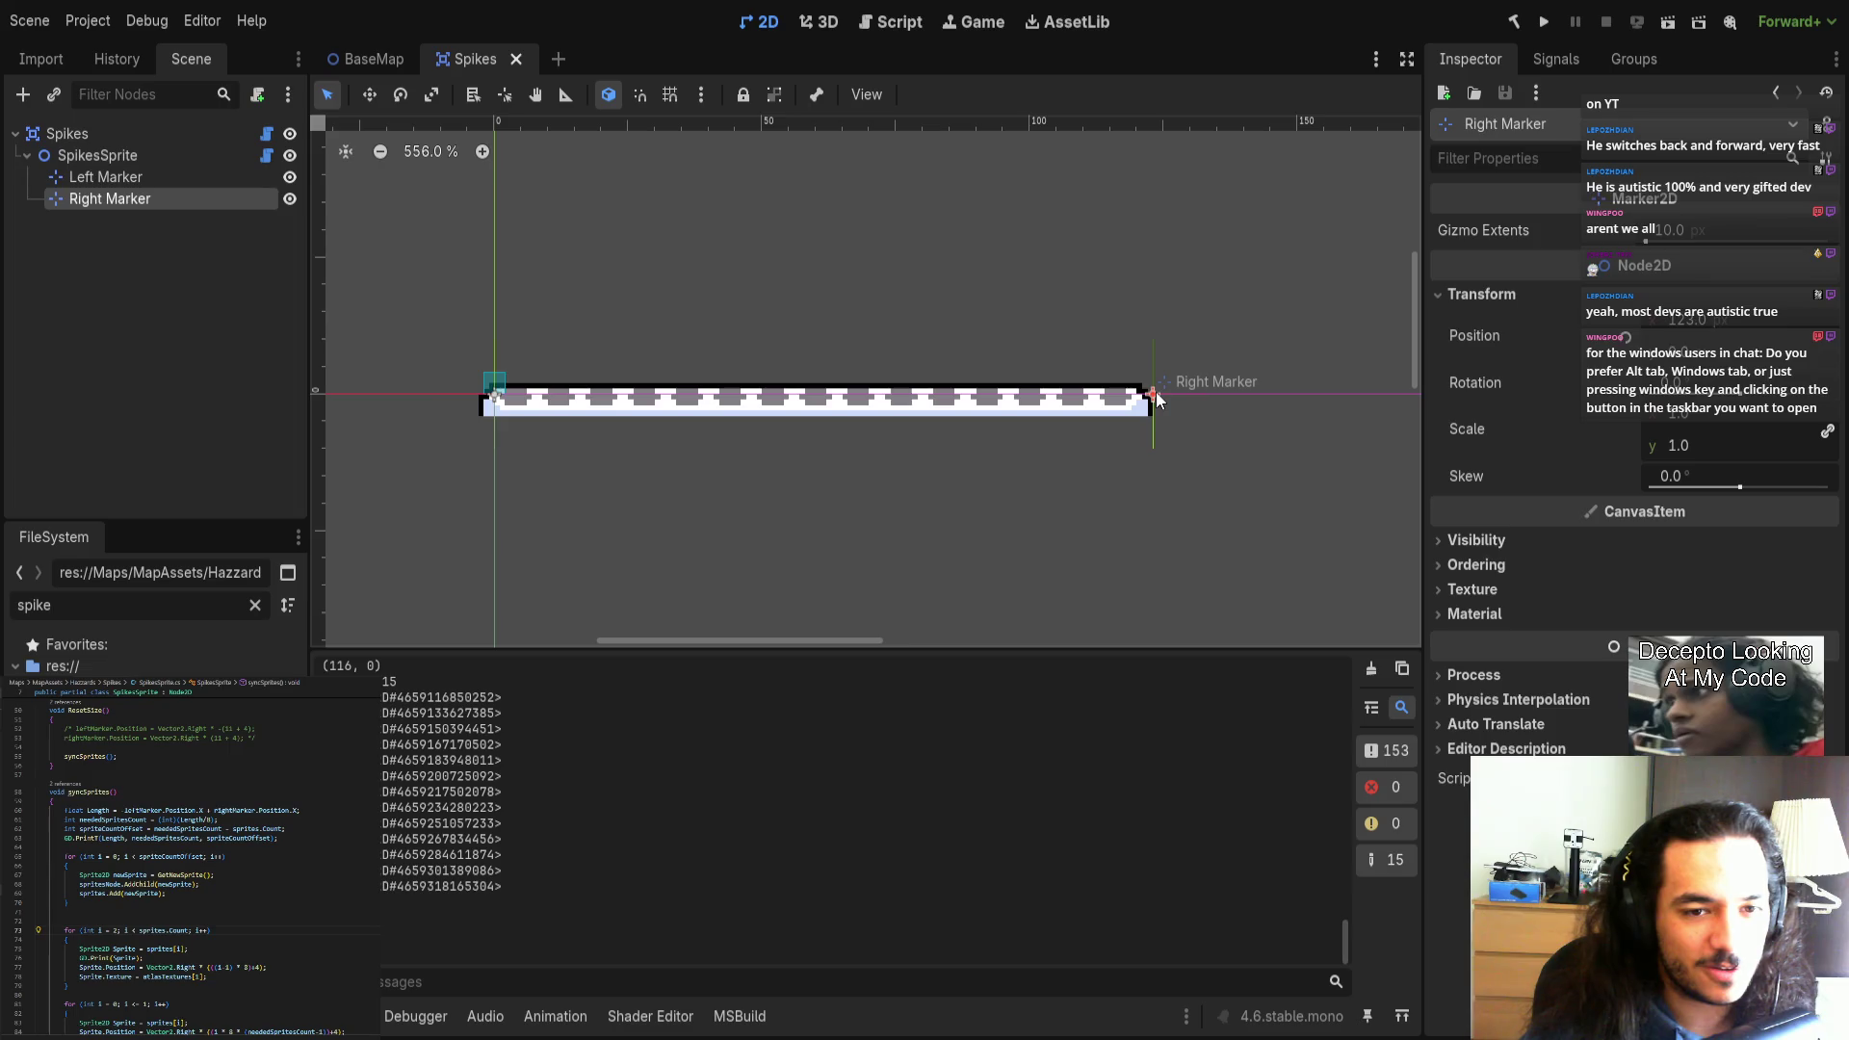
drag(1156, 399, 1139, 392)
key(ctrl+s)
Save again, switch to BaseMap and back, and select the SpikesSprite node.
scroll(1116, 423, up, 4)
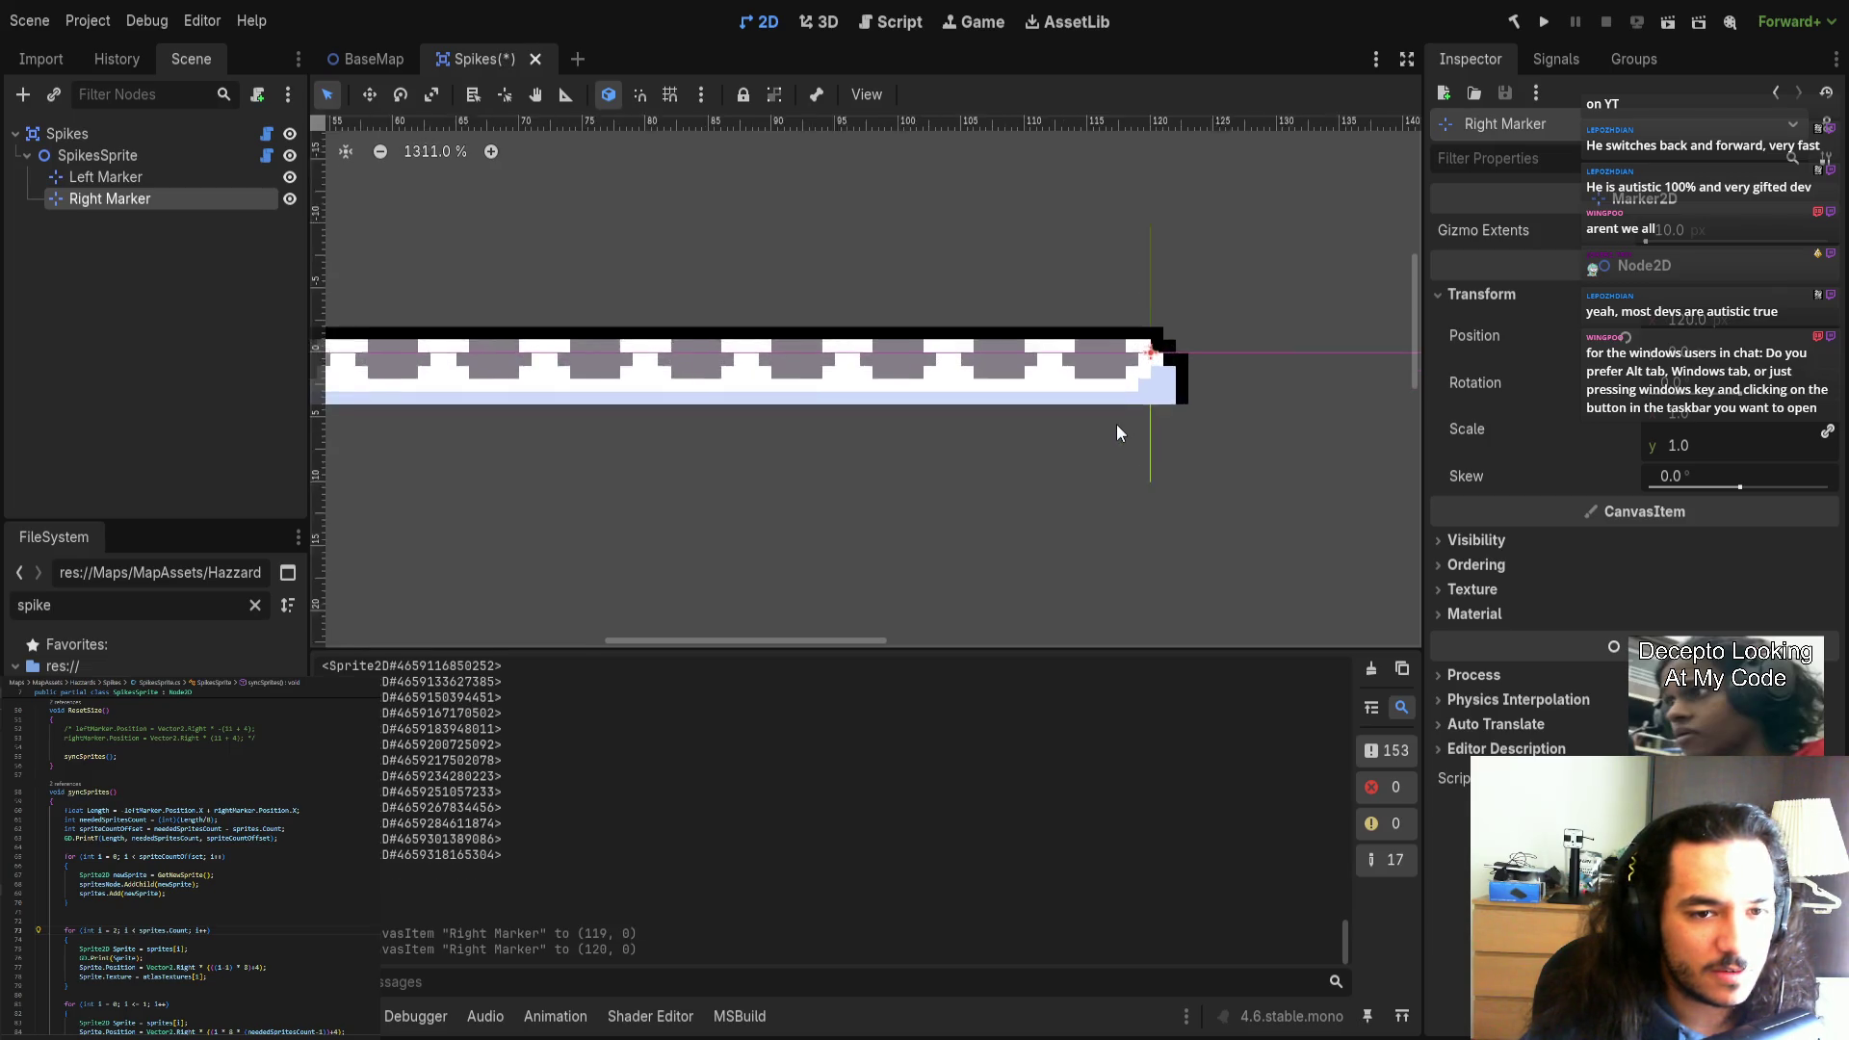
key(ctrl+s)
click(374, 58)
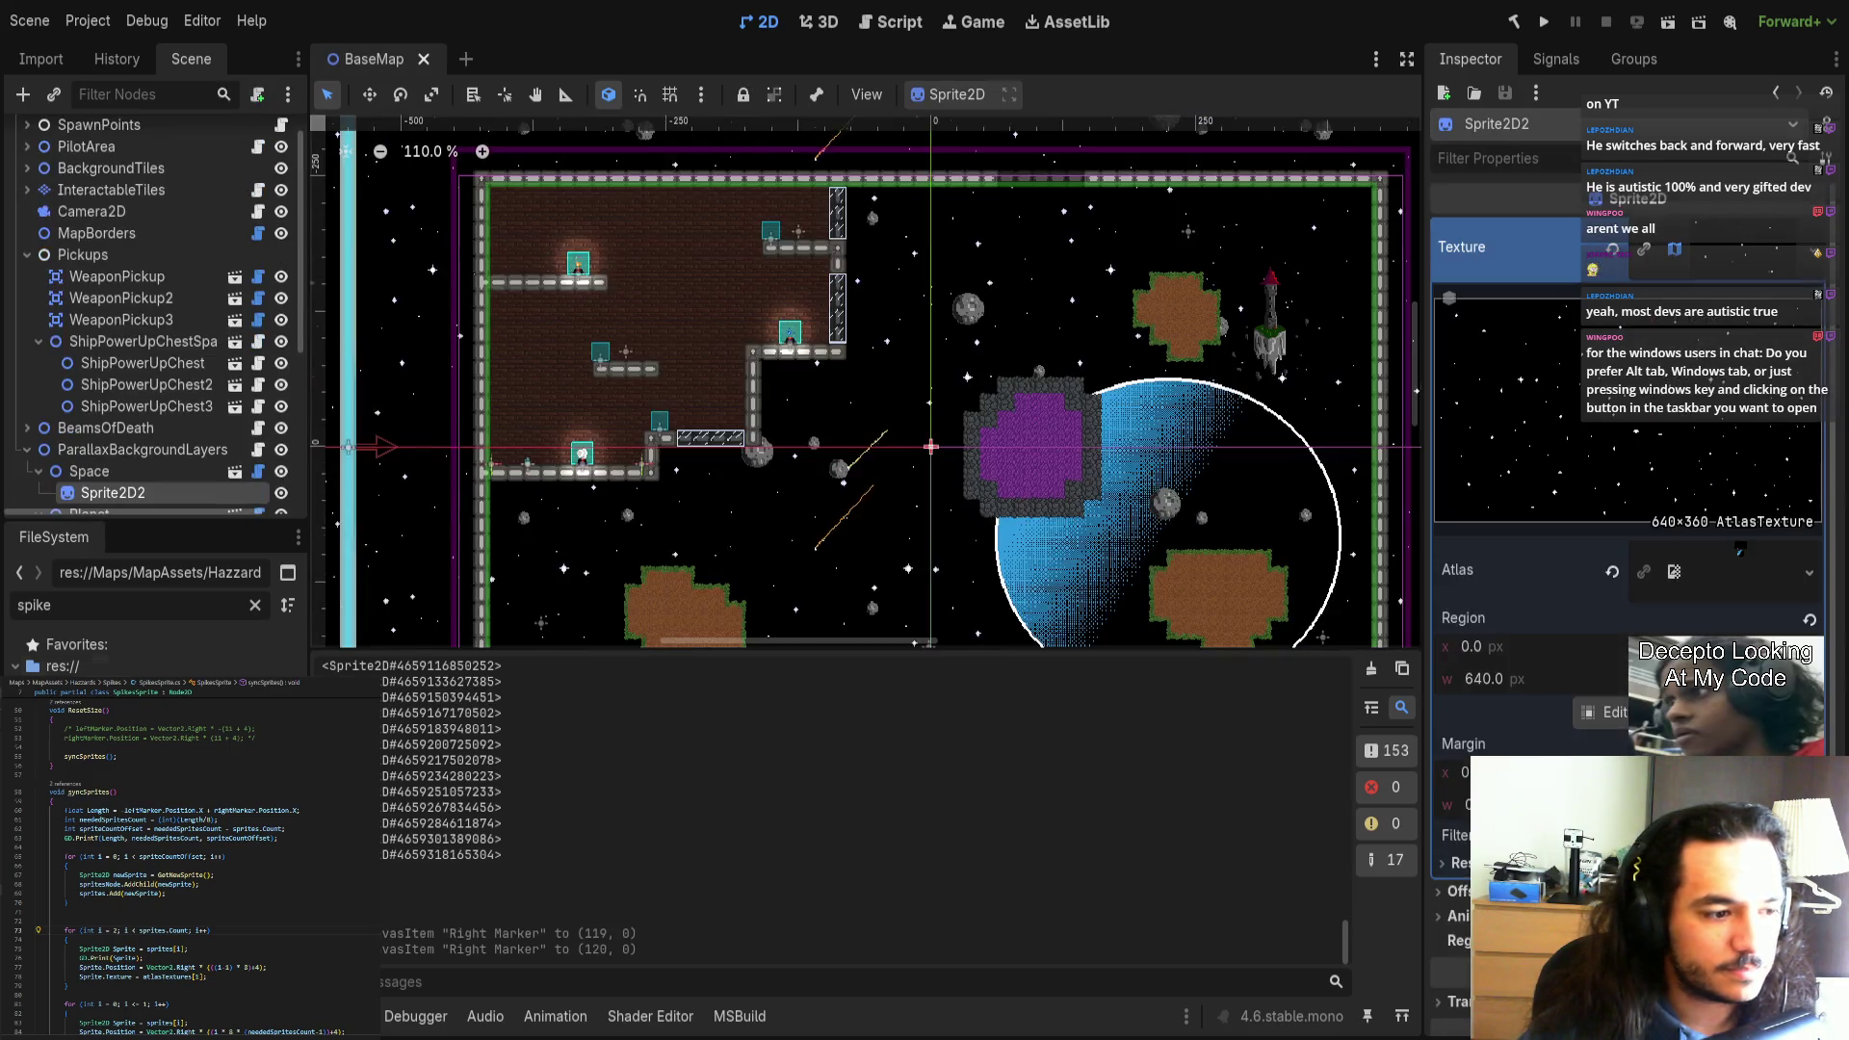
click(466, 60)
scroll(651, 391, down, 4)
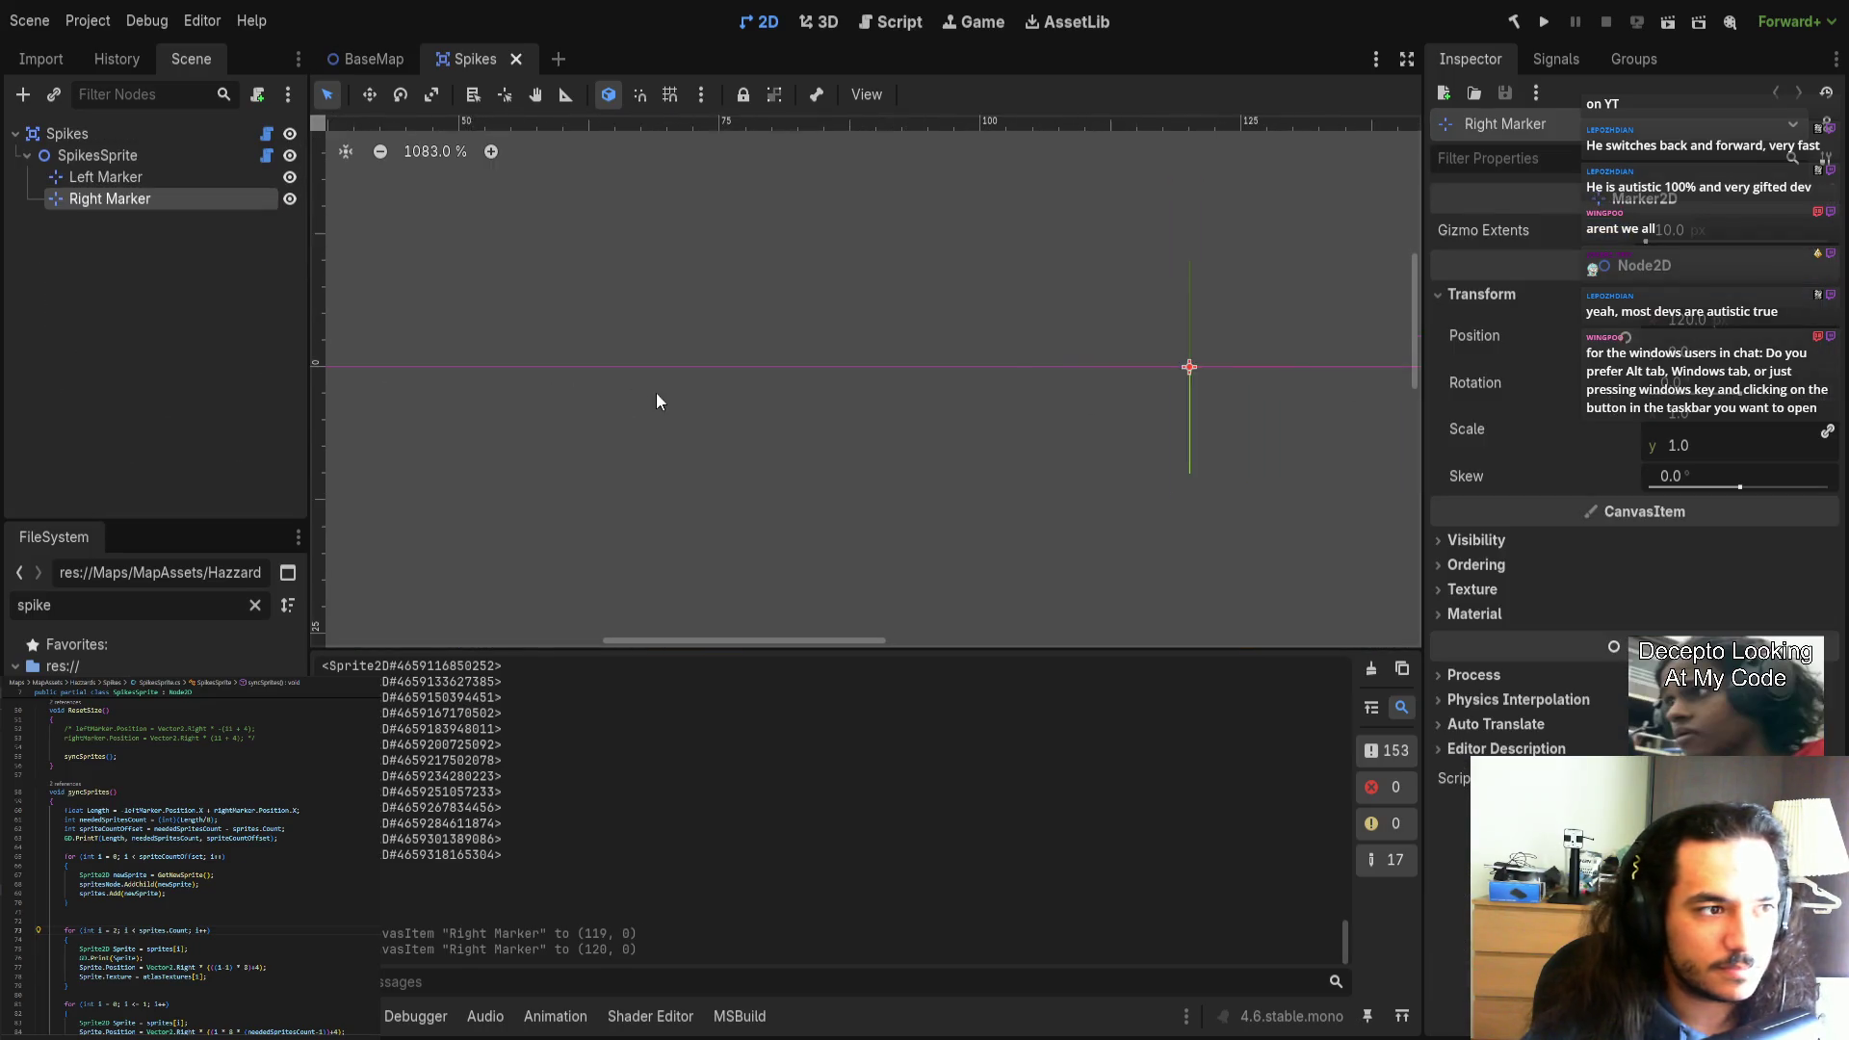
click(135, 156)
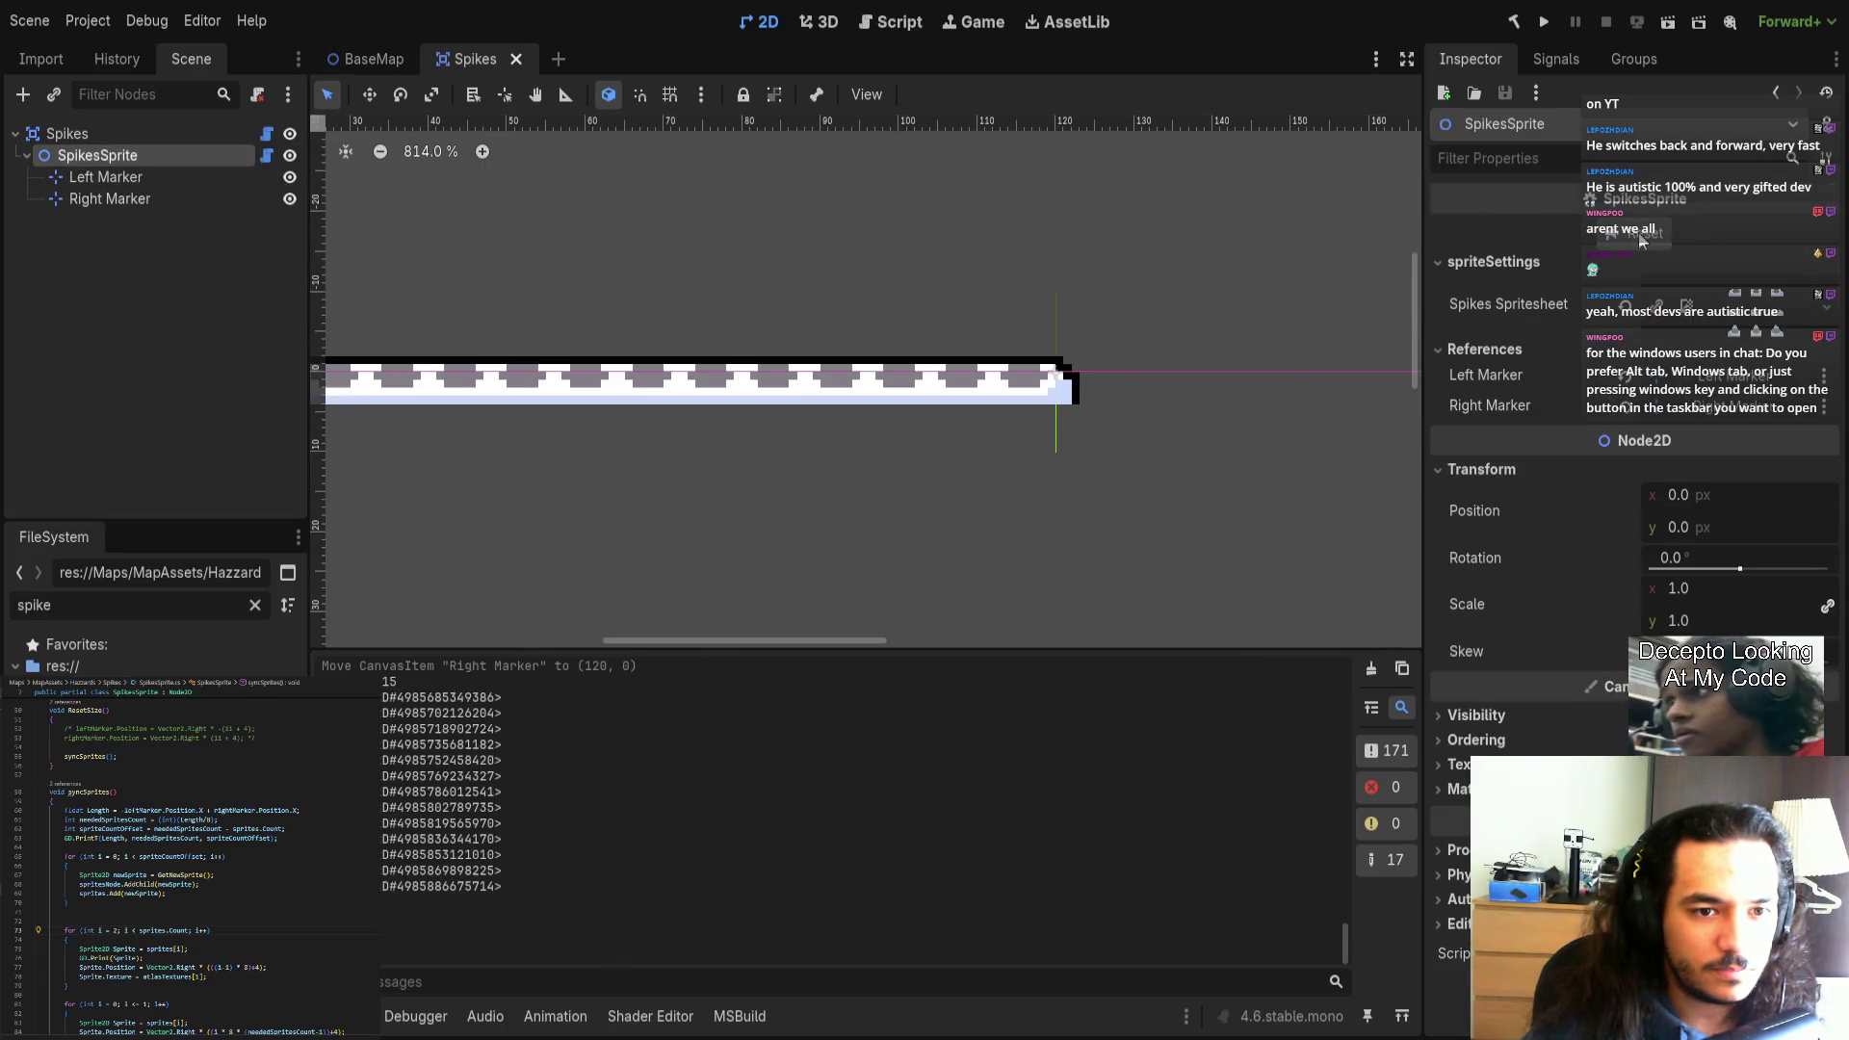
scroll(767, 392, down, 5)
scroll(768, 412, up, 4)
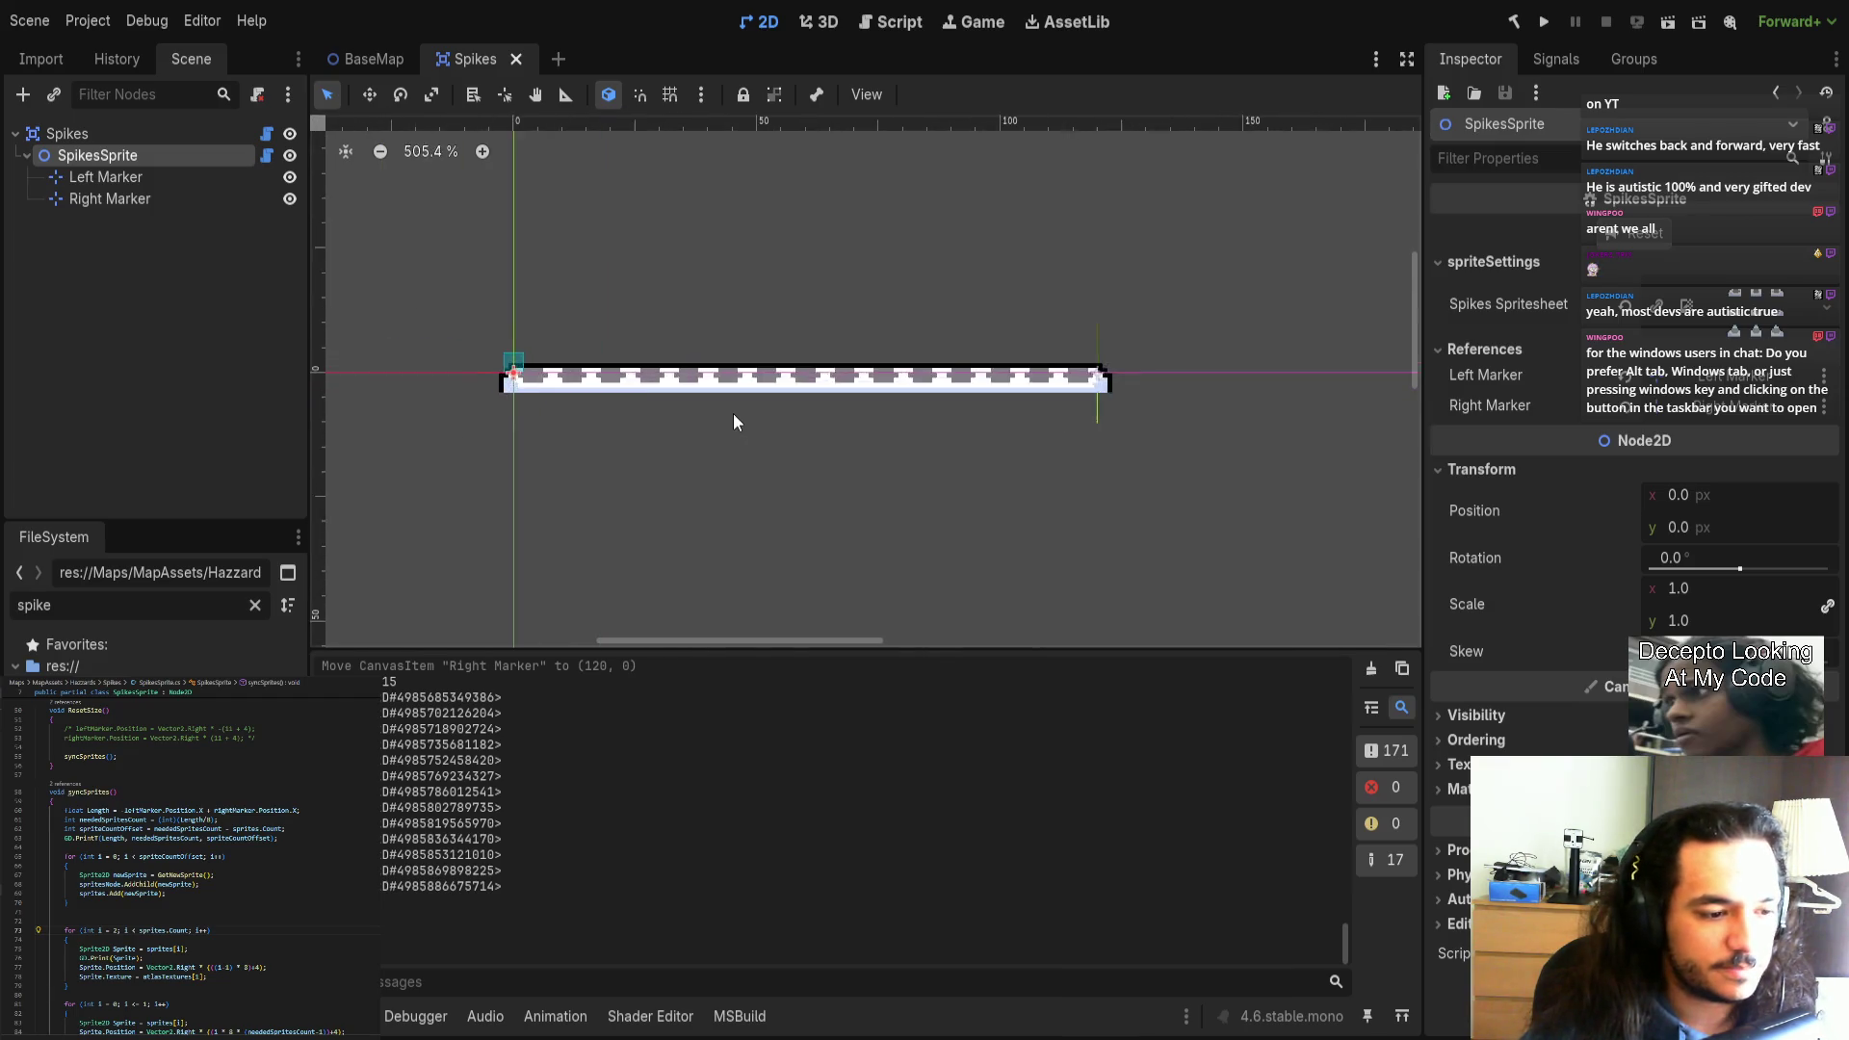
scroll(760, 380, left, 2)
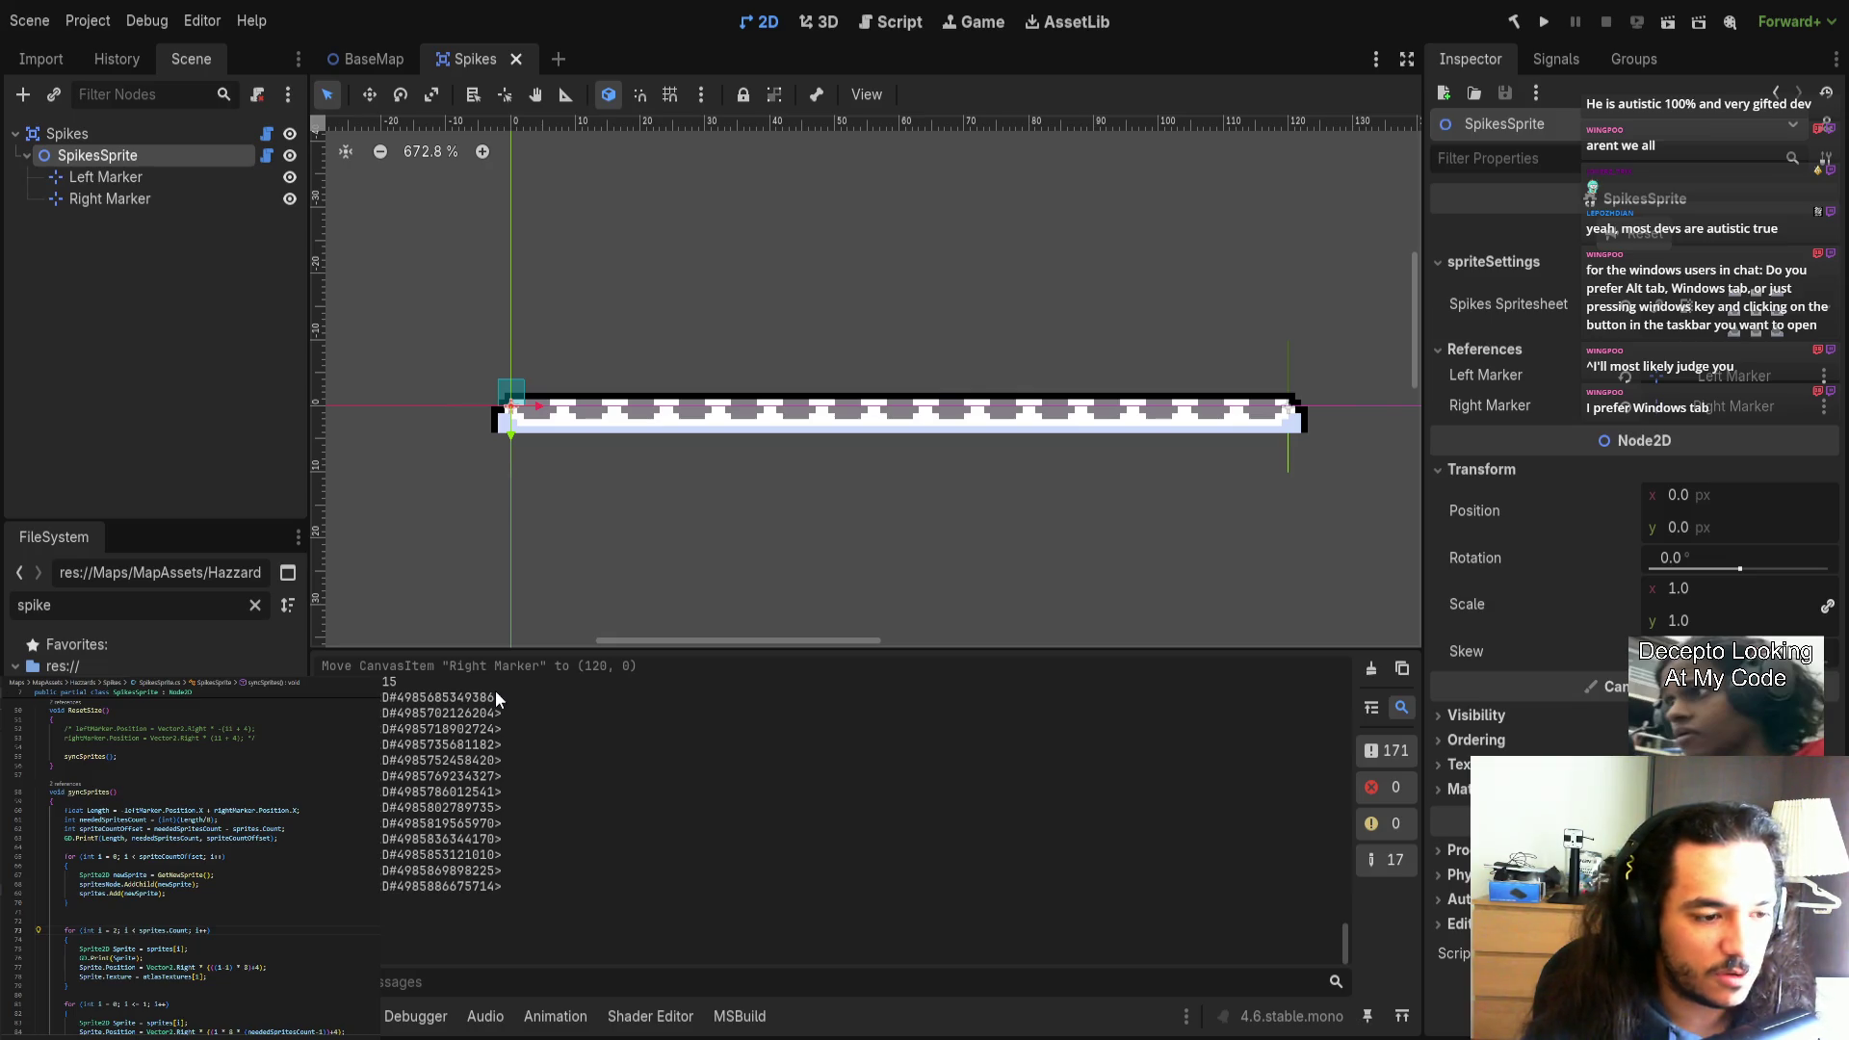
click(672, 524)
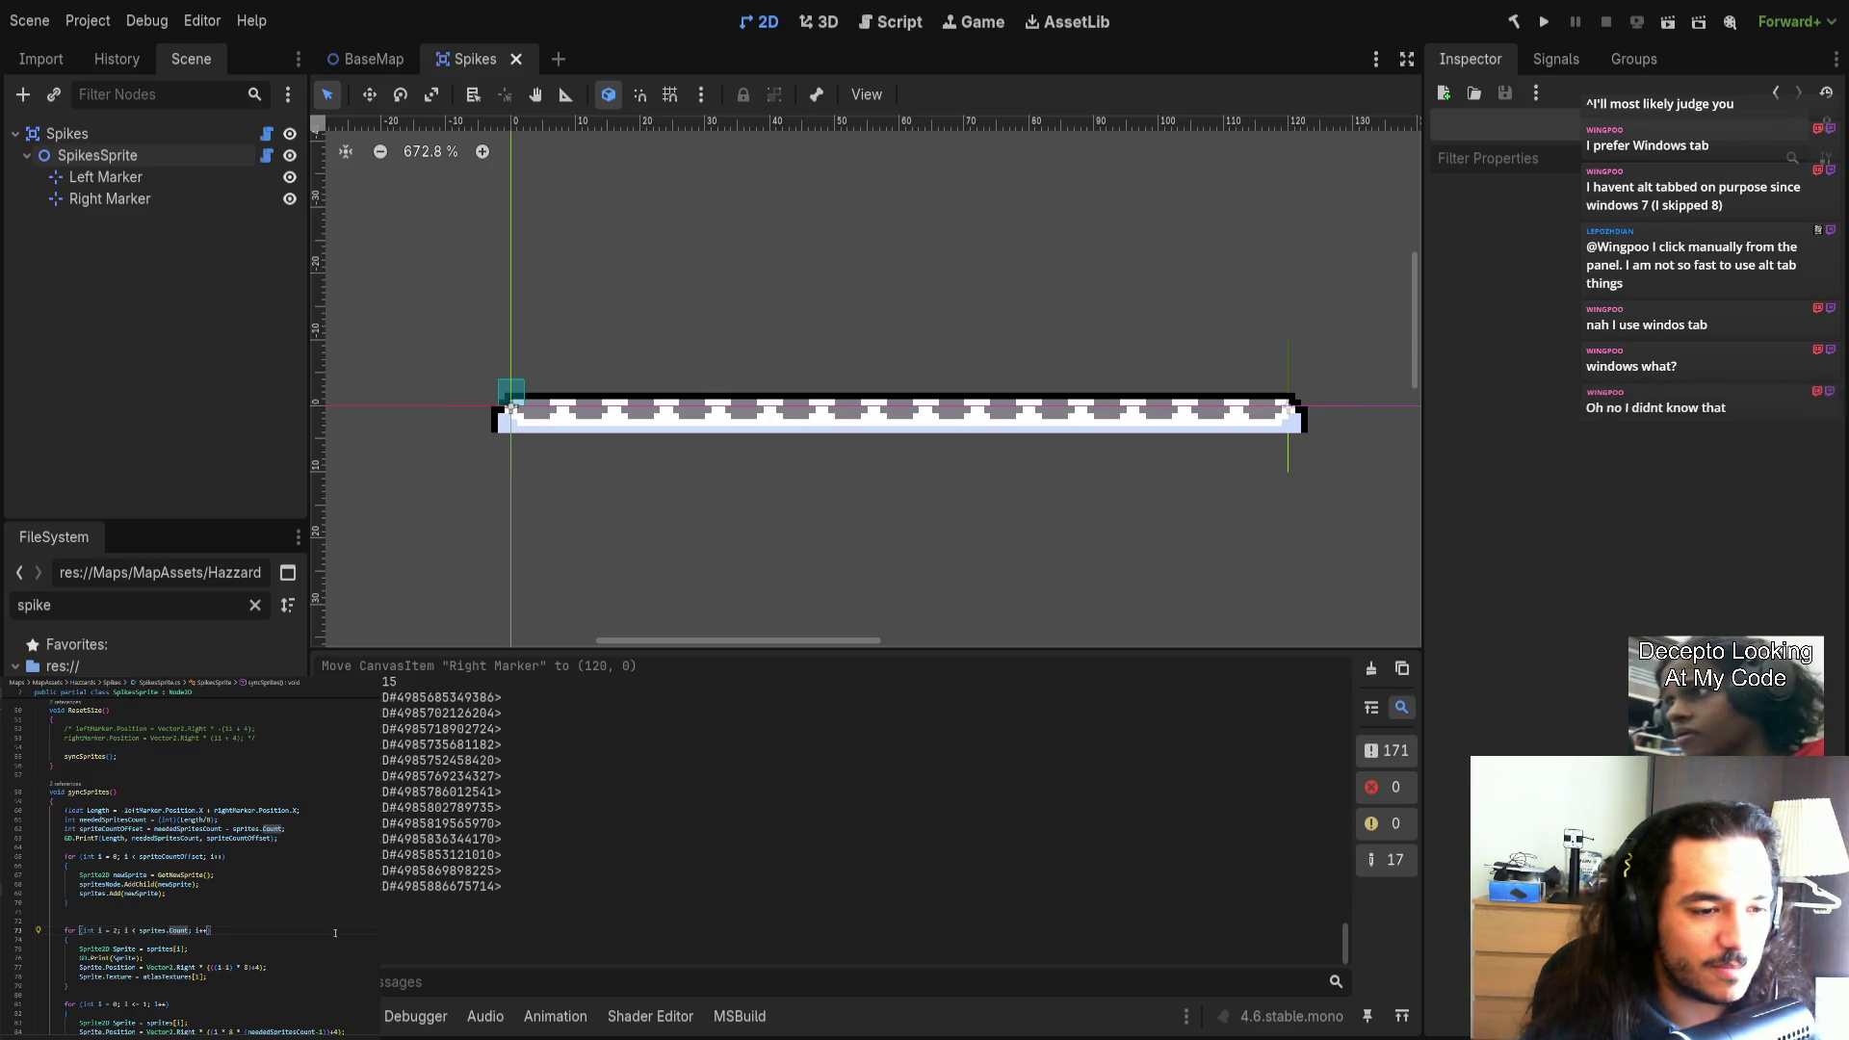
scroll(259, 992, down, 4)
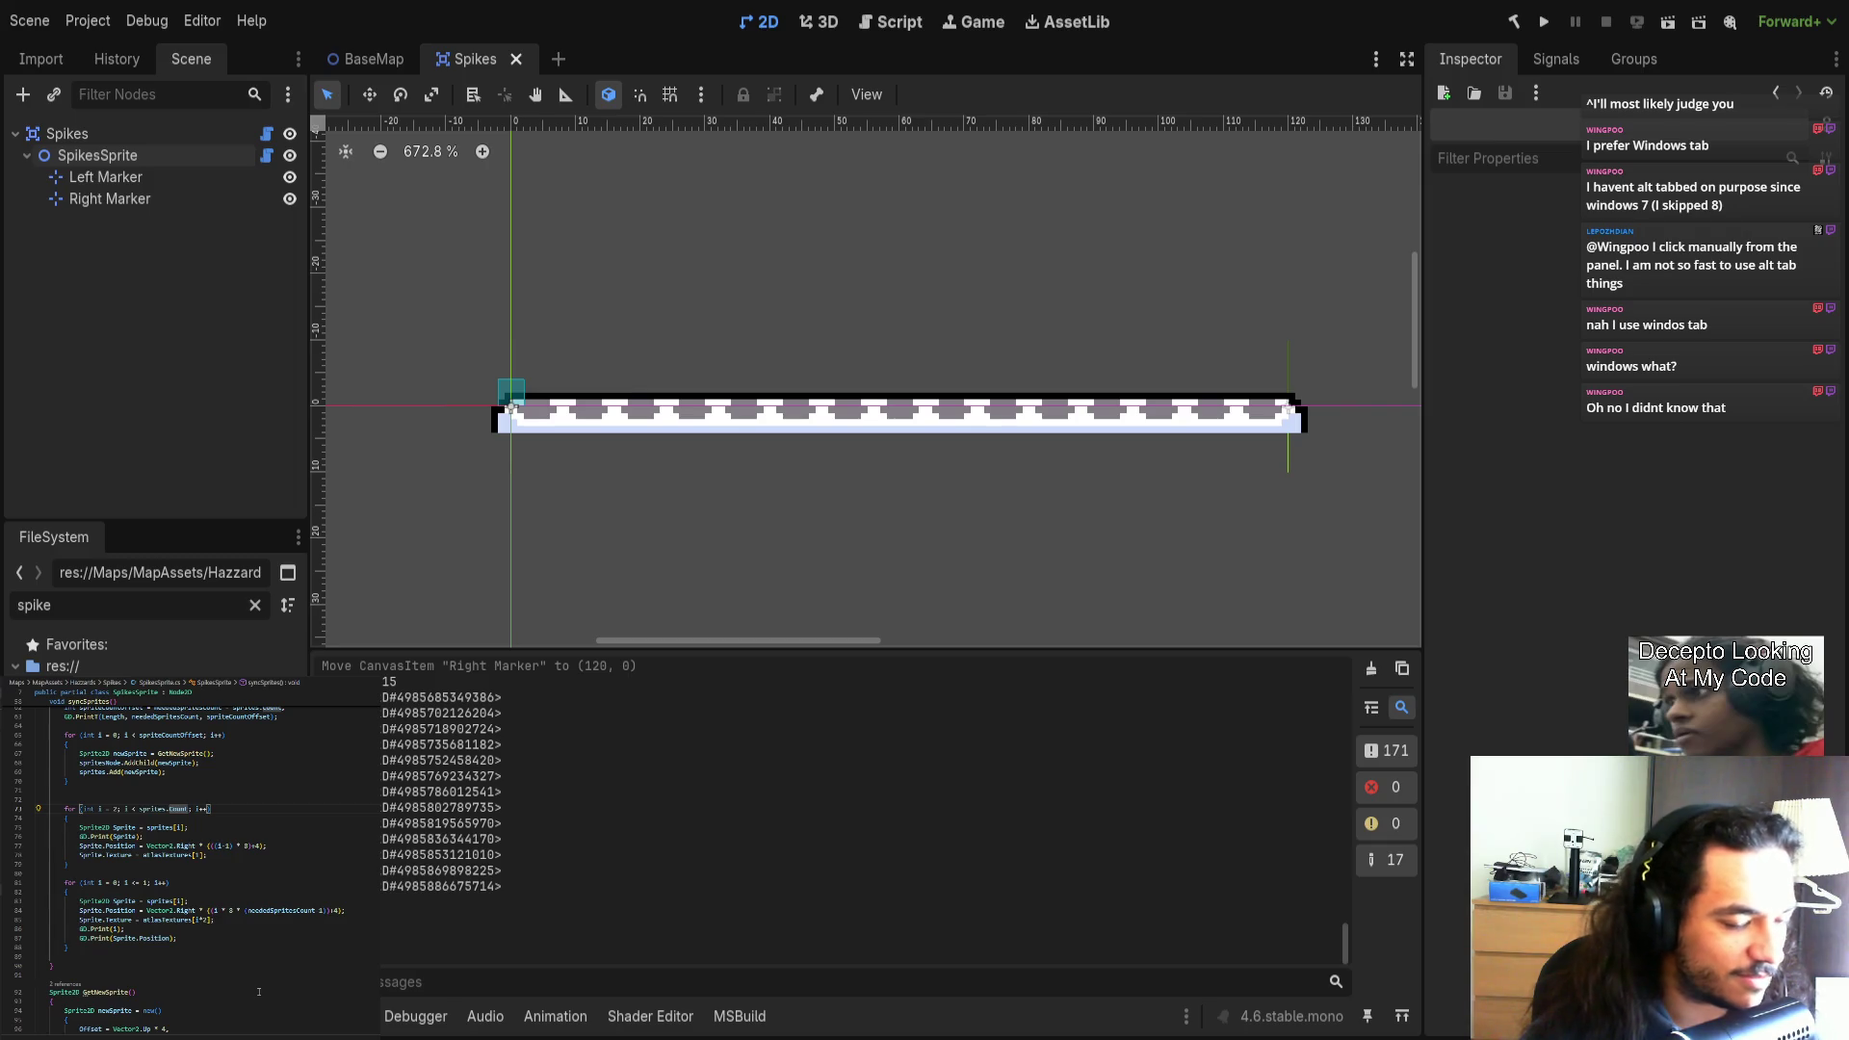
scroll(259, 992, up, 2)
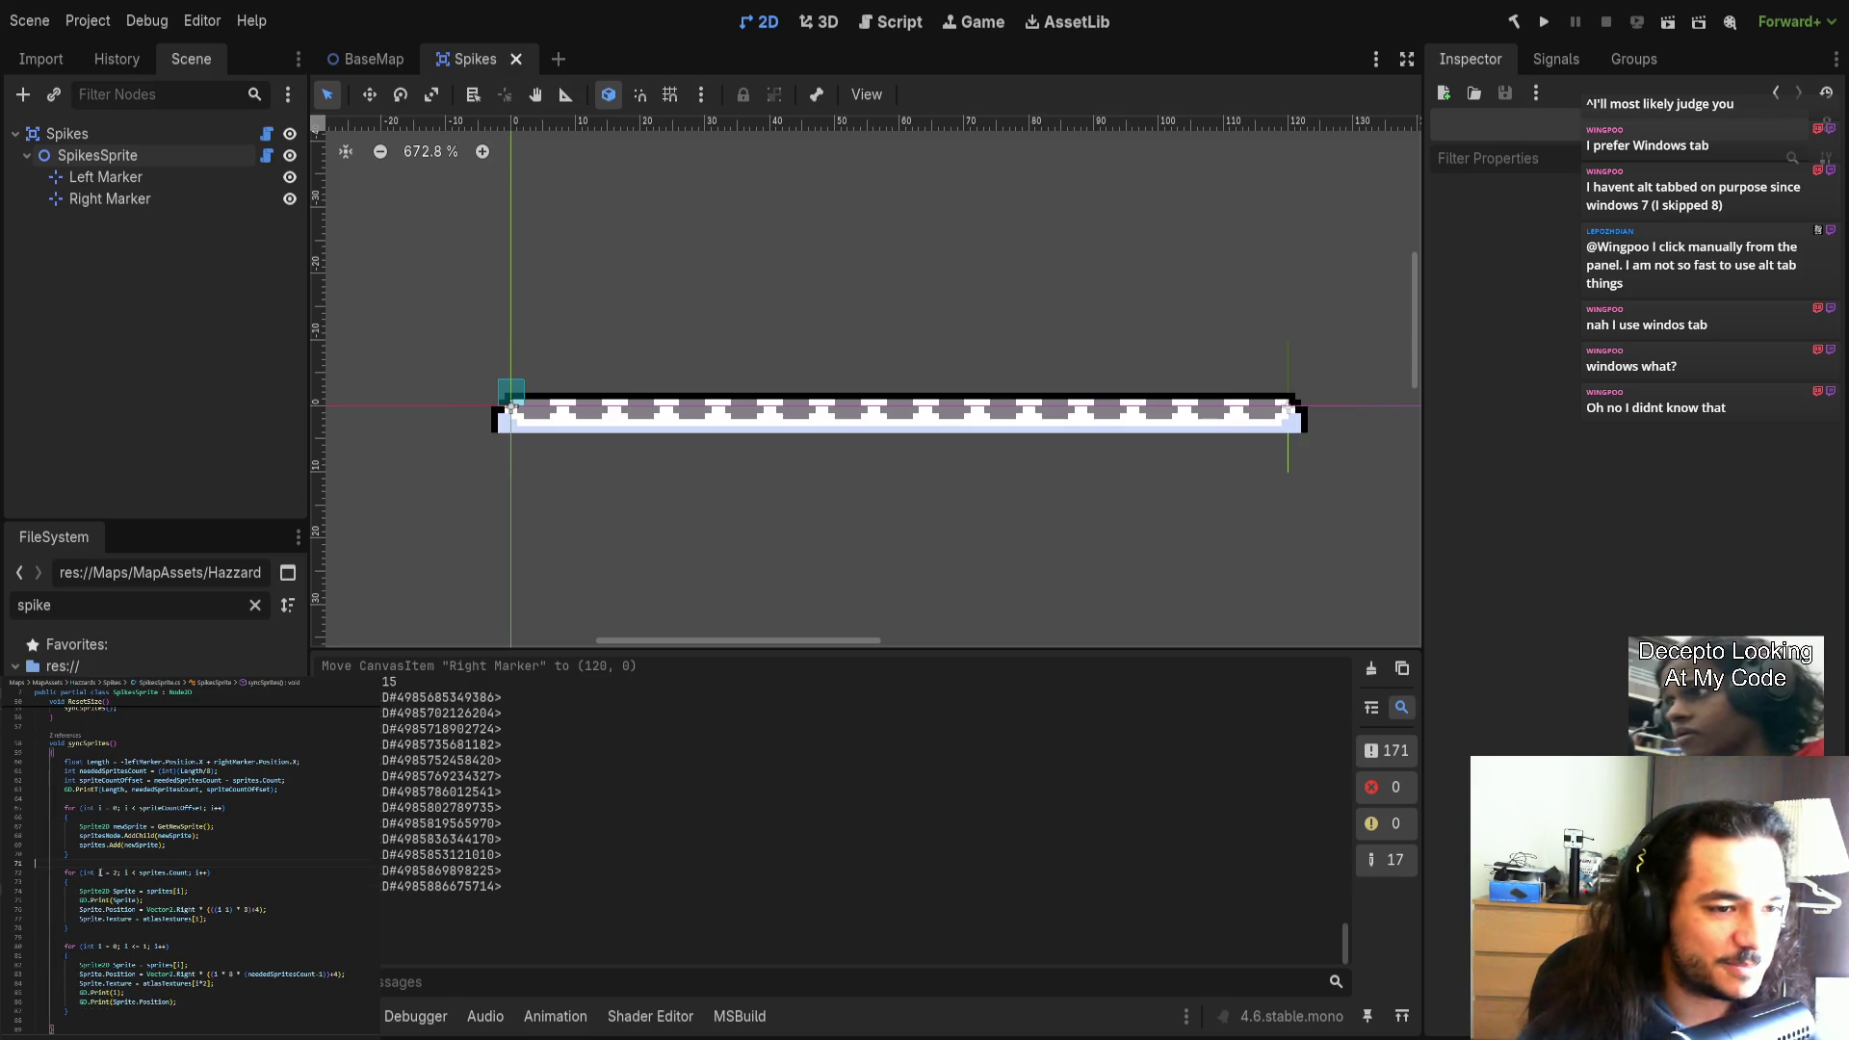
click(232, 928)
scroll(231, 946, up, 1)
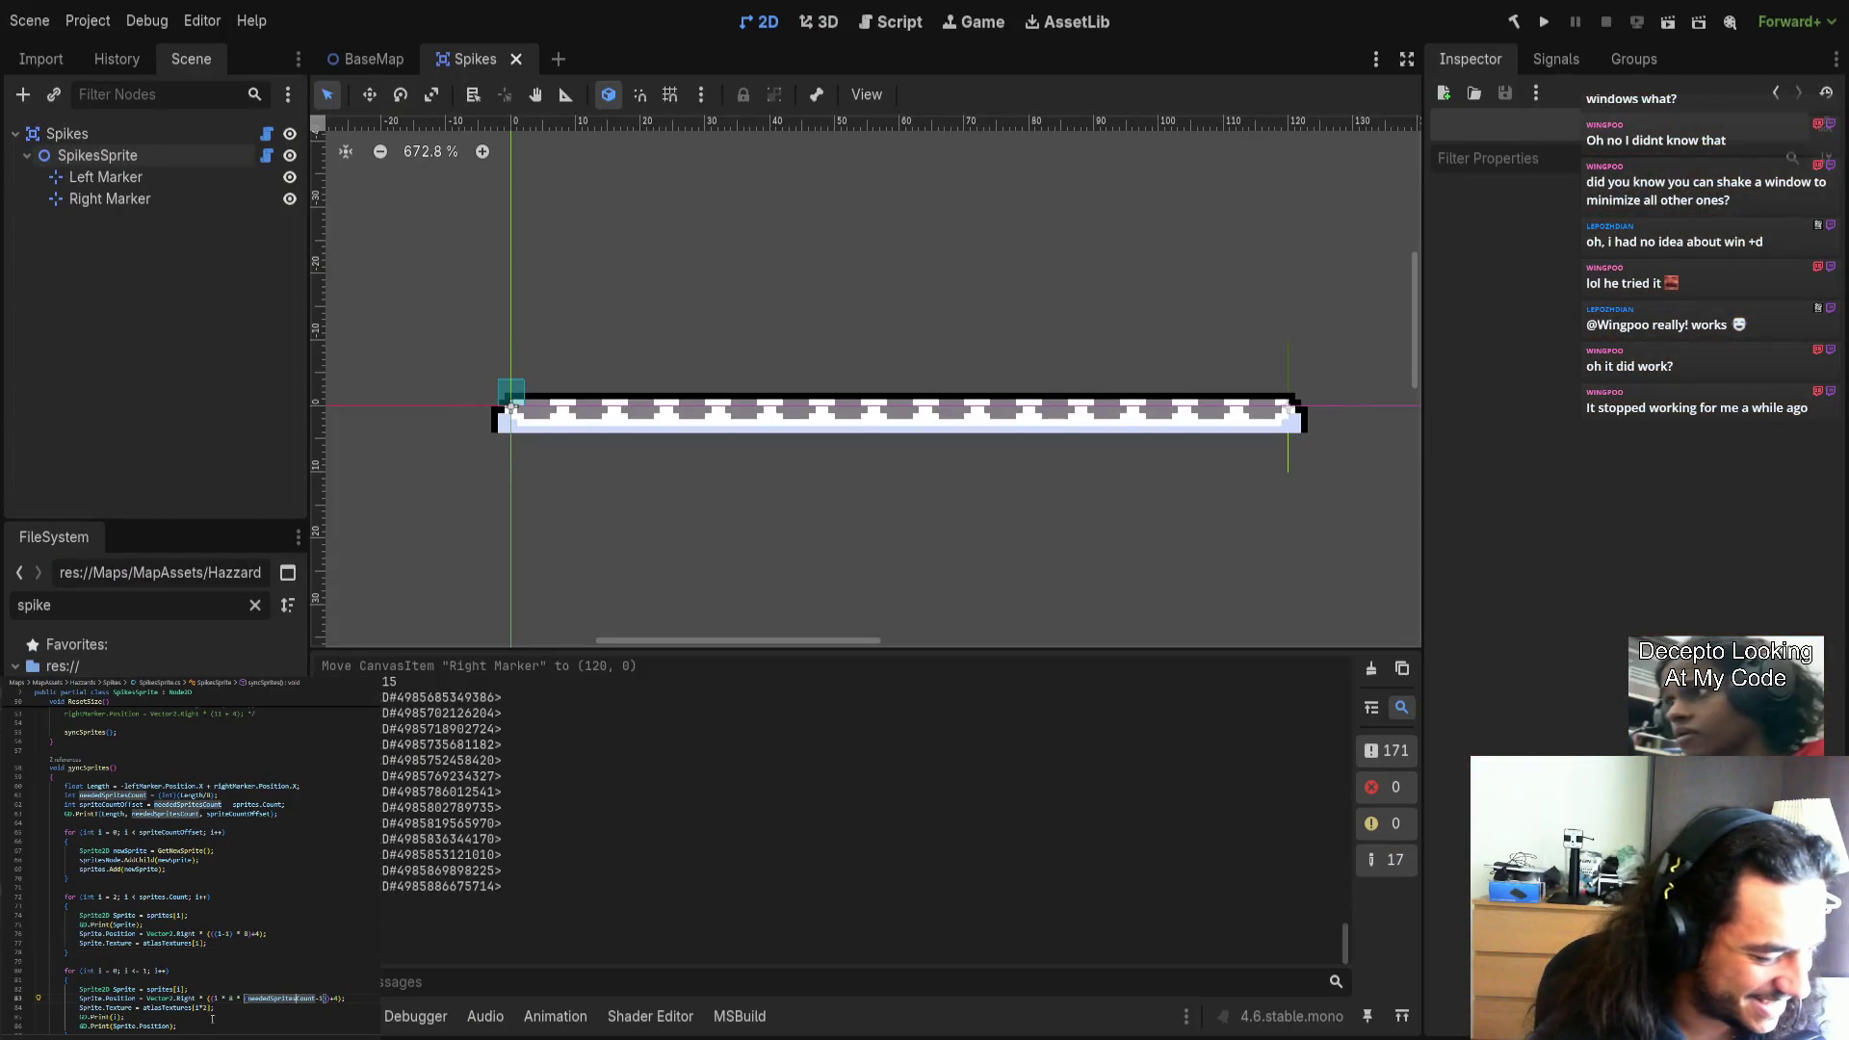
scroll(263, 1019, down, 5)
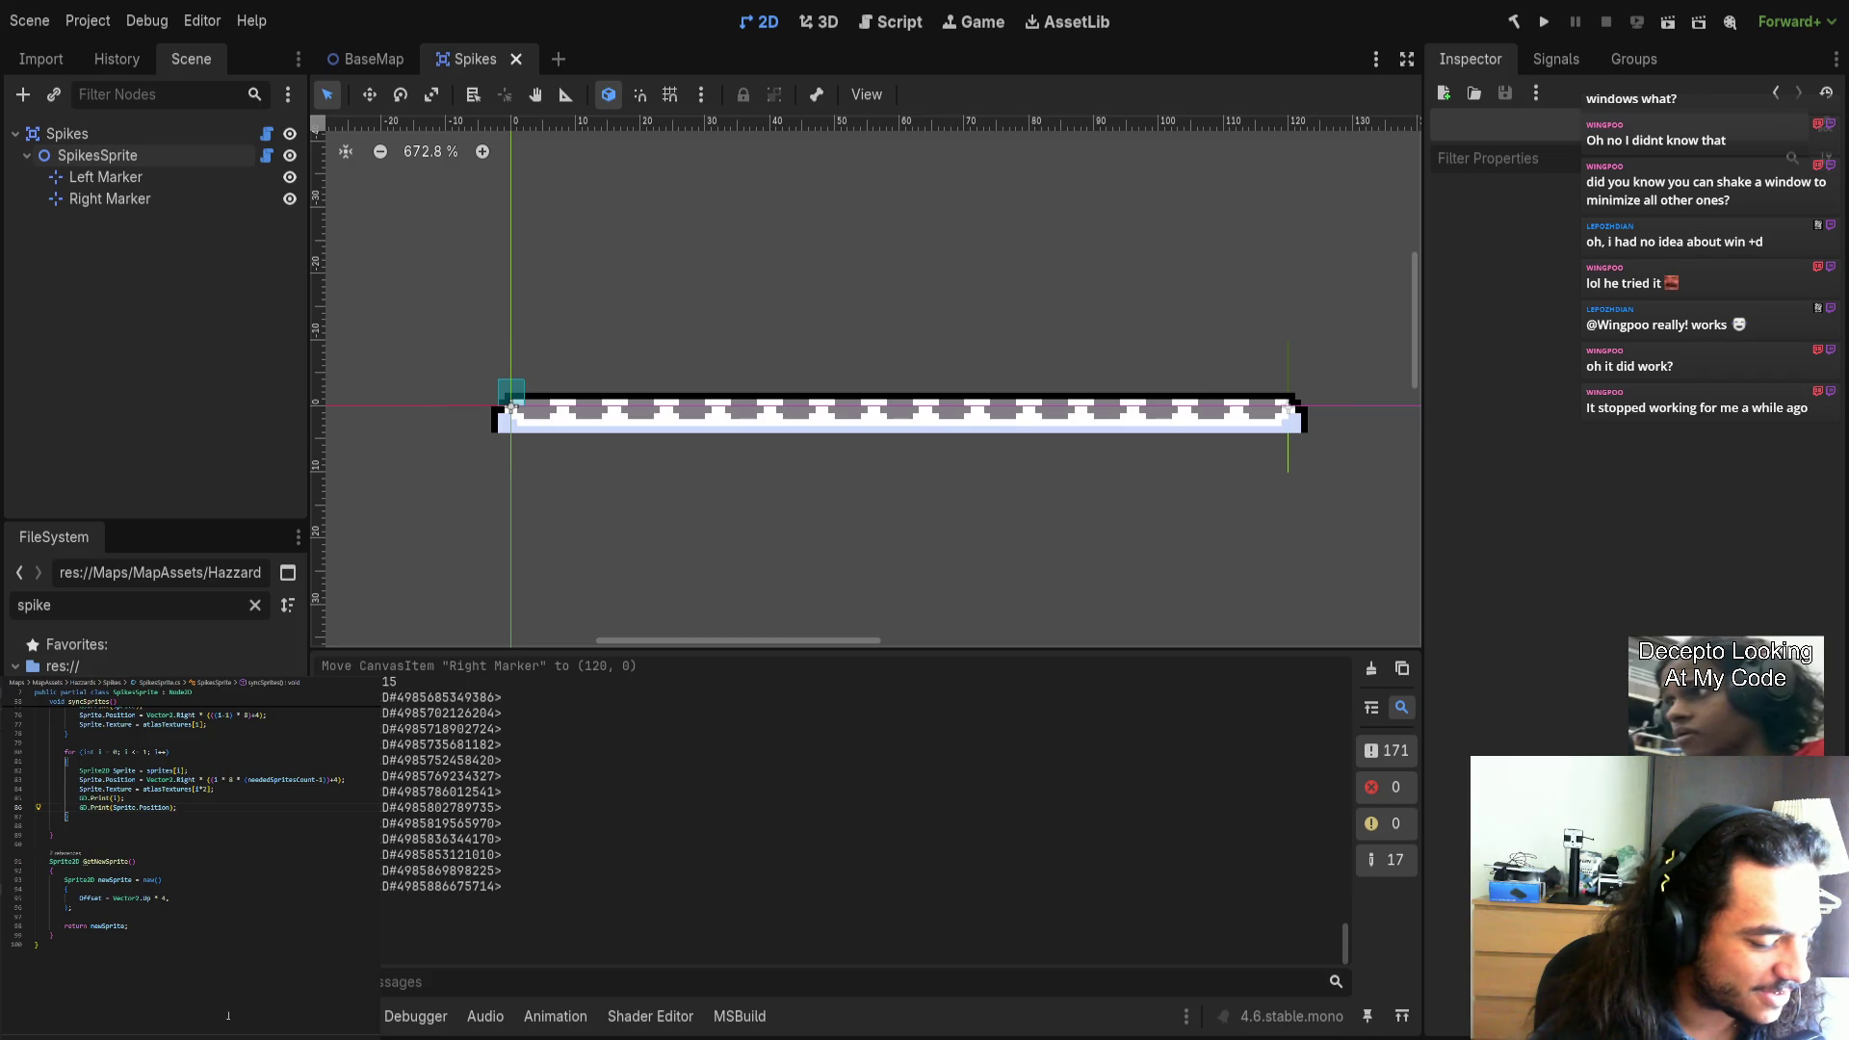
scroll(191, 972, up, 8)
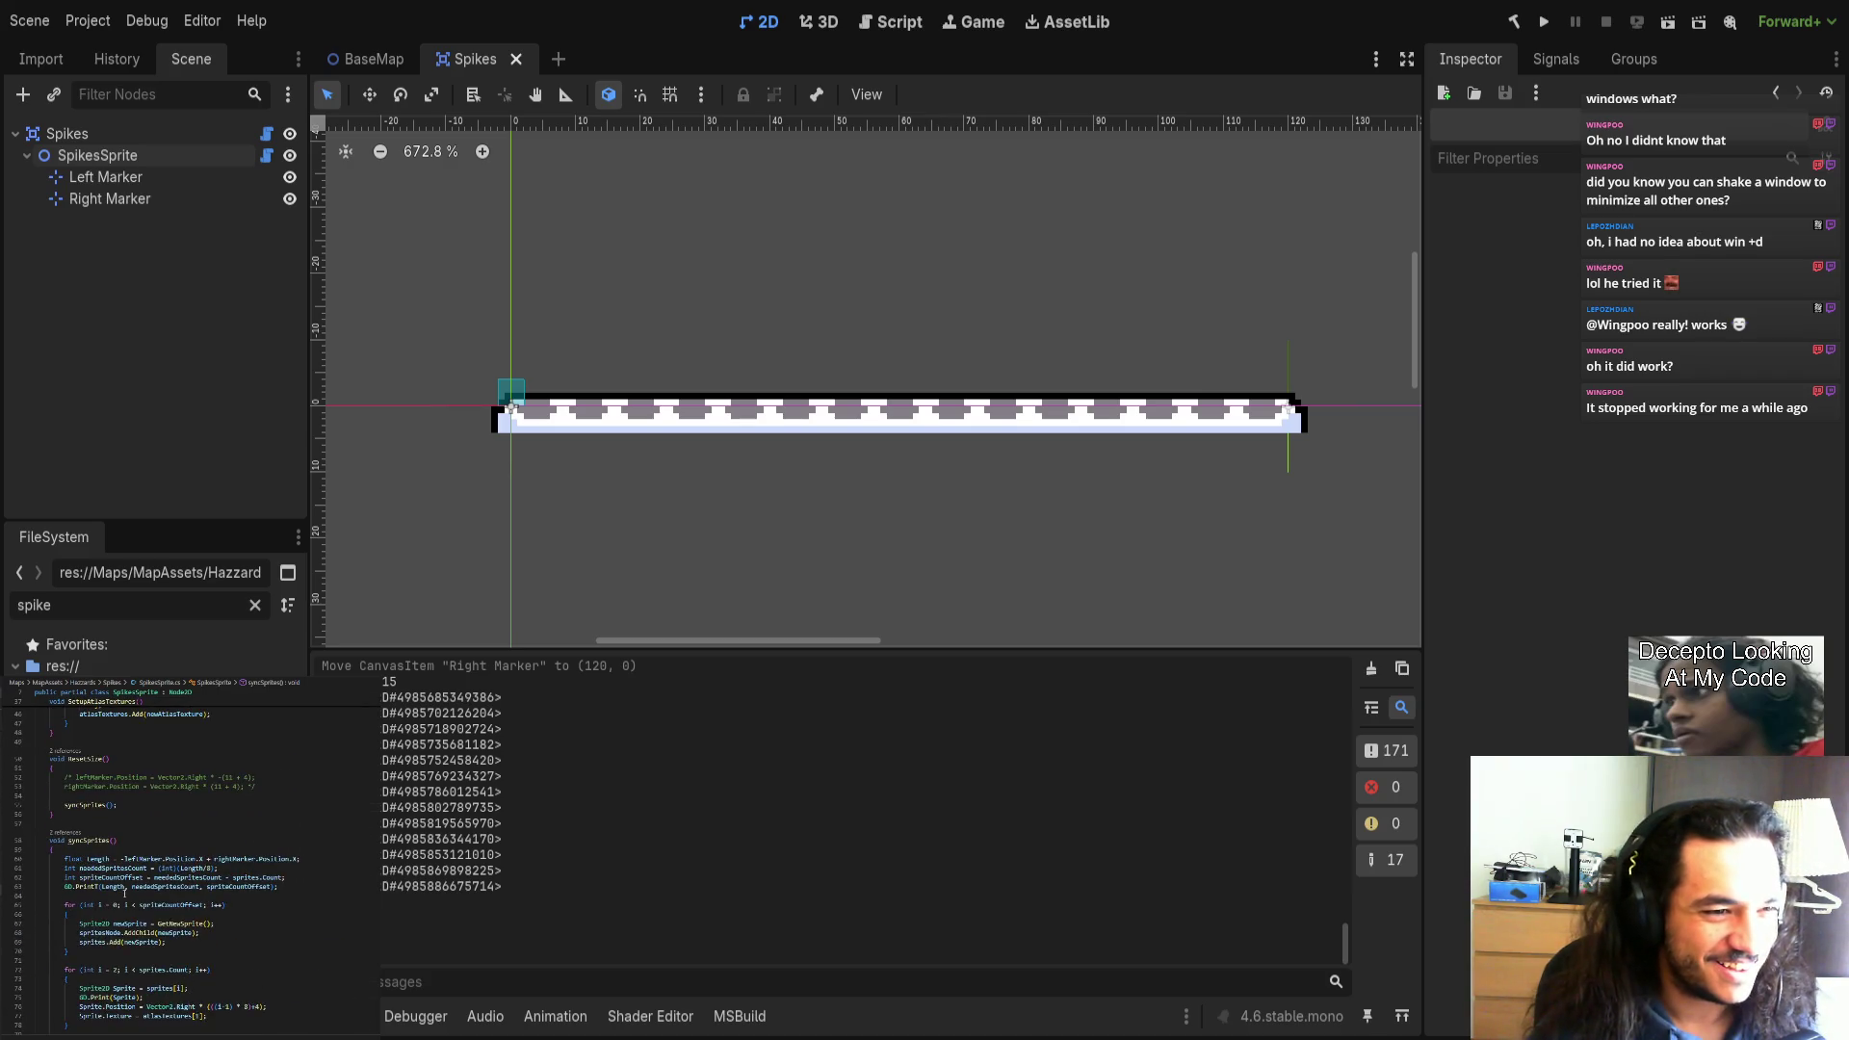
scroll(110, 881, down, 2)
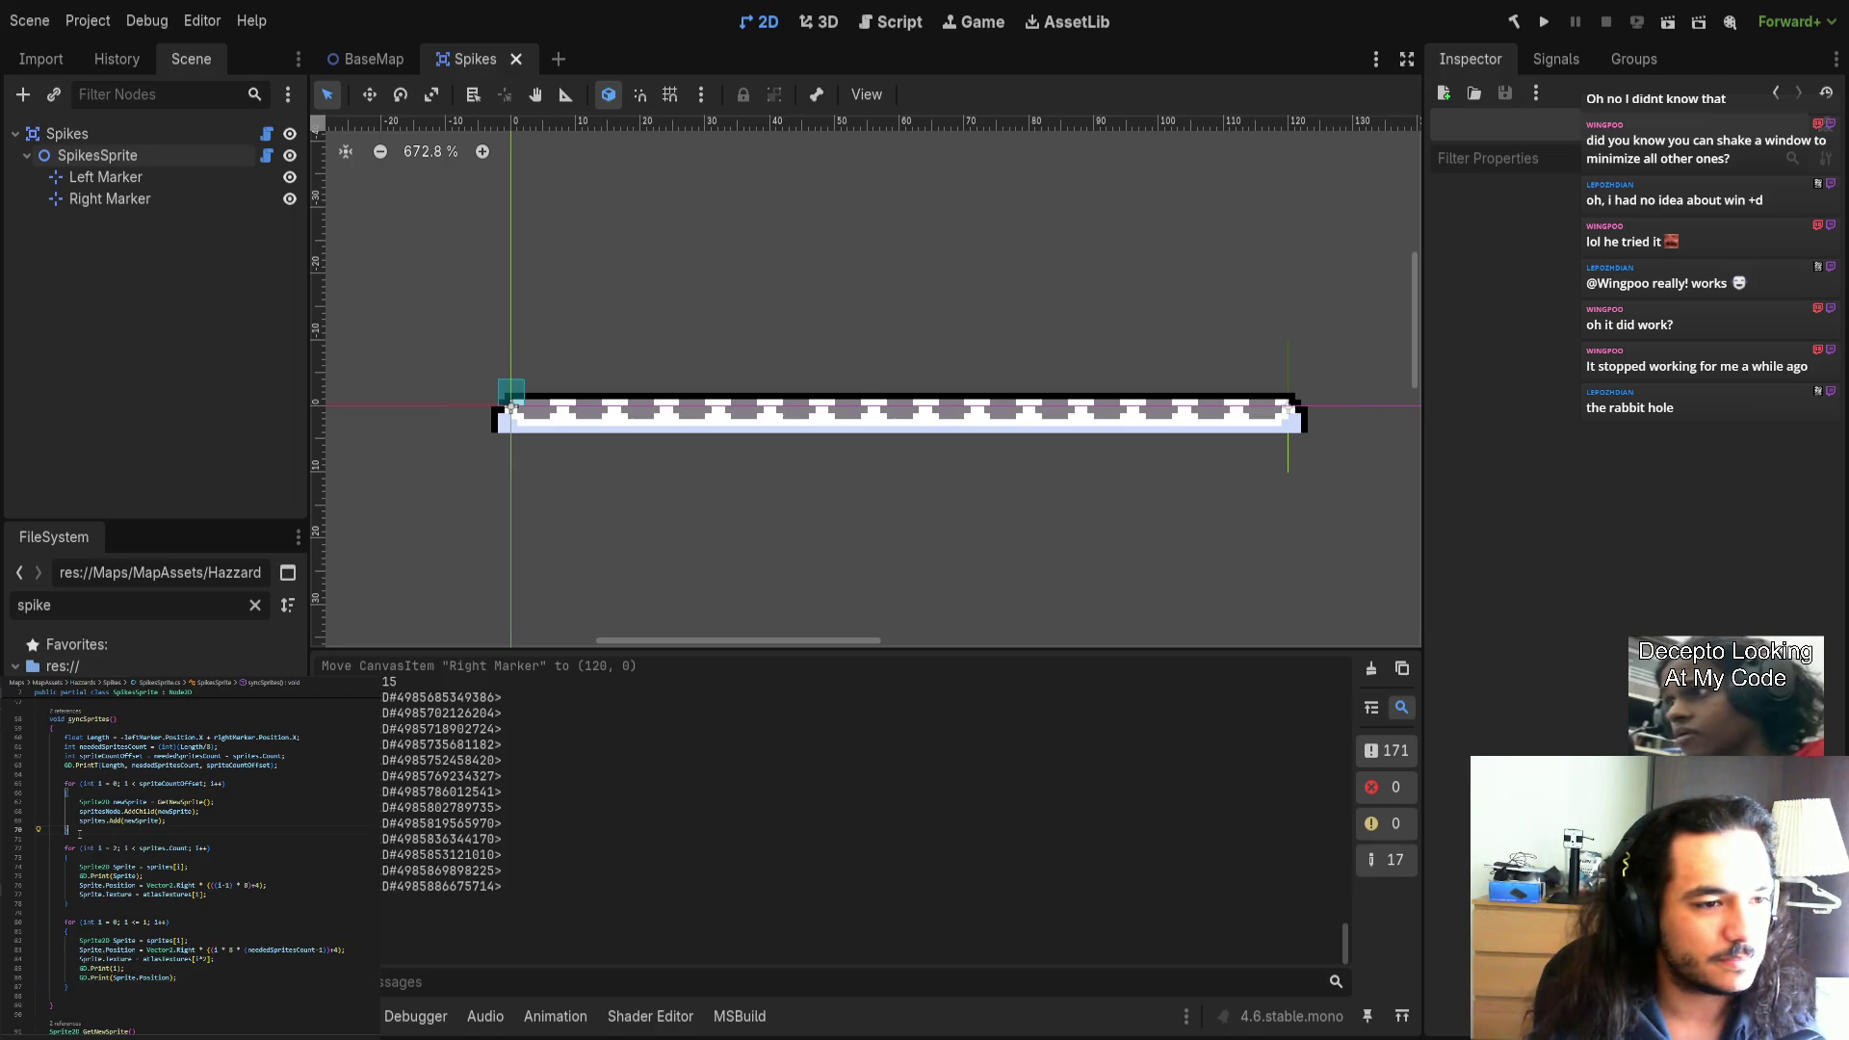
Paste a second copy of the sprite-adding for-loop below the first.
drag(82, 834, 64, 783)
key(BackSpace)
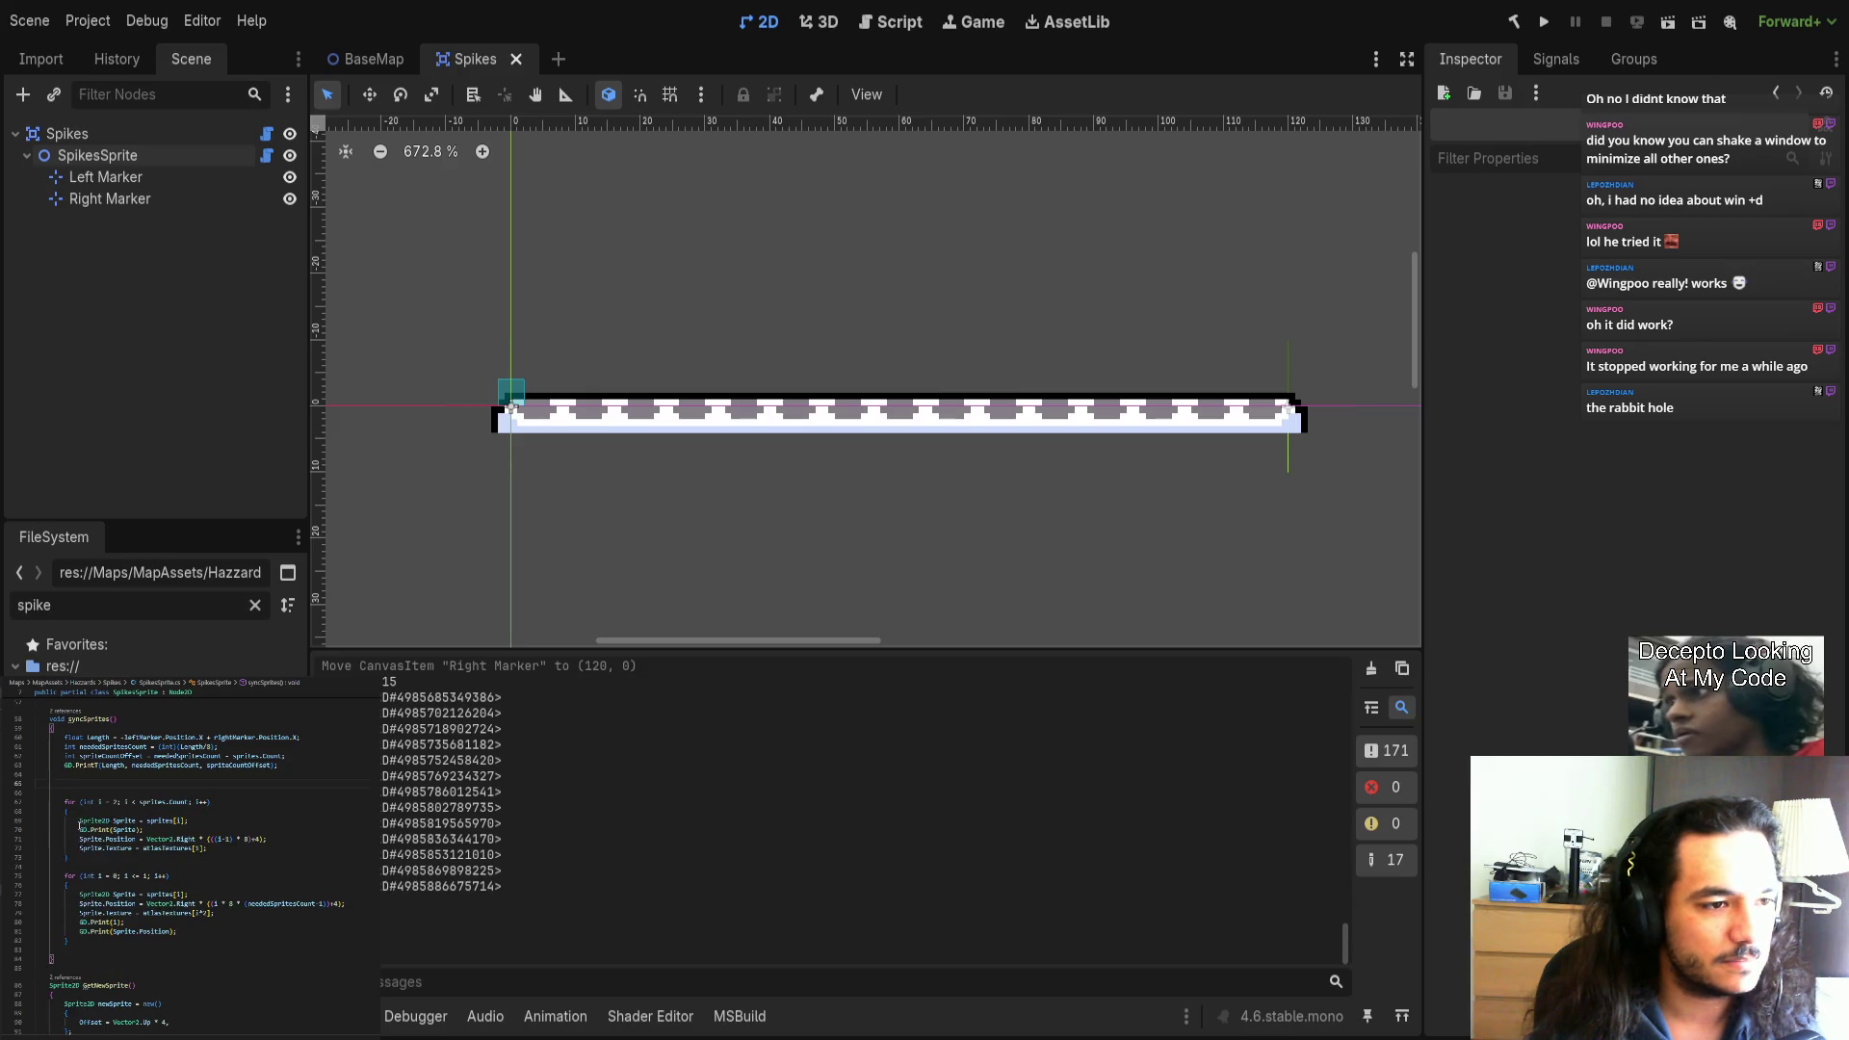
key(ctrl+z)
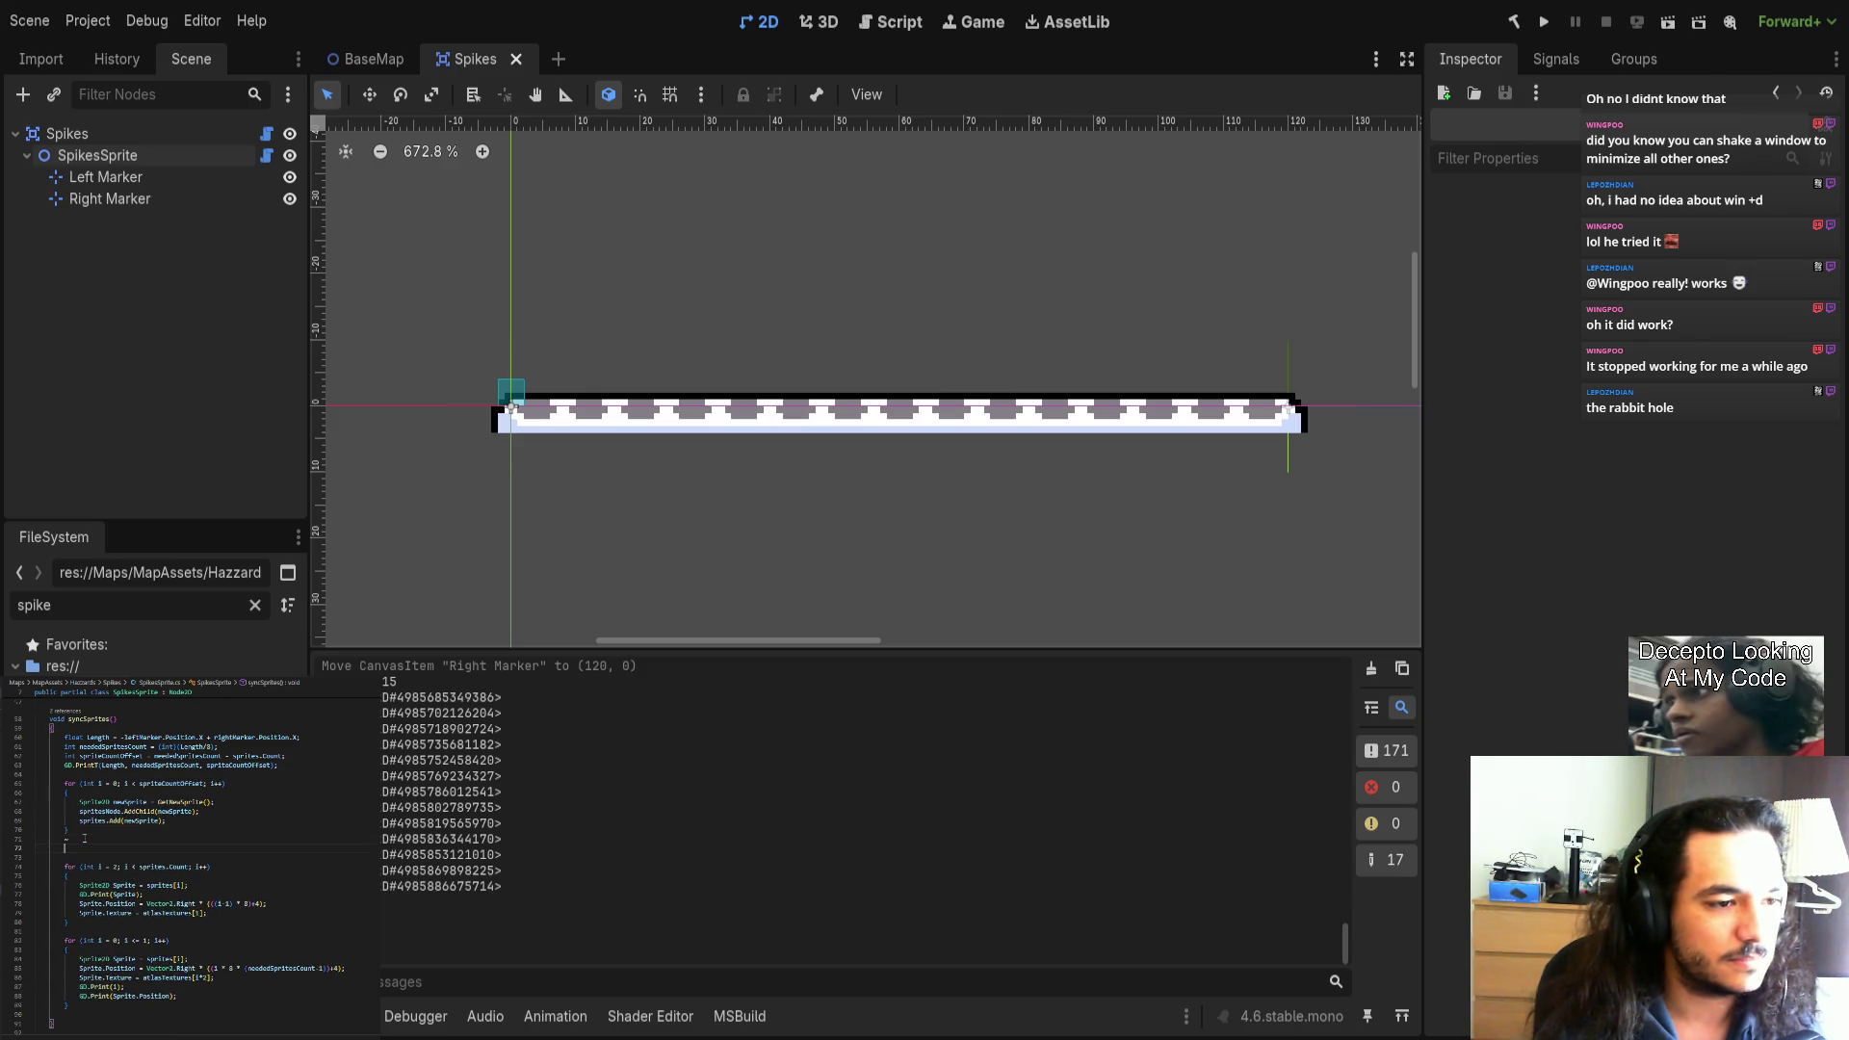
key(Delete)
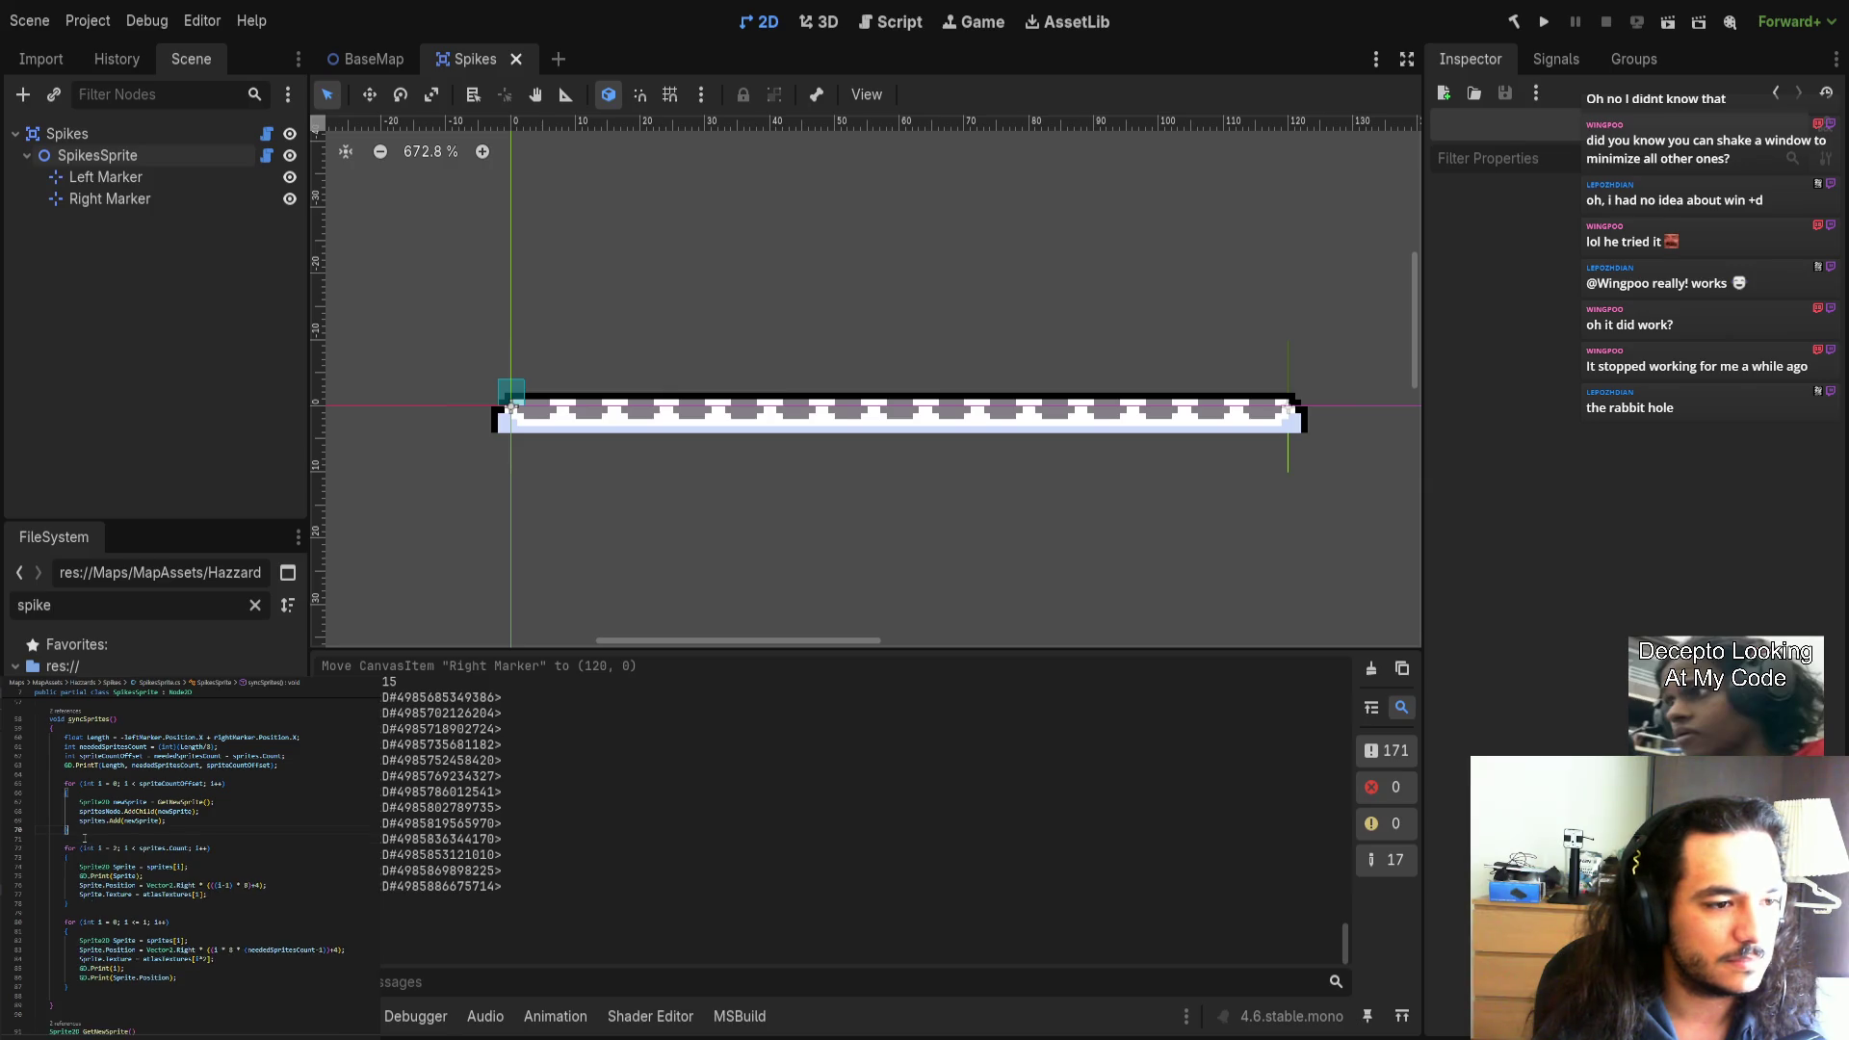
key(ctrl+v)
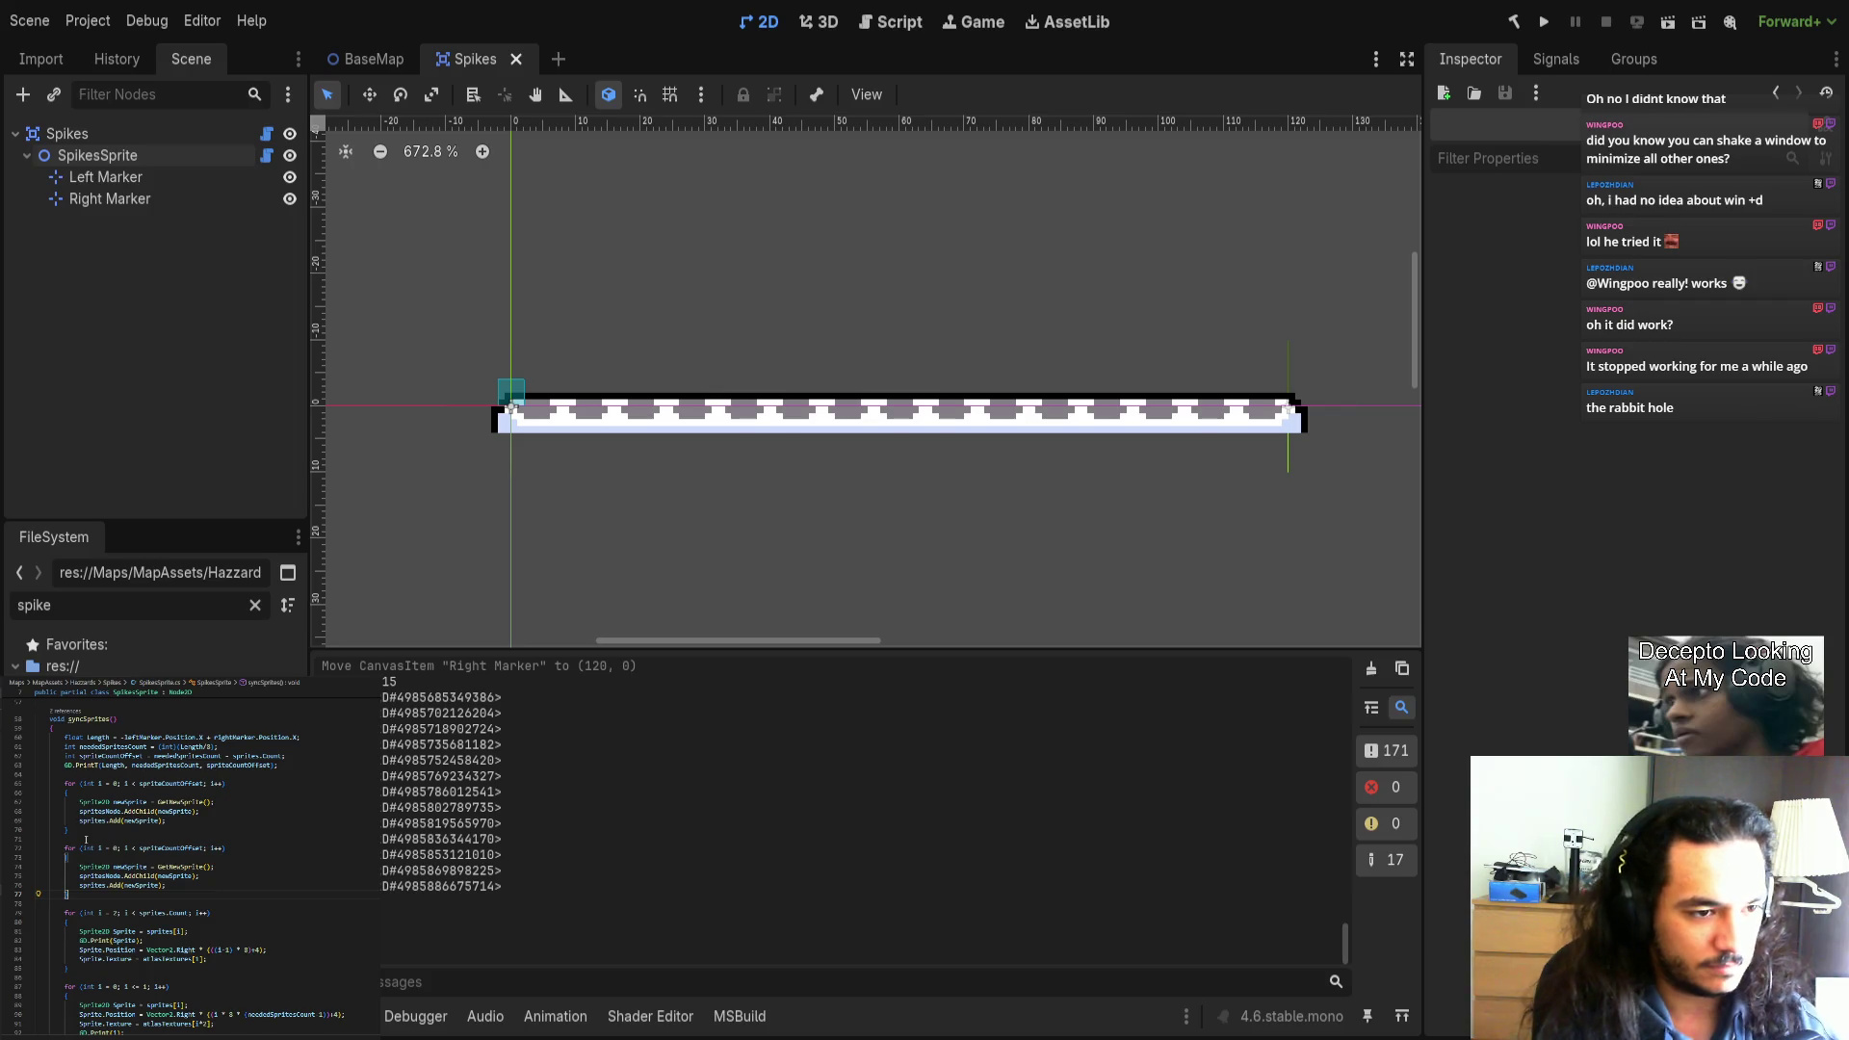
Change the copy's header to i < -spriteCountOffset; i++ and indent both loops one level.
click(134, 849)
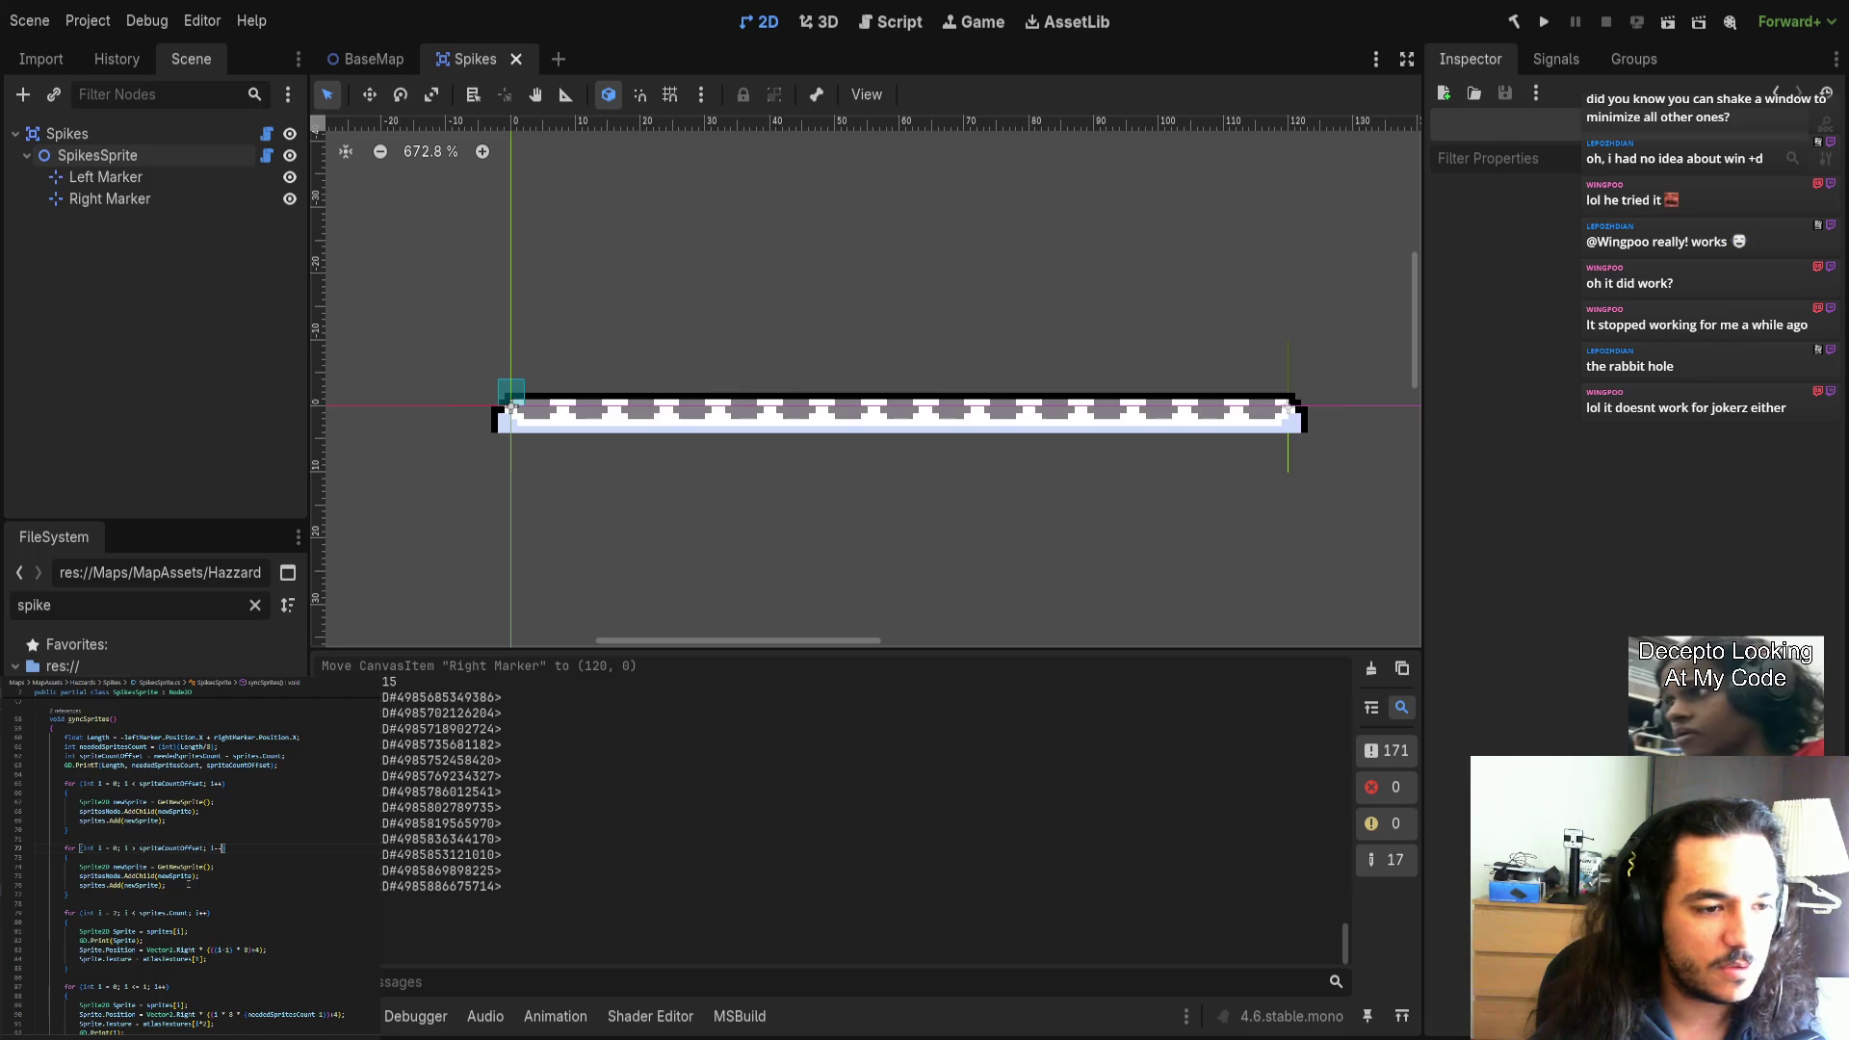
text(<++)
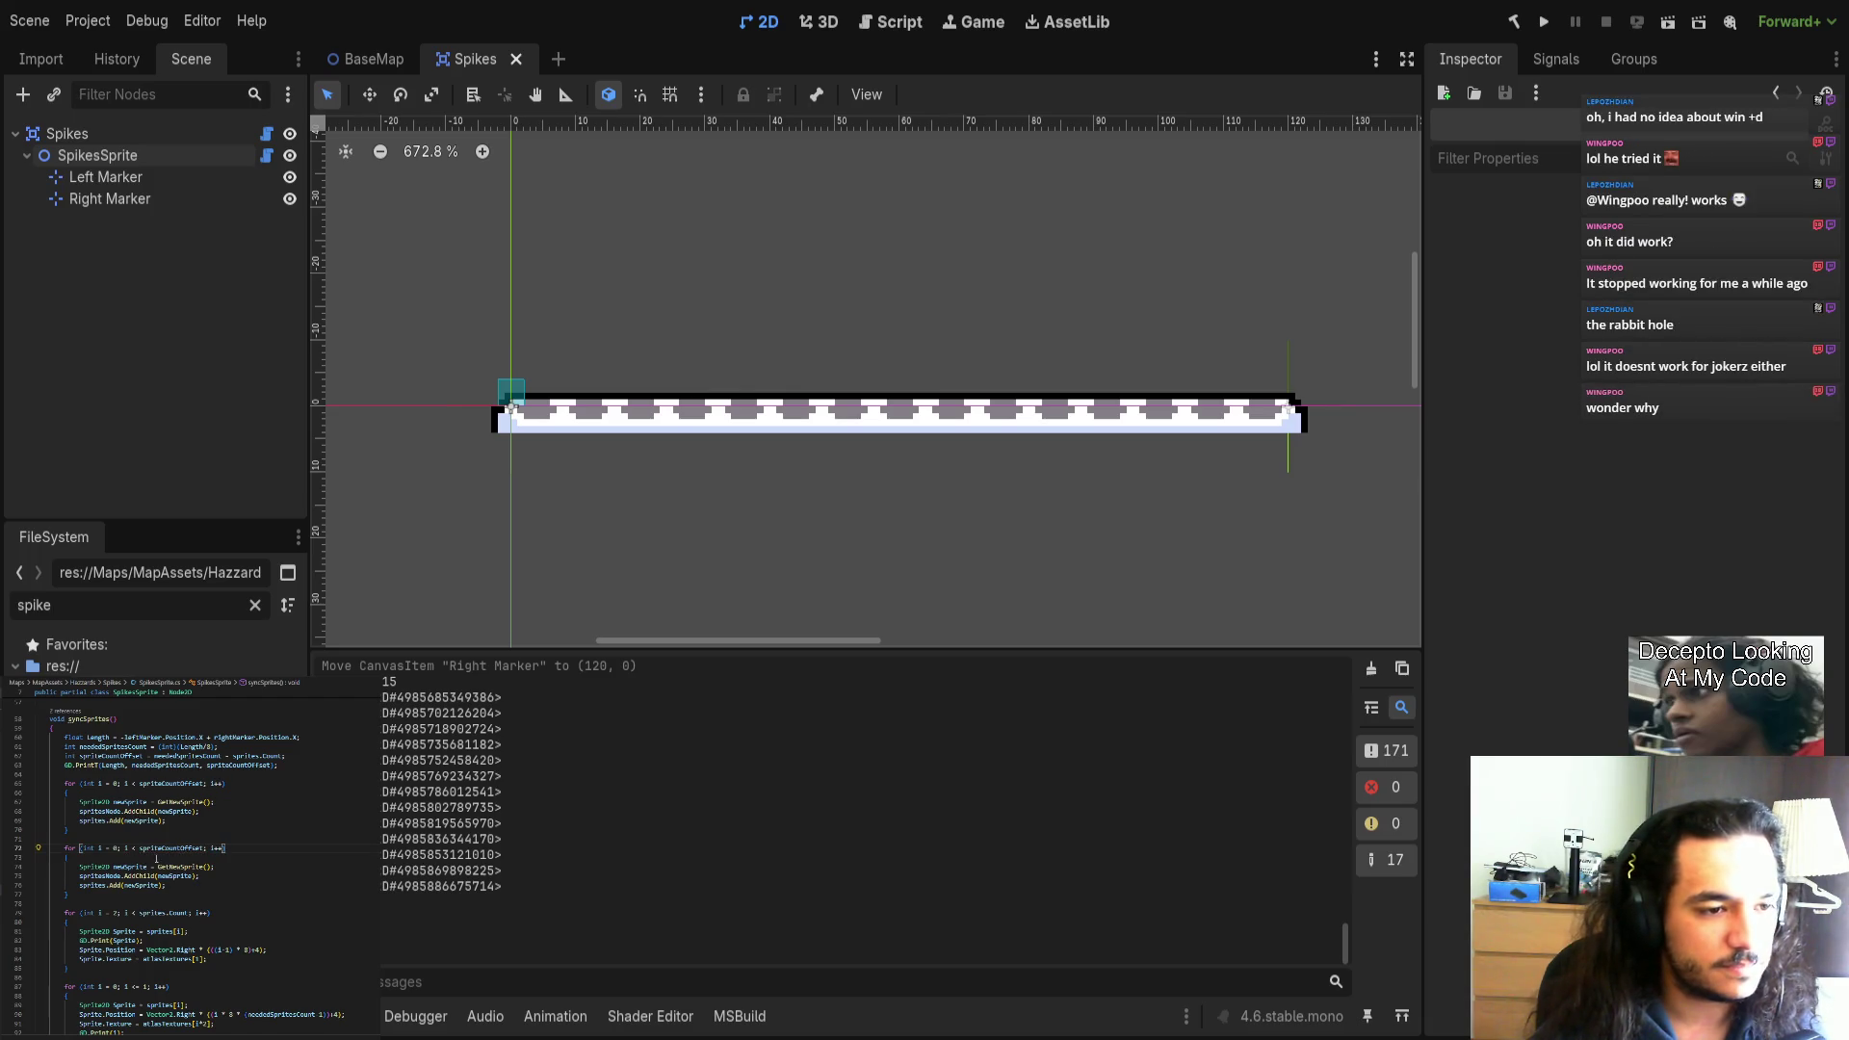
key(ctrl+Left)
key(ctrl+Left)
key(ctrl+Left)
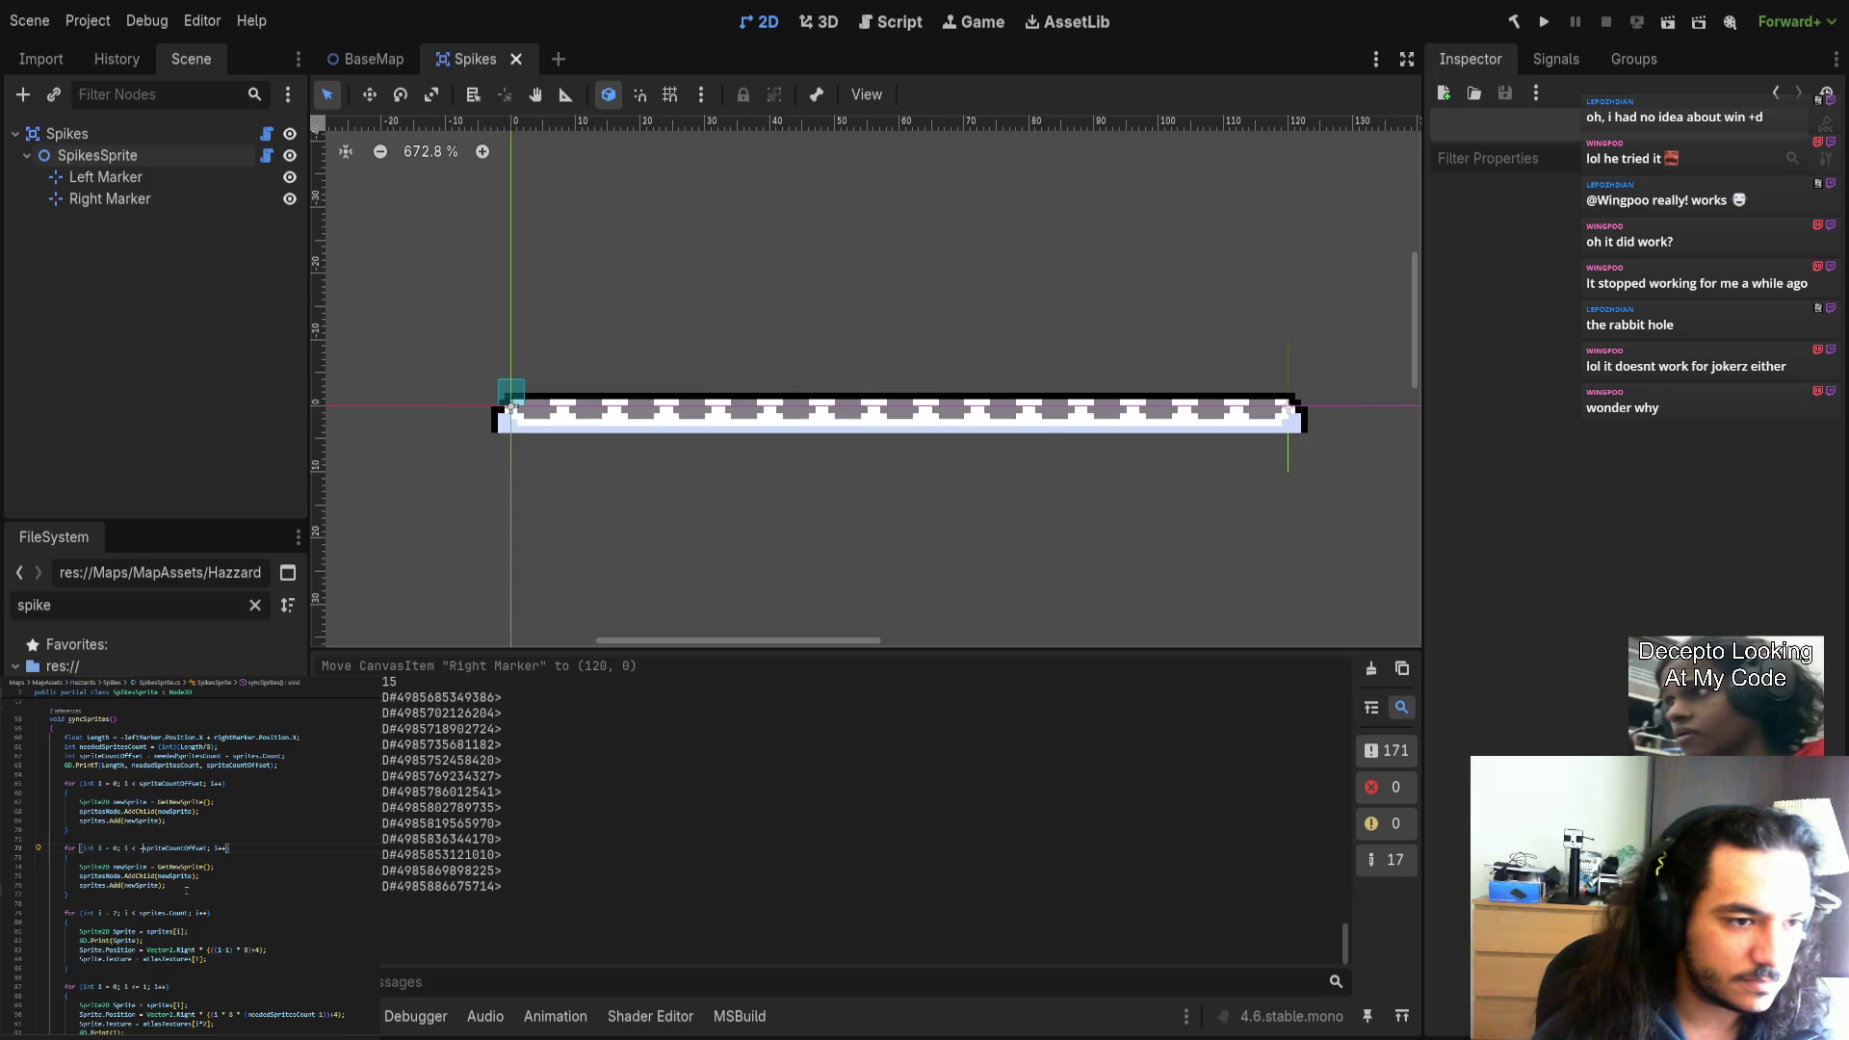
click(88, 839)
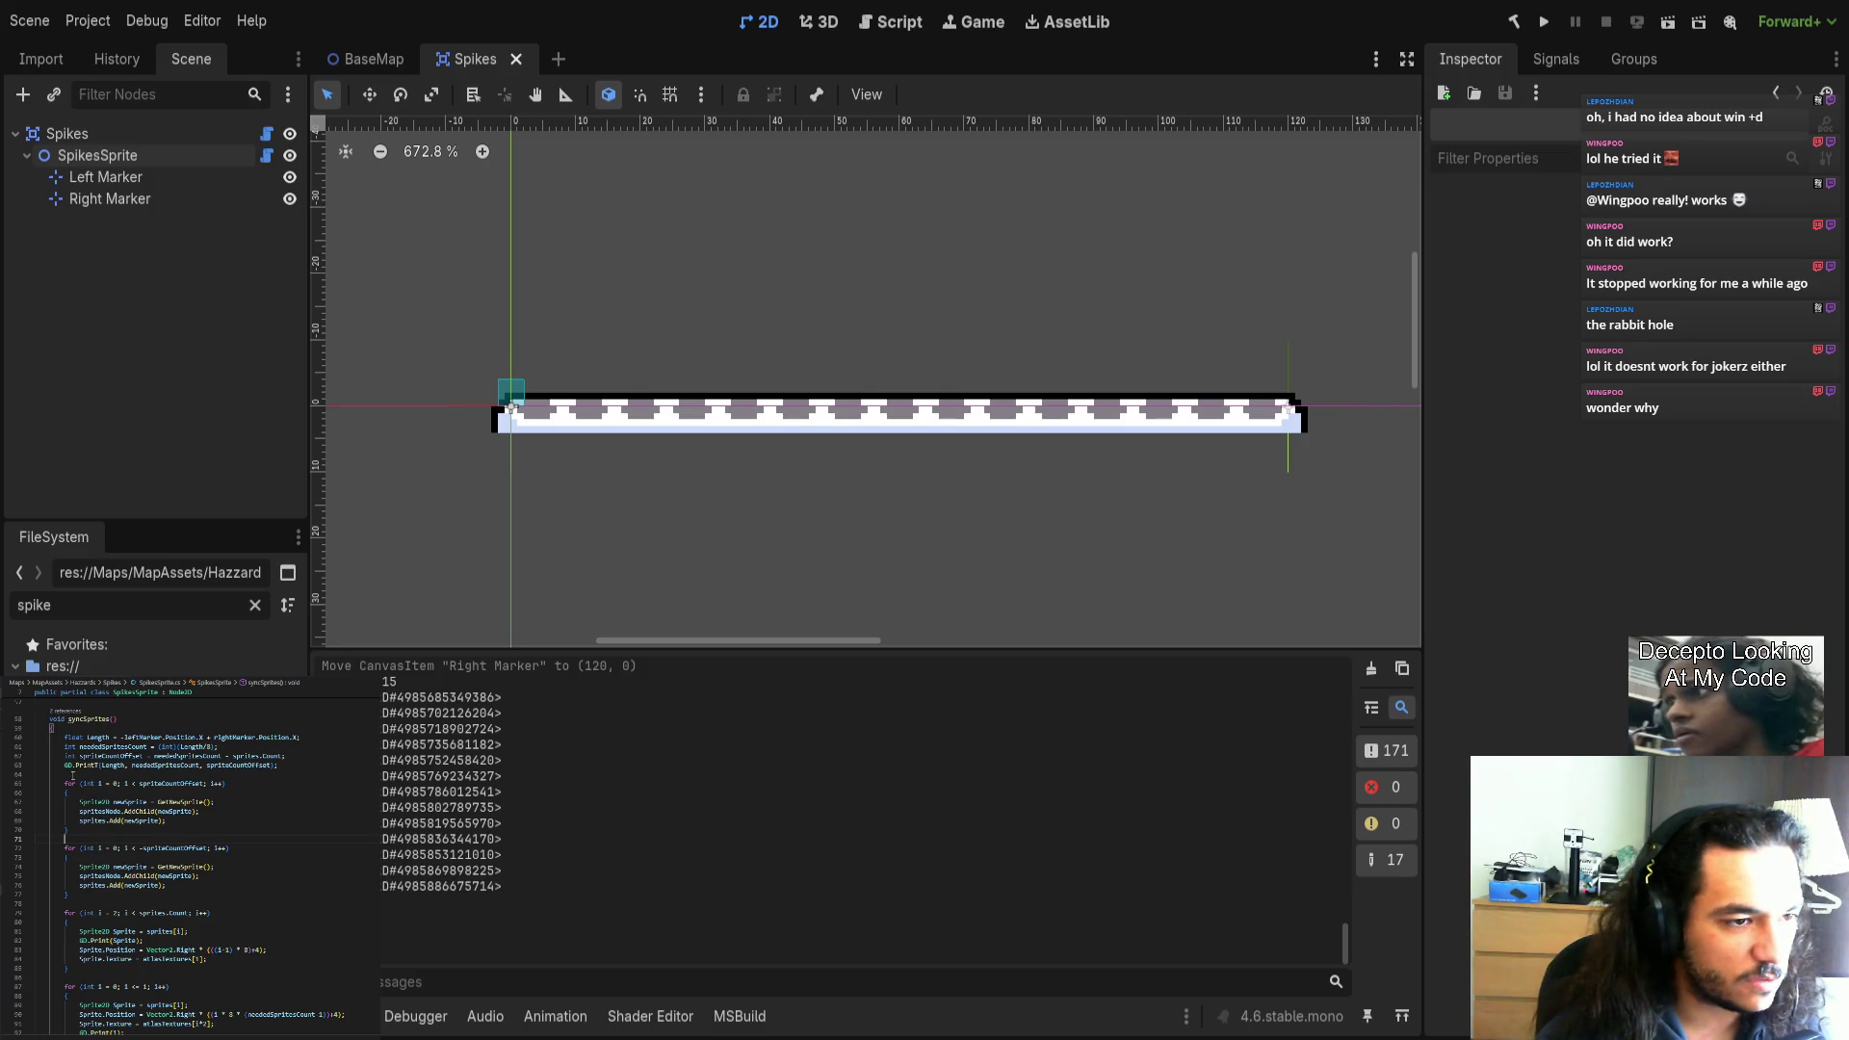
mouse_move(65, 782)
mouse_down()
mouse_move(70, 893)
mouse_move(47, 770)
mouse_up()
key(Tab)
click(73, 904)
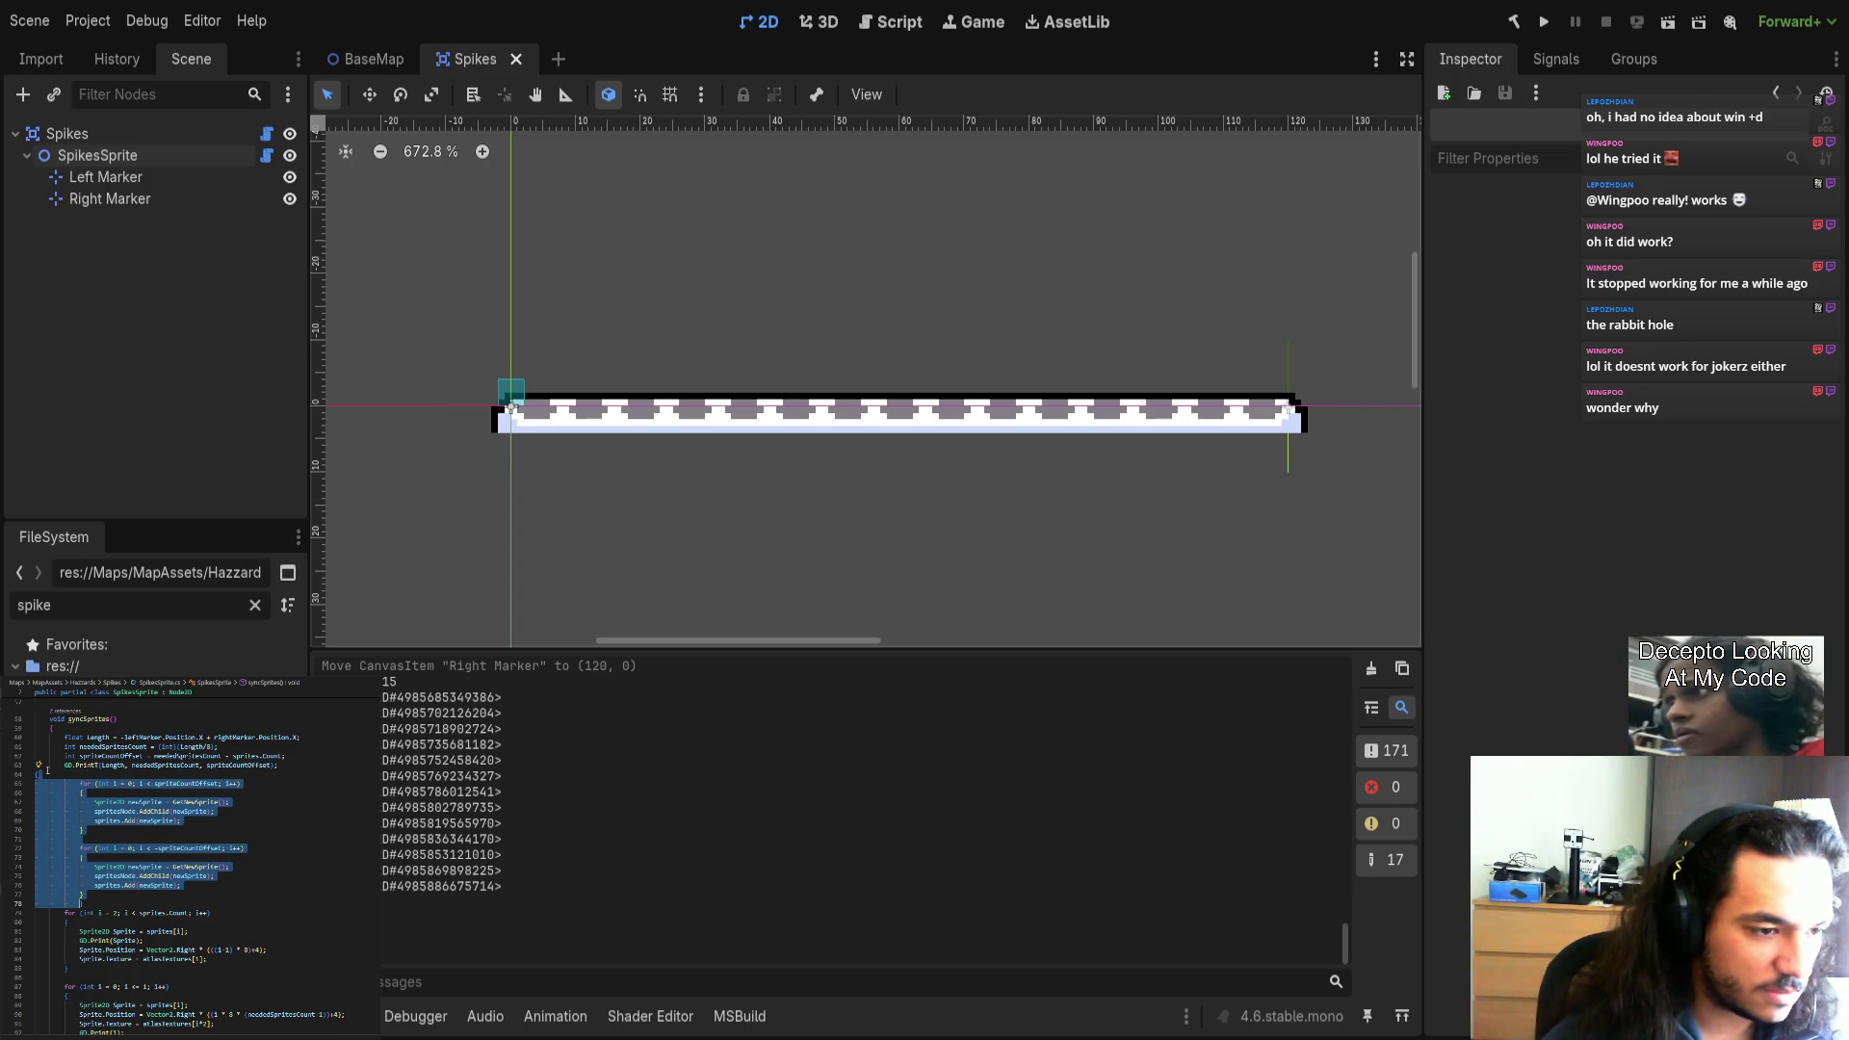
Add a blank line after the indented loops, making room for the branch tests.
click(37, 773)
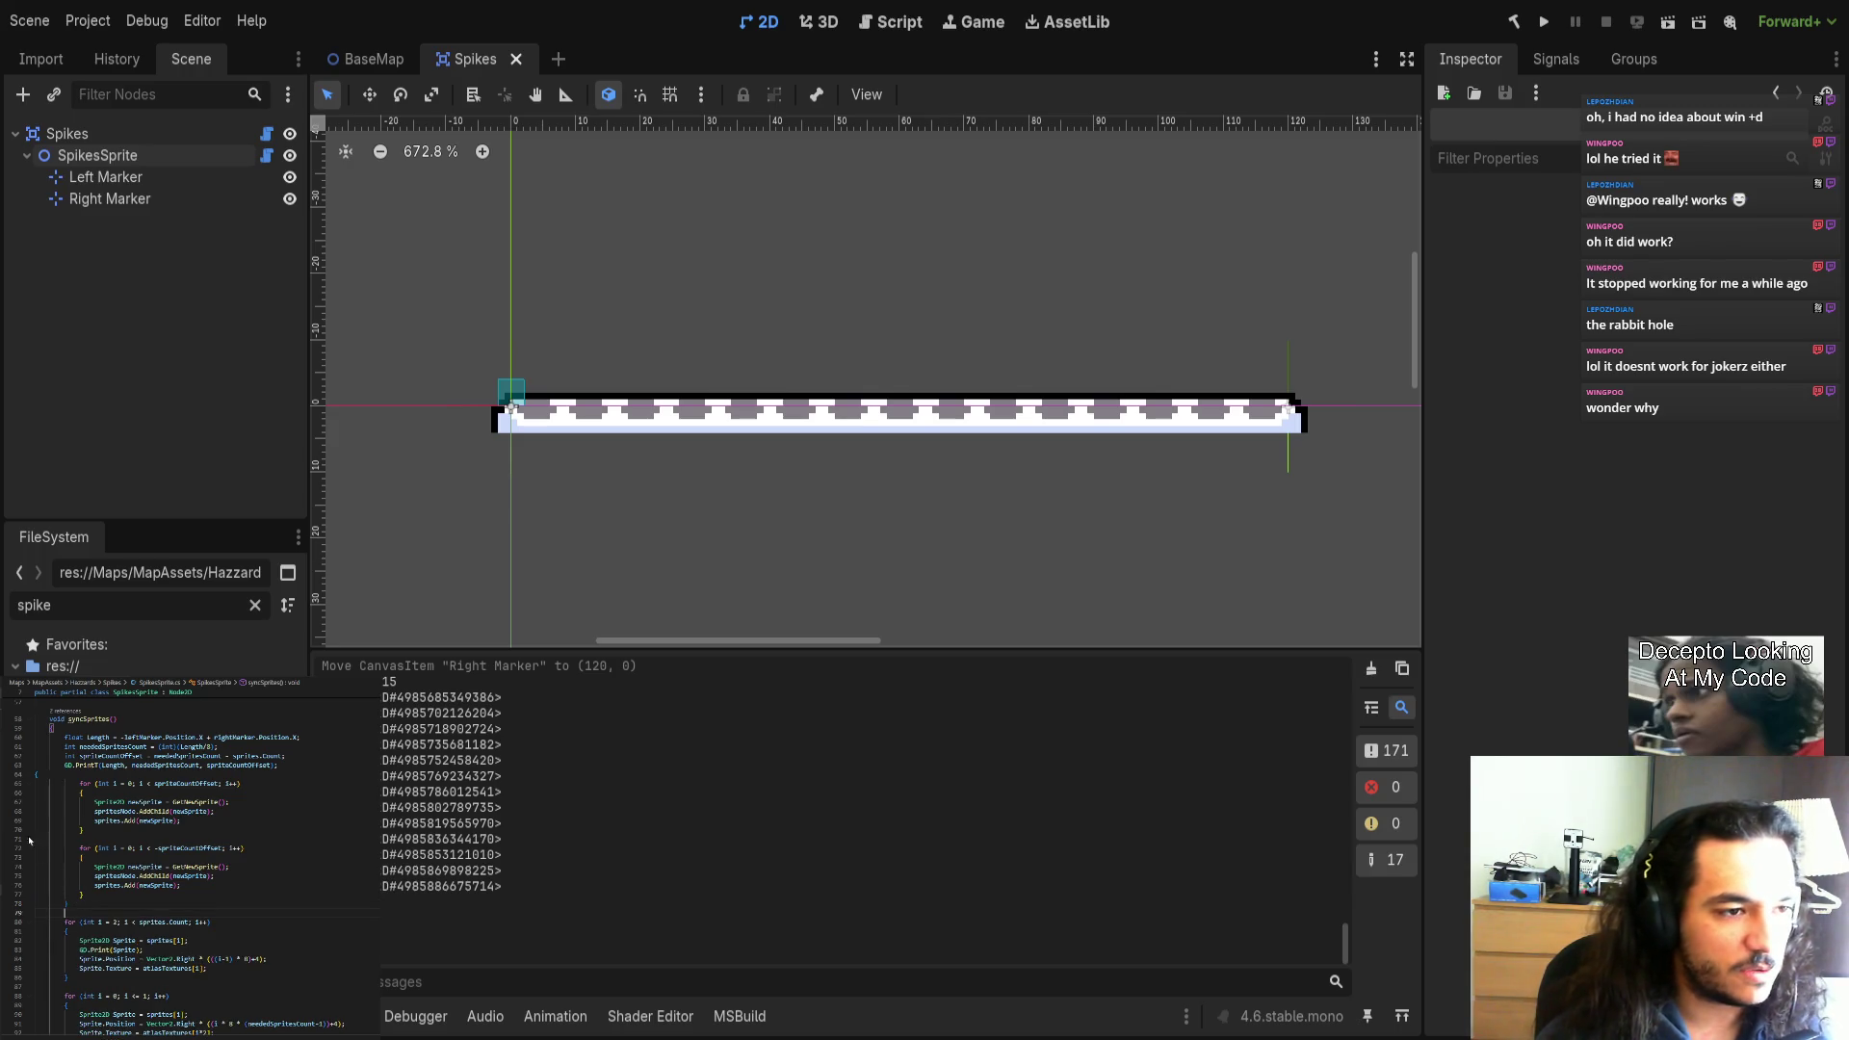
key(Return)
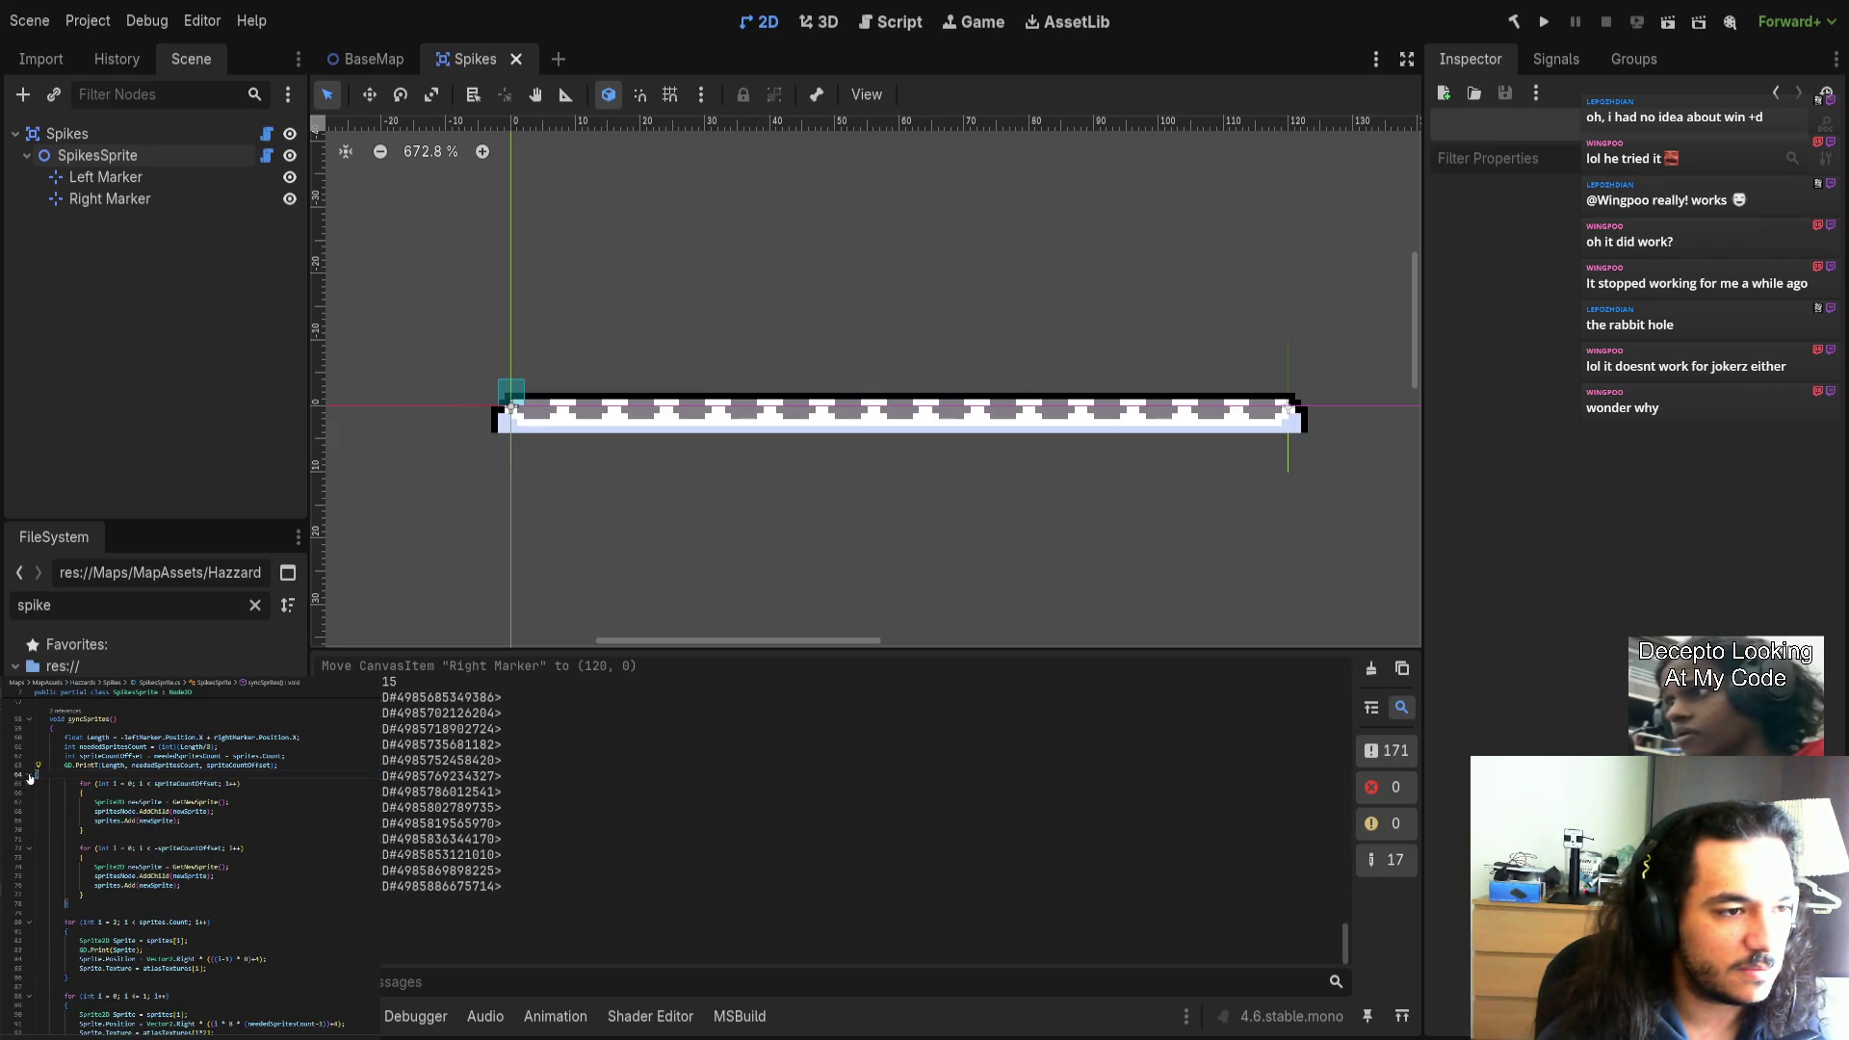
shift+click(36, 774)
key(Delete)
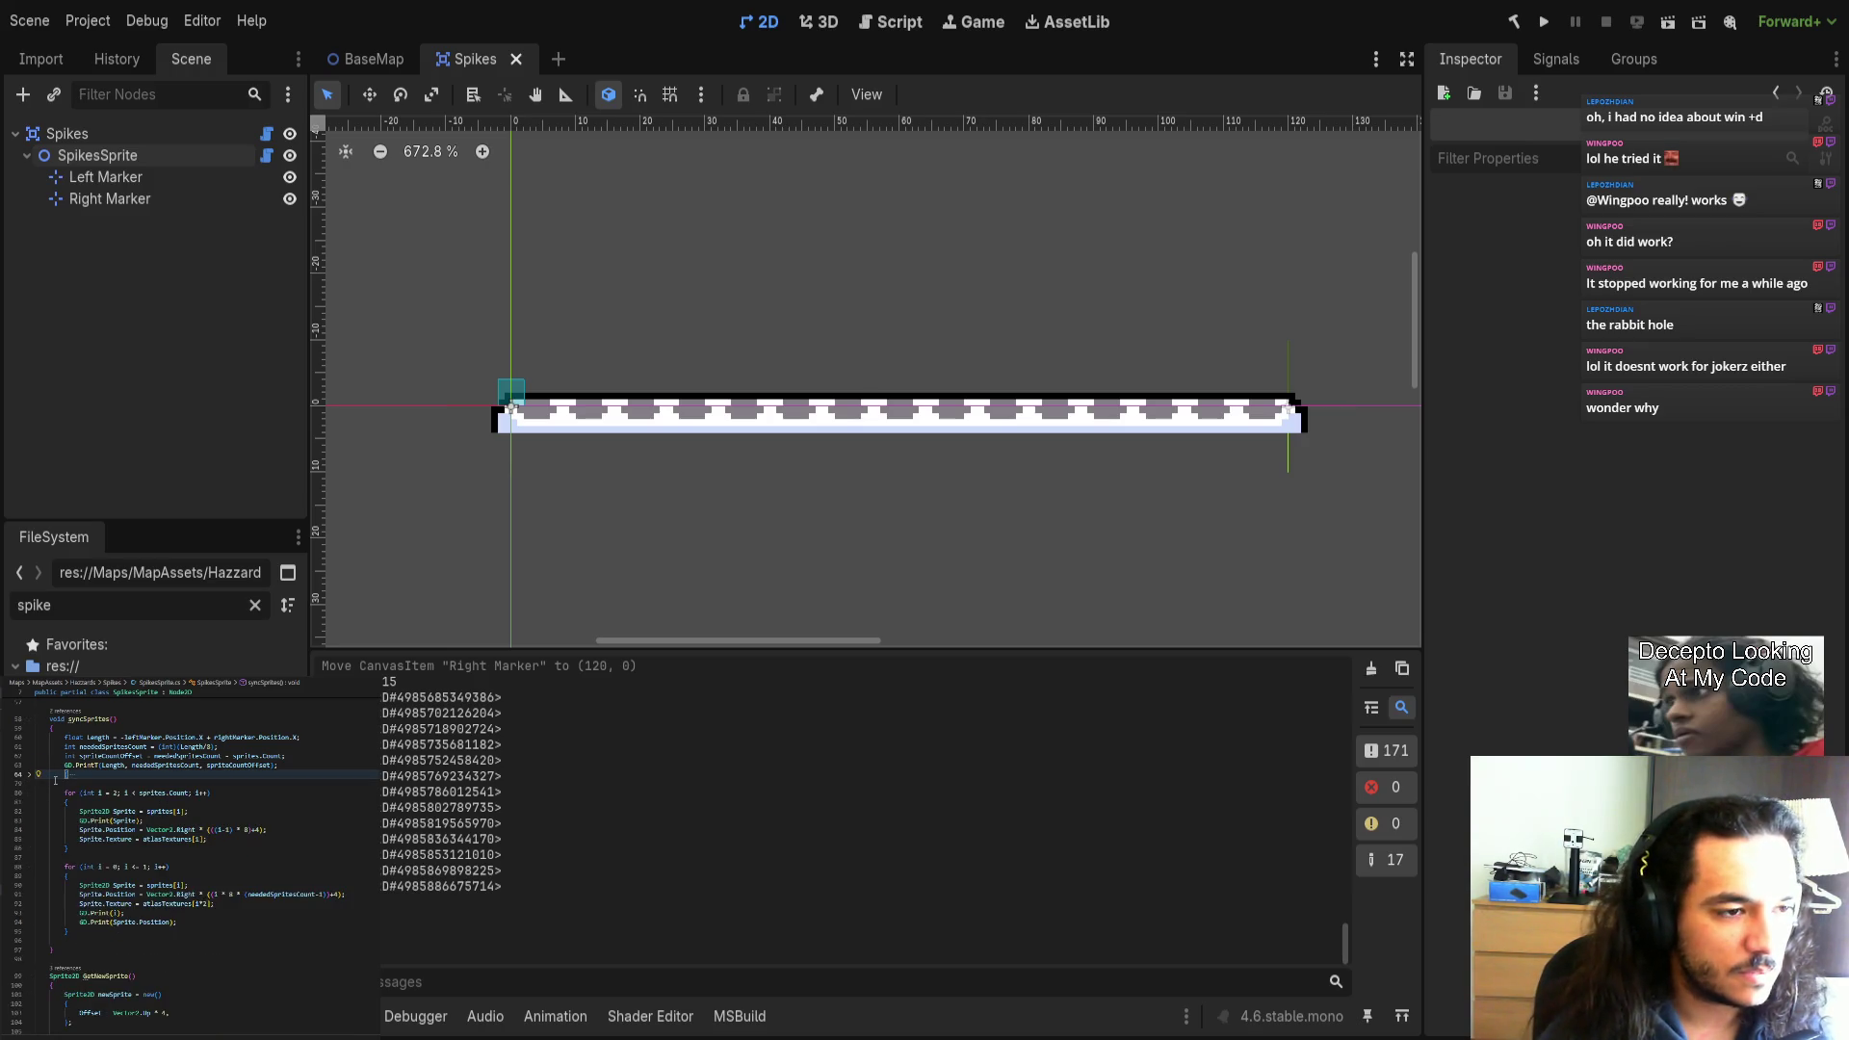
key(ctrl+z)
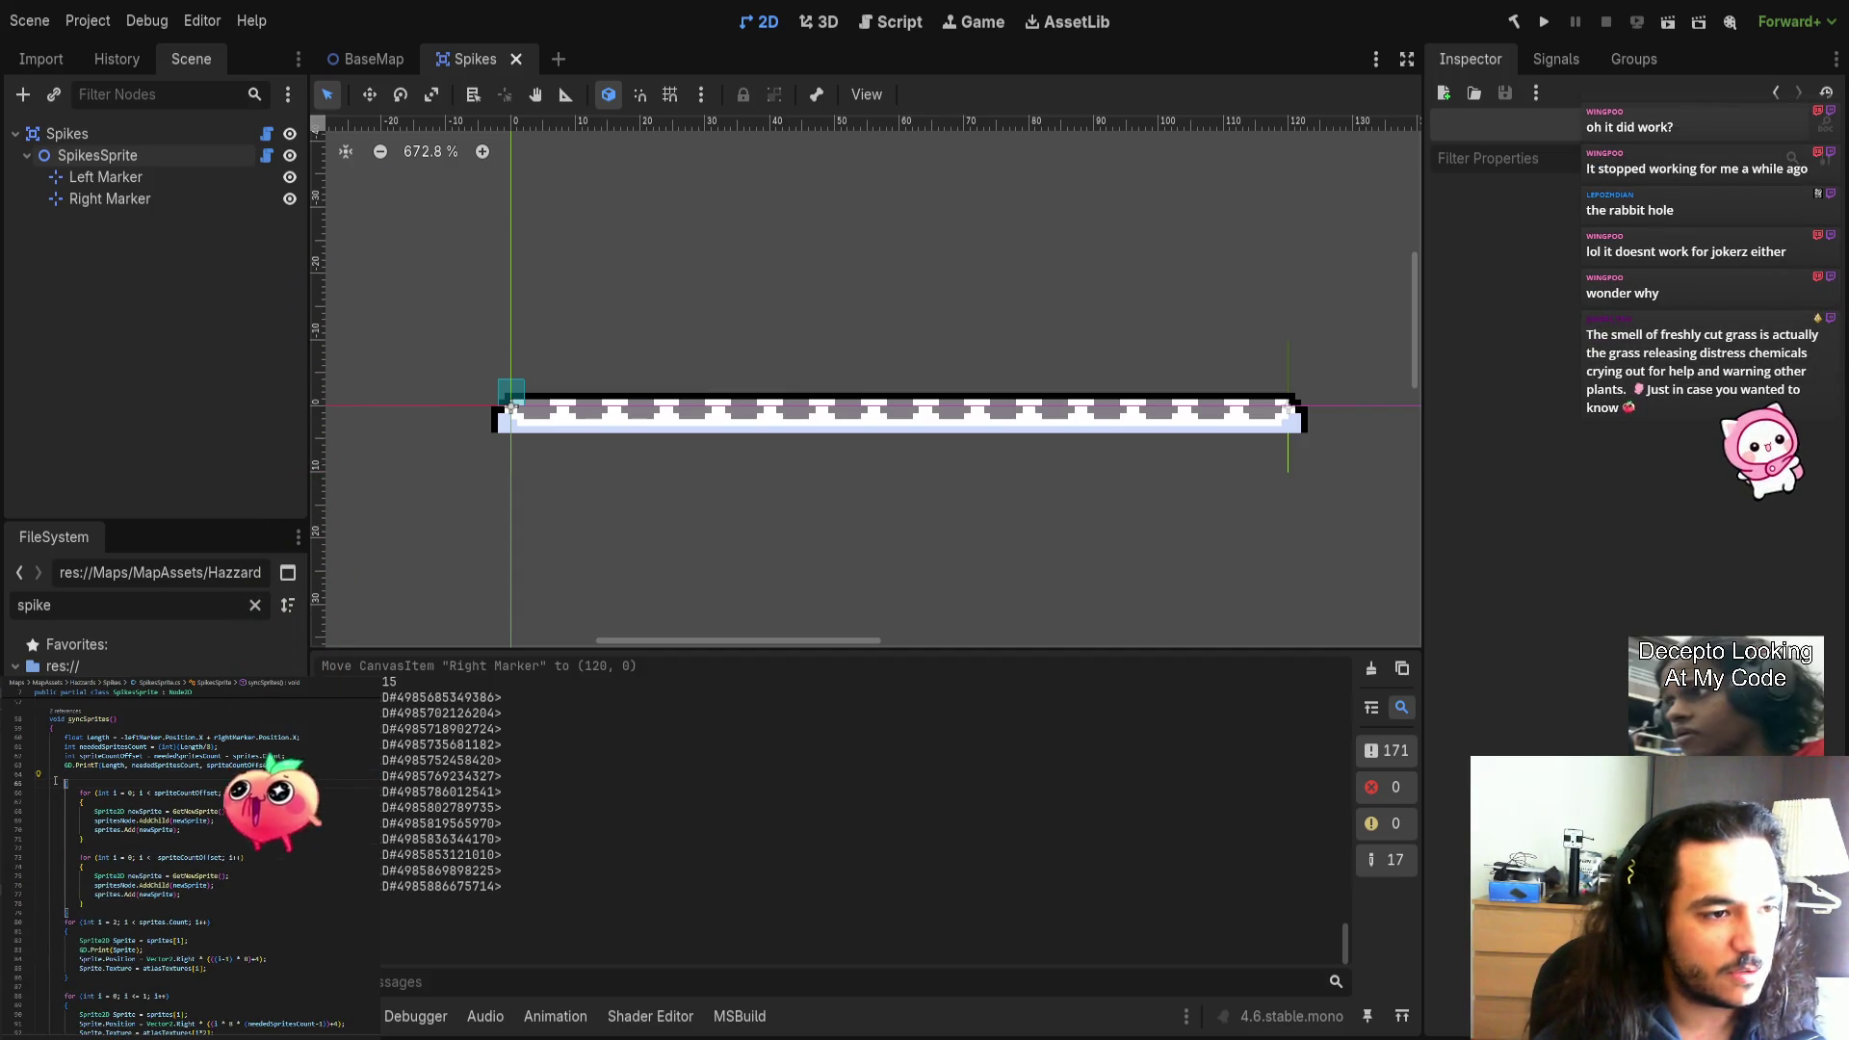
Type the if (spriteCountOffset > 0) condition above the first loop.
key(Return)
text(if ()
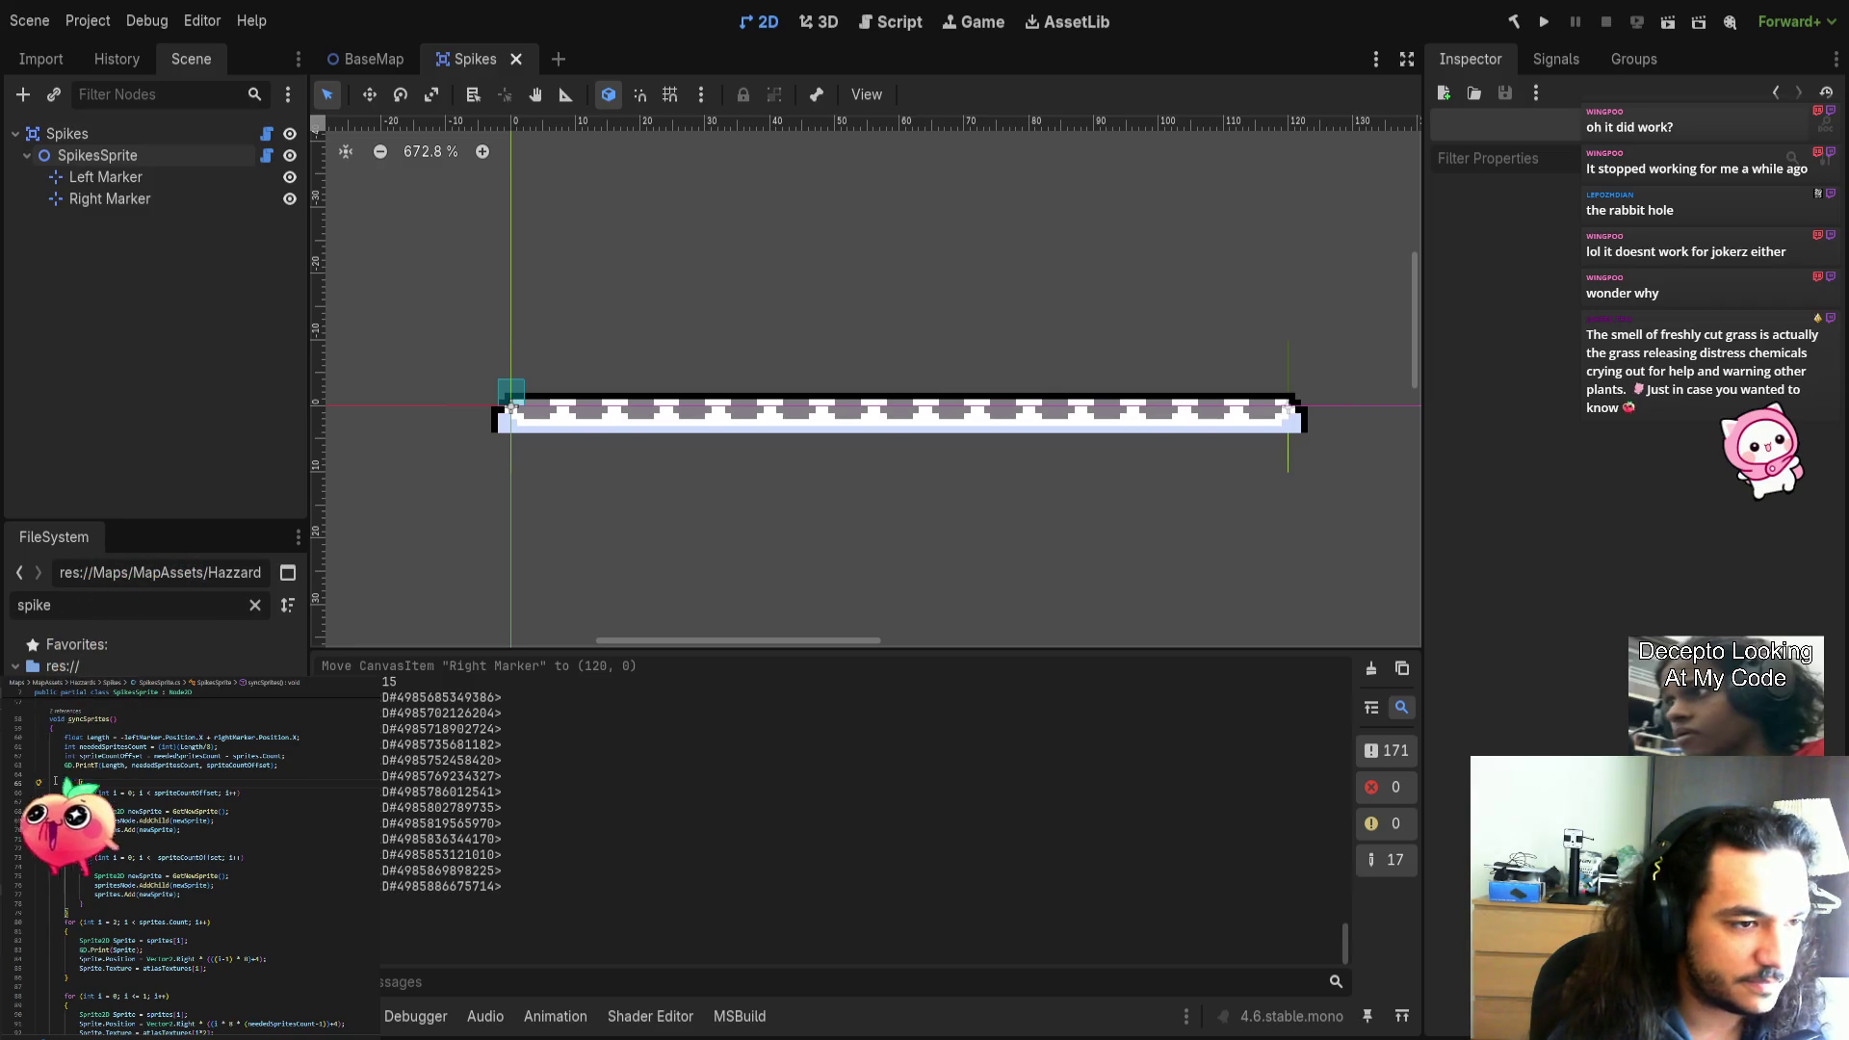
key(BackSpace)
text({)
key(BackSpace)
text(()
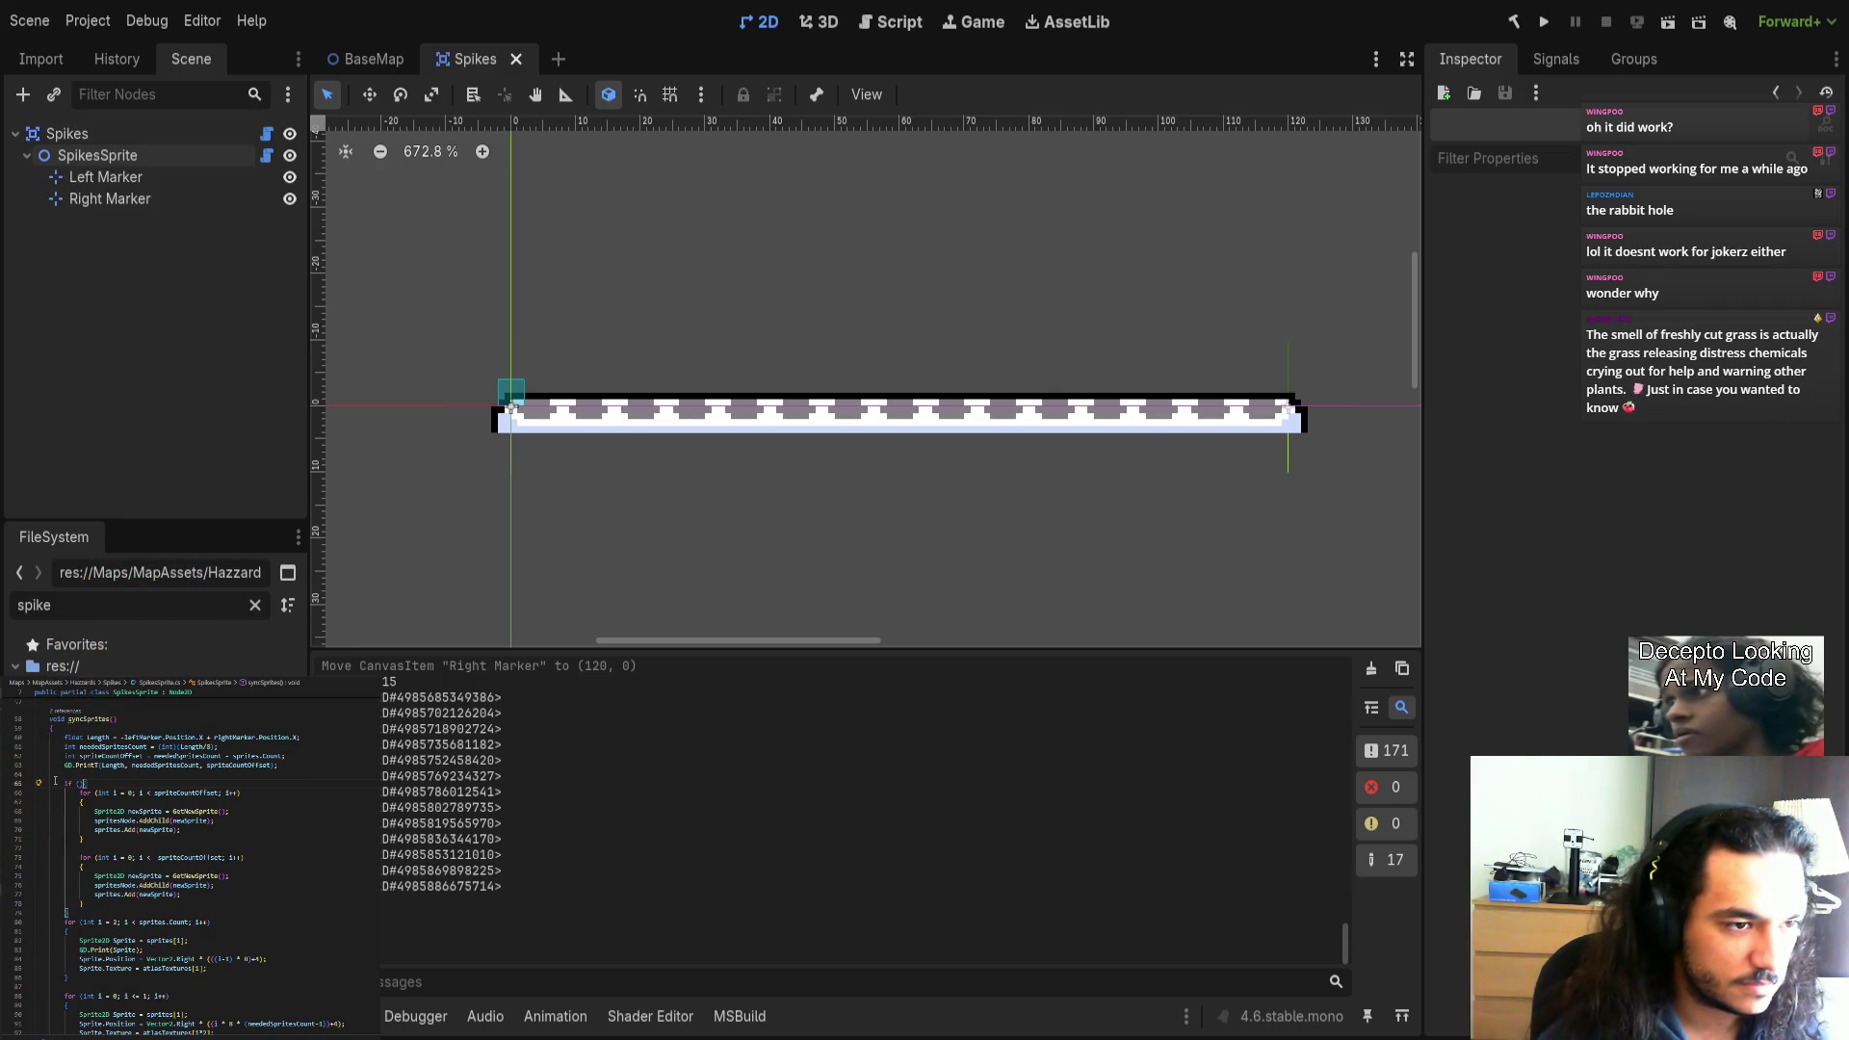
text(byte)
key(BackSpace)
key(BackSpace)
key(BackSpace)
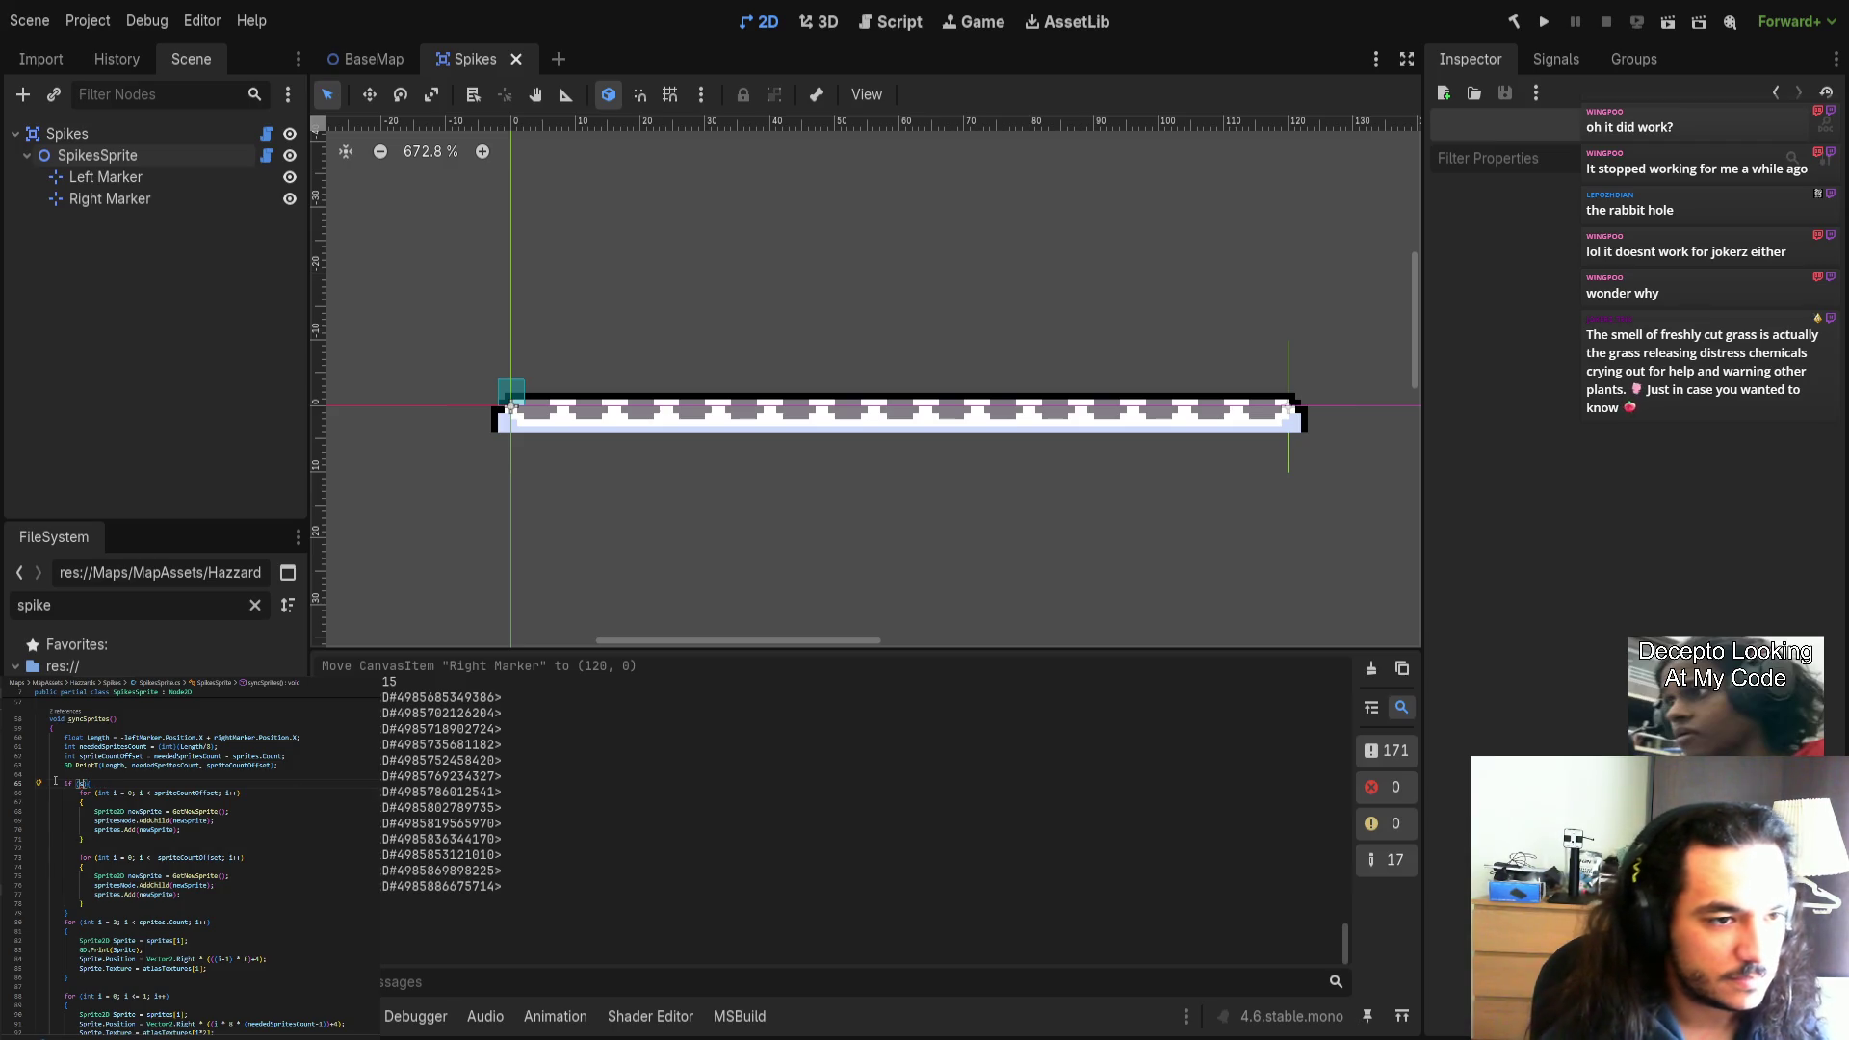
click(189, 793)
click(94, 782)
text(priteCountOffset )
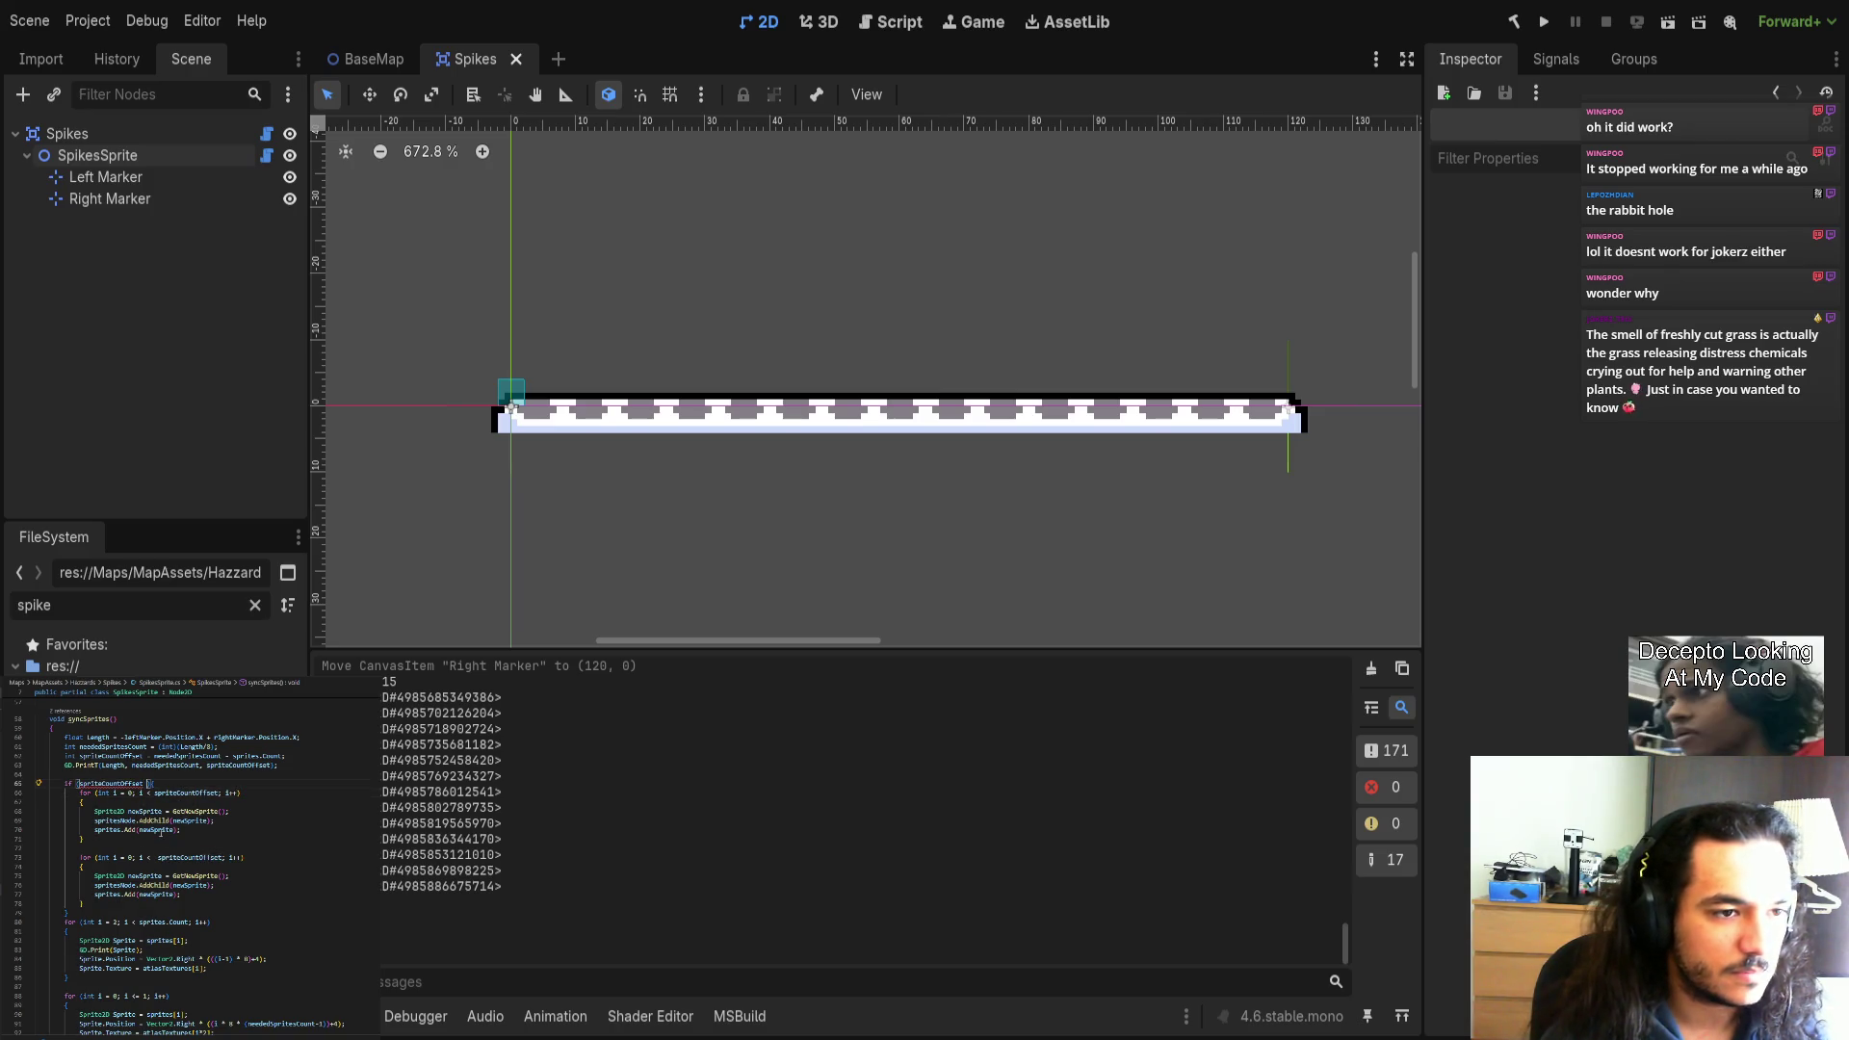
text(> 0)
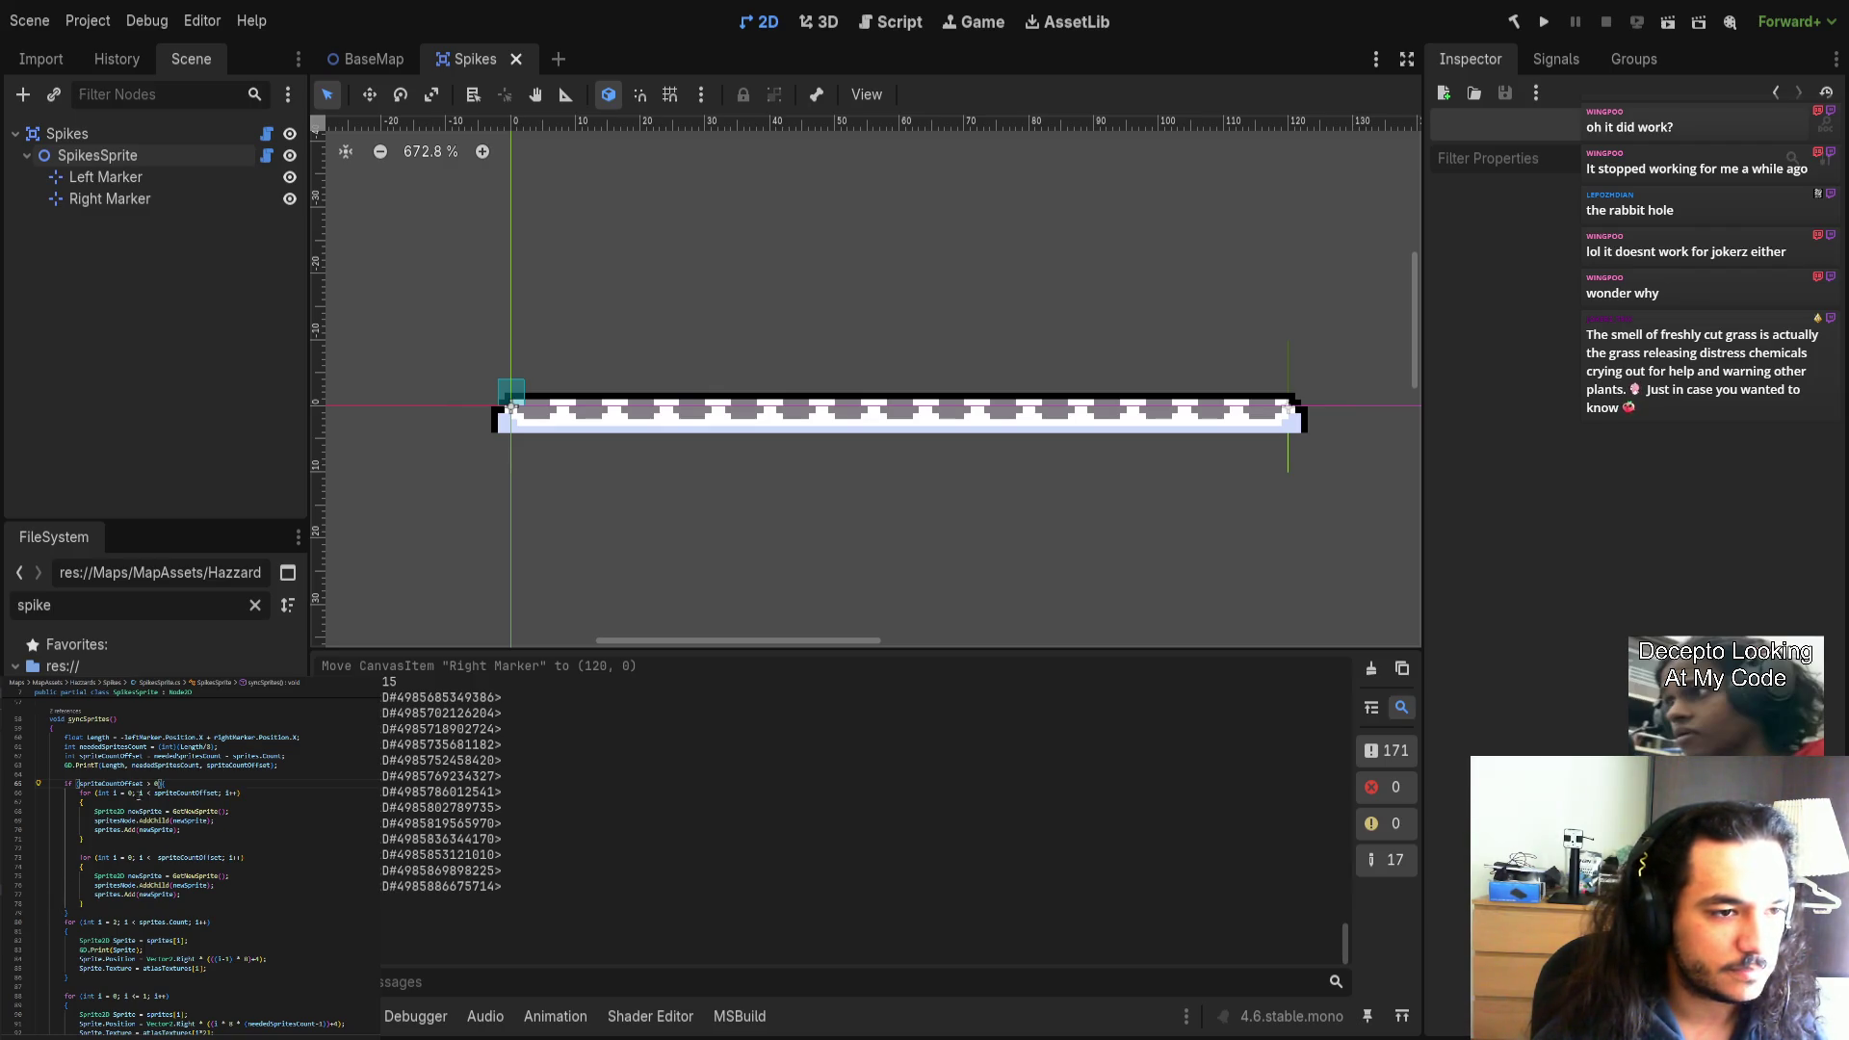
text())
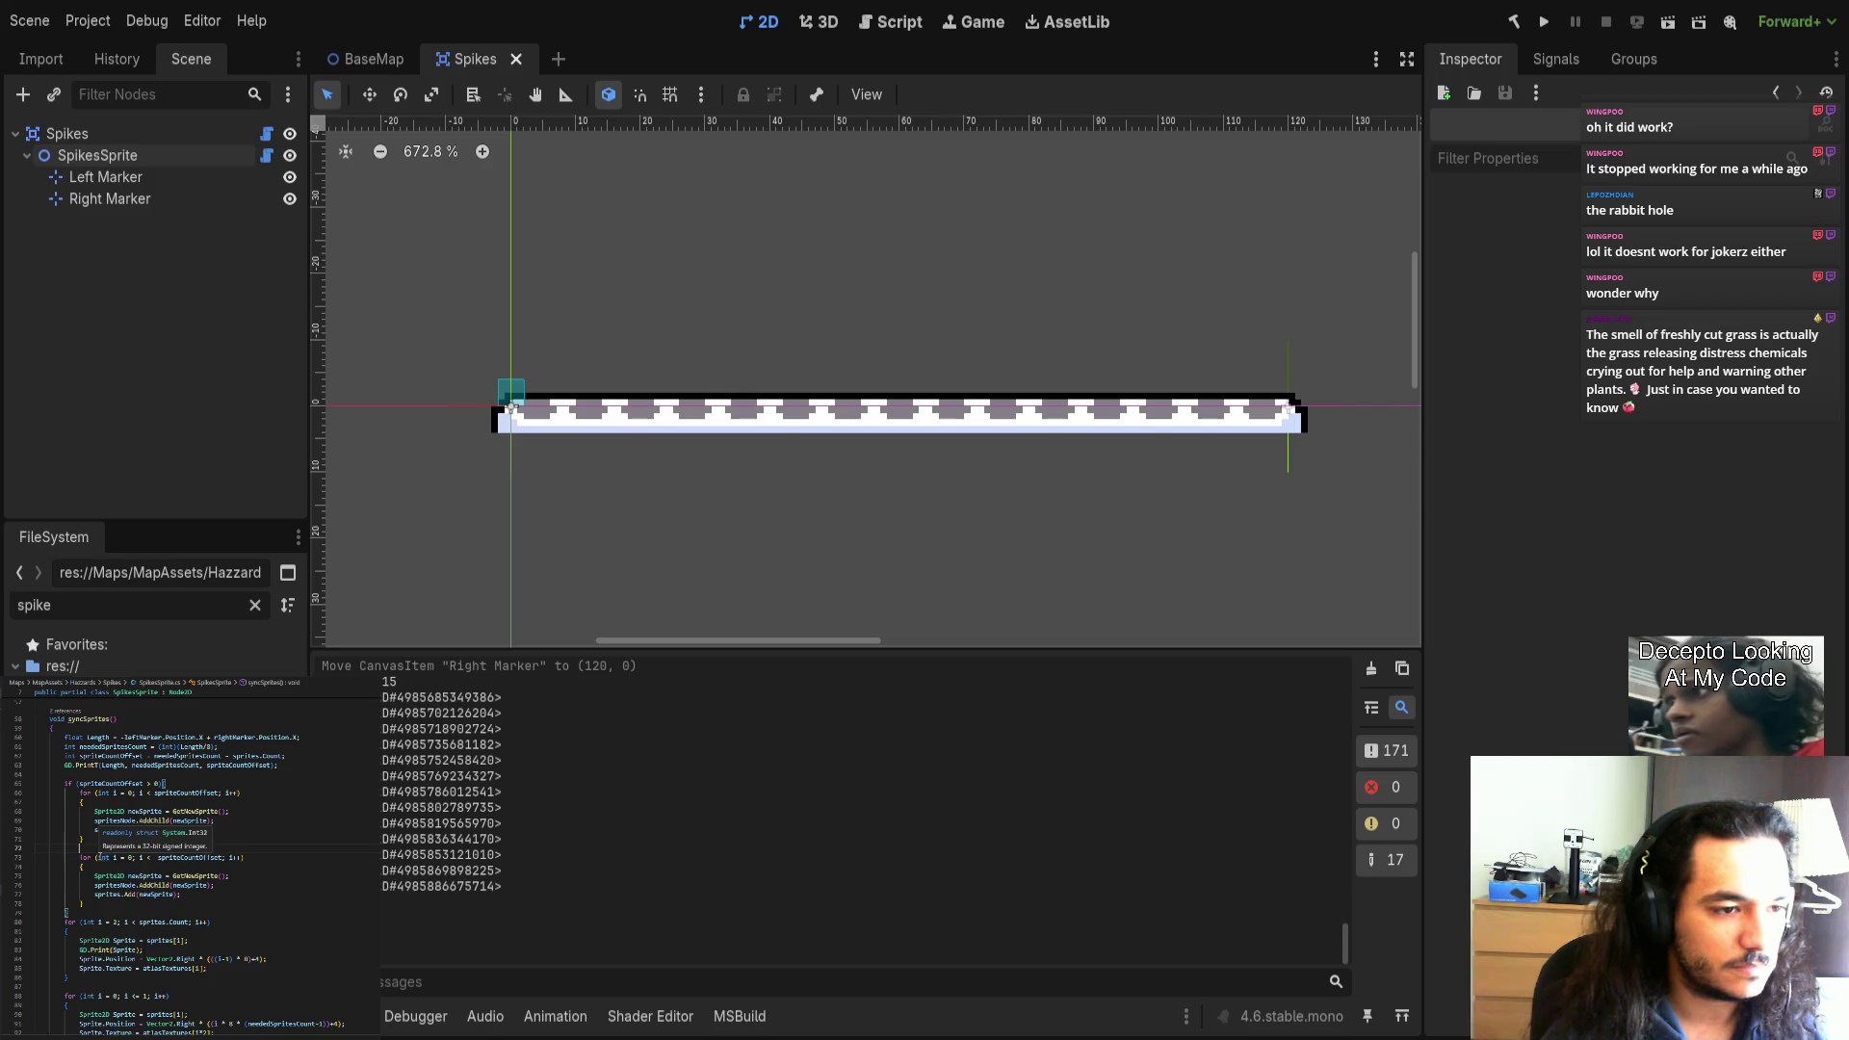
Add an opening brace and an else if (spriteCountOffset < 0) test above the second loop.
click(100, 851)
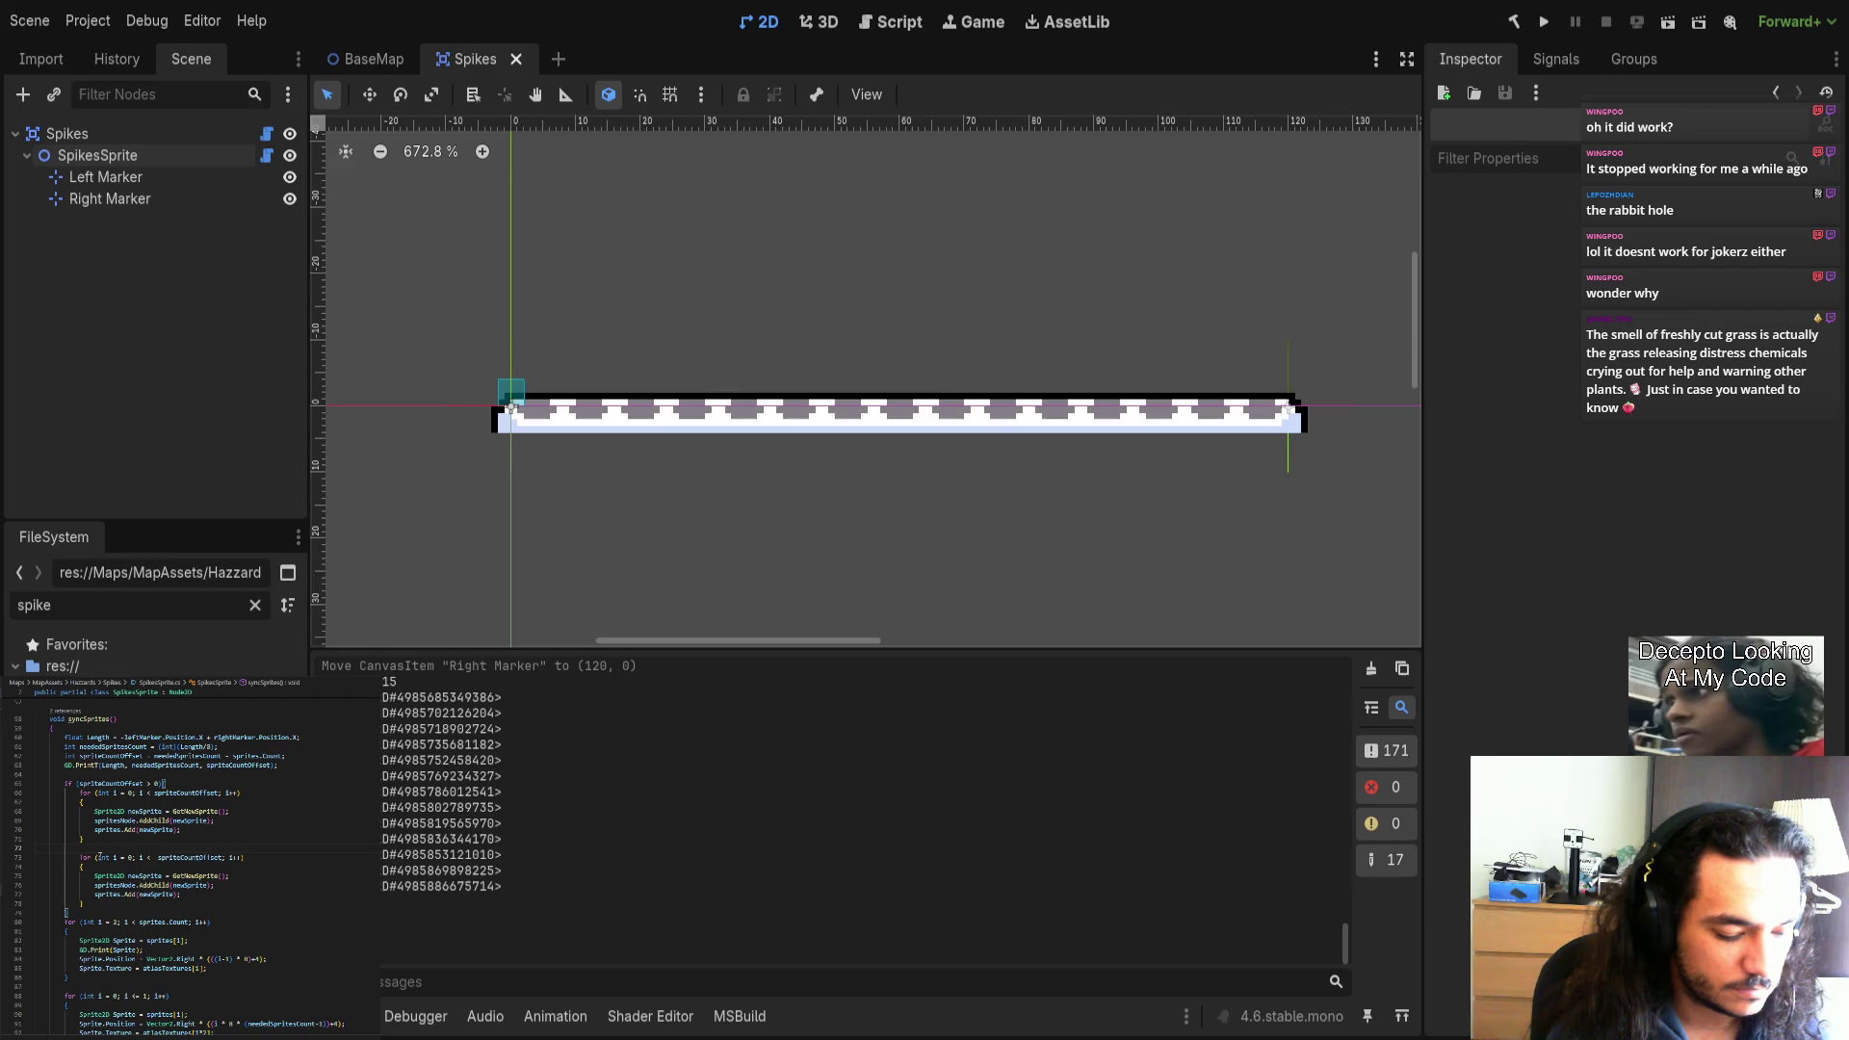
text({)
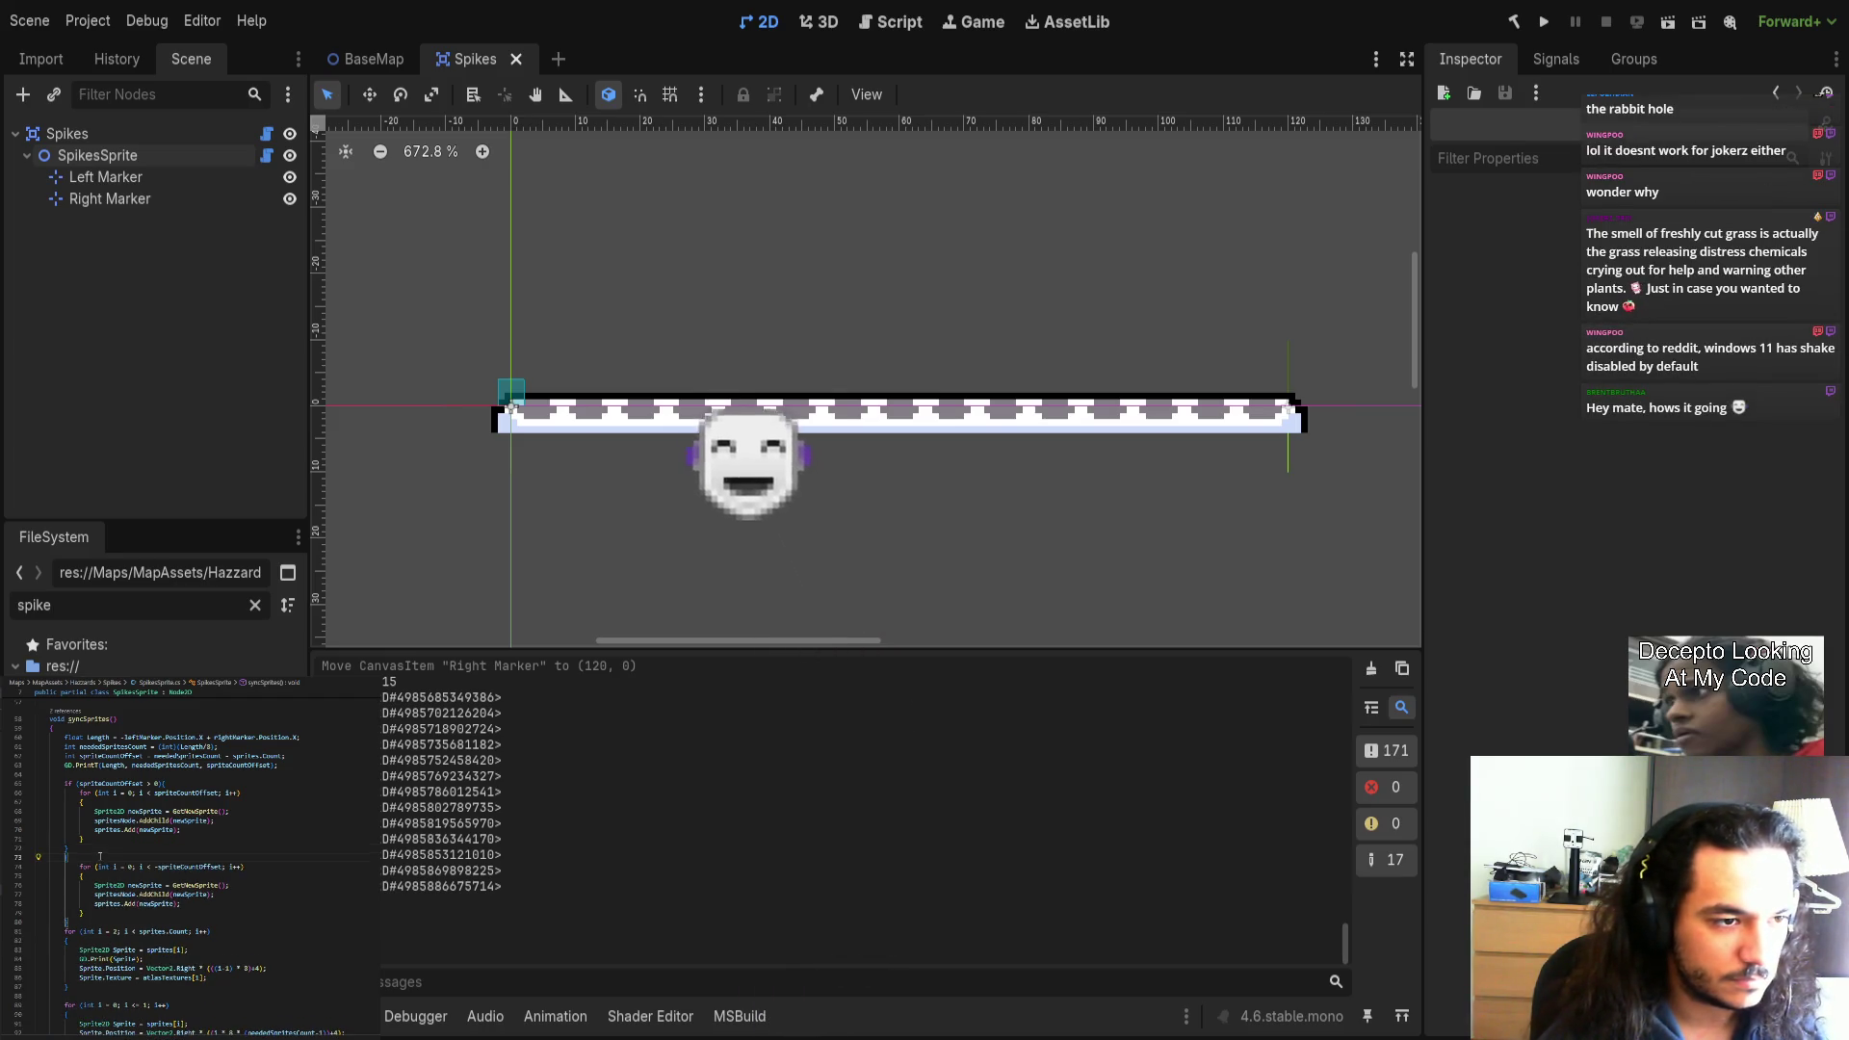
text(if ()
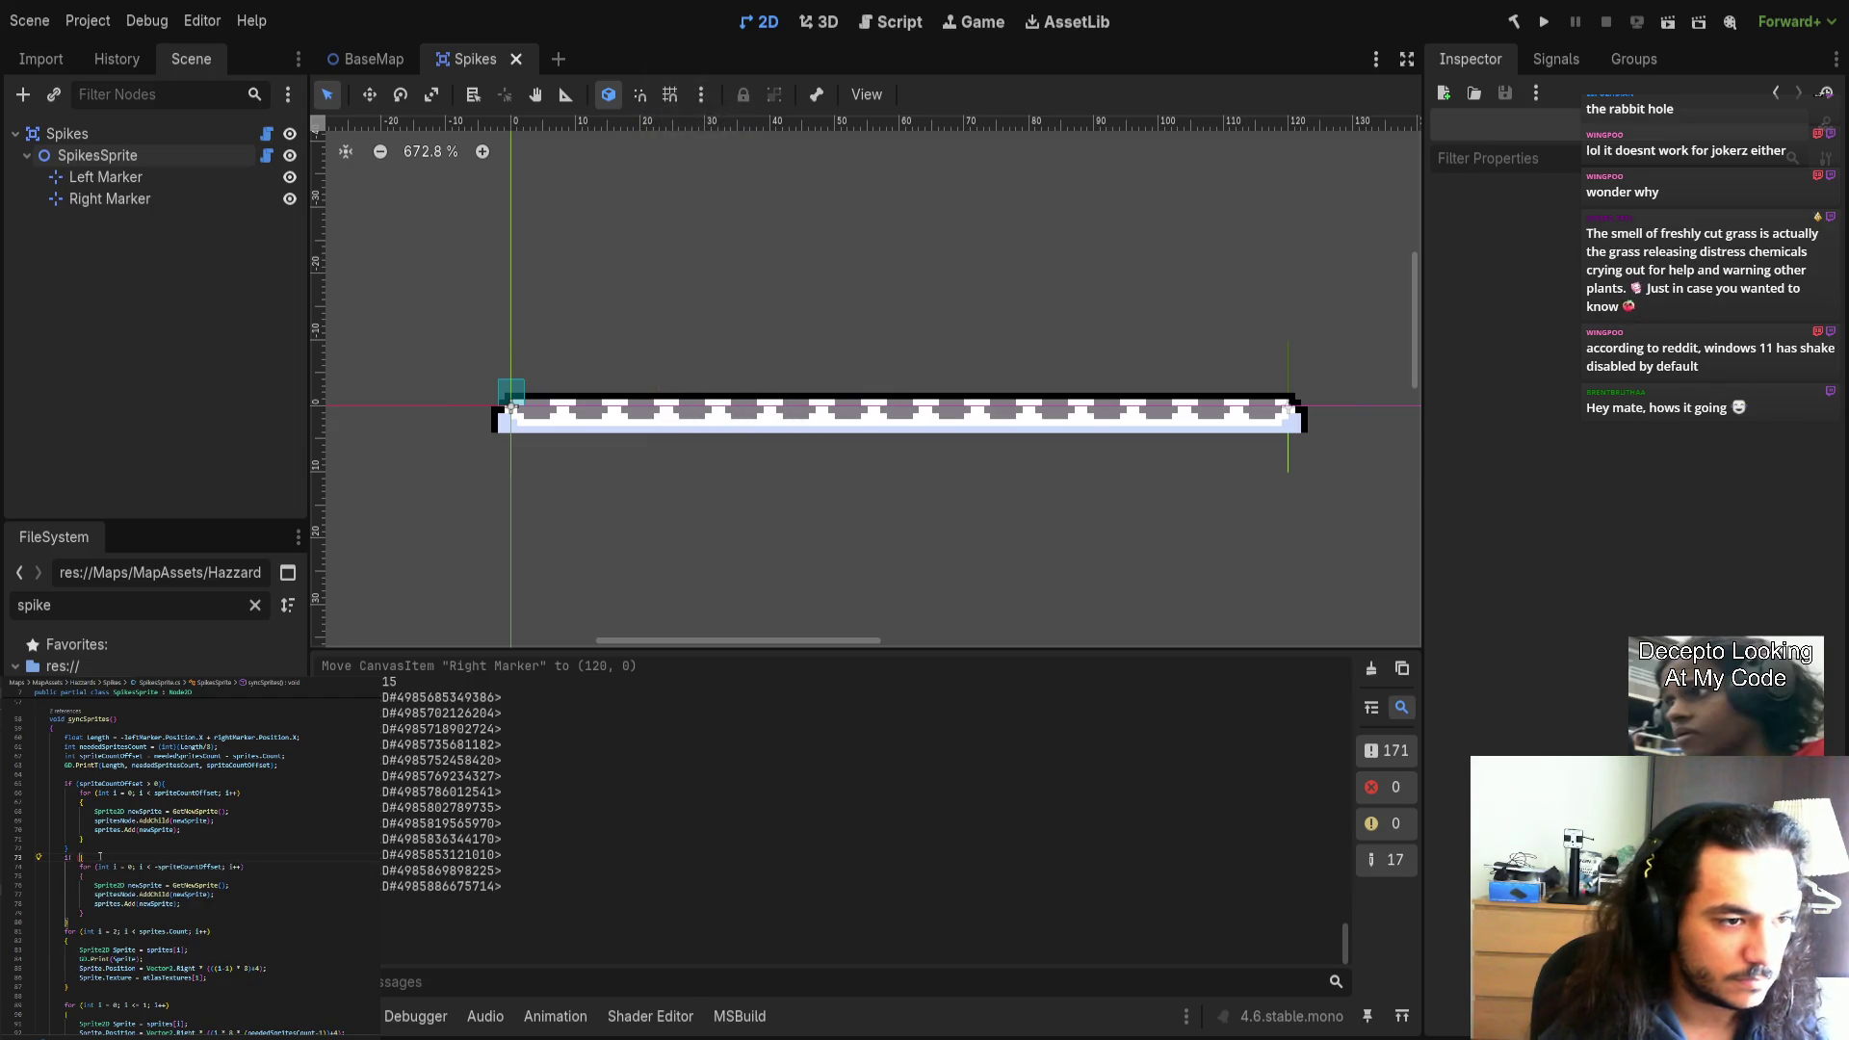
text( sprite)
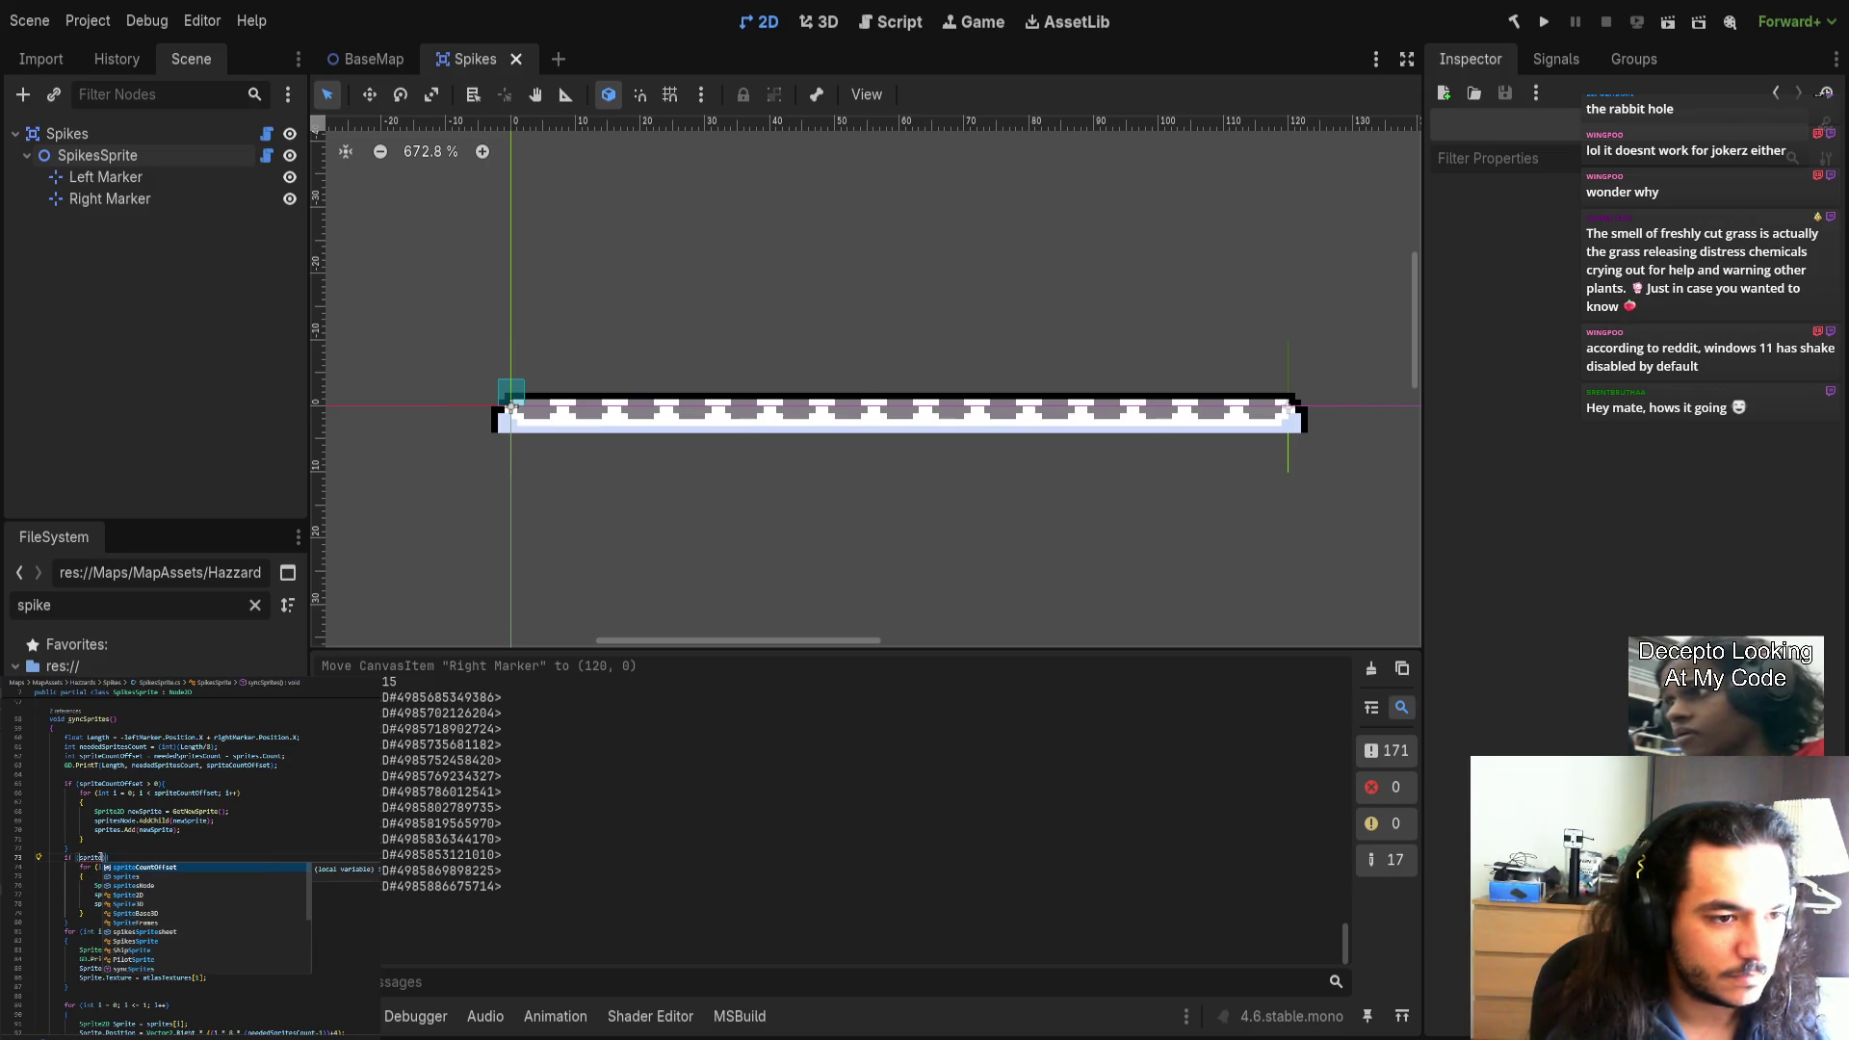
key(Tab)
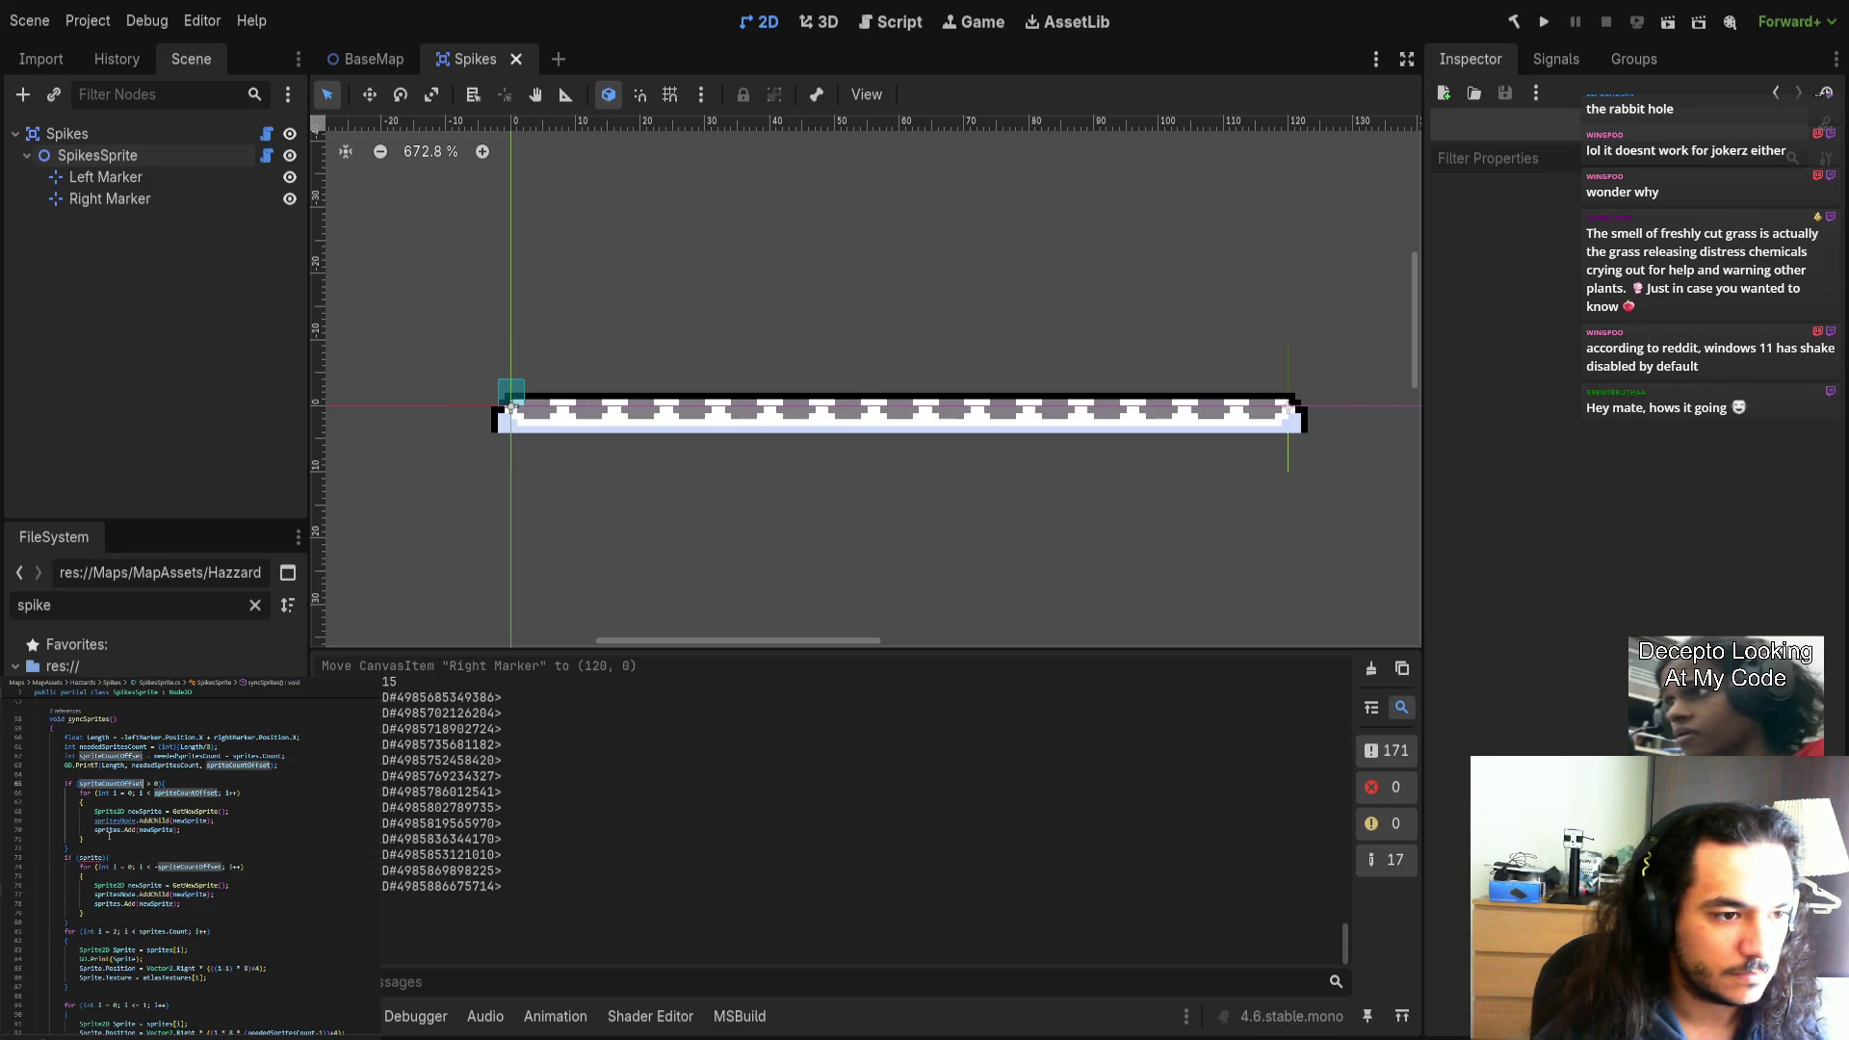
text(< 0)
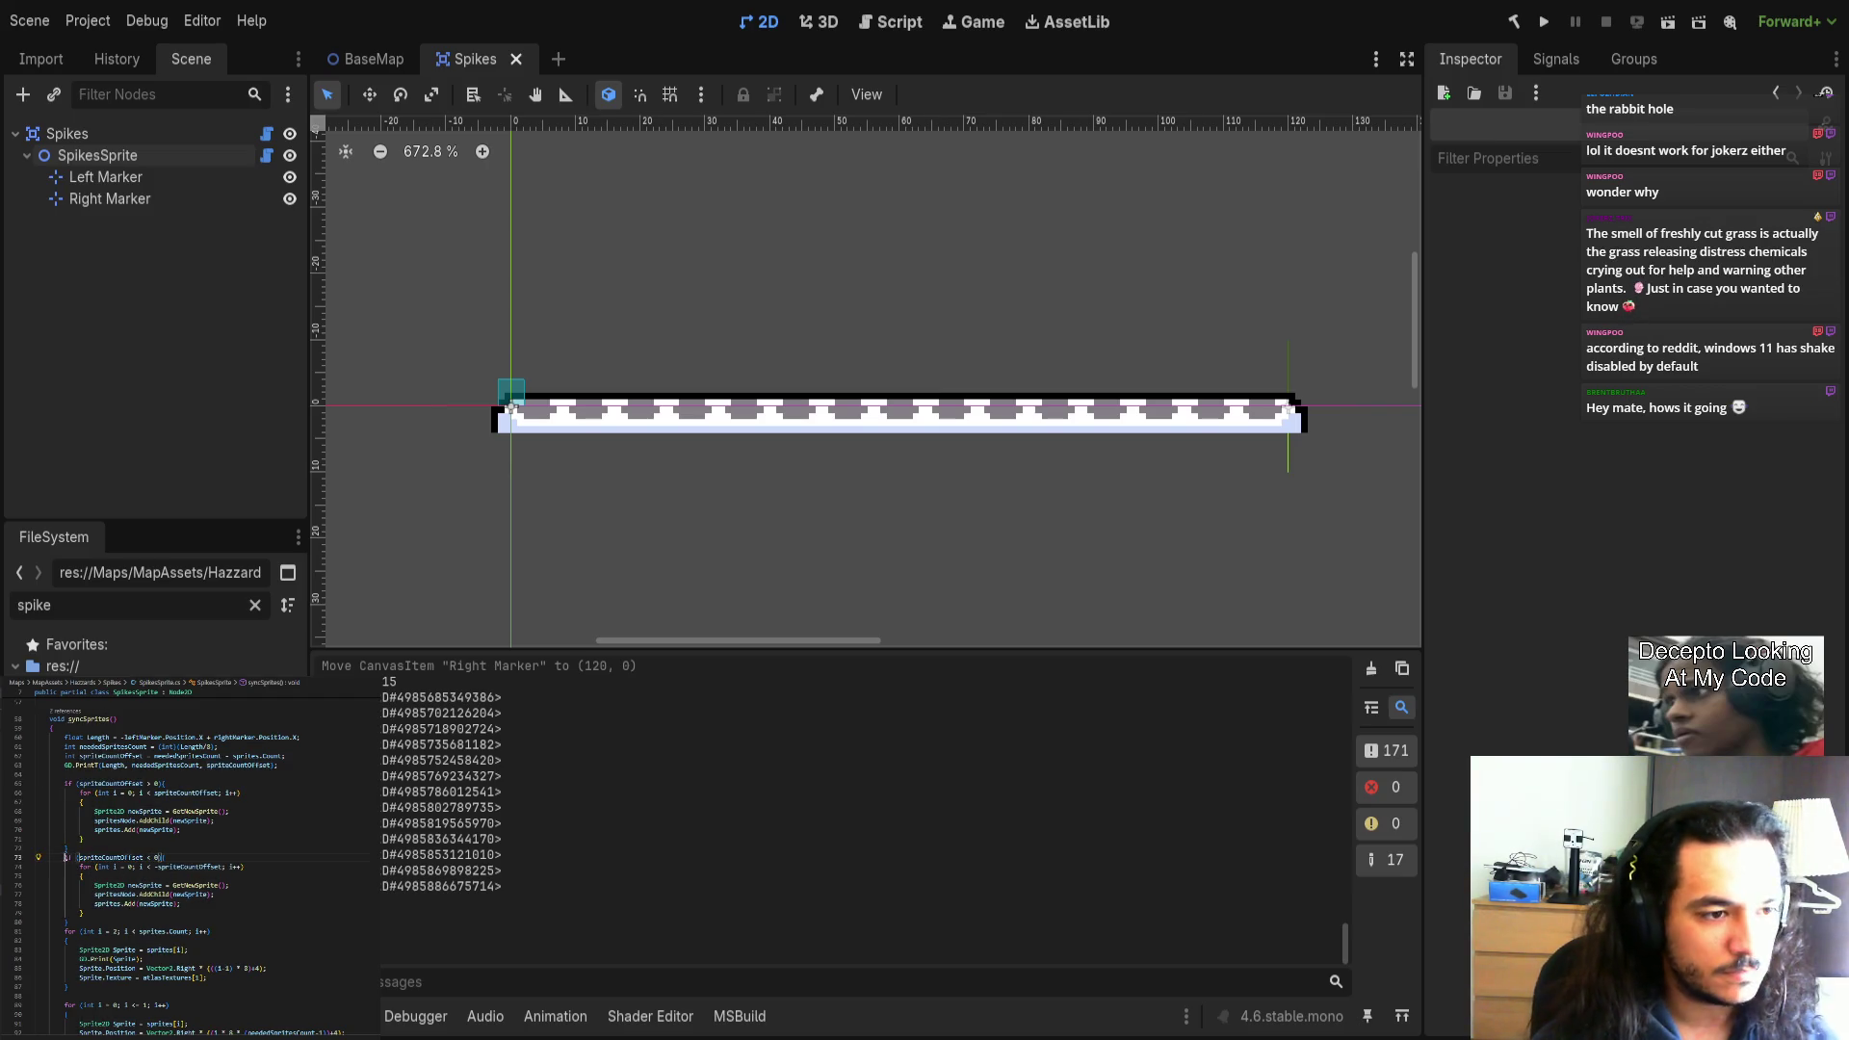
text(el)
text(se if)
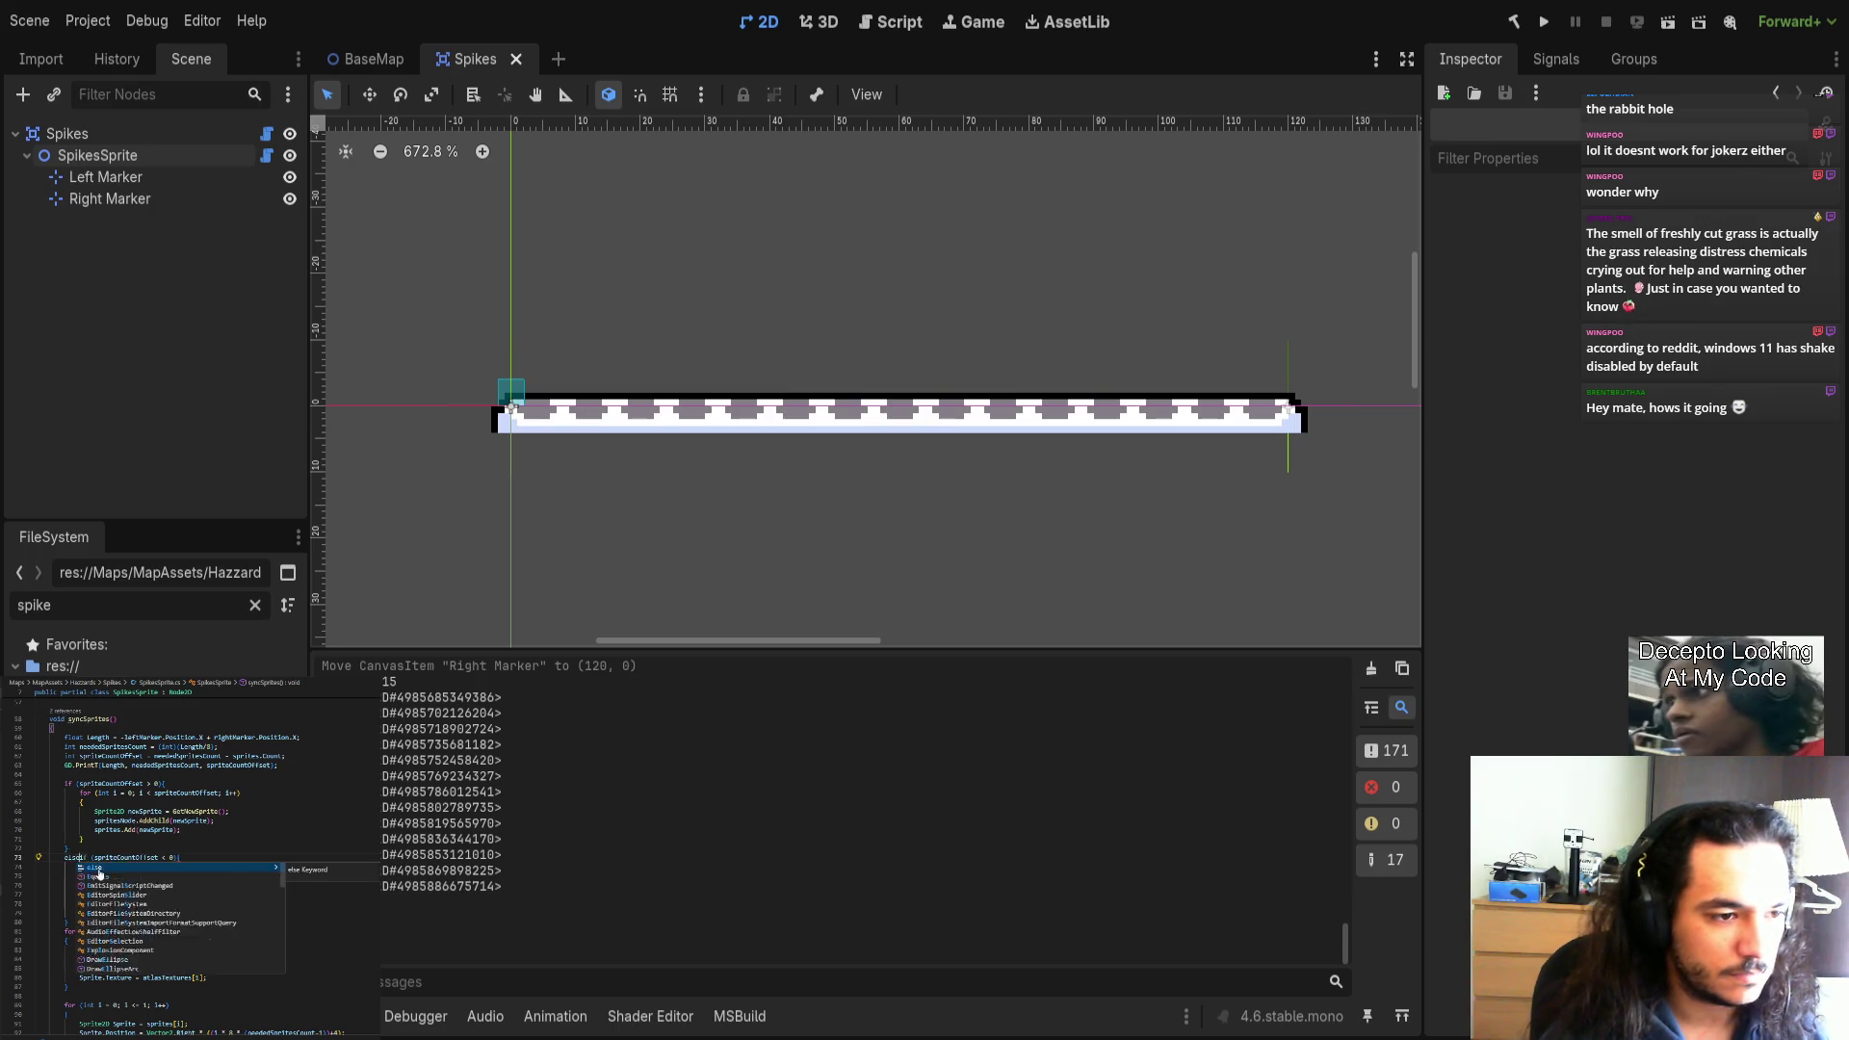
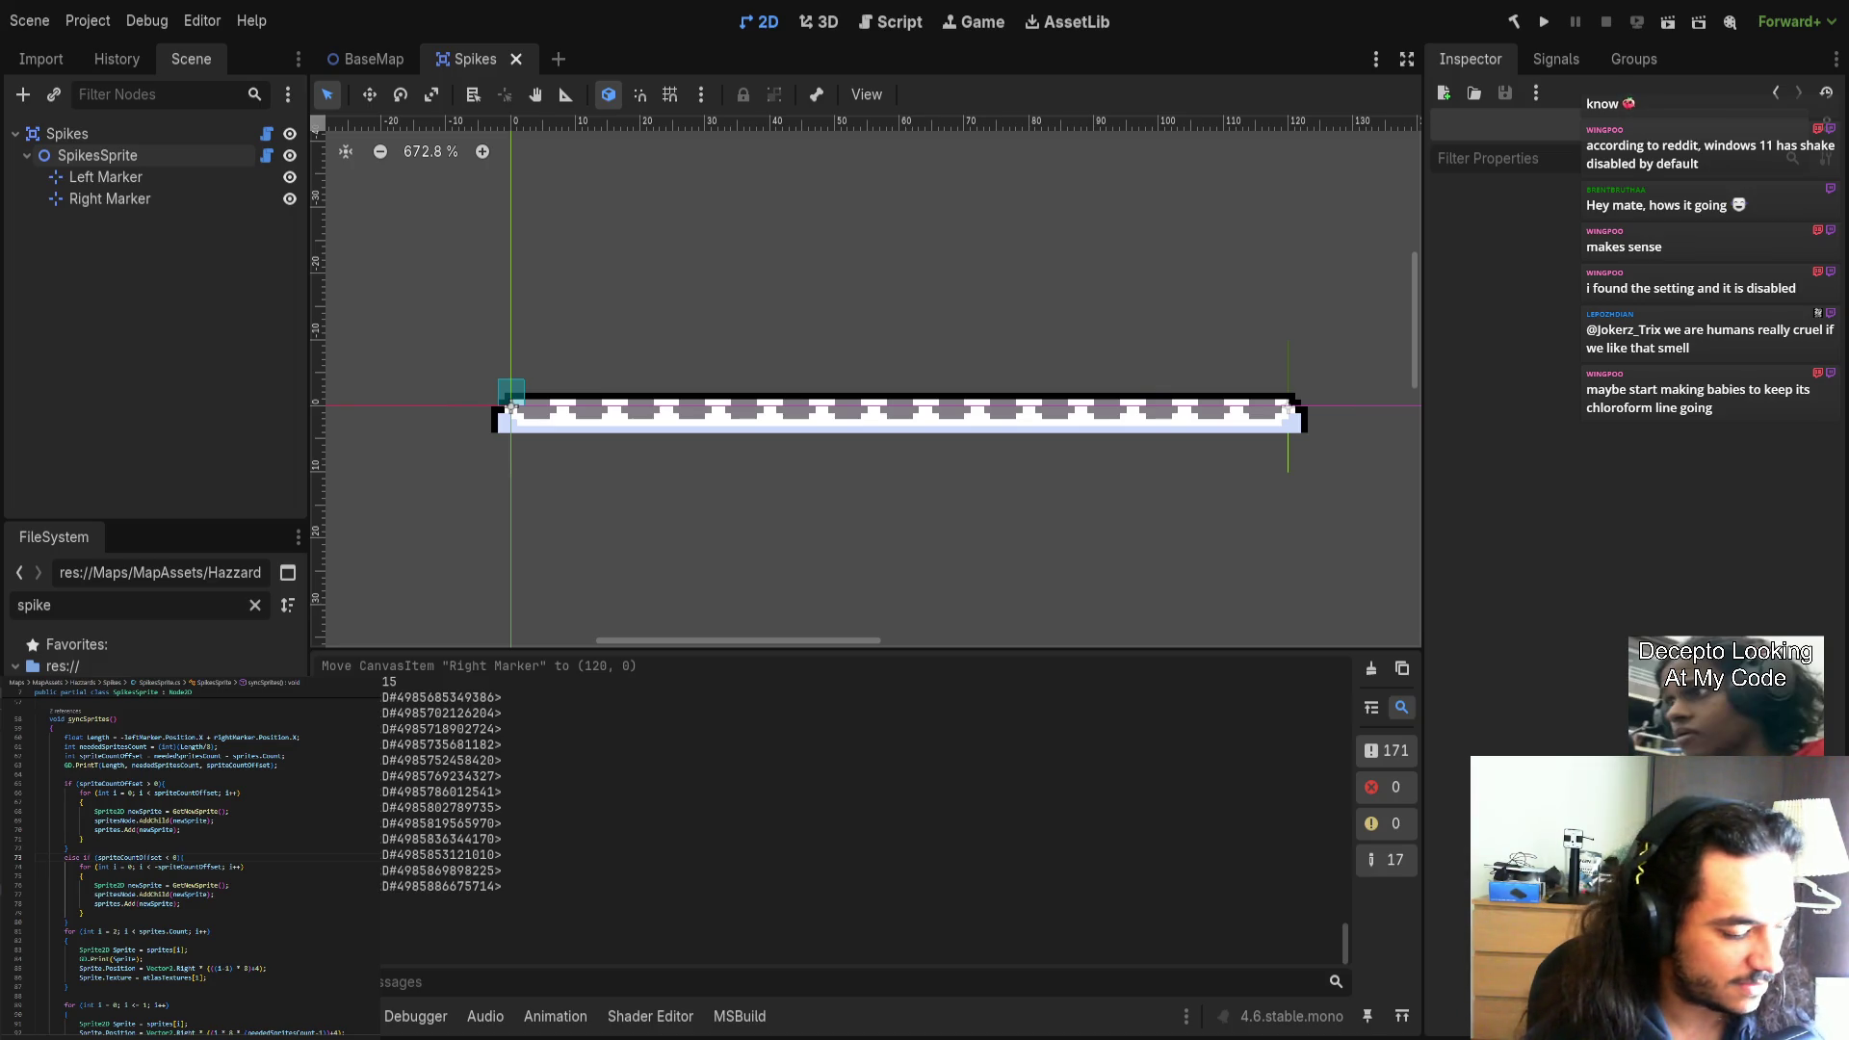
Delete the 'if (spriteCountOffset < 0)' condition, leaving a plain else.
click(221, 895)
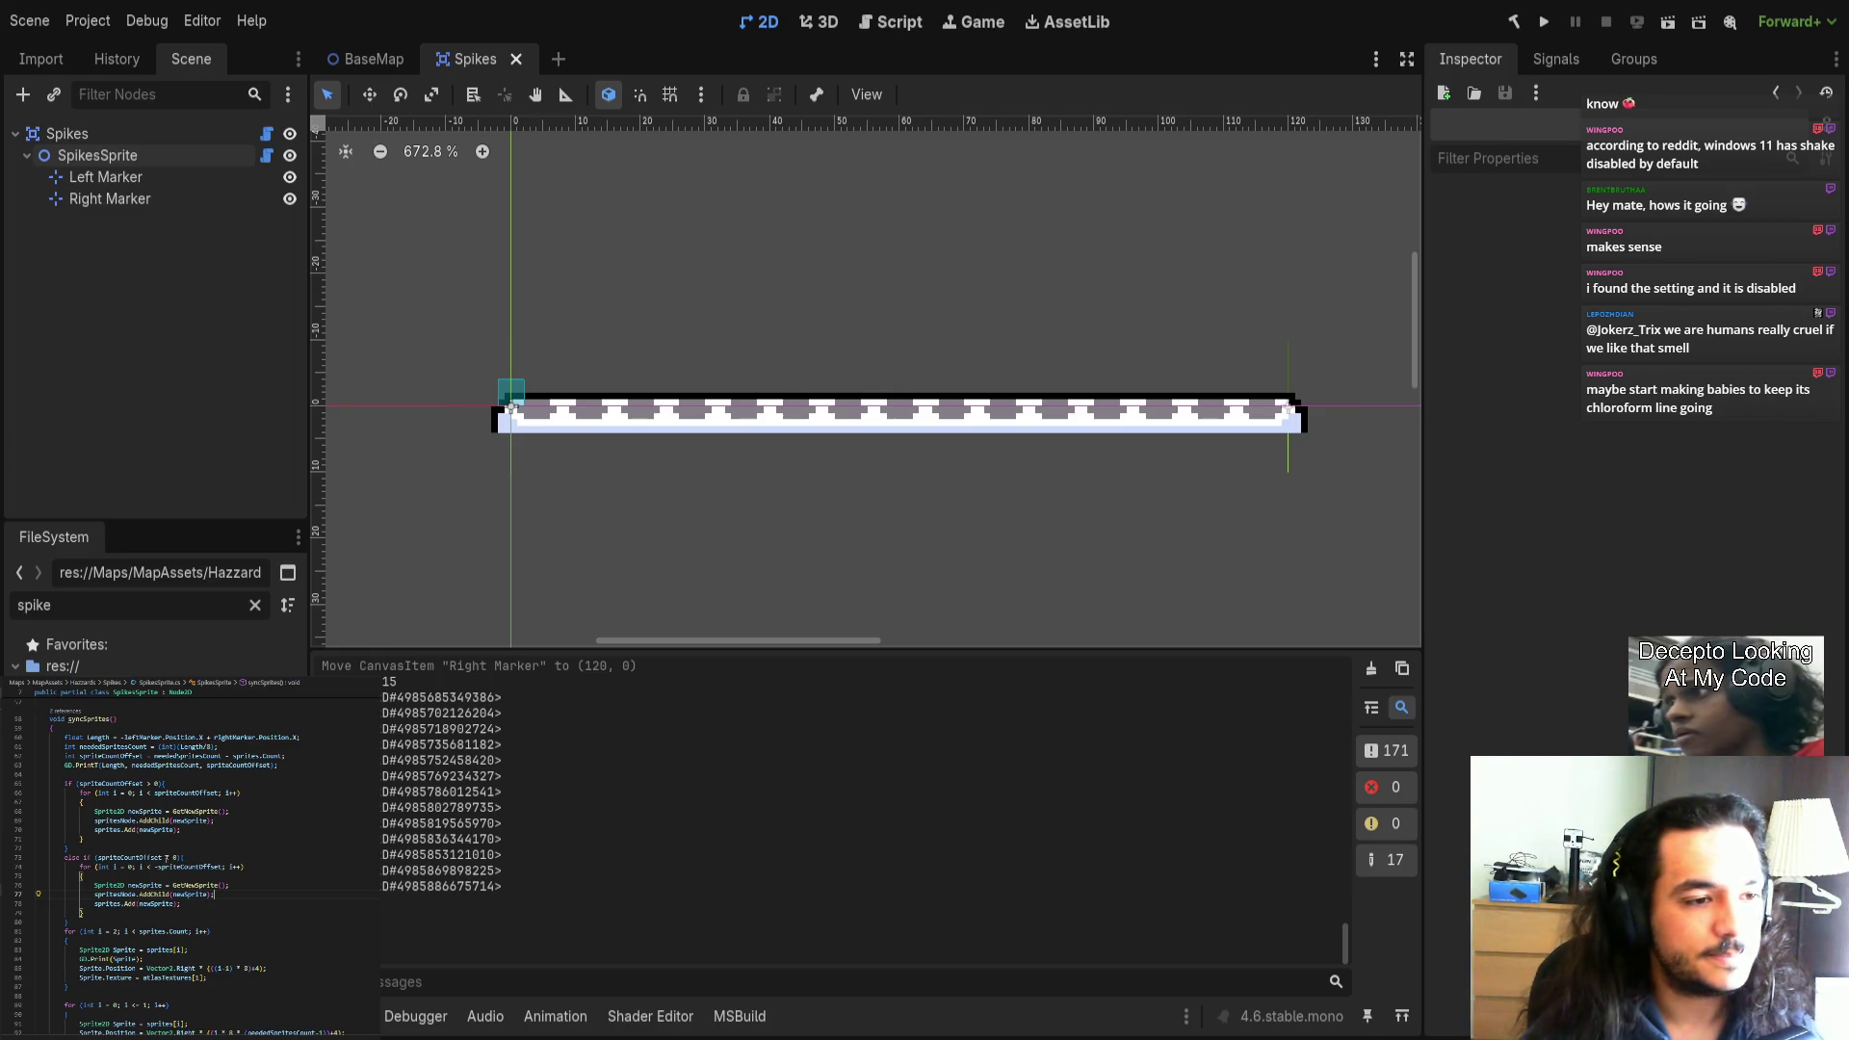
drag(82, 857, 185, 856)
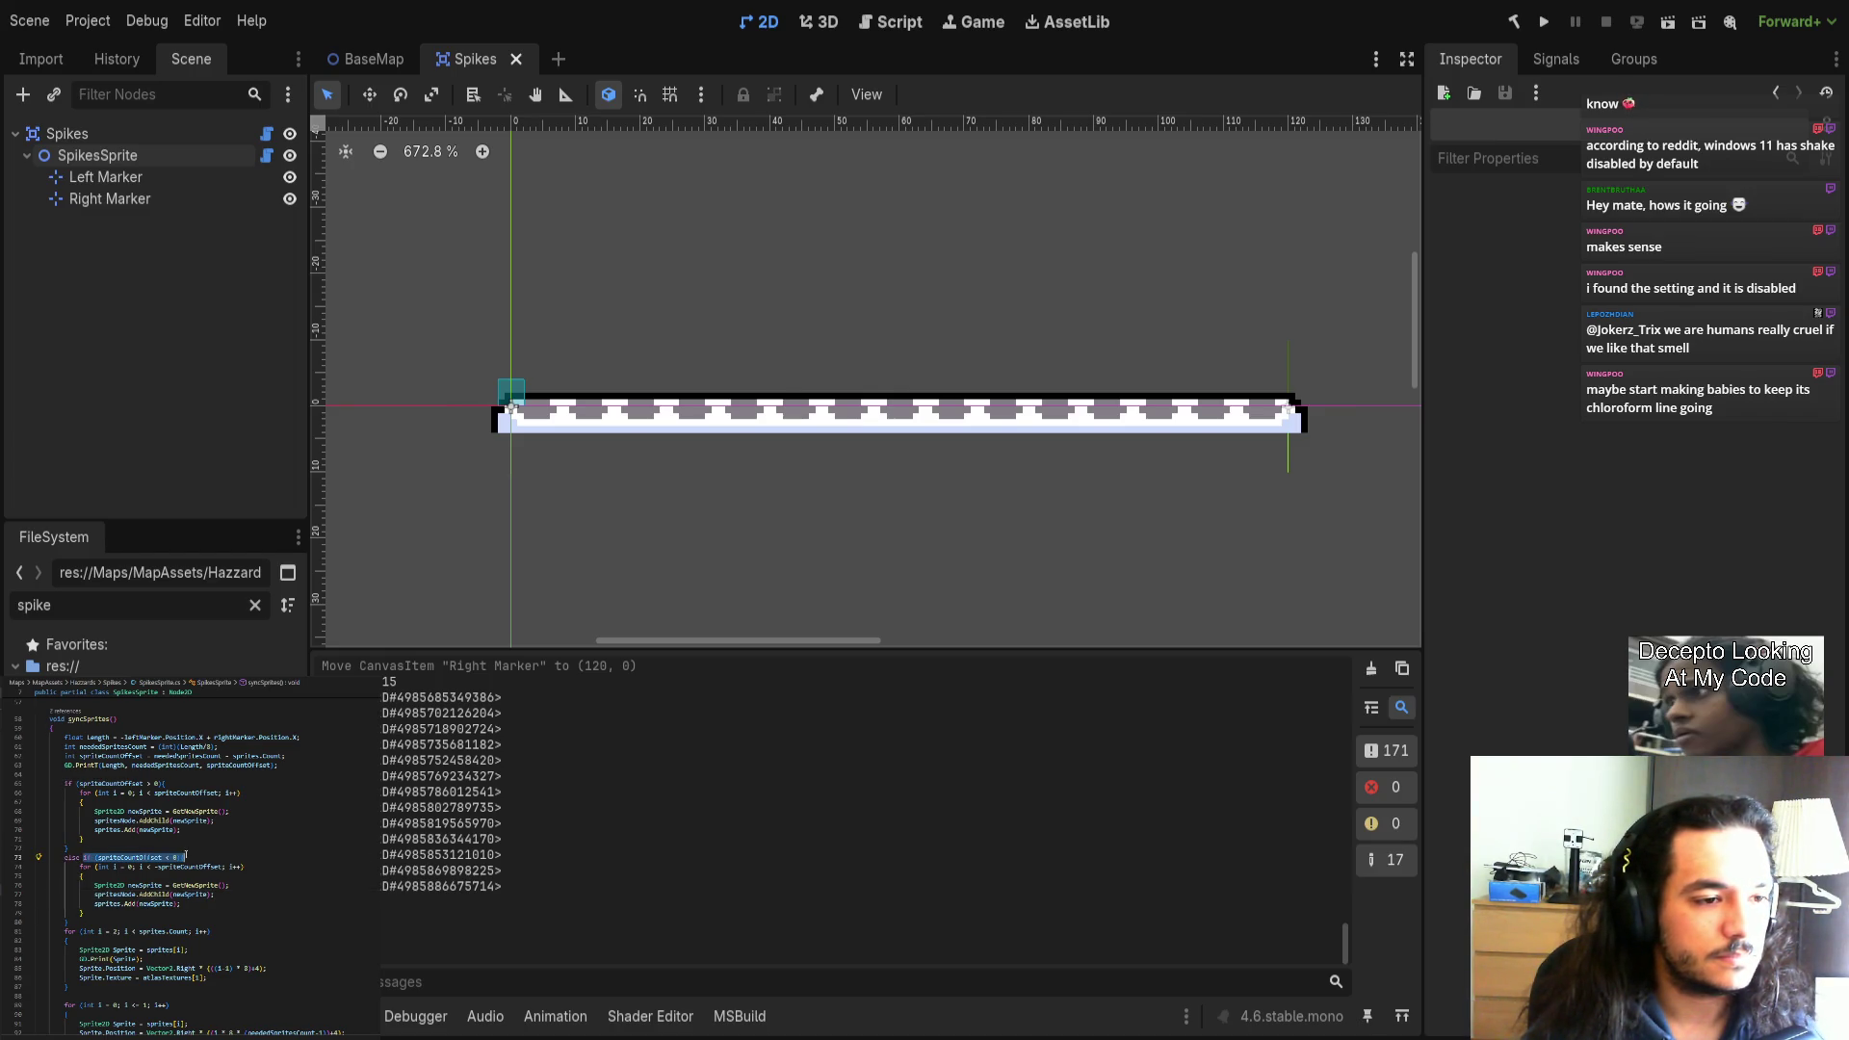
key(BackSpace)
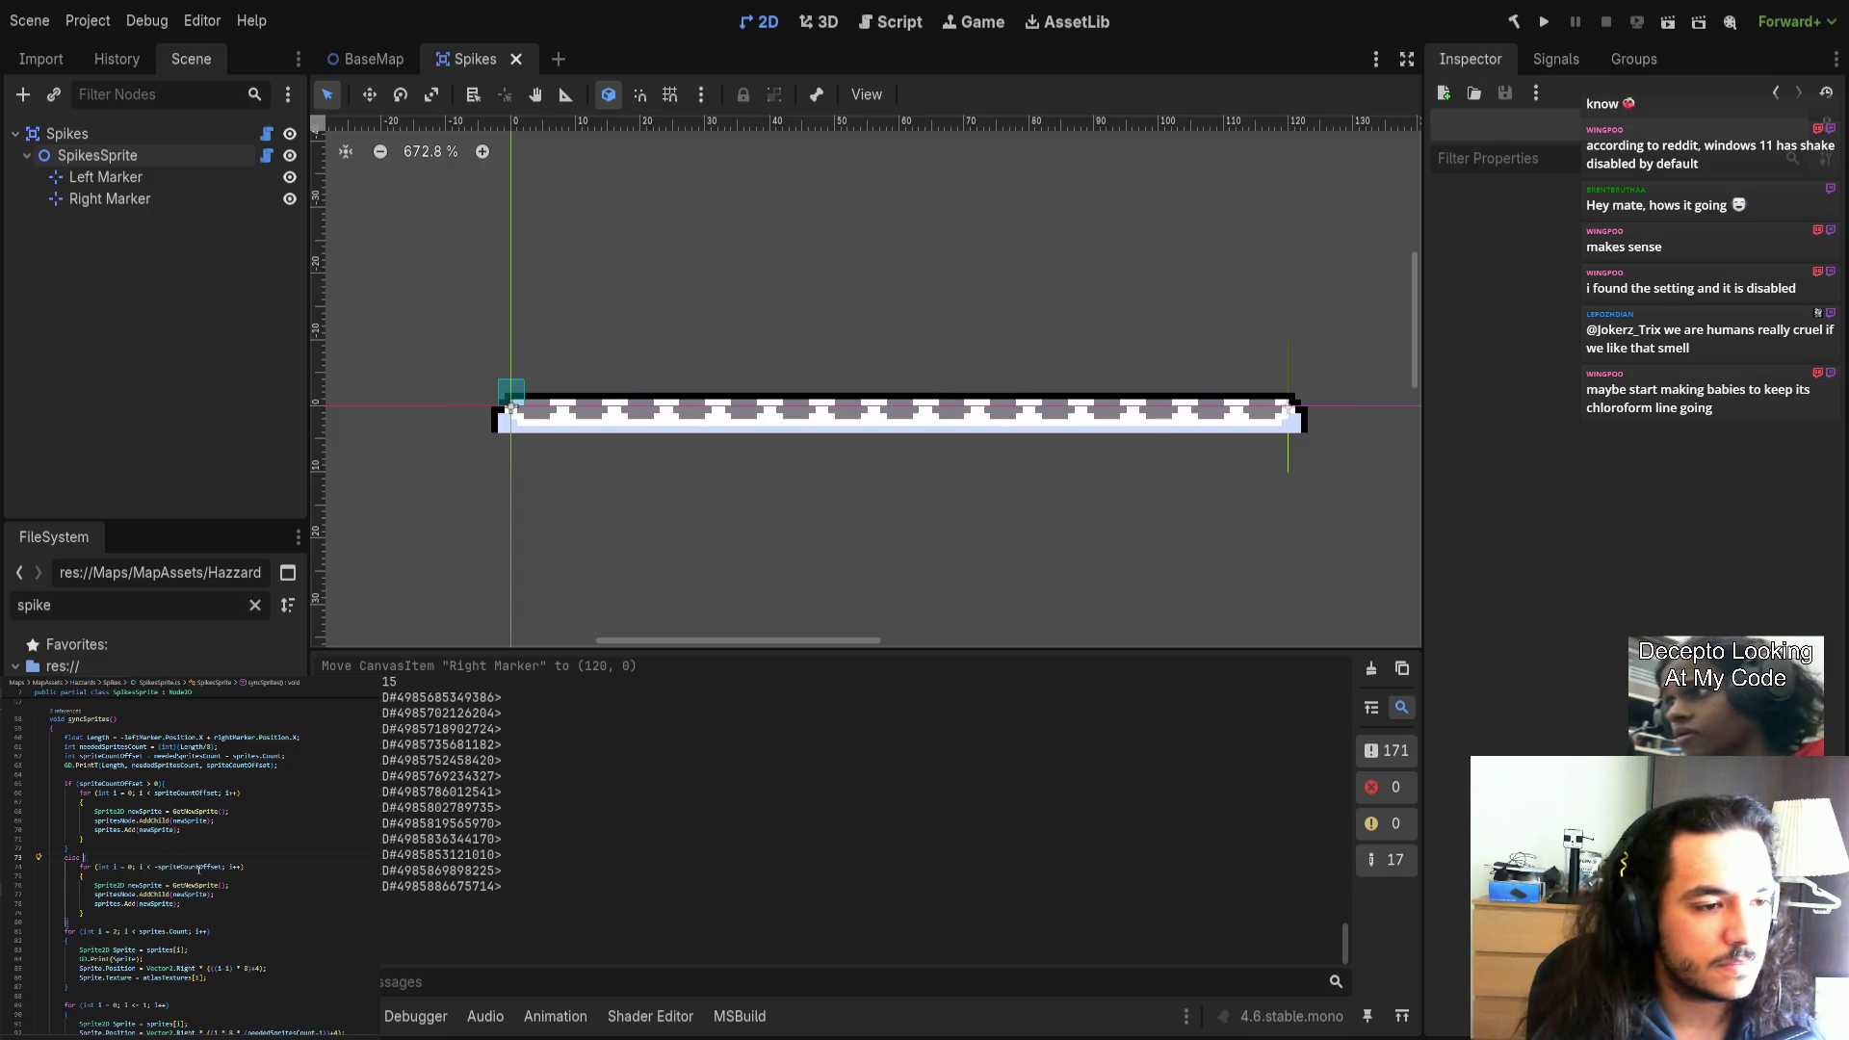
Wrap the else loop in braces and add a blank line after the positive-offset if.
click(166, 924)
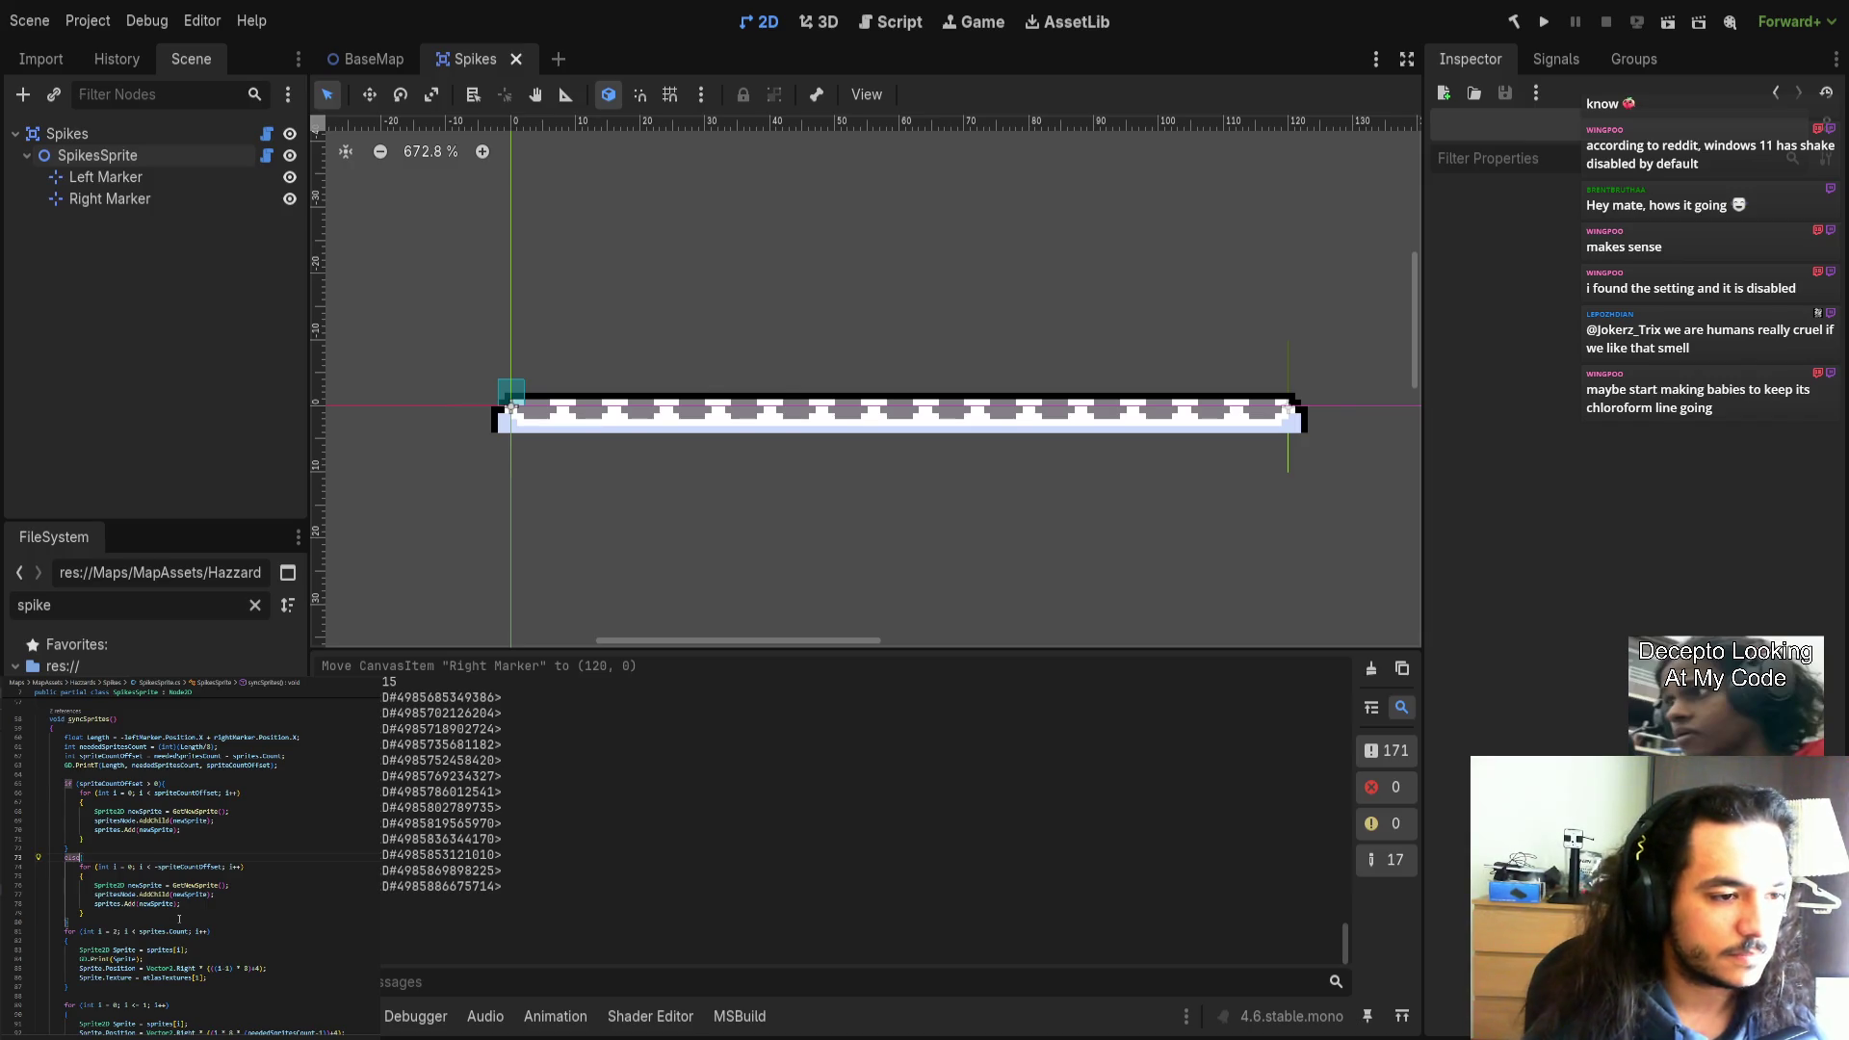
key(Return)
text({)
click(162, 783)
key(Return)
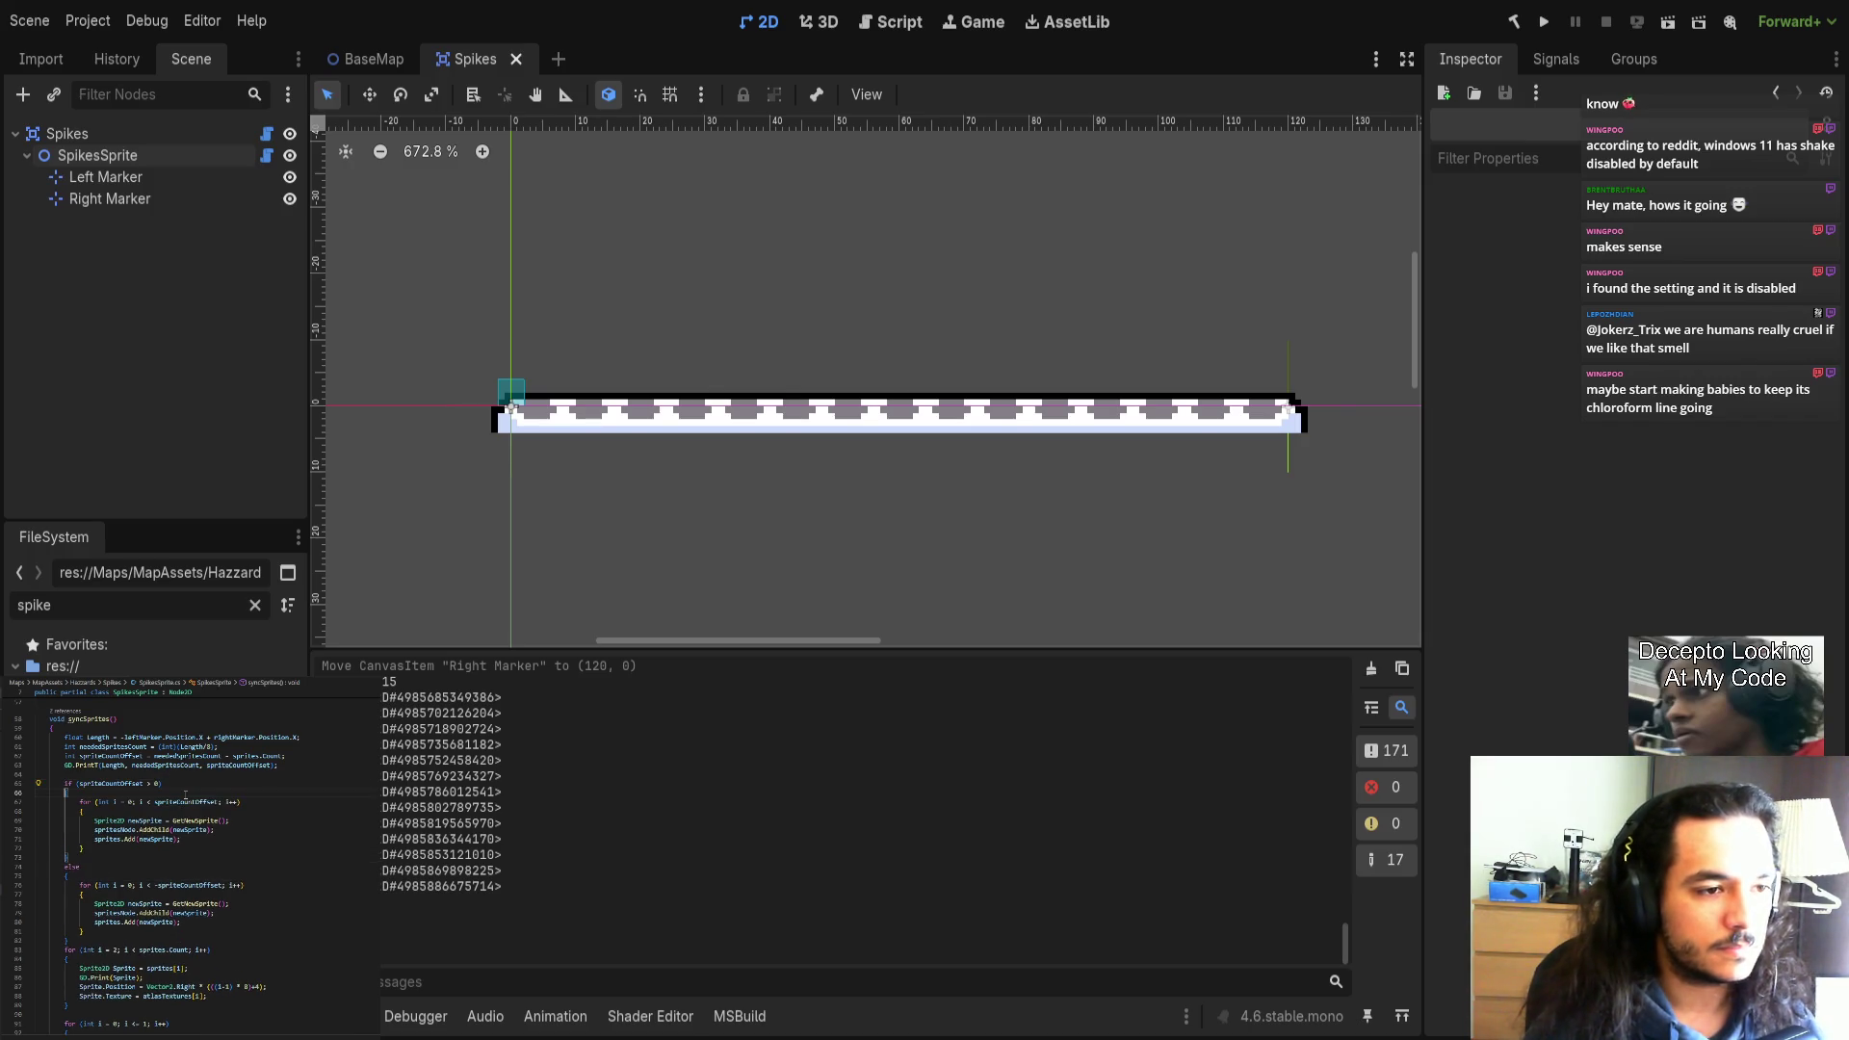
click(178, 878)
click(237, 926)
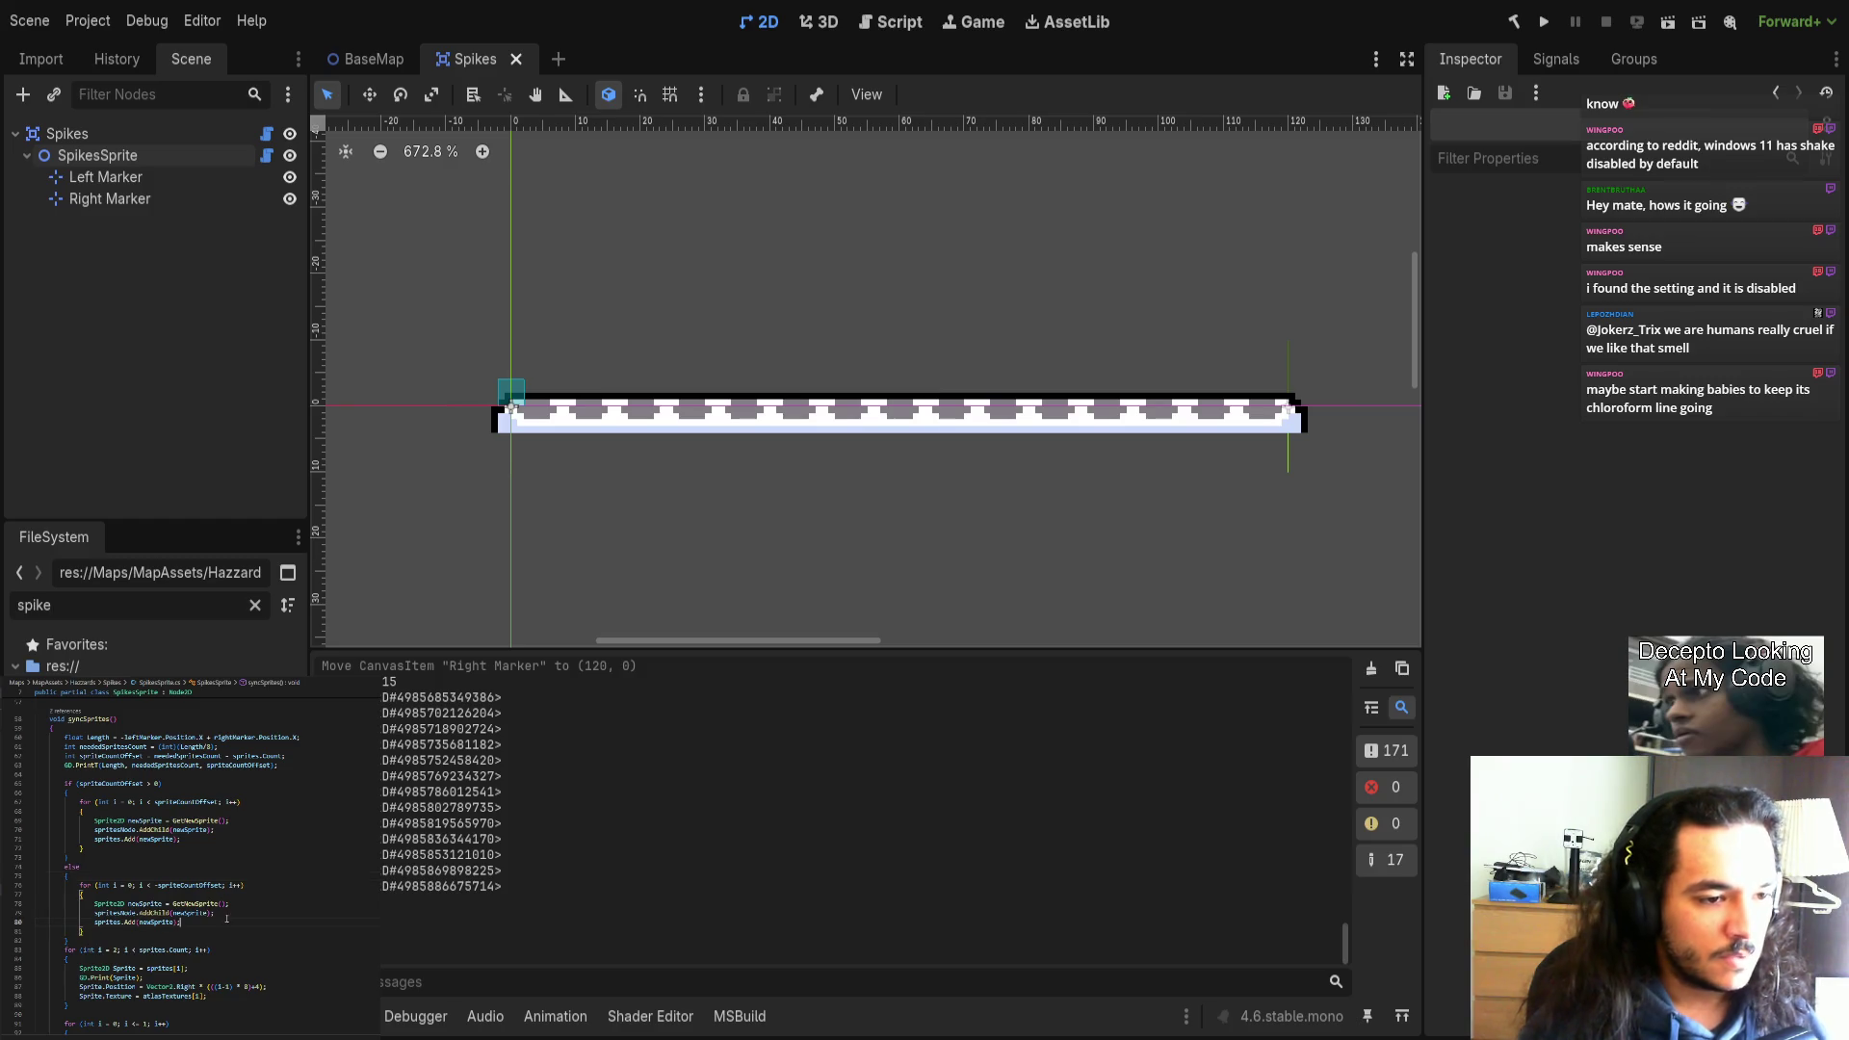
Delete the 'Sprite2D newSprite = GetNewSprite();' line from the else loop.
click(154, 913)
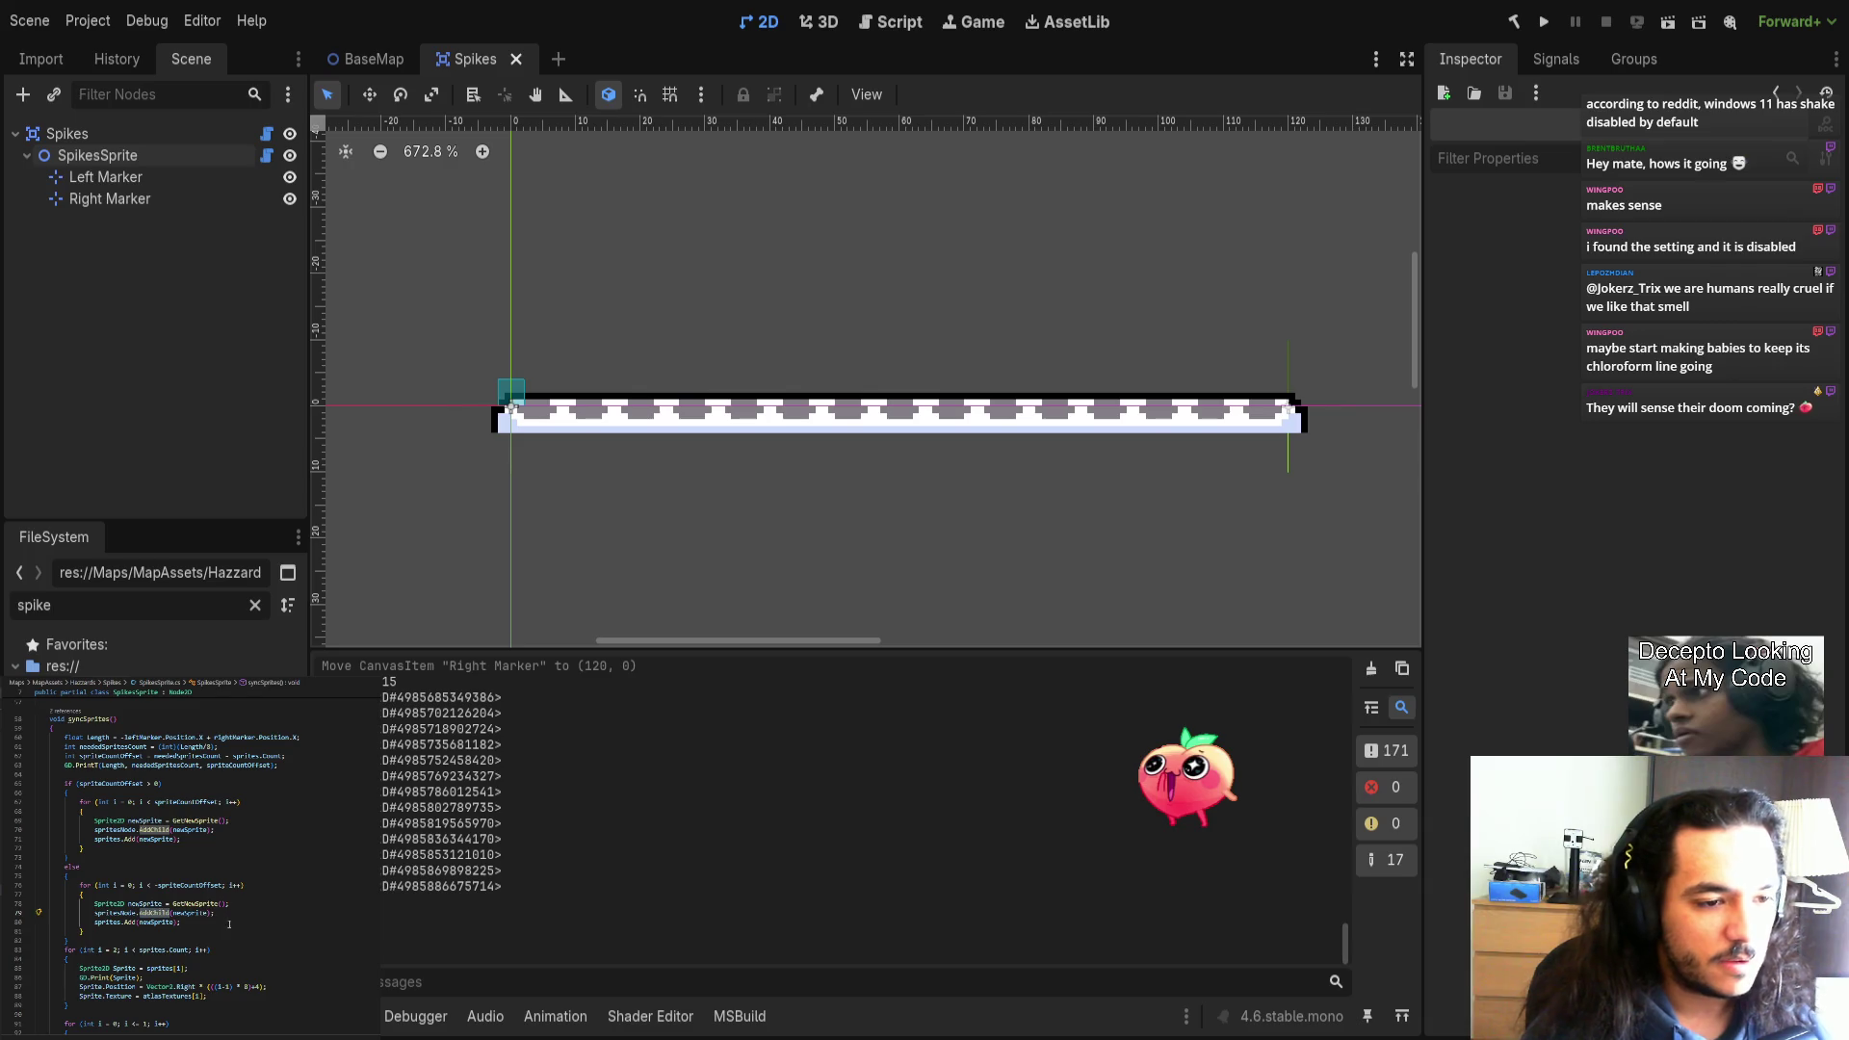
drag(229, 905, 238, 895)
key(BackSpace)
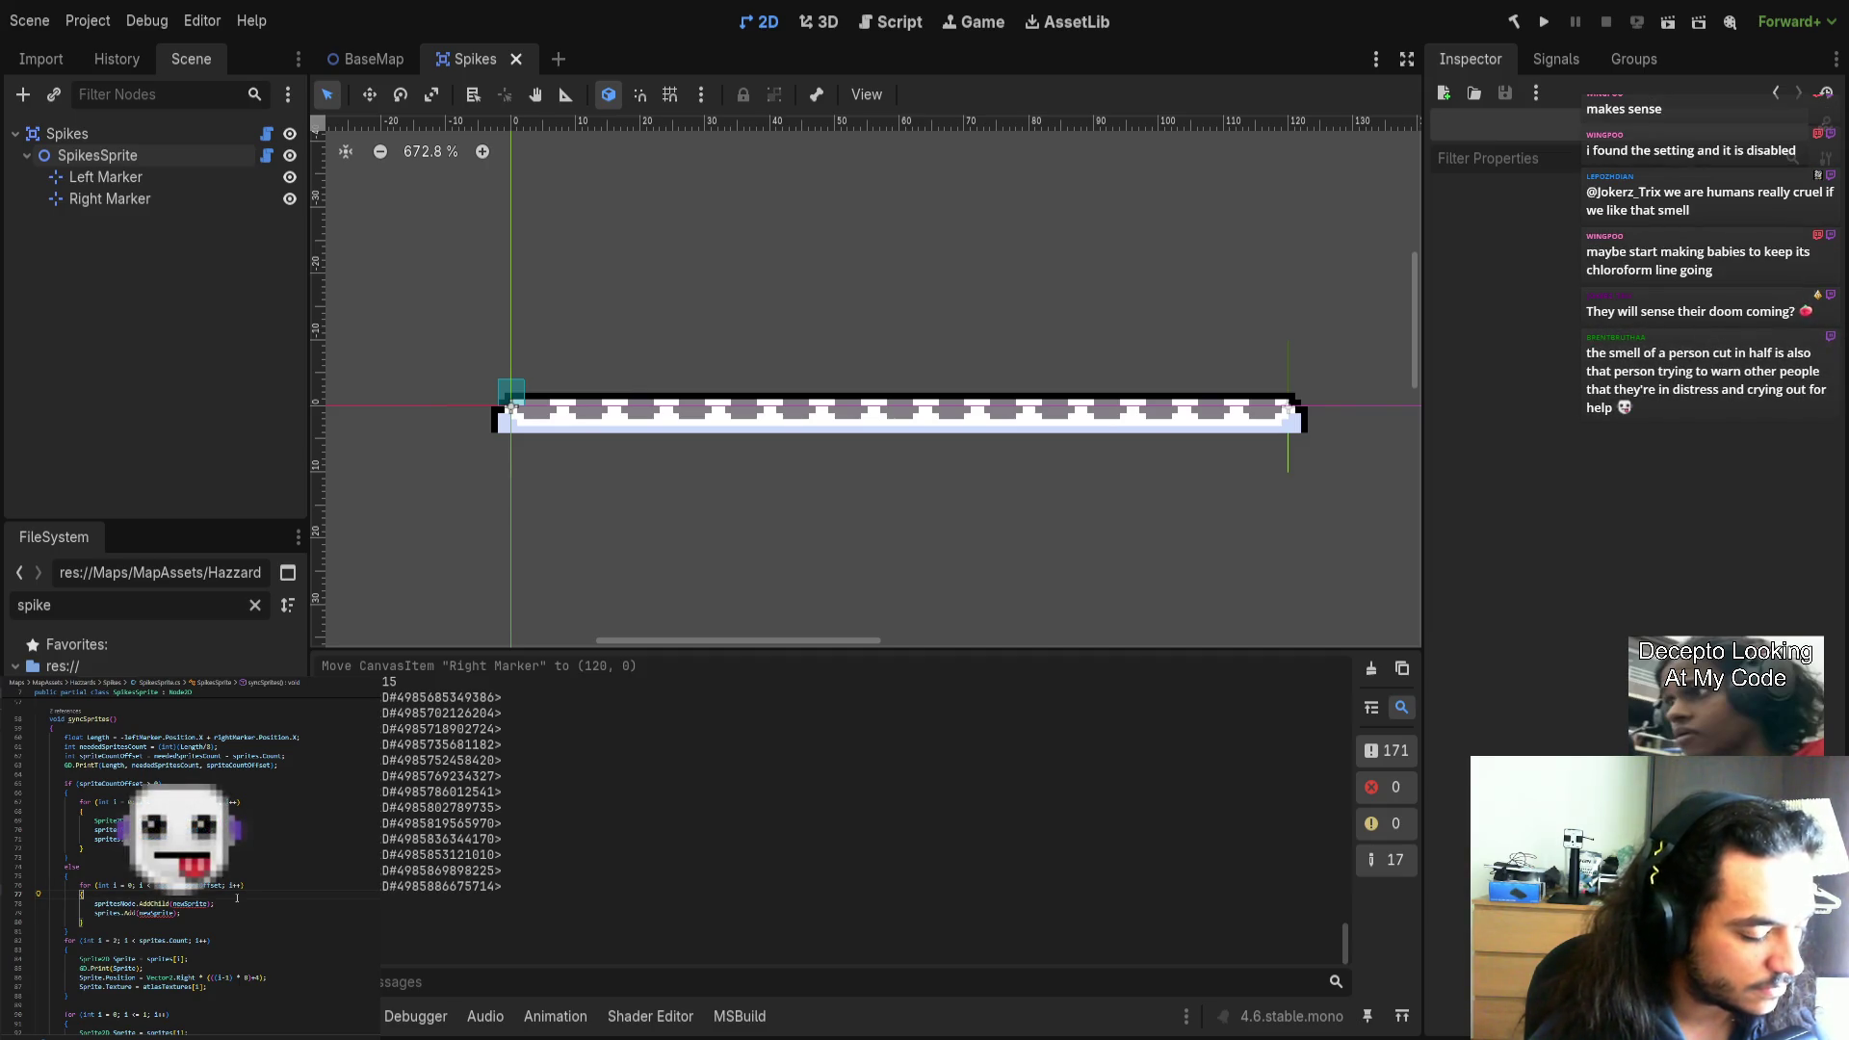
Make the else loop start at sprites.Count-1 with a >= condition.
click(198, 885)
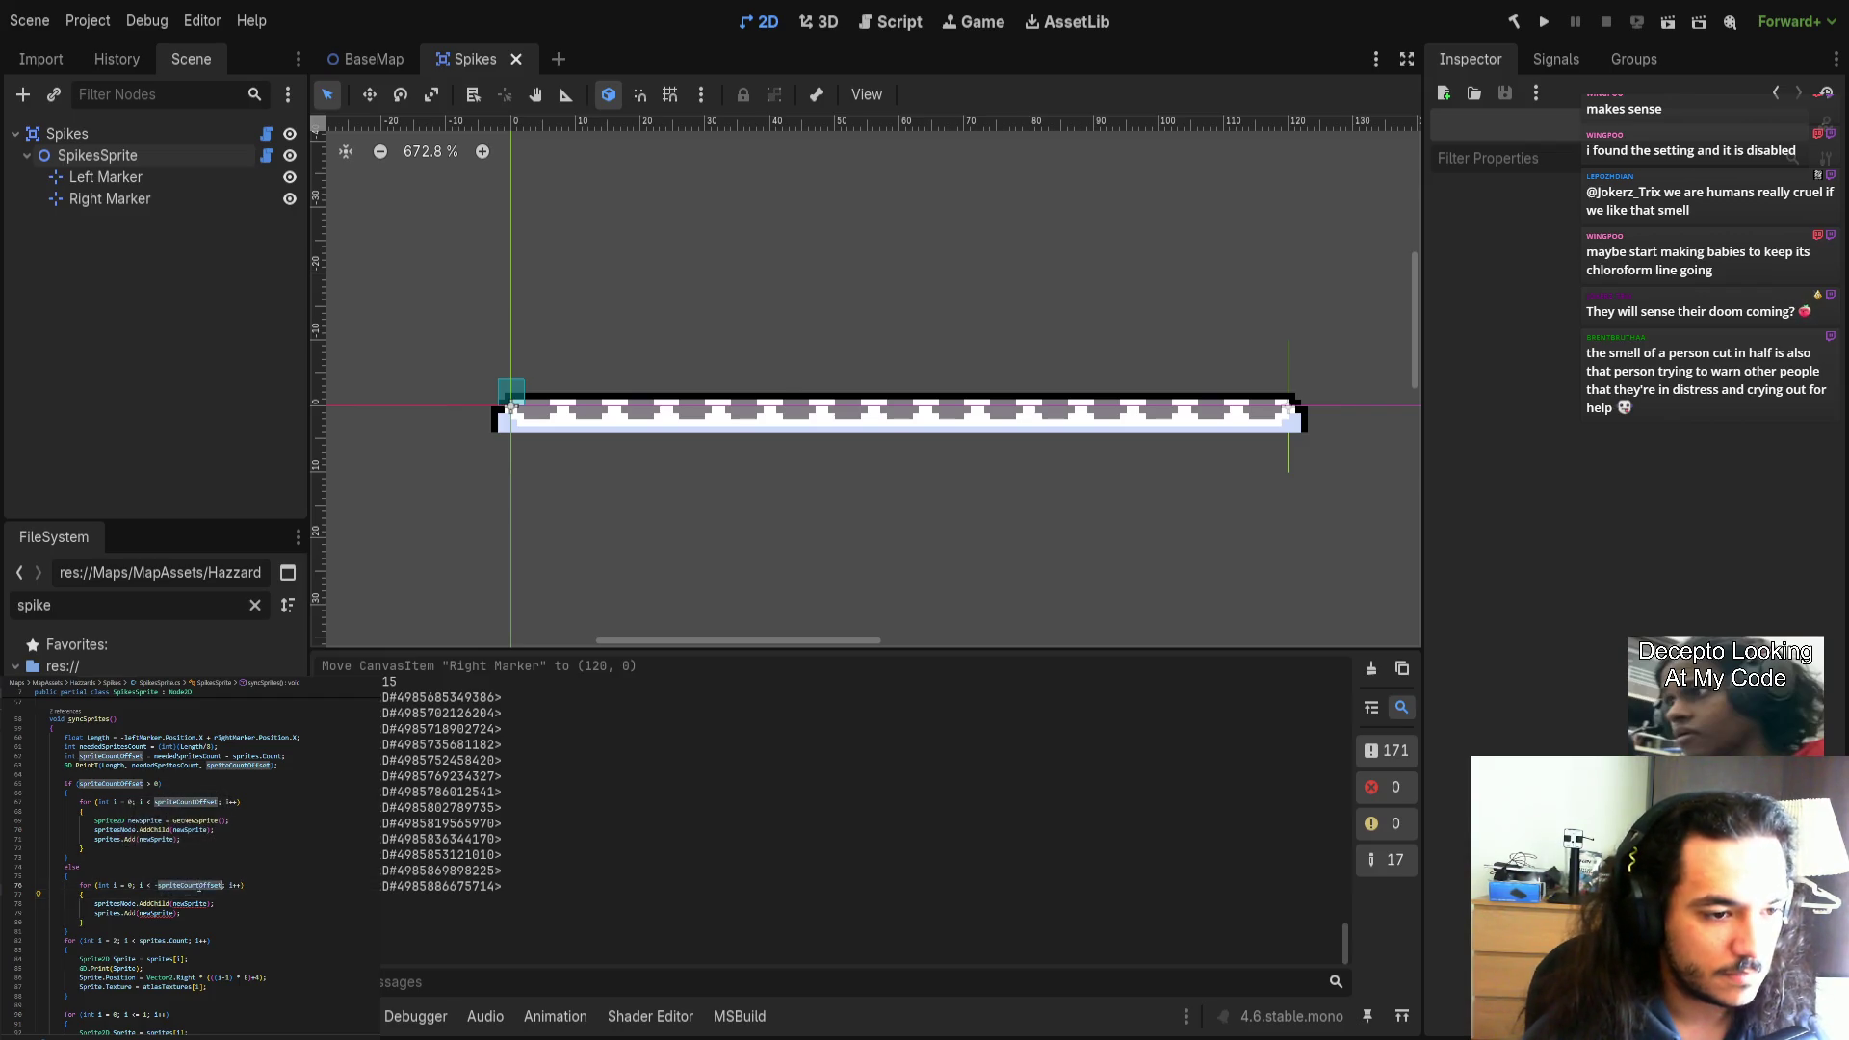
double_click(130, 885)
text(spriteCountOffset)
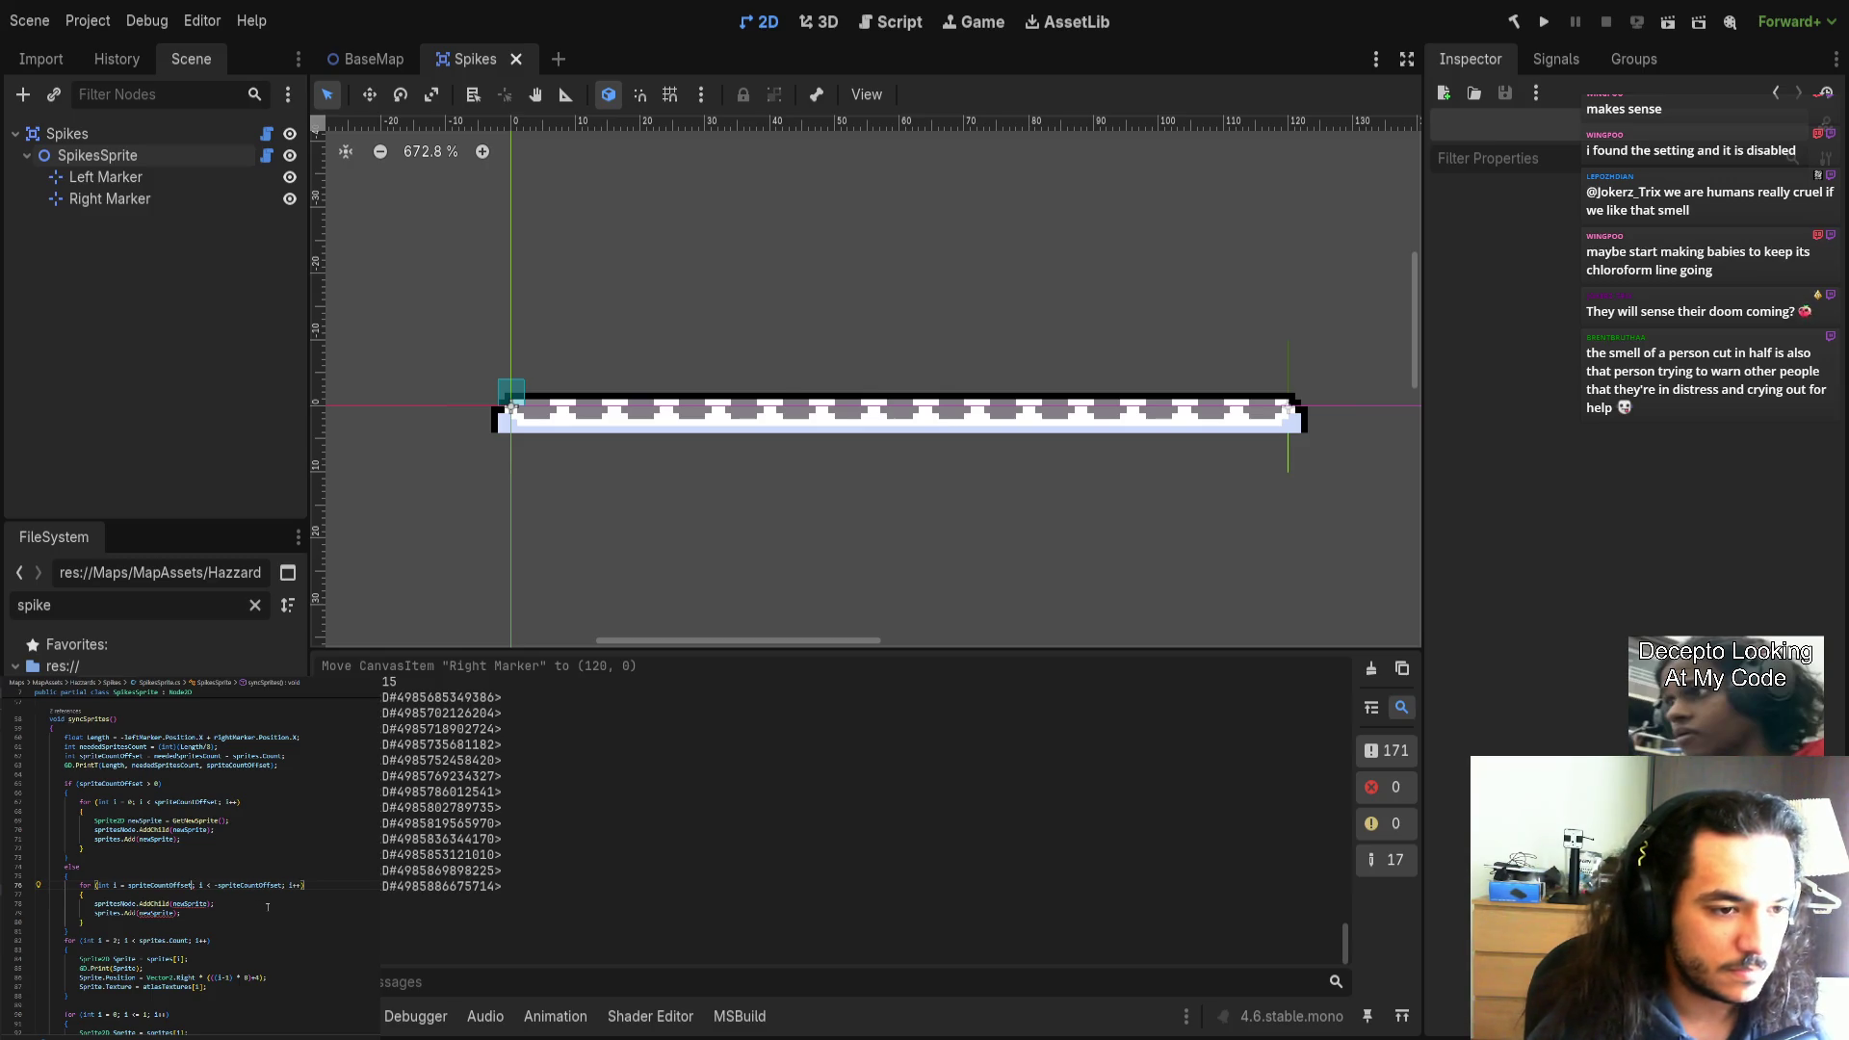
click(275, 885)
scroll(212, 867, up, 3)
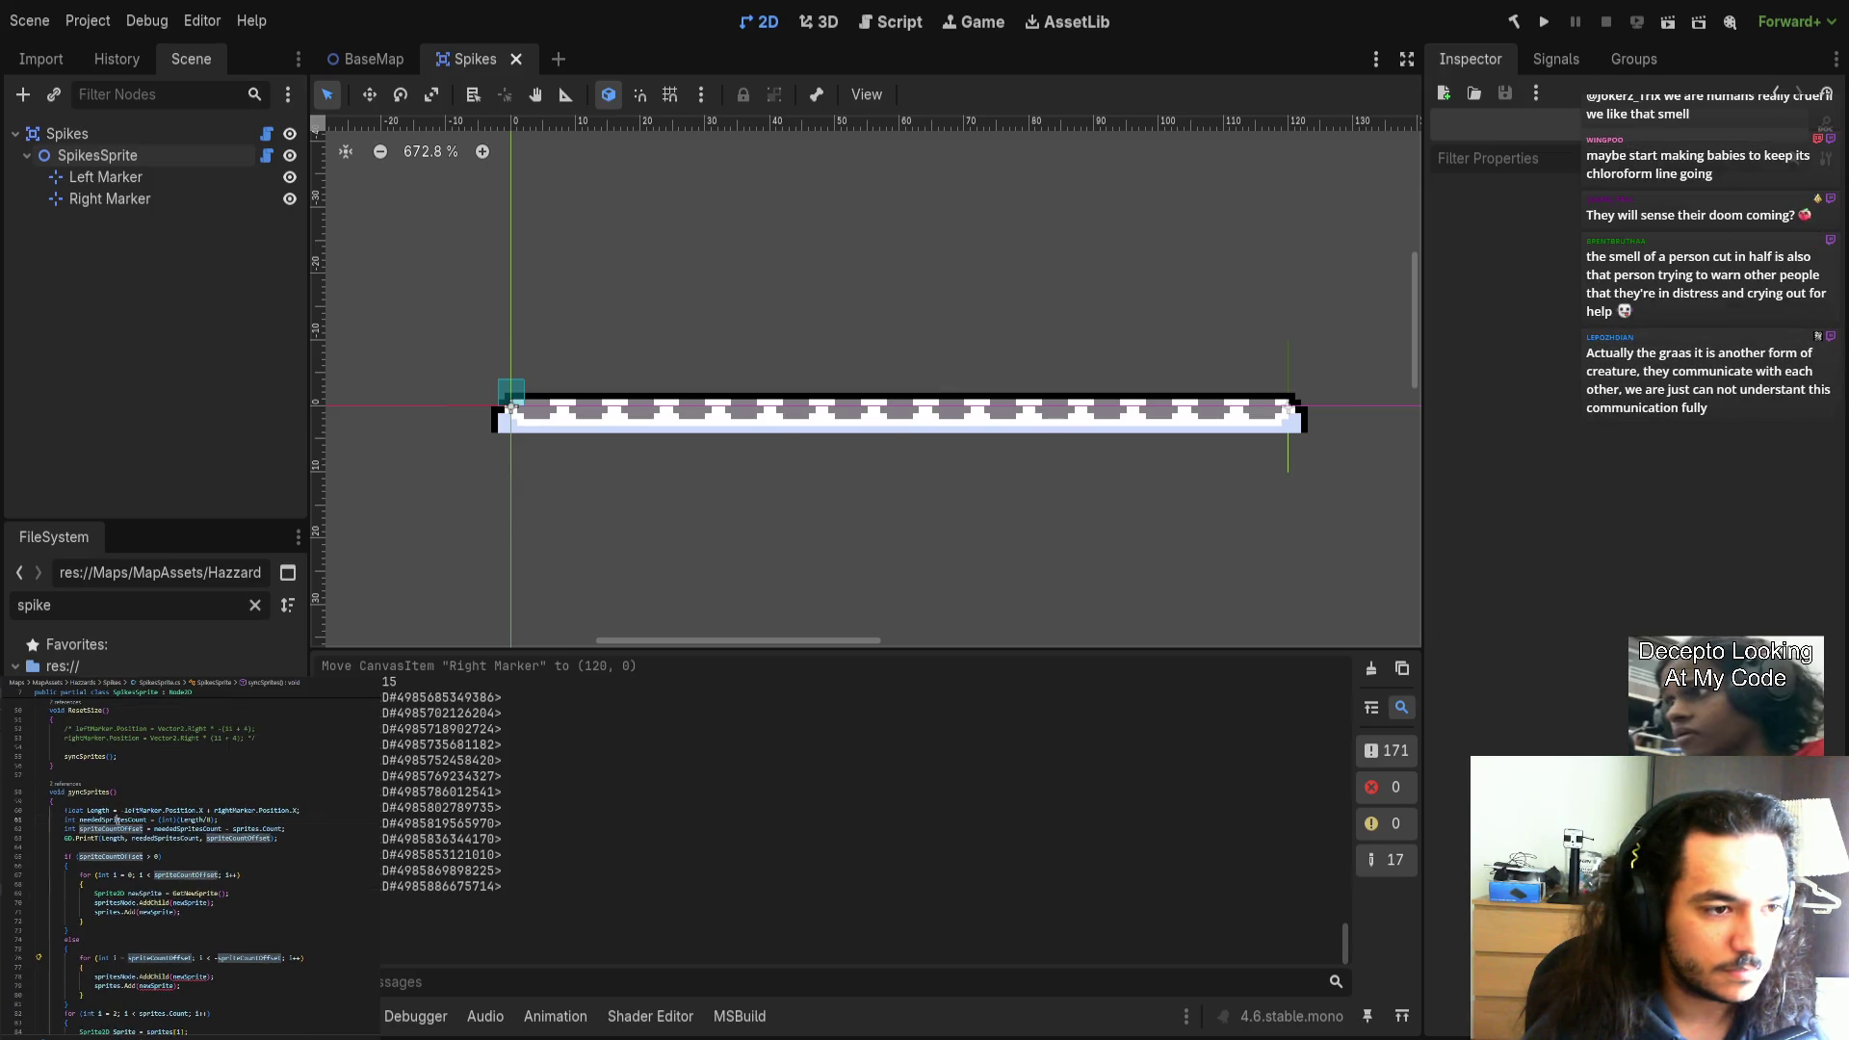
click(113, 820)
scroll(256, 893, down, 1)
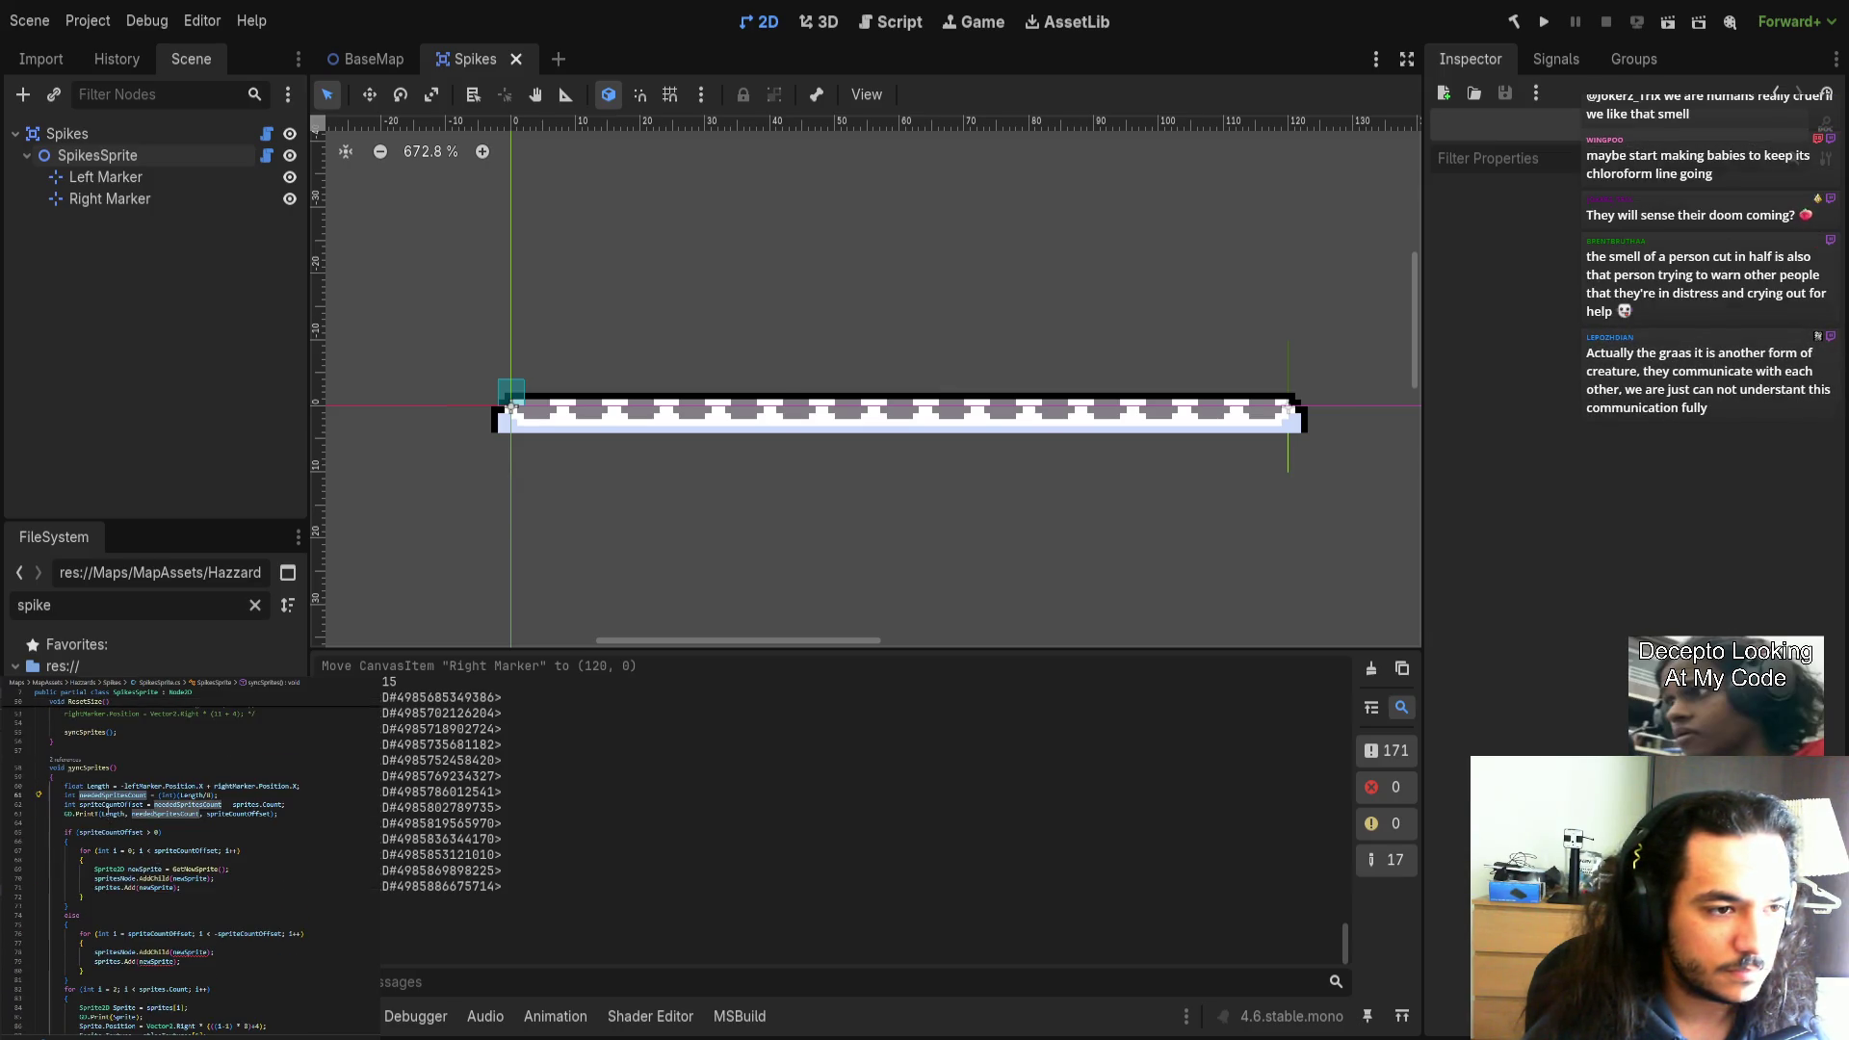
click(252, 821)
click(273, 804)
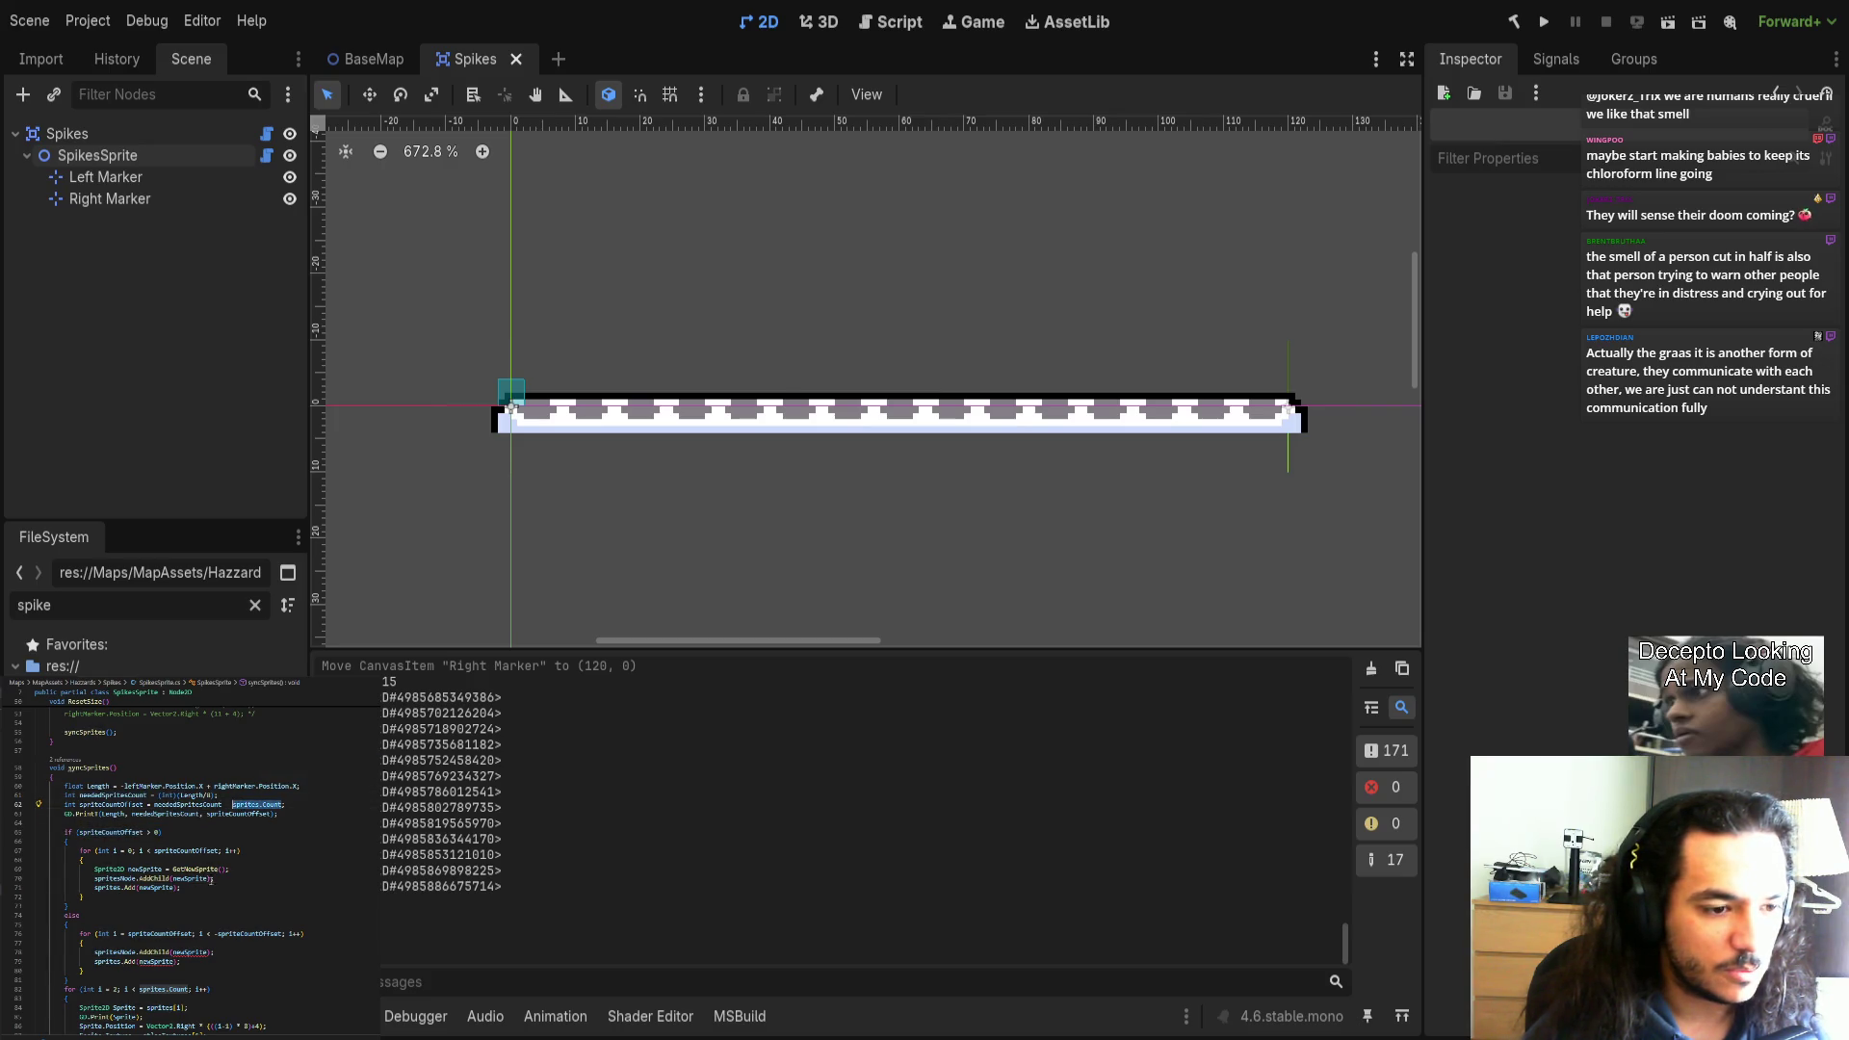
scroll(174, 979, down, 4)
double_click(144, 837)
text(sprites.Count)
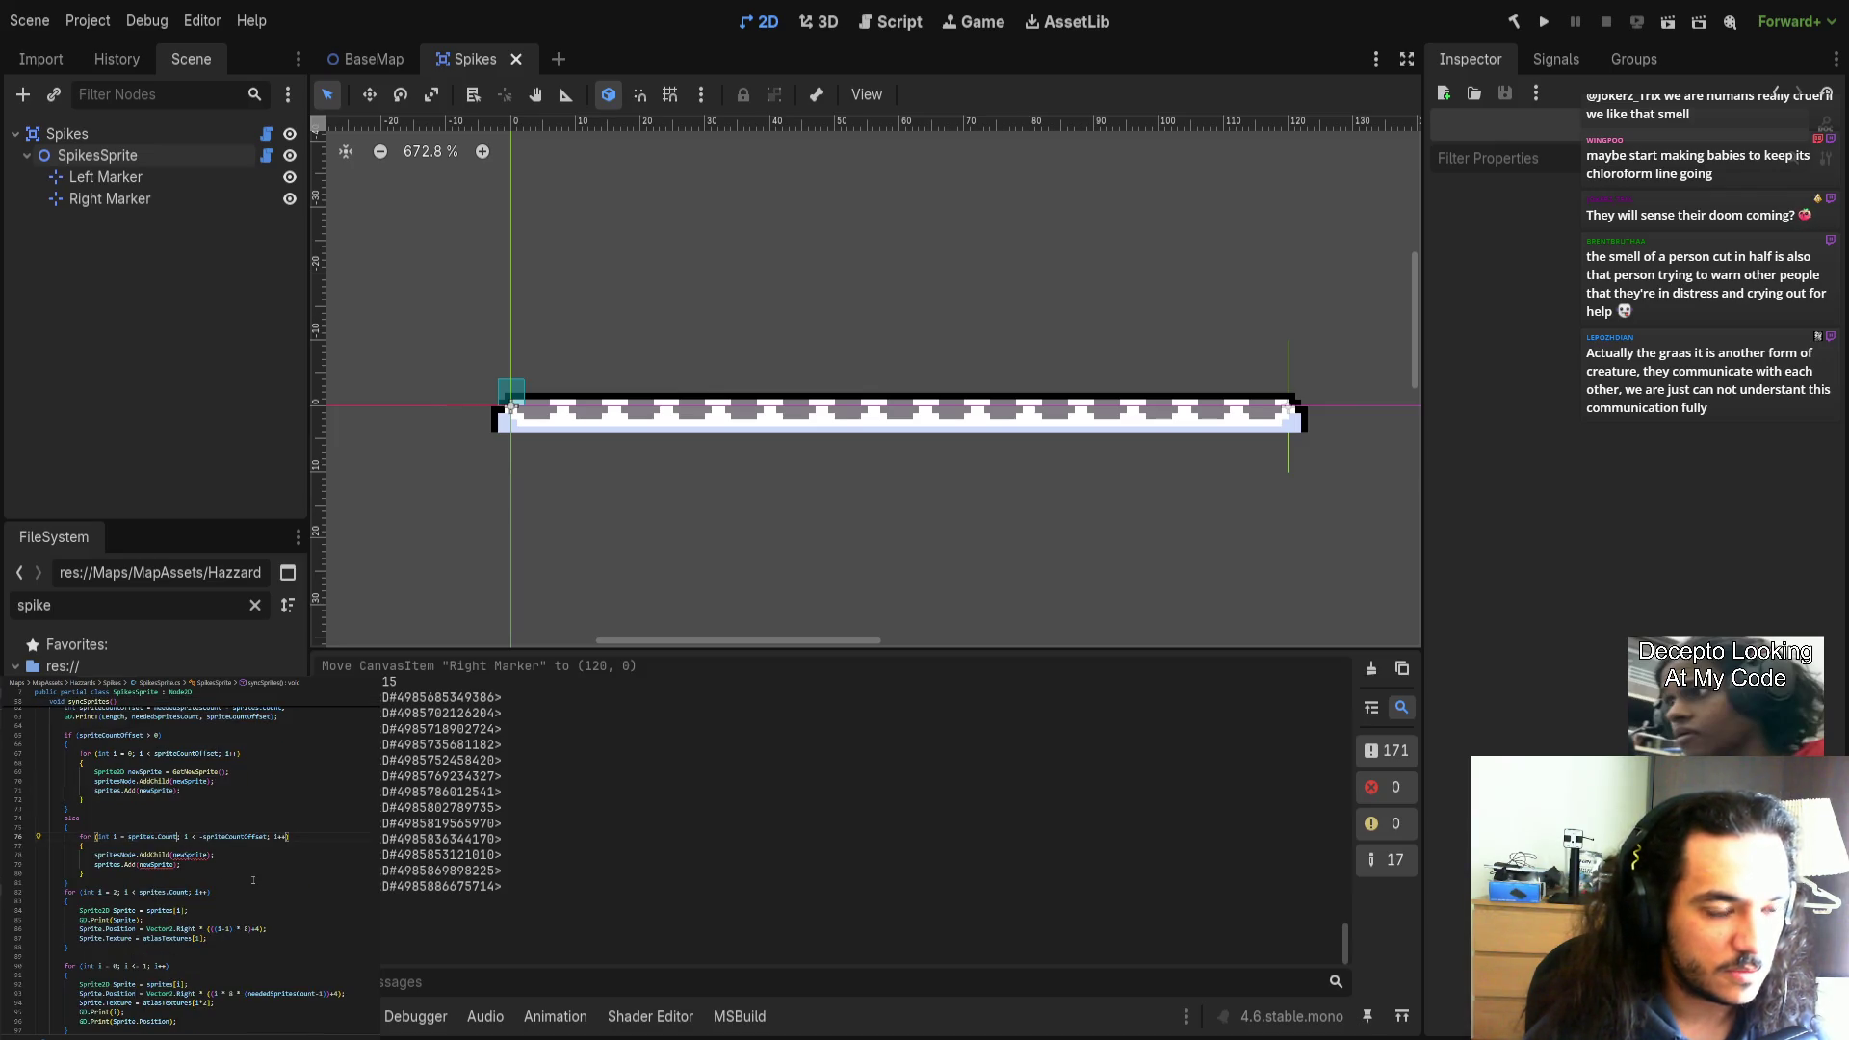
text(-1)
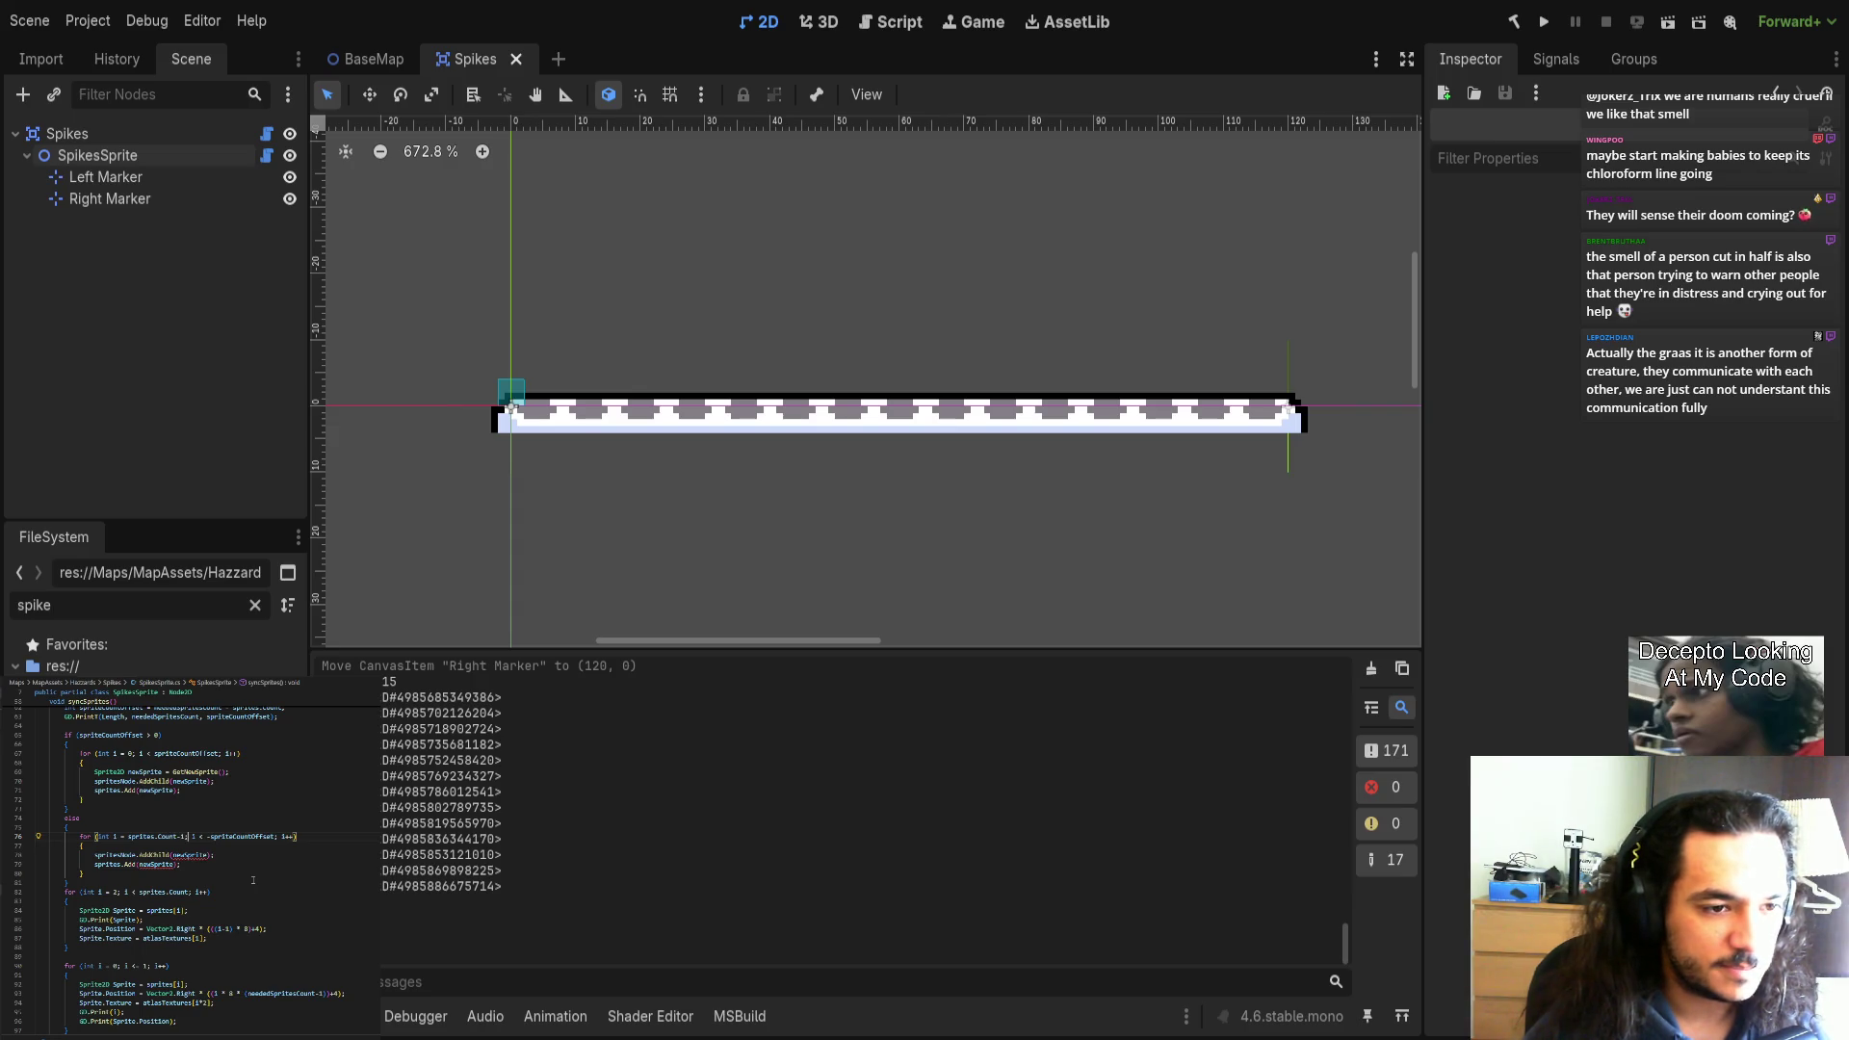
key(BackSpace)
text(>=)
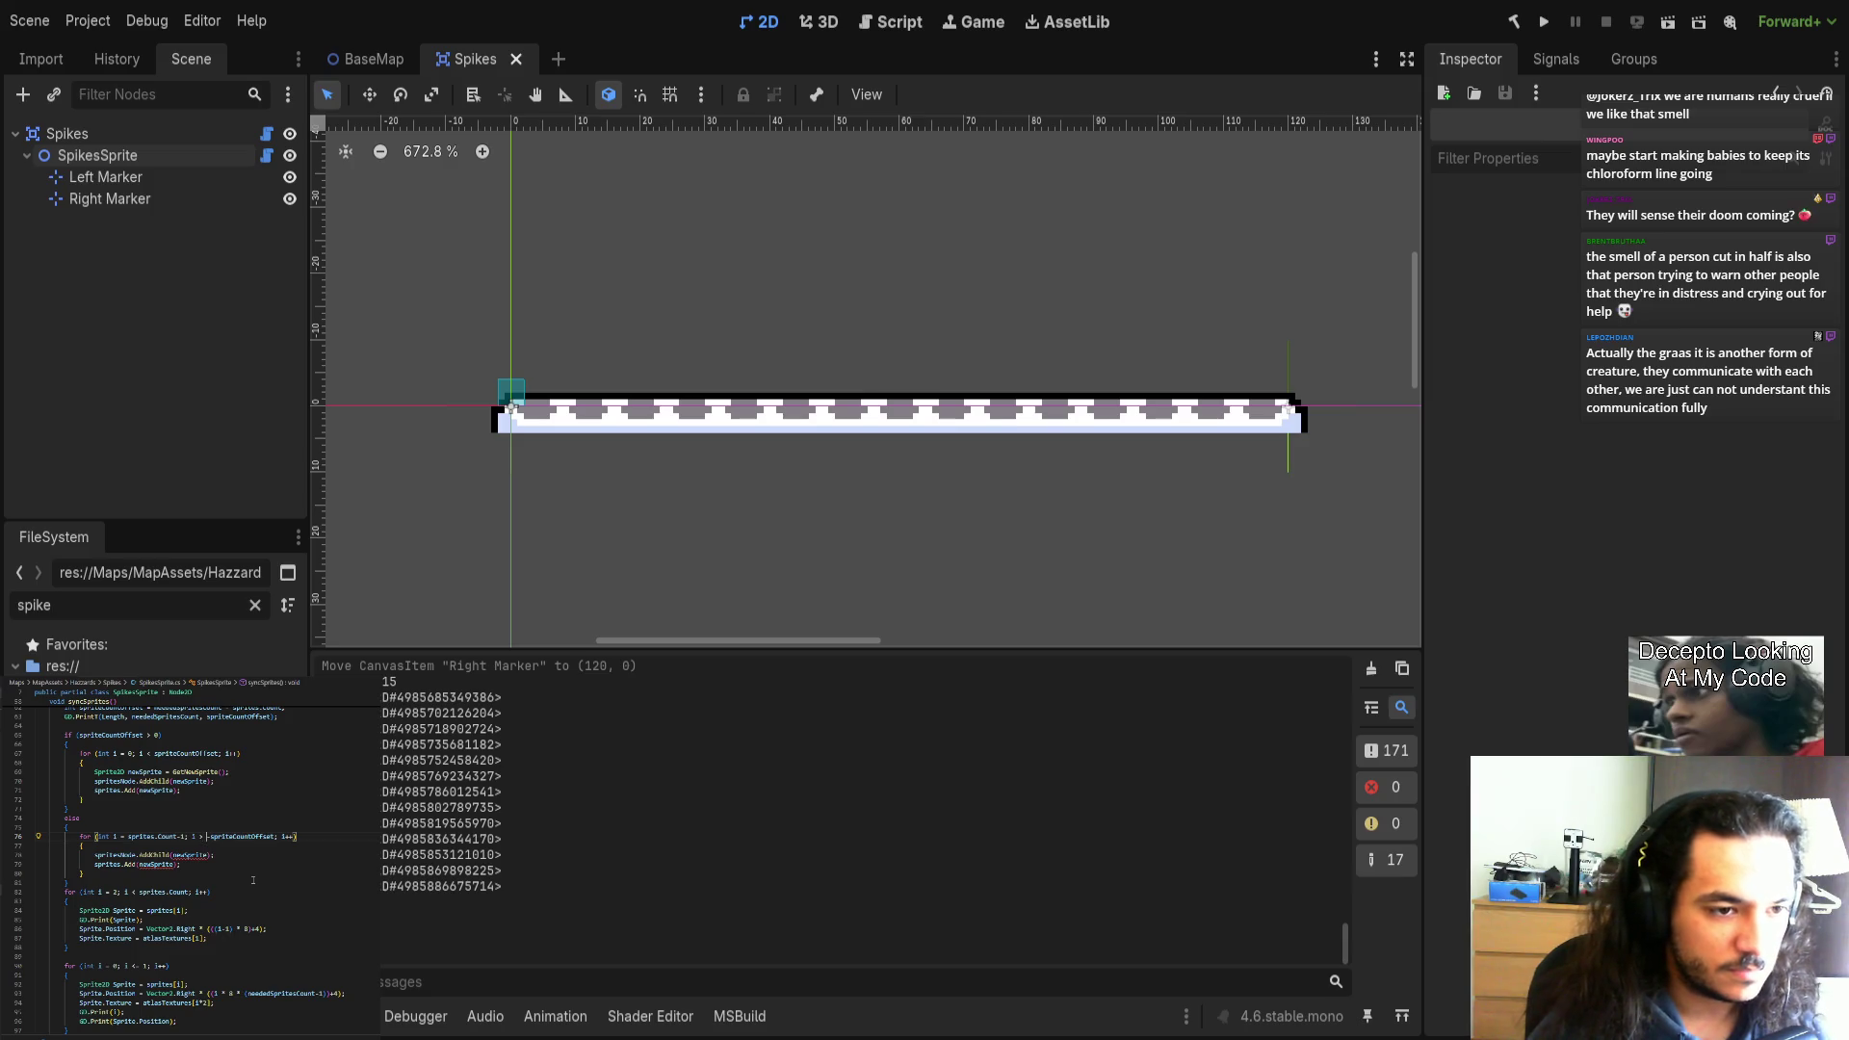
Set the loop limit to sprites.Count - spriteCountOffset and count down with i--.
key(ctrl+shift+Right)
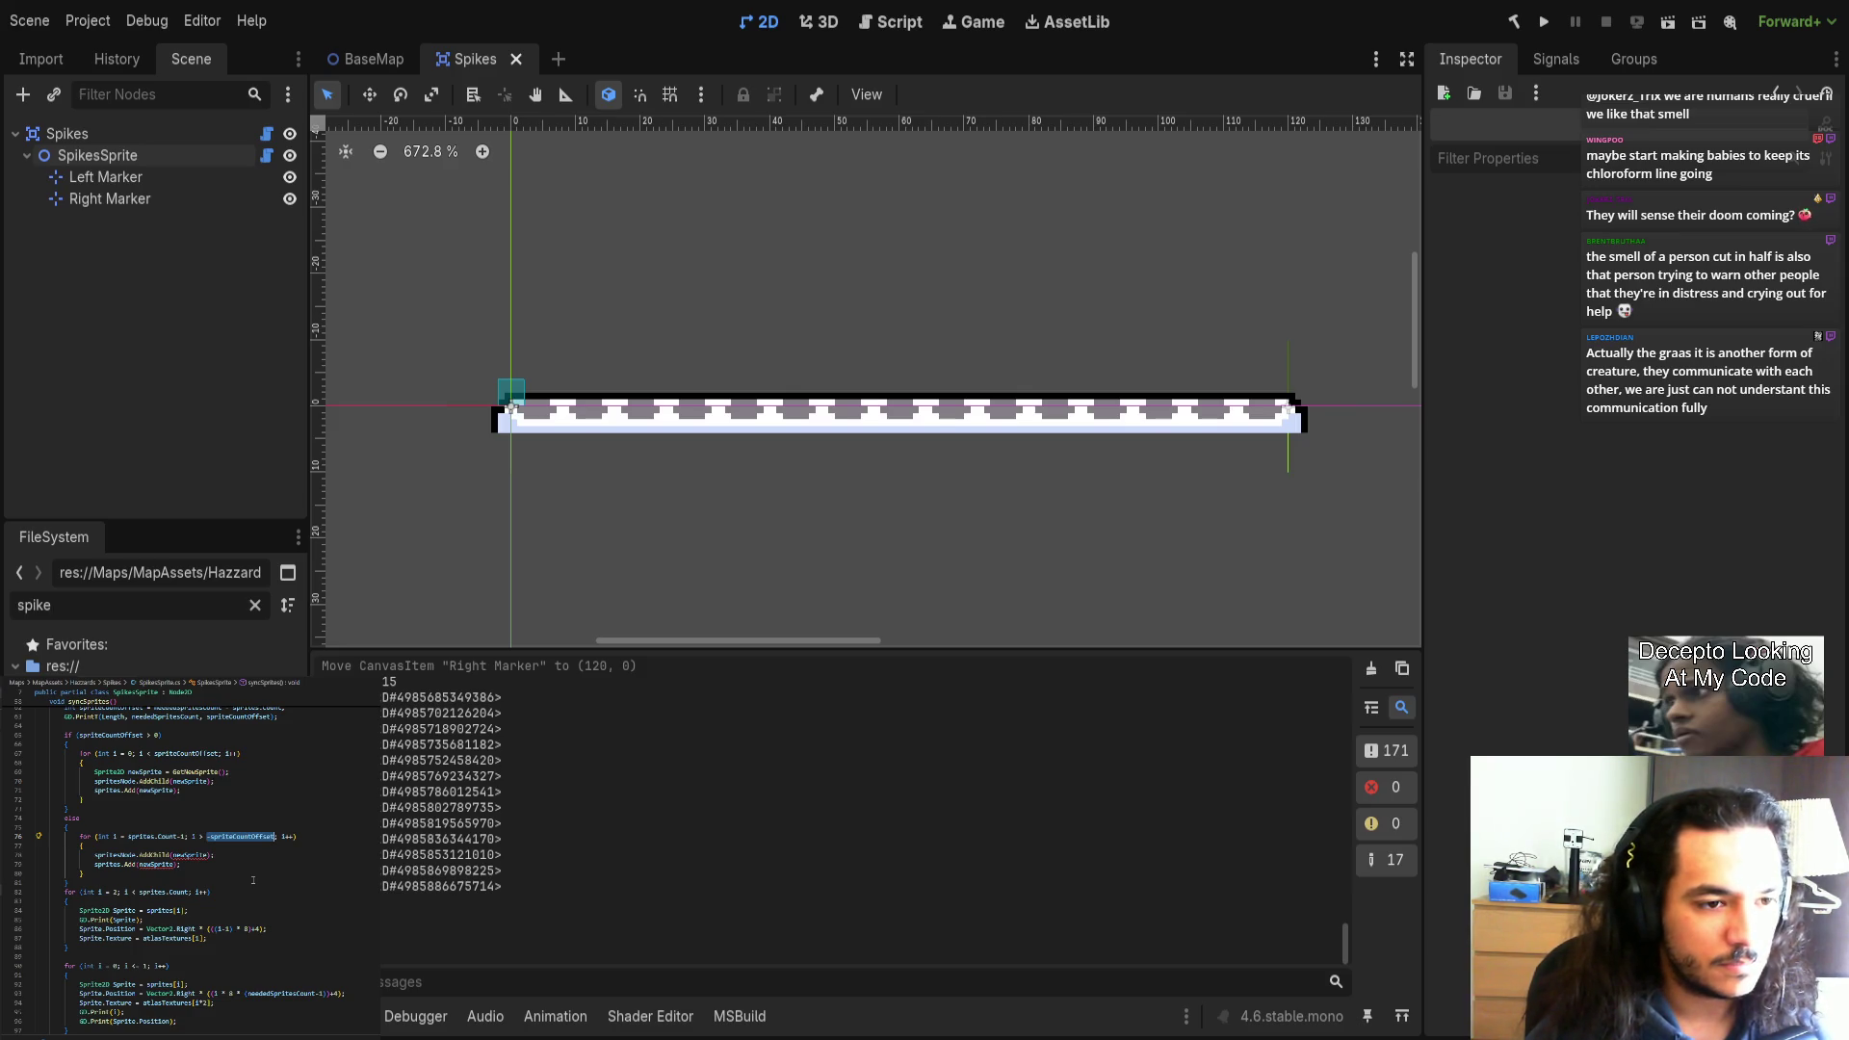
drag(129, 836, 176, 836)
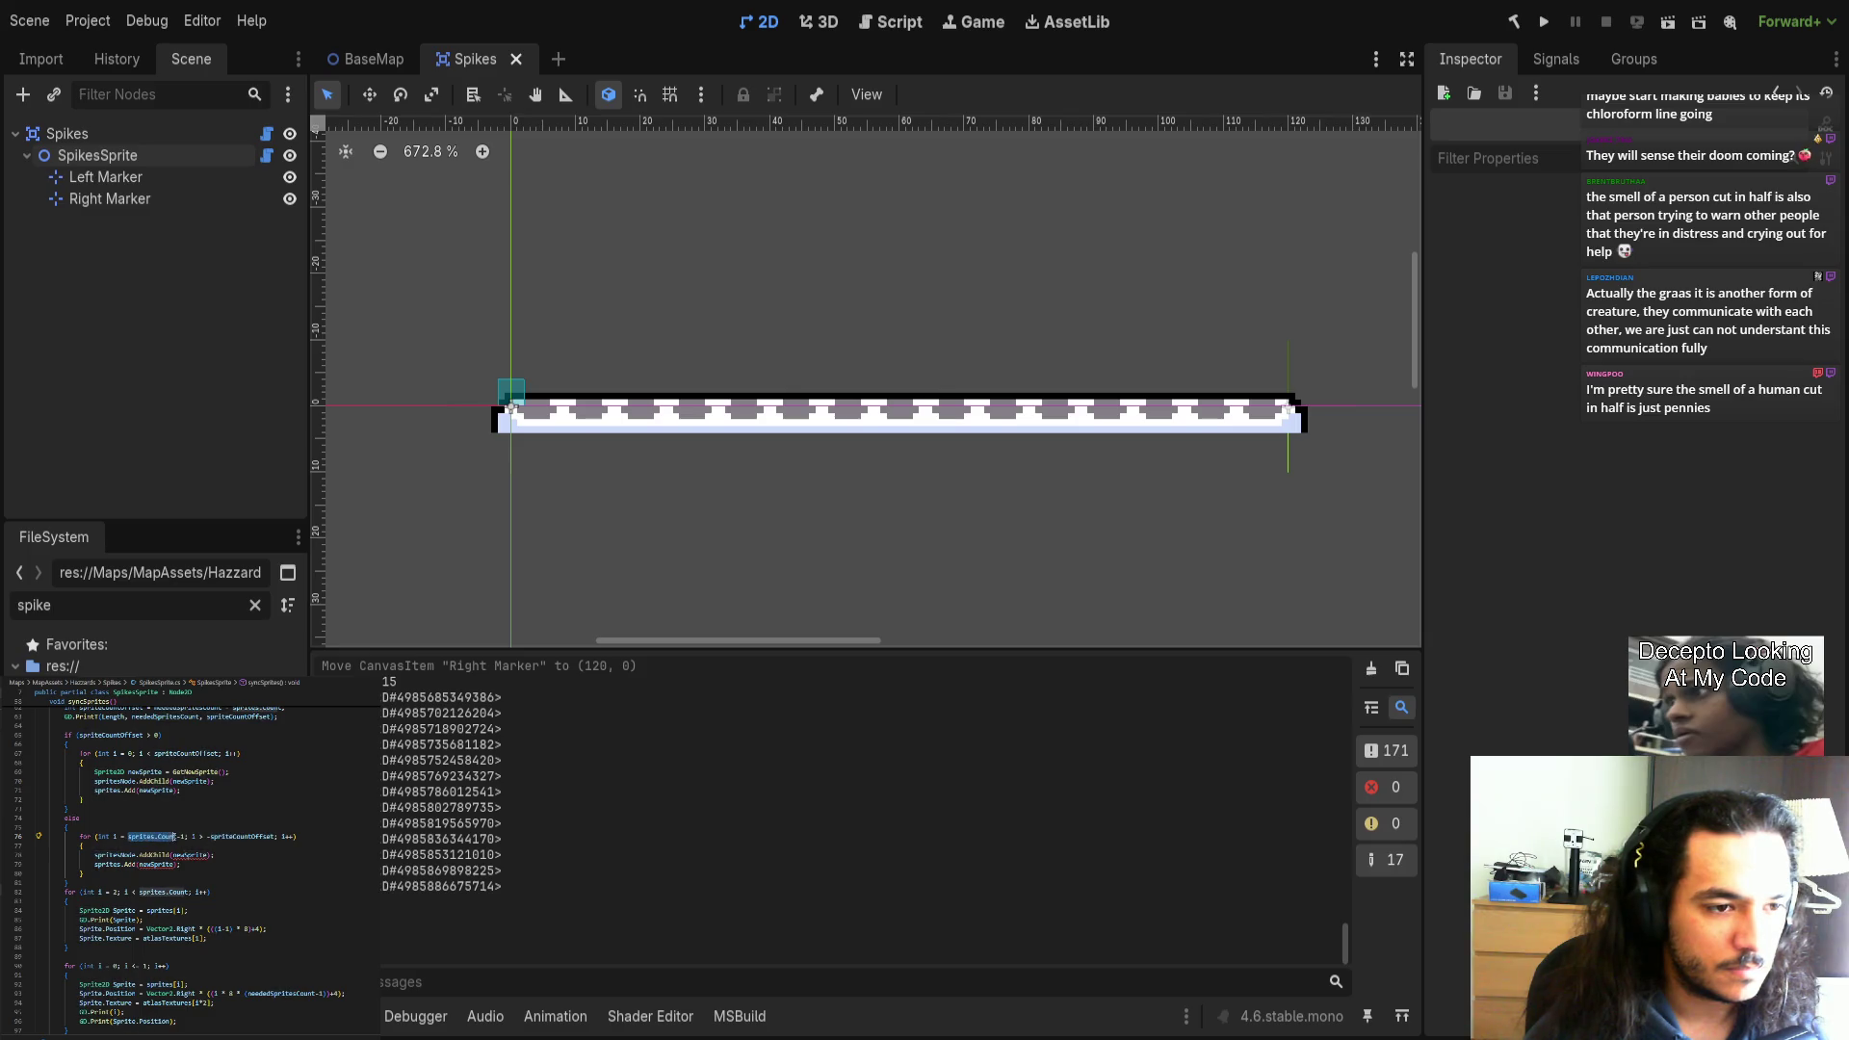
double_click(239, 836)
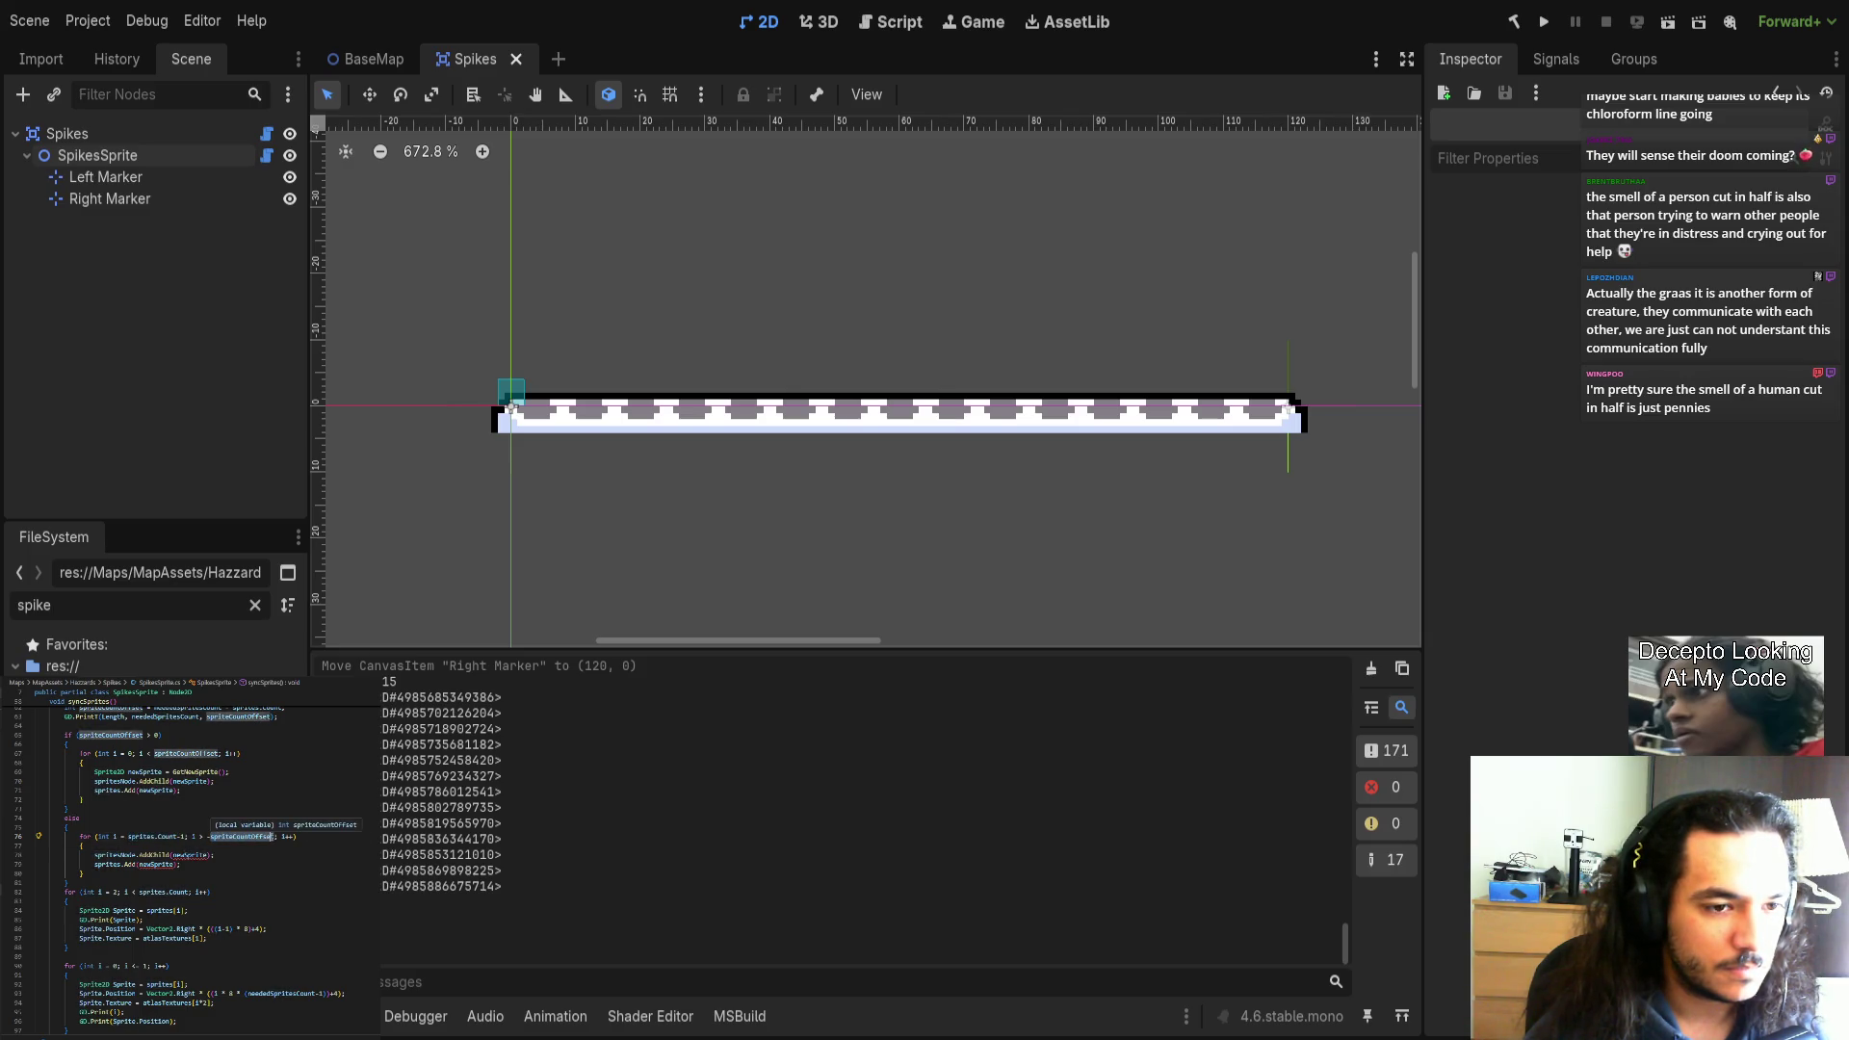
text(sprites.Count)
key(ctrl+z)
key(Left)
key(BackSpace)
text(sprites.Count -)
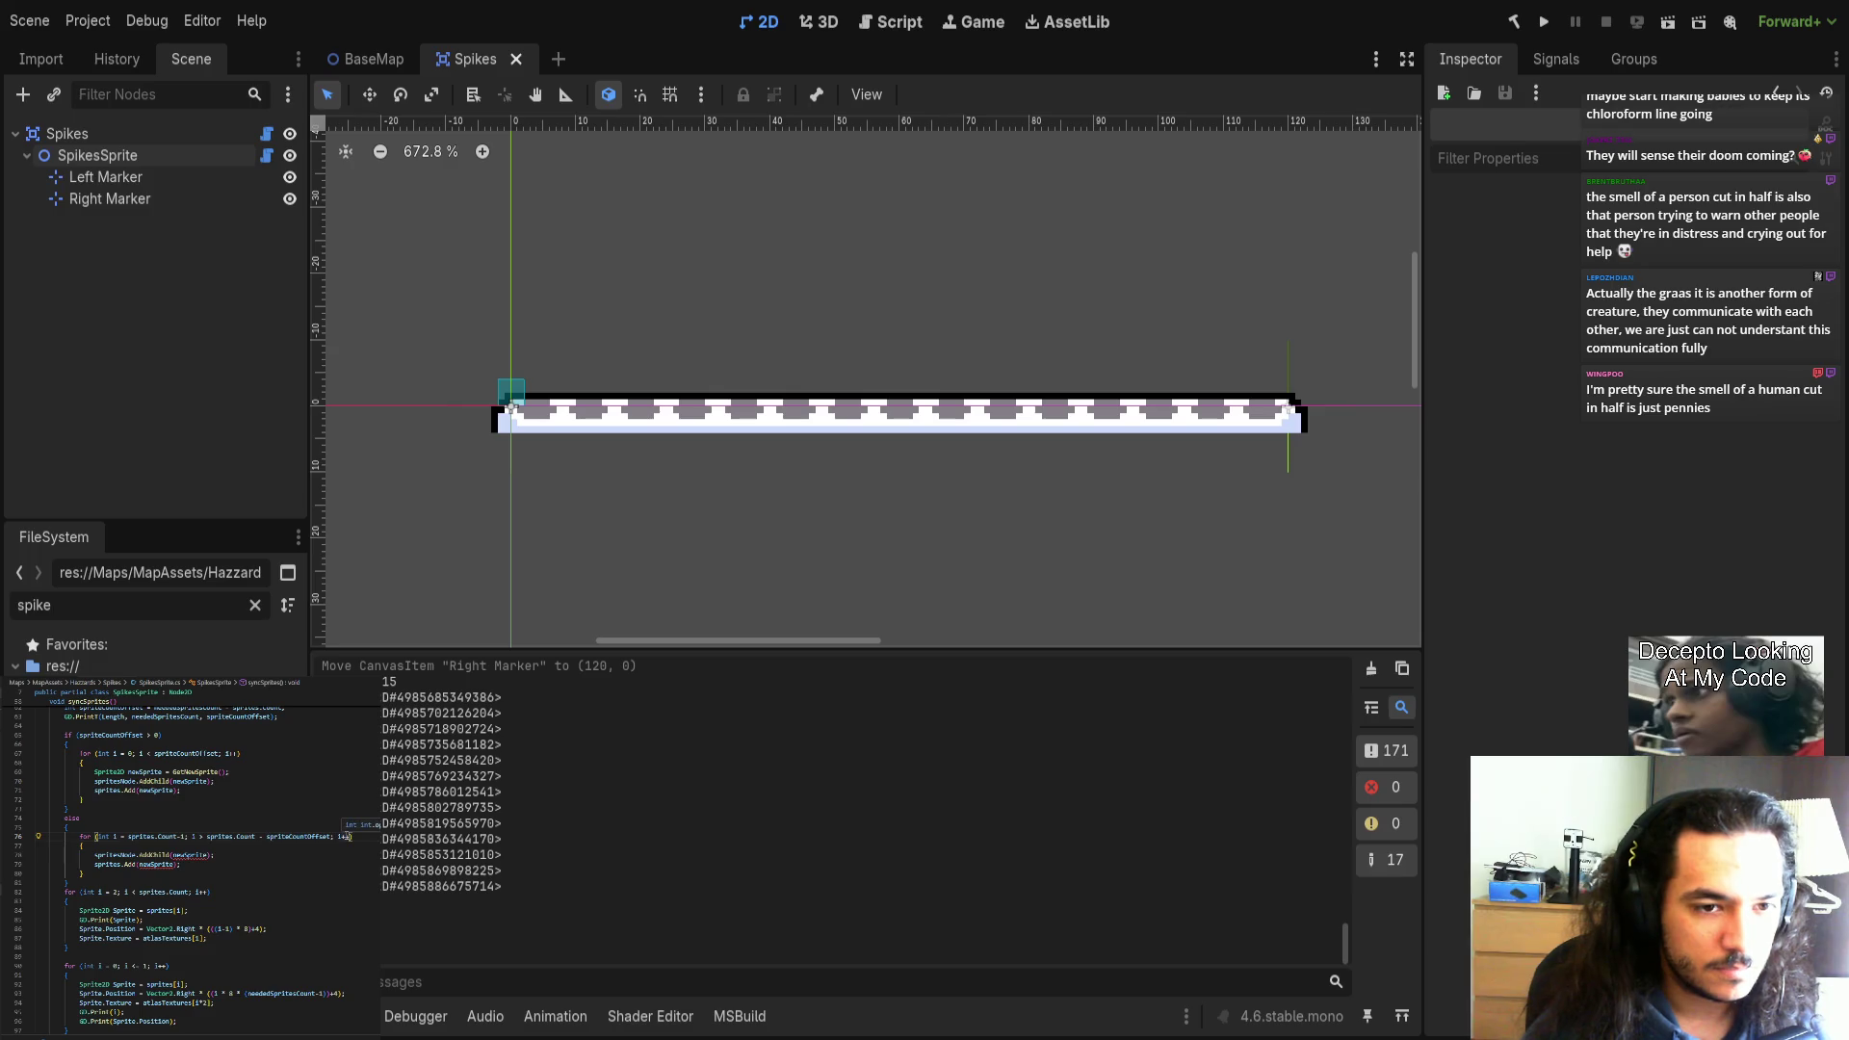
click(345, 836)
key(BackSpace)
key(BackSpace)
text(--)
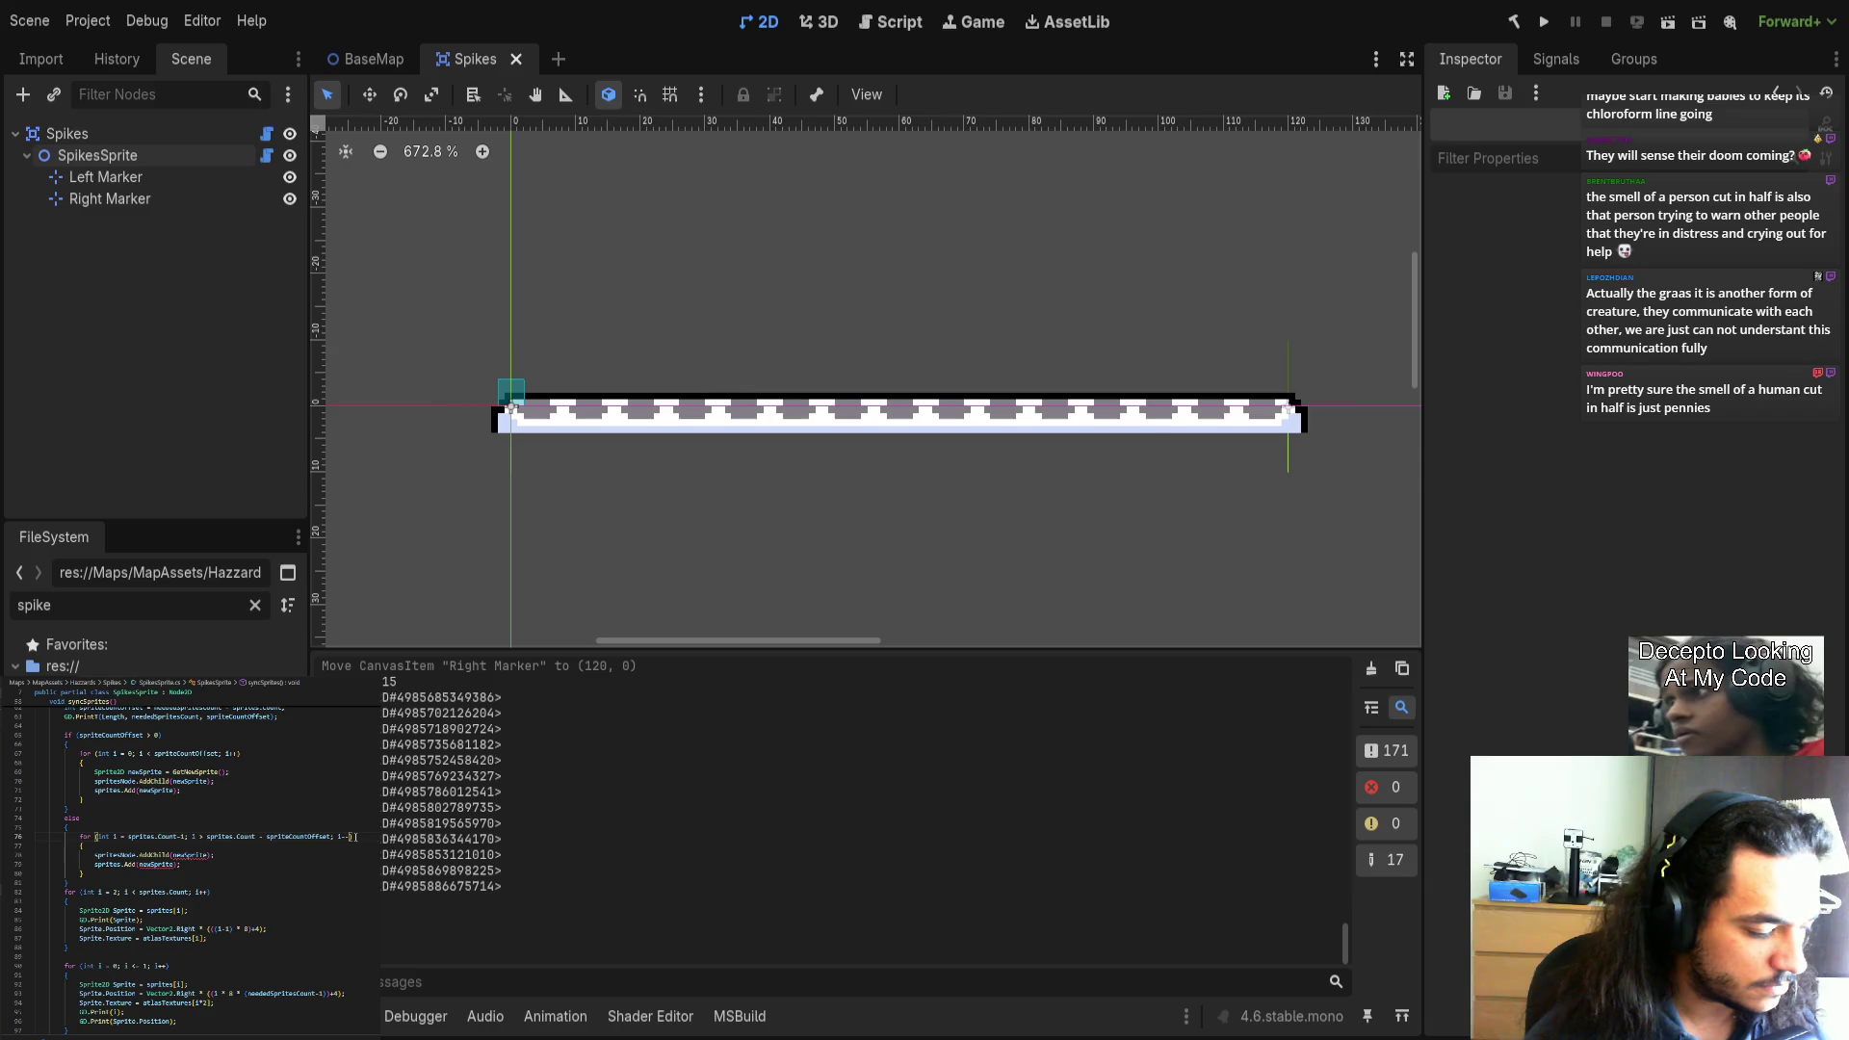